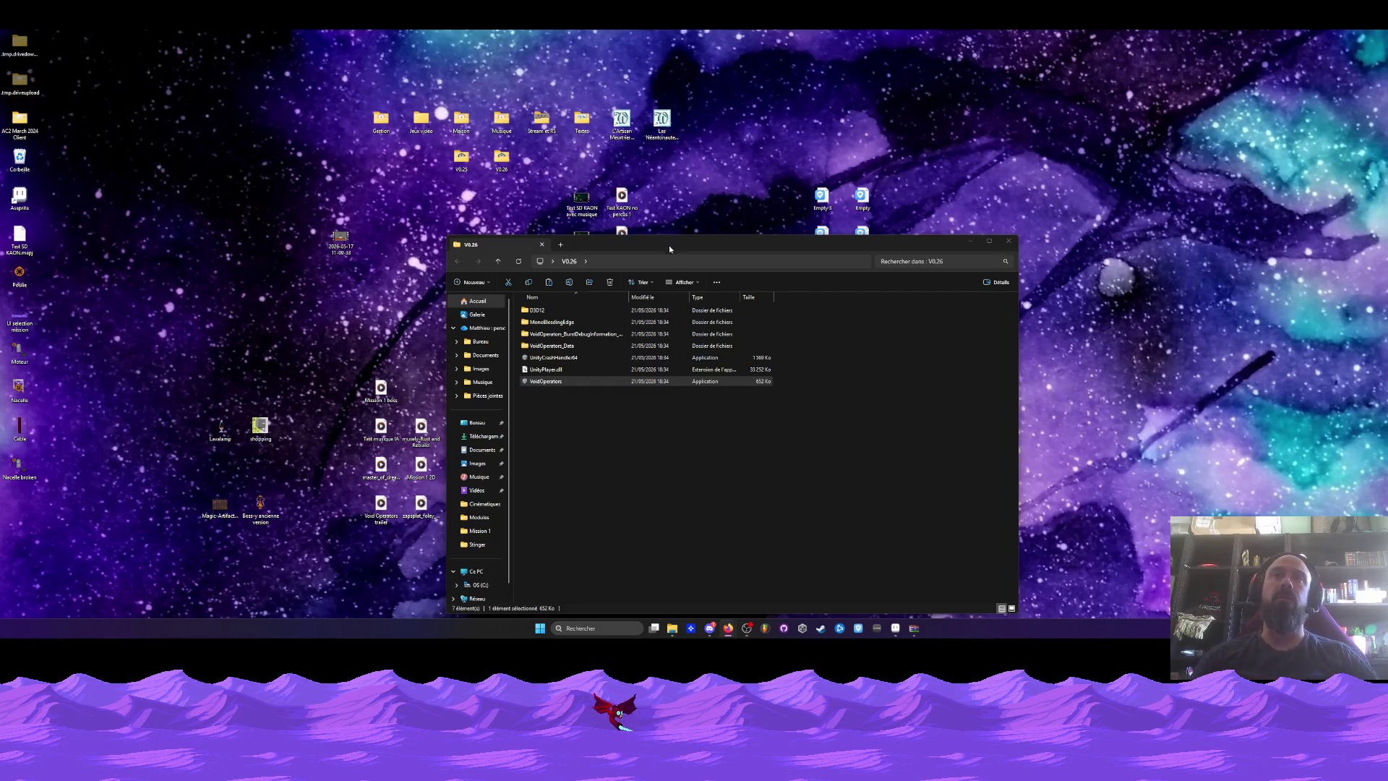
# Move the build folder window aside and rearrange Poulie, Nacelle, Cable and Nacelle broken into a second column.
pyautogui.moveTo(669, 248); pyautogui.dragTo(768, 171)
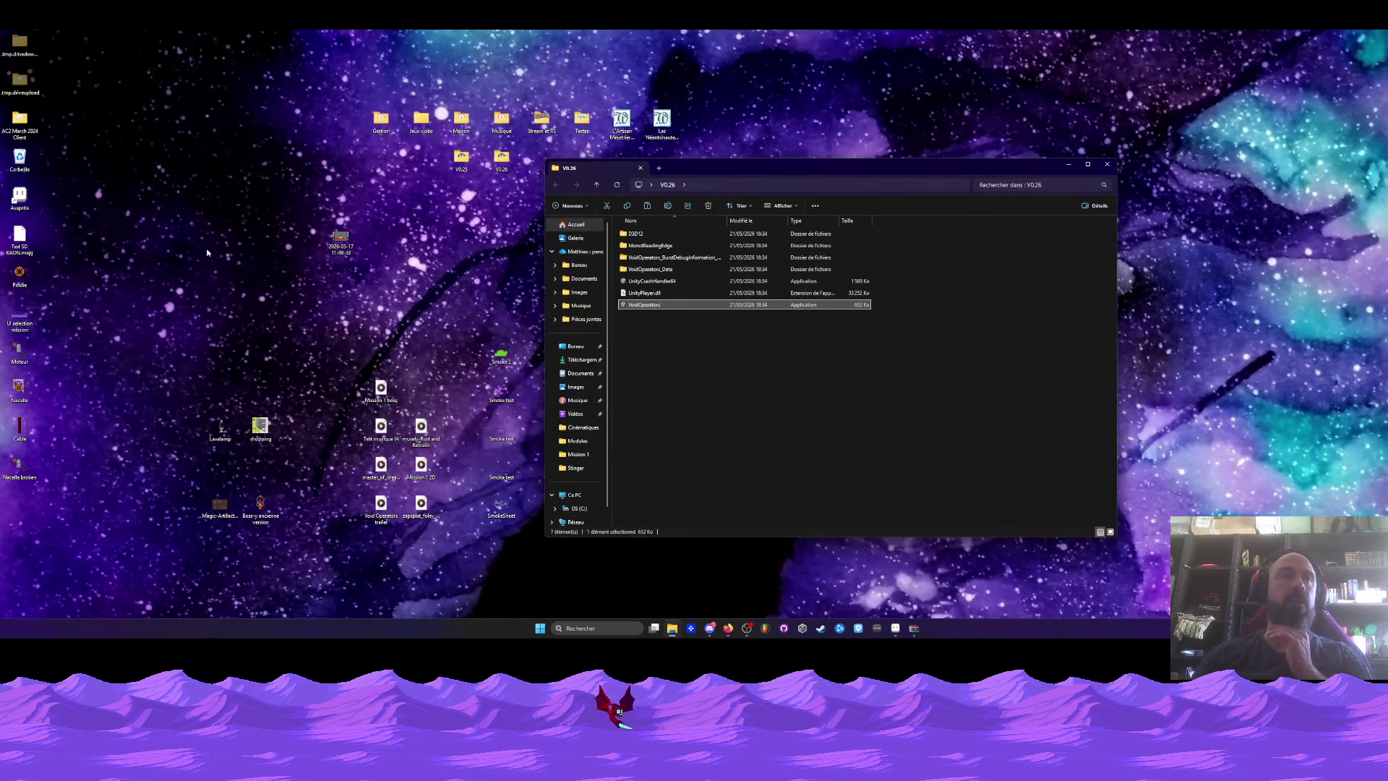
pyautogui.moveTo(87, 349)
pyautogui.mouseDown()
pyautogui.moveTo(32, 470)
pyautogui.moveTo(4, 498)
pyautogui.moveTo(3, 267)
pyautogui.moveTo(108, 181)
pyautogui.moveTo(180, 85)
pyautogui.moveTo(221, 127)
pyautogui.mouseUp()
pyautogui.moveTo(180, 194); pyautogui.dragTo(220, 159)
pyautogui.moveTo(180, 233); pyautogui.dragTo(220, 201)
pyautogui.moveTo(180, 275); pyautogui.dragTo(180, 195)
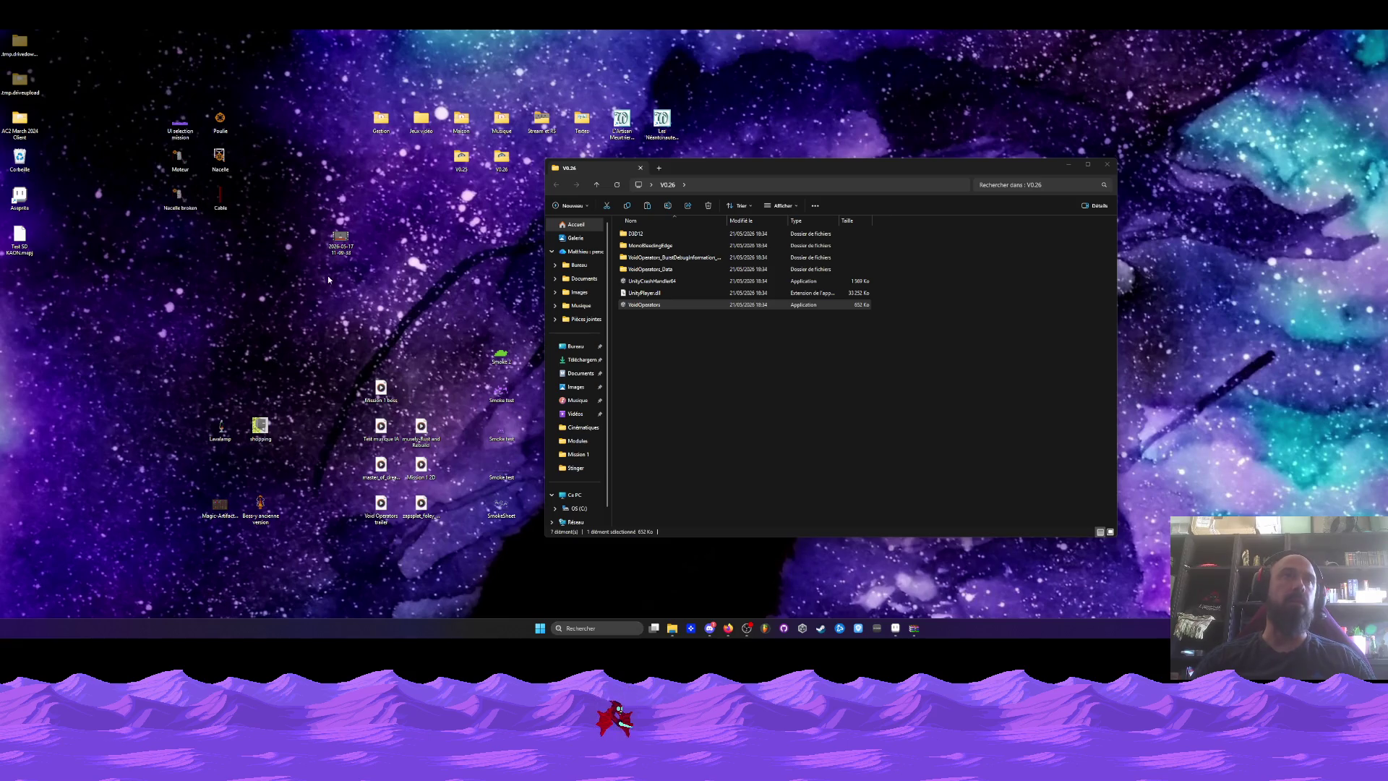
# Maximize, restore, then minimize the V0.26 build folder window, leaving the desktop with no icons selected.
pyautogui.click(551, 187)
pyautogui.moveTo(1080, 167); pyautogui.dragTo(1032, 180)
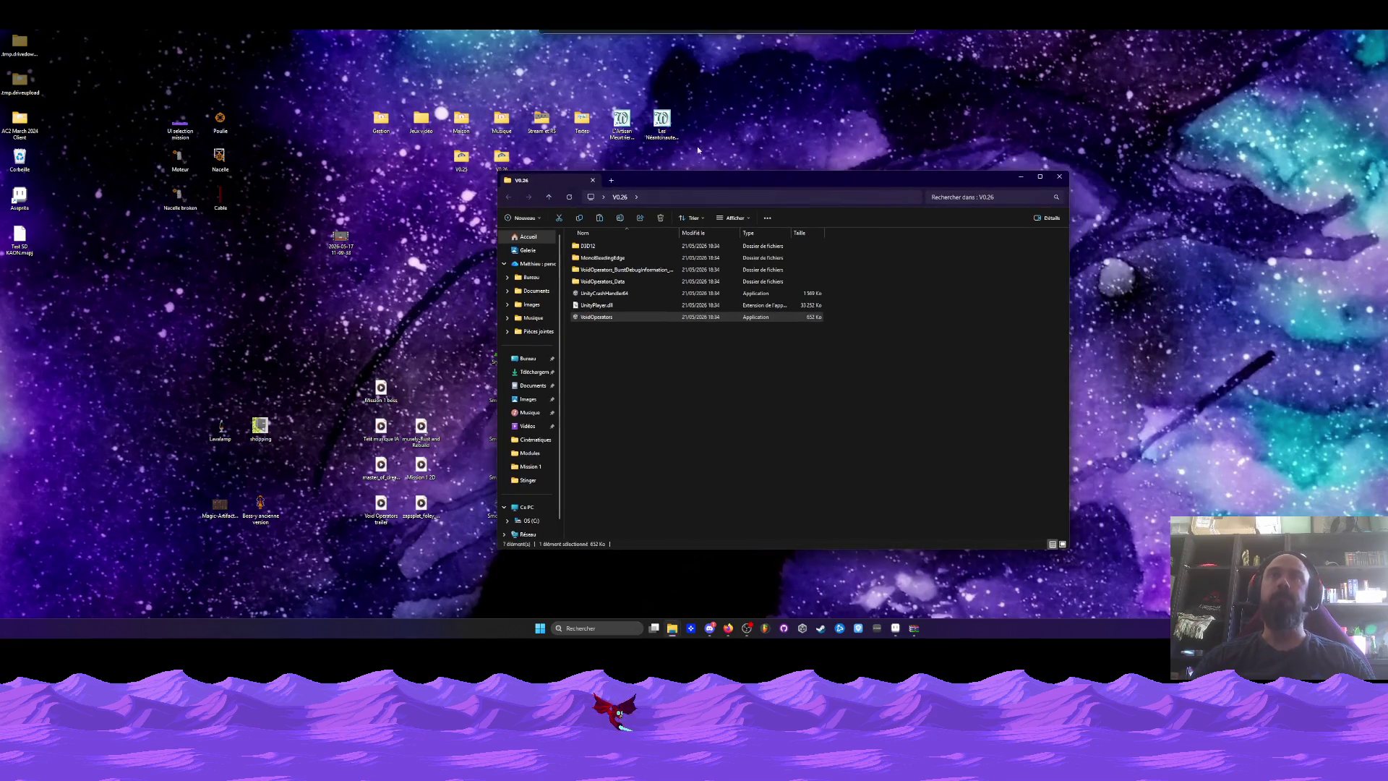
pyautogui.click(1032, 180)
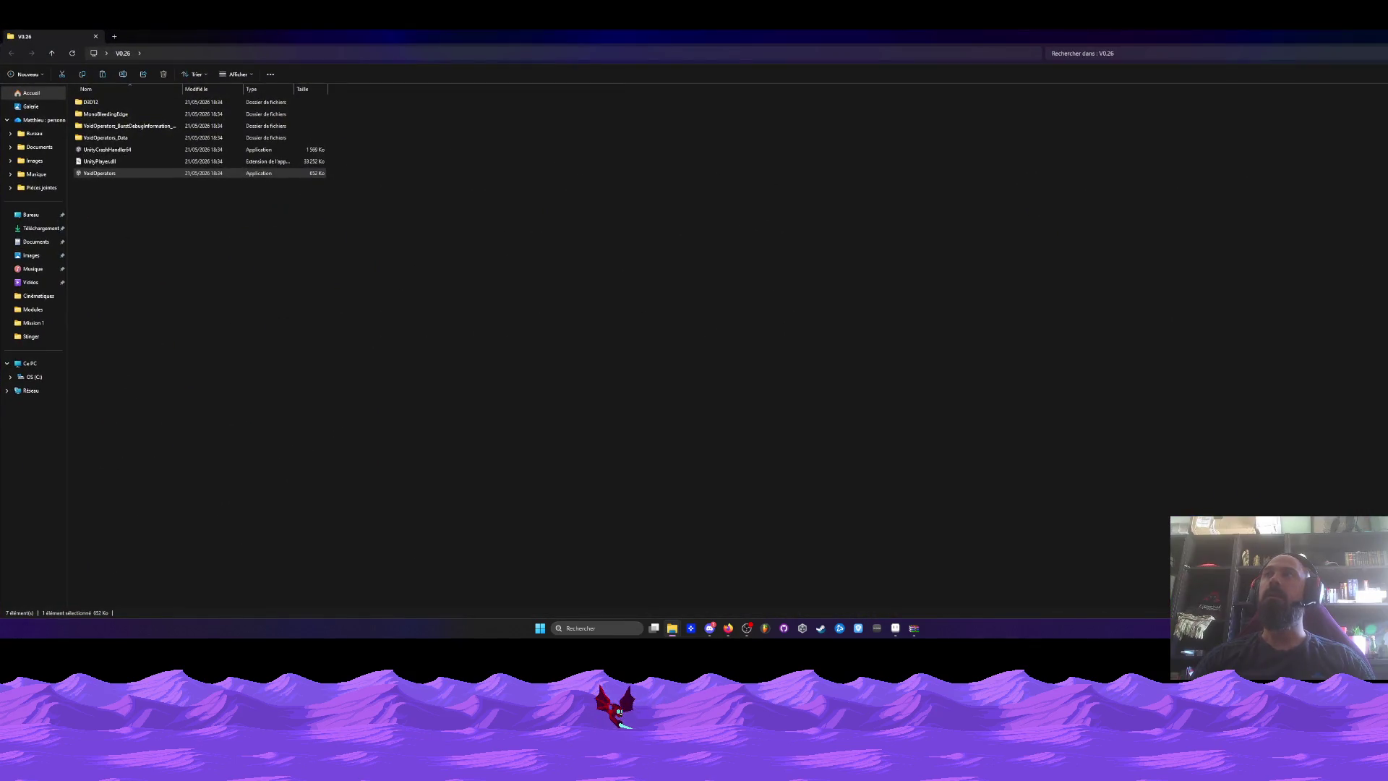
pyautogui.click(1349, 36)
pyautogui.click(1020, 177)
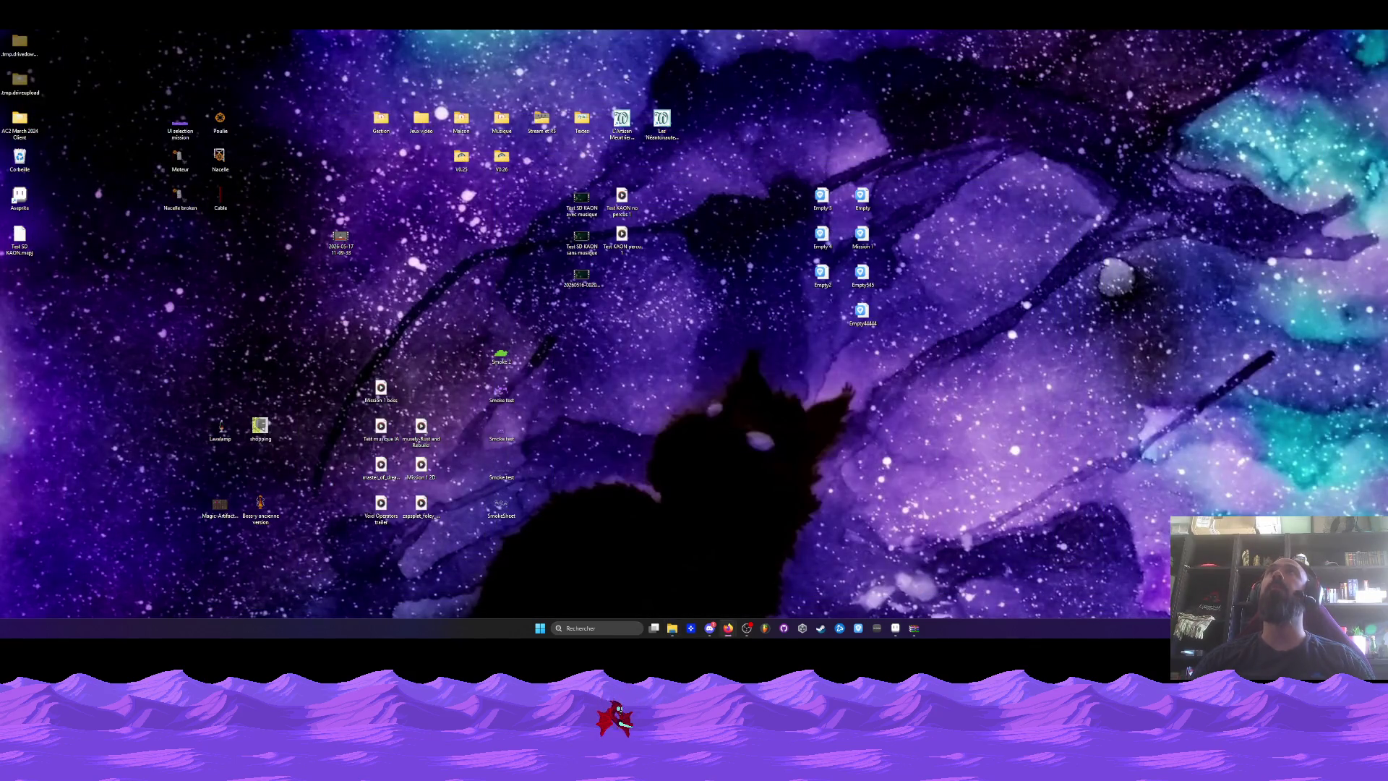
pyautogui.moveTo(141, 379); pyautogui.dragTo(301, 578)
pyautogui.click(299, 315)
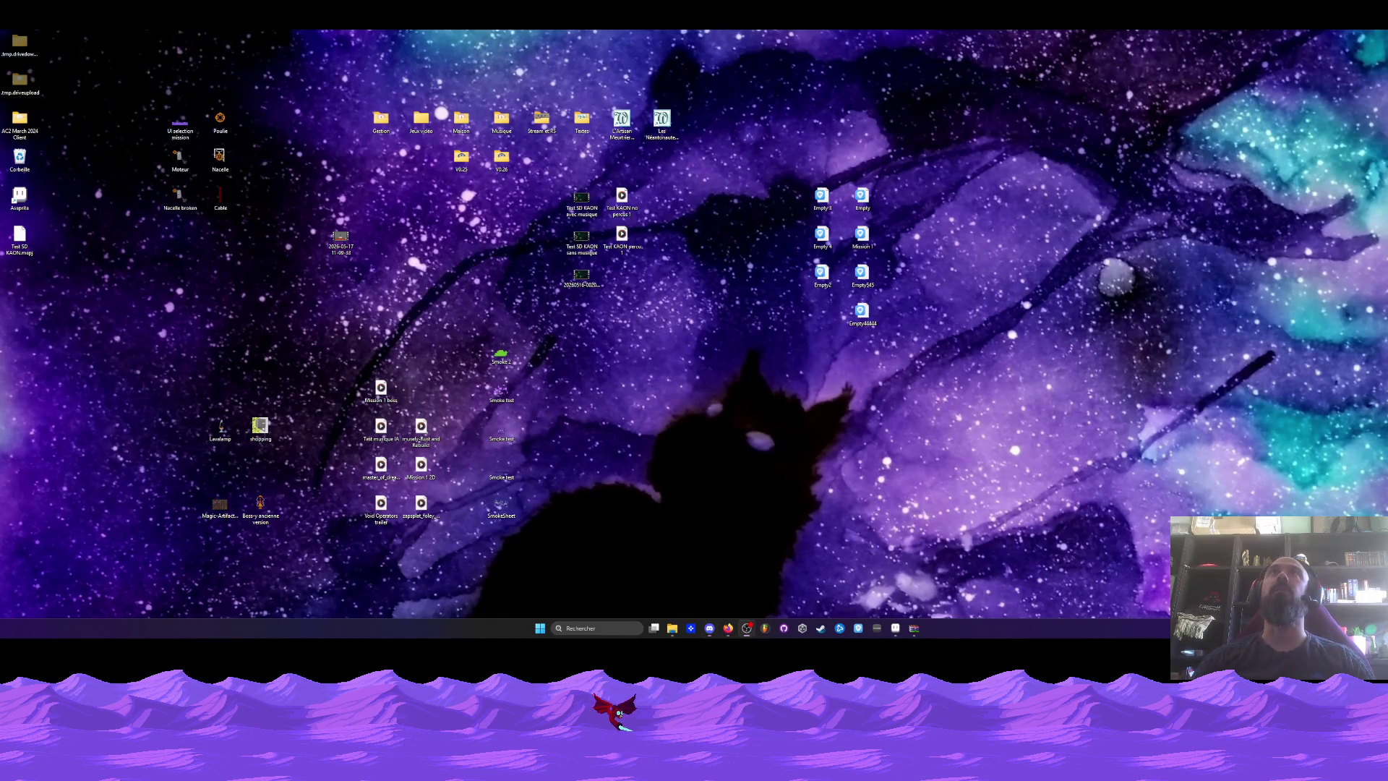
# Bring up Aseprite from the taskbar, showing the Lvl design level mock-up.
pyautogui.click(895, 628)
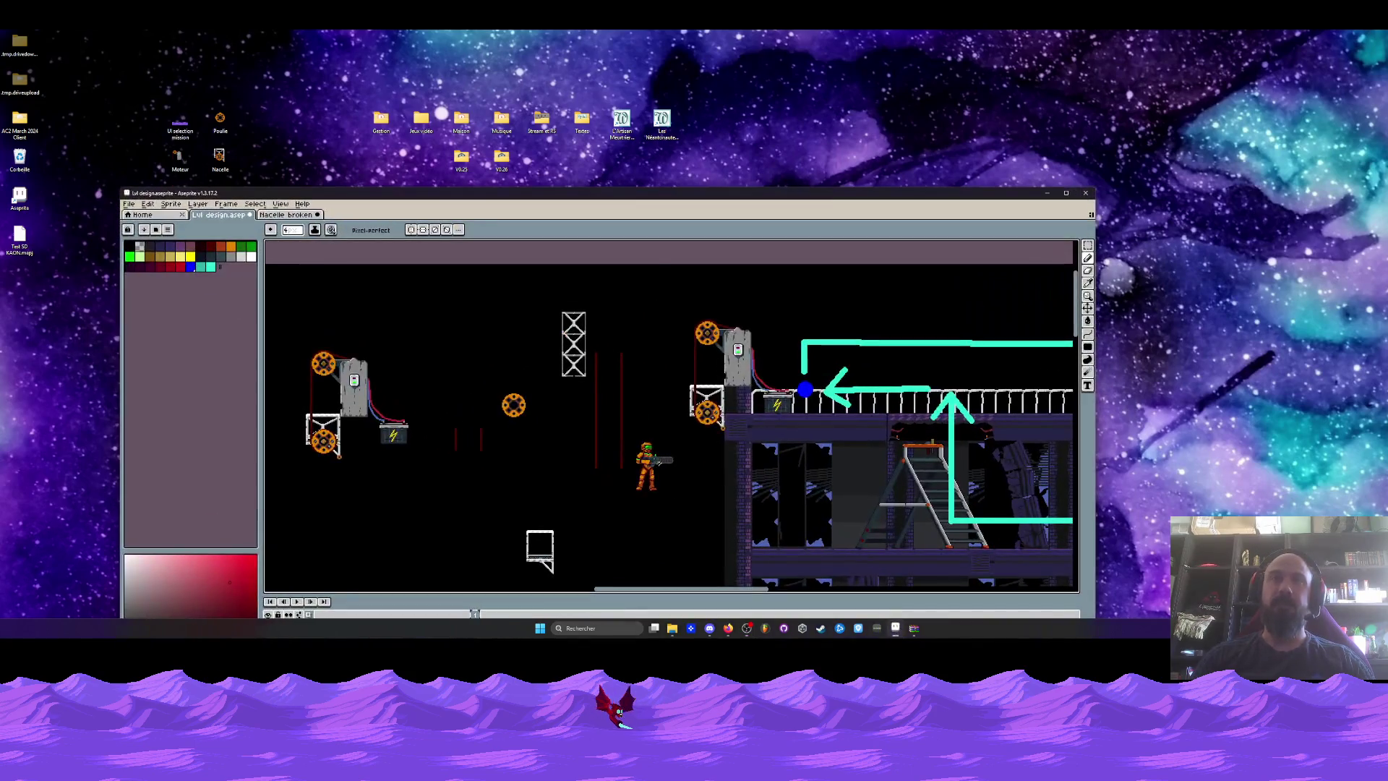
# Switch to the Nacelle broken sprite and eyedrop the bright green of its indicator light.
pyautogui.hotkey('ctrl', 'Tab')
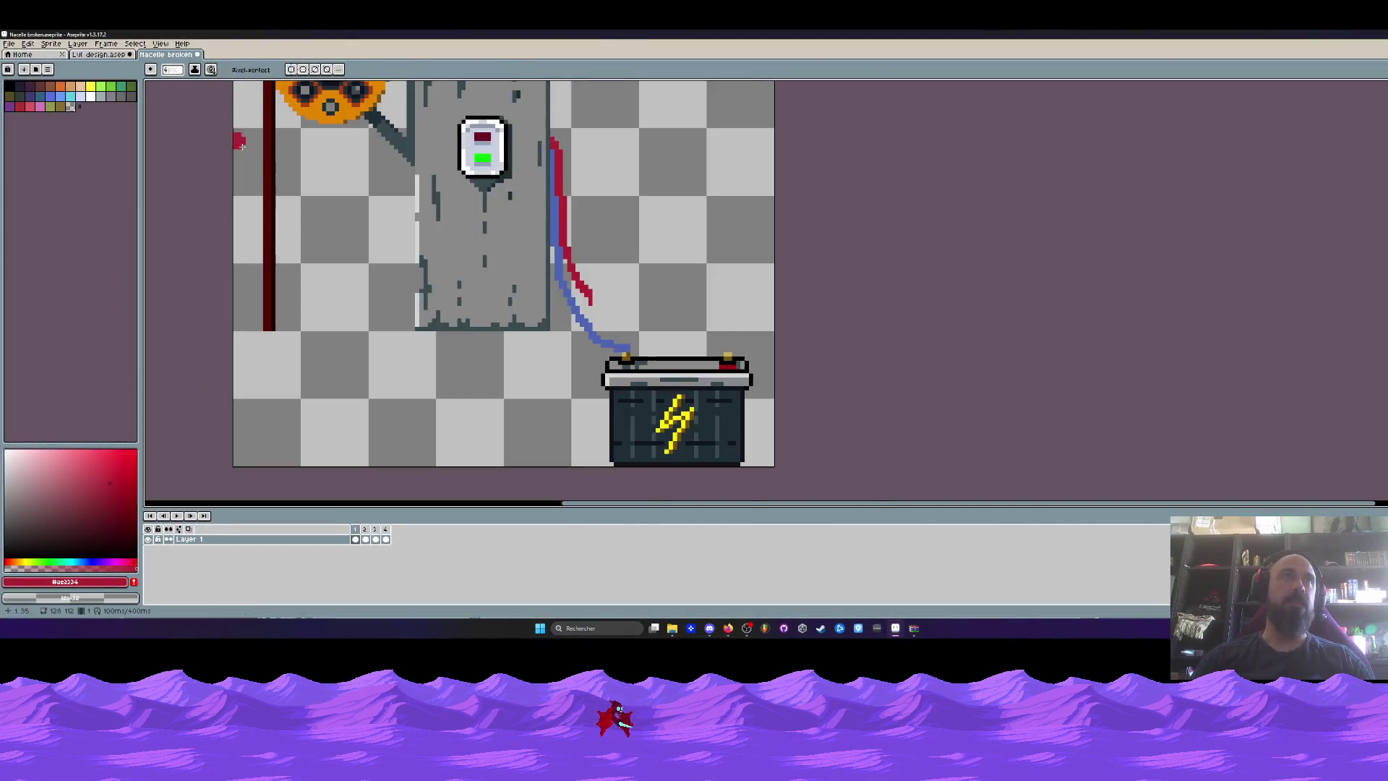
pyautogui.scroll(2, 256, 157)
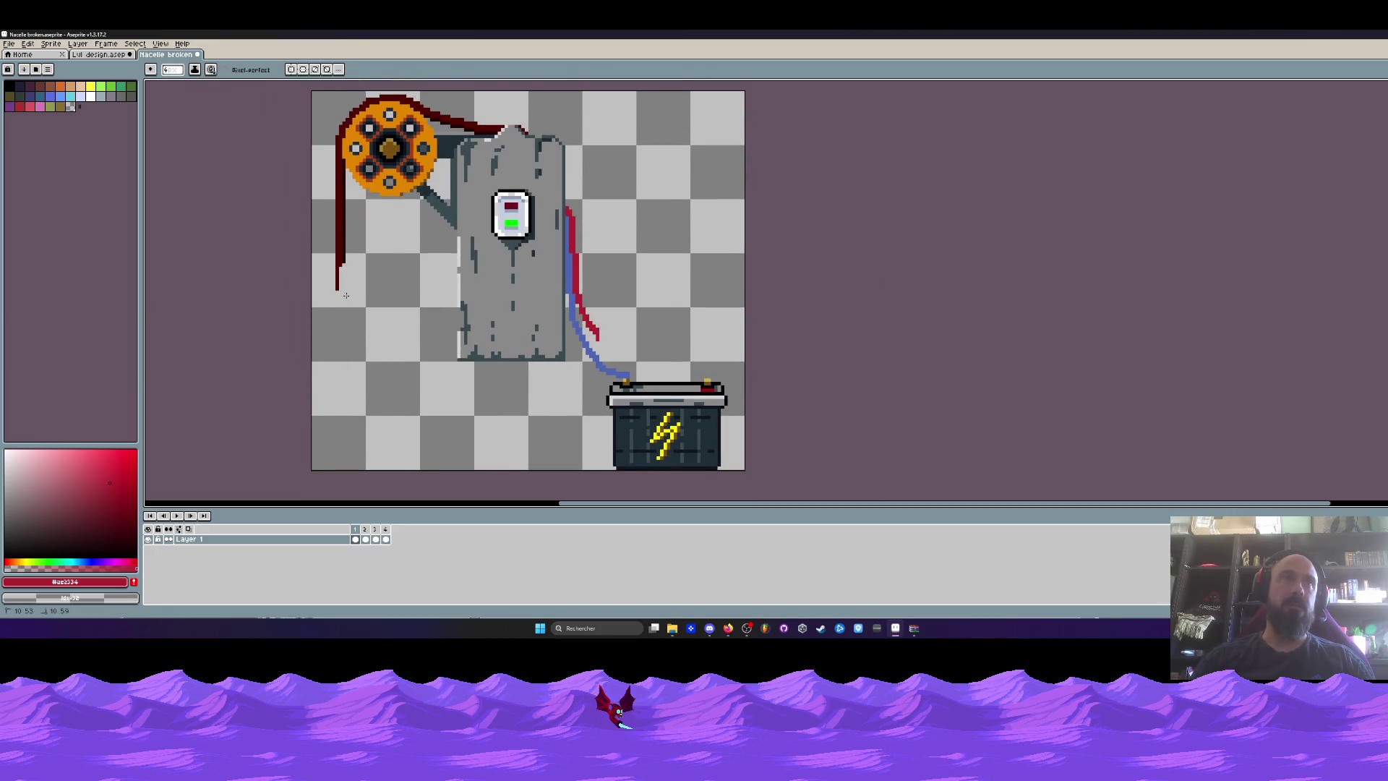
pyautogui.scroll(-1, 344, 282)
pyautogui.scroll(2, 354, 311)
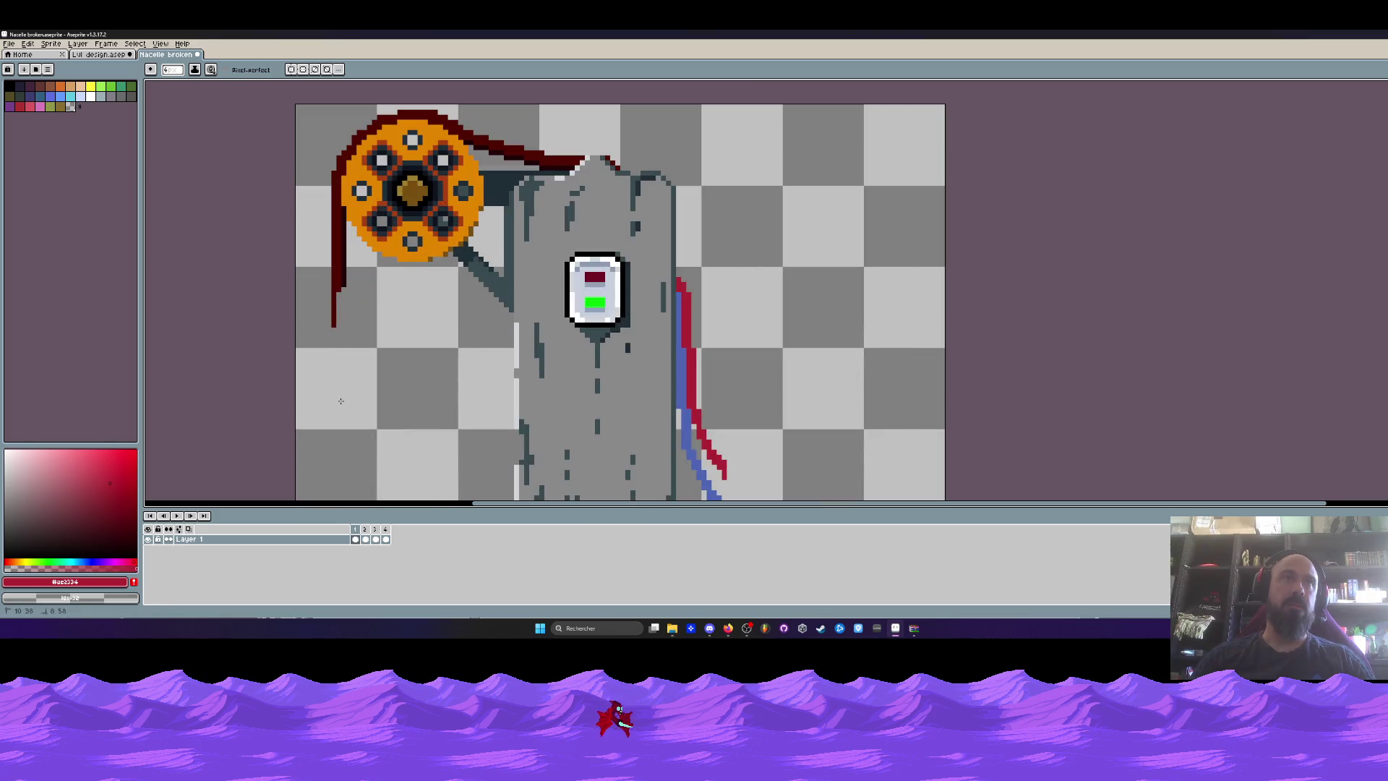
pyautogui.scroll(-1, 372, 354)
pyautogui.moveTo(372, 353)
pyautogui.mouseDown()
pyautogui.moveTo(372, 269)
pyautogui.moveTo(397, 270)
pyautogui.mouseUp()
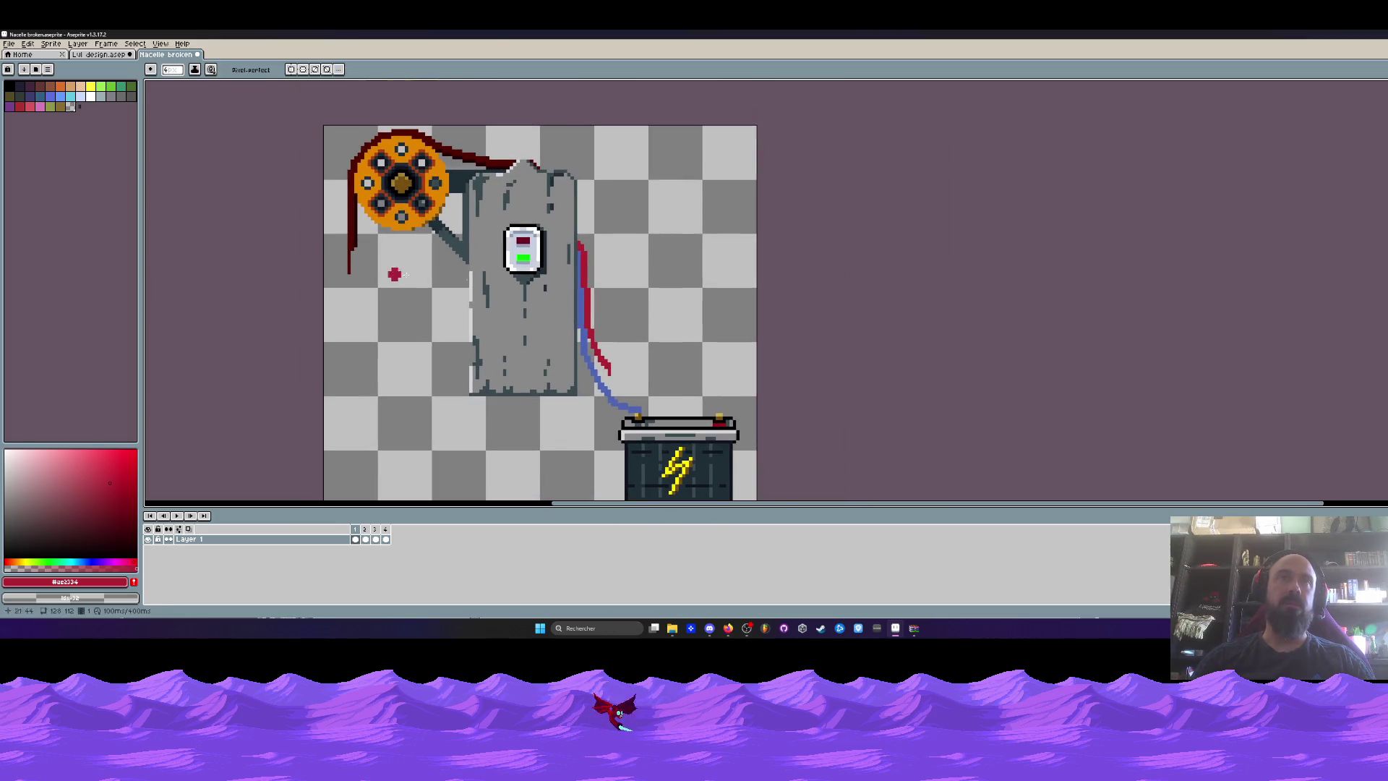
pyautogui.scroll(2, 525, 248)
pyautogui.press('i')
pyautogui.scroll(2, 520, 247)
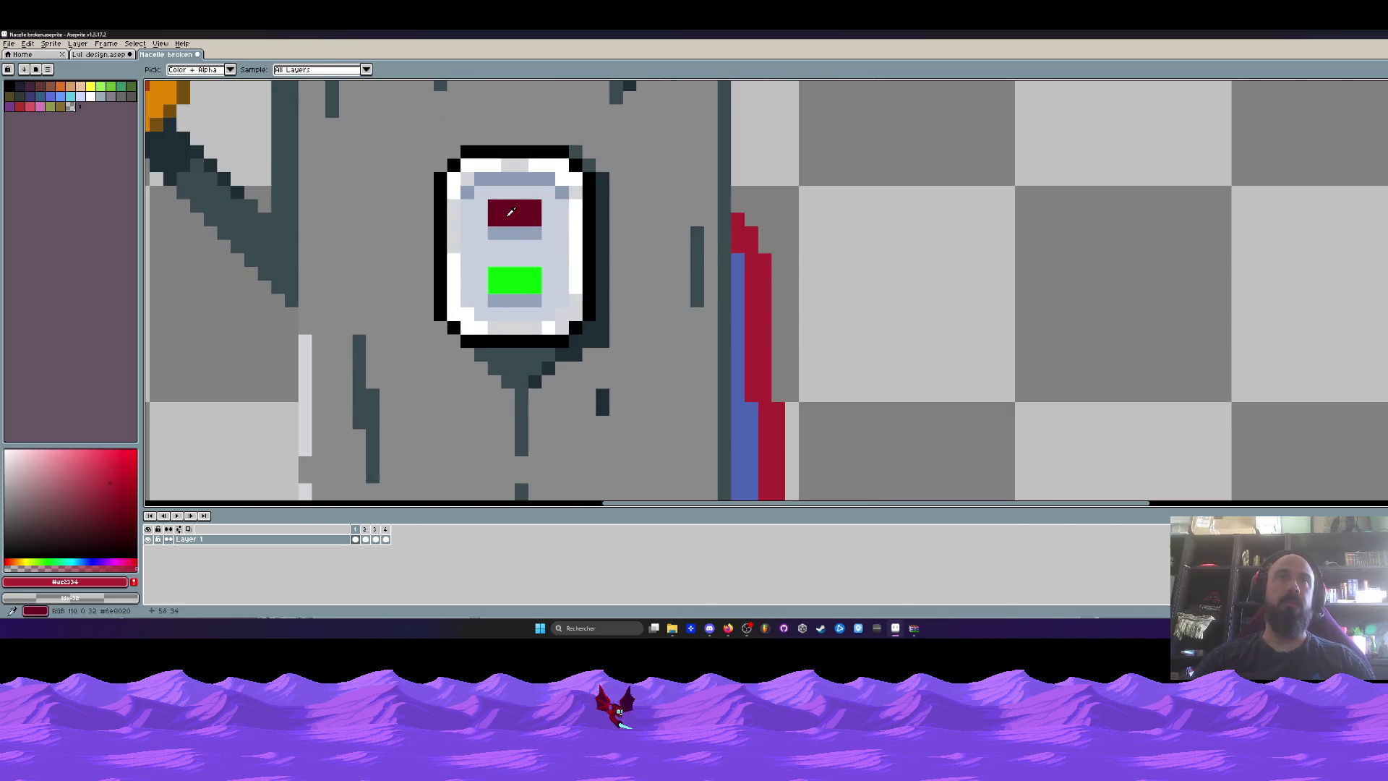
pyautogui.scroll(-2, 518, 247)
pyautogui.scroll(1, 518, 247)
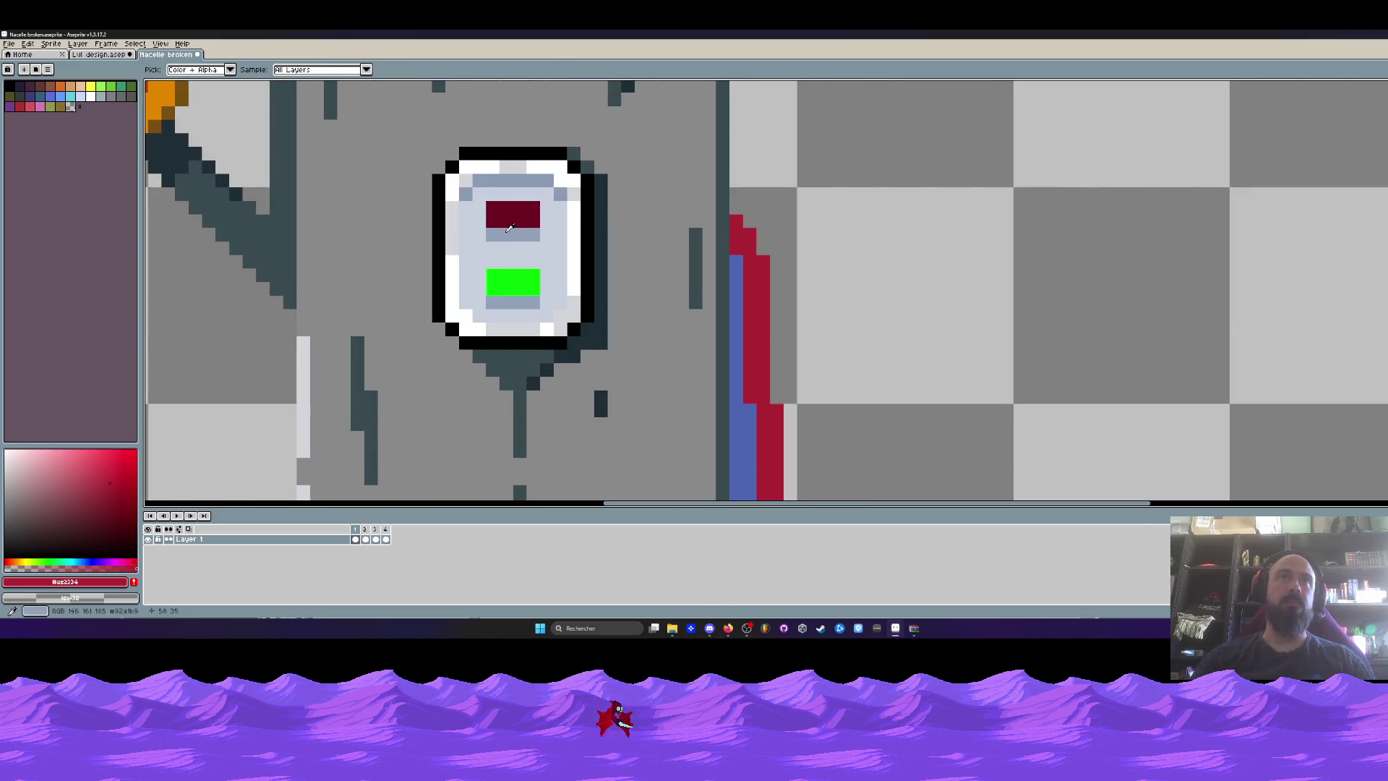
pyautogui.click(513, 282)
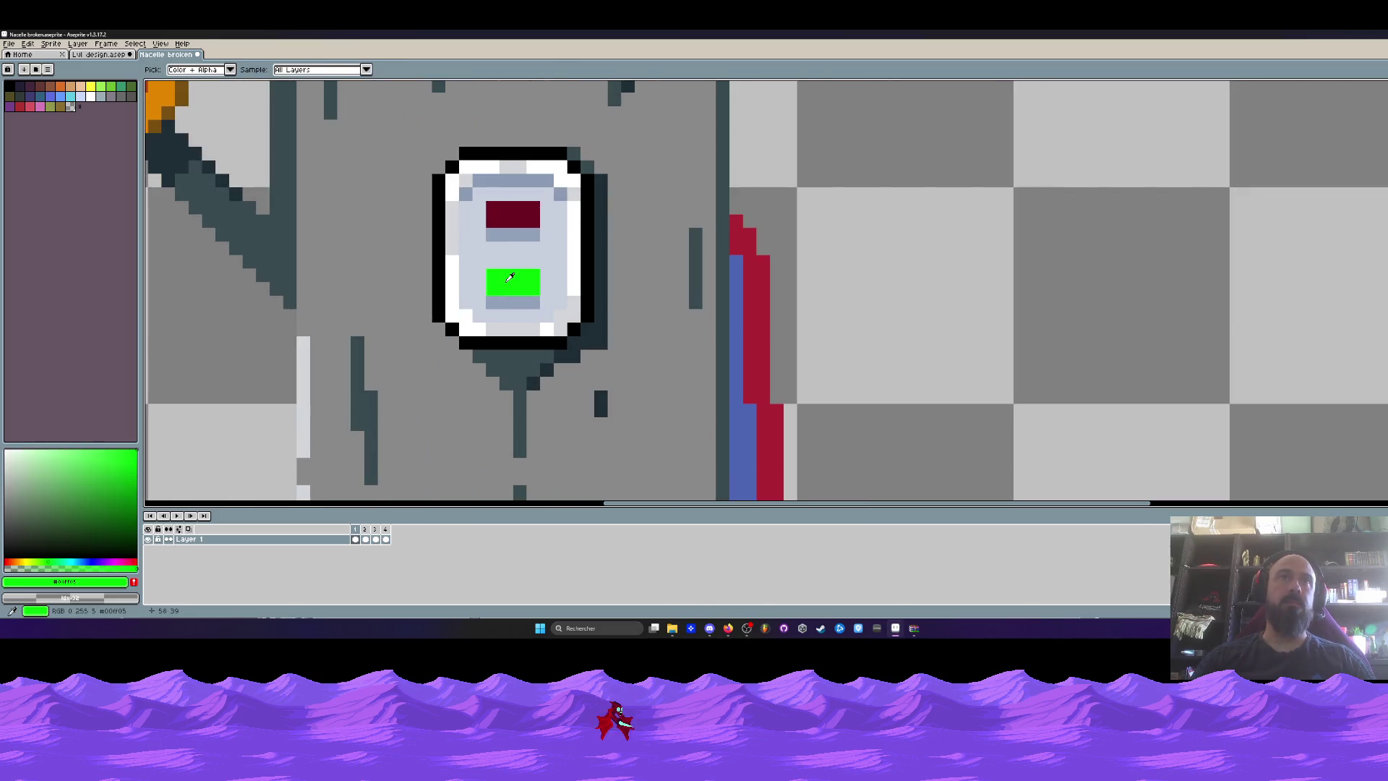
# Load the Void Operators palette from Jeux vidéo > Palettes.
pyautogui.click(48, 70)
pyautogui.click(76, 202)
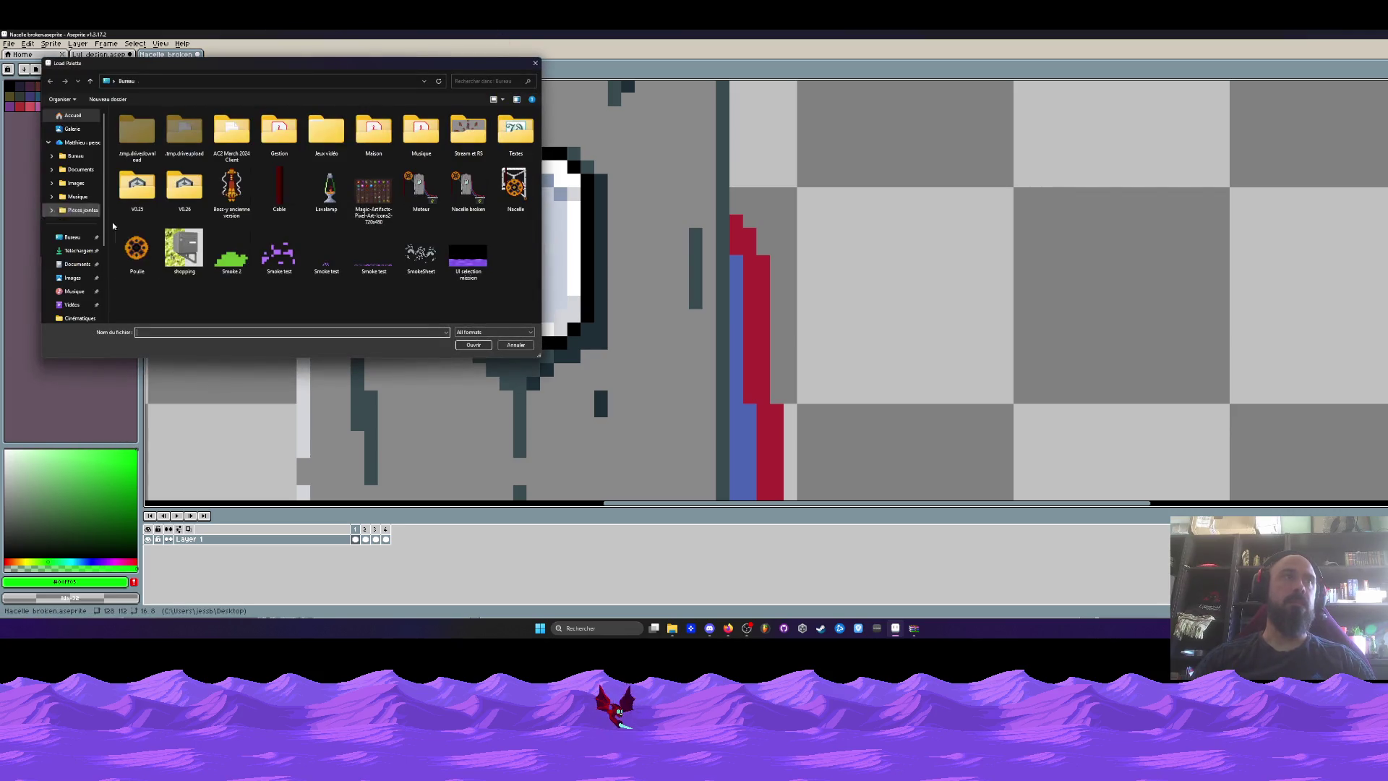
pyautogui.doubleClick(322, 144)
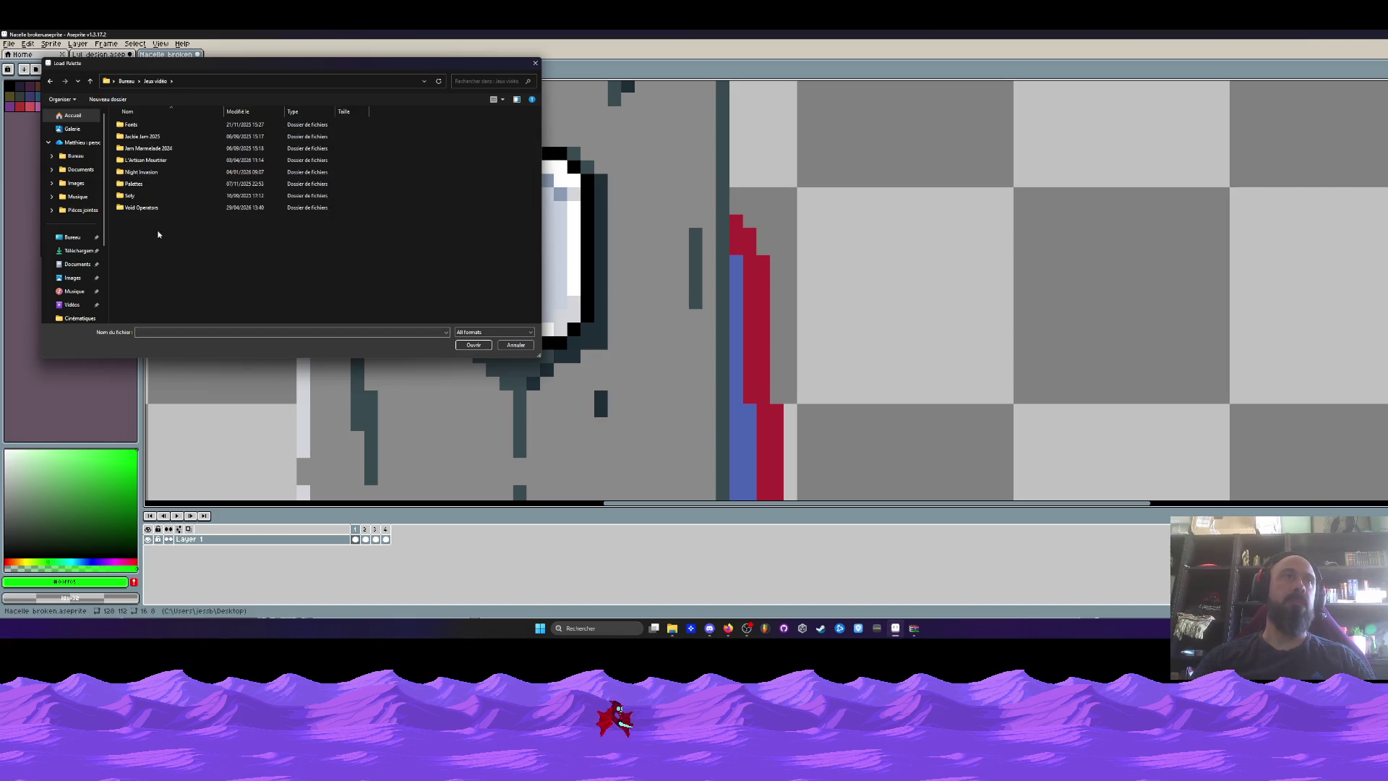
pyautogui.doubleClick(139, 182)
pyautogui.doubleClick(326, 245)
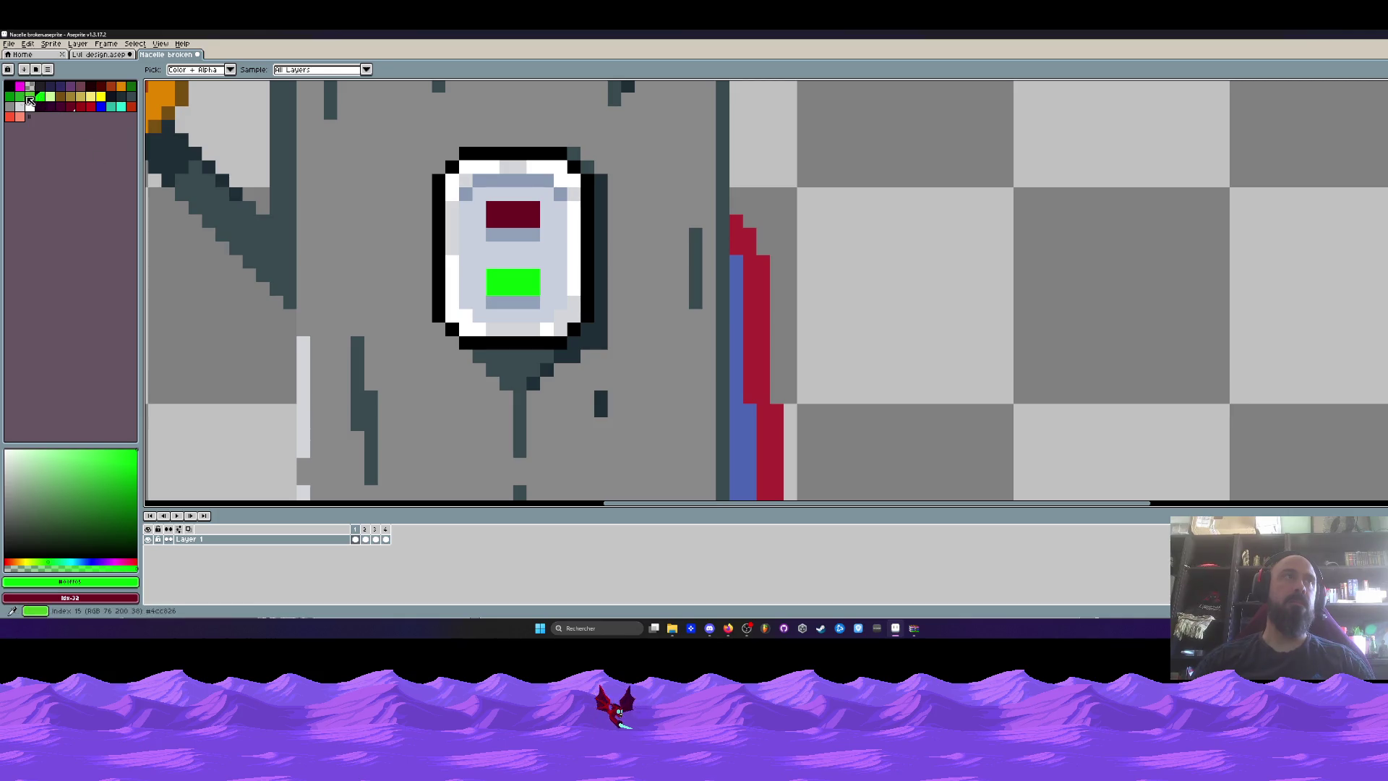
# Bucket-fill the green indicator light with the palette's dark green.
pyautogui.click(133, 87)
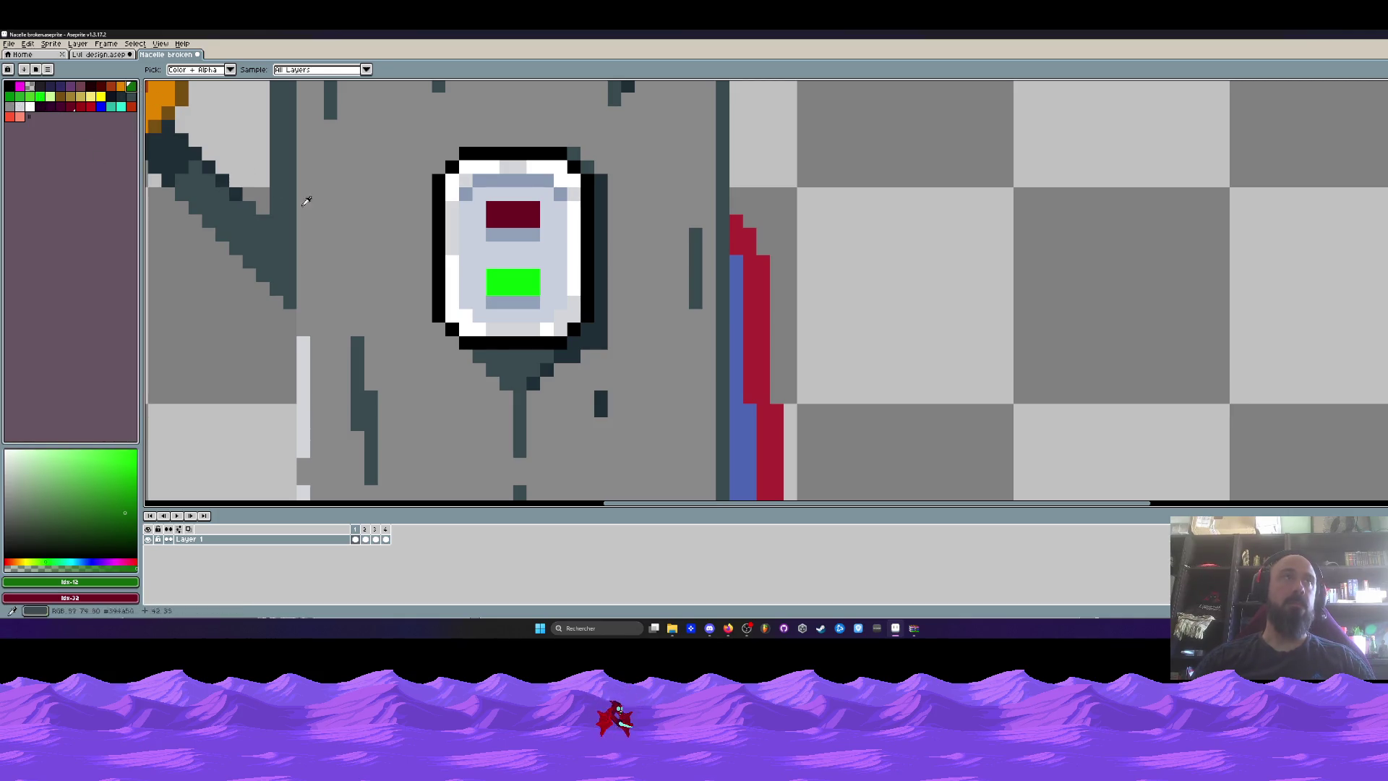
pyautogui.press('g')
pyautogui.click(513, 282)
pyautogui.scroll(-6, 518, 288)
pyautogui.scroll(2, 520, 289)
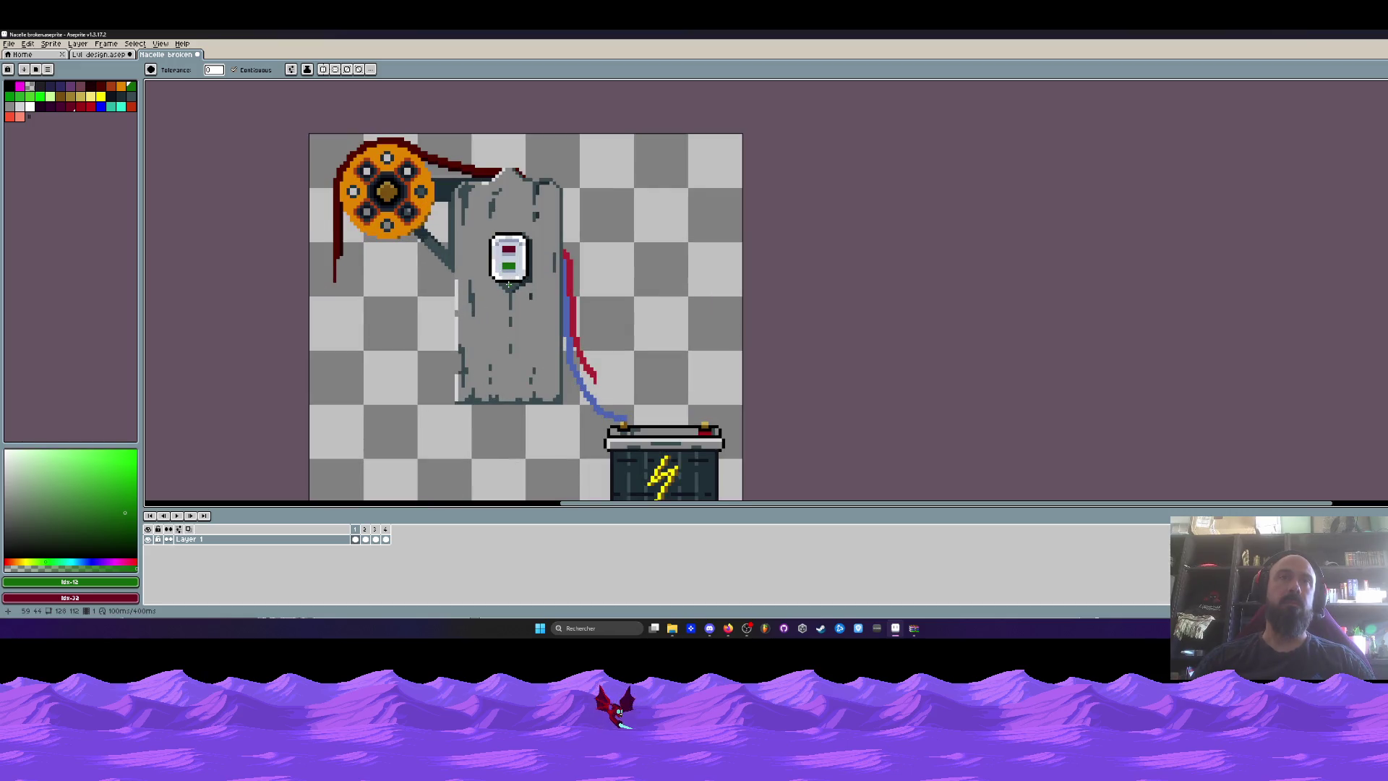
# Pencil tan-yellow and dark-red pixels at the red wire's end.
pyautogui.click(81, 96)
pyautogui.scroll(4, 651, 407)
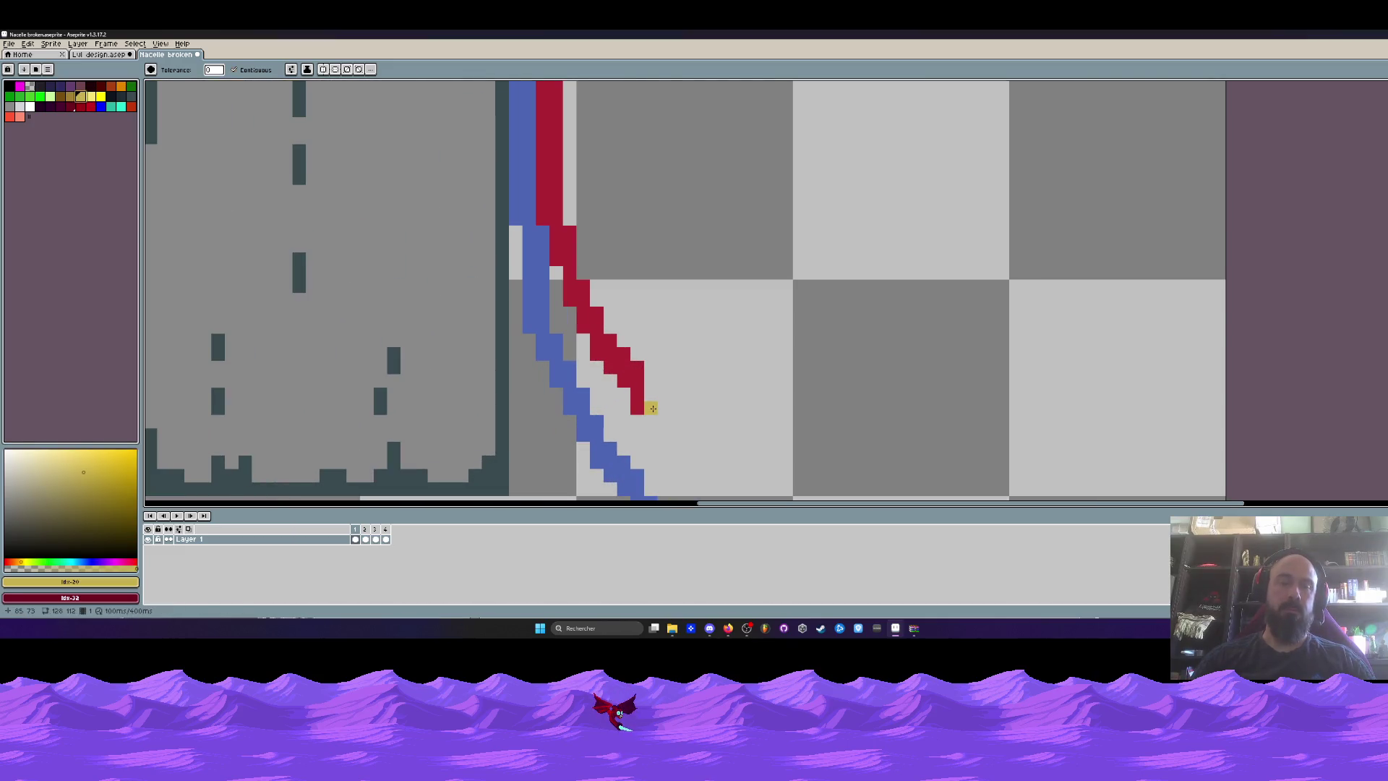
pyautogui.press('b')
pyautogui.press(']')
pyautogui.moveTo(649, 397); pyautogui.dragTo(648, 408)
pyautogui.hotkey('ctrl', 'z')
pyautogui.press('[')
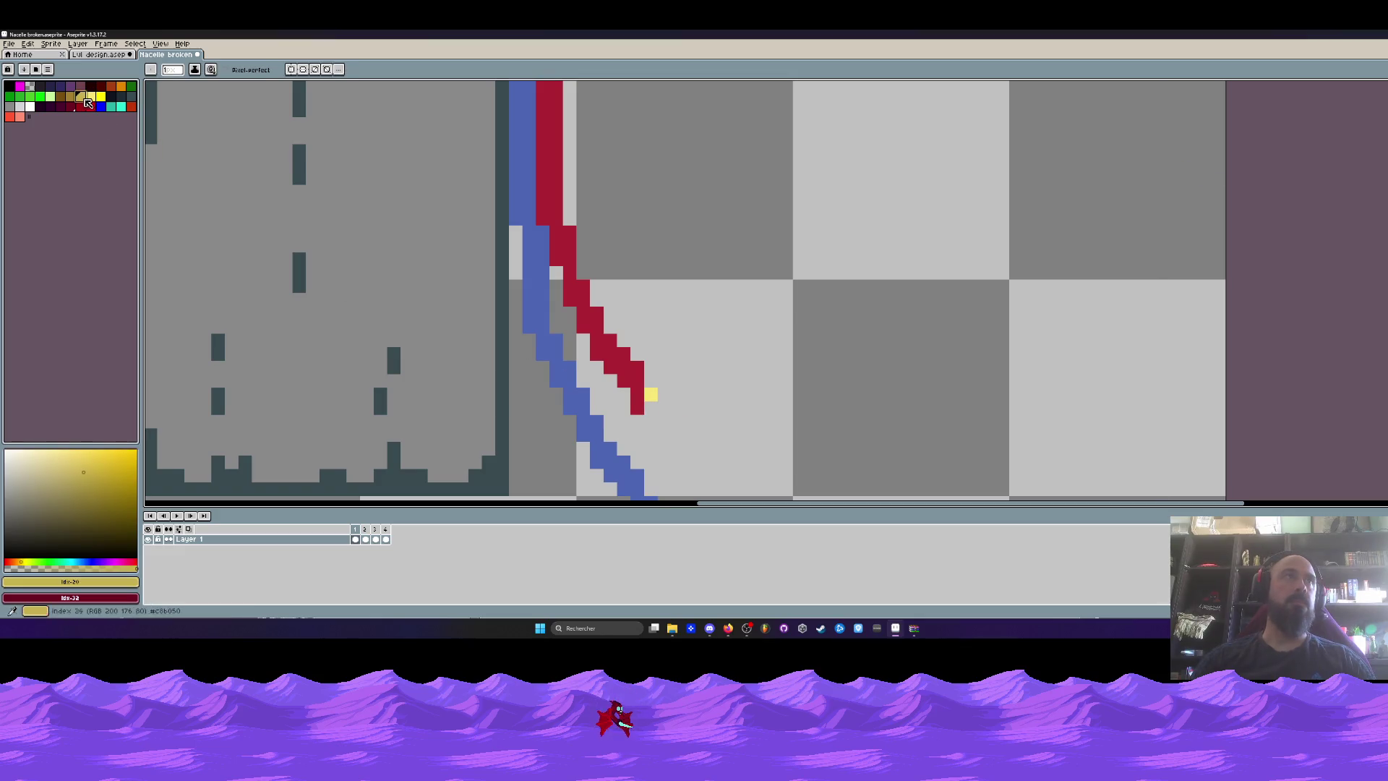
pyautogui.click(650, 394)
pyautogui.rightClick(651, 408)
pyautogui.click(637, 421)
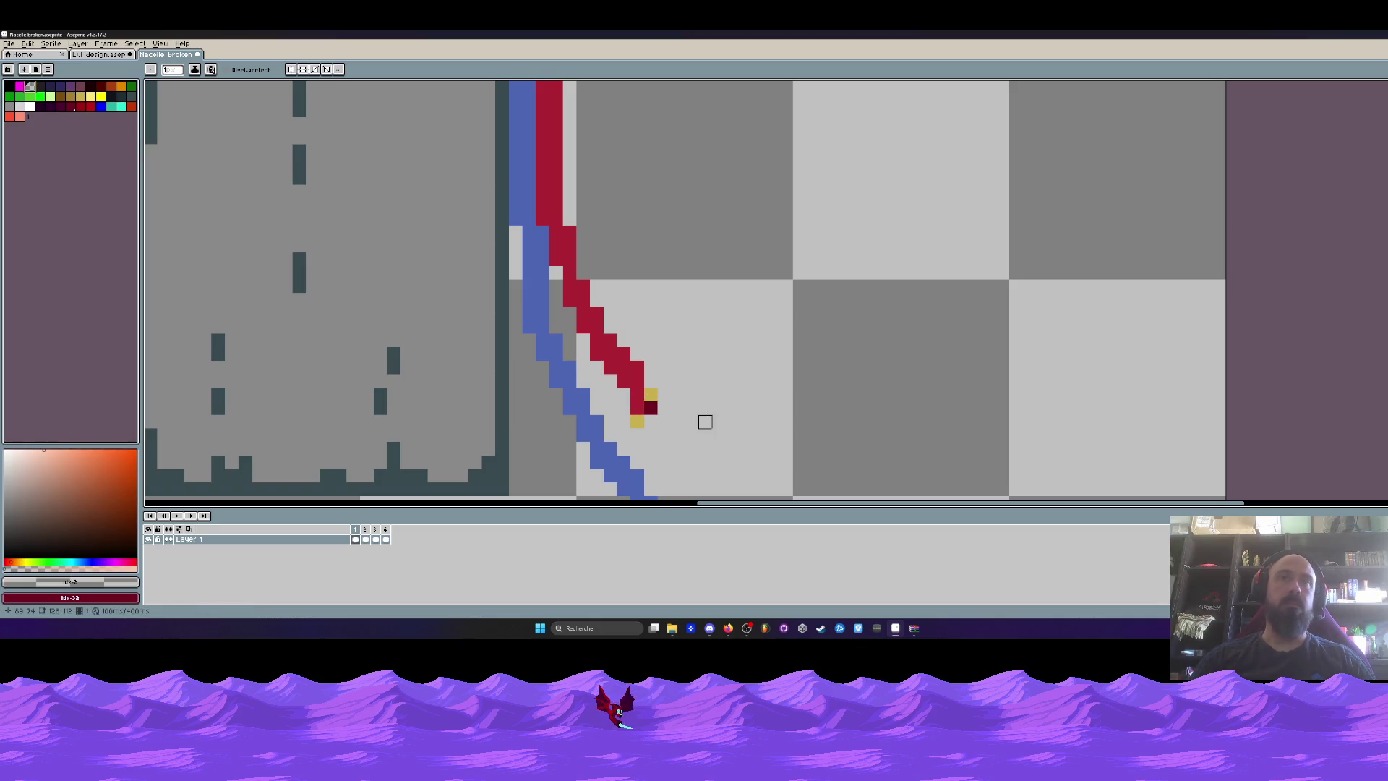
# Eyedrop the wire's red and extend the red wire by two pixels.
pyautogui.scroll(-5, 673, 408)
pyautogui.scroll(-2, 673, 408)
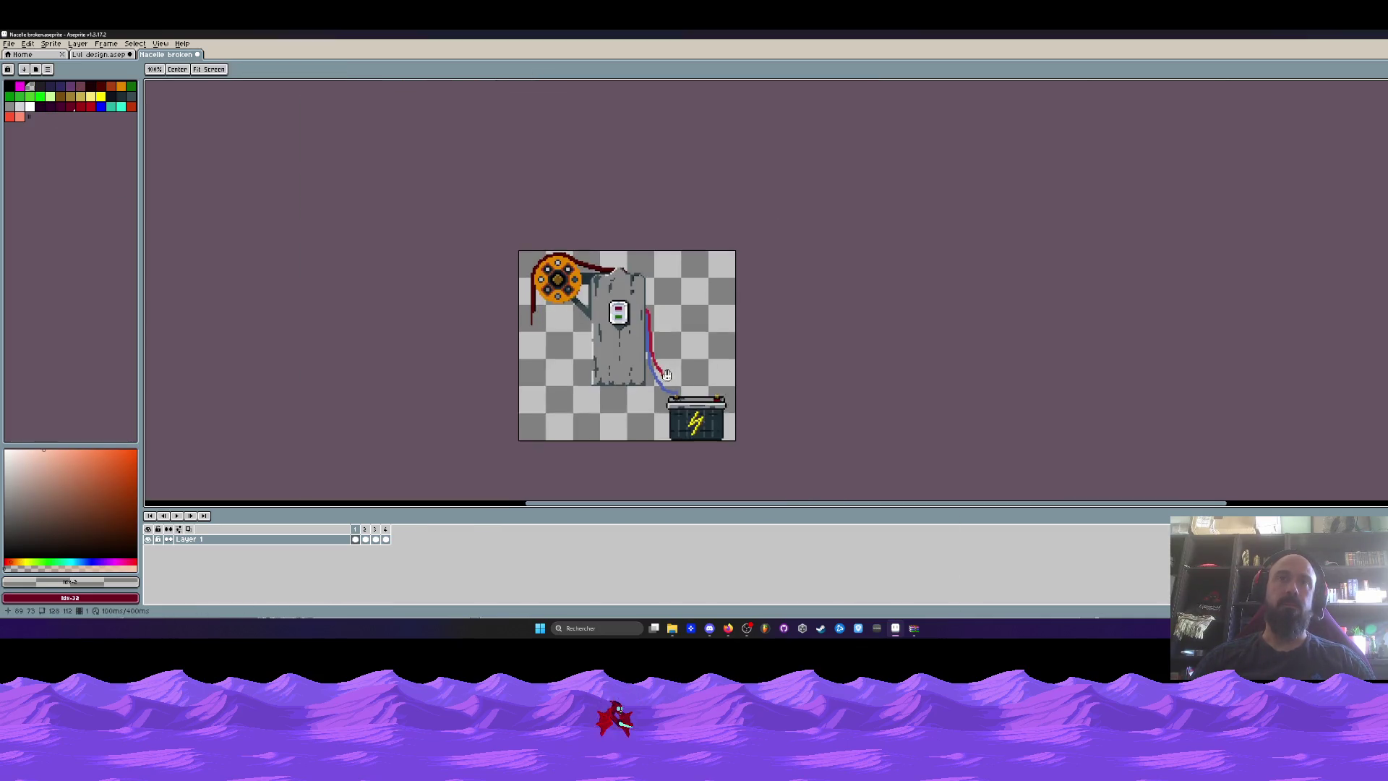
pyautogui.scroll(6, 666, 386)
pyautogui.scroll(1, 666, 386)
pyautogui.press('i')
pyautogui.click(567, 327)
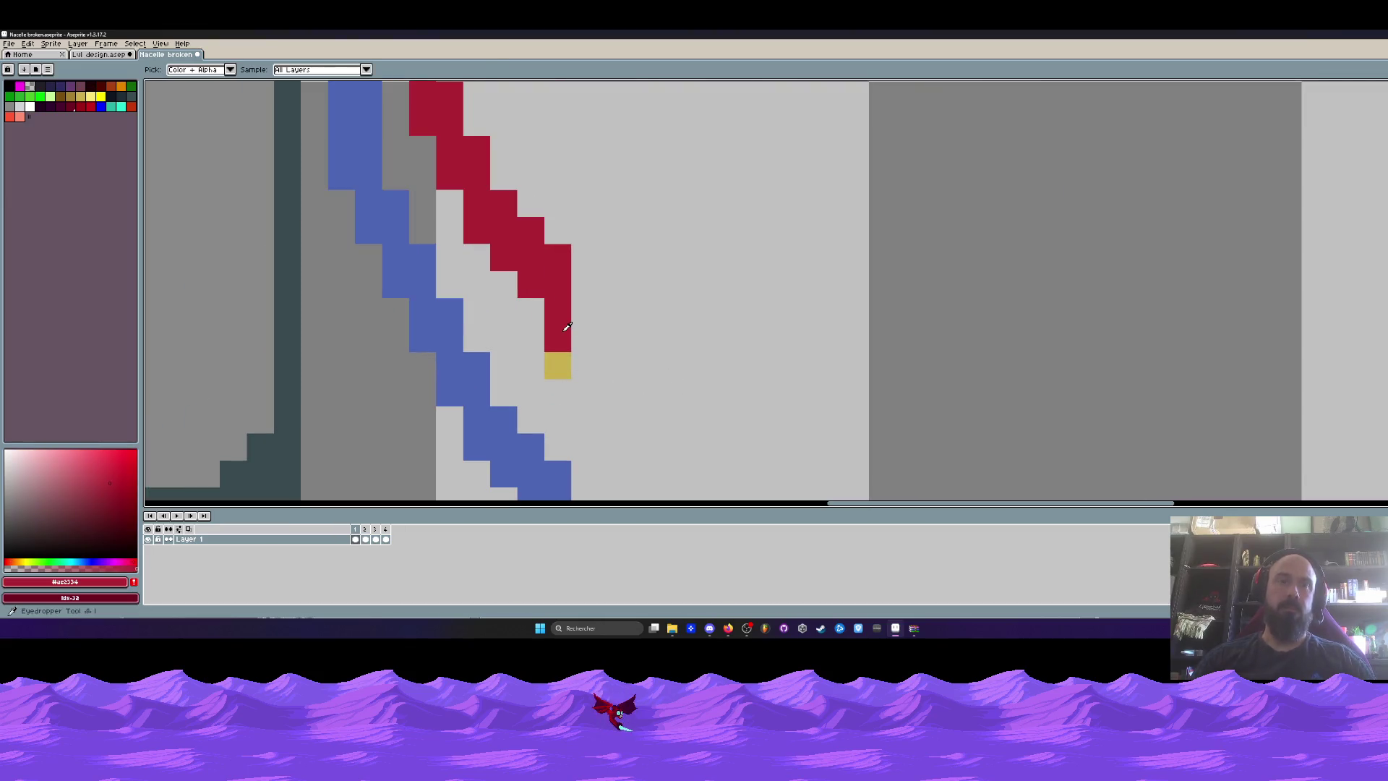
pyautogui.press('b')
pyautogui.click(585, 338)
pyautogui.click(584, 311)
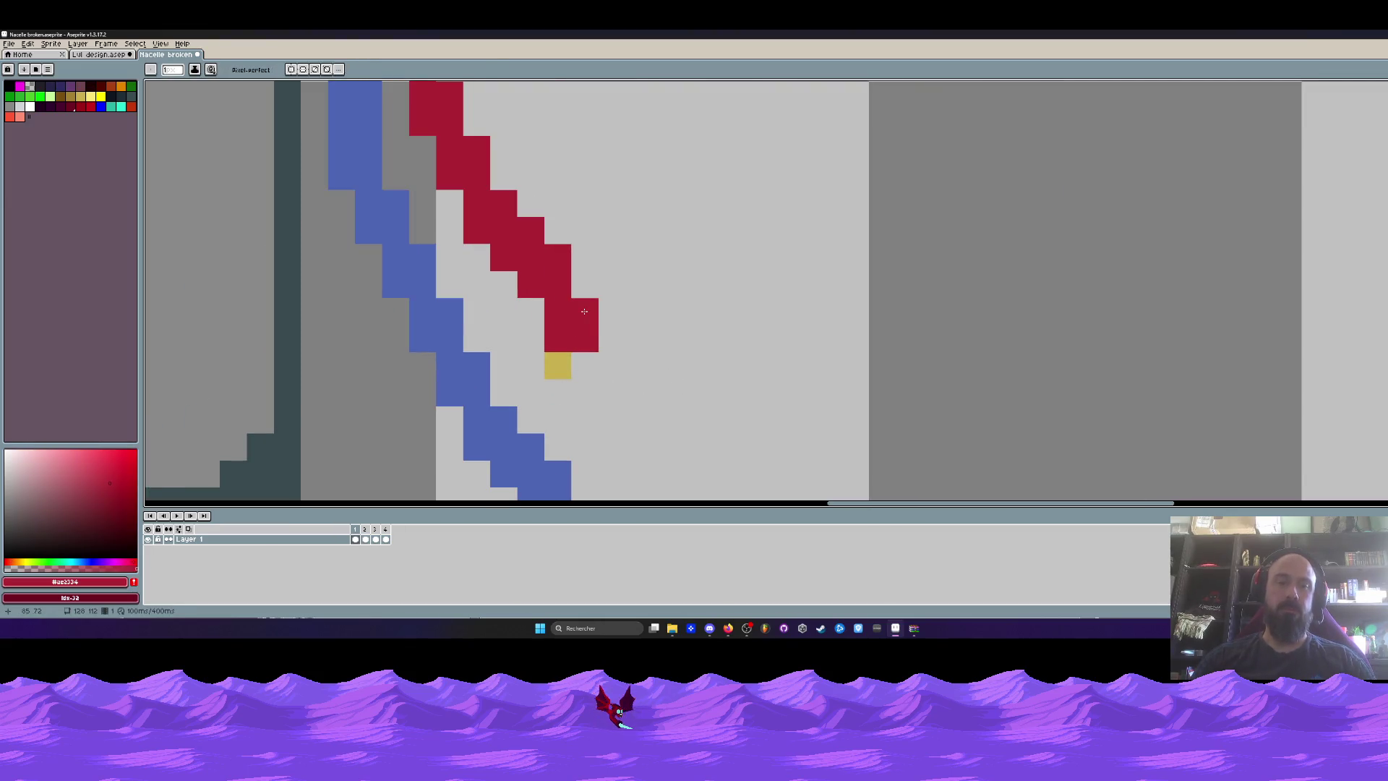
# Eyedrop the wire tip's yellow and add yellow pixels around the red wire tip.
pyautogui.press('i')
pyautogui.click(556, 361)
pyautogui.press('b')
pyautogui.click(584, 365)
pyautogui.scroll(-4, 607, 381)
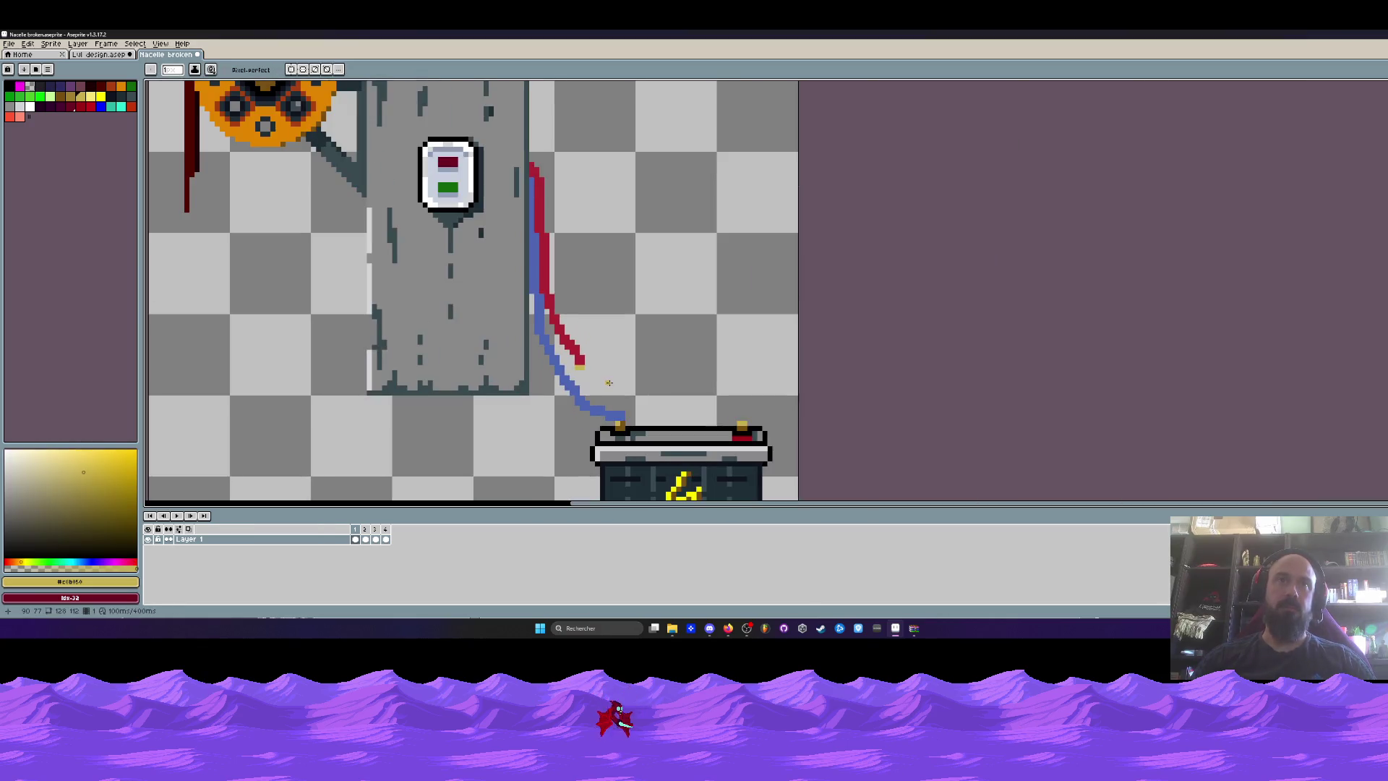
pyautogui.scroll(3, 587, 373)
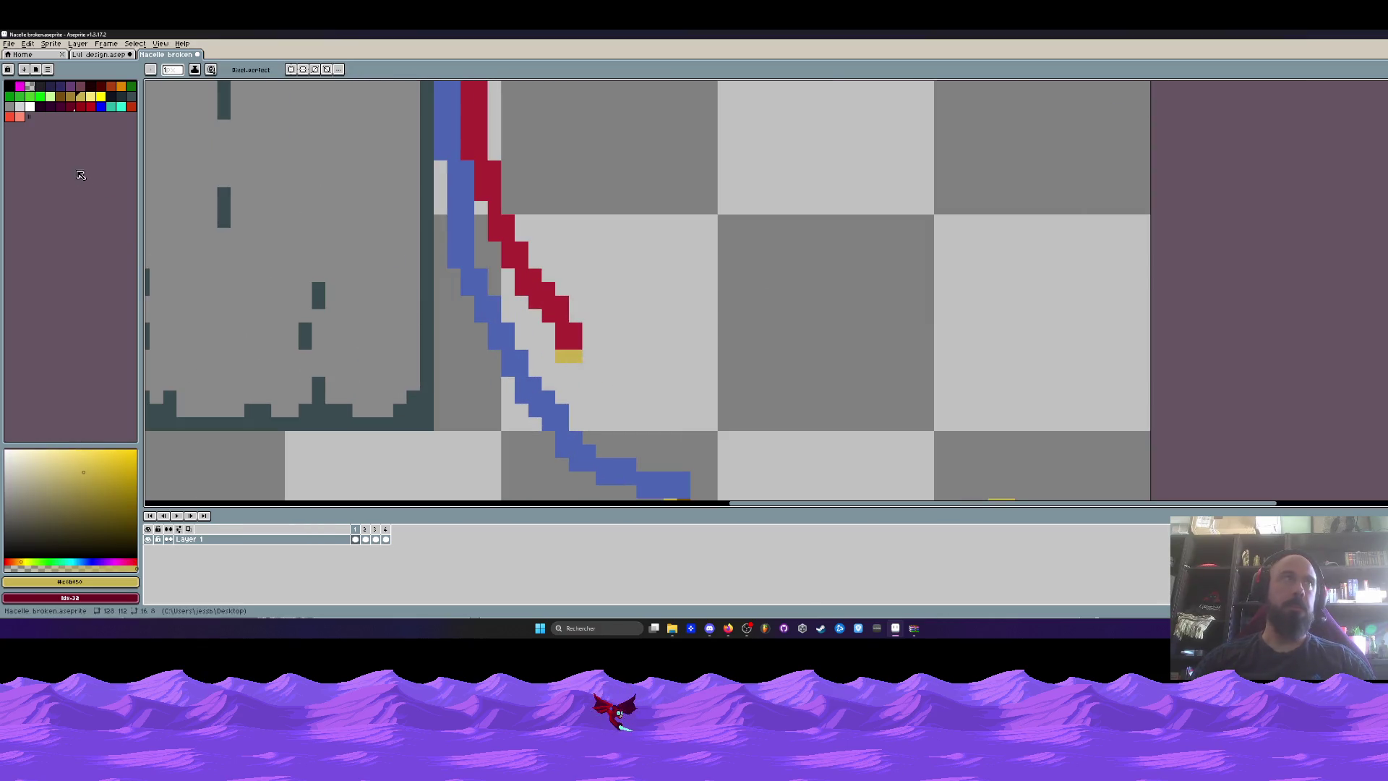
pyautogui.click(575, 343)
pyautogui.click(576, 331)
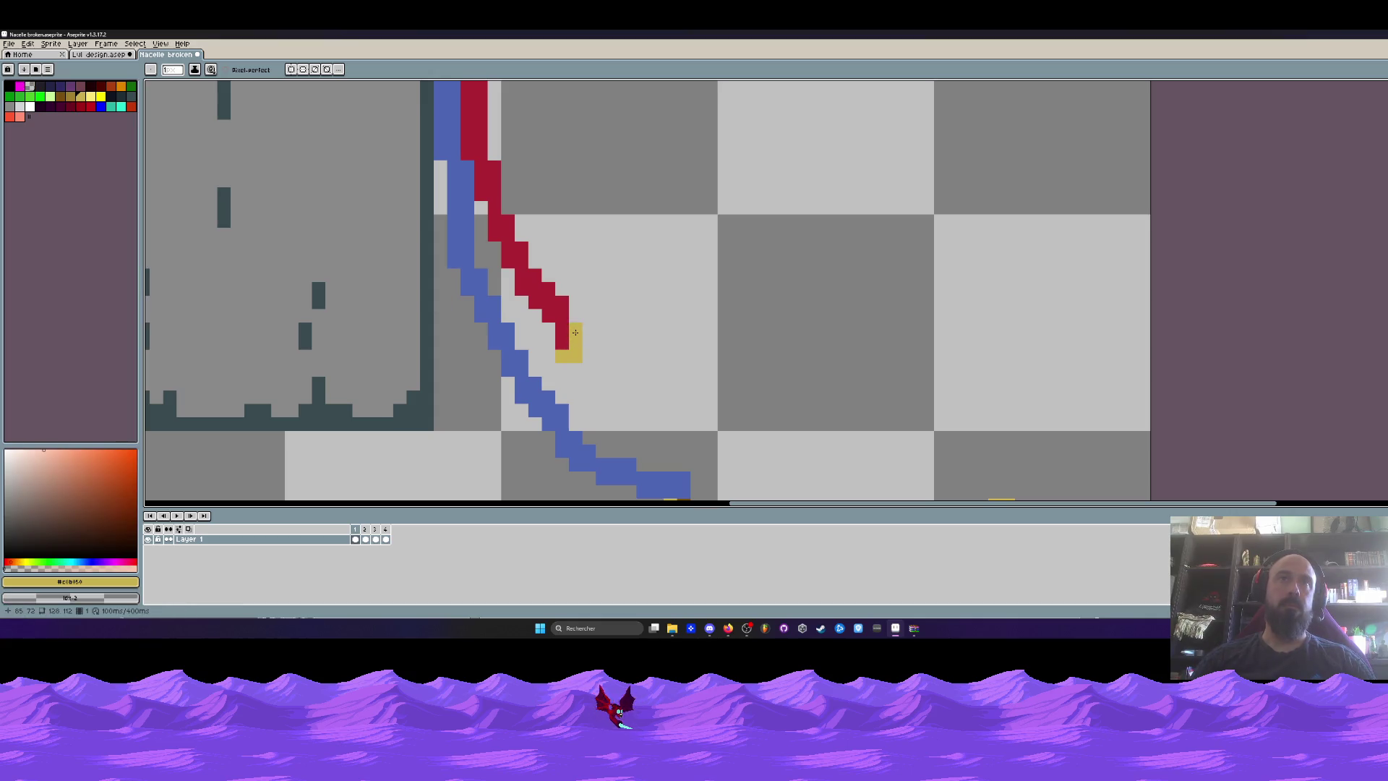
# Zoom in on the switch panel and eyedrop its dark outline colour #202c37.
pyautogui.scroll(-5, 575, 333)
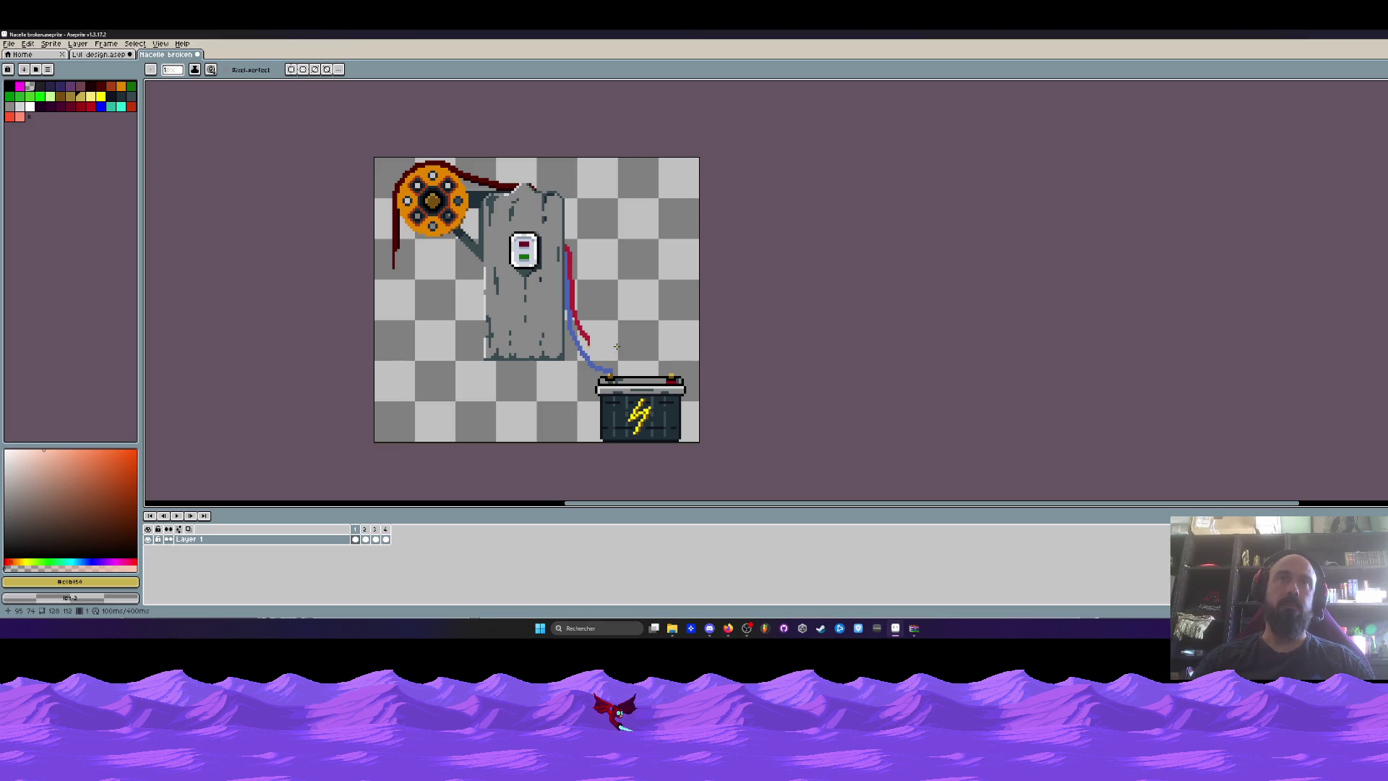
pyautogui.scroll(3, 616, 347)
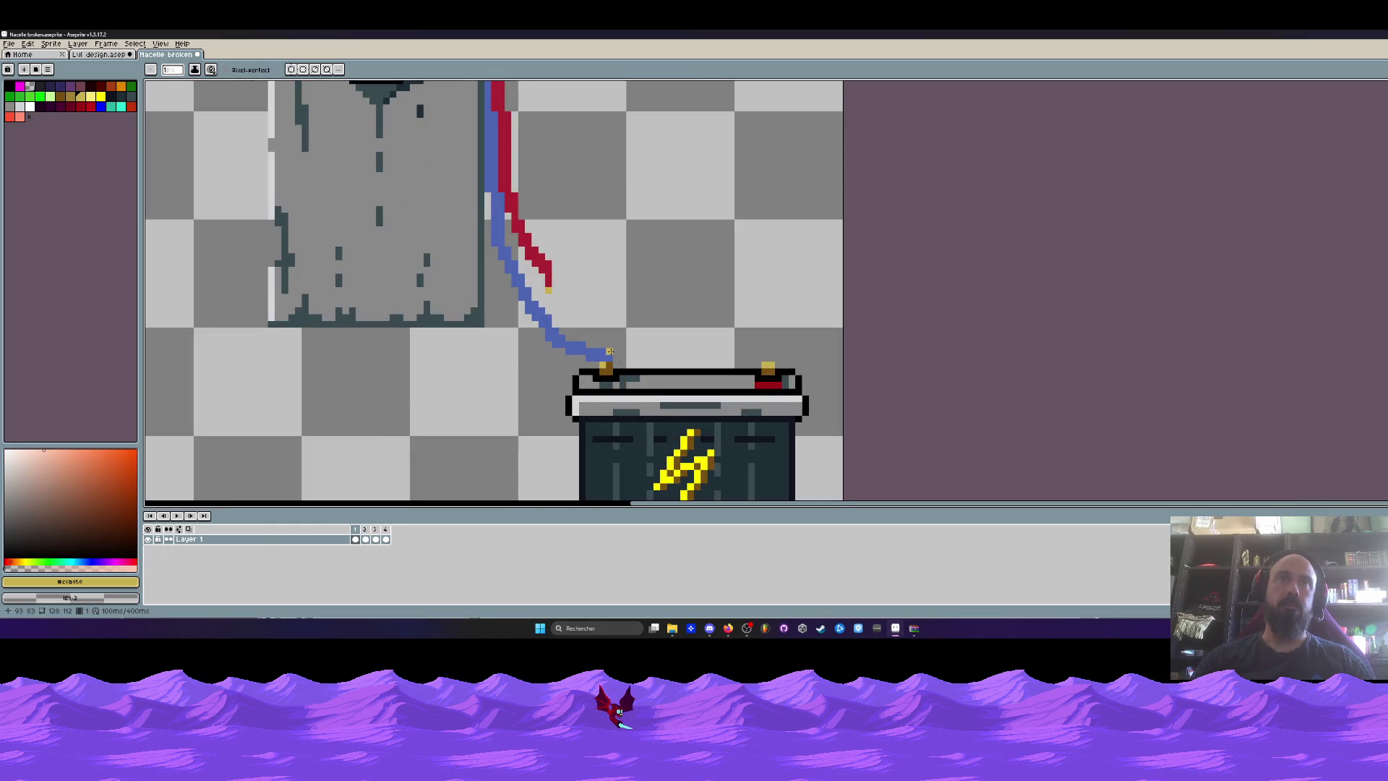
pyautogui.scroll(-3, 610, 352)
pyautogui.scroll(2, 612, 372)
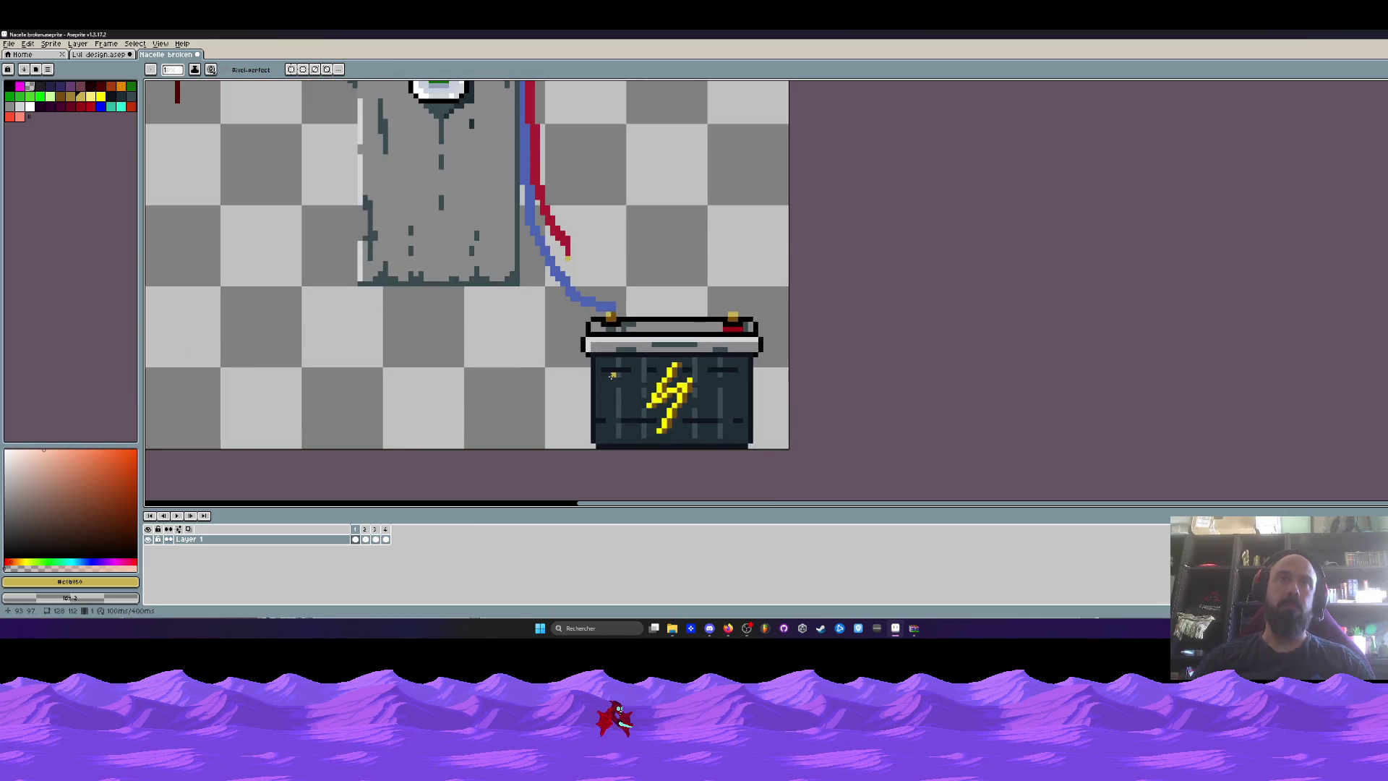
pyautogui.scroll(1, 615, 368)
pyautogui.scroll(-1, 614, 369)
pyautogui.moveTo(630, 348); pyautogui.dragTo(631, 278)
pyautogui.scroll(1, 680, 321)
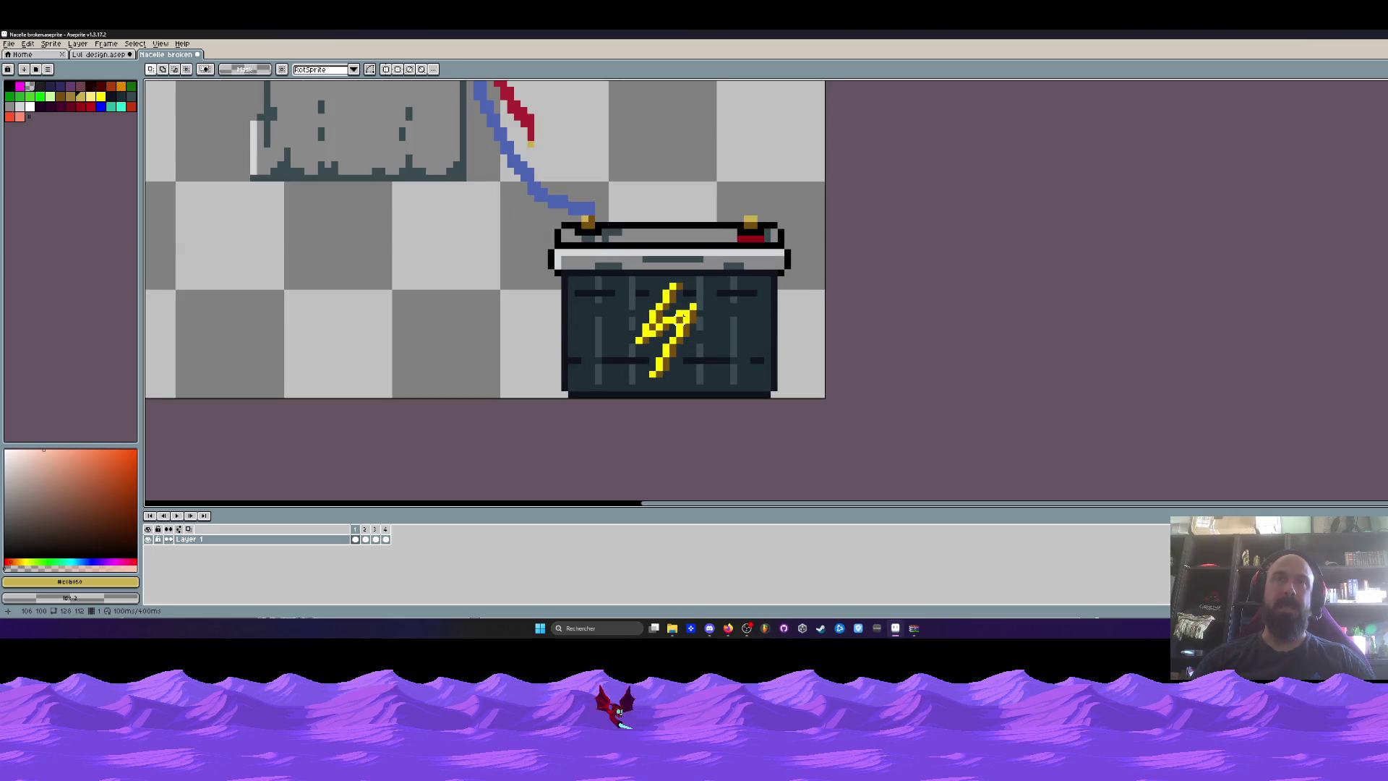
pyautogui.scroll(-2, 679, 319)
pyautogui.scroll(-1, 677, 322)
pyautogui.moveTo(596, 215); pyautogui.dragTo(602, 251)
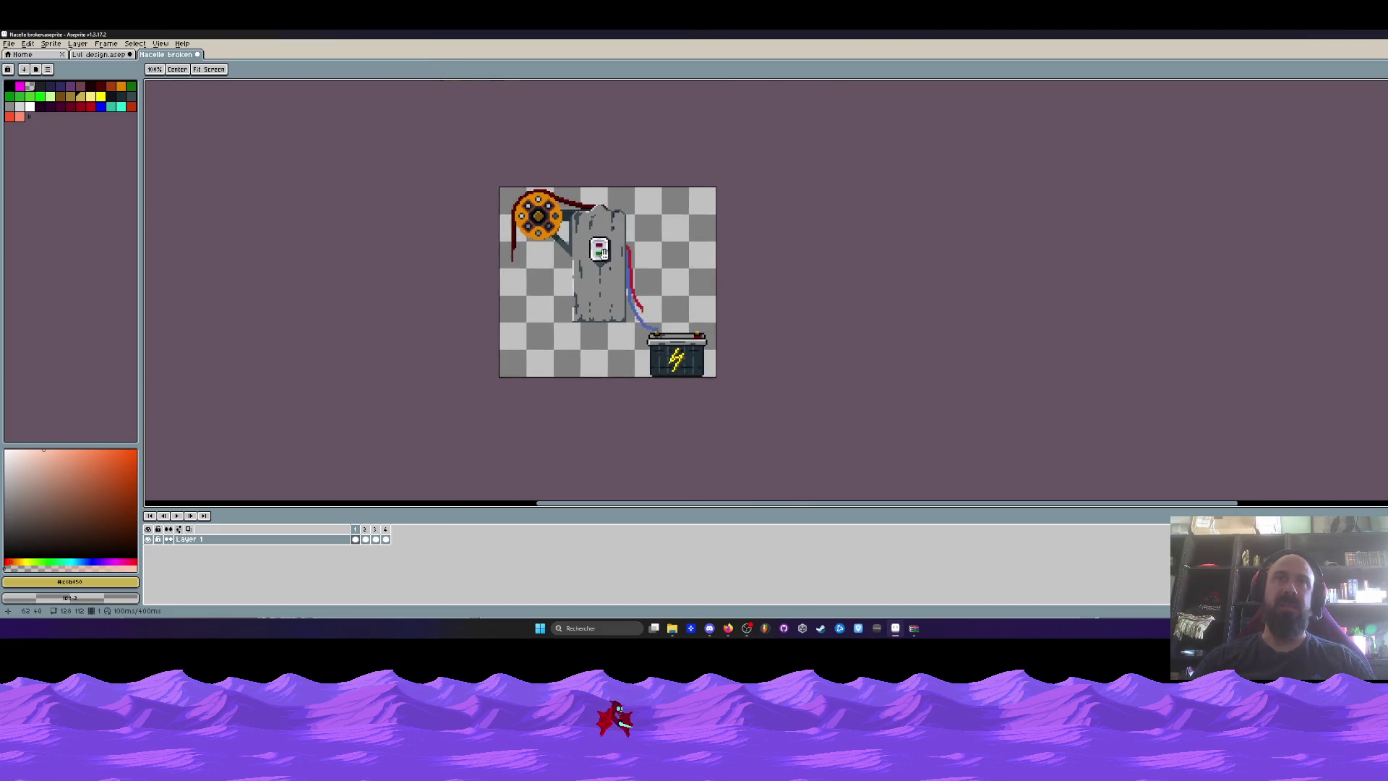
pyautogui.scroll(2, 602, 251)
pyautogui.scroll(2, 604, 251)
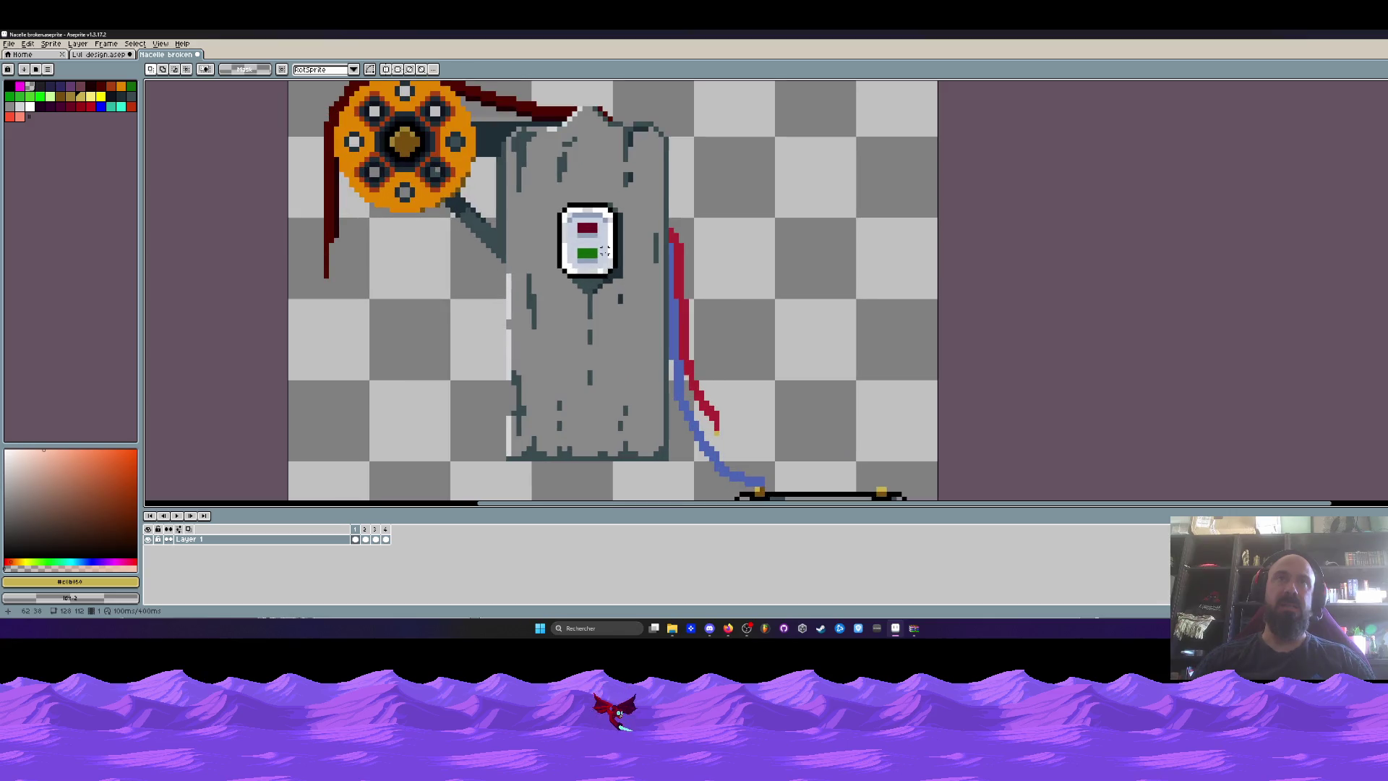
pyautogui.scroll(2, 604, 251)
pyautogui.press('i')
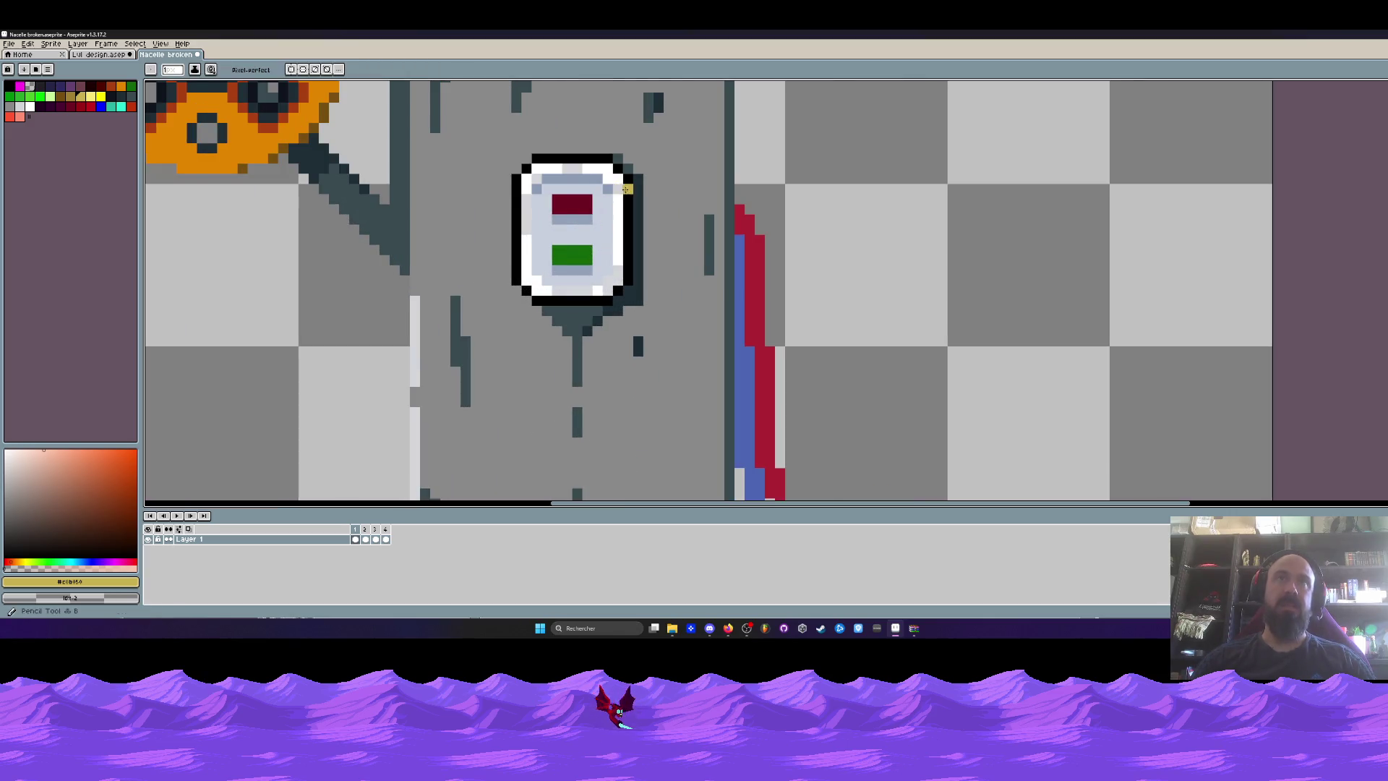
pyautogui.click(639, 205)
pyautogui.scroll(1, 639, 205)
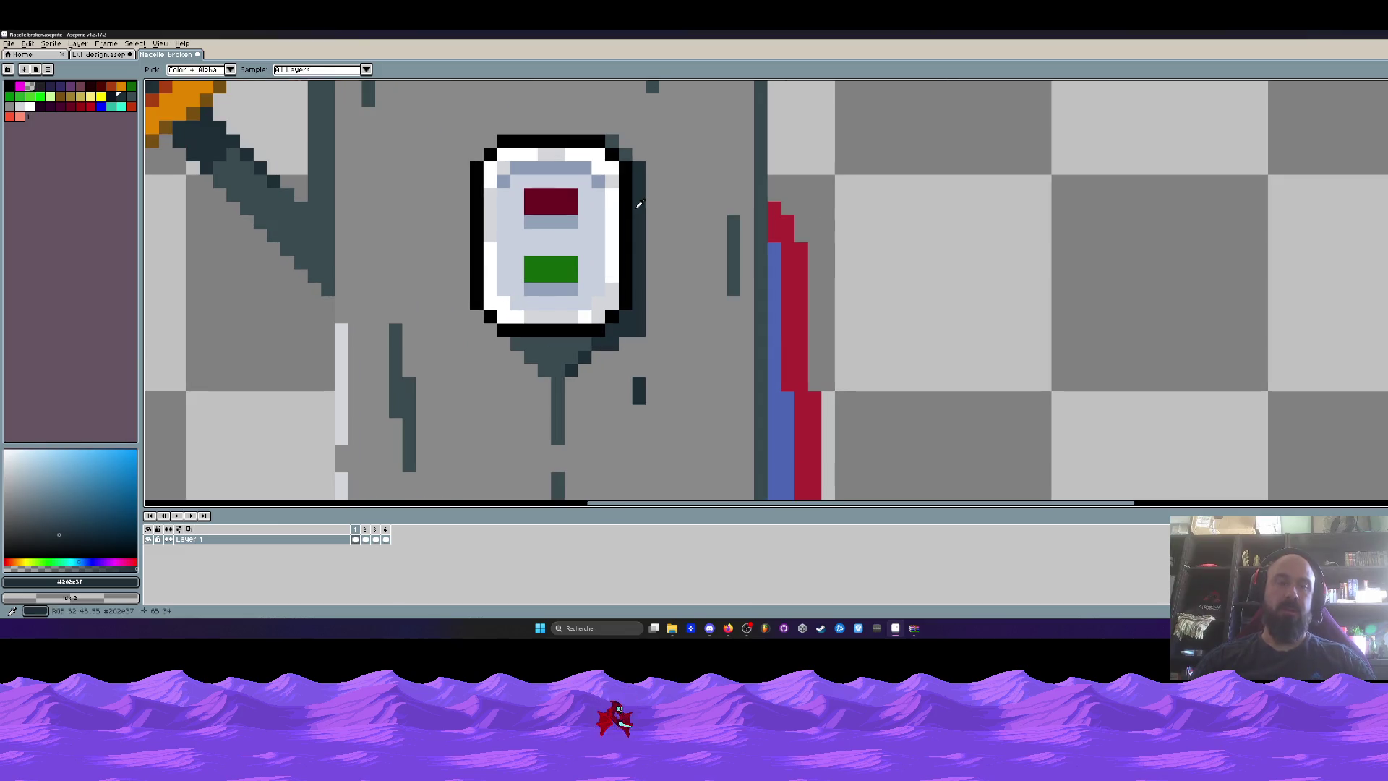
# Bucket-fill the panel's white frame, light interior, red light, light bars and green block dark navy.
pyautogui.press('g')
pyautogui.click(612, 239)
pyautogui.click(579, 162)
pyautogui.click(529, 158)
pyautogui.click(513, 154)
pyautogui.click(503, 168)
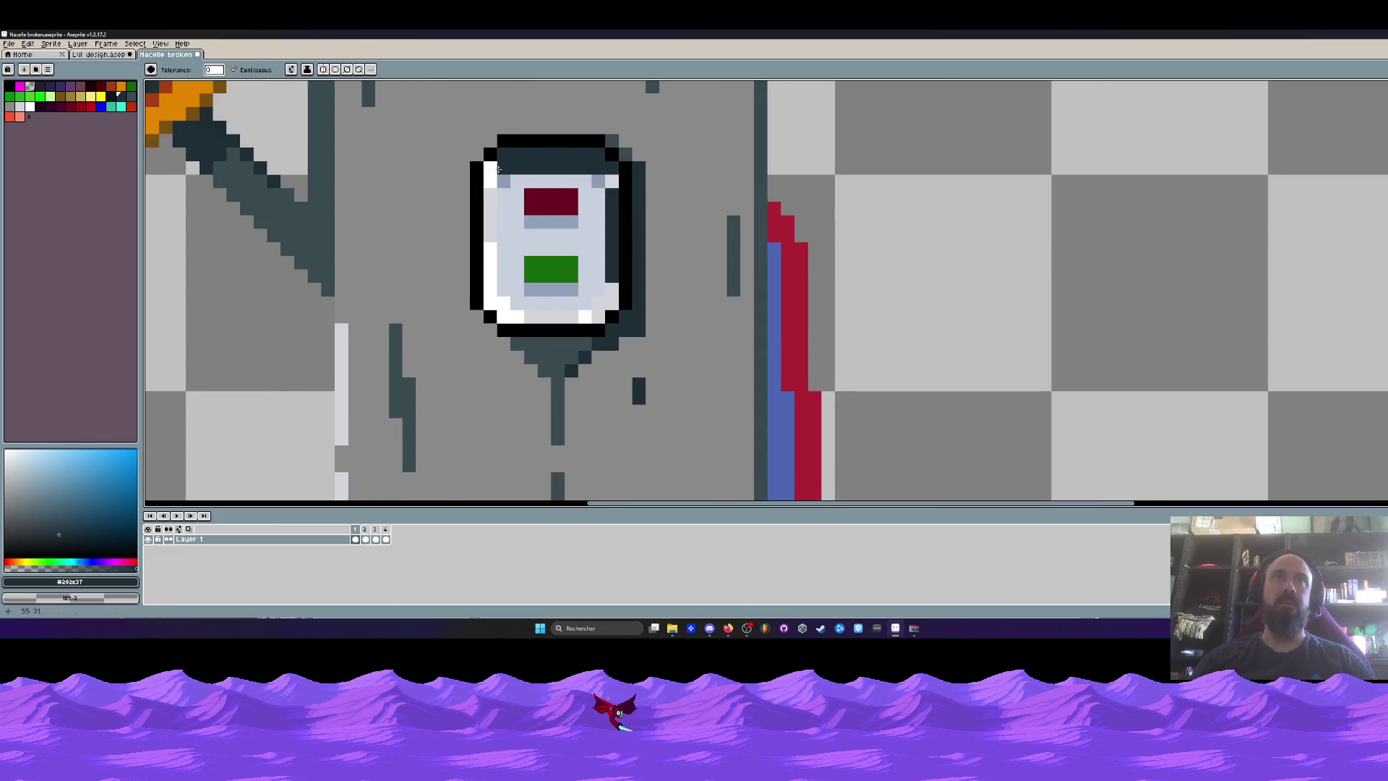
pyautogui.click(490, 173)
pyautogui.click(513, 195)
pyautogui.click(506, 181)
pyautogui.click(551, 201)
pyautogui.click(598, 180)
pyautogui.click(612, 180)
pyautogui.click(550, 221)
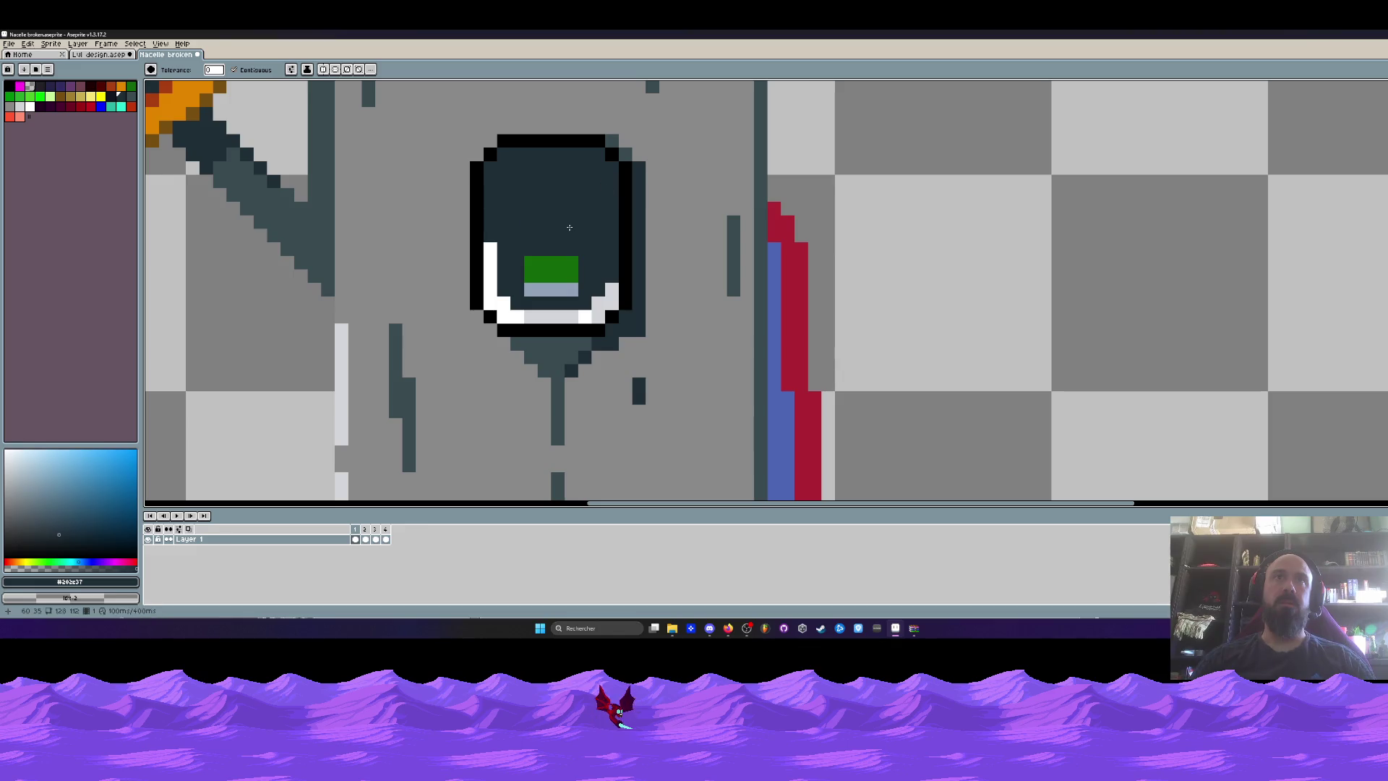
pyautogui.click(551, 269)
# Fill the remaining black outlines, white edges and grey bar dark navy, then eyedrop that navy.
pyautogui.click(551, 289)
pyautogui.click(625, 231)
pyautogui.click(605, 303)
pyautogui.click(551, 317)
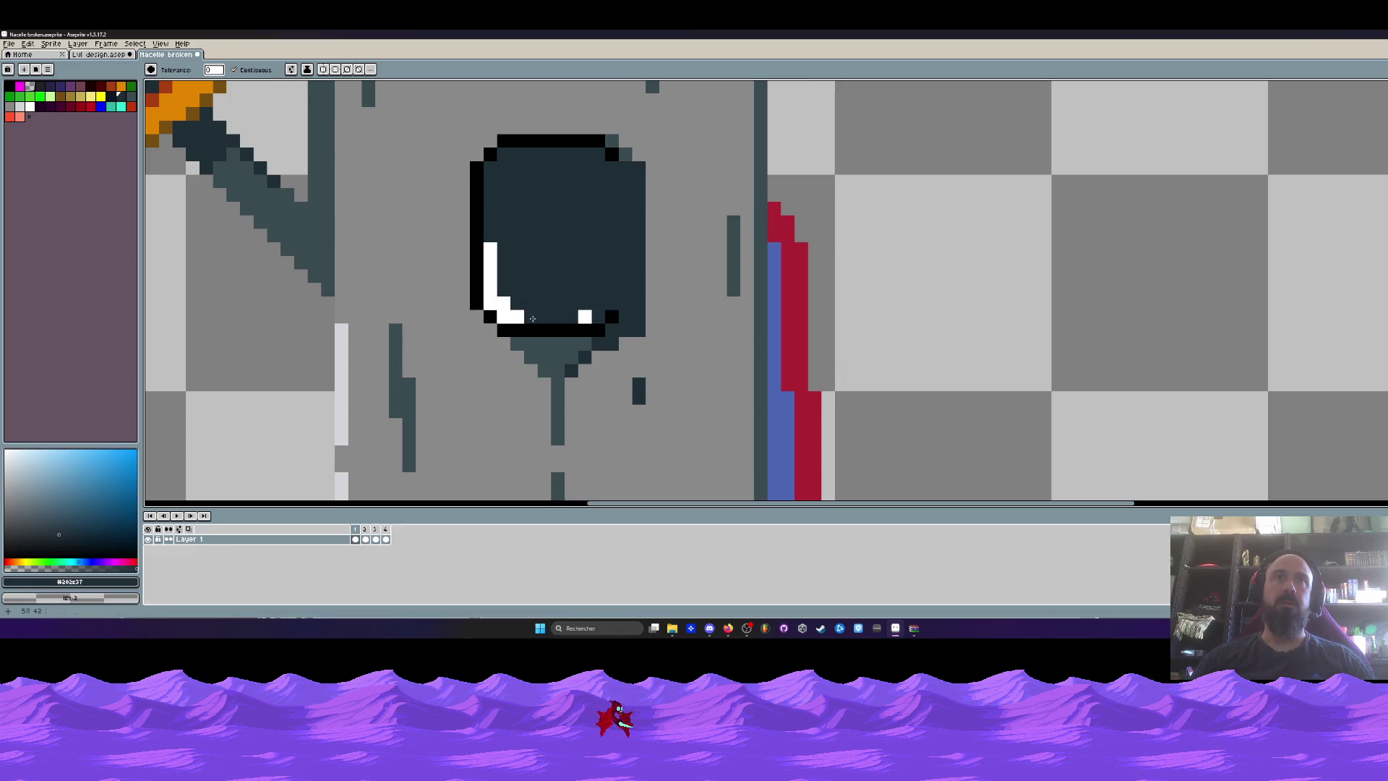
pyautogui.click(490, 274)
pyautogui.click(477, 232)
pyautogui.click(490, 154)
pyautogui.click(528, 139)
pyautogui.click(611, 317)
pyautogui.click(577, 327)
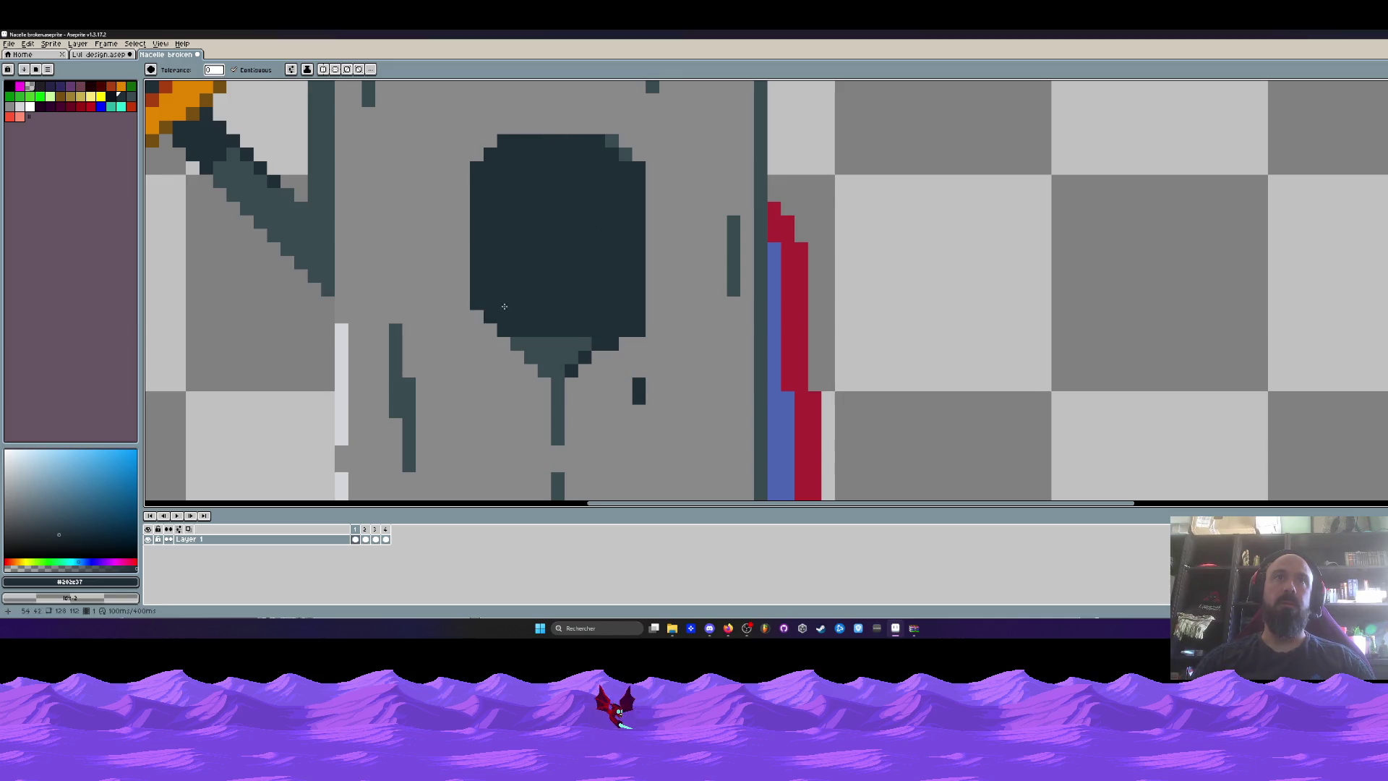
pyautogui.scroll(-5, 505, 307)
pyautogui.scroll(4, 556, 257)
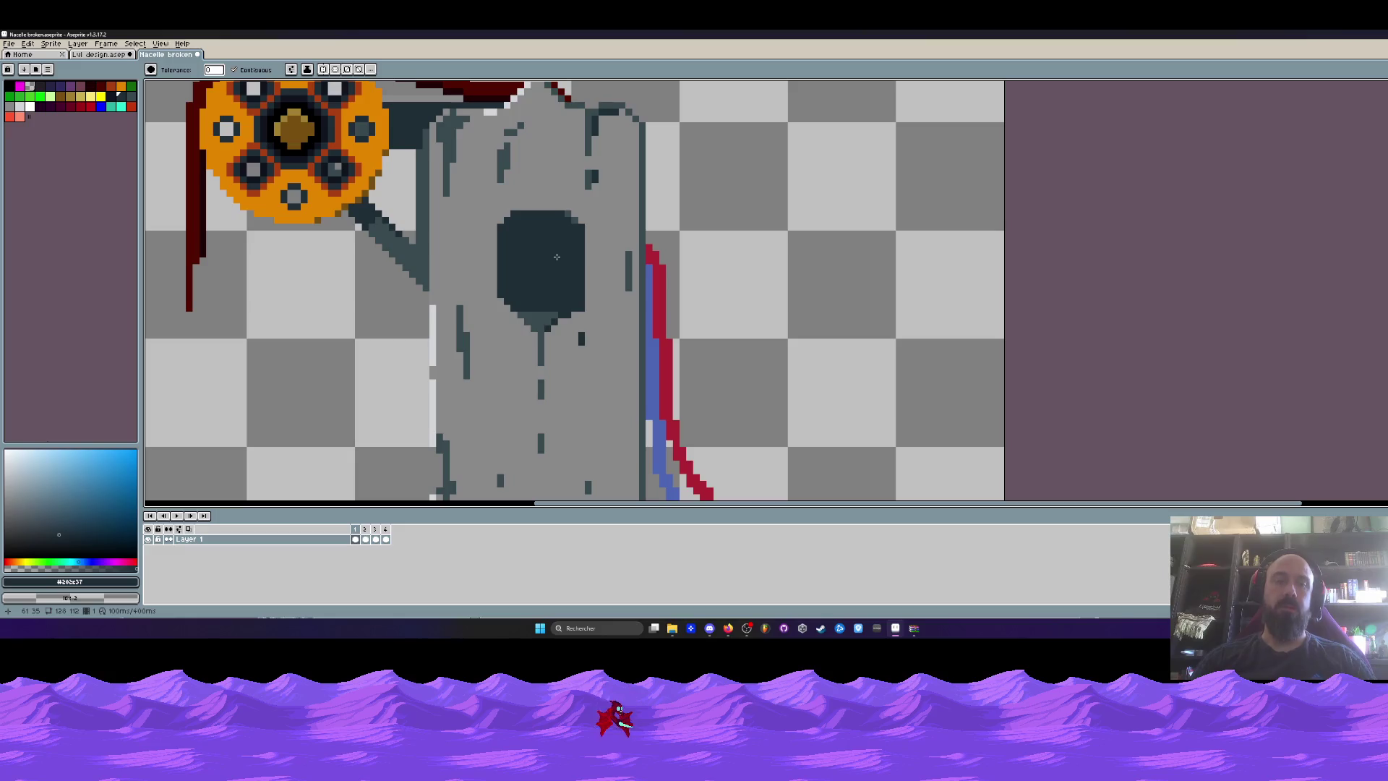
pyautogui.press('i')
pyautogui.click(525, 256)
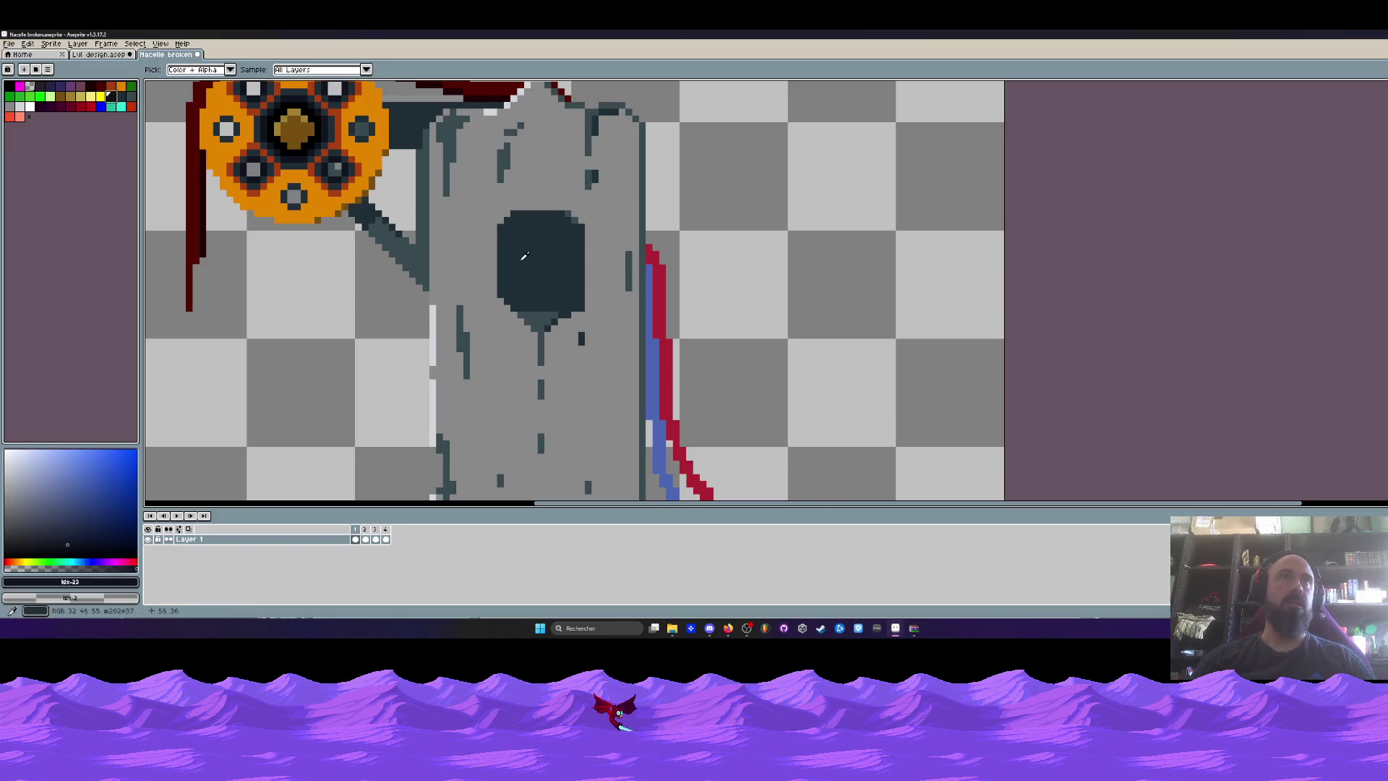
# Pencil a darker shade across the oval's interior, leaving a lighter rim.
pyautogui.scroll(2, 525, 257)
pyautogui.press('b')
pyautogui.click(506, 194)
pyautogui.keyDown('shift'); pyautogui.click(520, 318); pyautogui.keyUp('shift')
pyautogui.moveTo(528, 270)
pyautogui.mouseDown()
pyautogui.moveTo(600, 195)
pyautogui.moveTo(503, 272)
pyautogui.mouseUp()
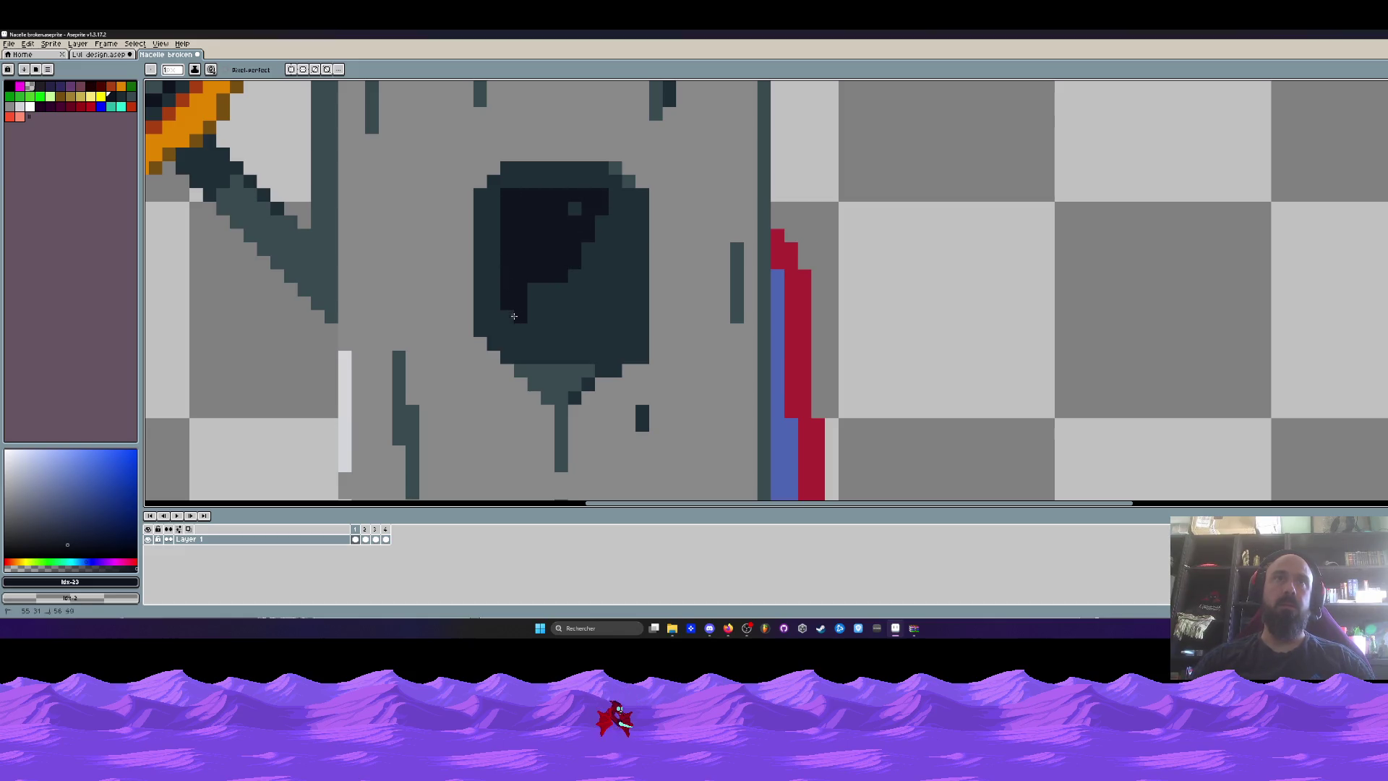
pyautogui.moveTo(514, 325)
pyautogui.mouseDown()
pyautogui.moveTo(573, 345)
pyautogui.moveTo(599, 219)
pyautogui.mouseUp()
pyautogui.moveTo(535, 290)
pyautogui.mouseDown()
pyautogui.moveTo(550, 321)
pyautogui.moveTo(614, 274)
pyautogui.moveTo(614, 210)
pyautogui.moveTo(615, 329)
pyautogui.mouseUp()
# Eyedrop the cable's blue and place one blue pixel inside the dark oval.
pyautogui.scroll(-5, 618, 321)
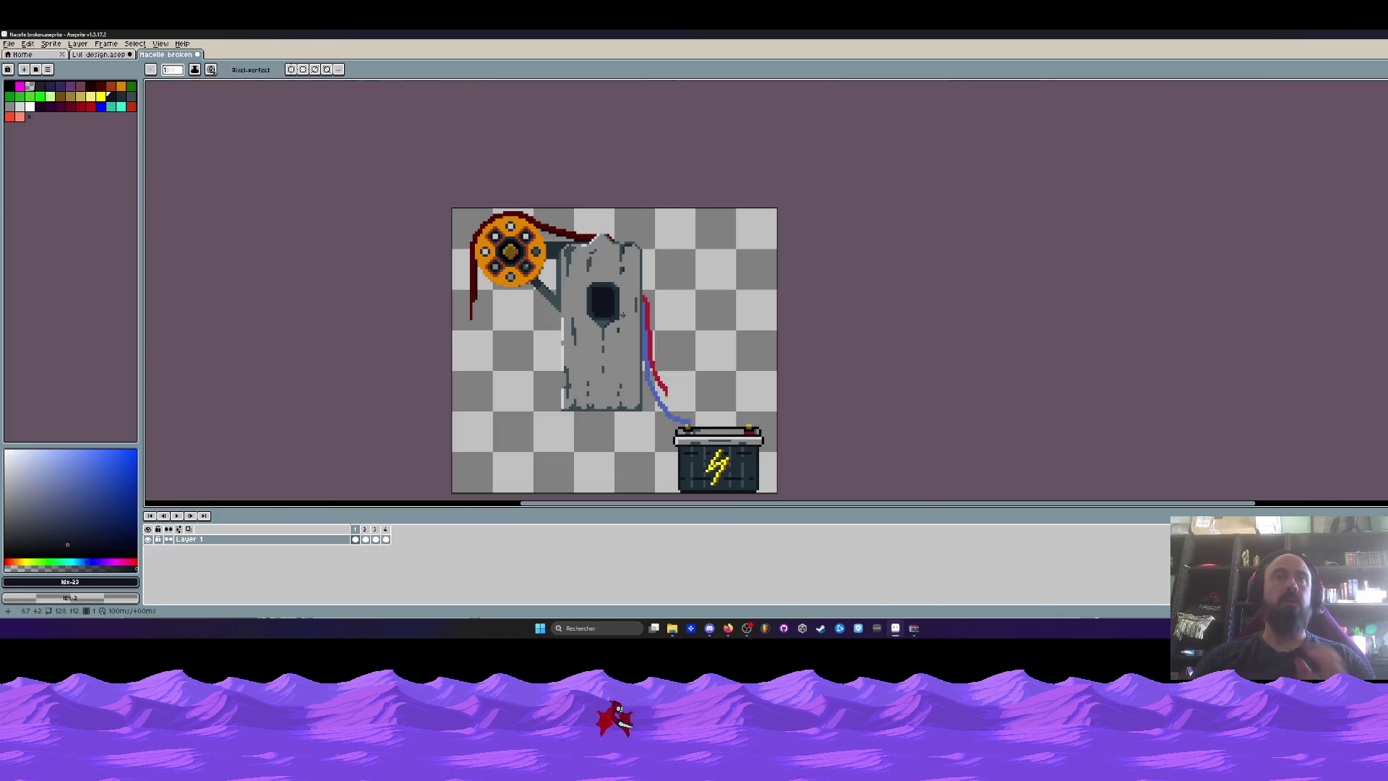
pyautogui.scroll(2, 618, 311)
pyautogui.scroll(1, 712, 440)
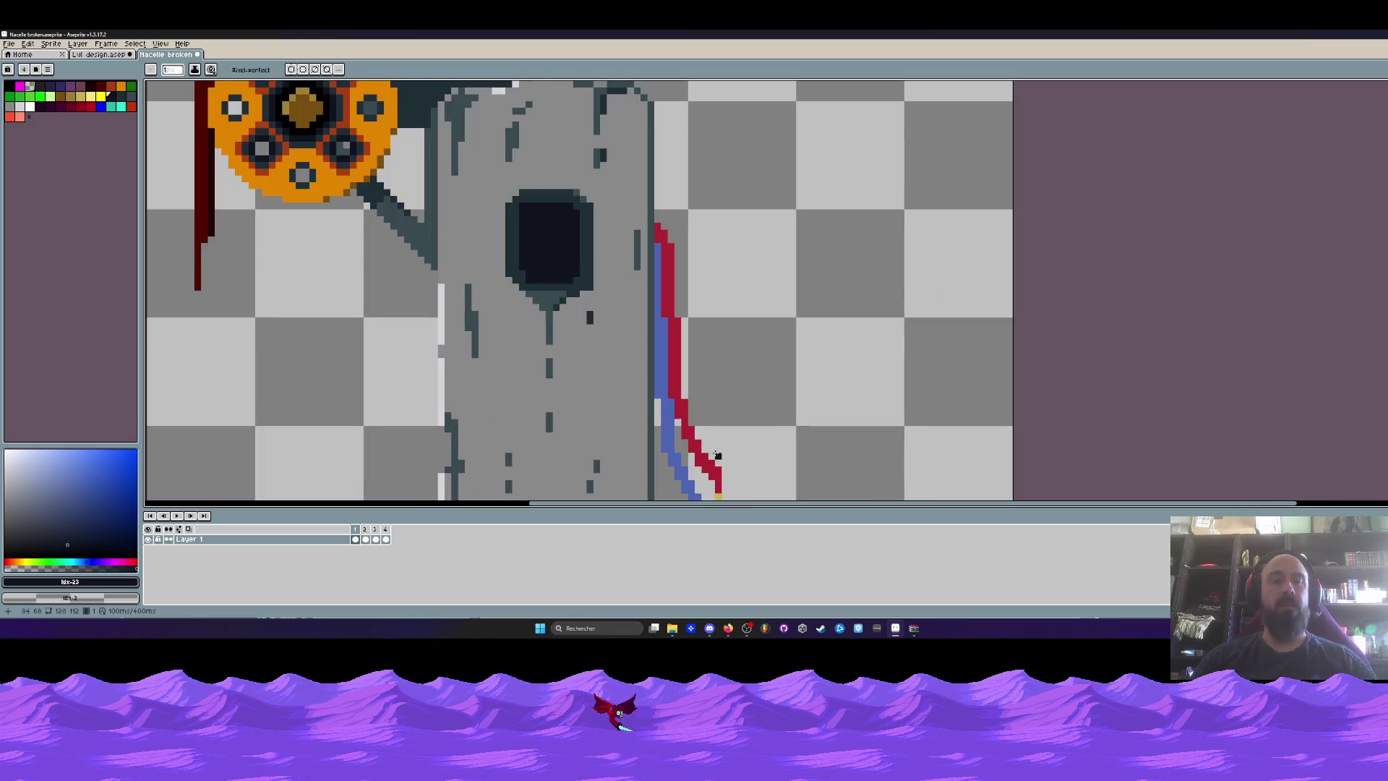
pyautogui.keyDown('alt'); pyautogui.click(665, 347); pyautogui.keyUp('alt')
pyautogui.click(583, 320)
pyautogui.scroll(4, 572, 313)
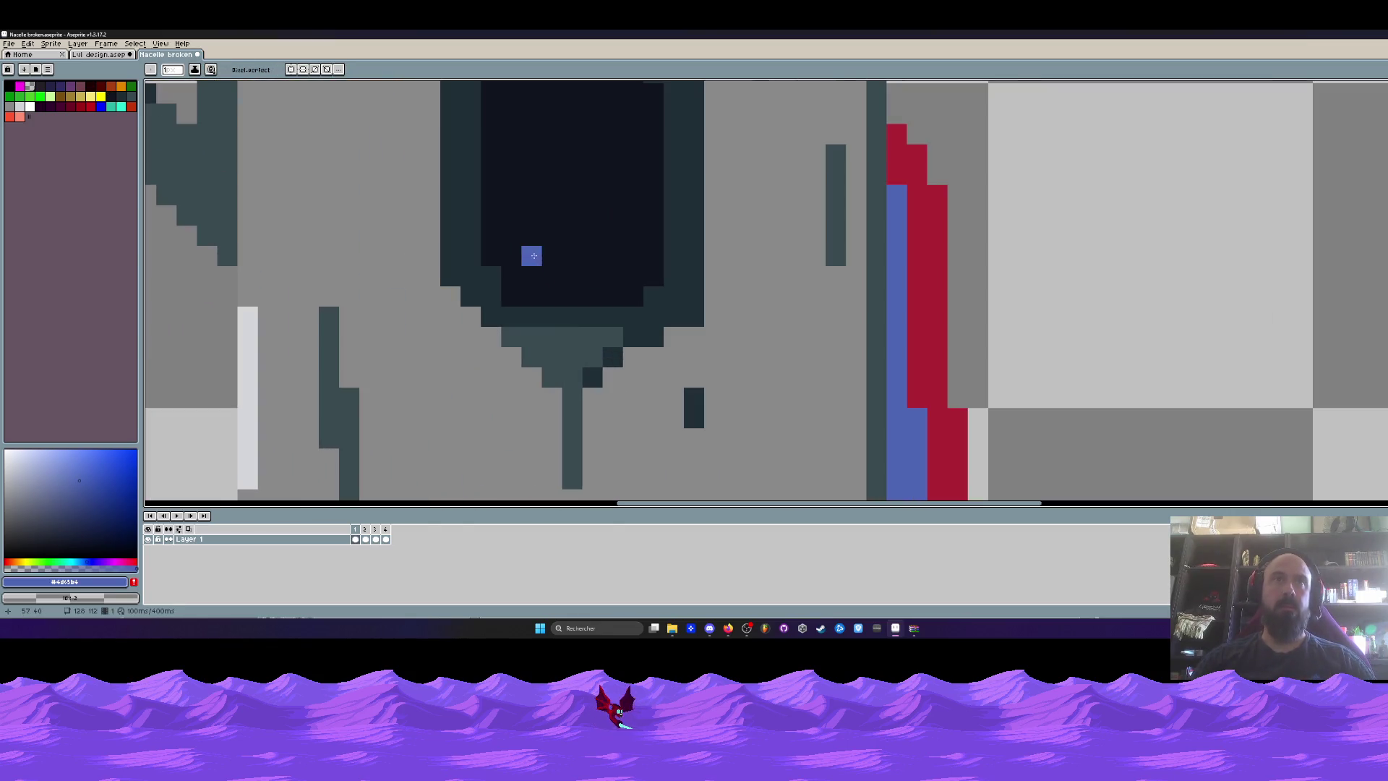
# Draw a diagonal blue wire end and a short red wire end inside the dark oval.
pyautogui.moveTo(534, 253)
pyautogui.mouseDown()
pyautogui.moveTo(448, 217)
pyautogui.moveTo(491, 256)
pyautogui.moveTo(441, 226)
pyautogui.mouseUp()
pyautogui.hotkey('ctrl', 'z')
pyautogui.moveTo(532, 235)
pyautogui.mouseDown()
pyautogui.moveTo(448, 278)
pyautogui.moveTo(451, 294)
pyautogui.mouseUp()
pyautogui.scroll(-5, 452, 293)
pyautogui.scroll(4, 555, 297)
pyautogui.press('i')
pyautogui.click(555, 298)
pyautogui.press('b')
pyautogui.moveTo(389, 187); pyautogui.dragTo(427, 201)
# Add gold tips, eyedropped from the battery terminal, to the blue and red wire ends.
pyautogui.scroll(-3, 445, 231)
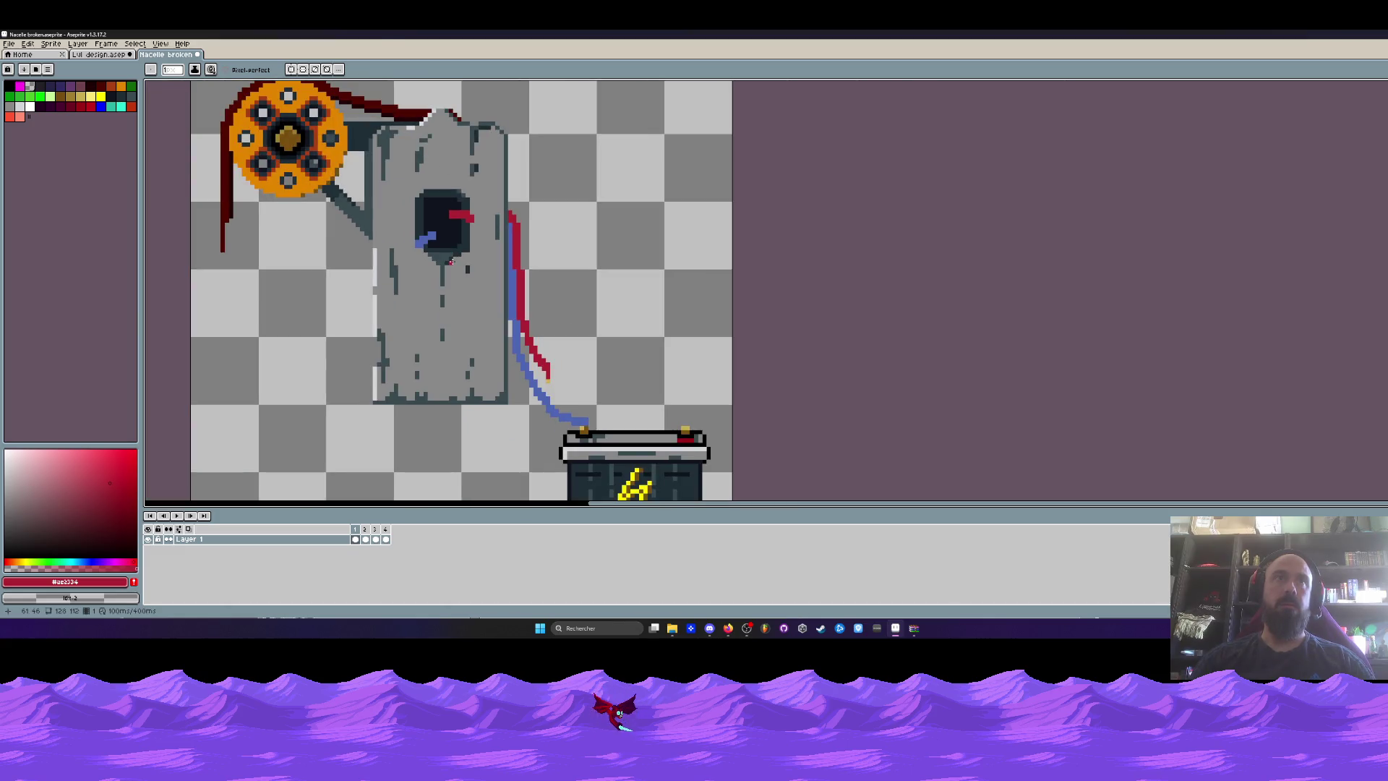
pyautogui.press('i')
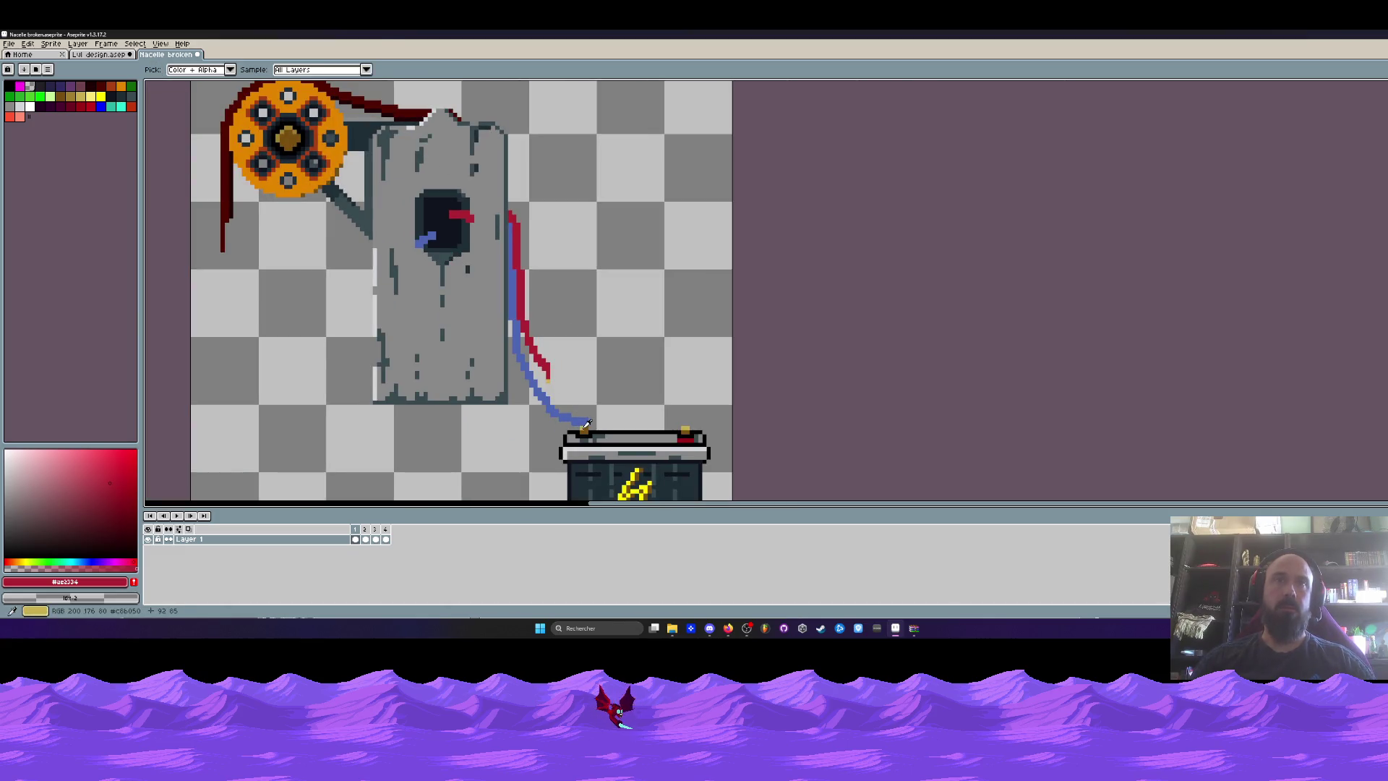
pyautogui.click(583, 430)
pyautogui.press('b')
pyautogui.scroll(3, 506, 252)
pyautogui.click(569, 225)
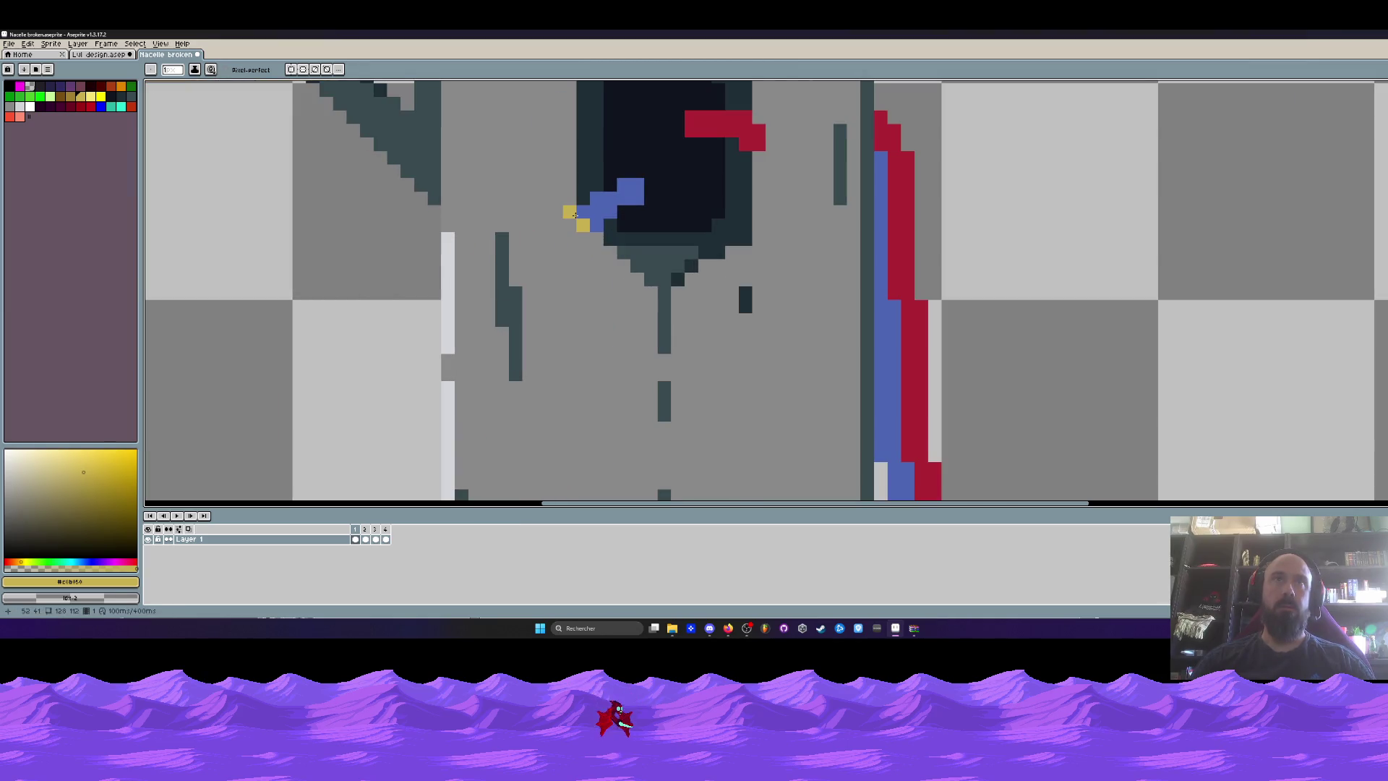
pyautogui.moveTo(577, 215); pyautogui.dragTo(521, 284)
pyautogui.click(698, 214)
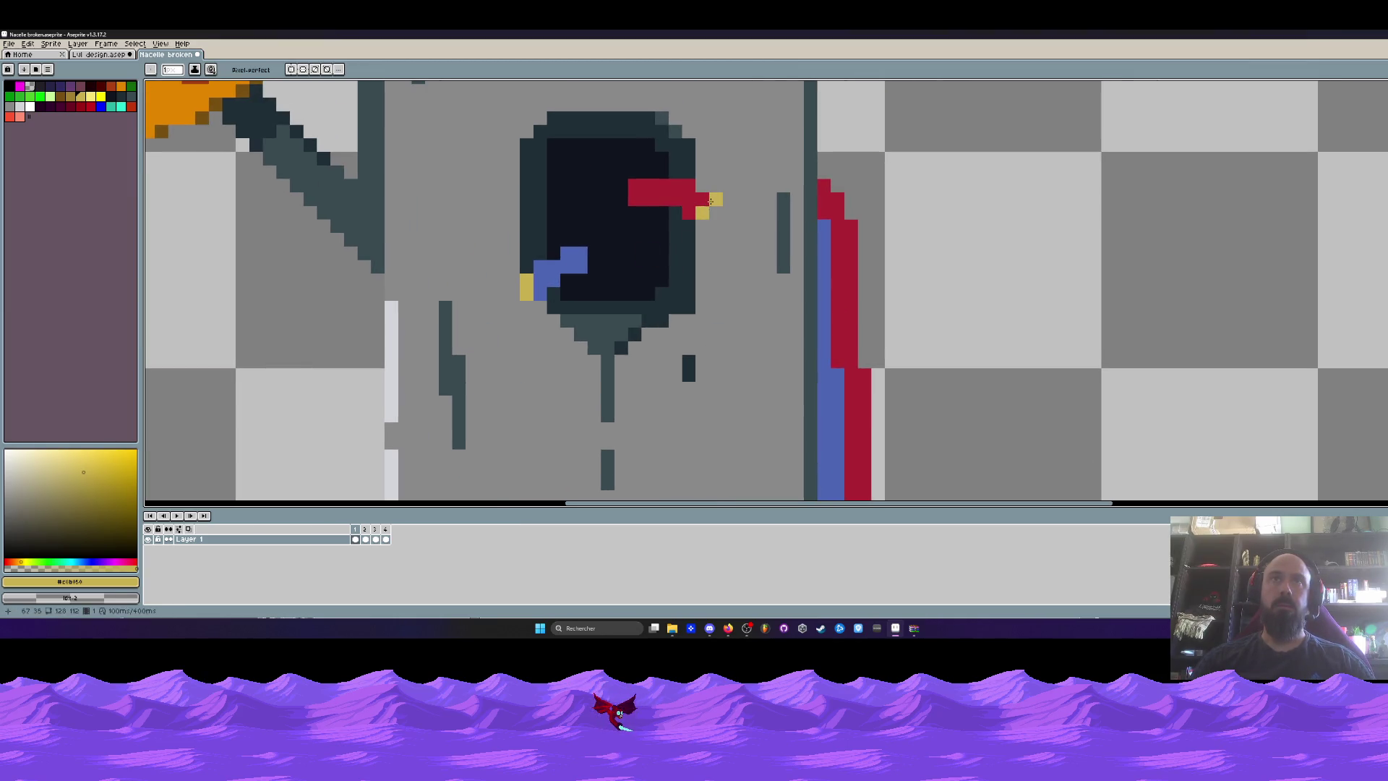
# Shade the red wire end with a block of darker red pixels.
pyautogui.scroll(-3, 711, 200)
pyautogui.scroll(2, 723, 216)
pyautogui.scroll(-4, 748, 240)
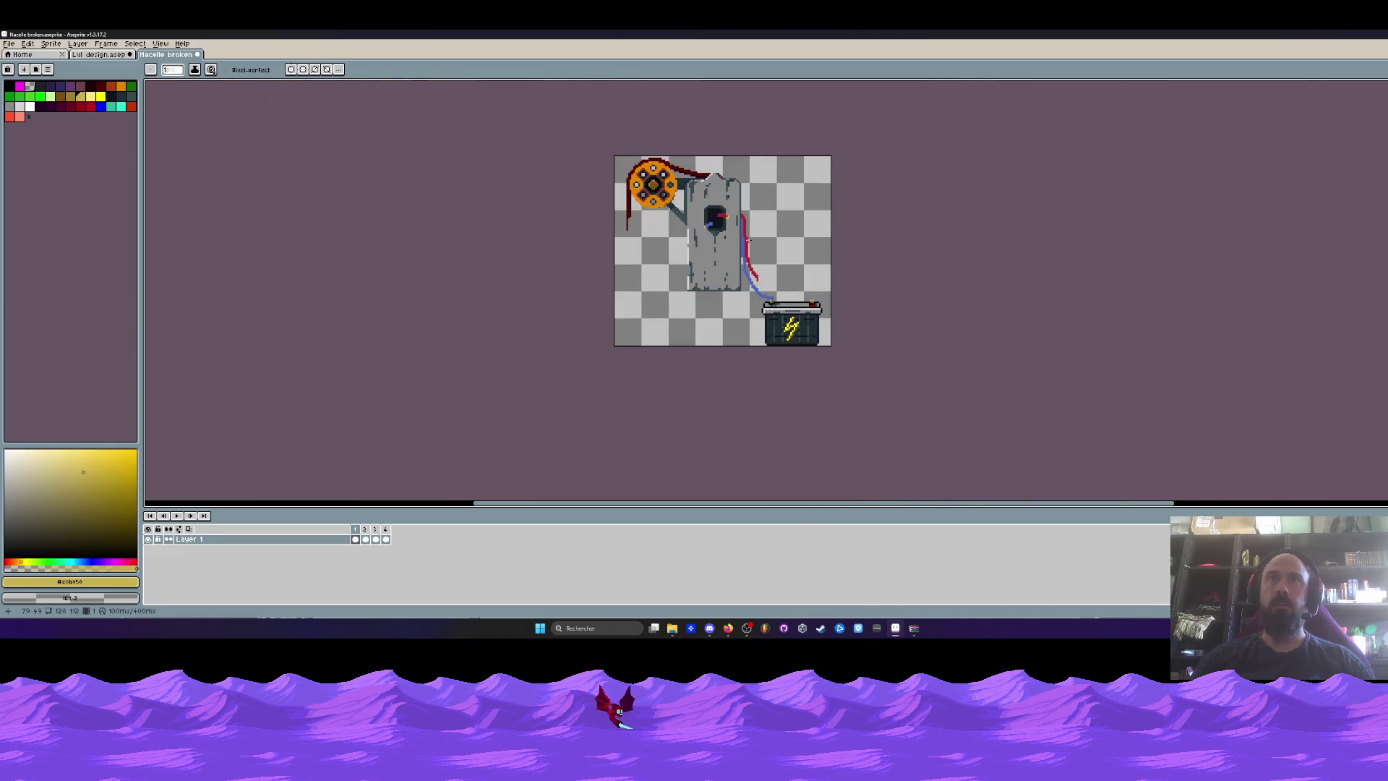
pyautogui.scroll(3, 748, 240)
pyautogui.press('i')
pyautogui.scroll(1, 722, 162)
pyautogui.click(722, 161)
pyautogui.press('b')
pyautogui.press('[')
pyautogui.scroll(1, 717, 161)
pyautogui.click(717, 161)
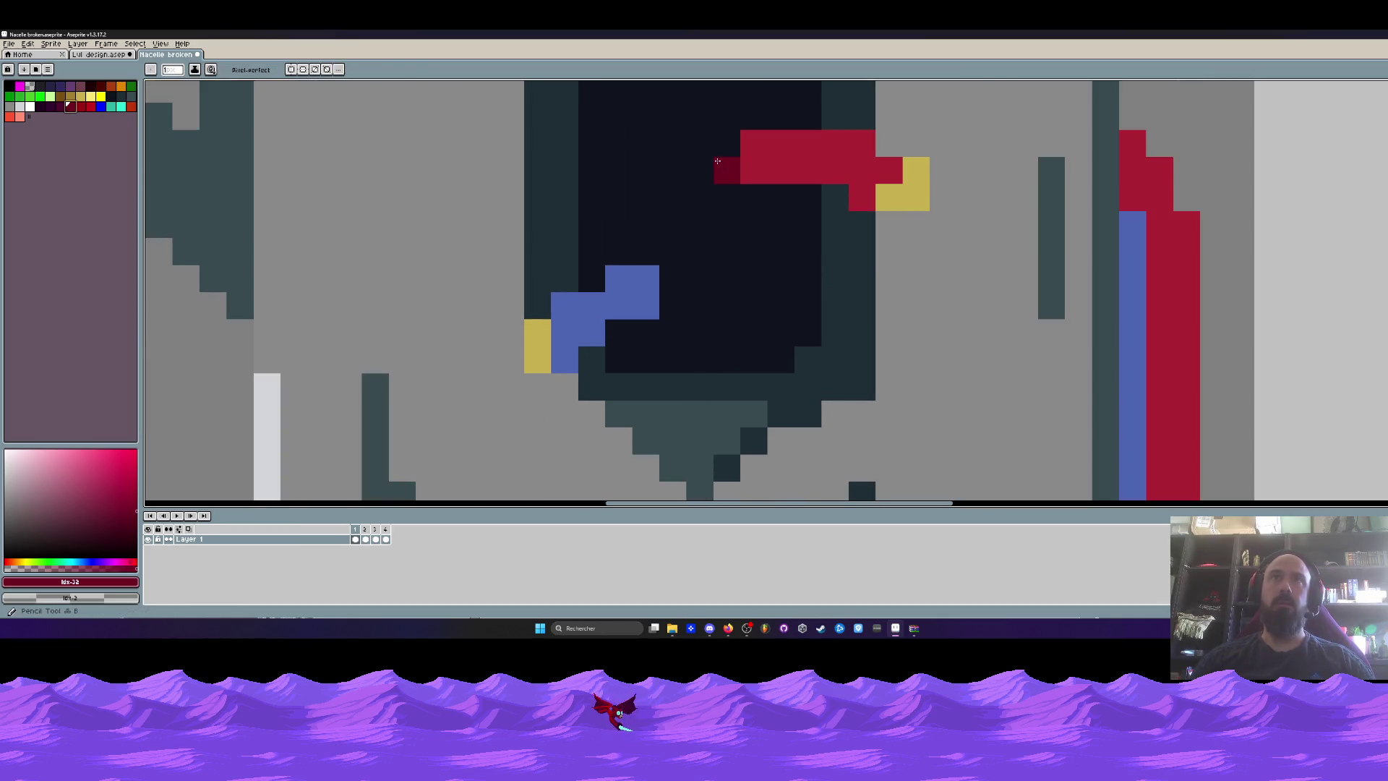
pyautogui.click(727, 143)
pyautogui.moveTo(700, 143); pyautogui.dragTo(699, 169)
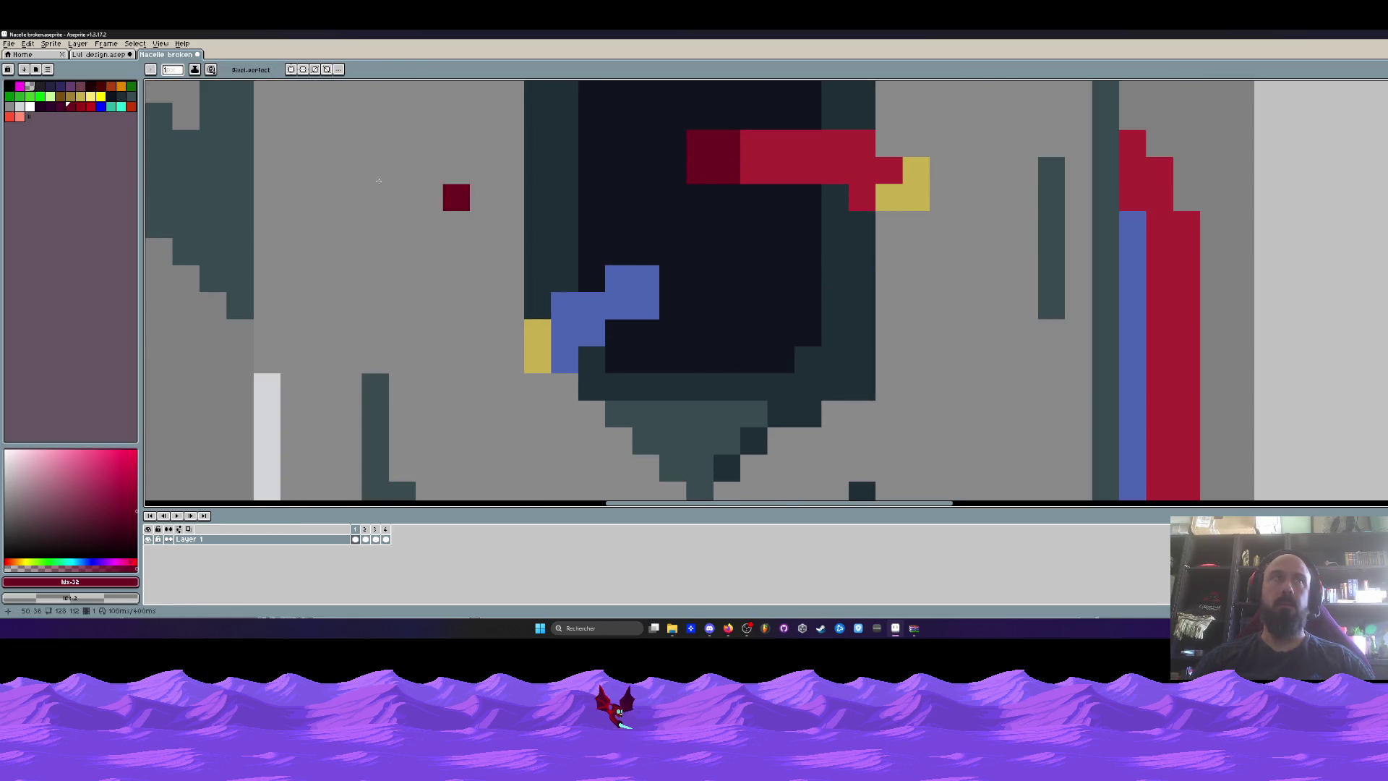
# Shade the blue wire end with a darker blue vertical stroke.
pyautogui.click(110, 107)
pyautogui.press('i')
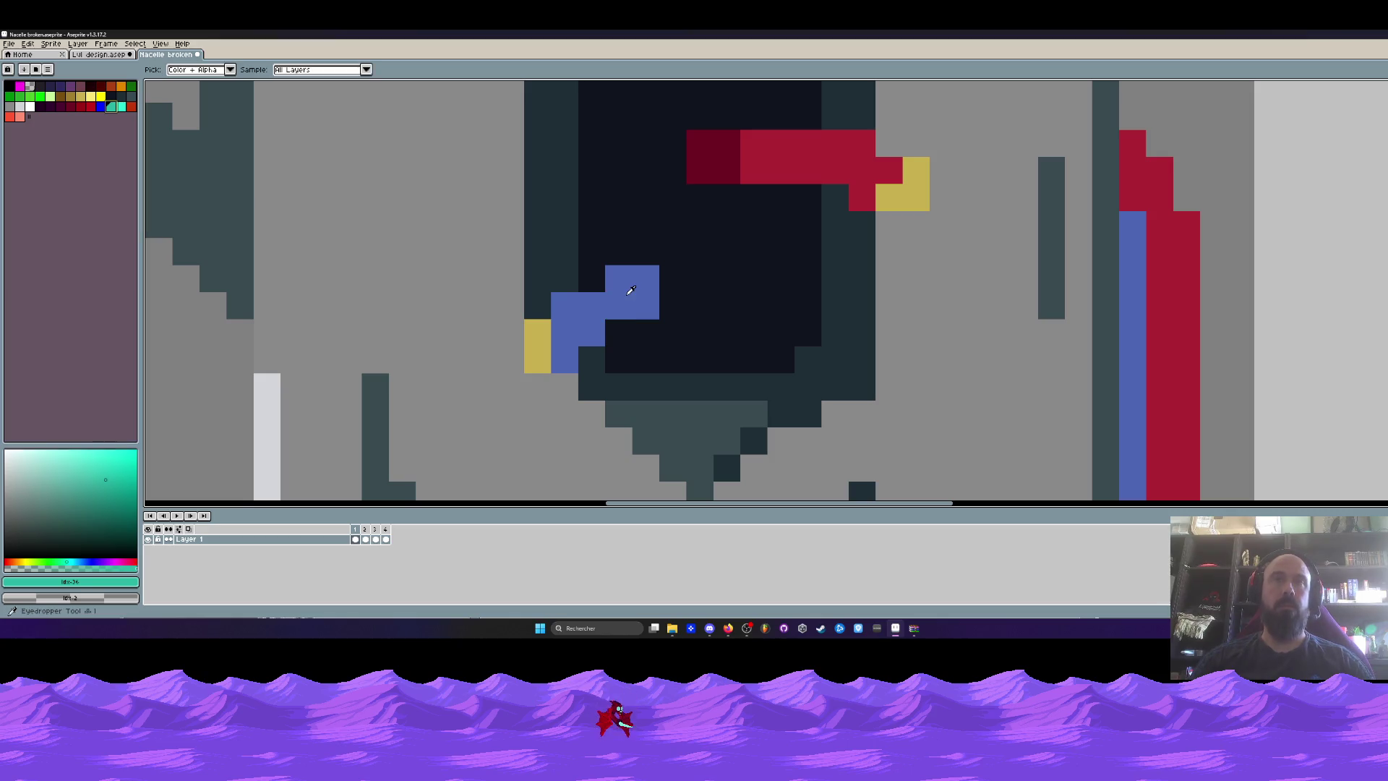
pyautogui.click(629, 289)
pyautogui.click(75, 513)
pyautogui.press('b')
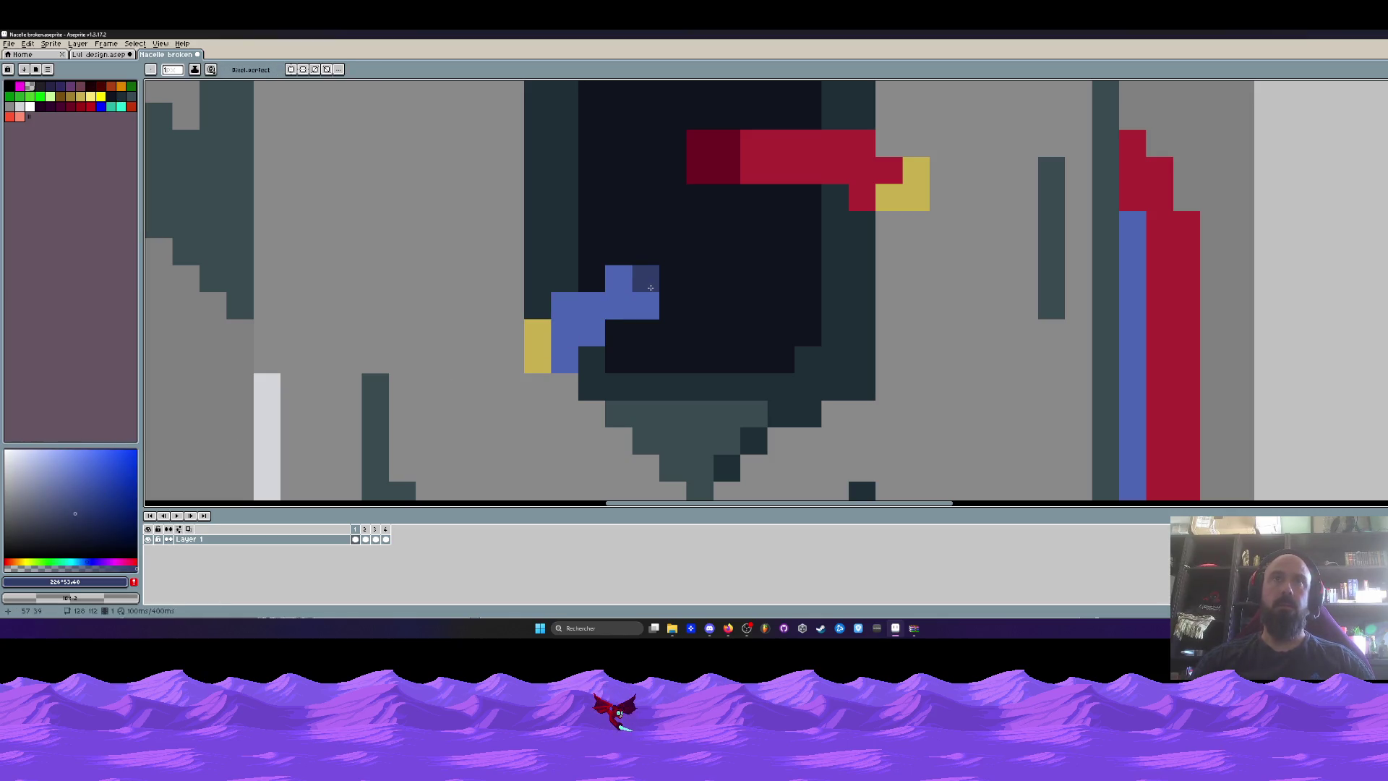
pyautogui.moveTo(662, 279); pyautogui.dragTo(663, 299)
pyautogui.scroll(-5, 690, 287)
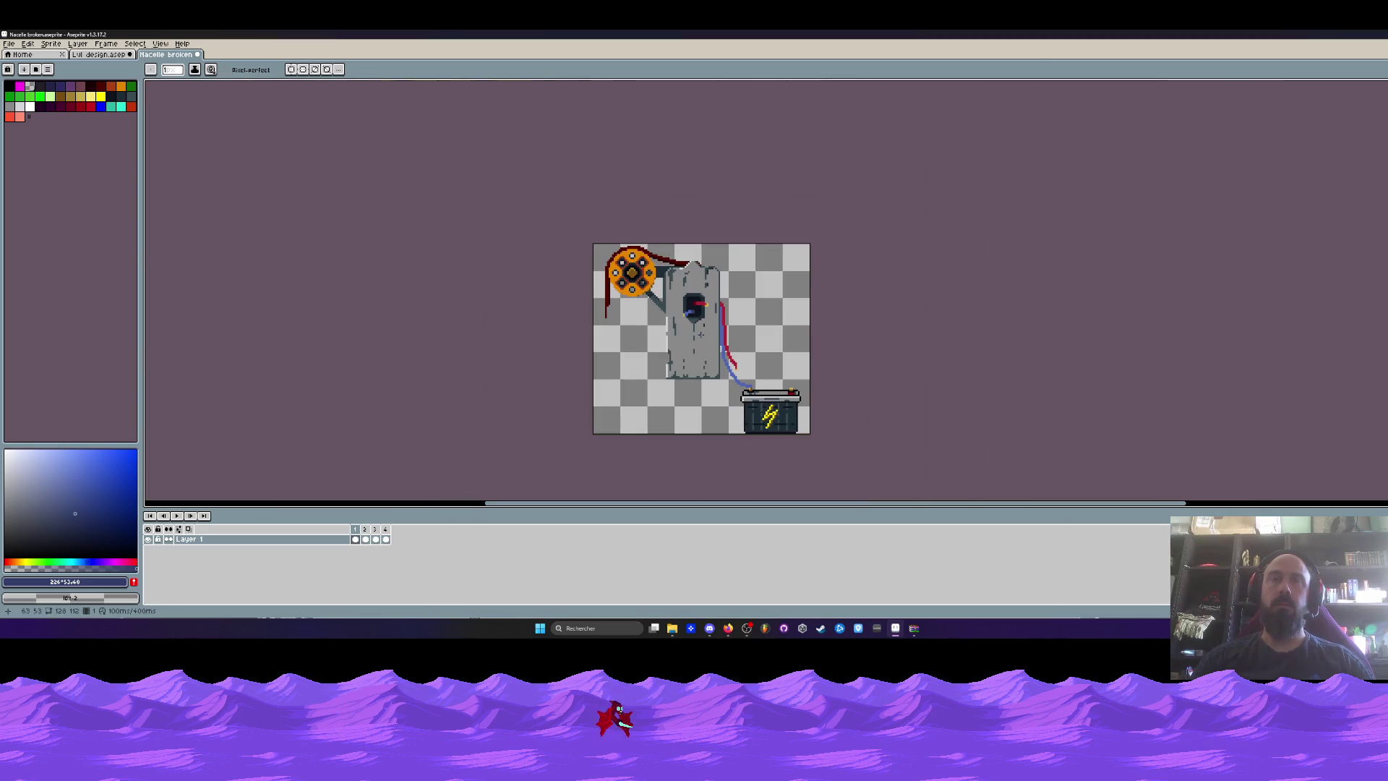
pyautogui.scroll(1, 701, 334)
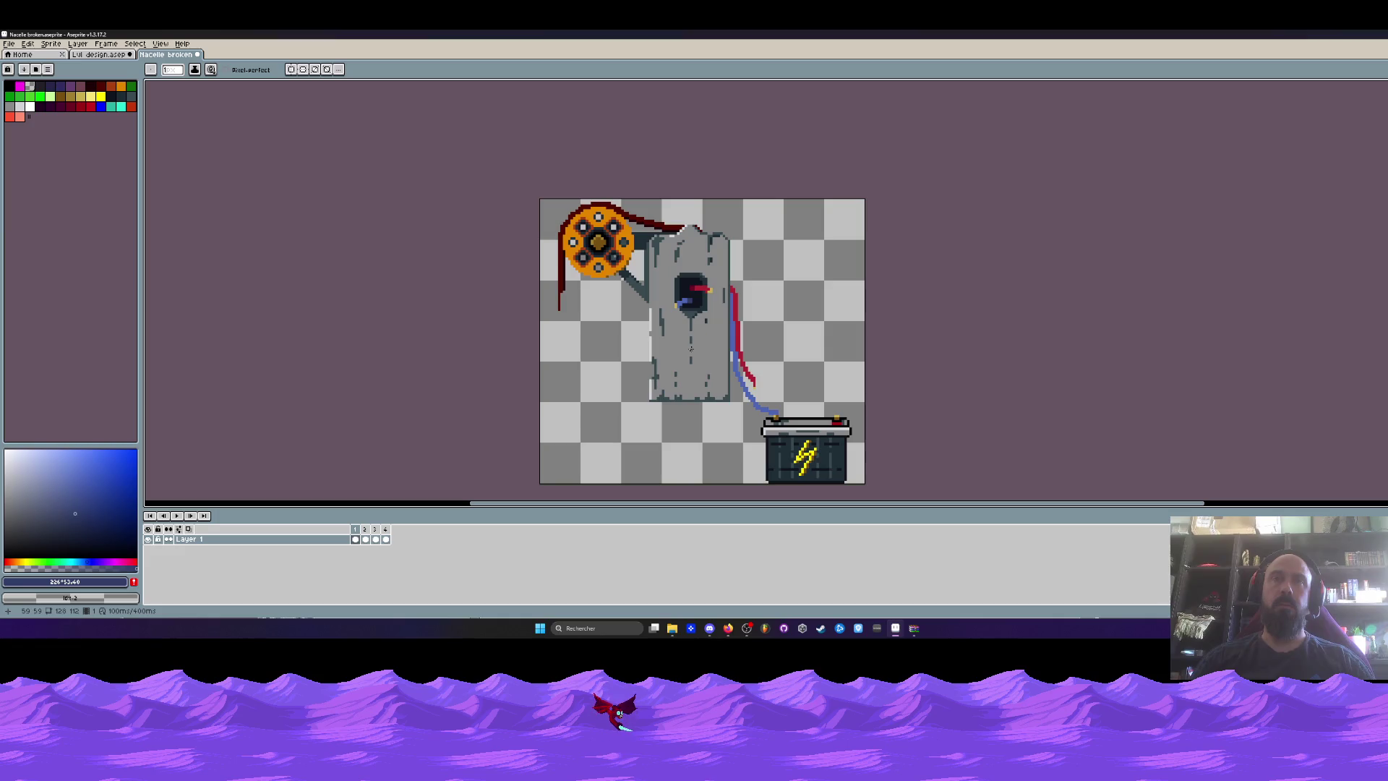
pyautogui.scroll(2, 690, 349)
pyautogui.scroll(-2, 690, 304)
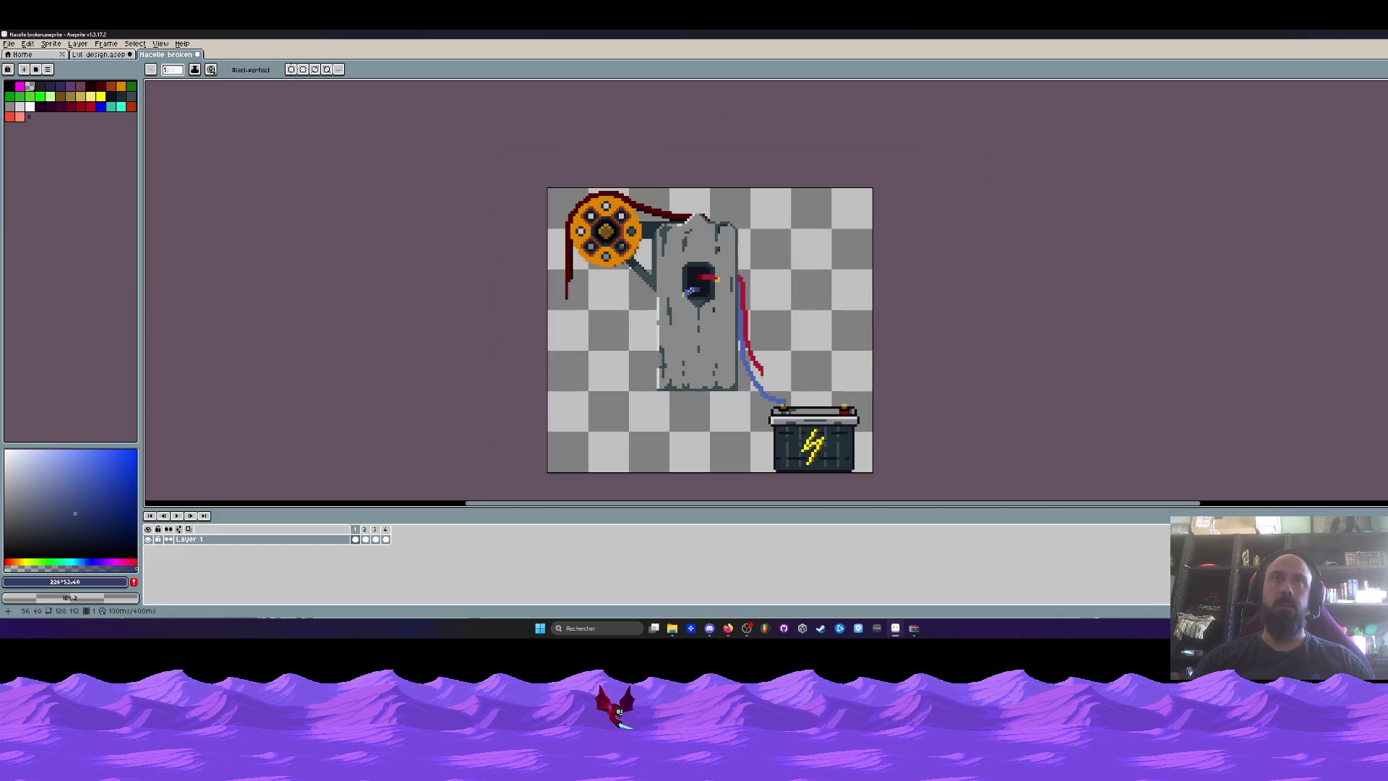
pyautogui.scroll(1, 604, 232)
pyautogui.scroll(1, 606, 232)
pyautogui.press('alt')
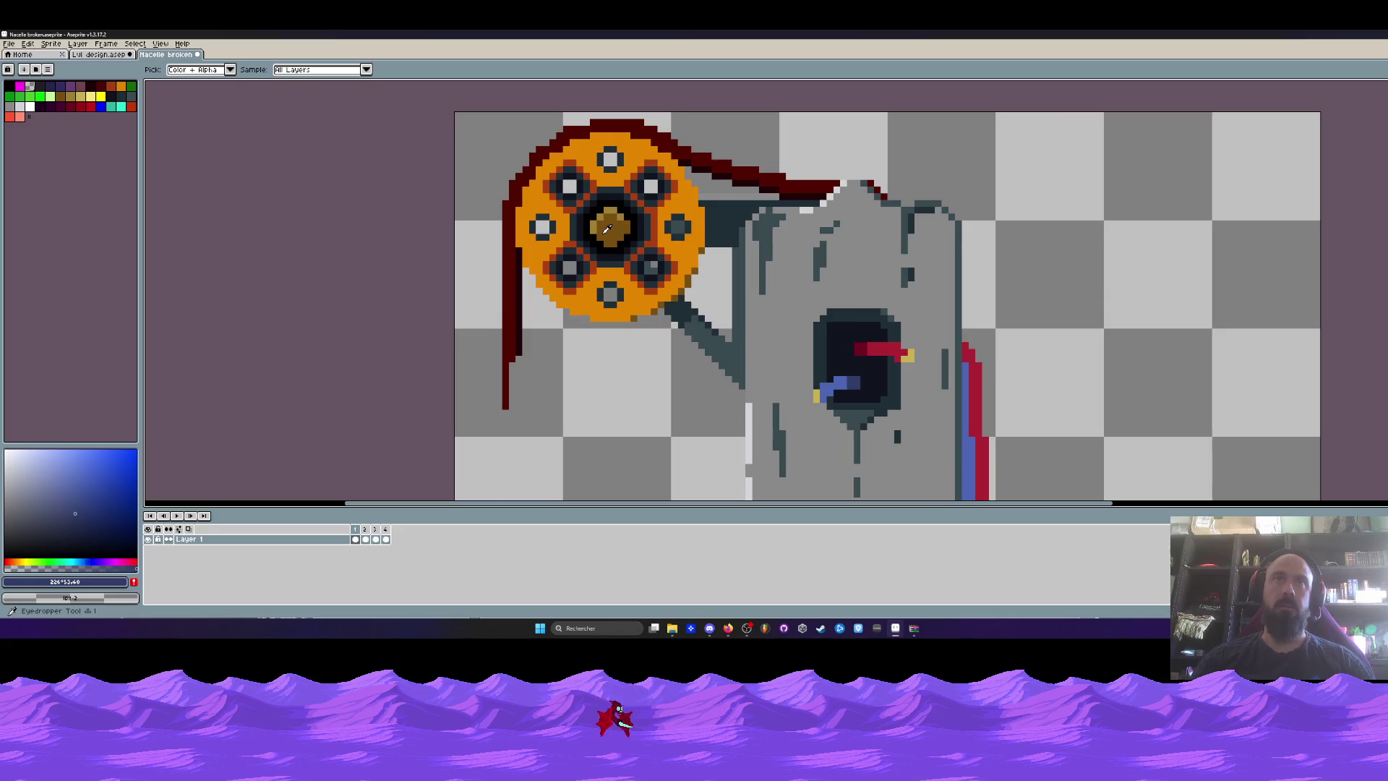
pyautogui.scroll(-2, 764, 171)
pyautogui.moveTo(939, 450); pyautogui.dragTo(851, 394)
pyautogui.scroll(1, 851, 394)
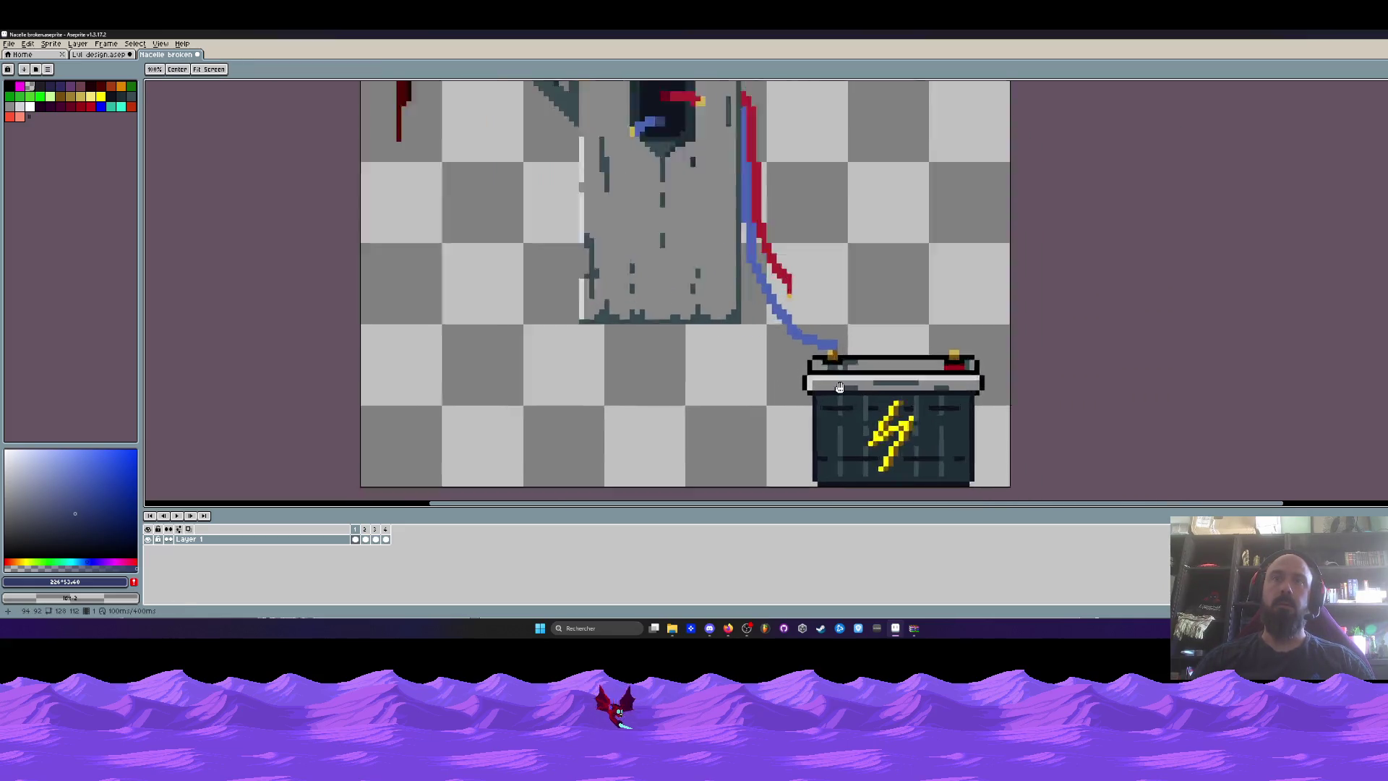
pyautogui.scroll(1, 867, 383)
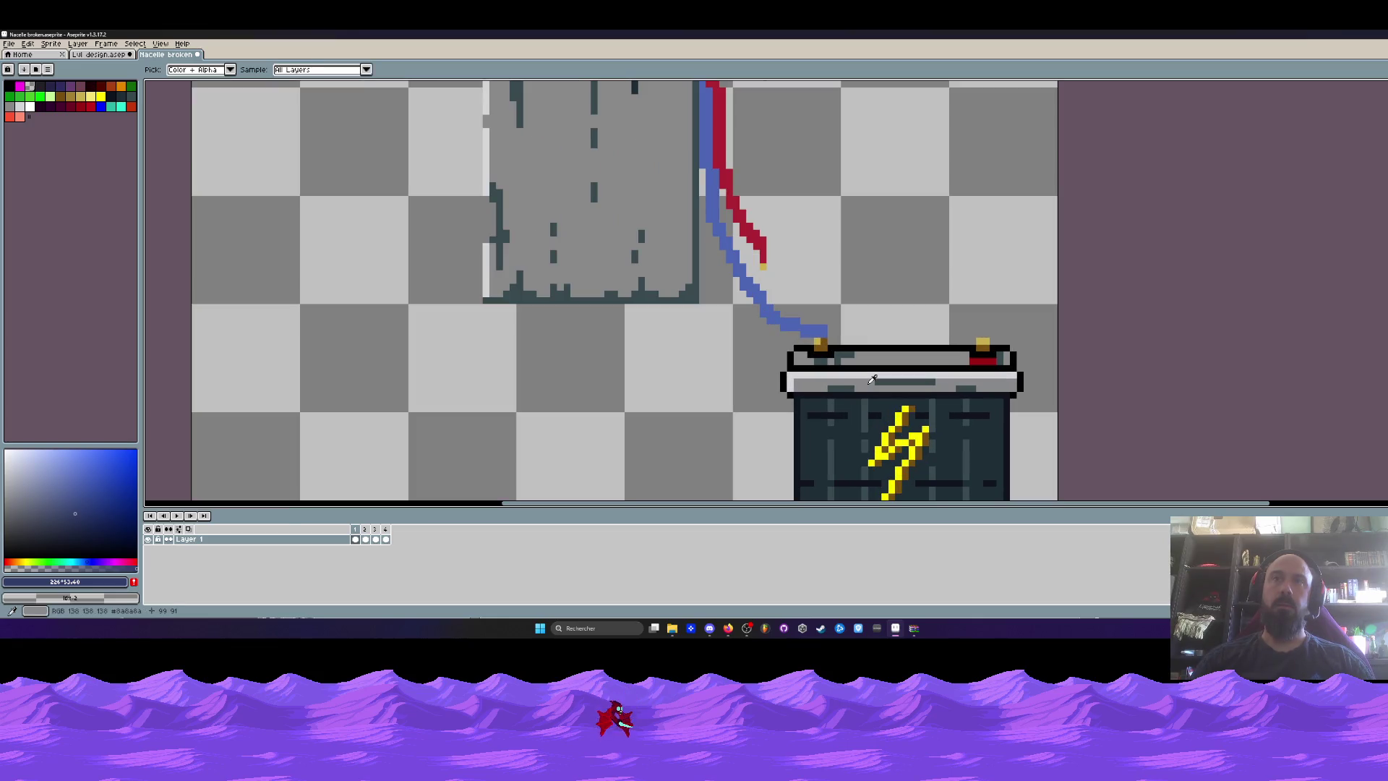
# Delete the battery using a rectangular selection.
pyautogui.press('m')
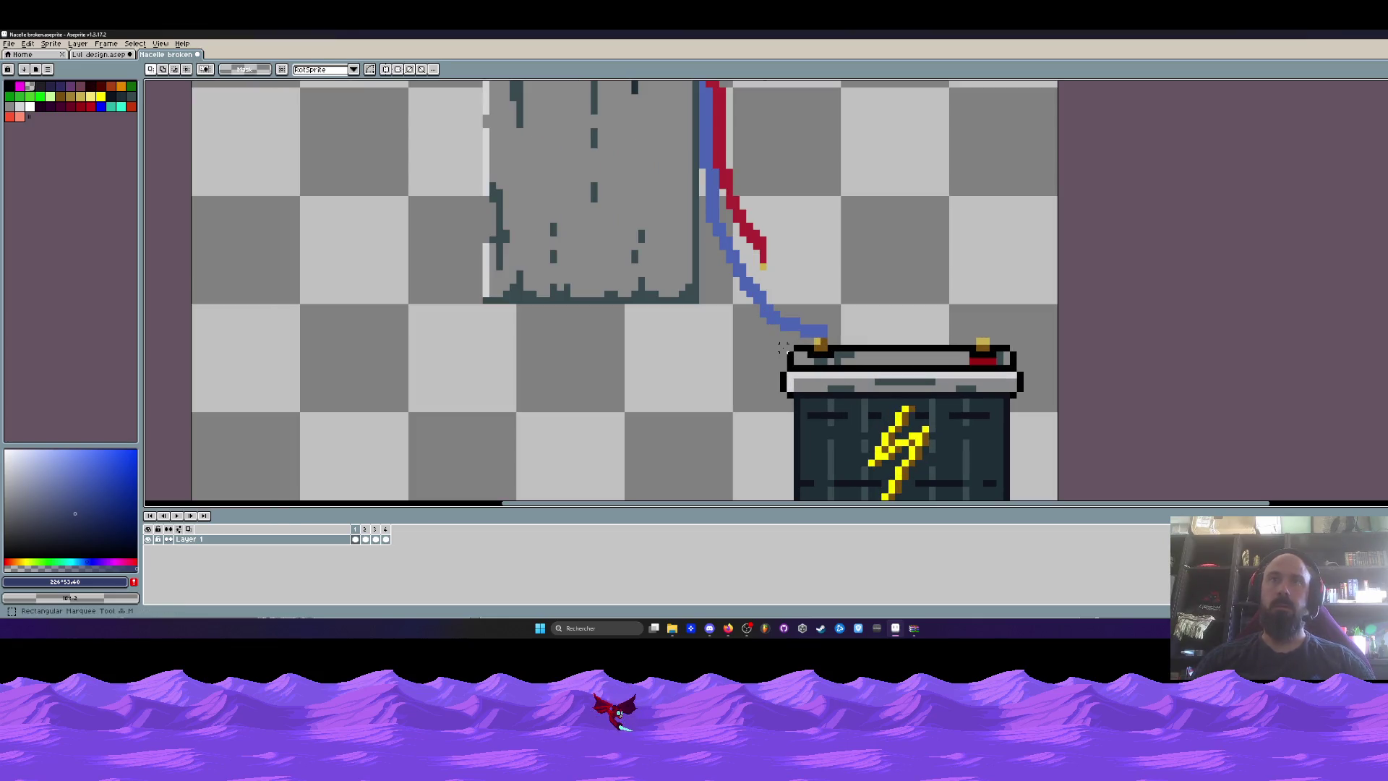
pyautogui.scroll(-3, 782, 348)
pyautogui.moveTo(777, 127); pyautogui.dragTo(997, 384)
pyautogui.press('Delete')
# Erase the dangling blue and red cable ends below the grey block.
pyautogui.scroll(-1, 868, 288)
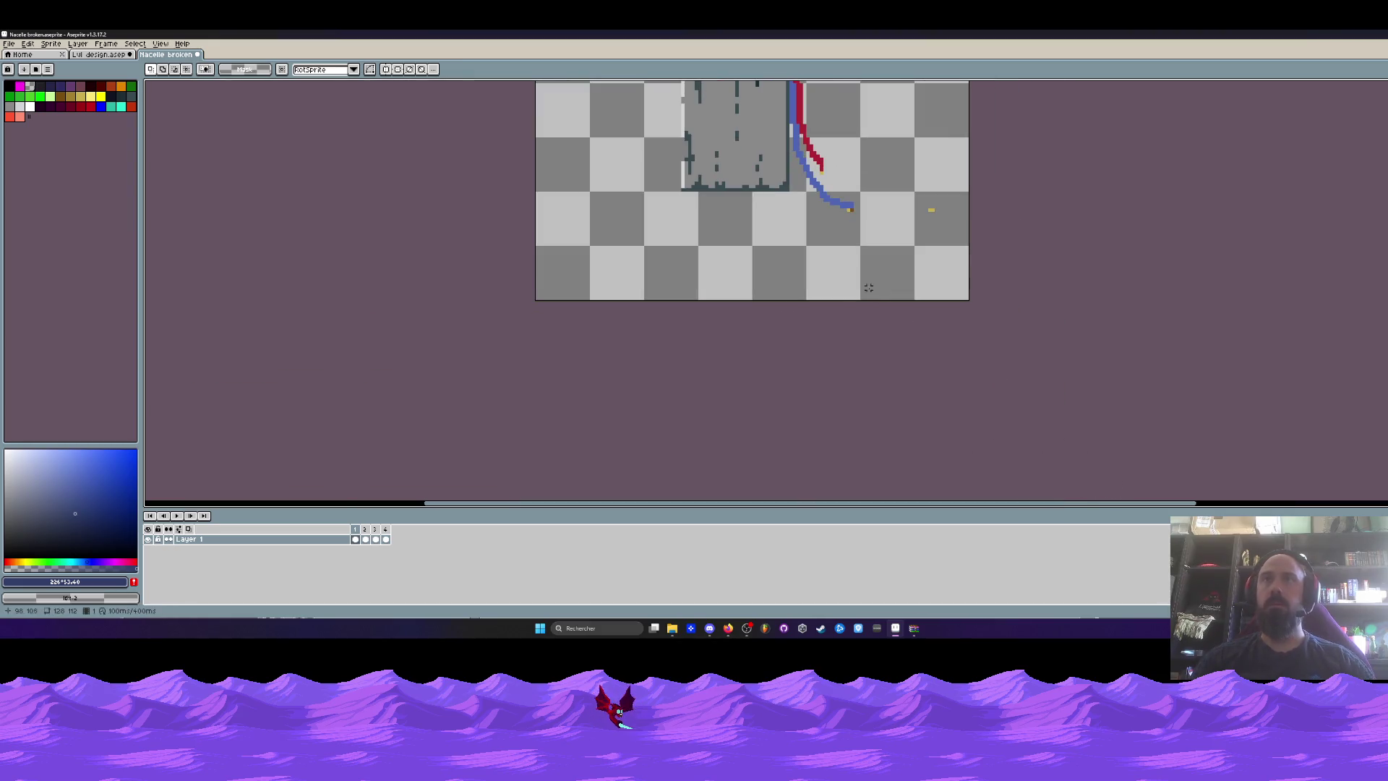
pyautogui.scroll(2, 868, 288)
pyautogui.scroll(1, 867, 289)
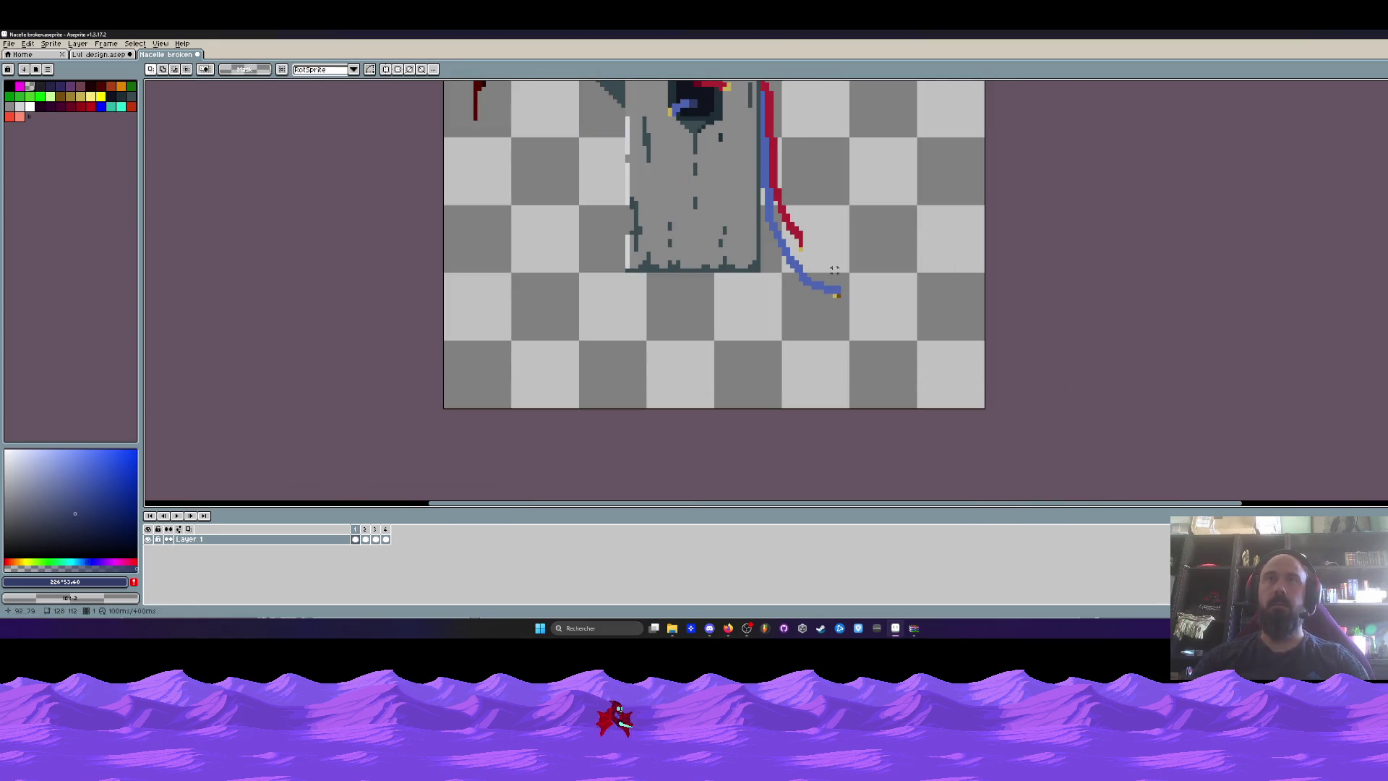
pyautogui.moveTo(766, 207); pyautogui.dragTo(902, 384)
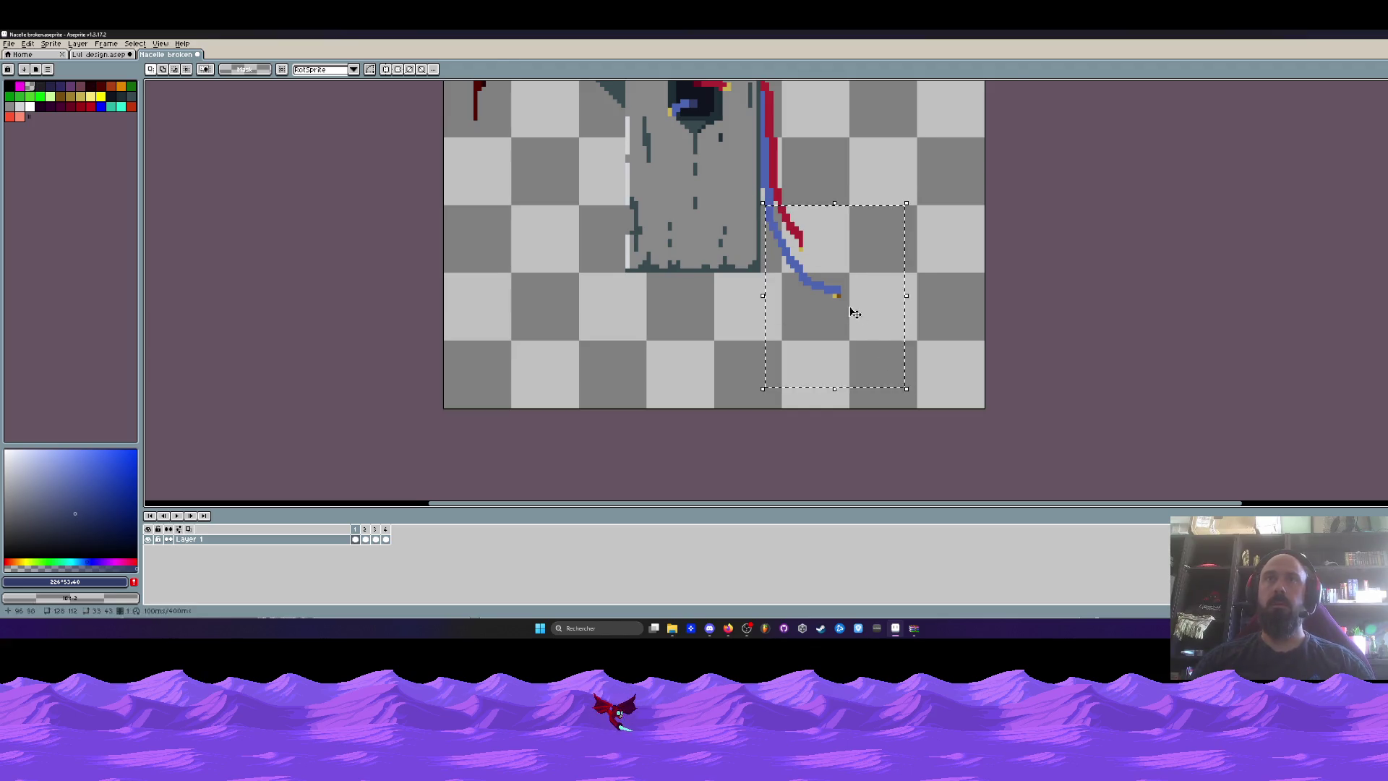
pyautogui.scroll(1, 817, 300)
pyautogui.moveTo(766, 230); pyautogui.dragTo(896, 341)
pyautogui.press('Delete')
pyautogui.moveTo(759, 221); pyautogui.dragTo(811, 294)
pyautogui.scroll(1, 786, 307)
pyautogui.press('m')
pyautogui.moveTo(774, 226); pyautogui.dragTo(899, 371)
pyautogui.press('Delete')
pyautogui.scroll(2, 789, 341)
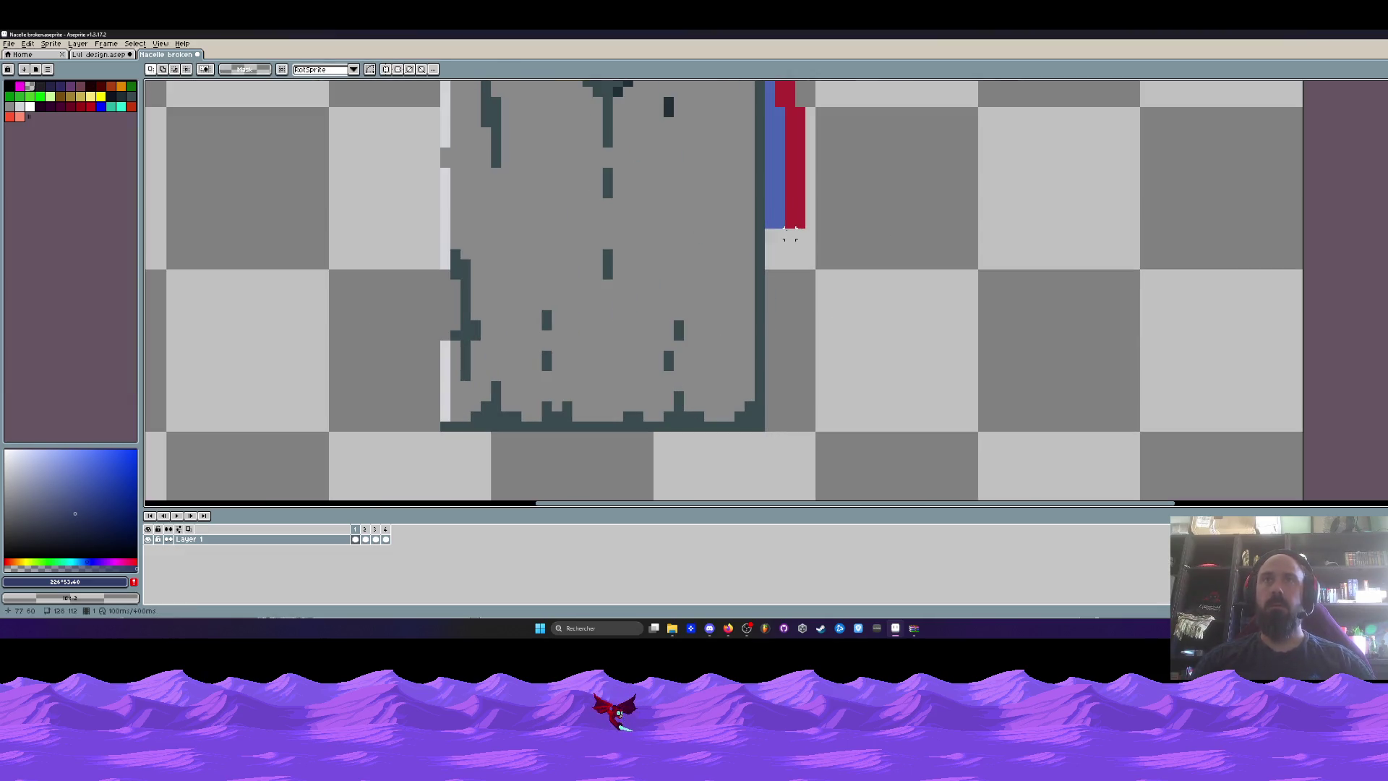
# Extend the blue cable straight down the grey block's right side.
pyautogui.press('i')
pyautogui.click(778, 215)
pyautogui.scroll(2, 778, 215)
pyautogui.press('b')
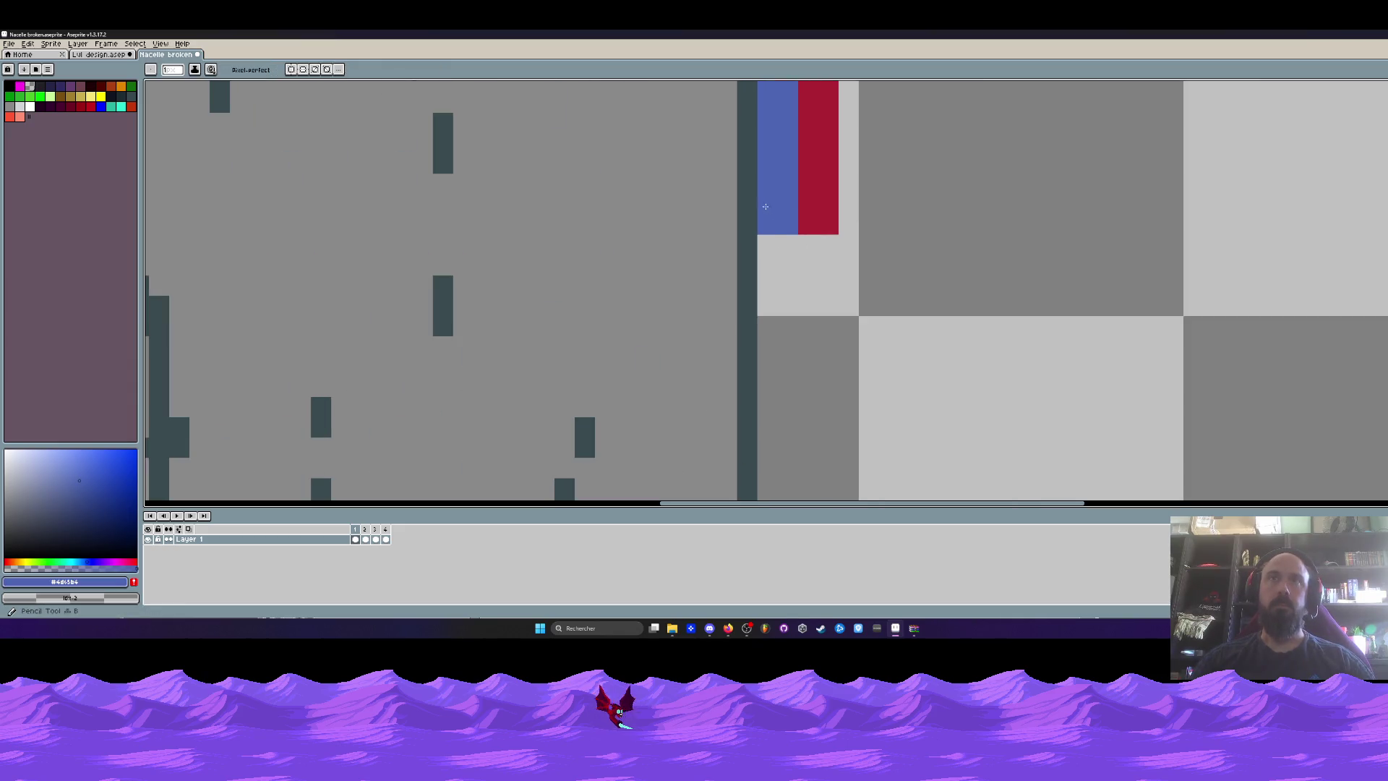
pyautogui.moveTo(768, 244); pyautogui.dragTo(768, 346)
pyautogui.click(787, 286)
pyautogui.hotkey('ctrl', 'z')
pyautogui.click(810, 204)
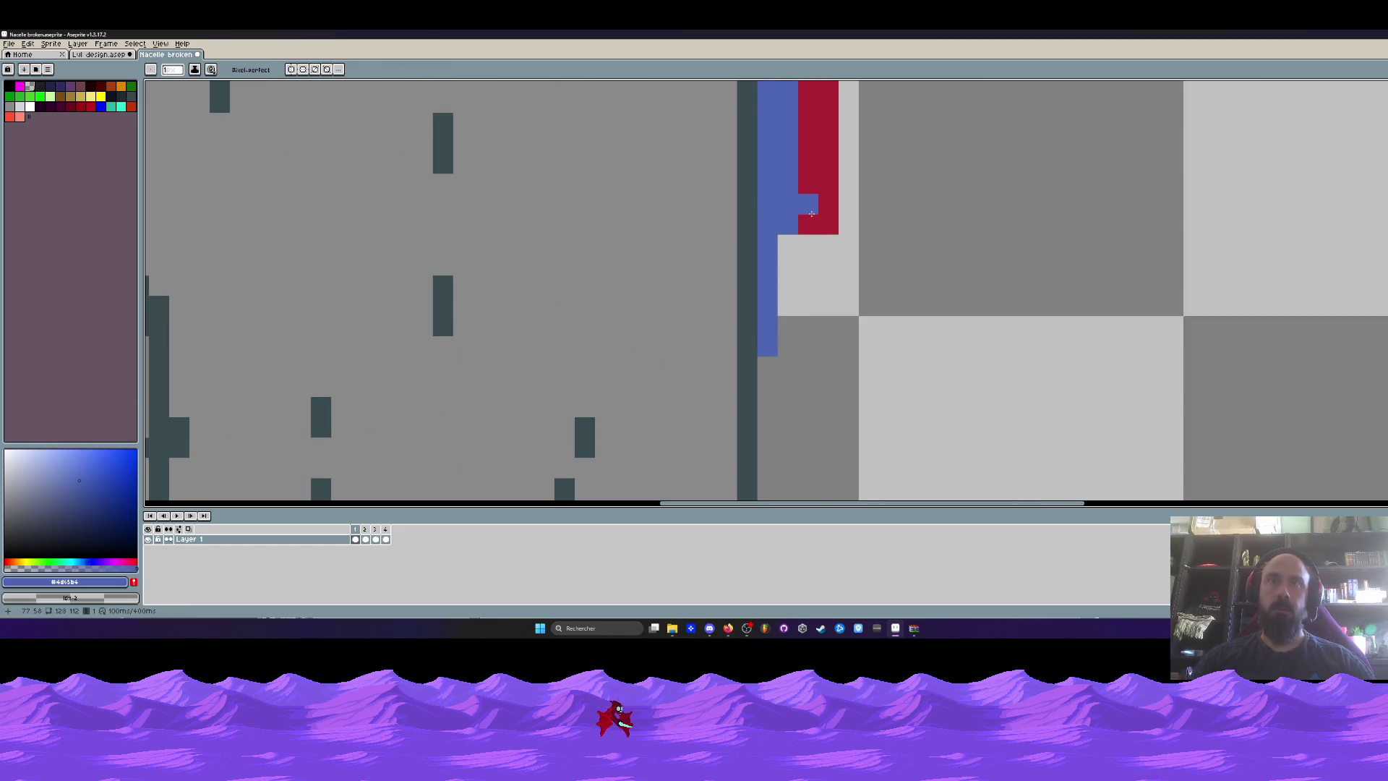
# Draw the red strand down alongside the blue cable.
pyautogui.press('i')
pyautogui.click(814, 182)
pyautogui.press('b')
pyautogui.moveTo(809, 205)
pyautogui.mouseDown()
pyautogui.moveTo(788, 246)
pyautogui.moveTo(788, 376)
pyautogui.mouseUp()
pyautogui.hotkey('ctrl', 'z')
pyautogui.scroll(-5, 773, 386)
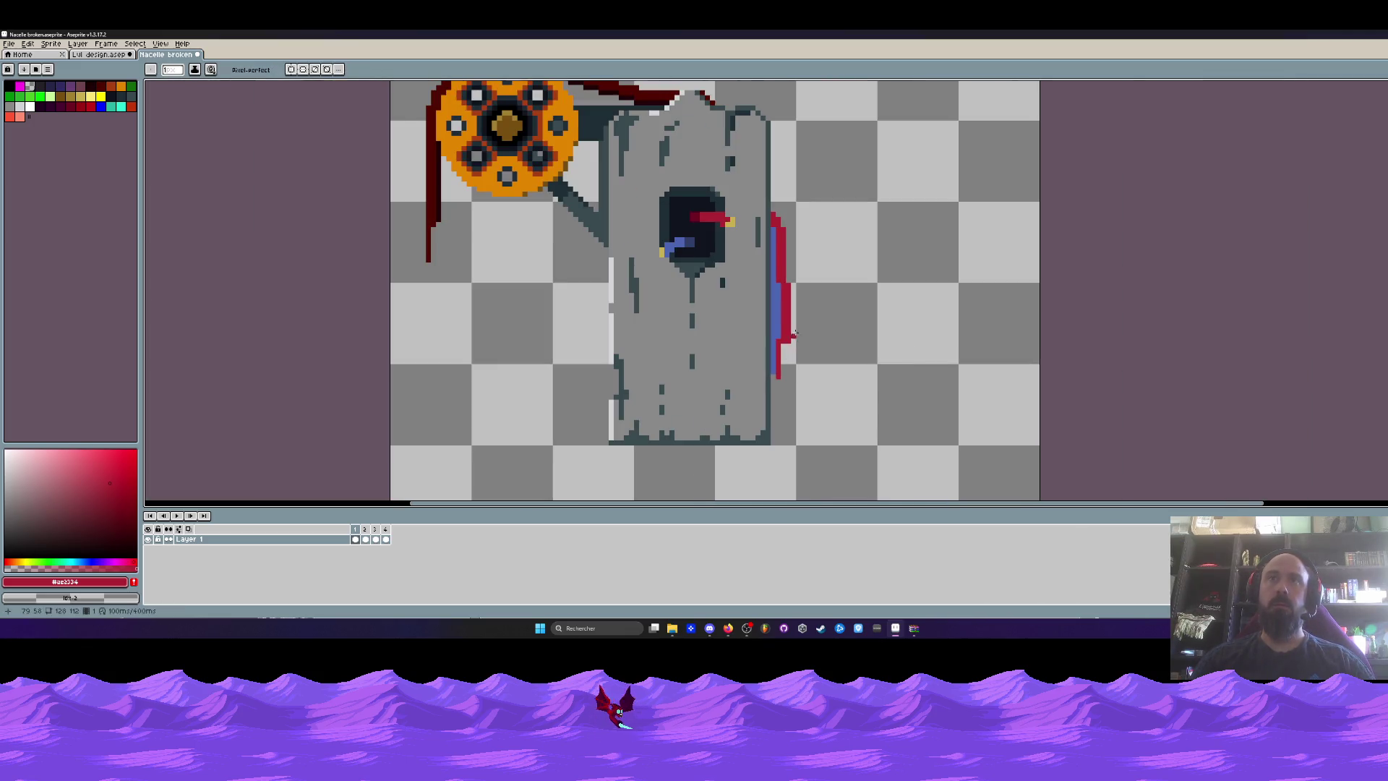
pyautogui.scroll(5, 768, 405)
pyautogui.hotkey('ctrl', 'z')
pyautogui.hotkey('ctrl', 'z')
pyautogui.click(758, 233)
pyautogui.moveTo(758, 233); pyautogui.dragTo(759, 345)
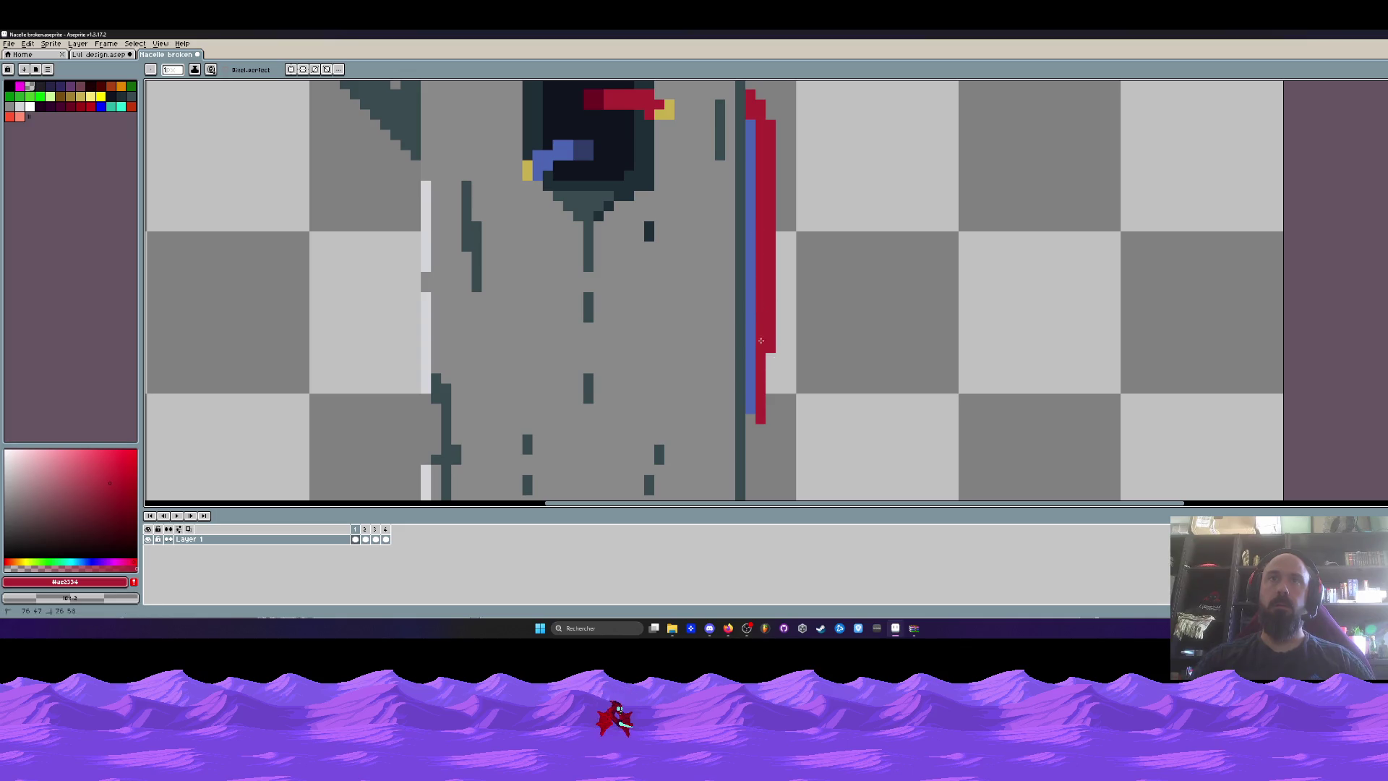
pyautogui.scroll(-5, 767, 359)
pyautogui.scroll(3, 750, 353)
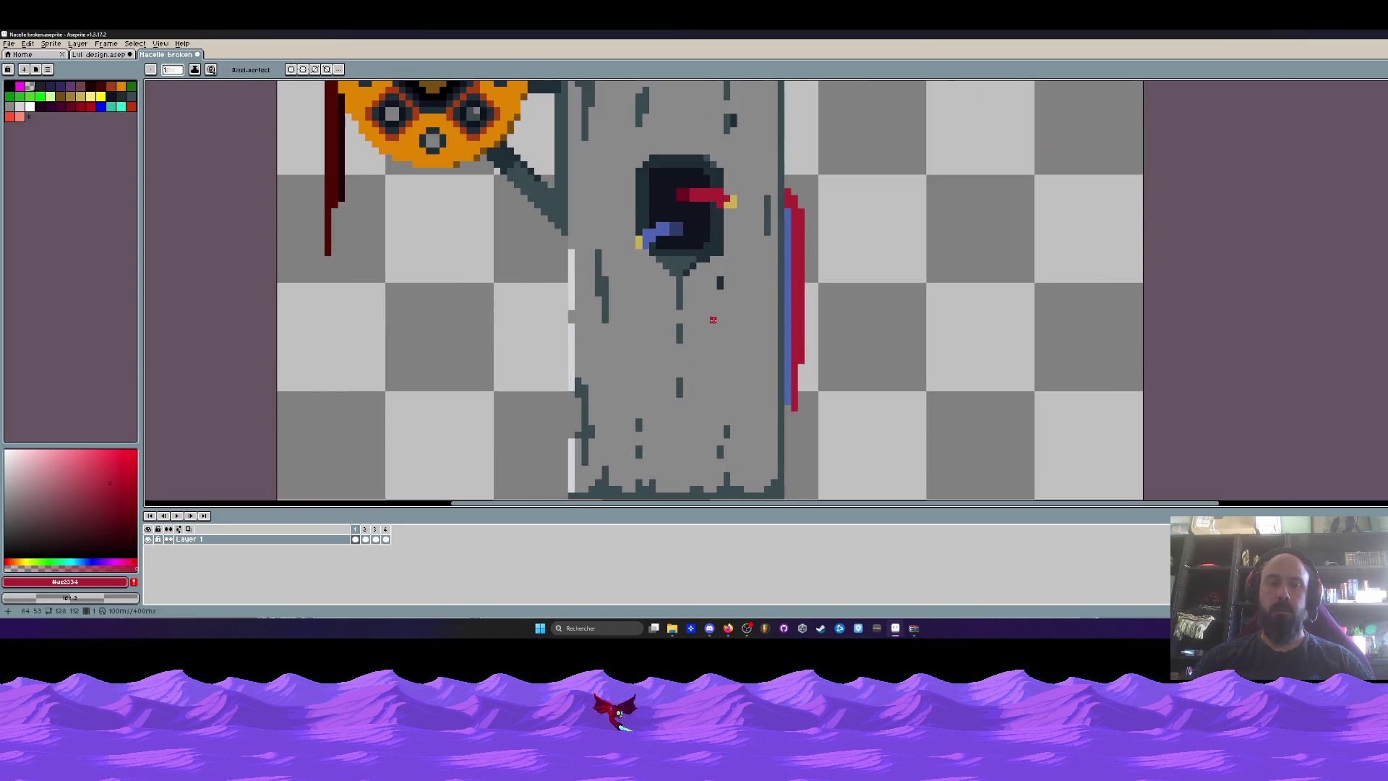
# Add yellow tip pixels at the cable's bottom end.
pyautogui.press('p')
pyautogui.click(764, 348)
pyautogui.press('i')
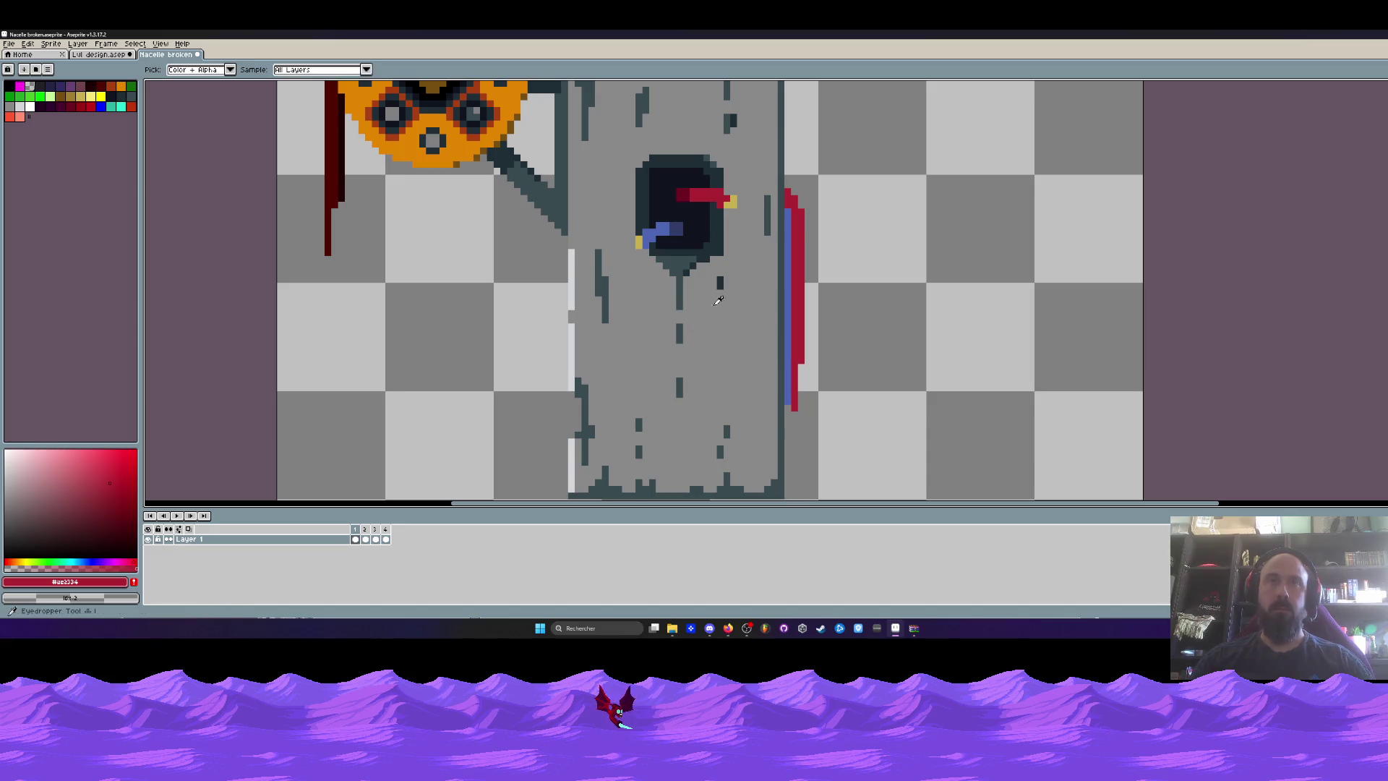
pyautogui.click(639, 241)
pyautogui.scroll(2, 663, 263)
pyautogui.press('b')
pyautogui.click(922, 473)
pyautogui.click(909, 447)
pyautogui.scroll(-5, 898, 441)
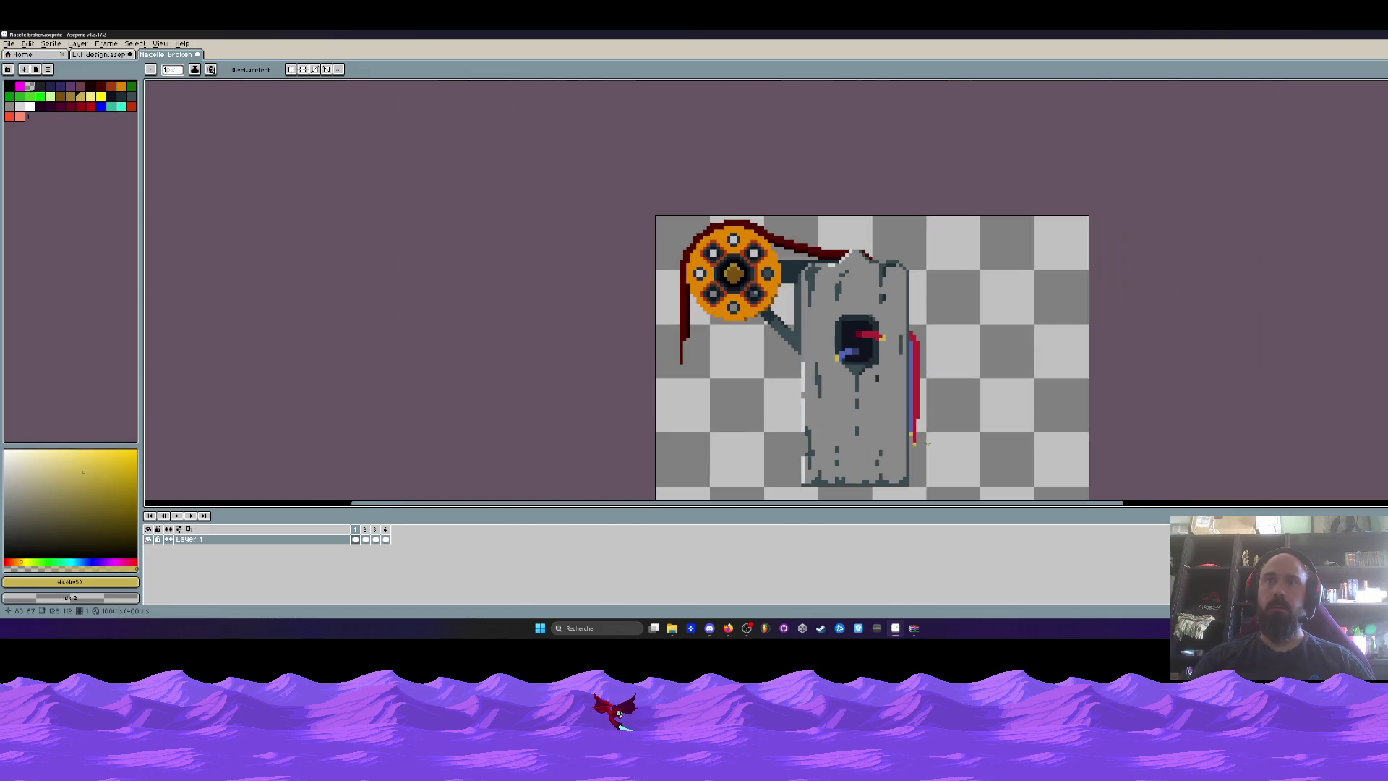
# Eyedrop the red cable colour and look over the redrawn cable.
pyautogui.scroll(5, 905, 443)
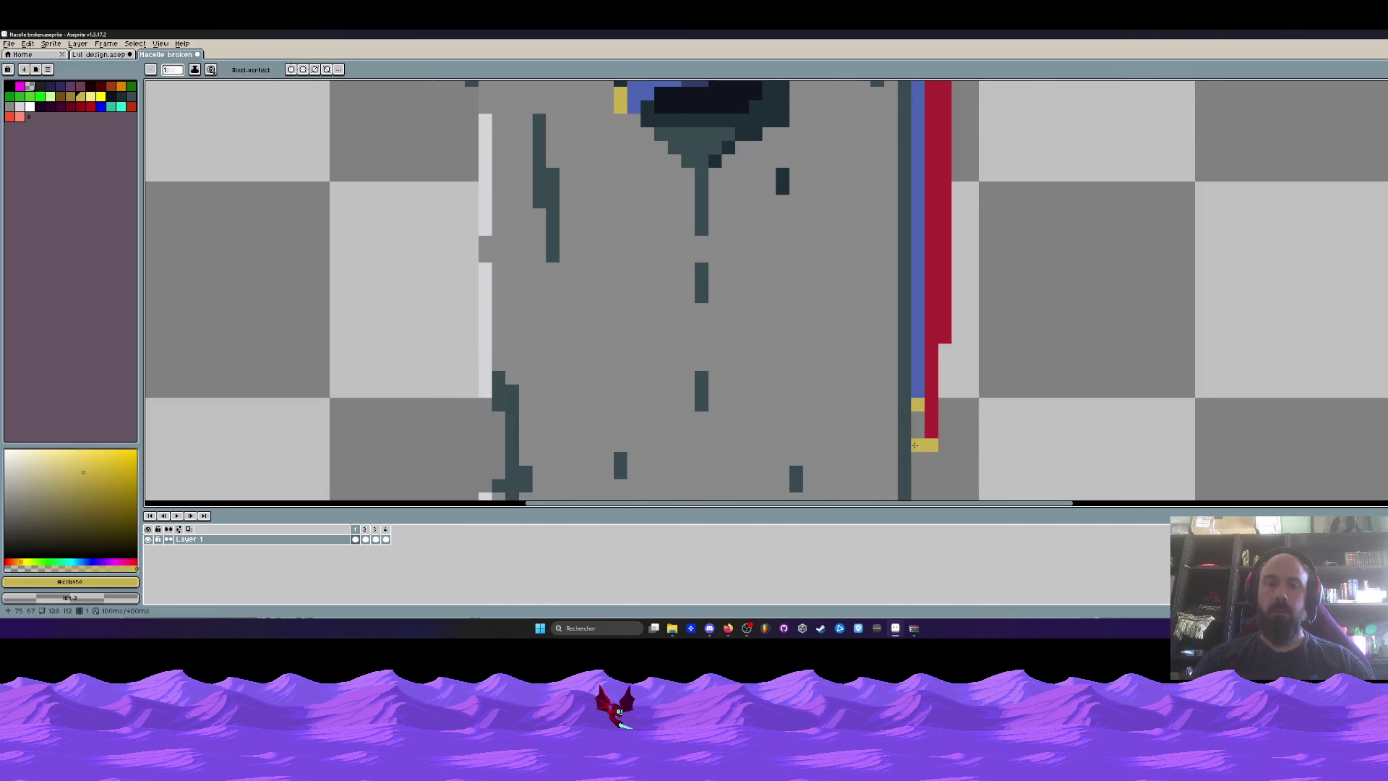
pyautogui.press('i')
pyautogui.click(931, 434)
pyautogui.press('b')
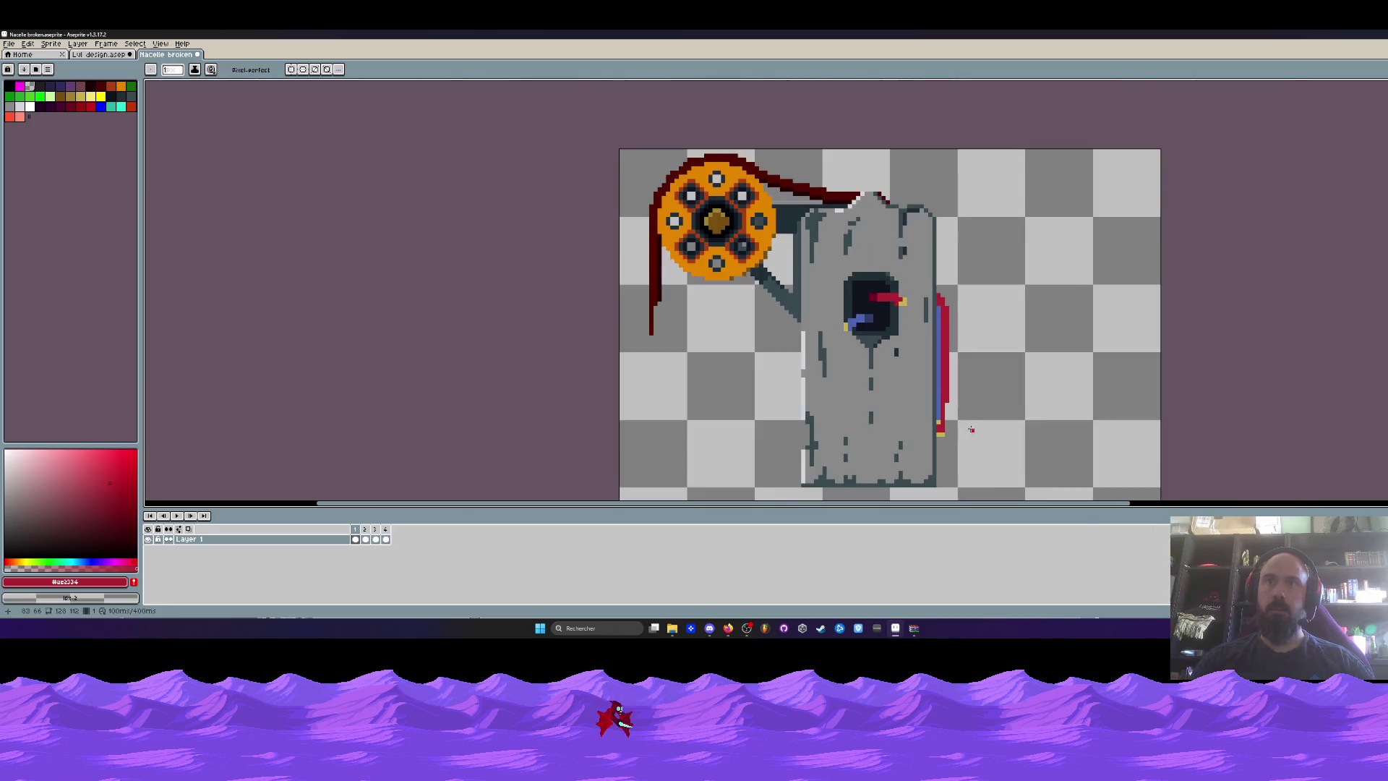
pyautogui.scroll(-4, 967, 427)
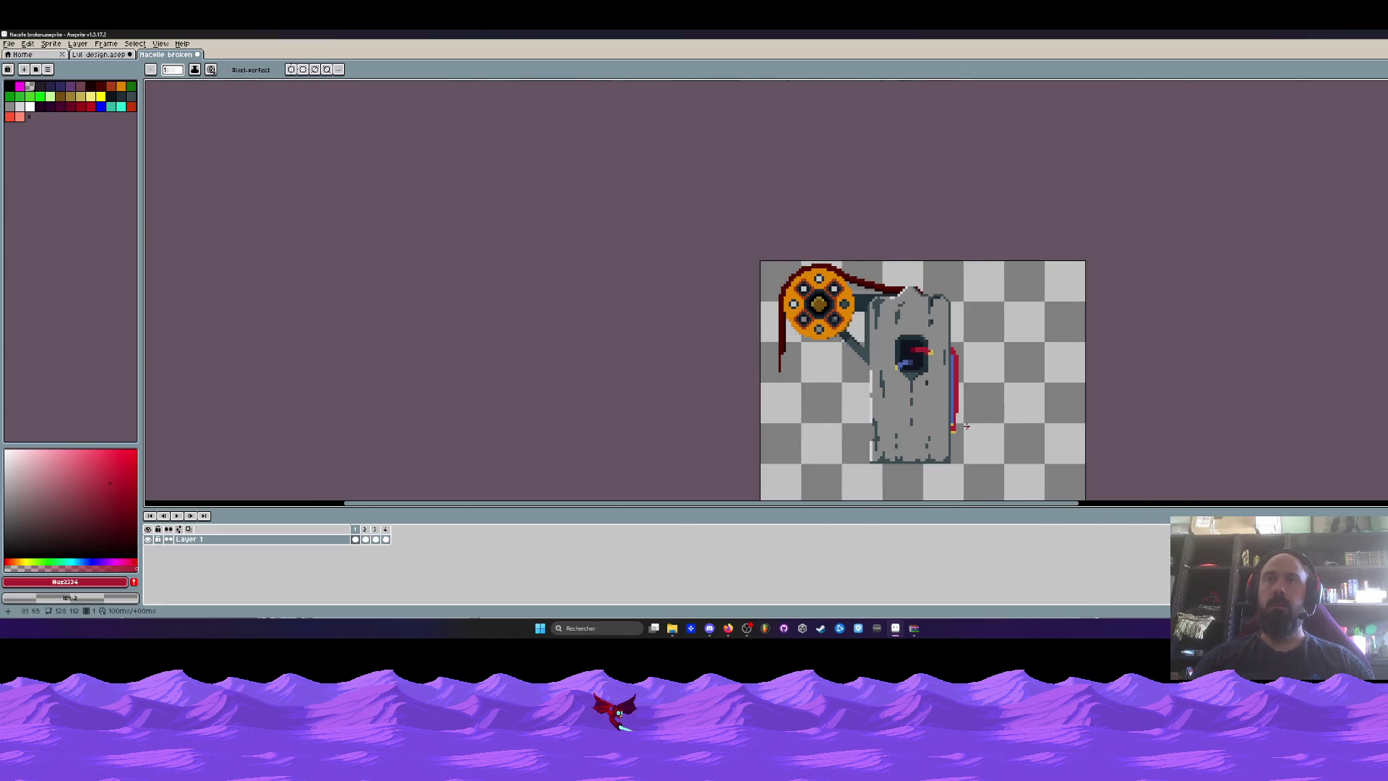
pyautogui.scroll(2, 967, 426)
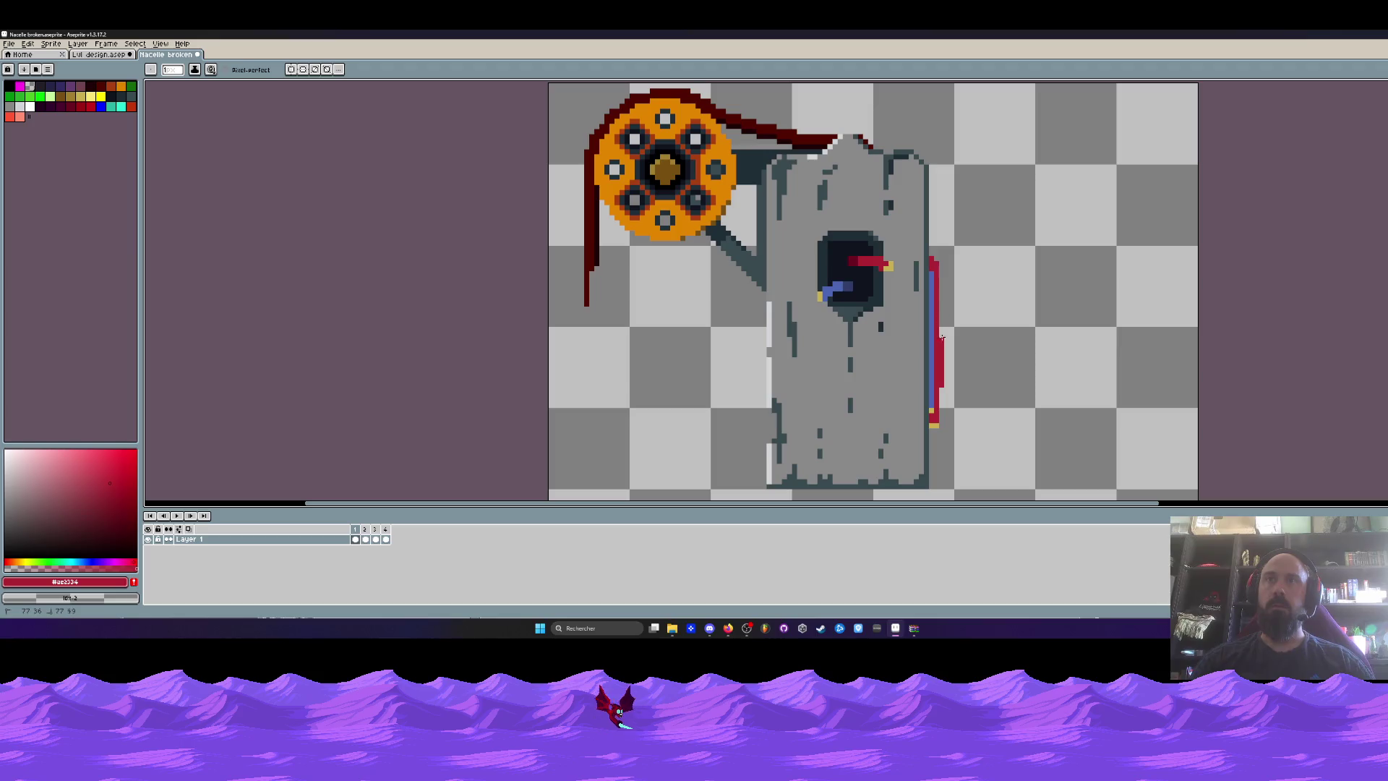
pyautogui.scroll(-2, 976, 426)
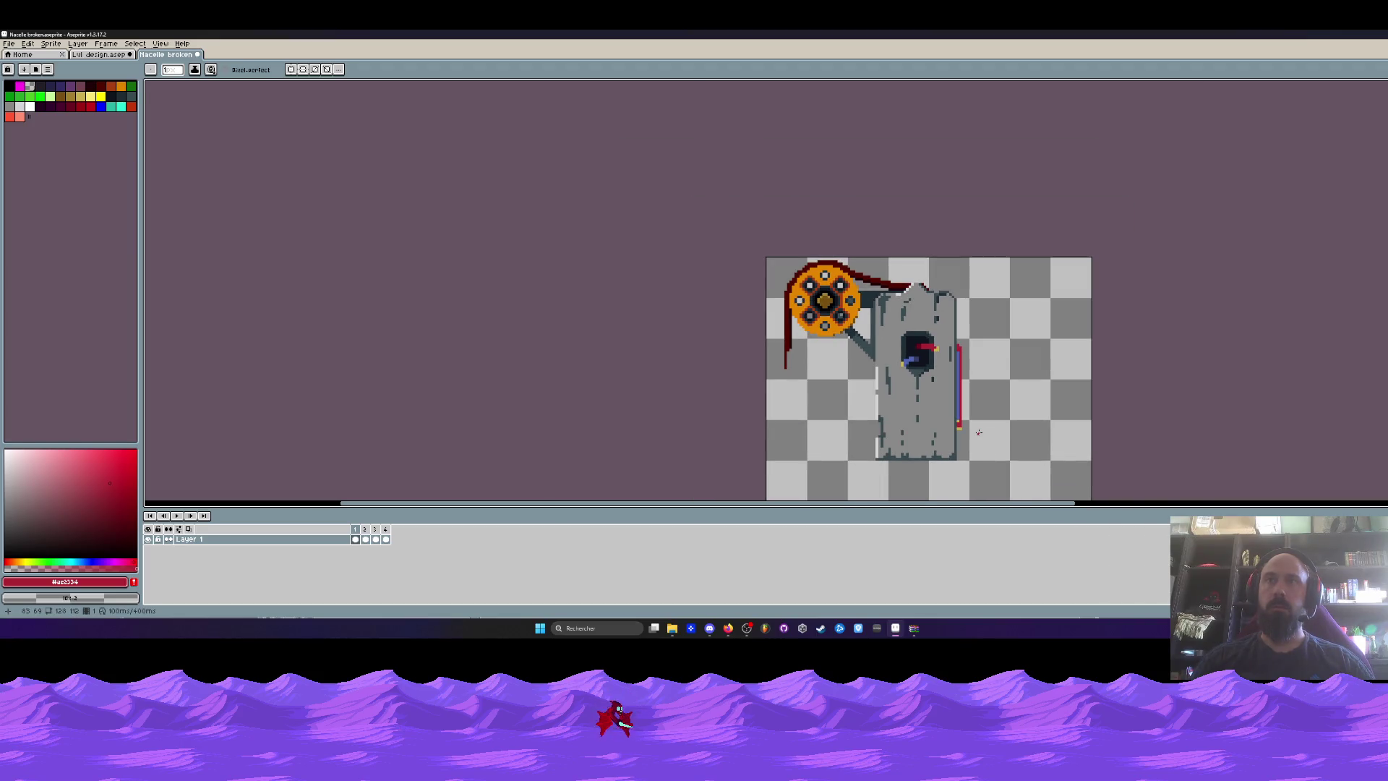
pyautogui.scroll(4, 974, 343)
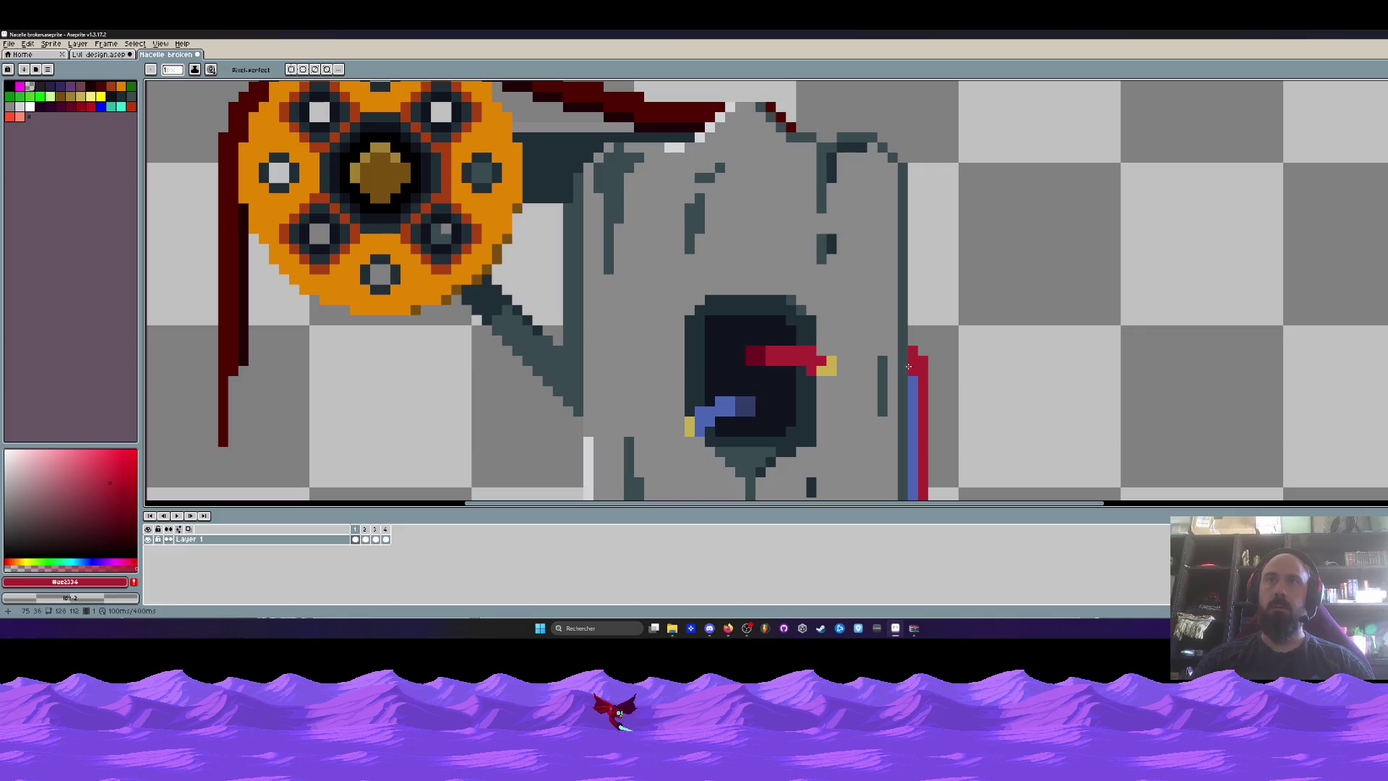
pyautogui.scroll(-4, 950, 285)
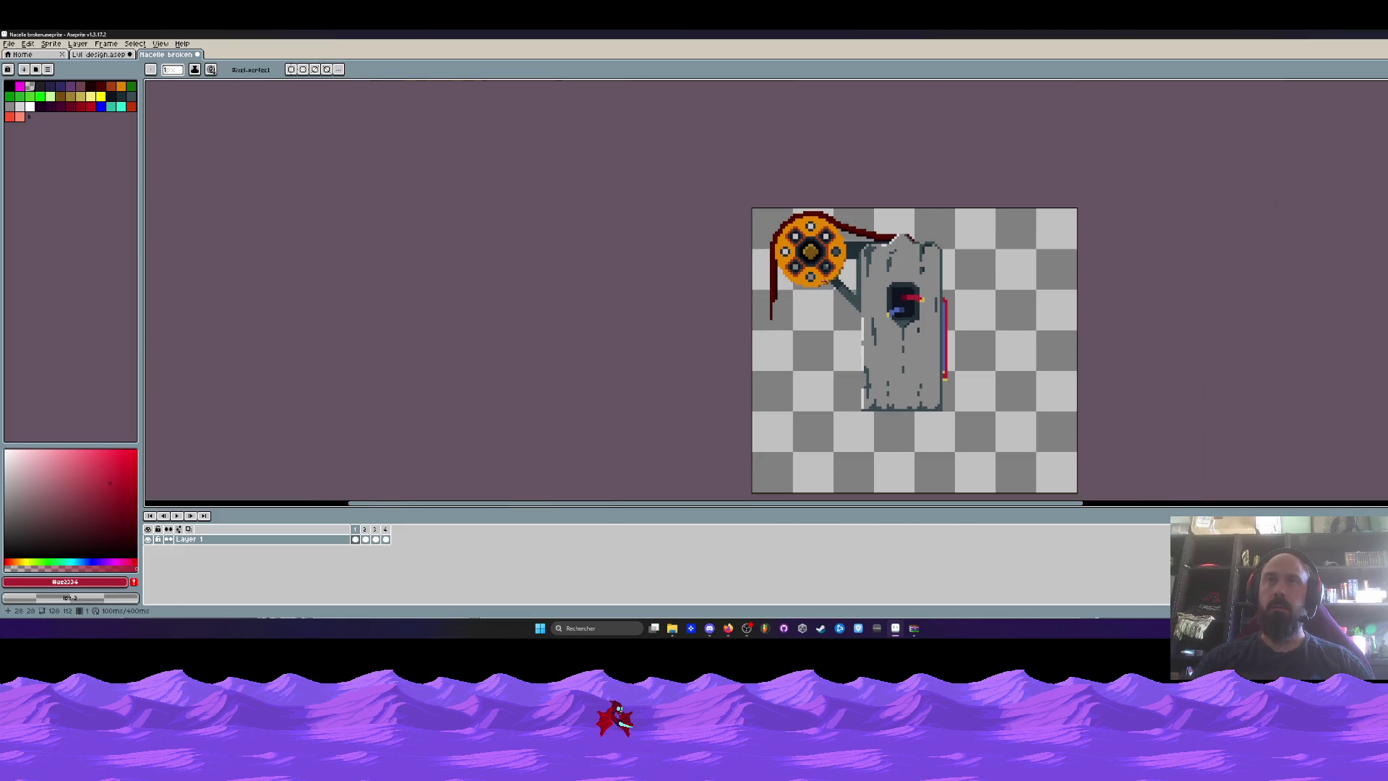
pyautogui.scroll(1, 837, 326)
# Remove the extra frames 2 to 4, leaving only frame 1.
pyautogui.press('i')
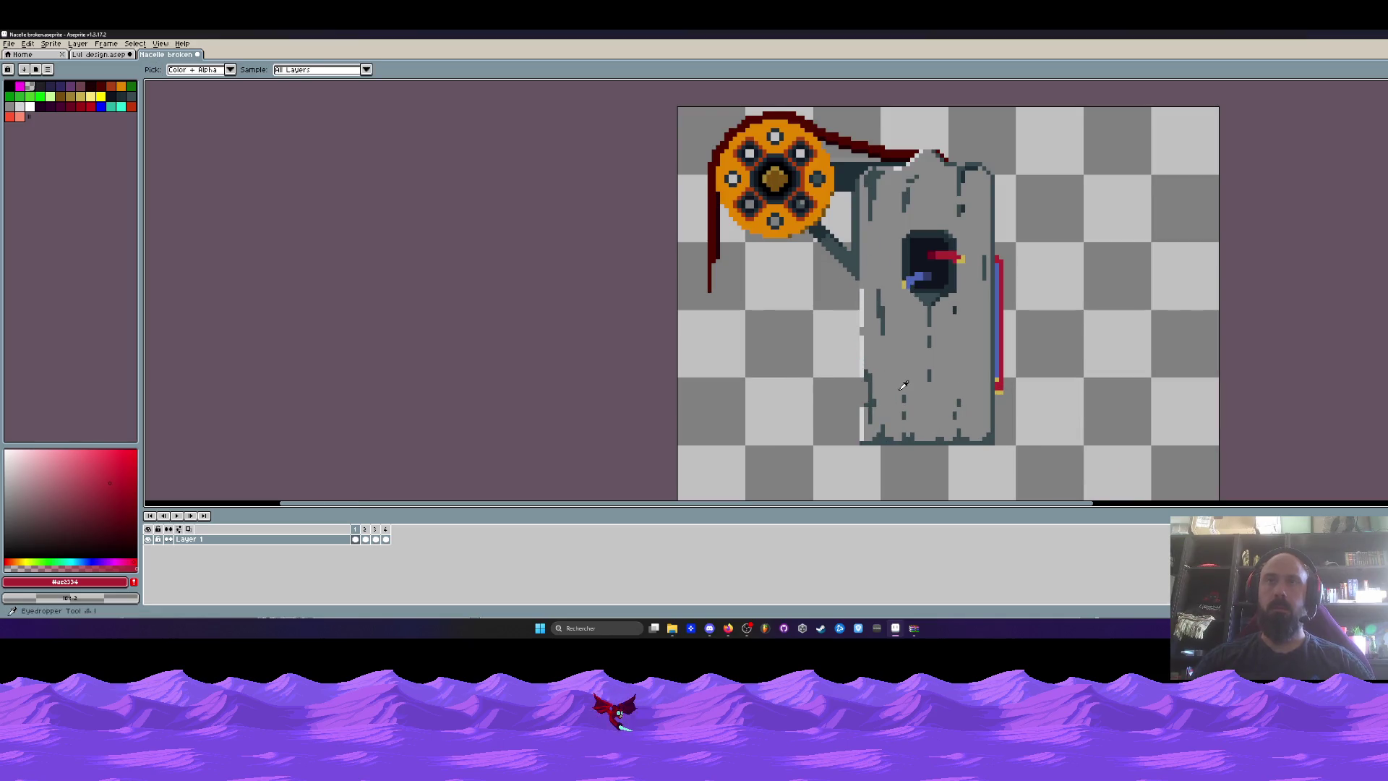
pyautogui.scroll(-1, 904, 377)
pyautogui.press('m')
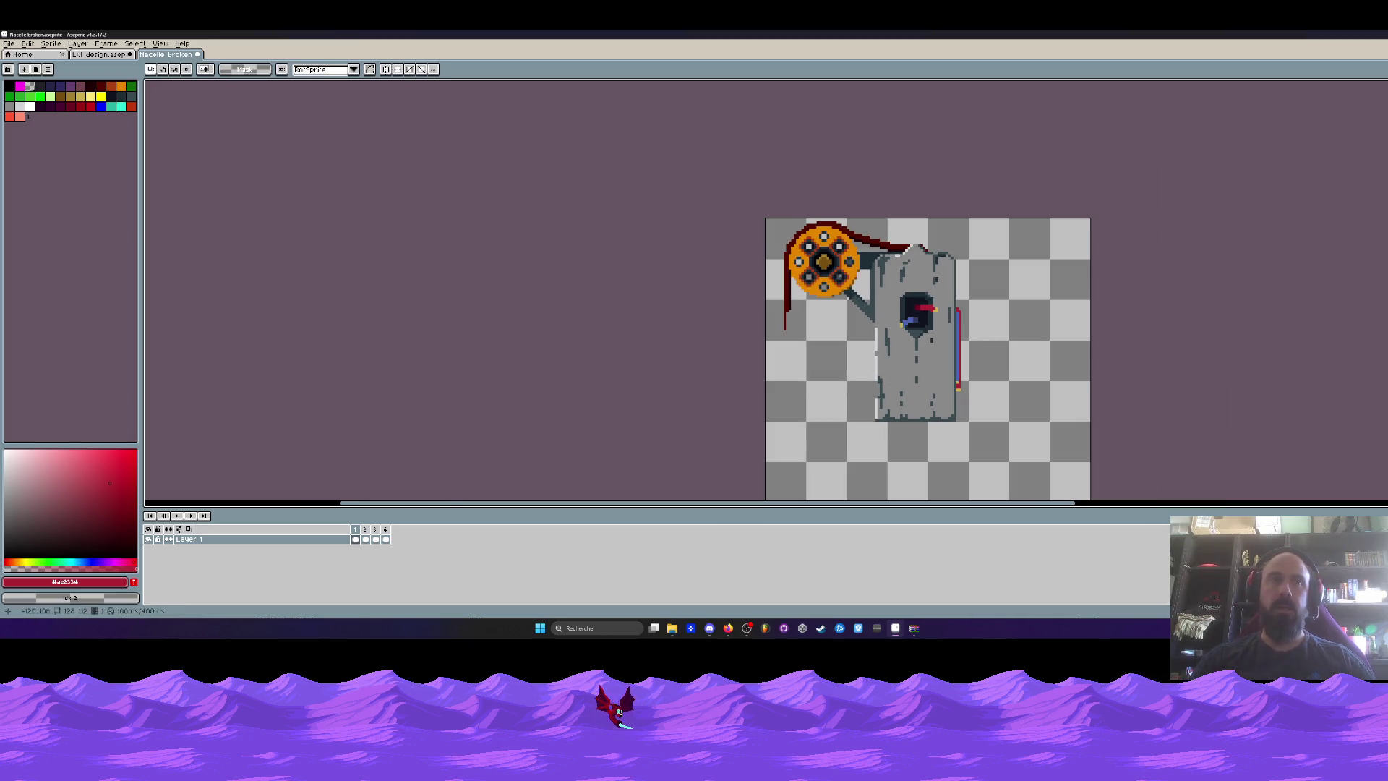
pyautogui.hotkey('ctrl', 'z')
pyautogui.hotkey('ctrl', 'z')
pyautogui.hotkey('ctrl', 'z')
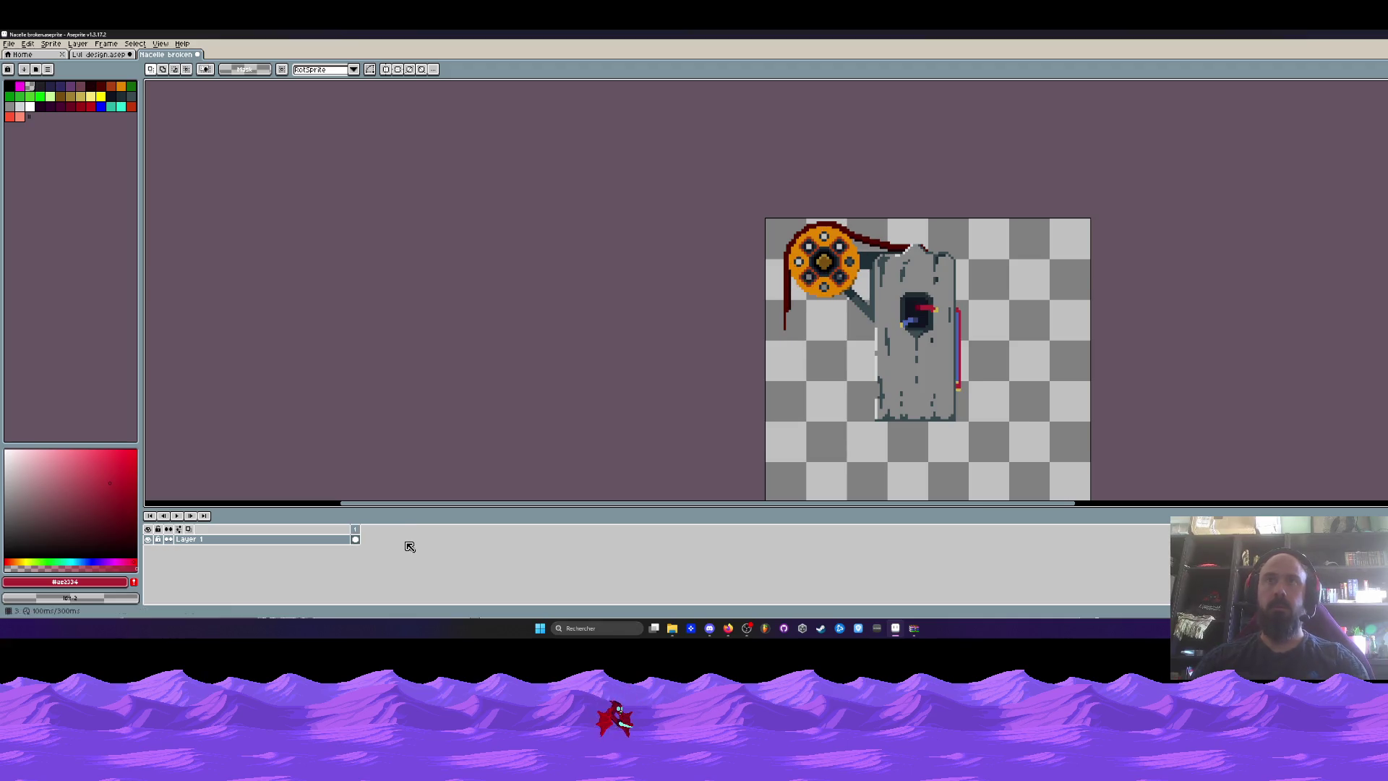
pyautogui.scroll(1, 786, 463)
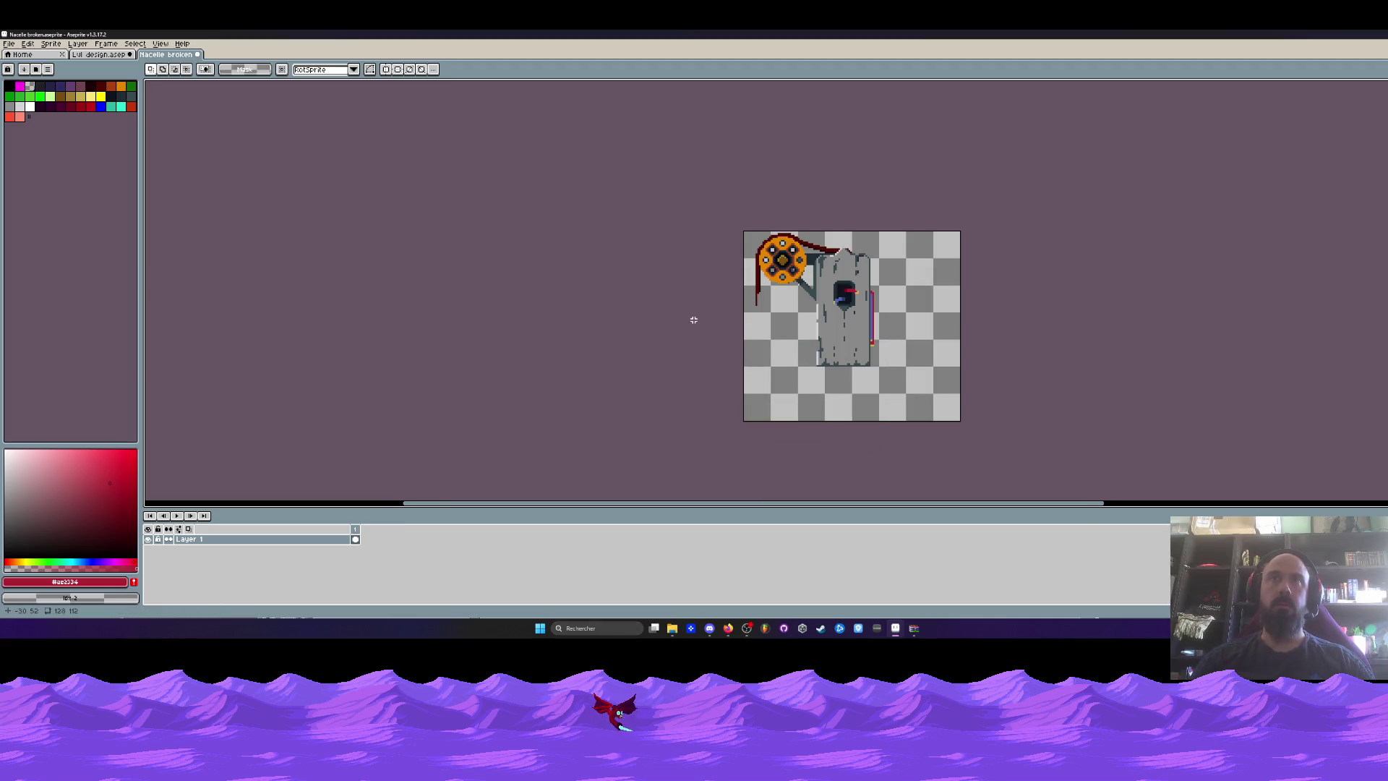
# Try filling the grey body with dark colour #394a50, then undo the fill.
pyautogui.scroll(1, 808, 310)
pyautogui.scroll(1, 810, 306)
pyautogui.press('i')
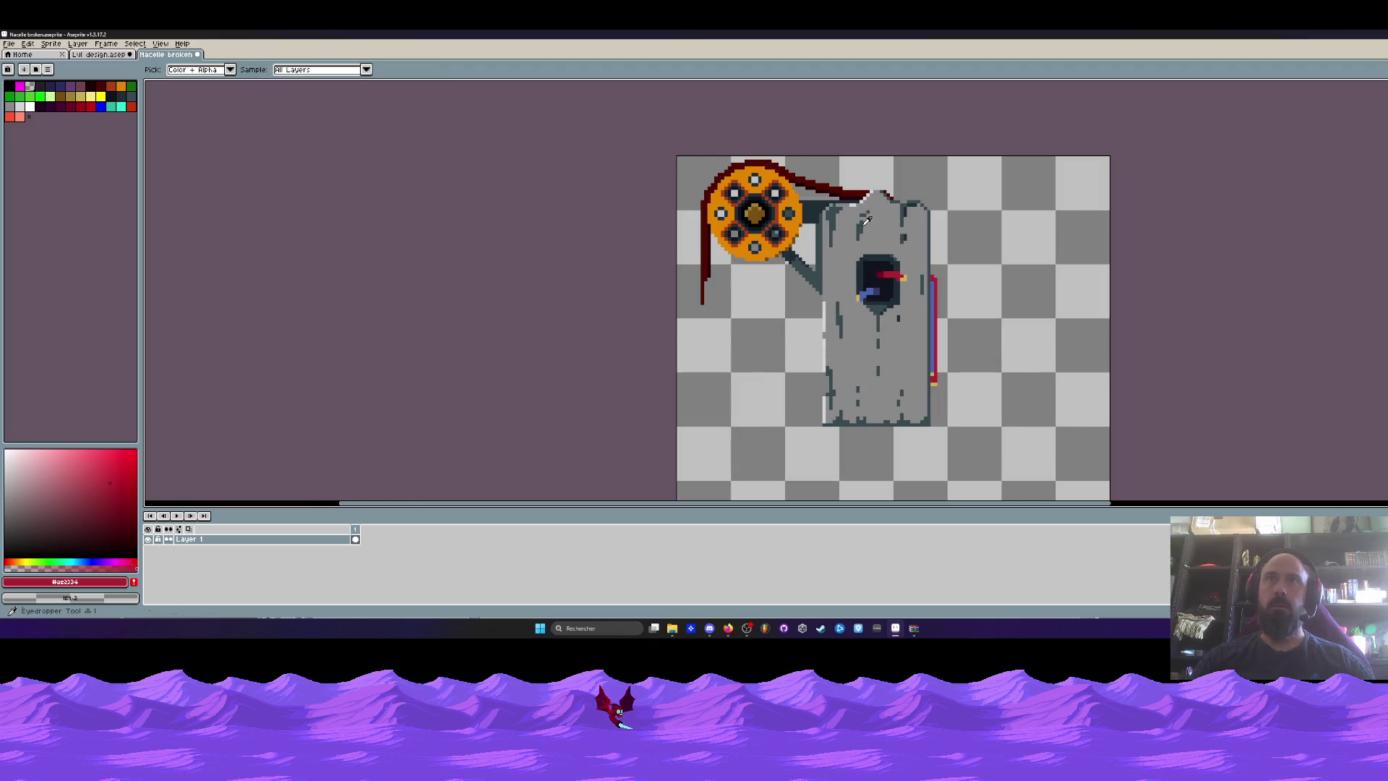
pyautogui.click(862, 221)
pyautogui.press('g')
pyautogui.click(864, 221)
pyautogui.scroll(-1, 853, 242)
pyautogui.hotkey('ctrl', 'z')
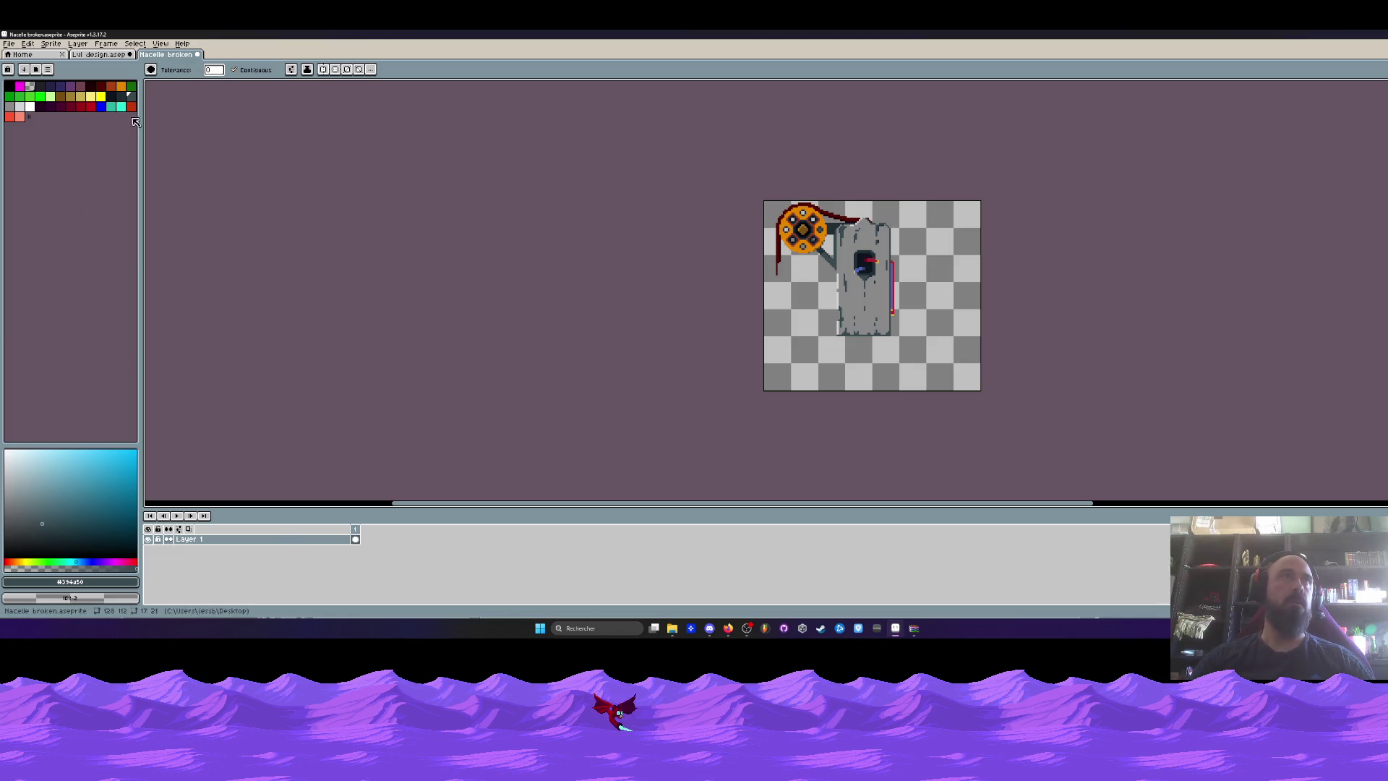
# Save the sprite and set its canvas size to 80x80.
pyautogui.click(8, 44)
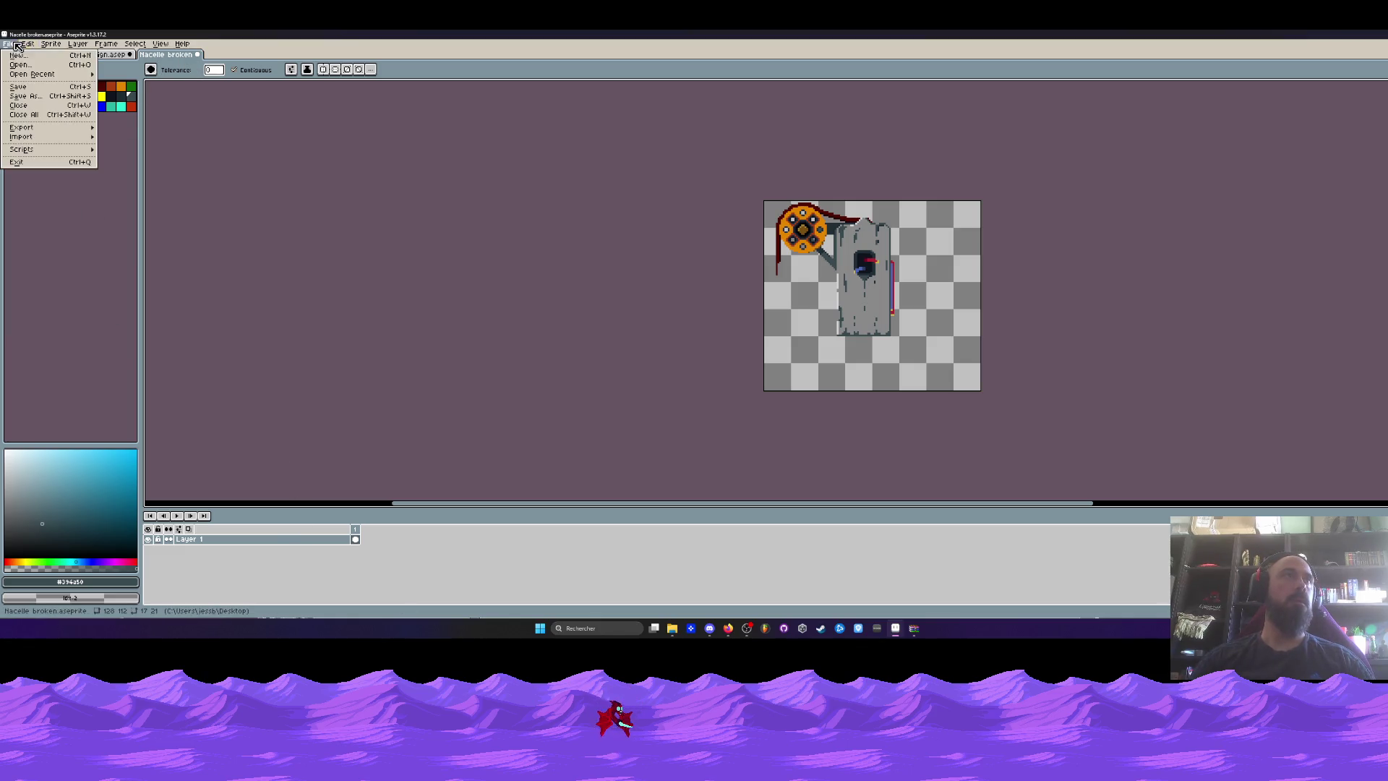
pyautogui.click(22, 88)
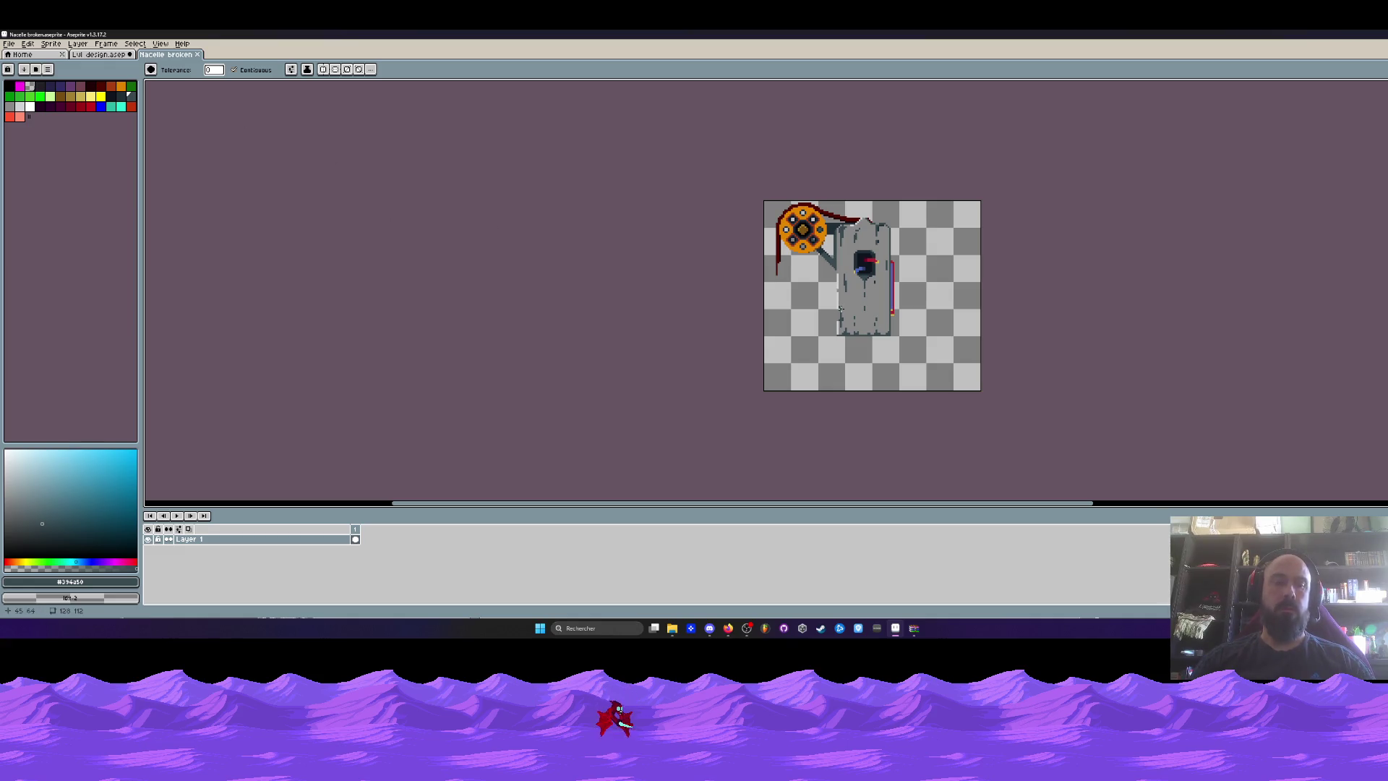
pyautogui.hotkey('ctrl', 'alt', 'c')
pyautogui.moveTo(979, 301); pyautogui.dragTo(821, 316)
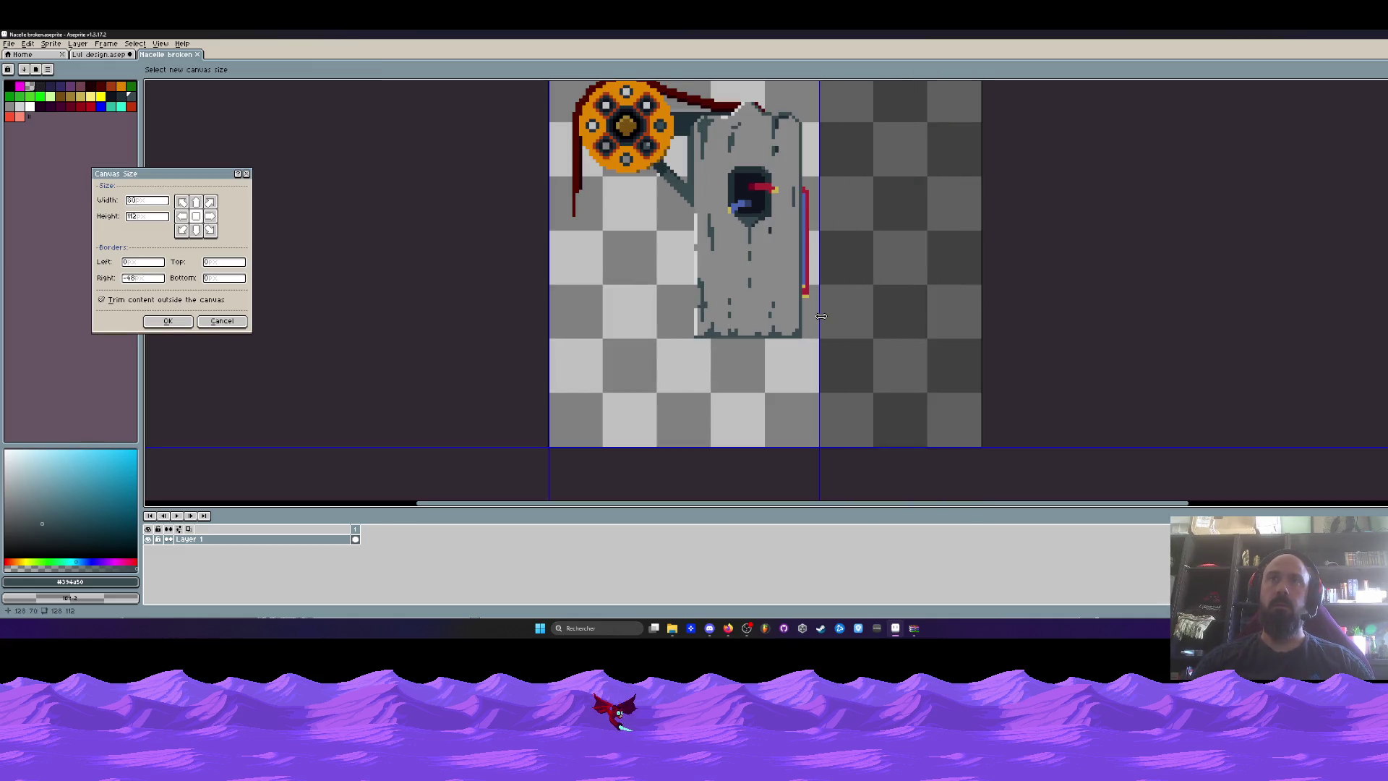
pyautogui.moveTo(743, 446); pyautogui.dragTo(733, 339)
pyautogui.click(168, 321)
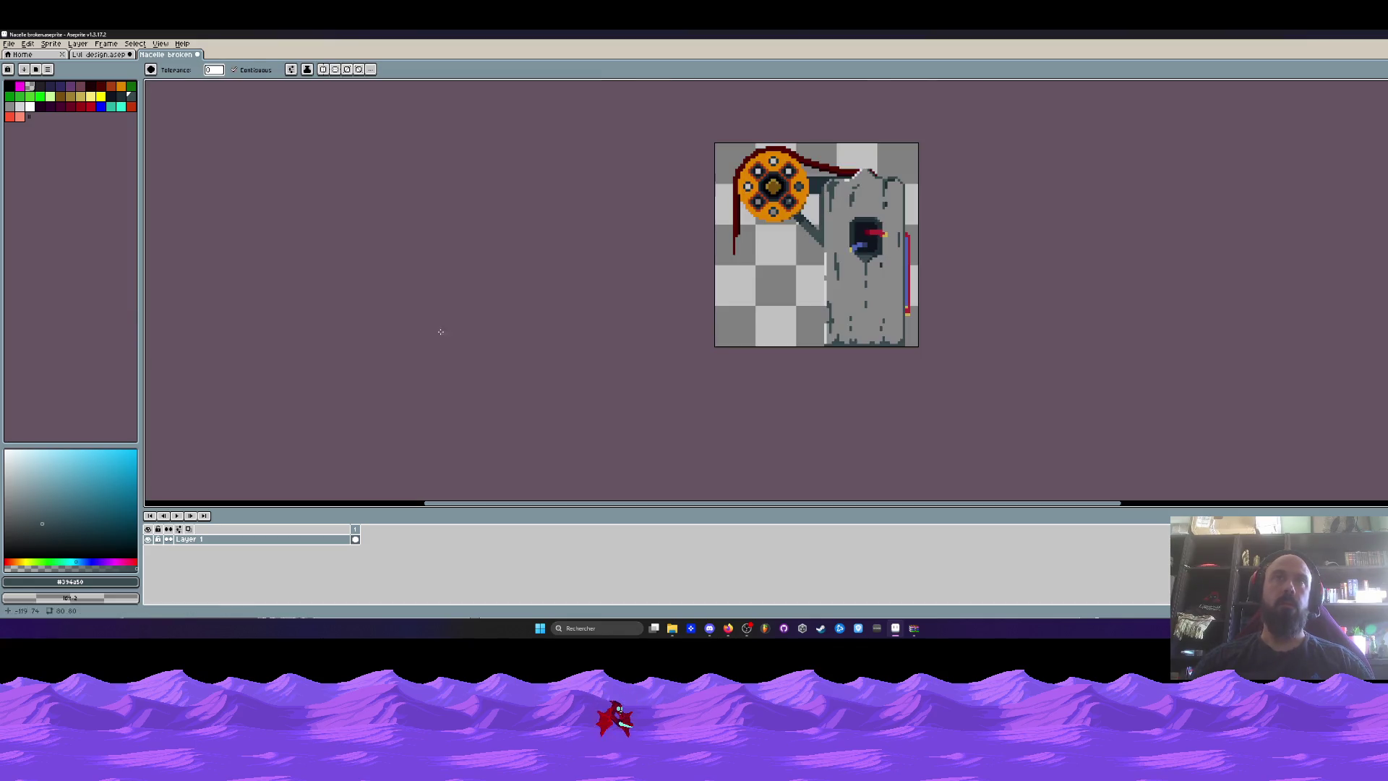
# Close the Nacelle broken sprite, saving the changes.
pyautogui.scroll(-2, 440, 331)
pyautogui.click(197, 54)
pyautogui.click(658, 349)
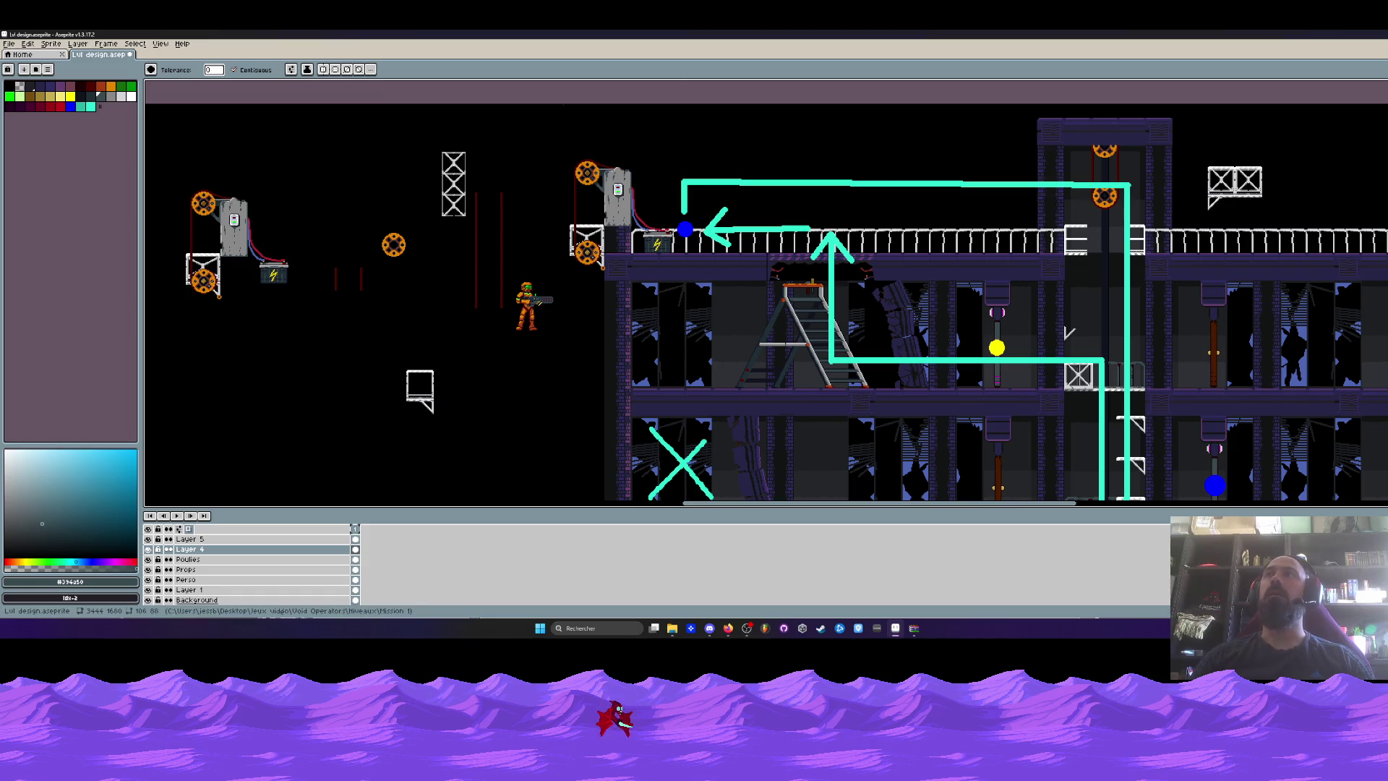
# Hide the Background layer and make Layer 1 the active layer.
pyautogui.scroll(-2, 714, 231)
pyautogui.moveTo(714, 232); pyautogui.dragTo(699, 192)
pyautogui.scroll(3, 699, 192)
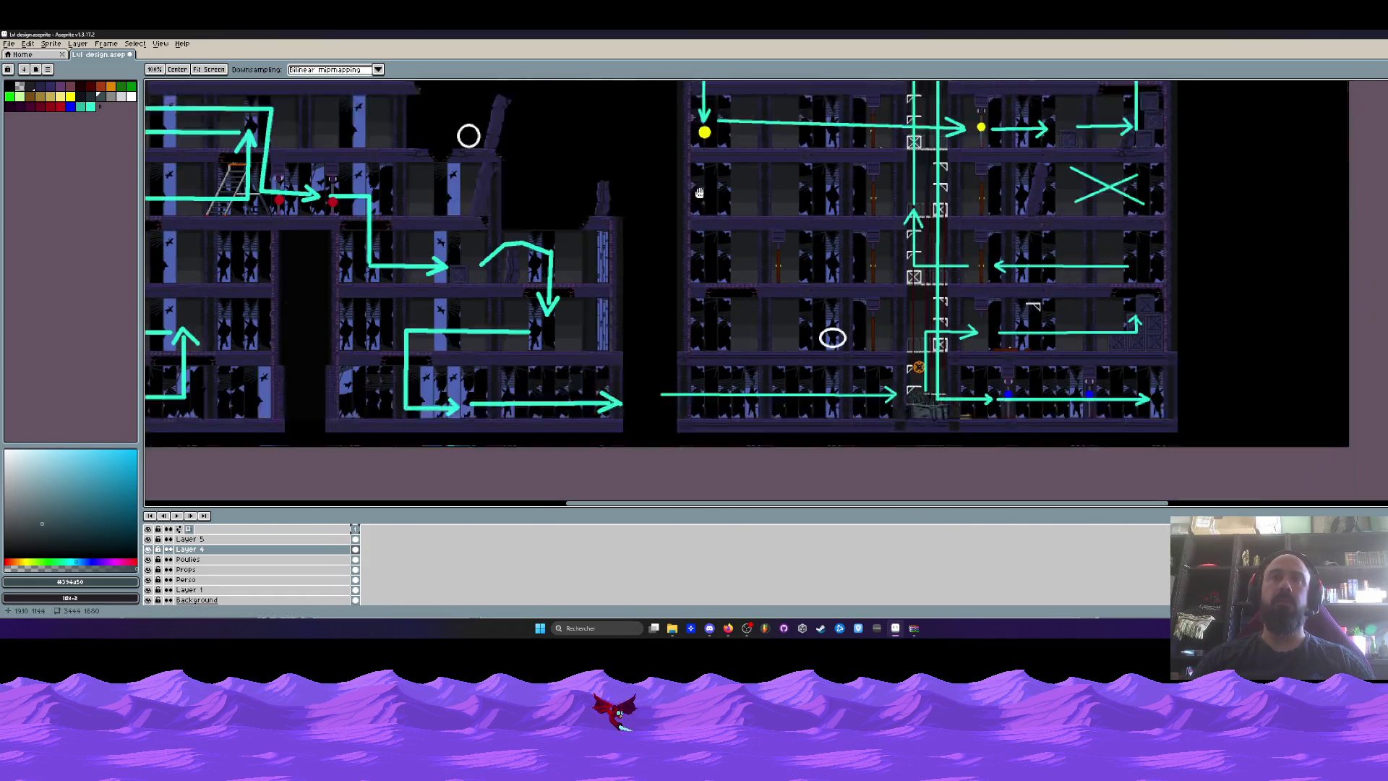
pyautogui.scroll(-2, 672, 381)
pyautogui.scroll(5, 697, 273)
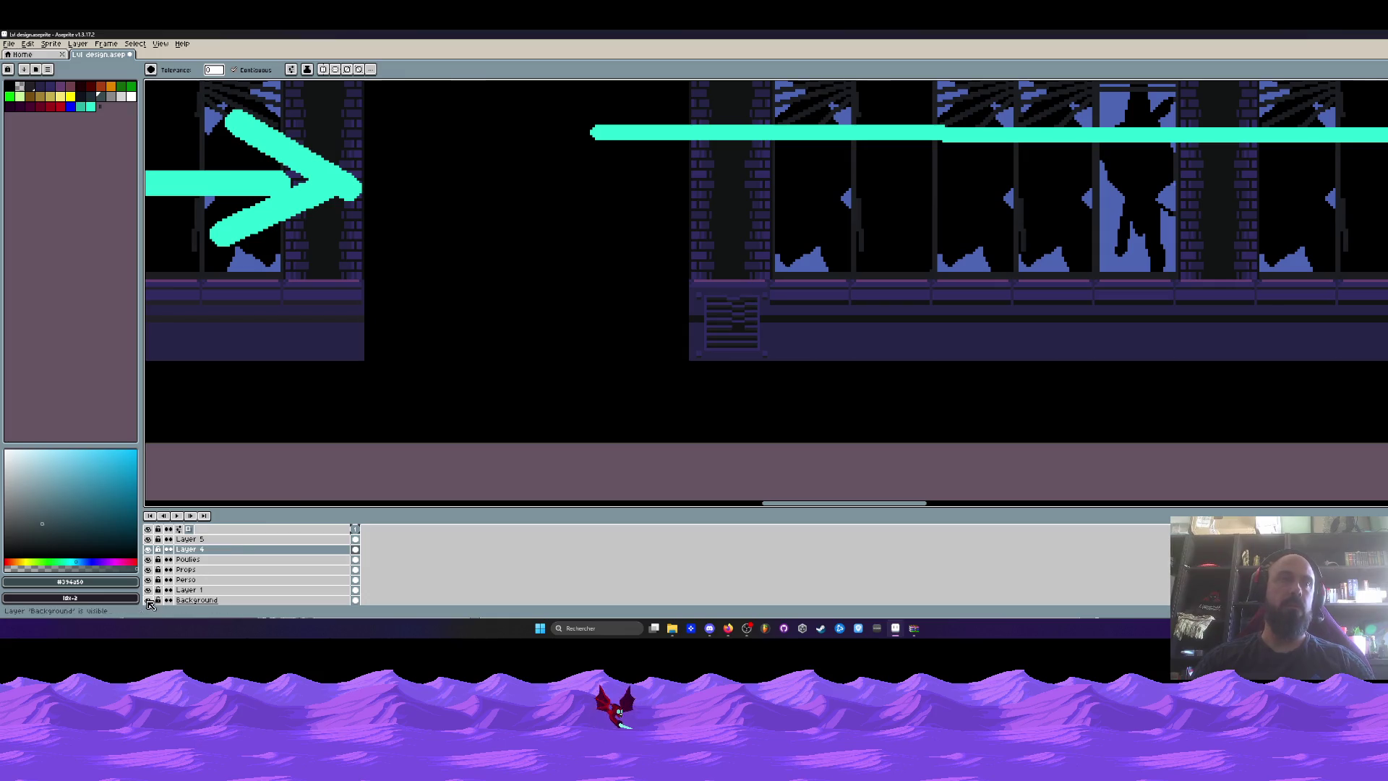
pyautogui.click(149, 601)
pyautogui.click(187, 590)
# Pan to the cyan path line and restore the Aseprite window to a smaller size.
pyautogui.scroll(3, 739, 268)
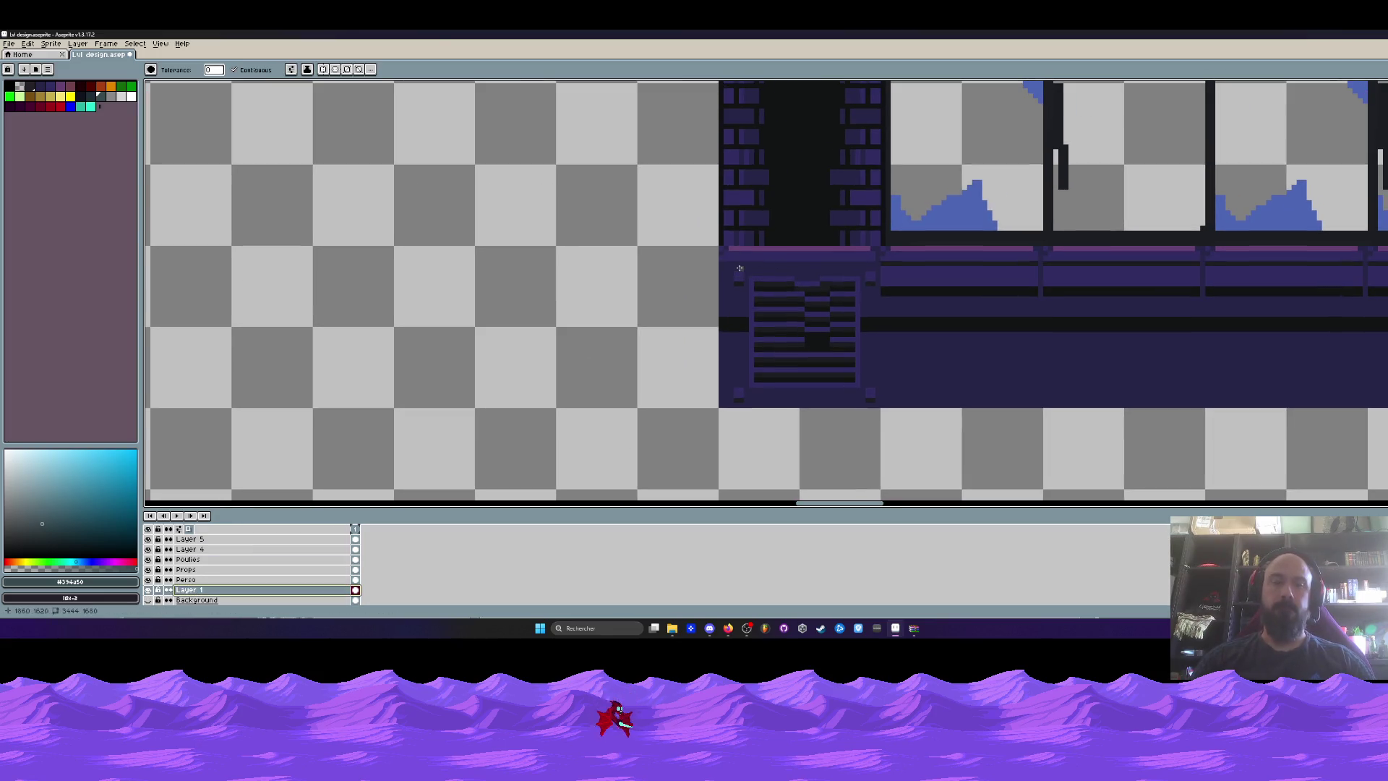
pyautogui.scroll(3, 739, 269)
pyautogui.scroll(-4, 730, 249)
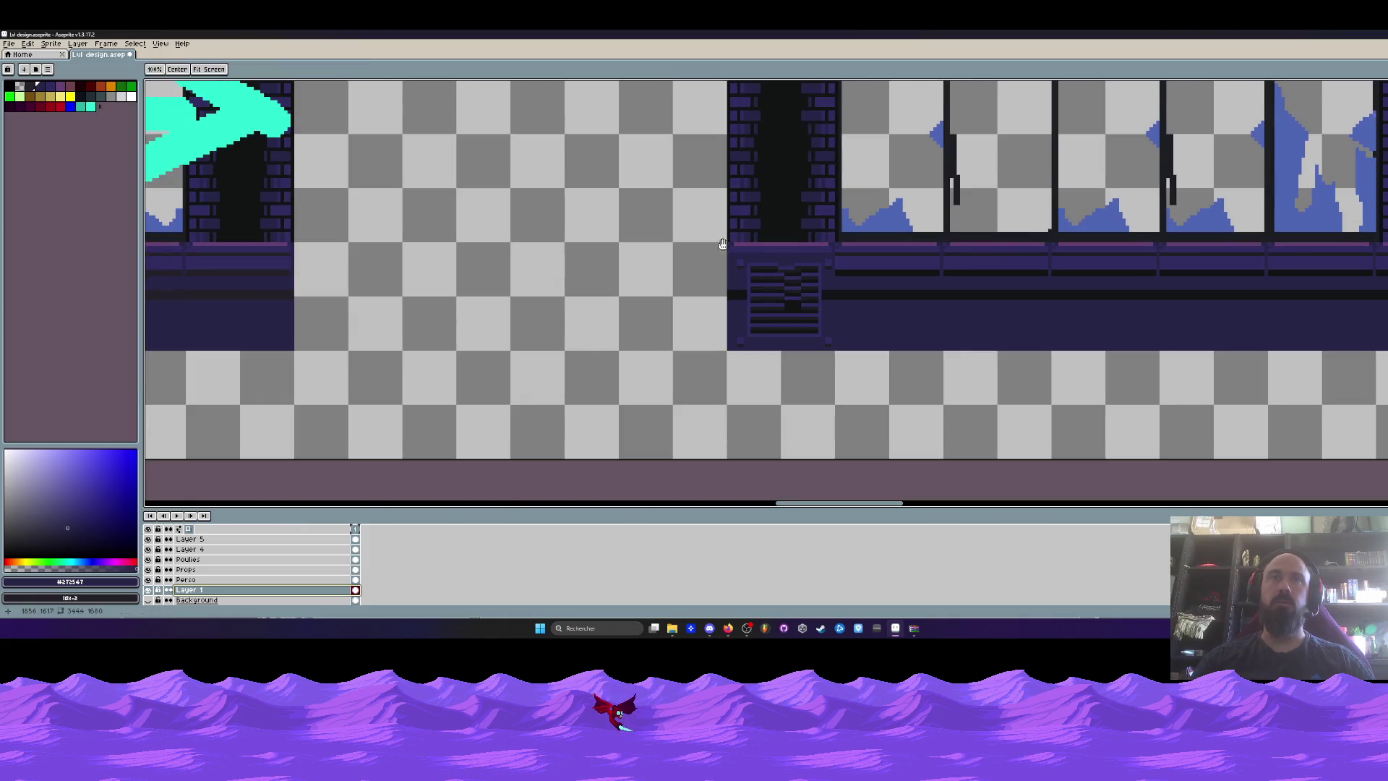
pyautogui.moveTo(722, 244); pyautogui.dragTo(723, 293)
pyautogui.press('super+Down')
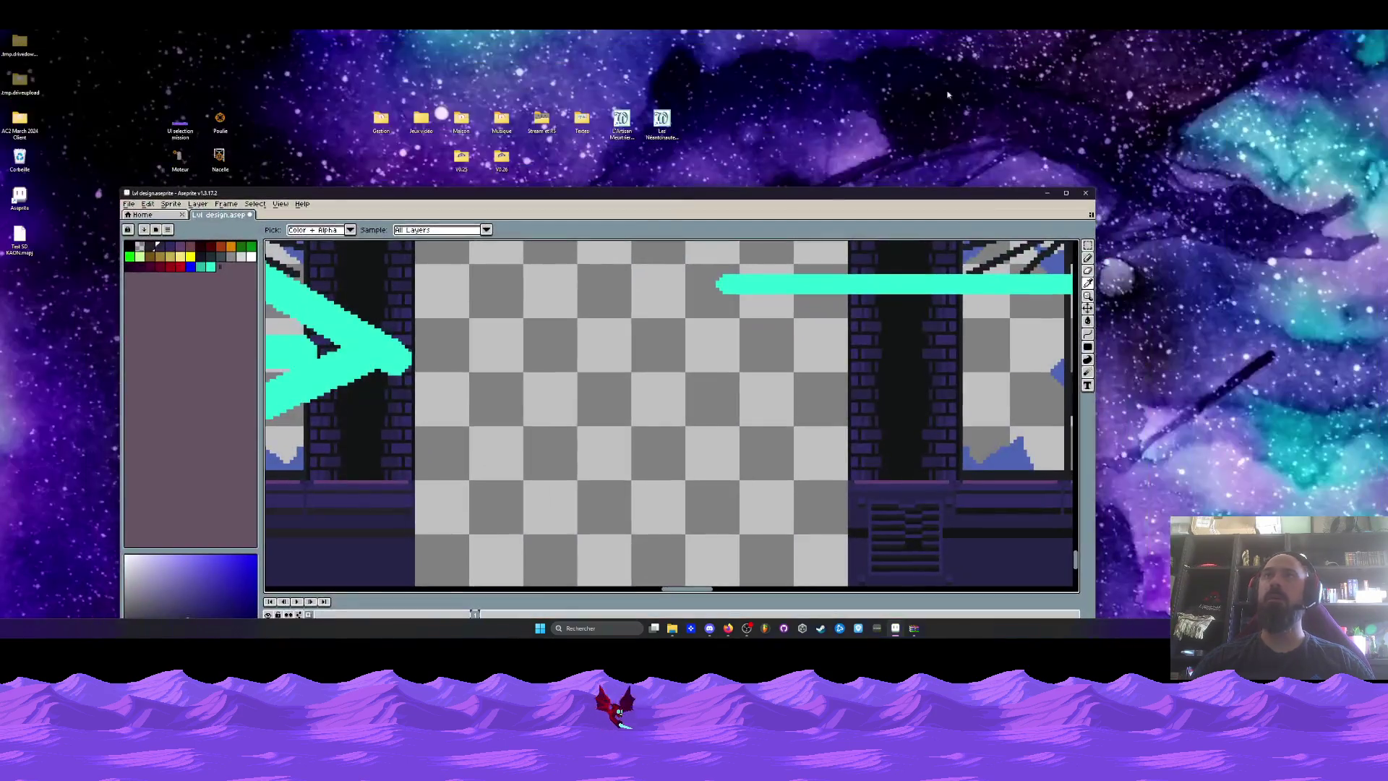
# Browse Jeux vidéo > Void Operators > Niveaux > Mission 1 and select the Desert nuit + ville file.
pyautogui.click(421, 121)
pyautogui.click(427, 199)
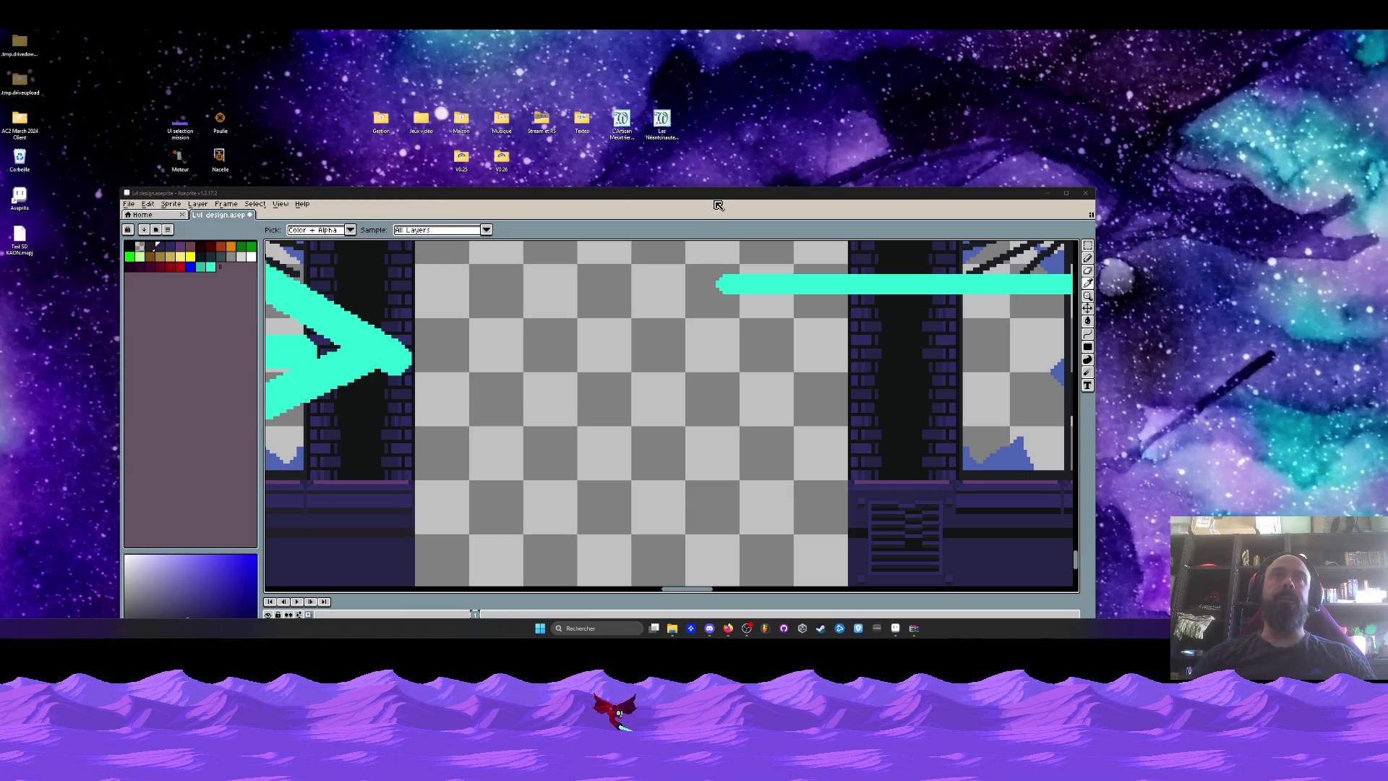
pyautogui.doubleClick(641, 346)
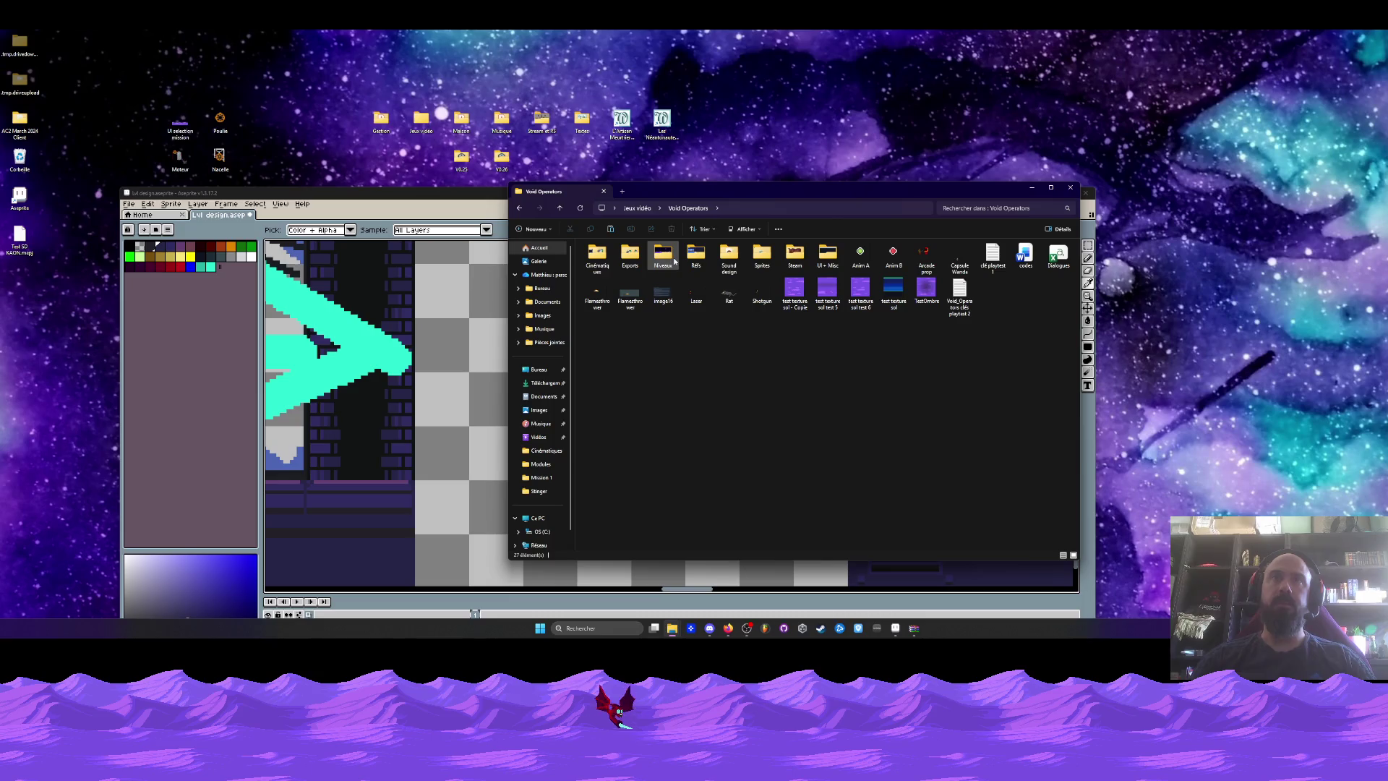
pyautogui.doubleClick(672, 260)
pyautogui.click(606, 269)
pyautogui.doubleClick(605, 269)
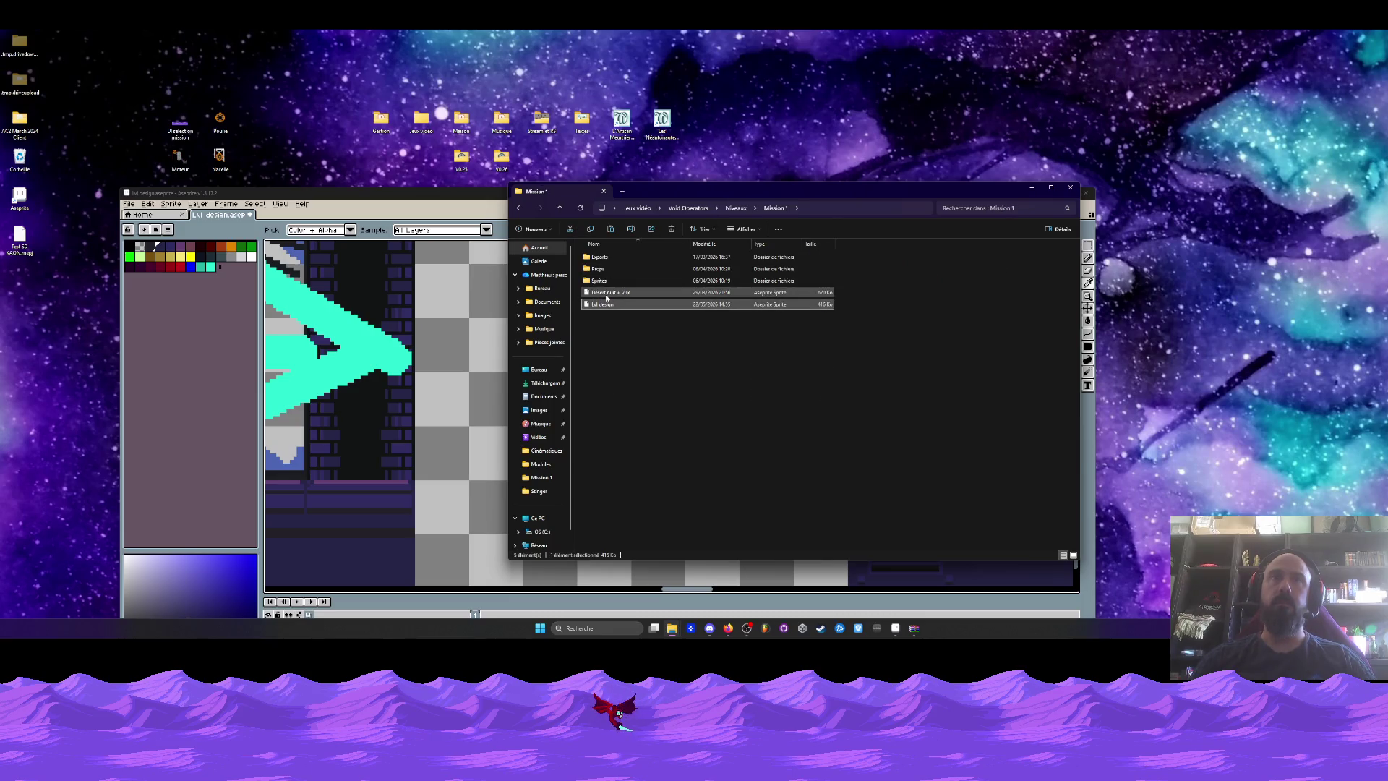
pyautogui.click(608, 292)
pyautogui.press('Return')
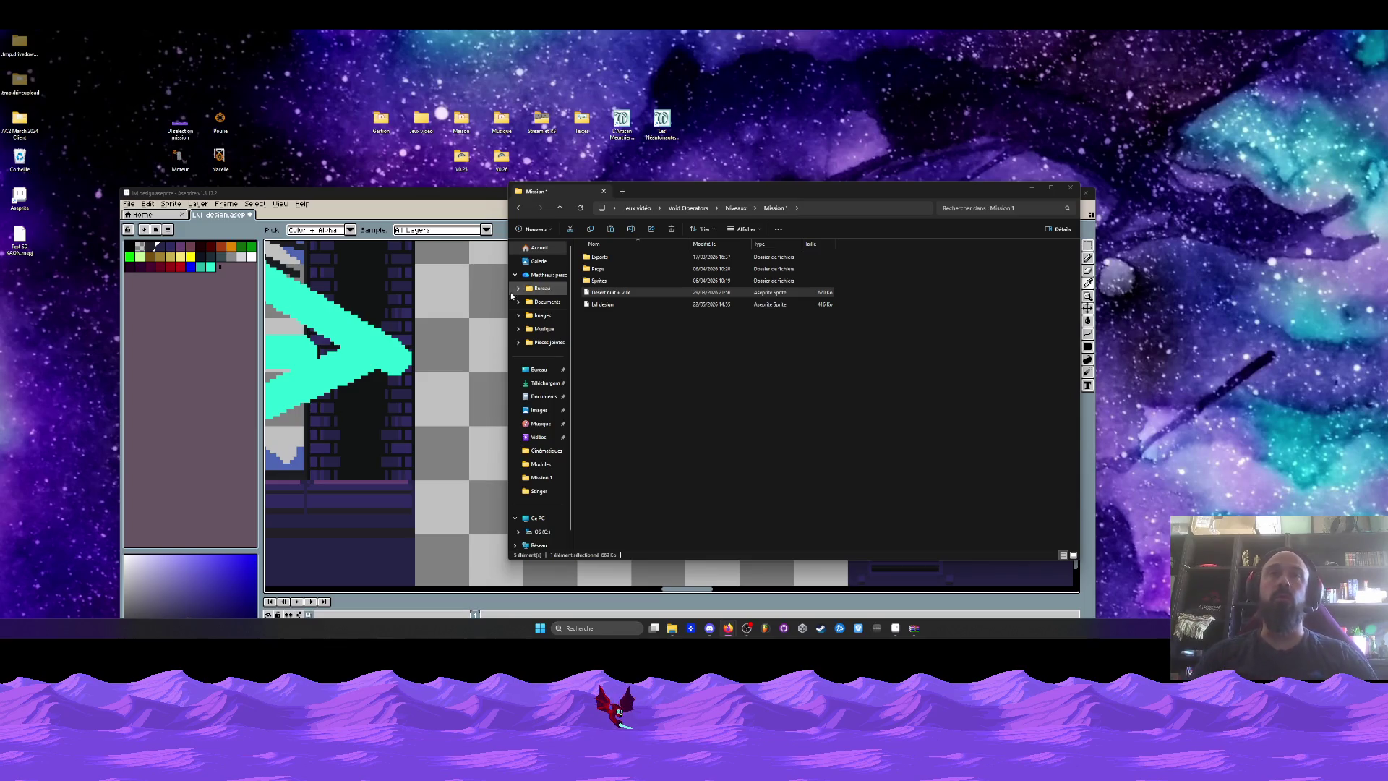
# From the Mission 1 Props folder, open Props entrée désert-Recovered in Aseprite.
pyautogui.click(471, 277)
pyautogui.scroll(-3, 471, 277)
pyautogui.scroll(3, 472, 277)
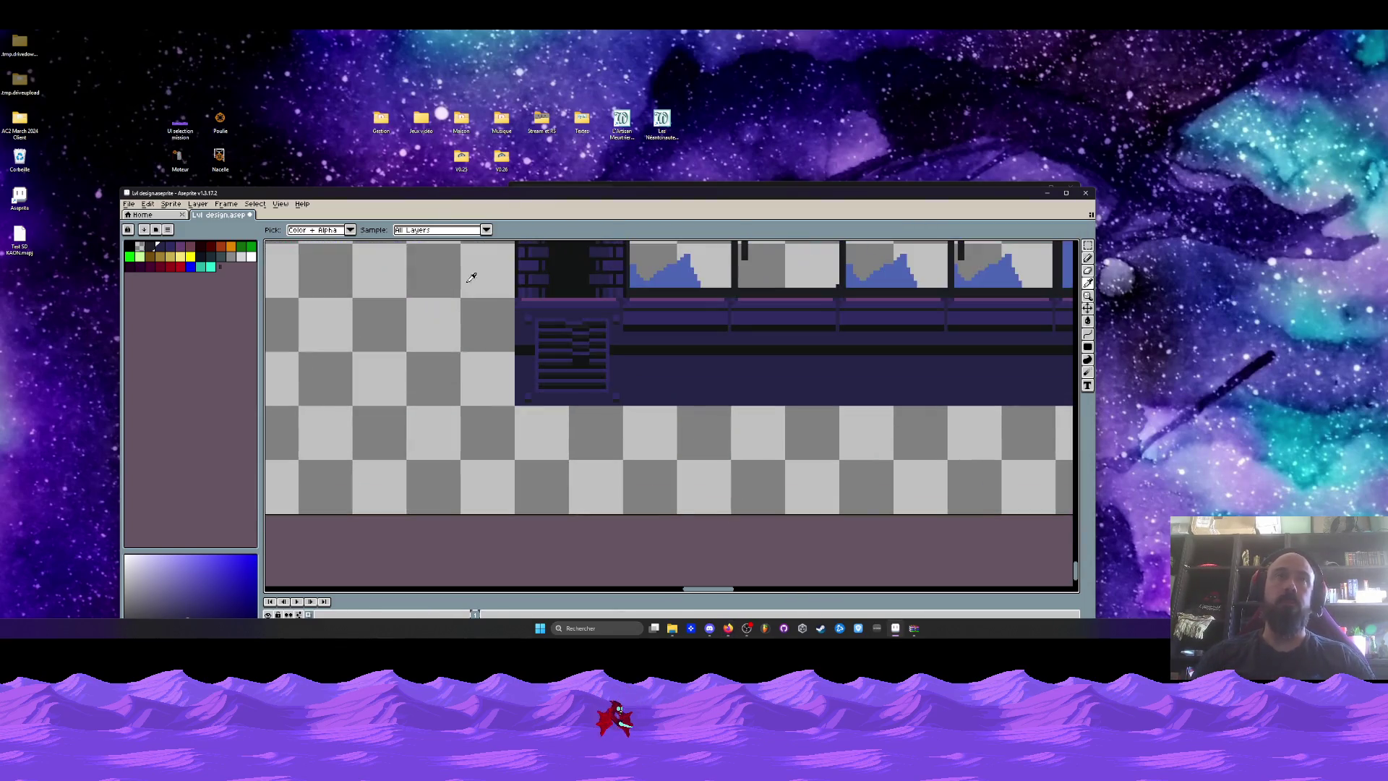
pyautogui.click(631, 182)
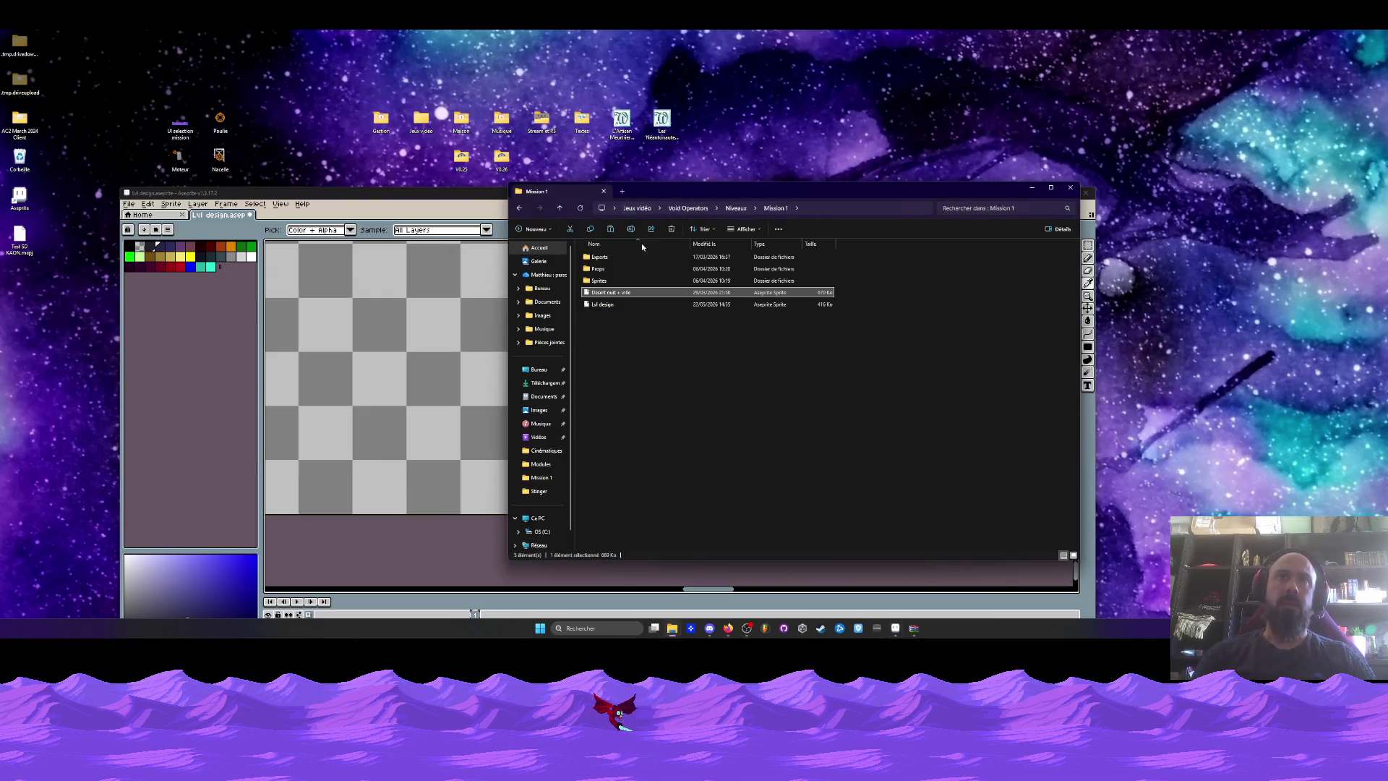
pyautogui.click(600, 269)
pyautogui.doubleClick(601, 271)
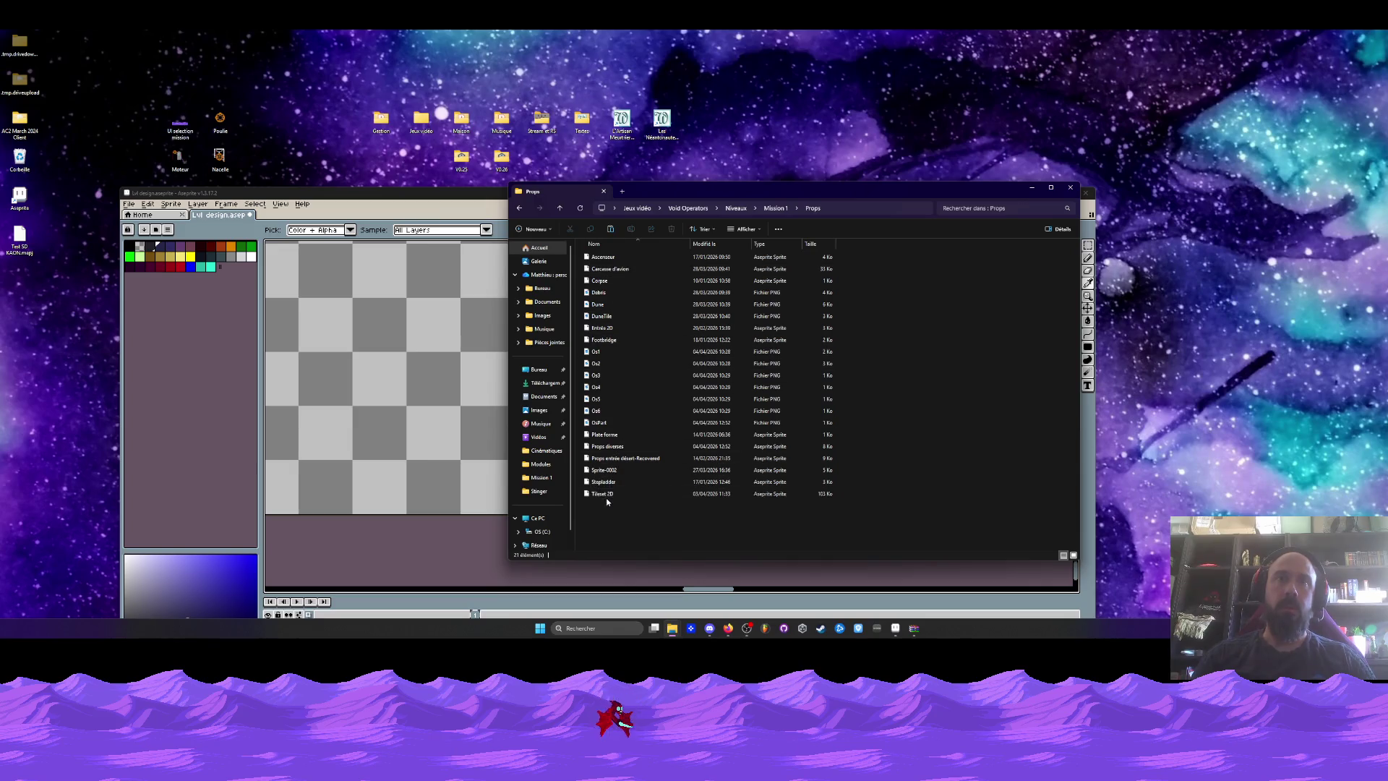
pyautogui.doubleClick(603, 460)
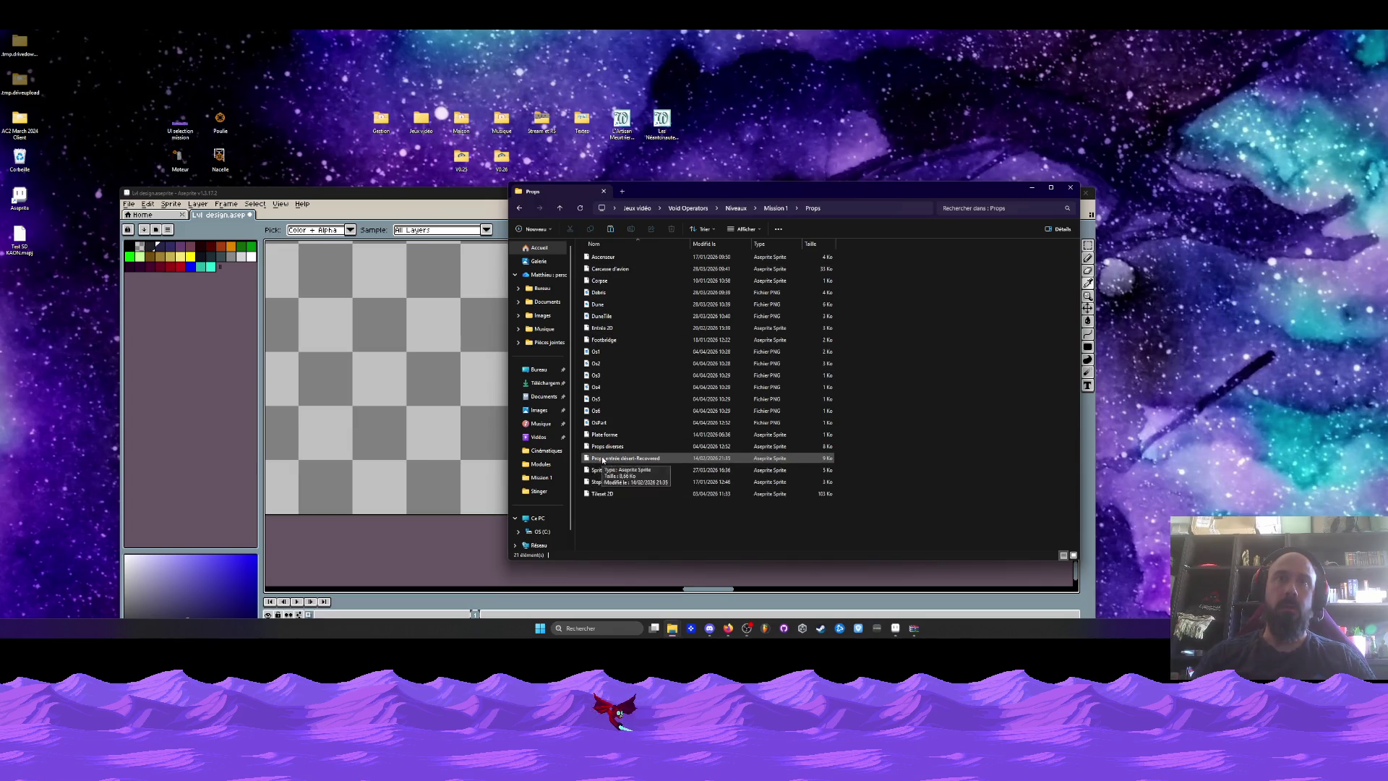
pyautogui.scroll(-1, 631, 406)
pyautogui.scroll(5, 772, 423)
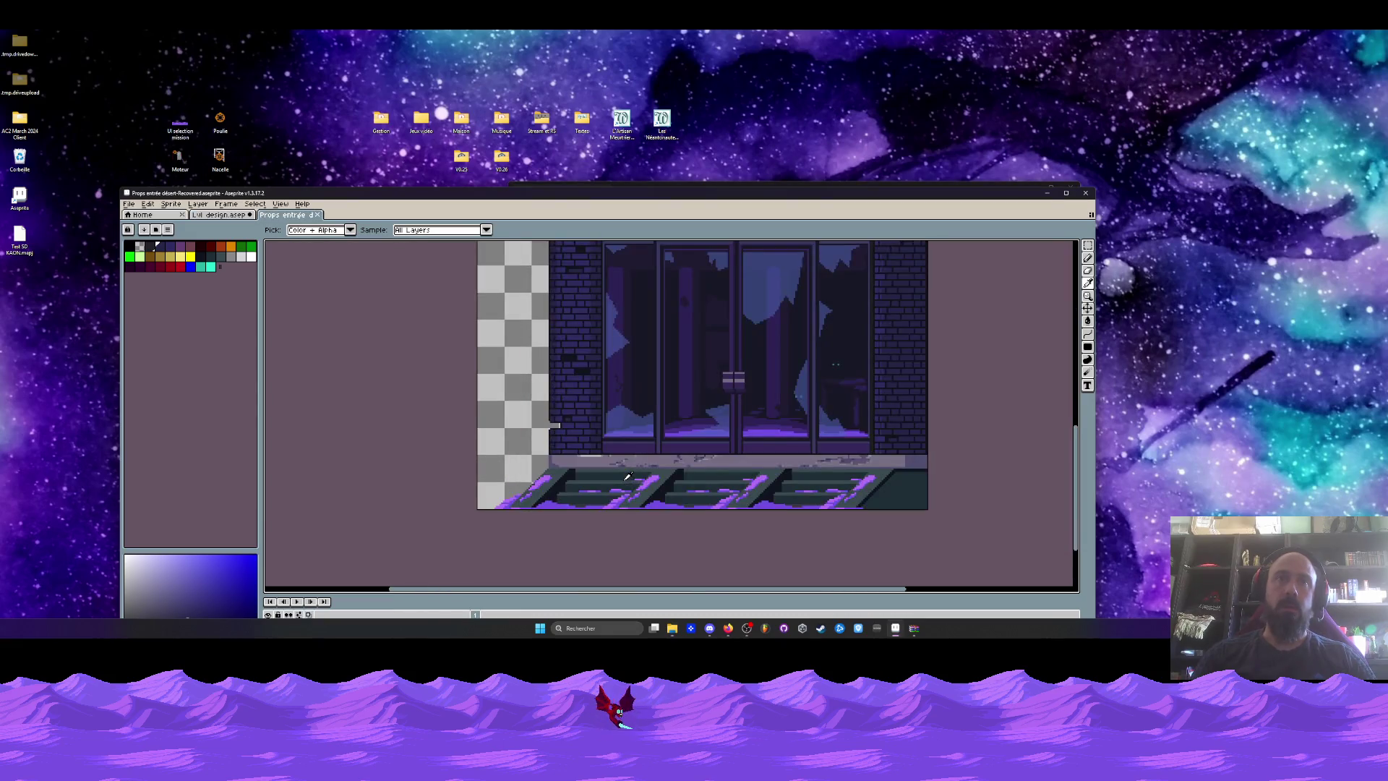
# Marquee-select the bottom stair platform band, then return to the Lvl design corridor gap.
pyautogui.press('space')
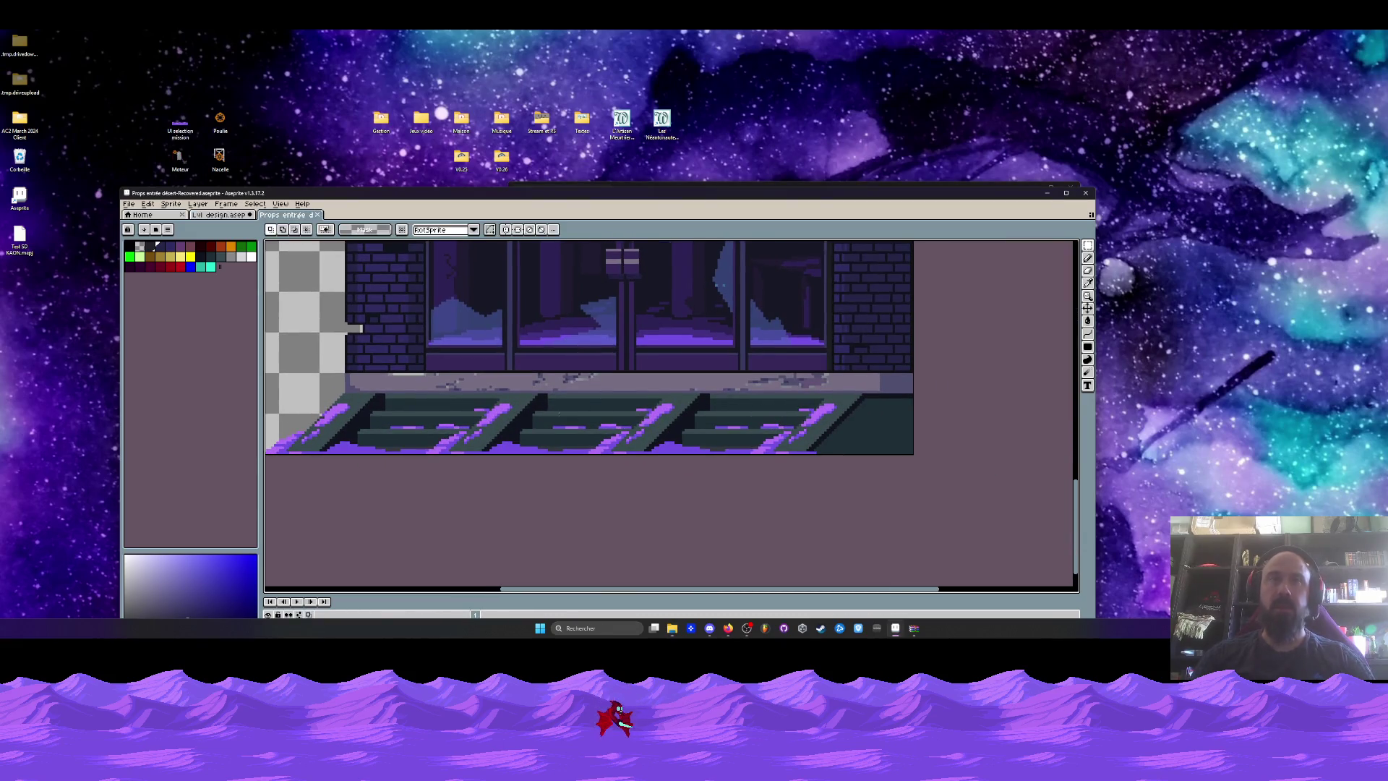
pyautogui.moveTo(274, 371)
pyautogui.mouseDown()
pyautogui.moveTo(488, 430)
pyautogui.moveTo(915, 456)
pyautogui.mouseUp()
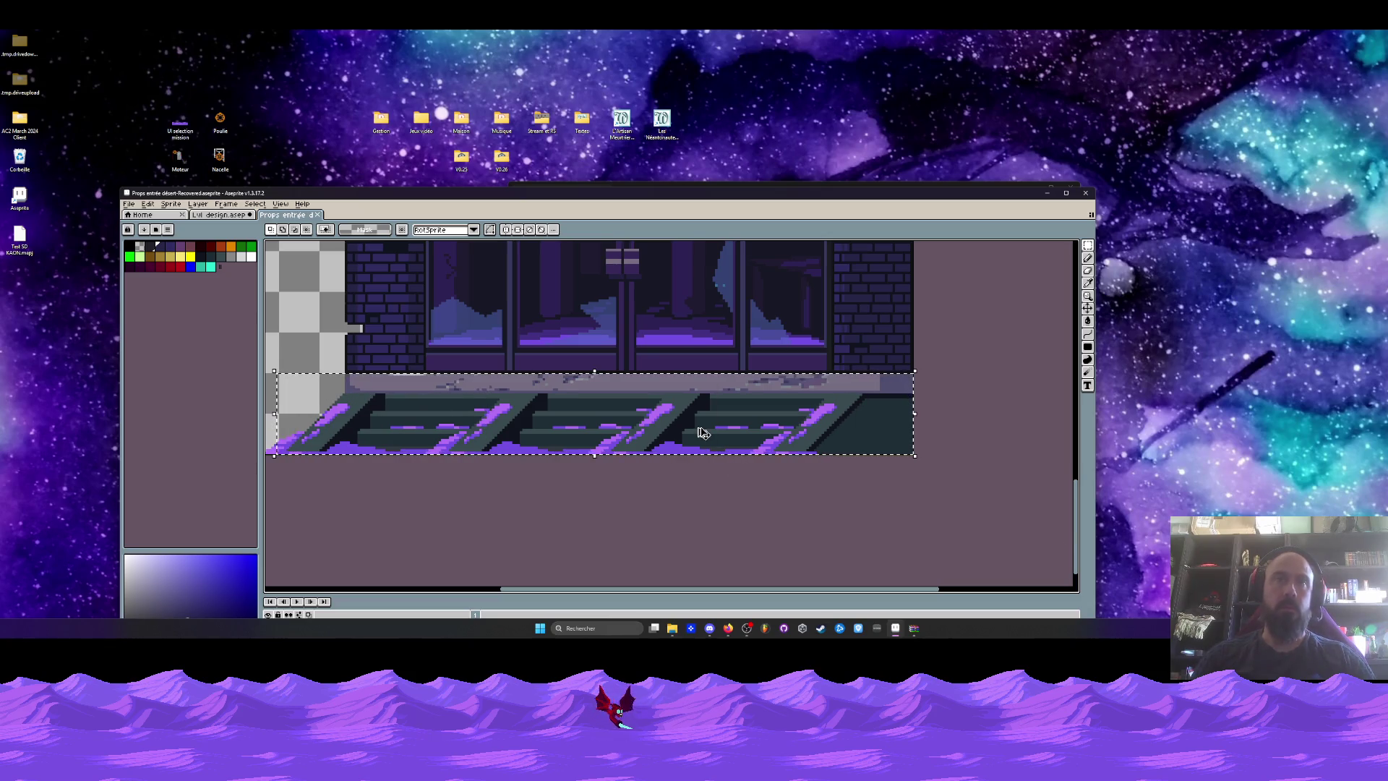
pyautogui.click(216, 215)
pyautogui.scroll(-1, 621, 362)
pyautogui.moveTo(631, 367); pyautogui.dragTo(645, 380)
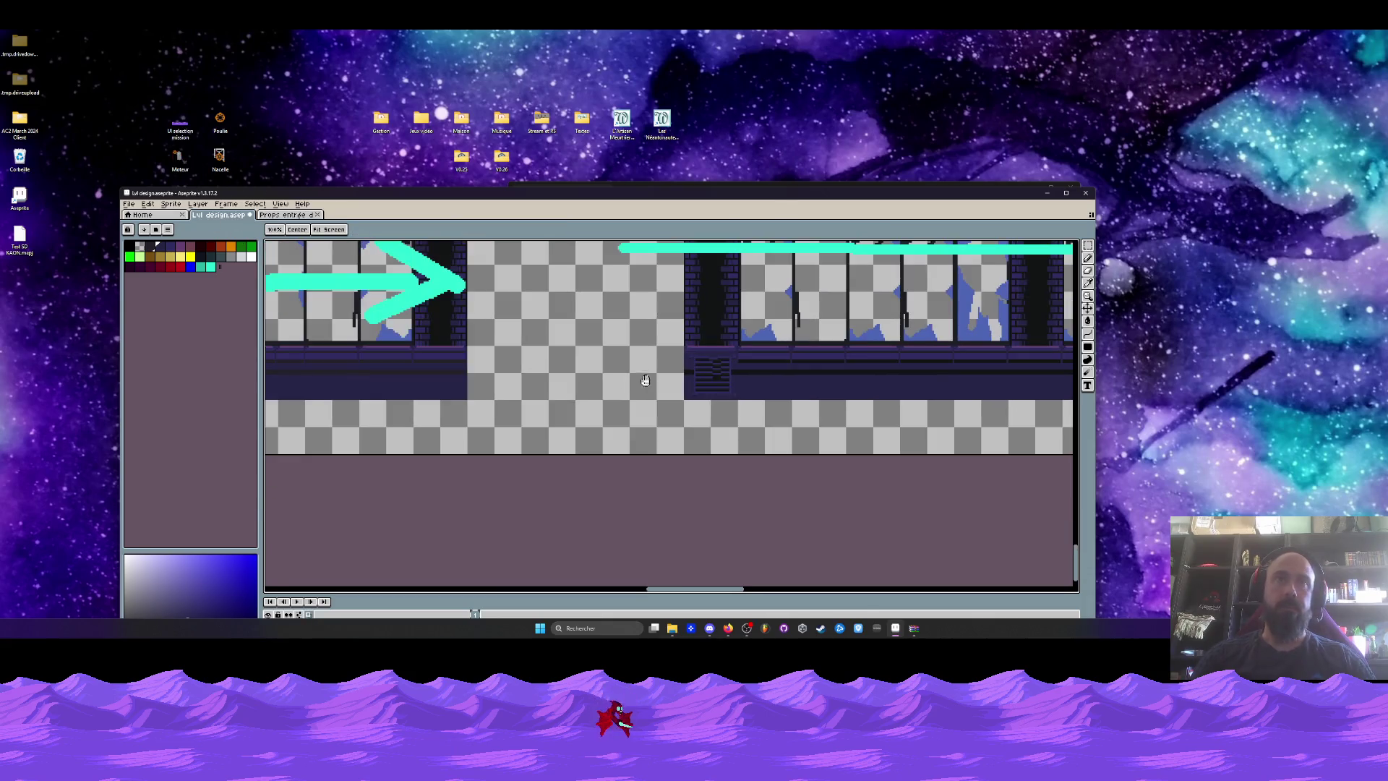
# On a new layer, paste the stair platform, flip it horizontally and place it near the gap.
pyautogui.press('super+Up')
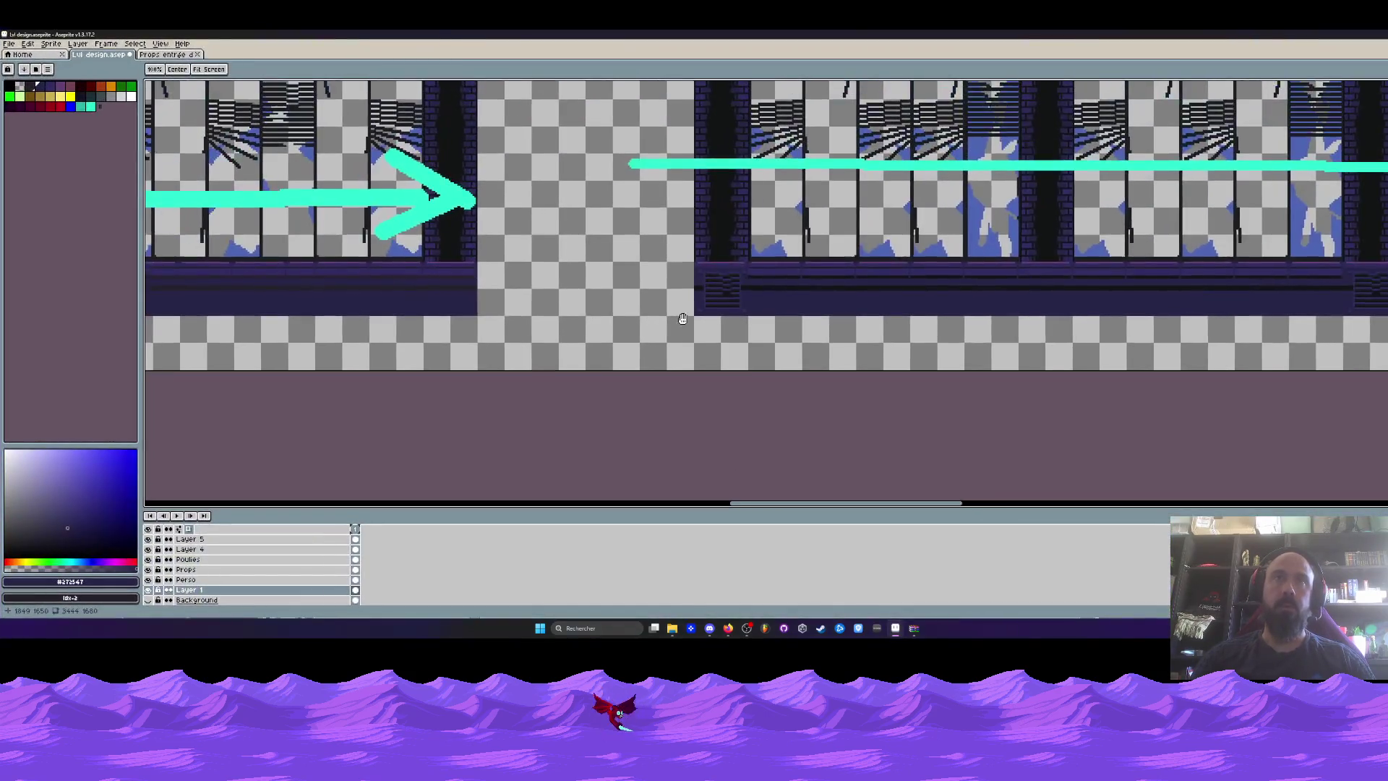
pyautogui.hotkey('shift', 'n')
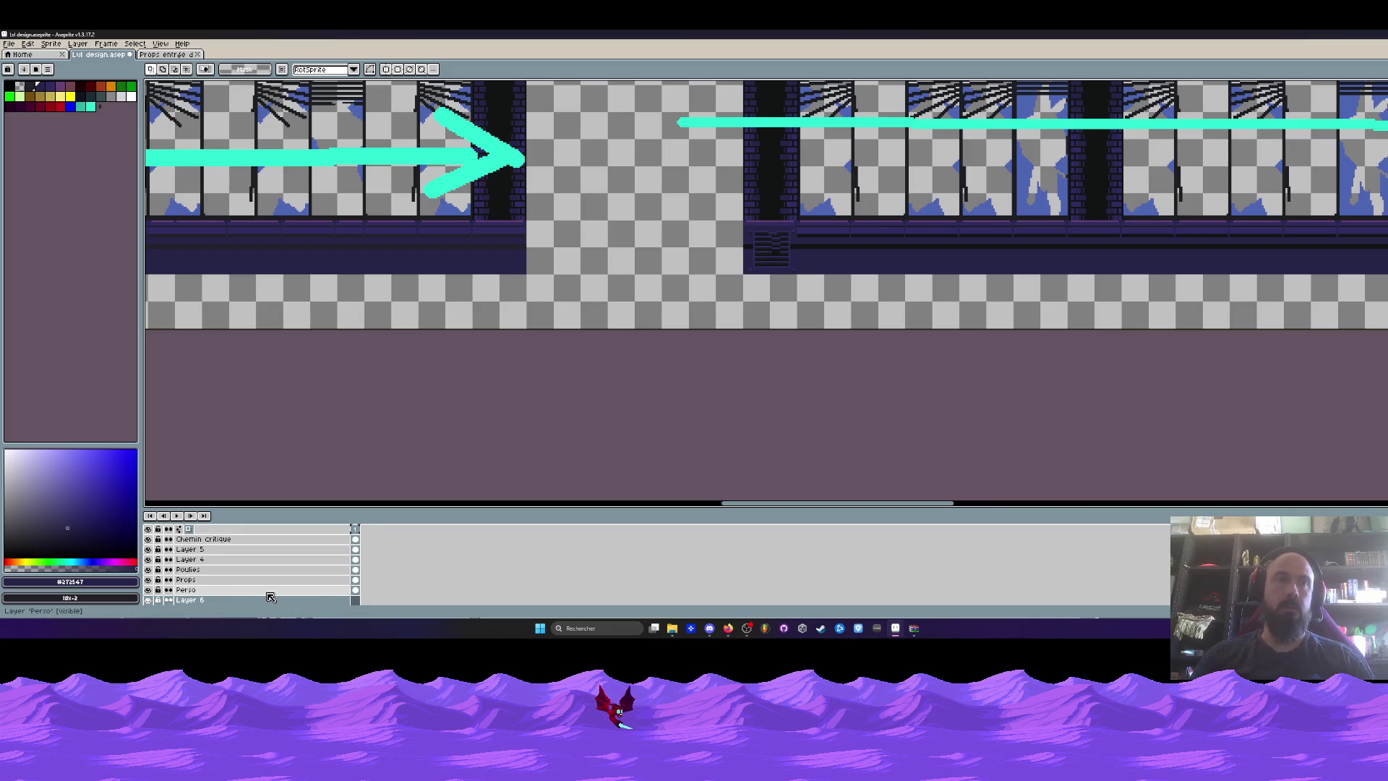
pyautogui.scroll(-1, 251, 593)
pyautogui.hotkey('ctrl', 'v')
pyautogui.moveTo(715, 300)
pyautogui.mouseDown()
pyautogui.moveTo(619, 311)
pyautogui.moveTo(679, 281)
pyautogui.mouseUp()
pyautogui.hotkey('shift', 'h')
pyautogui.moveTo(798, 294); pyautogui.dragTo(688, 320)
pyautogui.press('Return')
# Reposition the placed stair platform, shifting it left and then further right.
pyautogui.moveTo(383, 274)
pyautogui.mouseDown()
pyautogui.moveTo(508, 339)
pyautogui.moveTo(560, 340)
pyautogui.mouseUp()
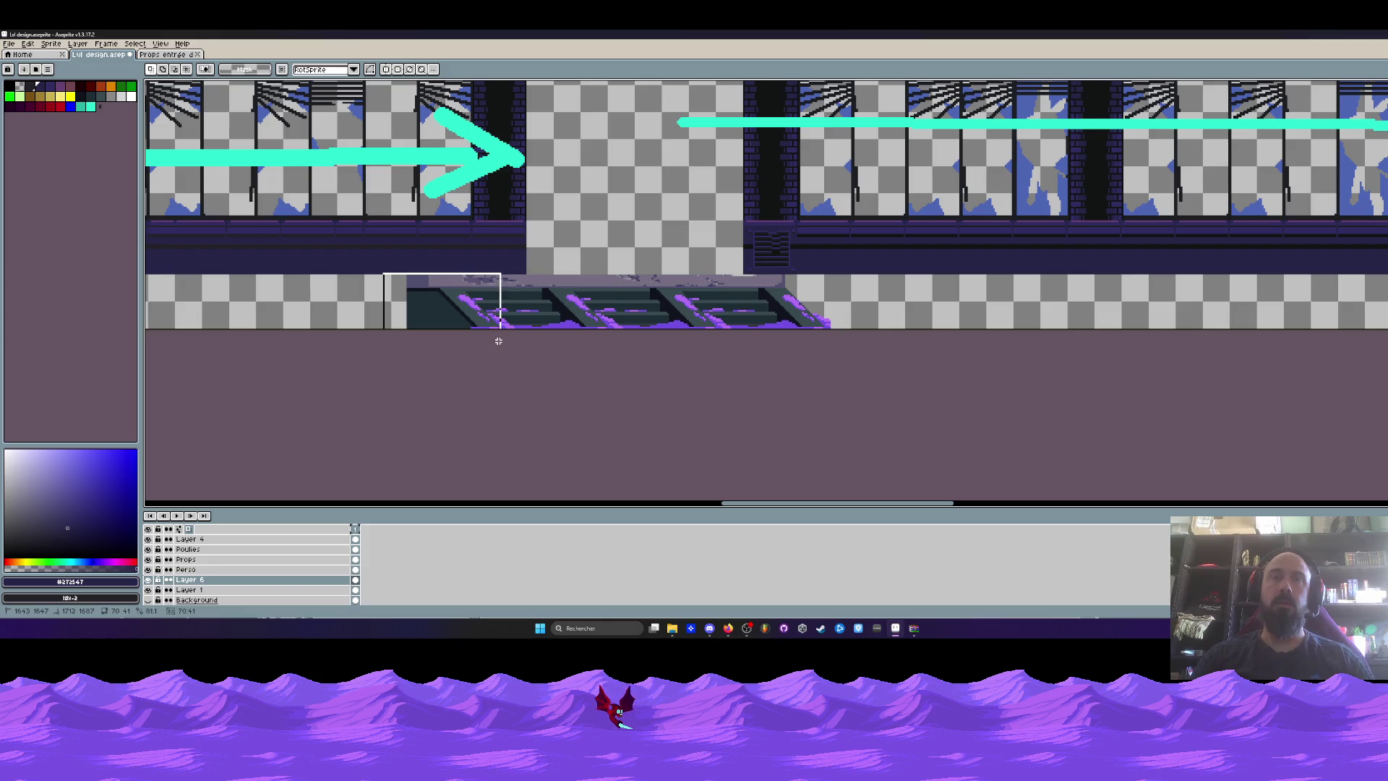
pyautogui.moveTo(384, 331)
pyautogui.mouseDown()
pyautogui.moveTo(448, 304)
pyautogui.moveTo(644, 269)
pyautogui.moveTo(886, 273)
pyautogui.mouseUp()
pyautogui.scroll(1, 446, 316)
pyautogui.scroll(1, 446, 316)
pyautogui.moveTo(446, 315); pyautogui.dragTo(430, 313)
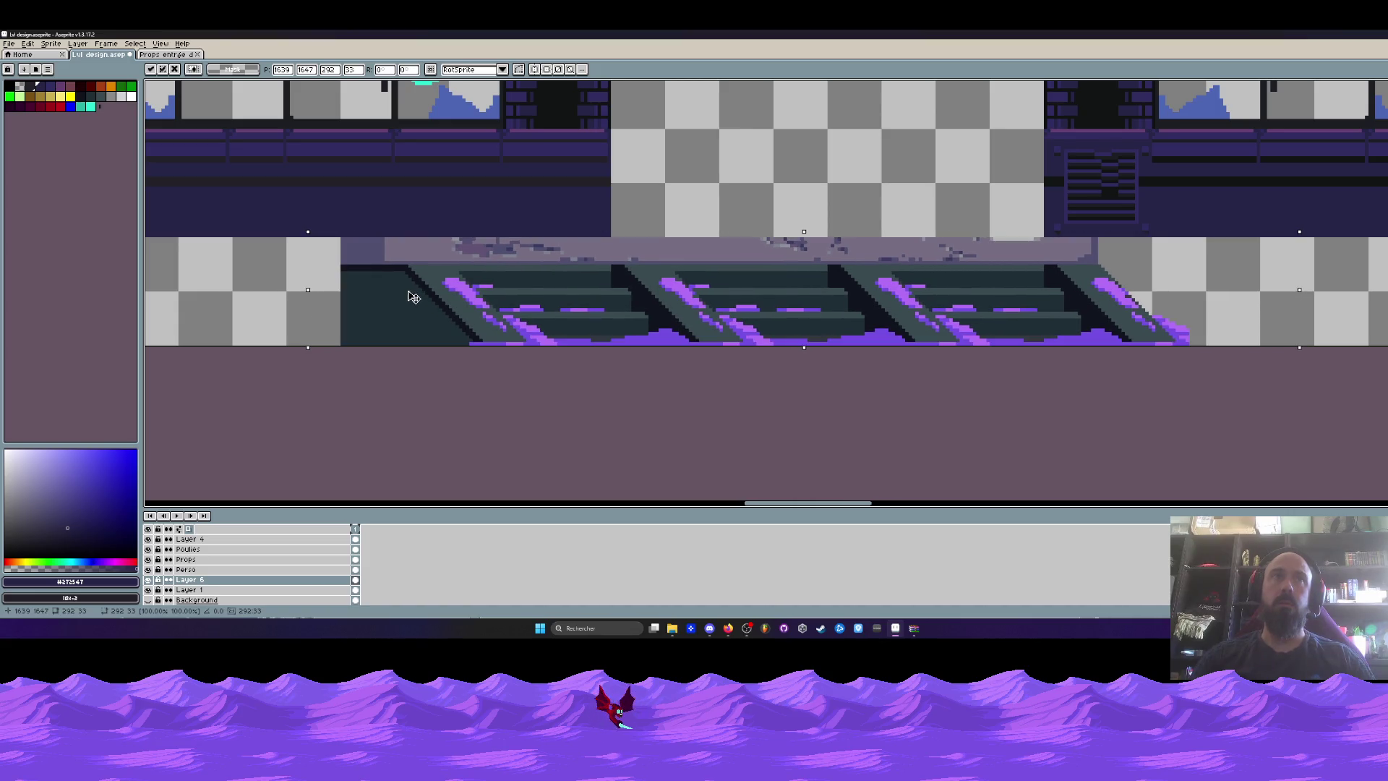
pyautogui.click(480, 141)
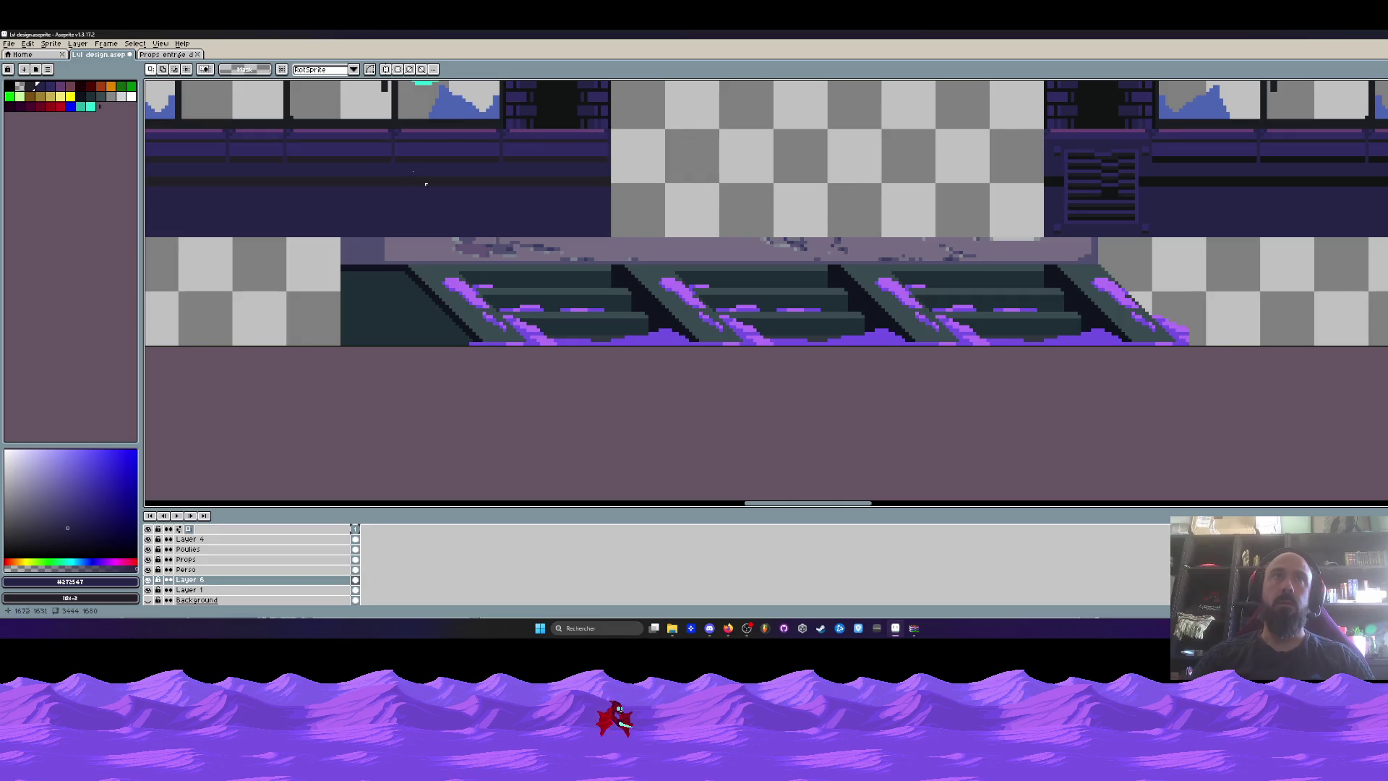
pyautogui.moveTo(308, 228); pyautogui.dragTo(1270, 410)
pyautogui.moveTo(673, 335)
pyautogui.mouseDown()
pyautogui.moveTo(980, 349)
pyautogui.moveTo(944, 329)
pyautogui.mouseUp()
pyautogui.click(727, 215)
# Lift the platform's left slope section and delete the leftover lower platform.
pyautogui.moveTo(717, 211)
pyautogui.mouseDown()
pyautogui.moveTo(560, 412)
pyautogui.moveTo(558, 211)
pyautogui.mouseUp()
pyautogui.moveTo(822, 211)
pyautogui.mouseDown()
pyautogui.moveTo(780, 245)
pyautogui.moveTo(512, 347)
pyautogui.mouseUp()
pyautogui.moveTo(721, 350); pyautogui.dragTo(744, 217)
pyautogui.scroll(2, 749, 284)
pyautogui.hscroll(1, 749, 284)
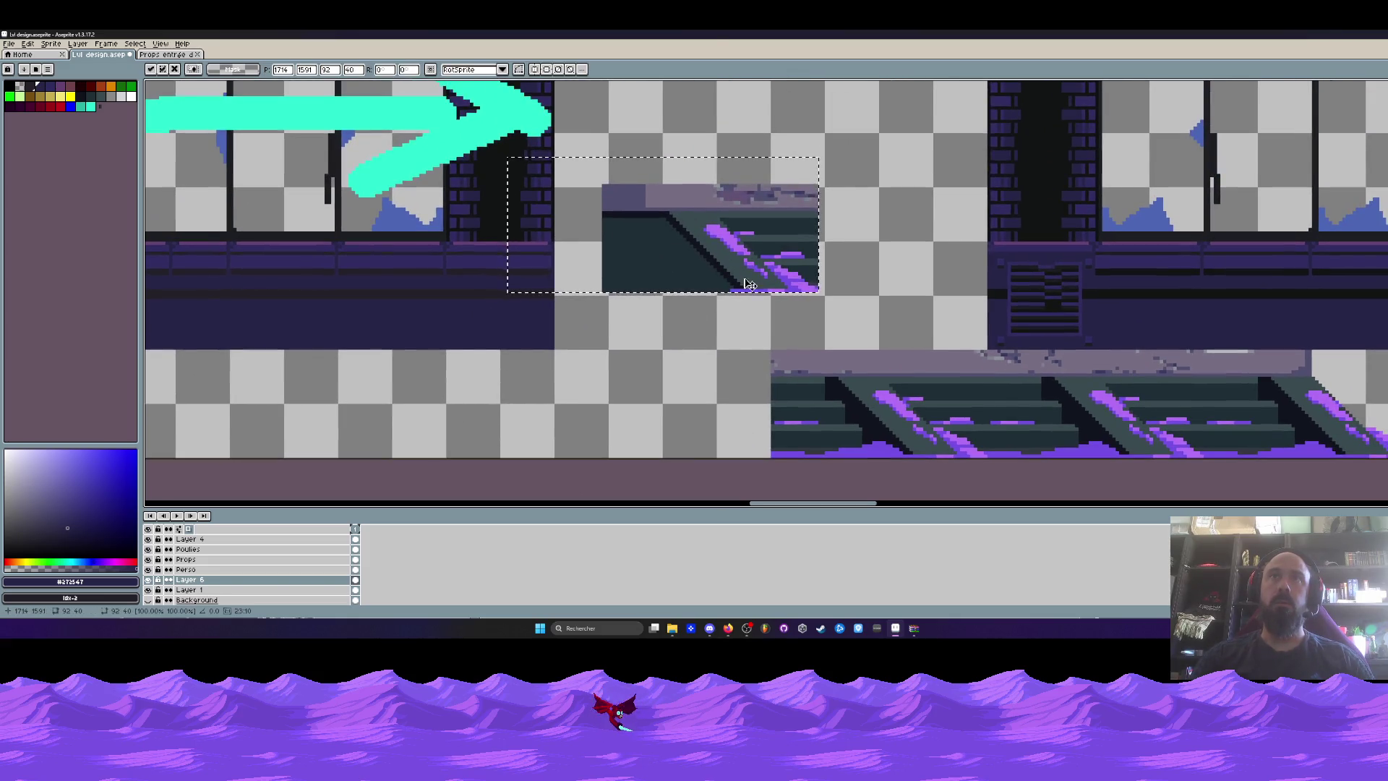
pyautogui.press('Return')
pyautogui.hscroll(2, 750, 284)
pyautogui.scroll(-1, 750, 284)
pyautogui.moveTo(542, 300); pyautogui.dragTo(1232, 441)
pyautogui.press('Delete')
# Move the slope piece down-right into the corridor gap and flip it horizontally.
pyautogui.moveTo(427, 119)
pyautogui.mouseDown()
pyautogui.moveTo(547, 178)
pyautogui.moveTo(716, 327)
pyautogui.mouseUp()
pyautogui.moveTo(587, 233)
pyautogui.mouseDown()
pyautogui.moveTo(756, 289)
pyautogui.moveTo(719, 267)
pyautogui.moveTo(736, 269)
pyautogui.mouseUp()
pyautogui.hotkey('shift', 'h')
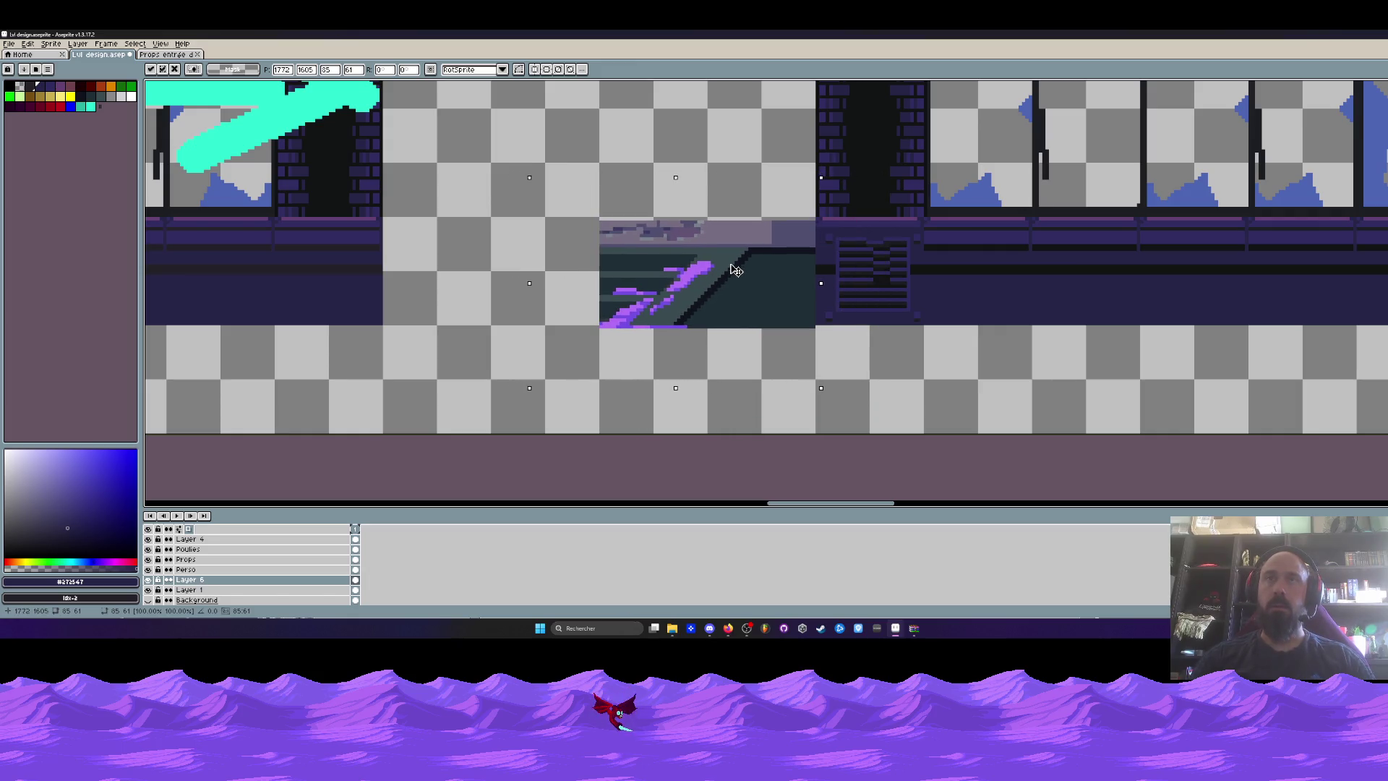
pyautogui.press('Return')
pyautogui.scroll(1, 685, 225)
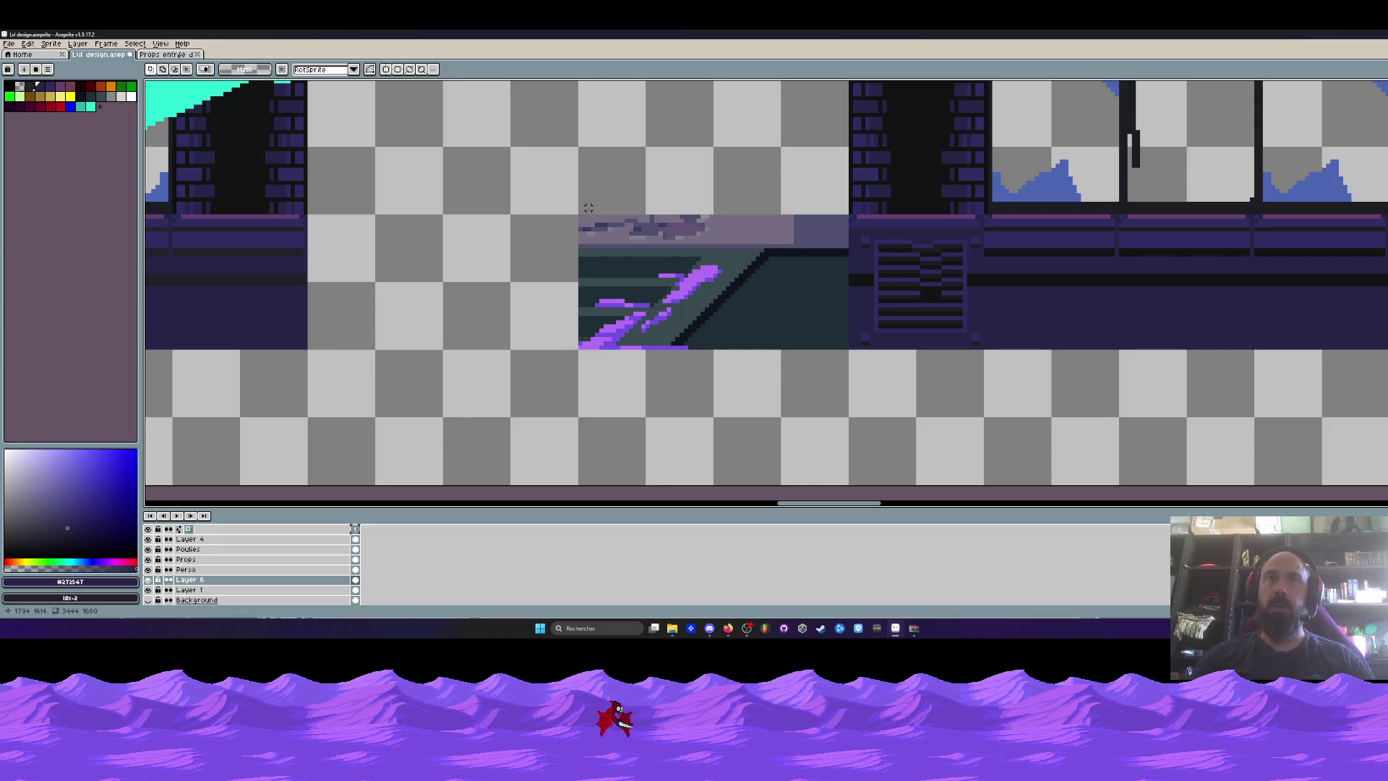
pyautogui.press('b')
pyautogui.hotkey('ctrl', 'e')
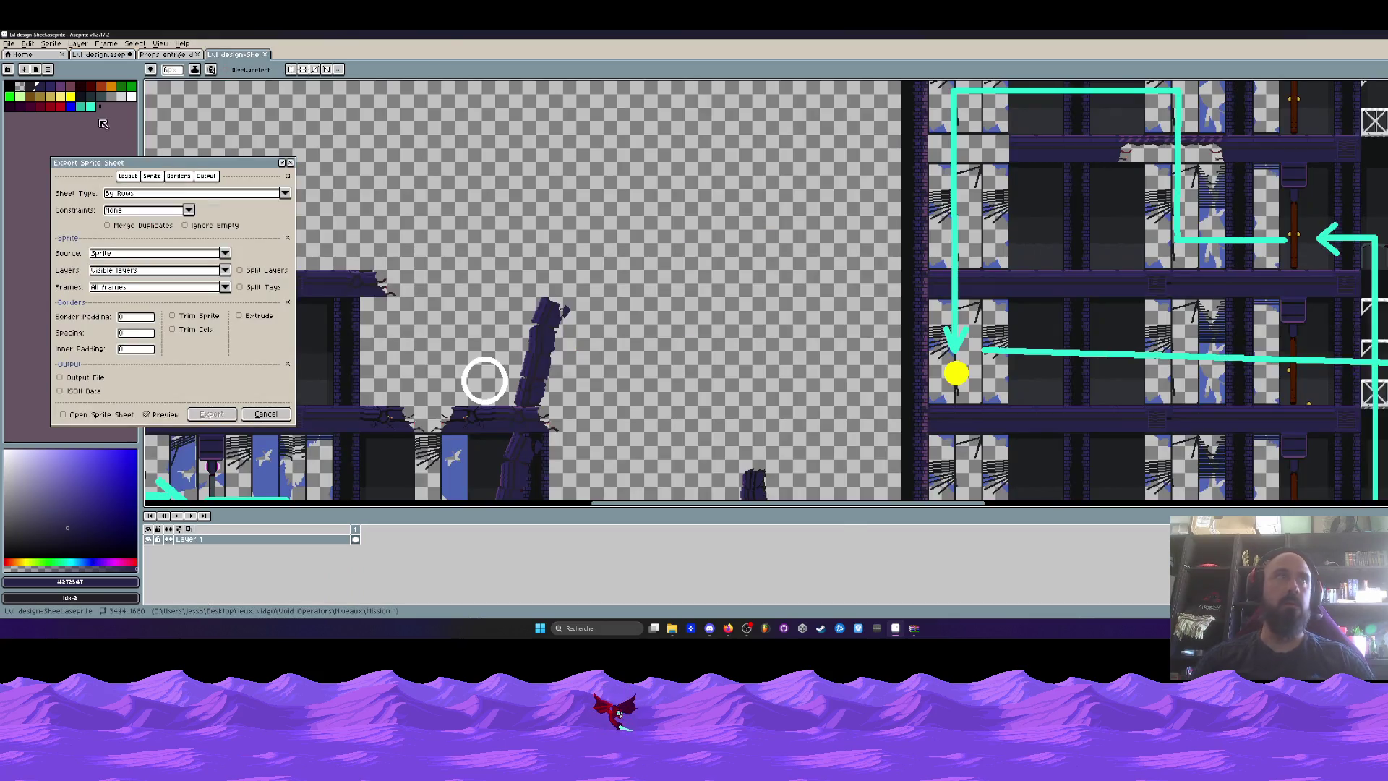
# Close the sprite sheet export and erase stray purple pixels along the slope's edges.
pyautogui.click(266, 414)
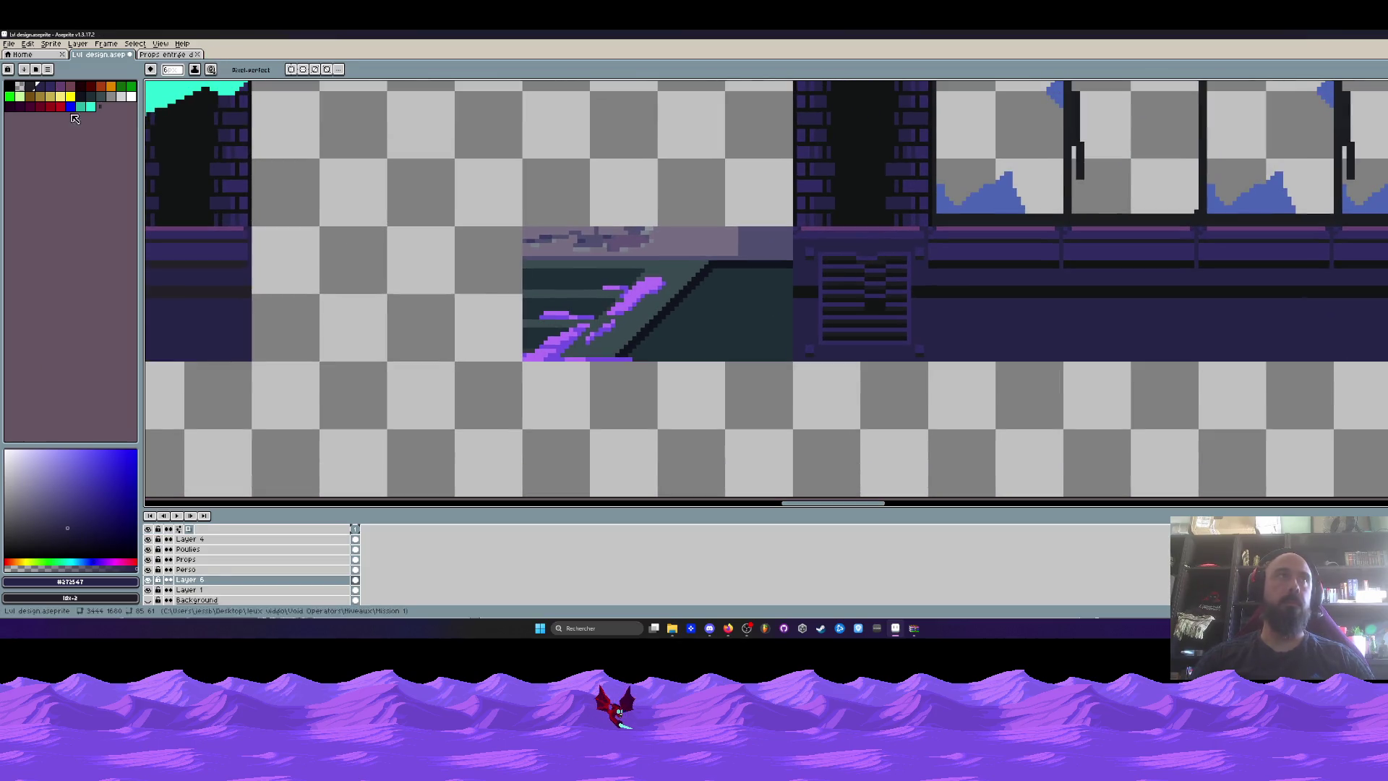
pyautogui.click(21, 95)
pyautogui.scroll(1, 564, 198)
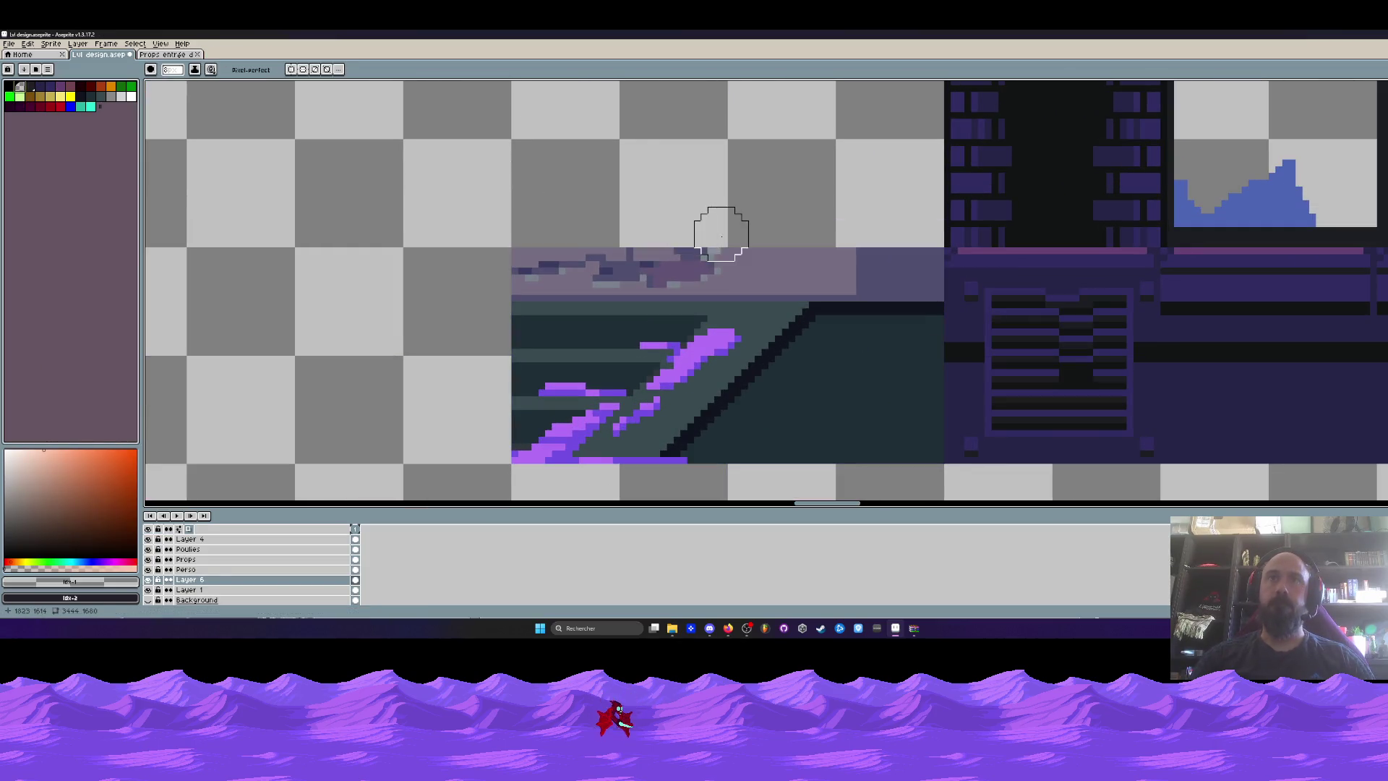
pyautogui.moveTo(561, 397)
pyautogui.mouseDown()
pyautogui.moveTo(551, 248)
pyautogui.moveTo(486, 440)
pyautogui.moveTo(666, 307)
pyautogui.moveTo(731, 235)
pyautogui.moveTo(498, 475)
pyautogui.moveTo(570, 338)
pyautogui.mouseUp()
pyautogui.scroll(-1, 599, 301)
pyautogui.scroll(1, 642, 310)
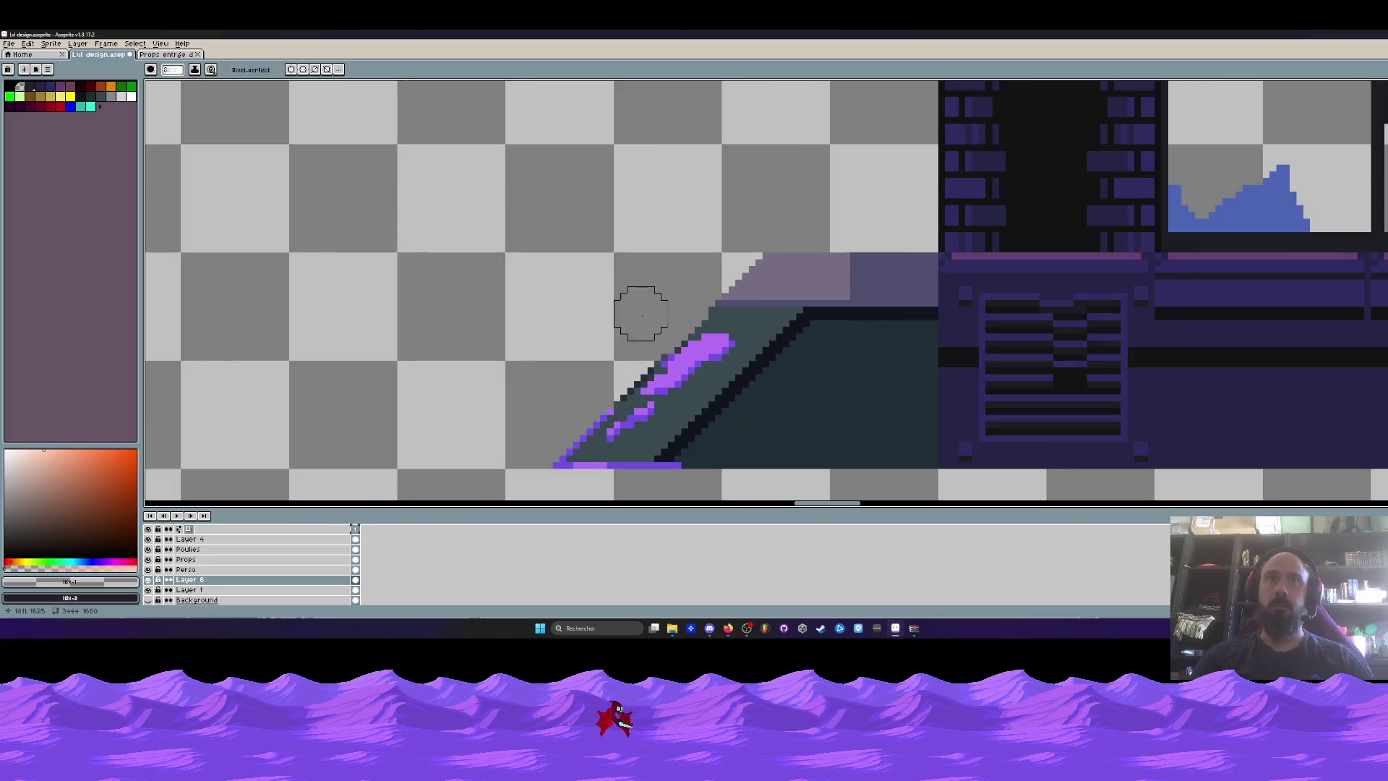
pyautogui.scroll(-1, 642, 340)
pyautogui.scroll(3, 589, 223)
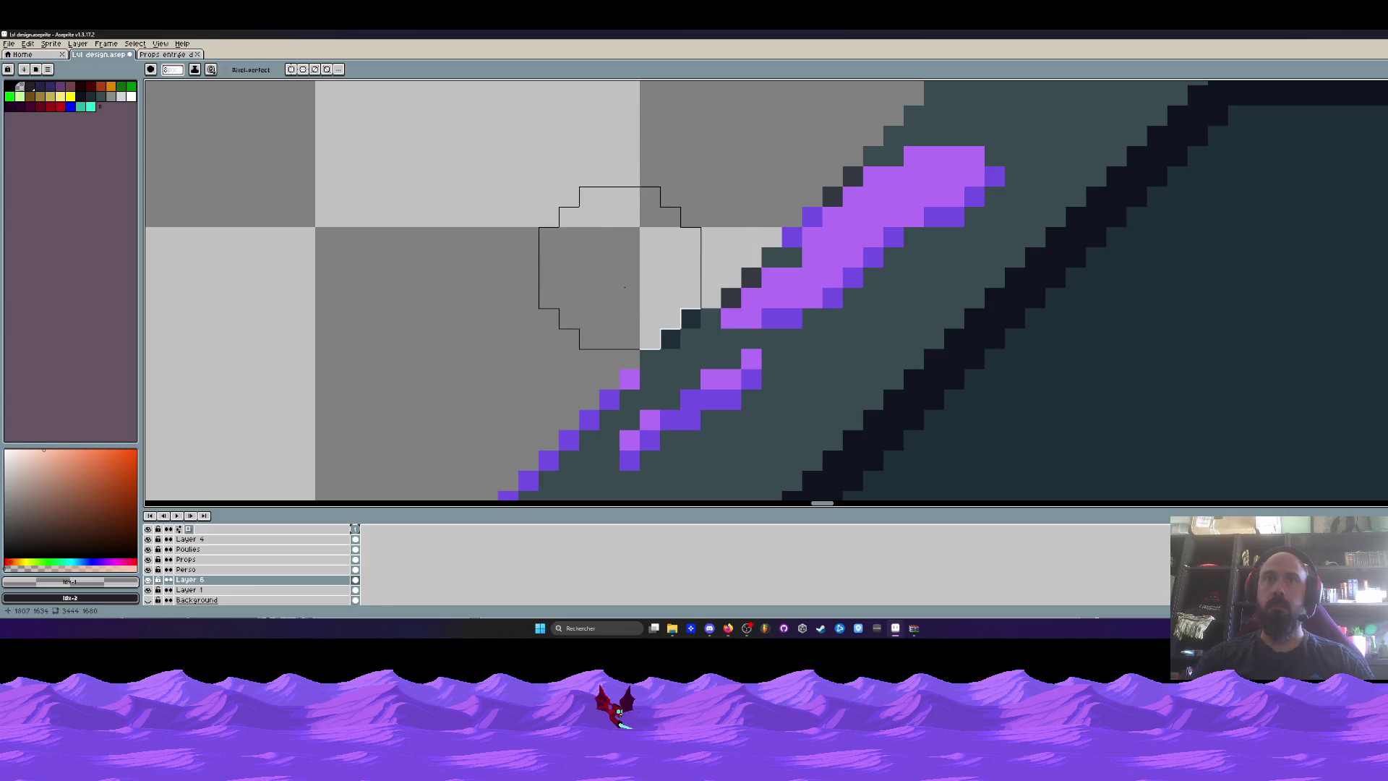
pyautogui.scroll(-1, 571, 217)
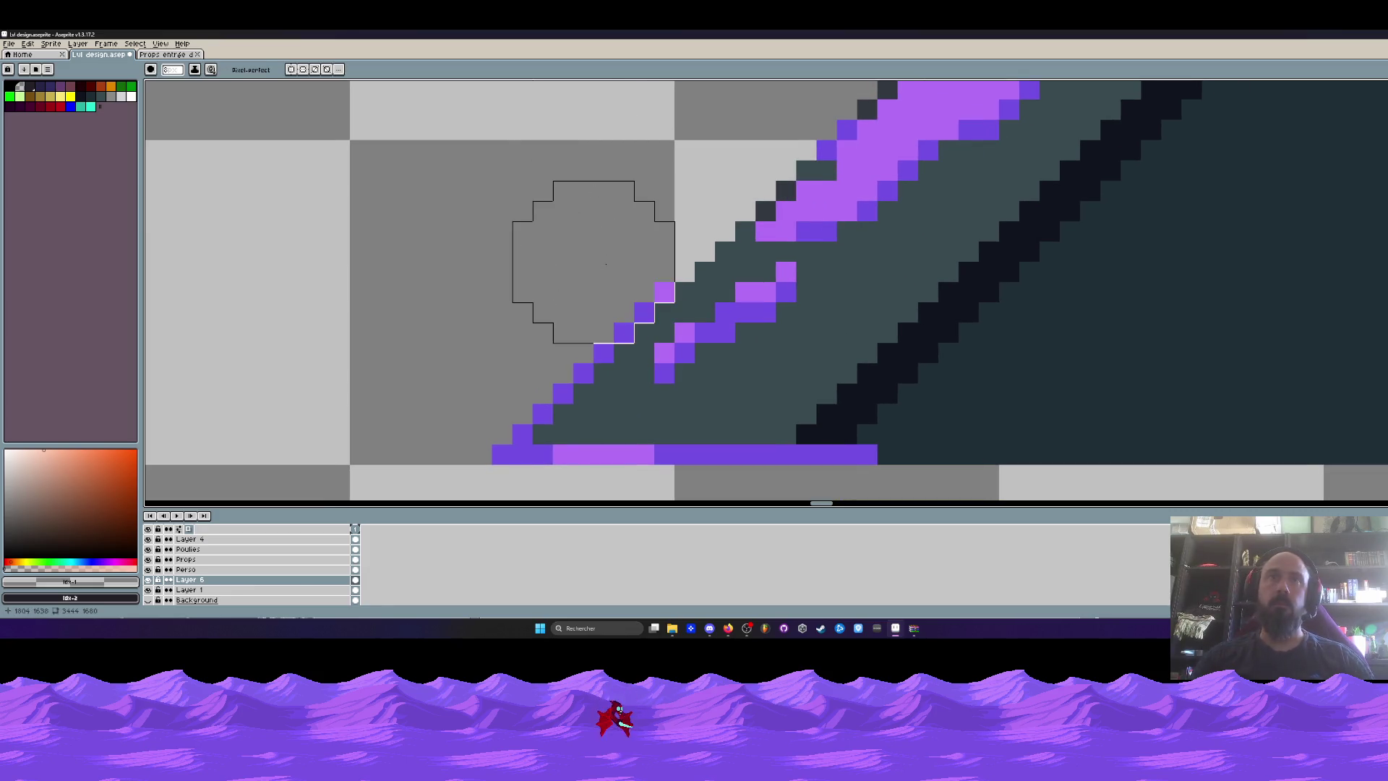
pyautogui.click(594, 262)
pyautogui.scroll(-1, 571, 262)
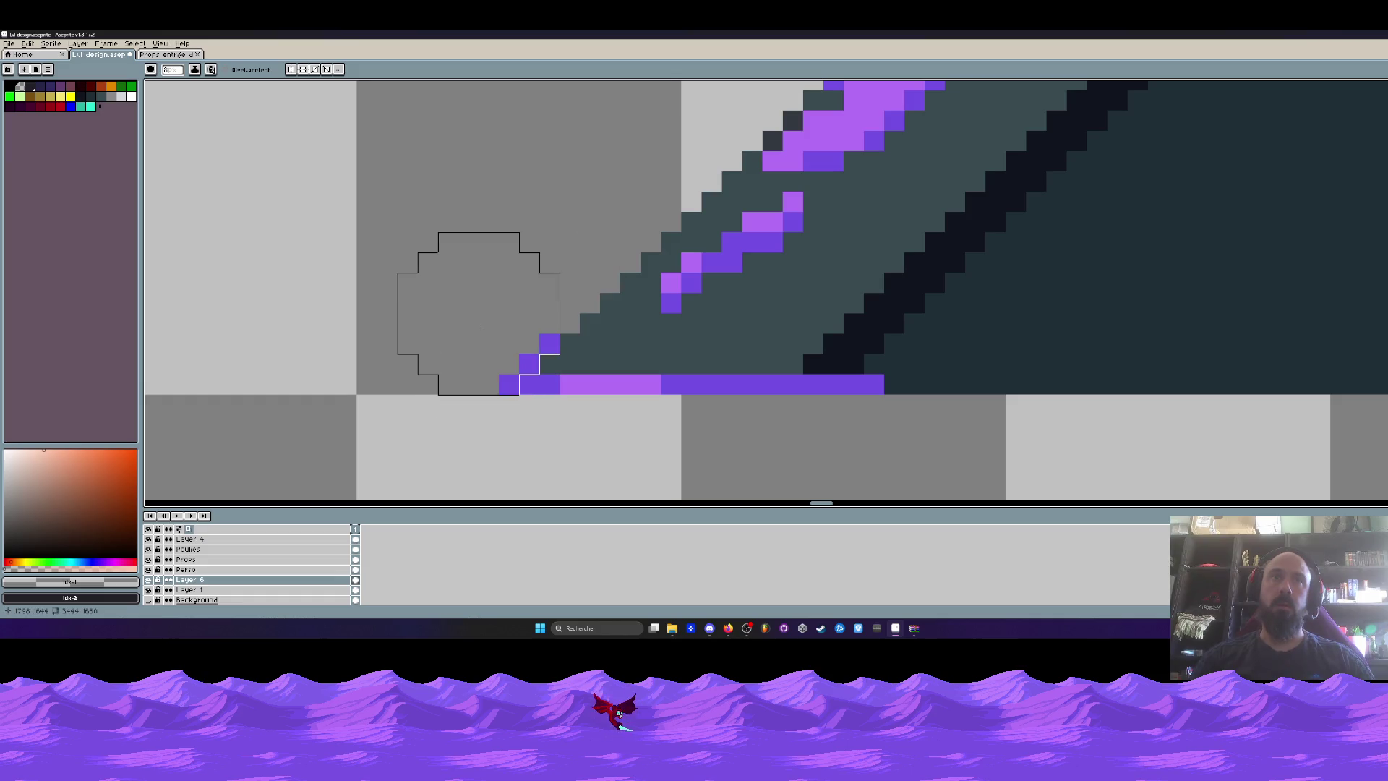
pyautogui.scroll(-5, 454, 314)
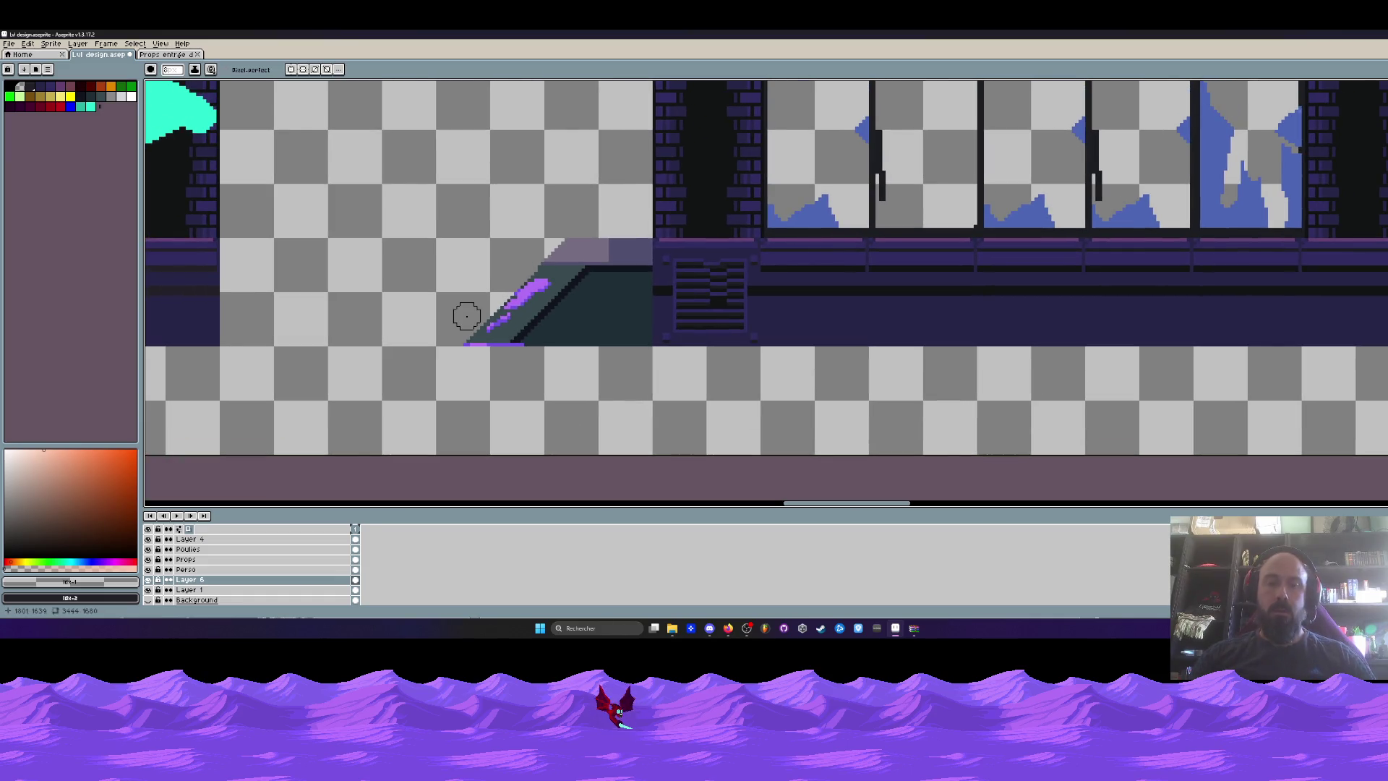
# Sample the dark outline colour #10141f and flood-fill the slope's teal area with it.
pyautogui.press('i')
pyautogui.scroll(1, 651, 311)
pyautogui.click(621, 253)
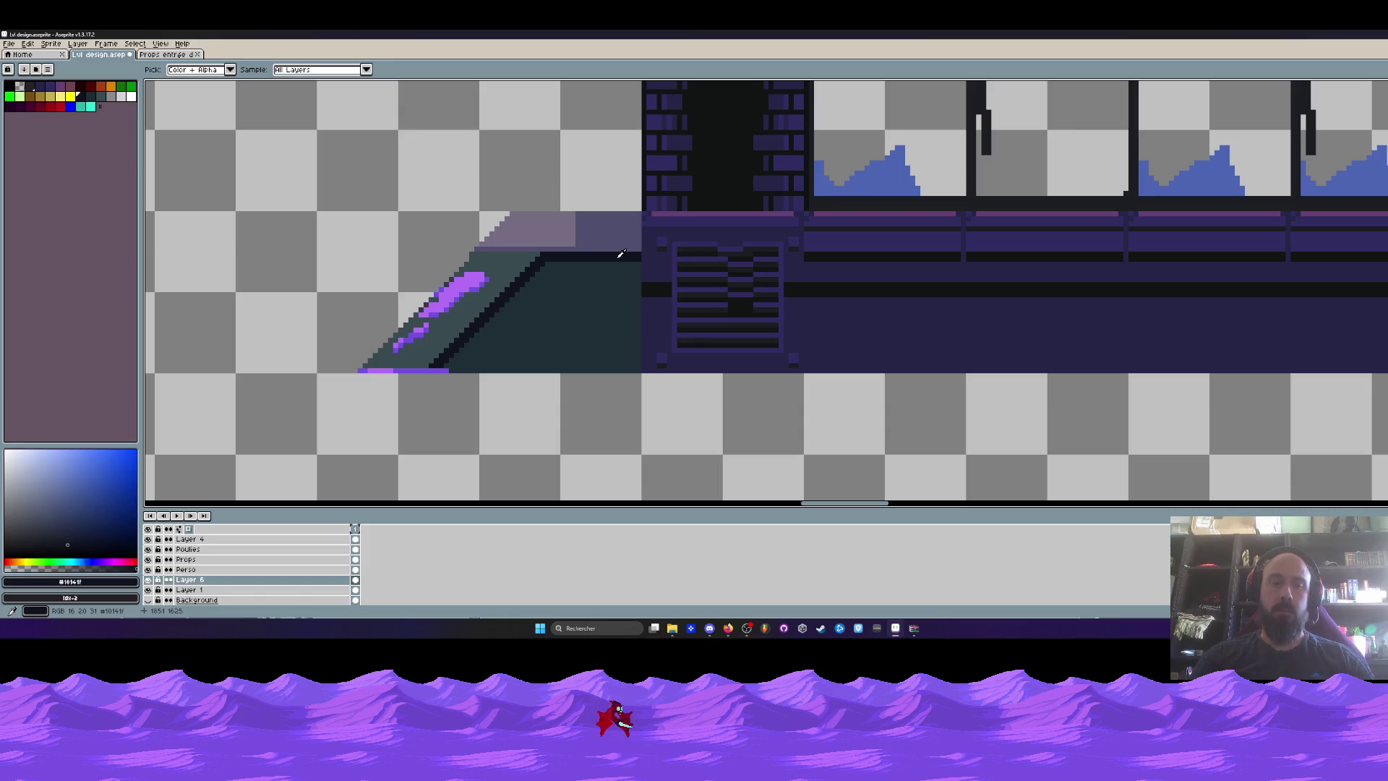
pyautogui.press('g')
pyautogui.click(583, 303)
pyautogui.scroll(-2, 582, 297)
pyautogui.scroll(2, 585, 259)
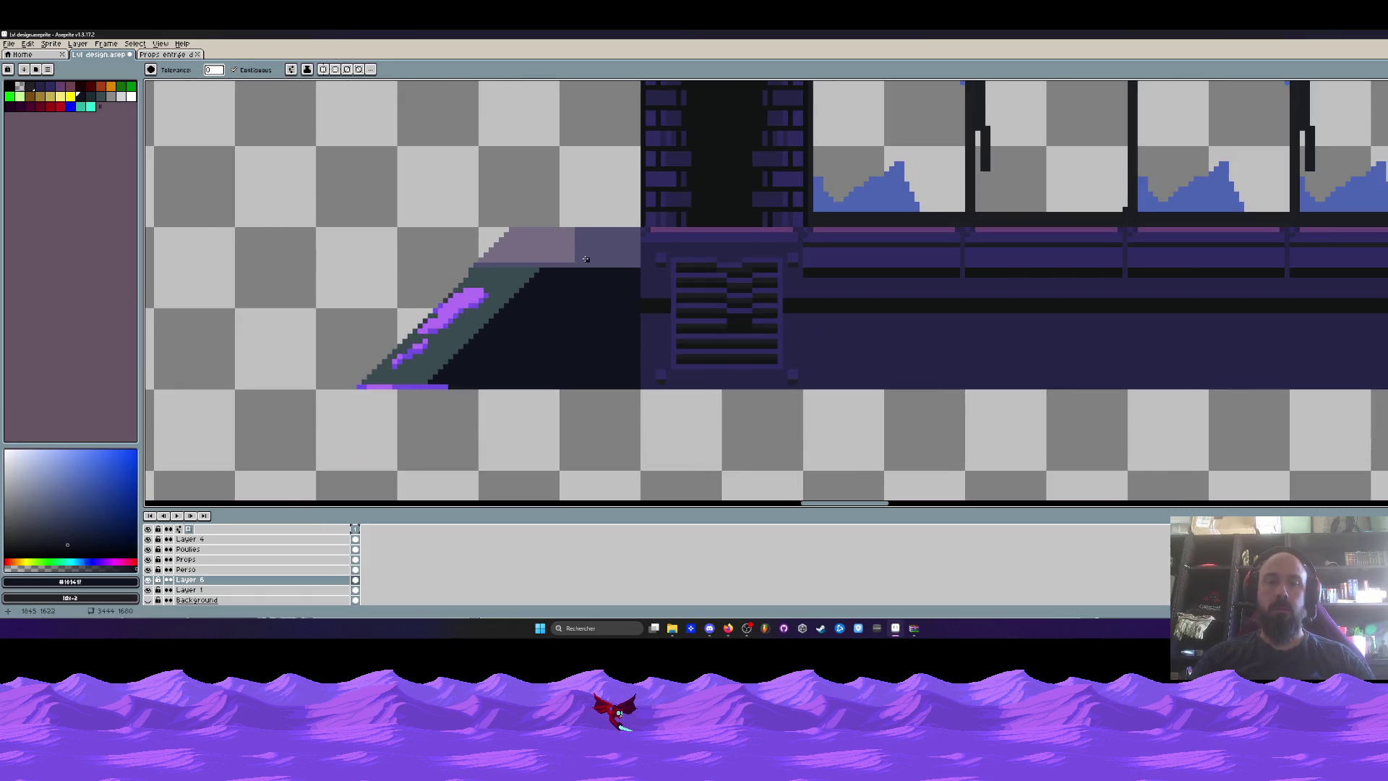
# Marquee-select the stair prop and move it right about 64 px toward the pillar.
pyautogui.press('m')
pyautogui.moveTo(299, 170); pyautogui.dragTo(561, 437)
pyautogui.moveTo(483, 279)
pyautogui.mouseDown()
pyautogui.moveTo(562, 279)
pyautogui.moveTo(531, 279)
pyautogui.mouseUp()
pyautogui.moveTo(335, 144); pyautogui.dragTo(606, 436)
pyautogui.moveTo(529, 293); pyautogui.dragTo(566, 293)
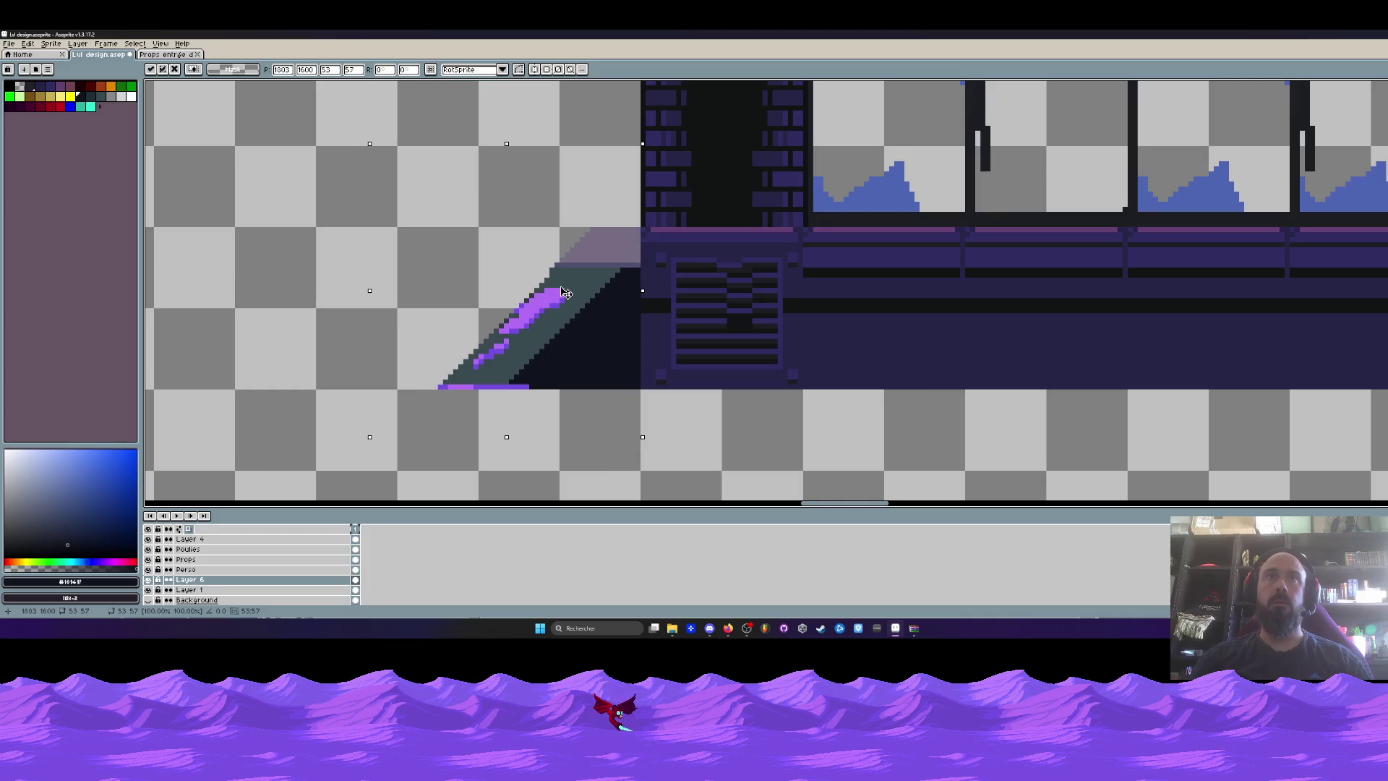
pyautogui.press('Return')
# Reselect the stair and nudge it one pixel right, flush against the brick pillar.
pyautogui.scroll(-3, 552, 274)
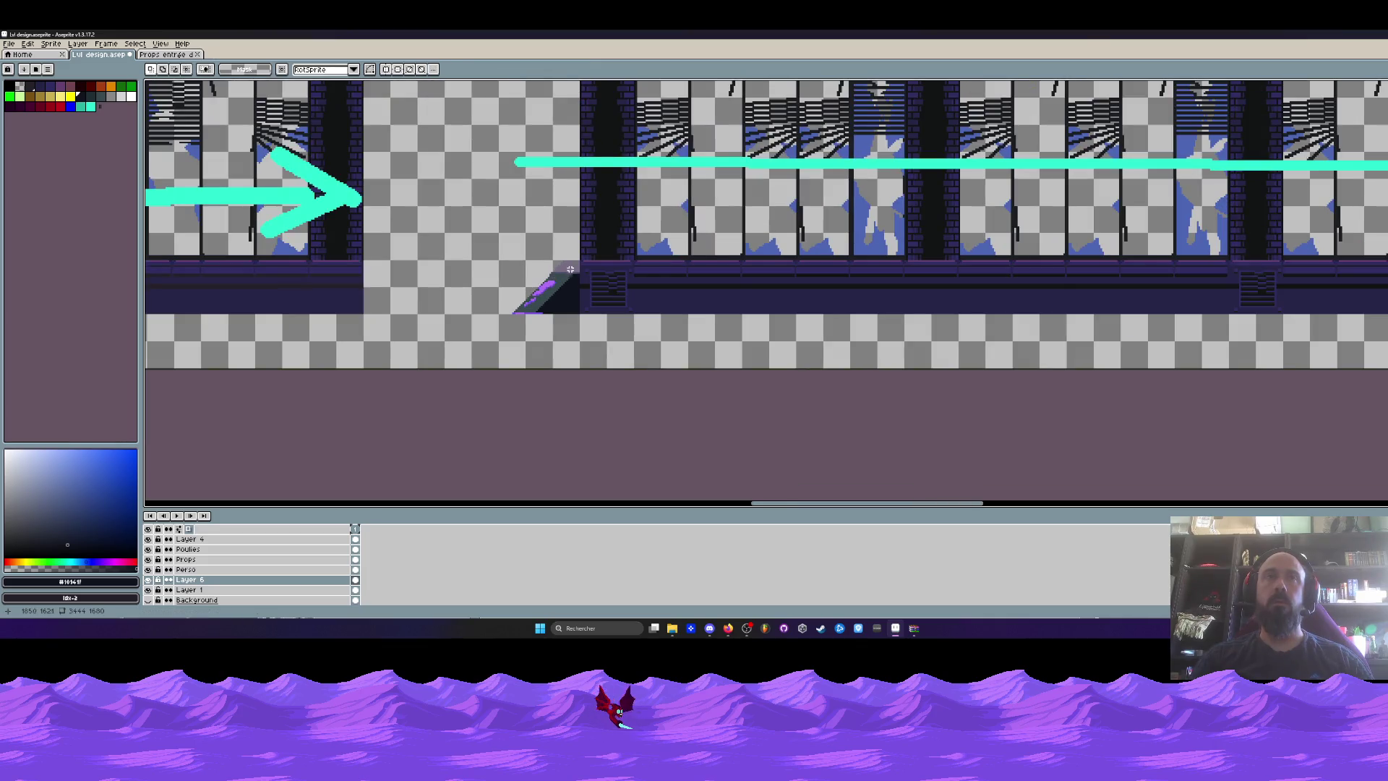
pyautogui.scroll(3, 571, 269)
pyautogui.moveTo(350, 180); pyautogui.dragTo(589, 458)
pyautogui.press('Right')
pyautogui.press('Right')
pyautogui.press('Right')
pyautogui.press('Return')
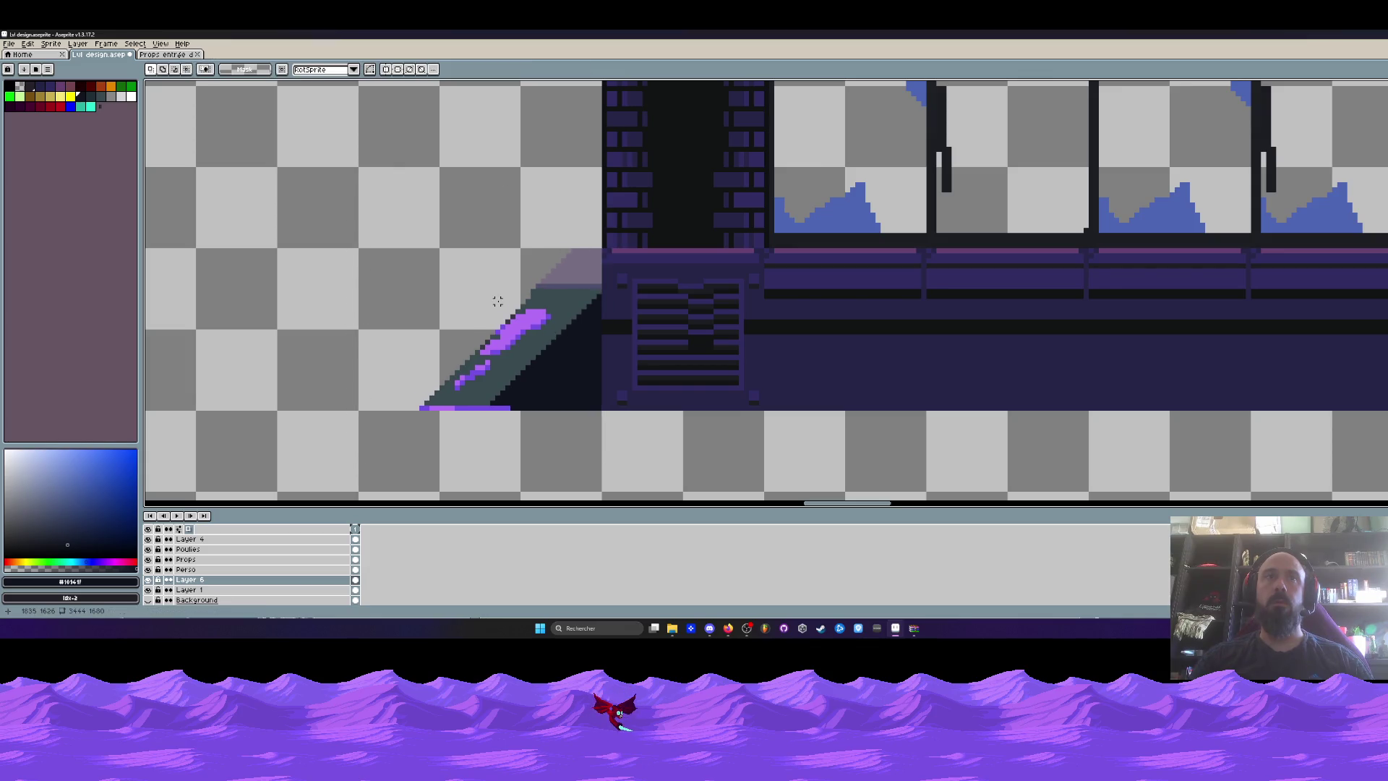
pyautogui.scroll(2, 497, 301)
pyautogui.press('b')
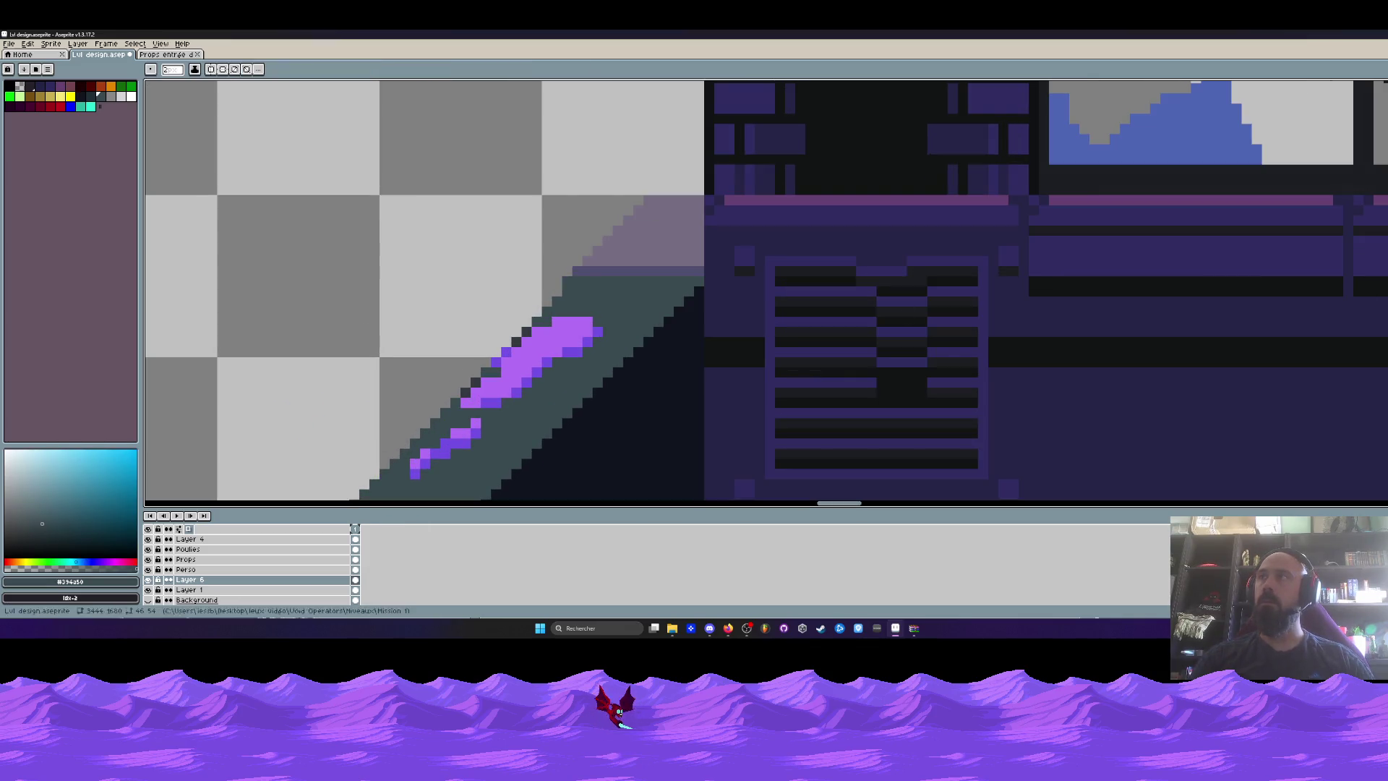
pyautogui.scroll(-2, 555, 289)
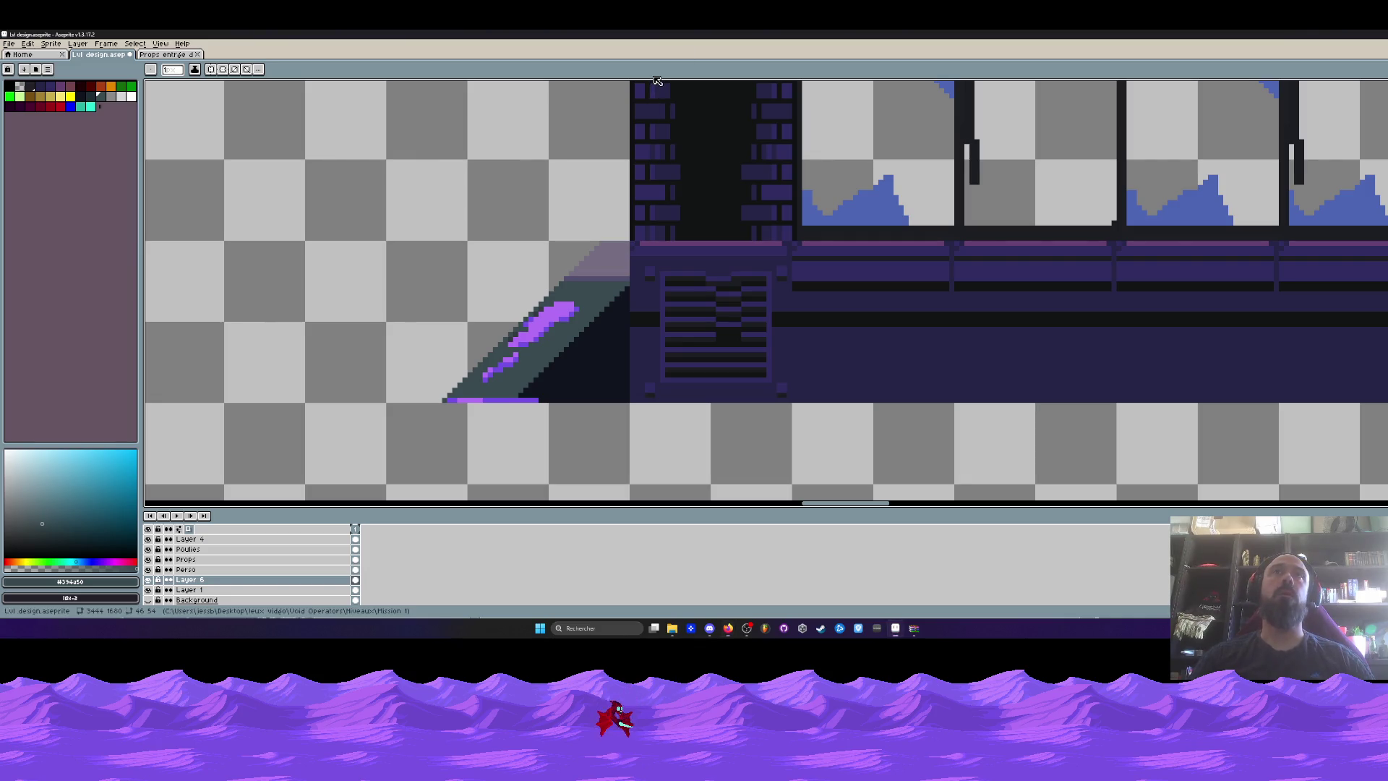
pyautogui.scroll(-1, 554, 207)
pyautogui.scroll(-1, 555, 207)
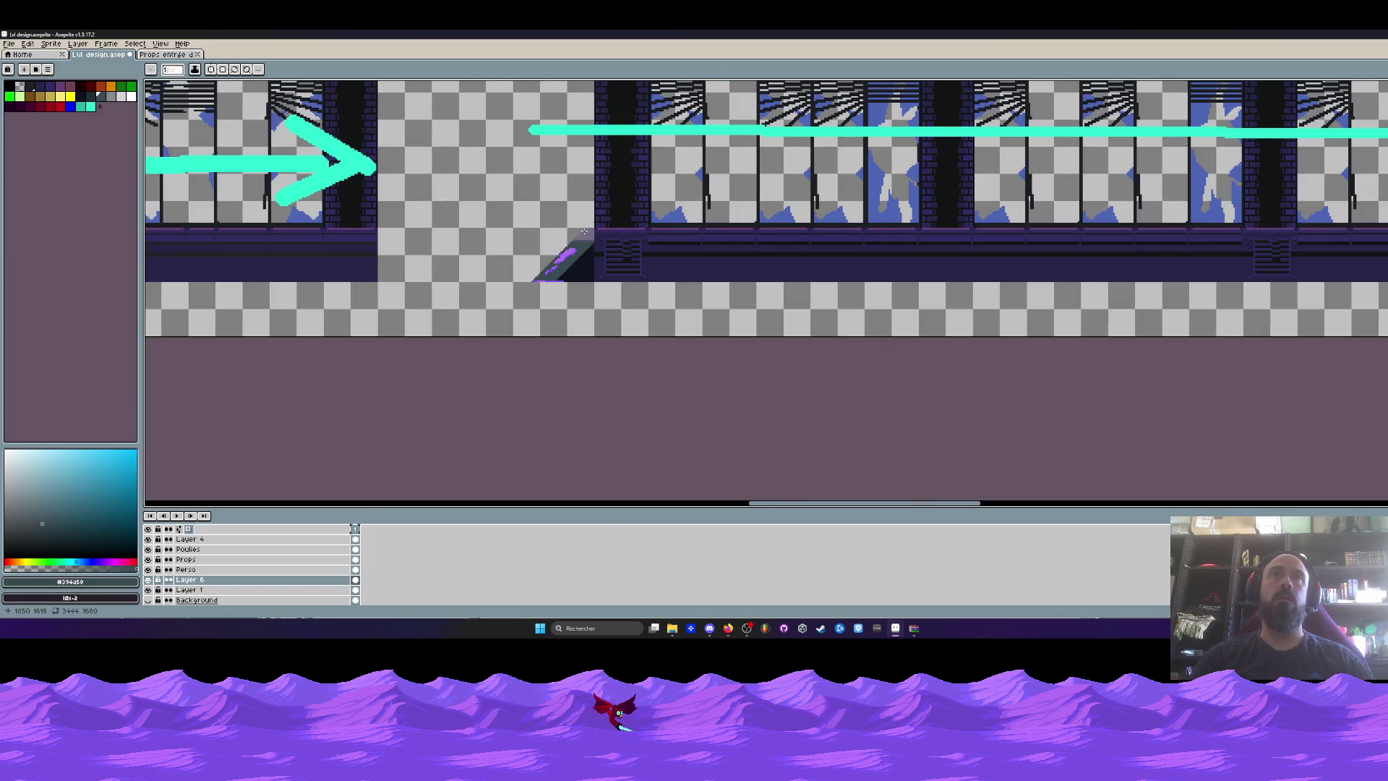
pyautogui.scroll(5, 596, 248)
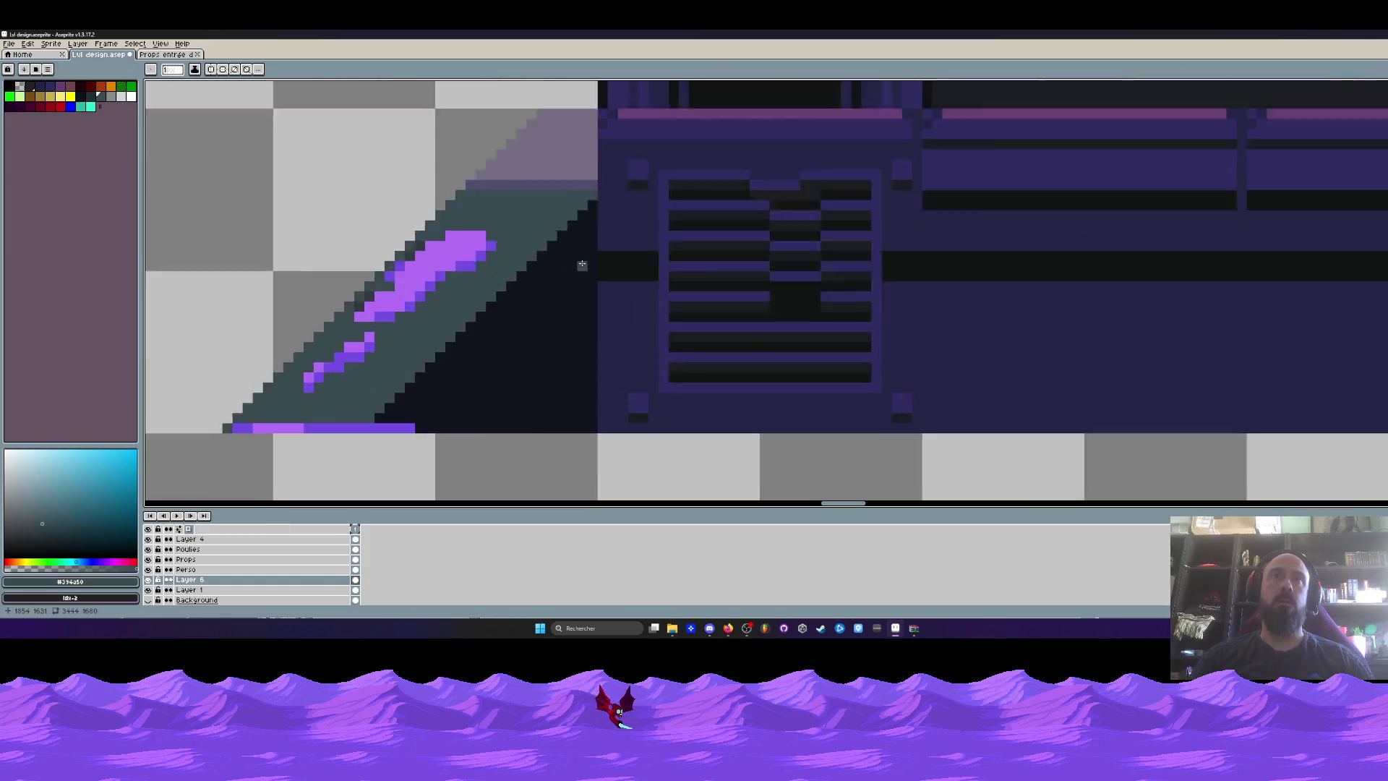
pyautogui.scroll(-3, 585, 260)
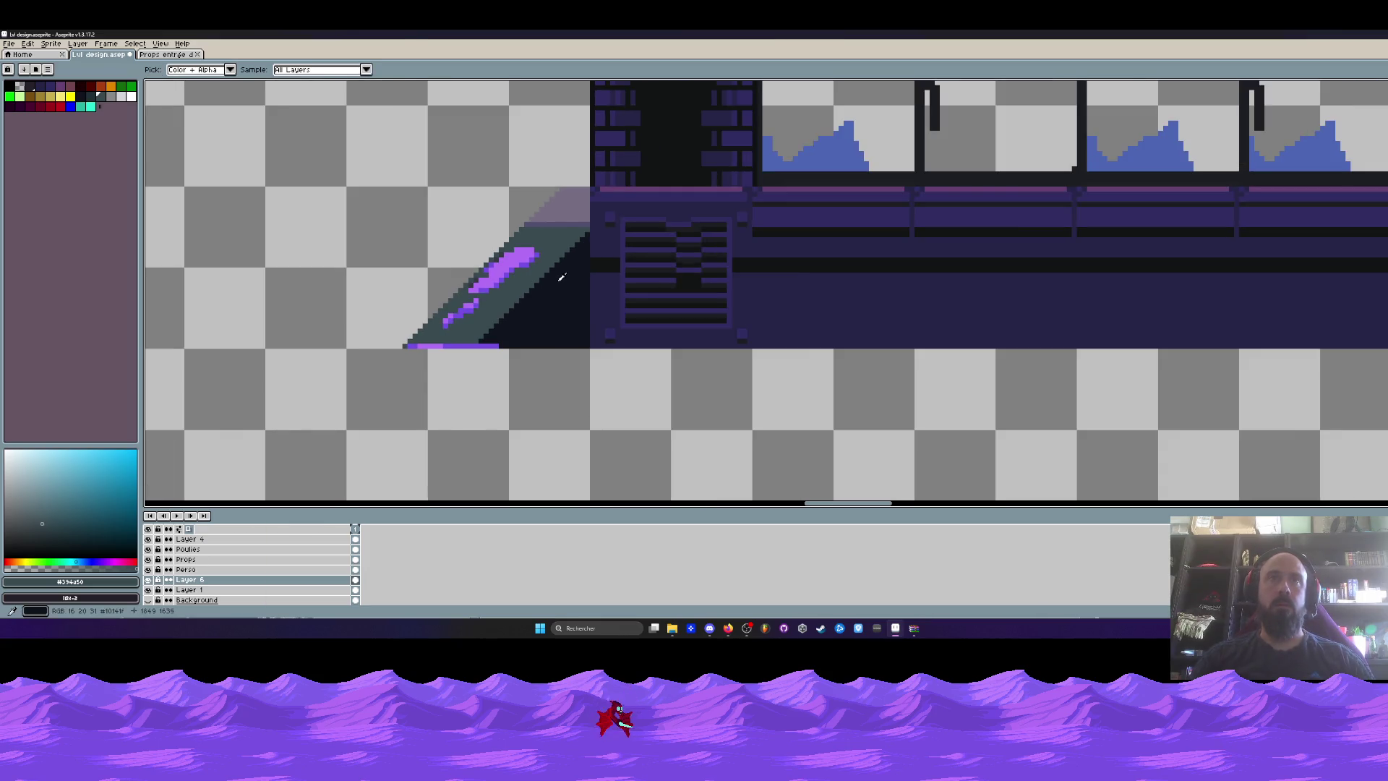
pyautogui.click(562, 280)
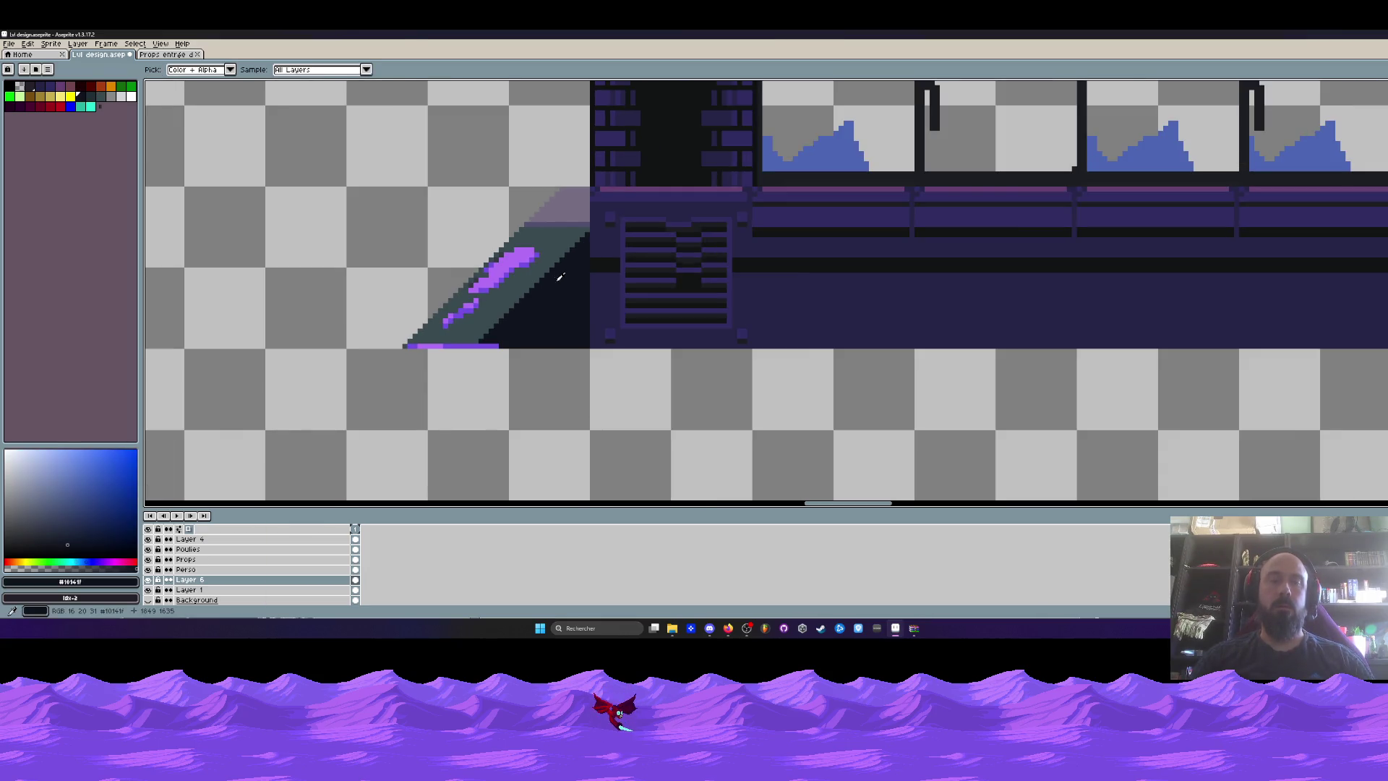
pyautogui.press('g')
pyautogui.click(567, 206)
pyautogui.click(529, 245)
pyautogui.click(528, 244)
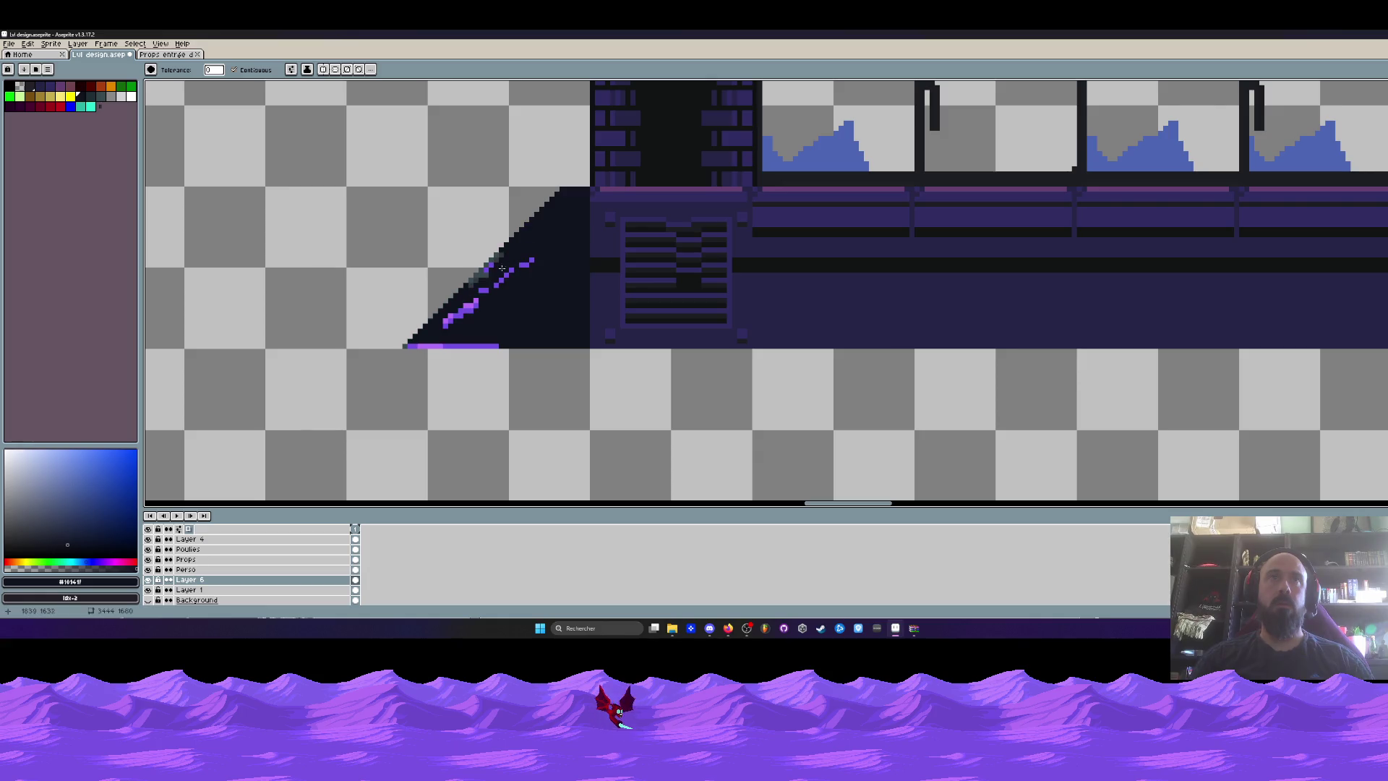
pyautogui.press('v')
pyautogui.scroll(-4, 618, 274)
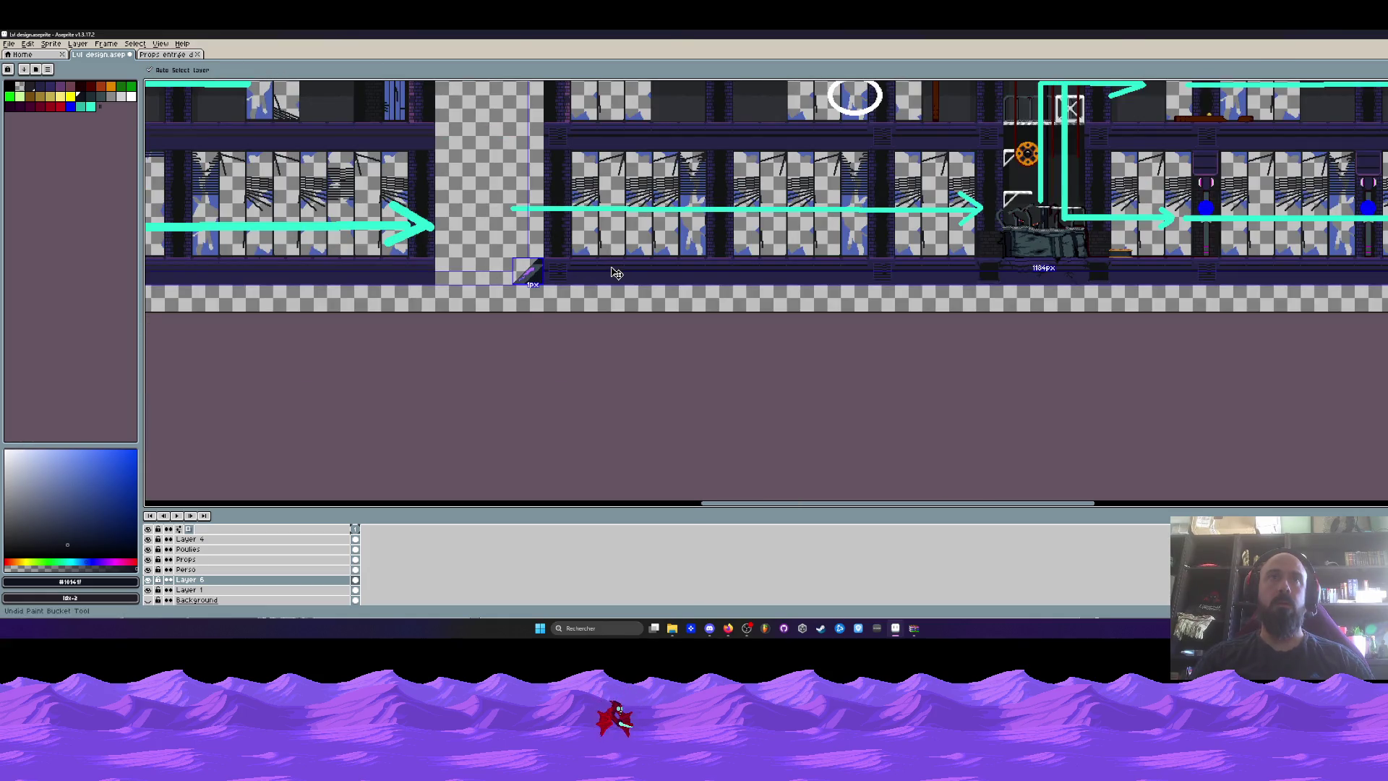
pyautogui.press('g')
pyautogui.scroll(5, 473, 290)
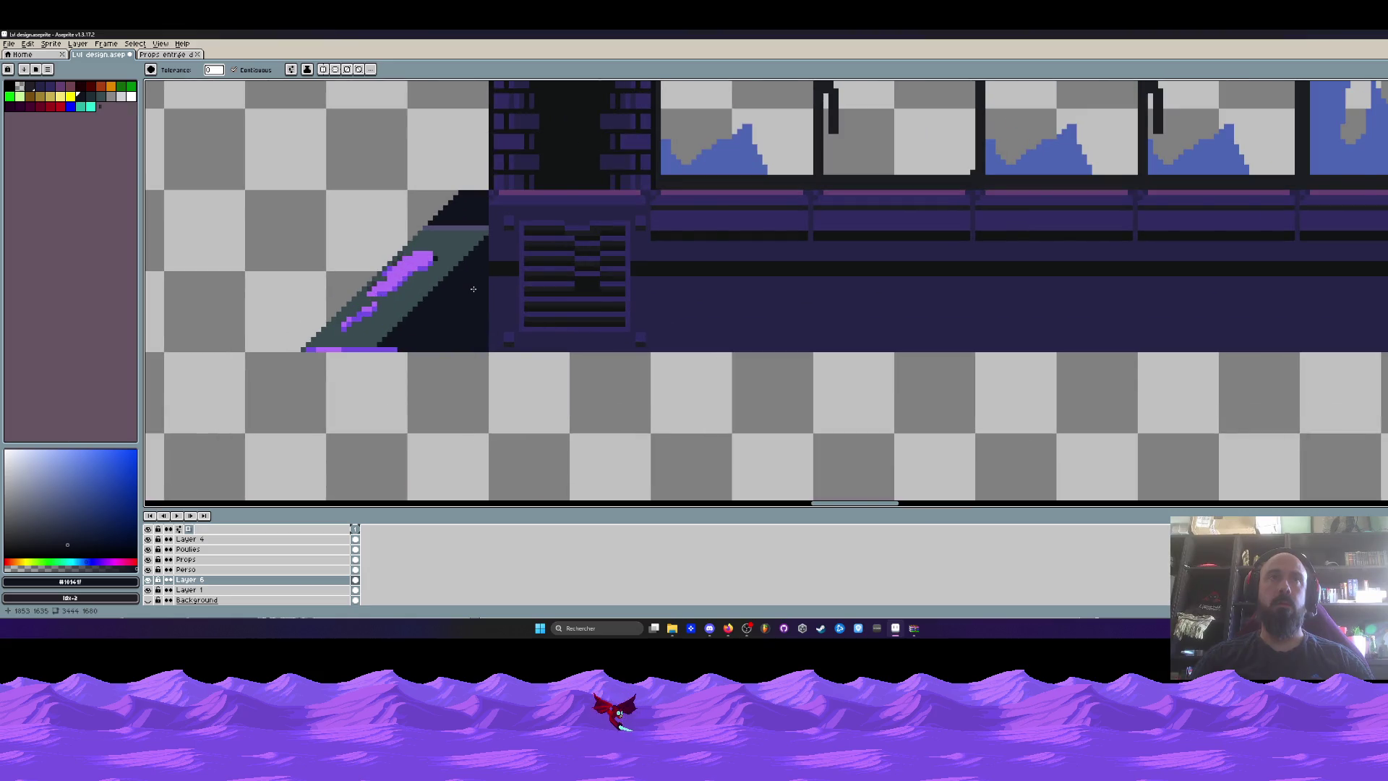
pyautogui.scroll(2, 473, 289)
pyautogui.press('v')
pyautogui.hotkey('ctrl', 'z')
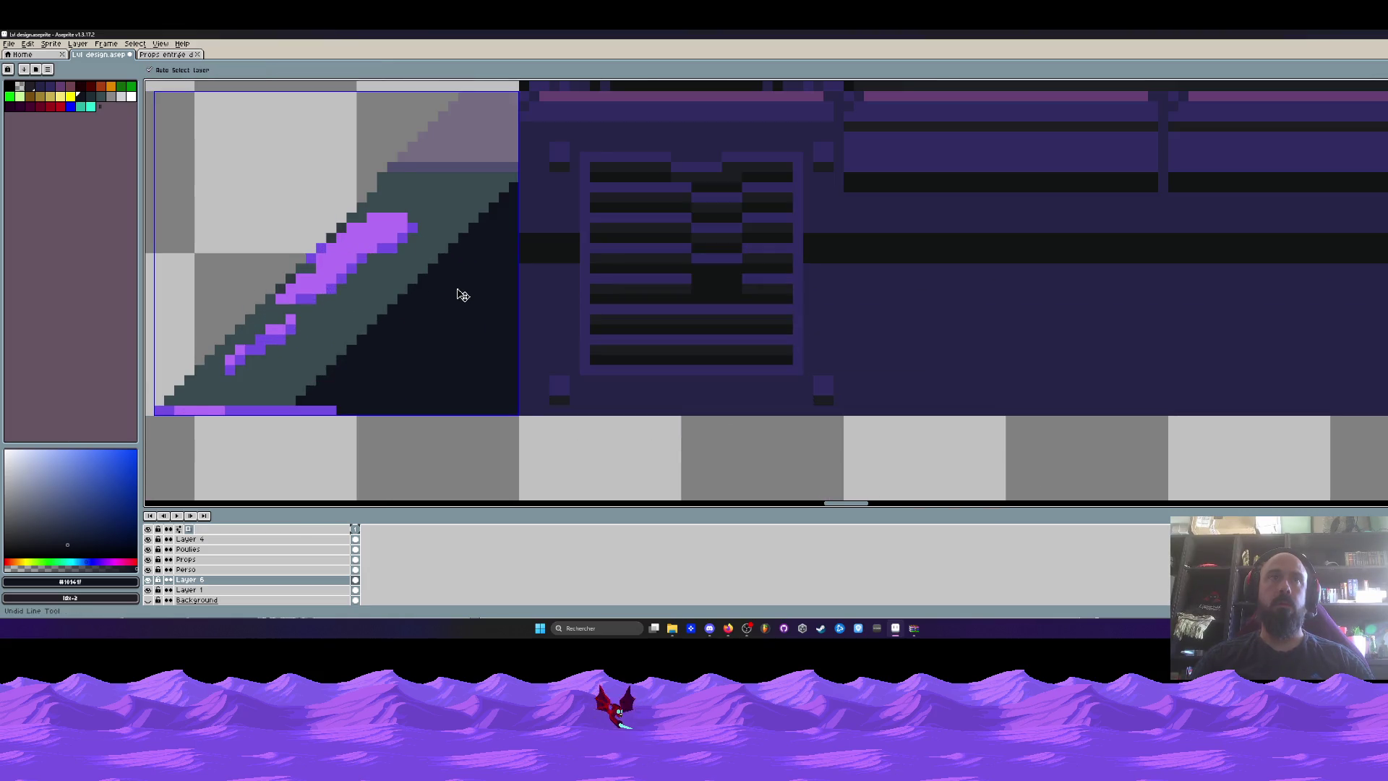
pyautogui.press('g')
pyautogui.scroll(-1, 457, 289)
pyautogui.scroll(1, 457, 289)
pyautogui.keyDown('alt'); pyautogui.click(532, 300); pyautogui.keyUp('alt')
pyautogui.click(486, 291)
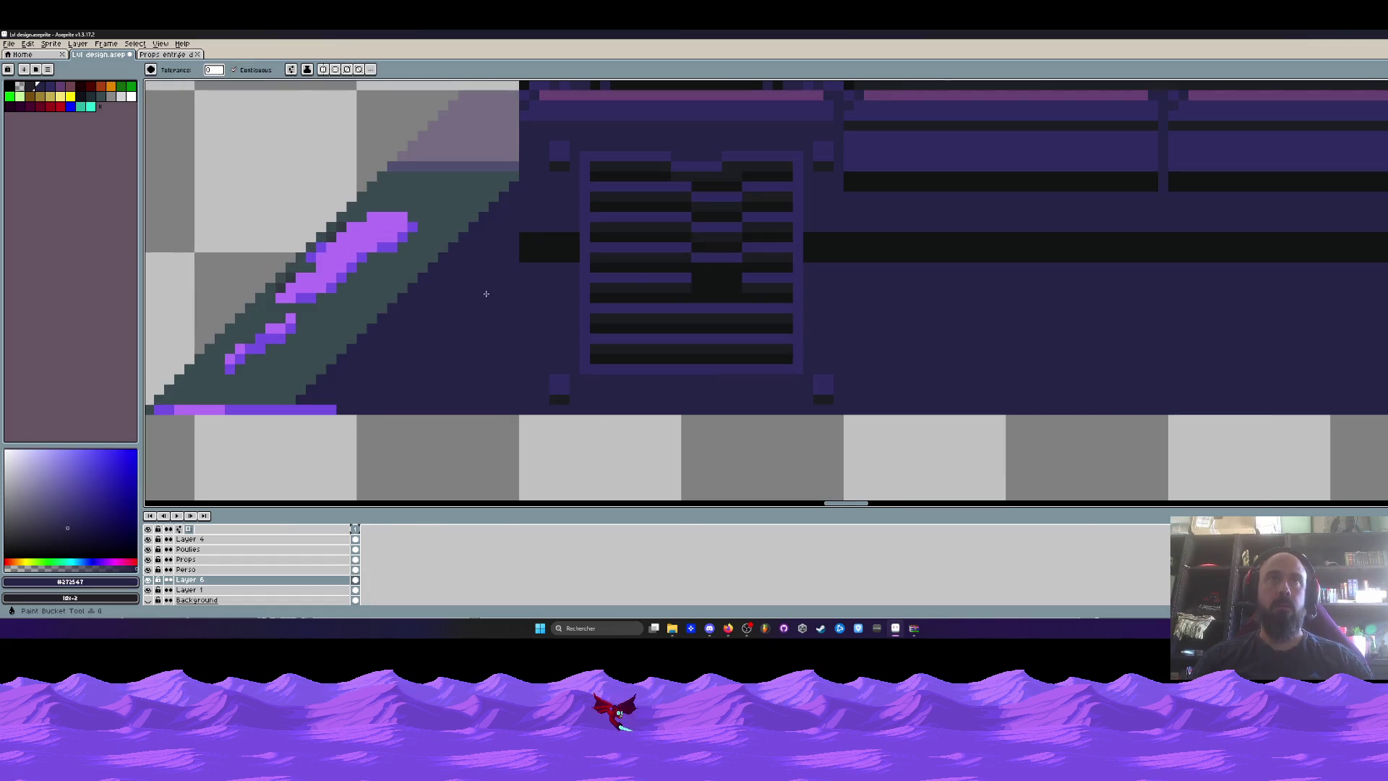
pyautogui.click(531, 248)
pyautogui.scroll(-2, 531, 247)
pyautogui.hotkey('ctrl', 'z')
pyautogui.scroll(-1, 601, 255)
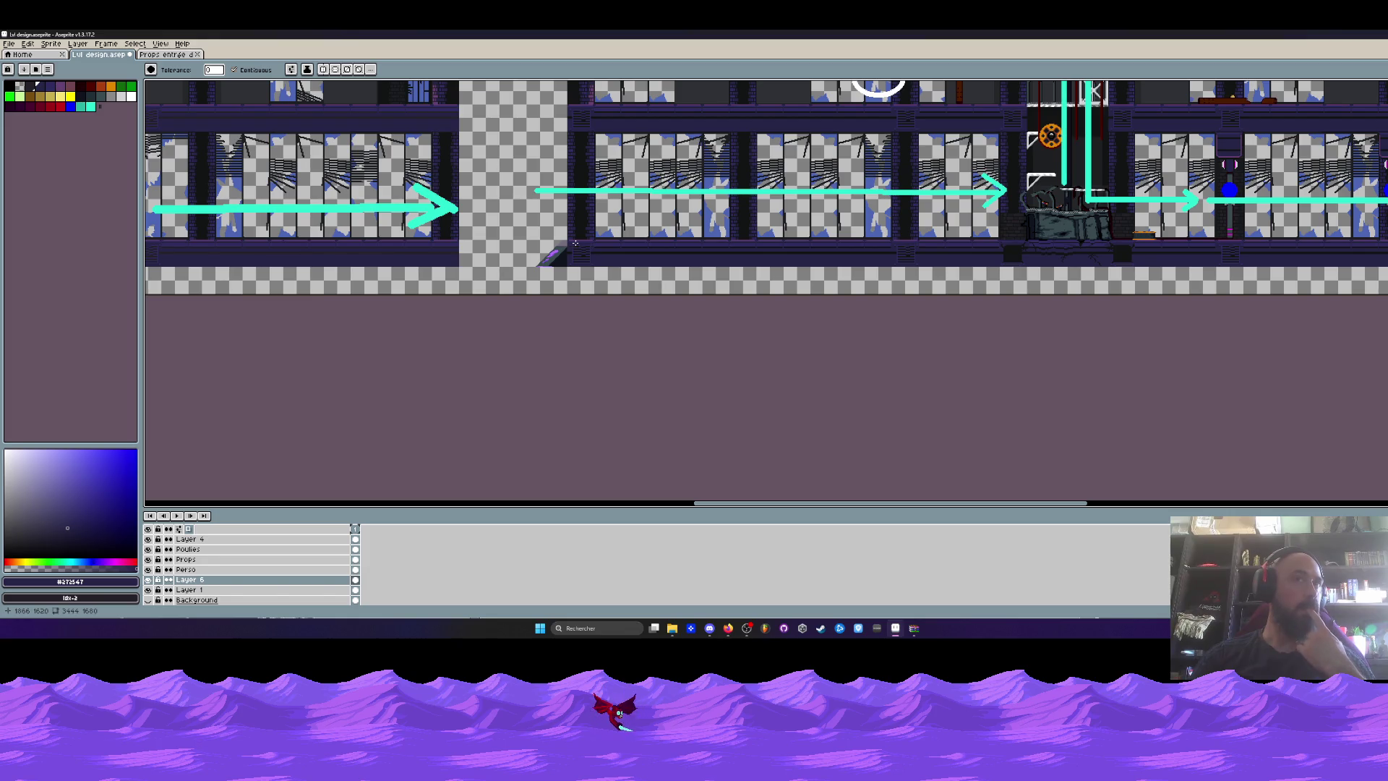
pyautogui.scroll(4, 576, 243)
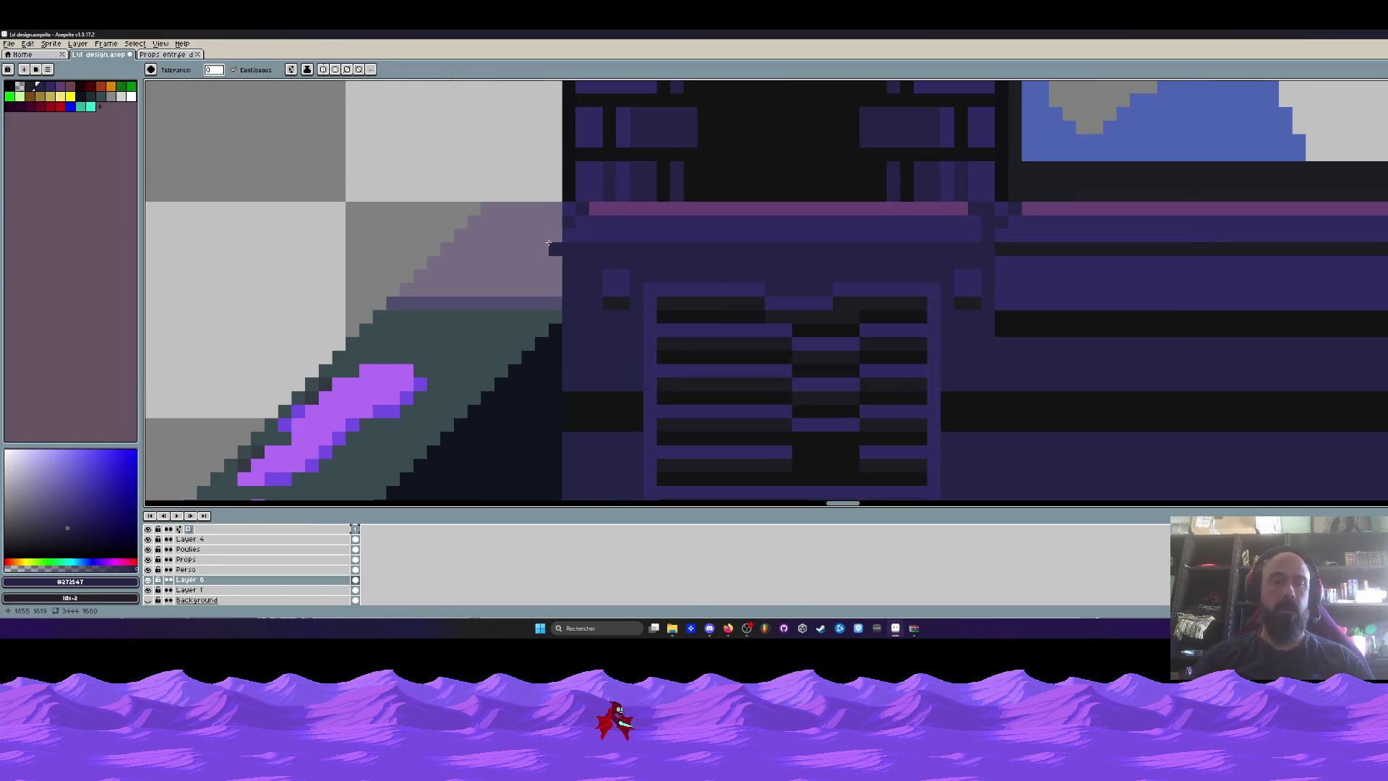
pyautogui.press('i')
pyautogui.click(551, 219)
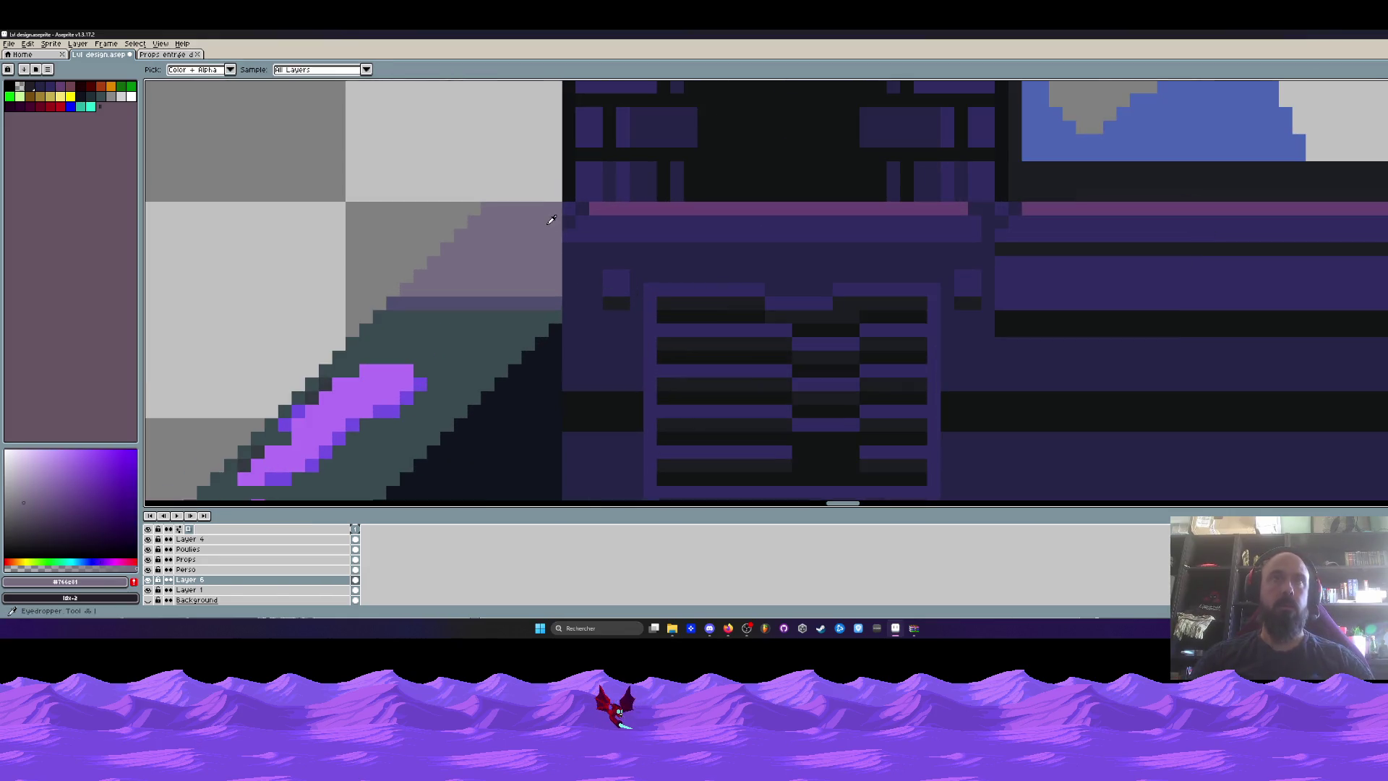
pyautogui.press('b')
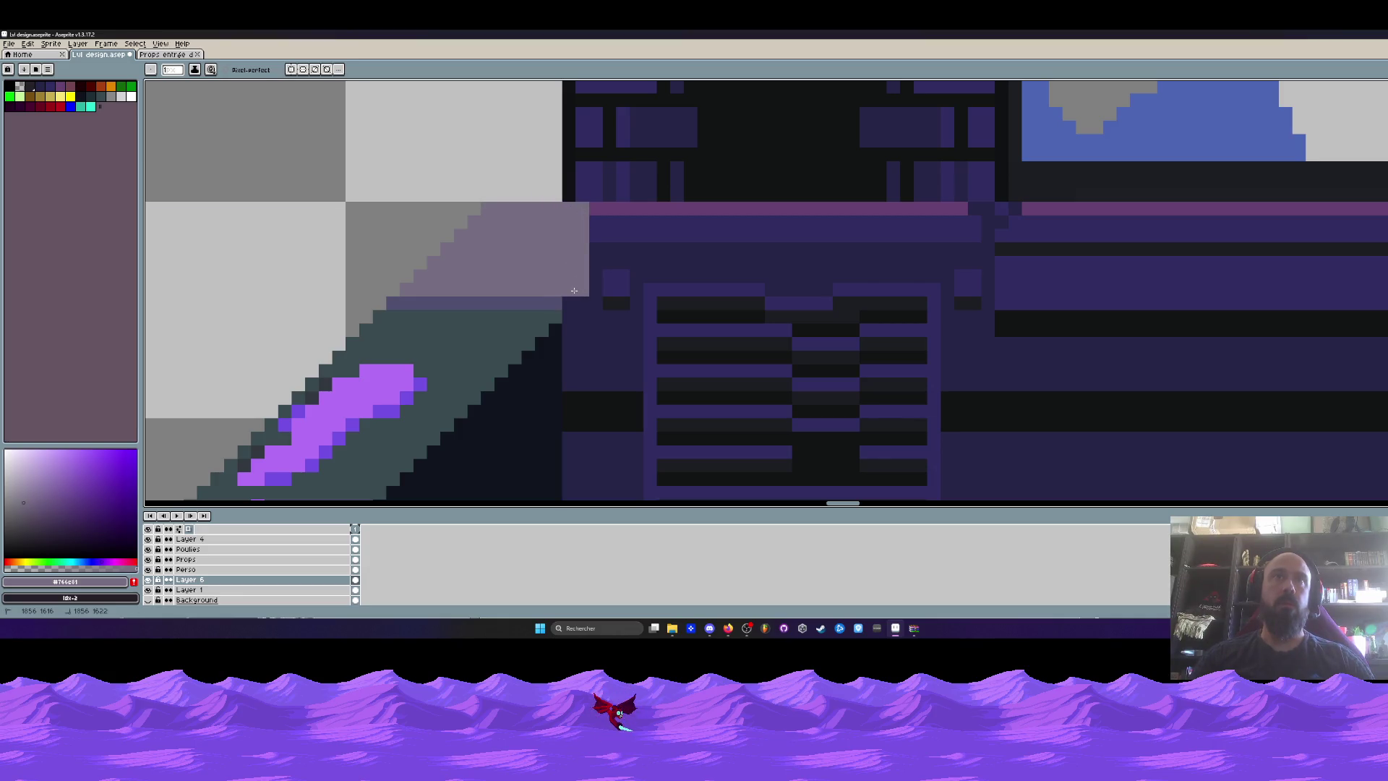
pyautogui.scroll(-4, 580, 303)
pyautogui.hotkey('ctrl', 'z')
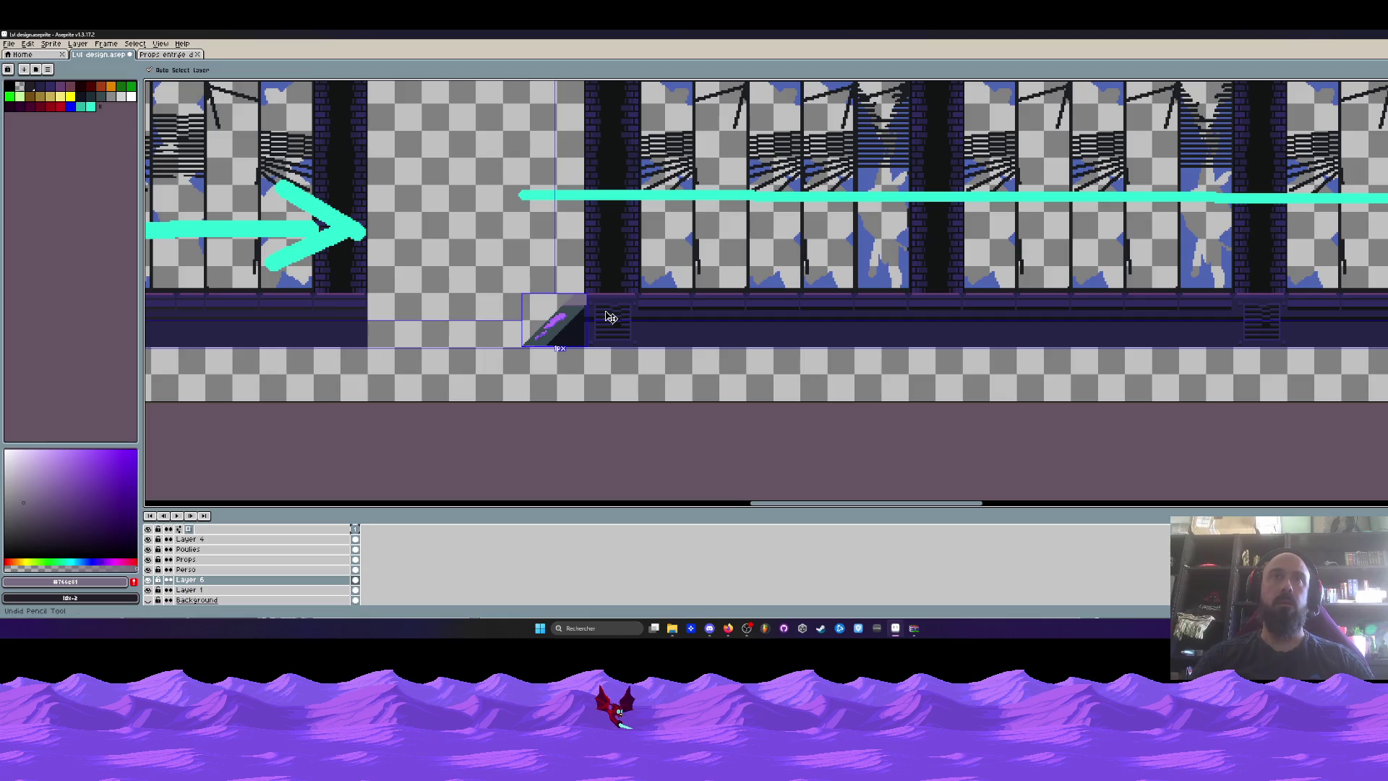
pyautogui.scroll(-2, 604, 311)
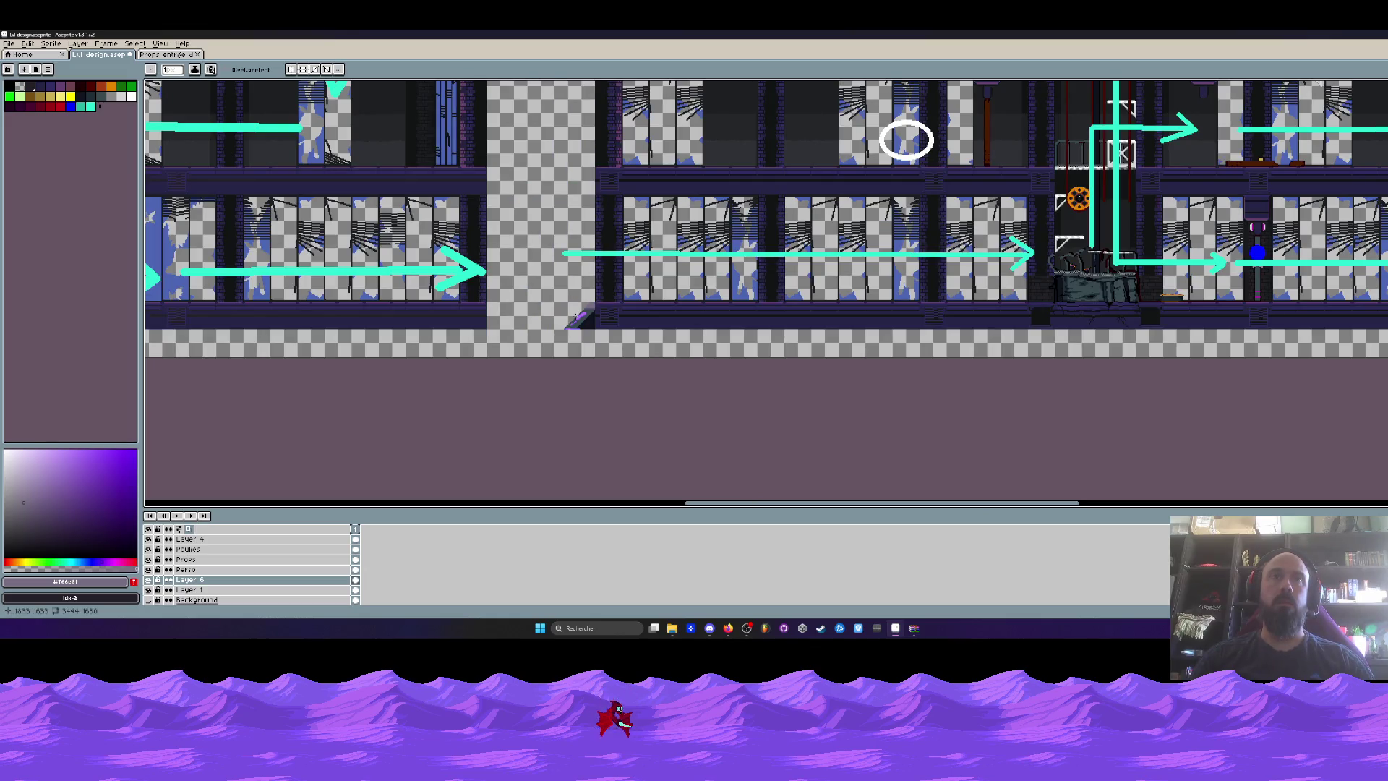
pyautogui.scroll(3, 576, 317)
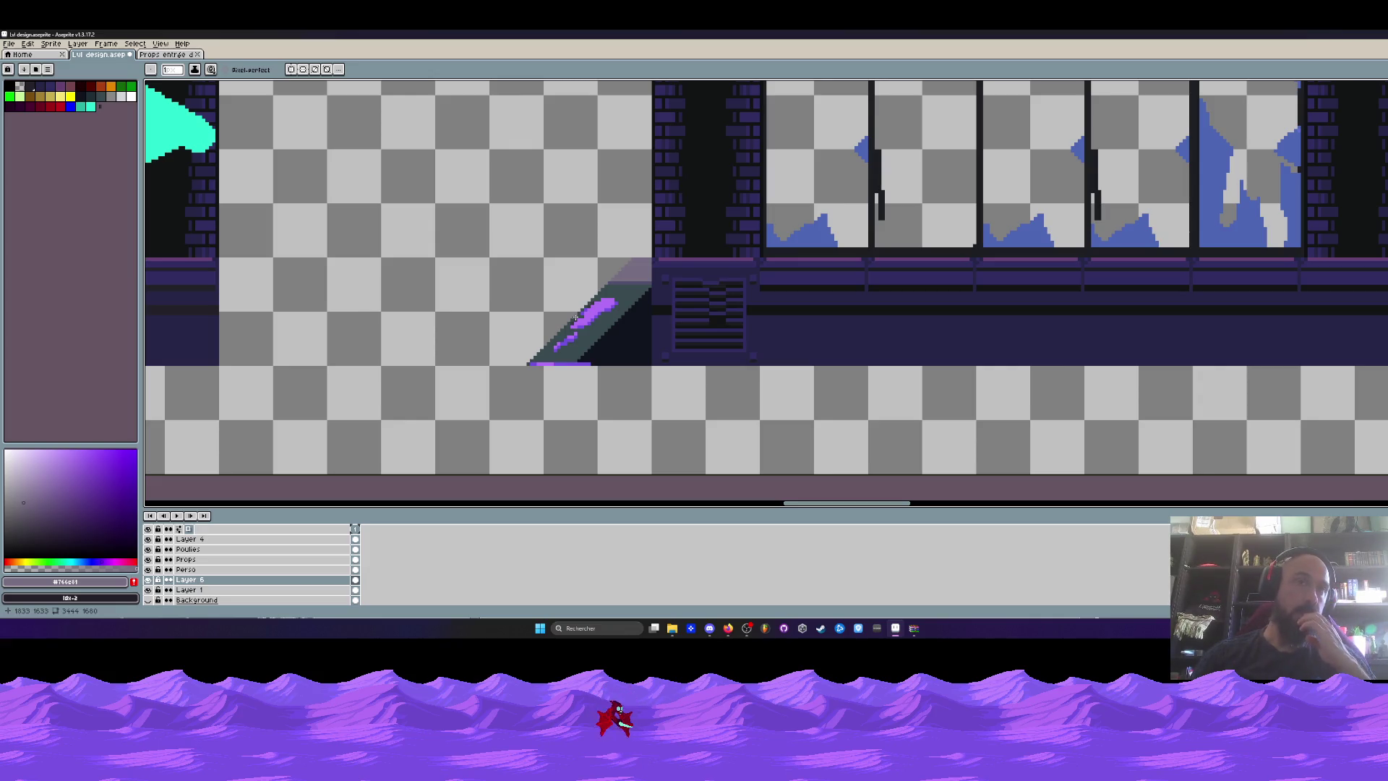
pyautogui.scroll(1, 578, 345)
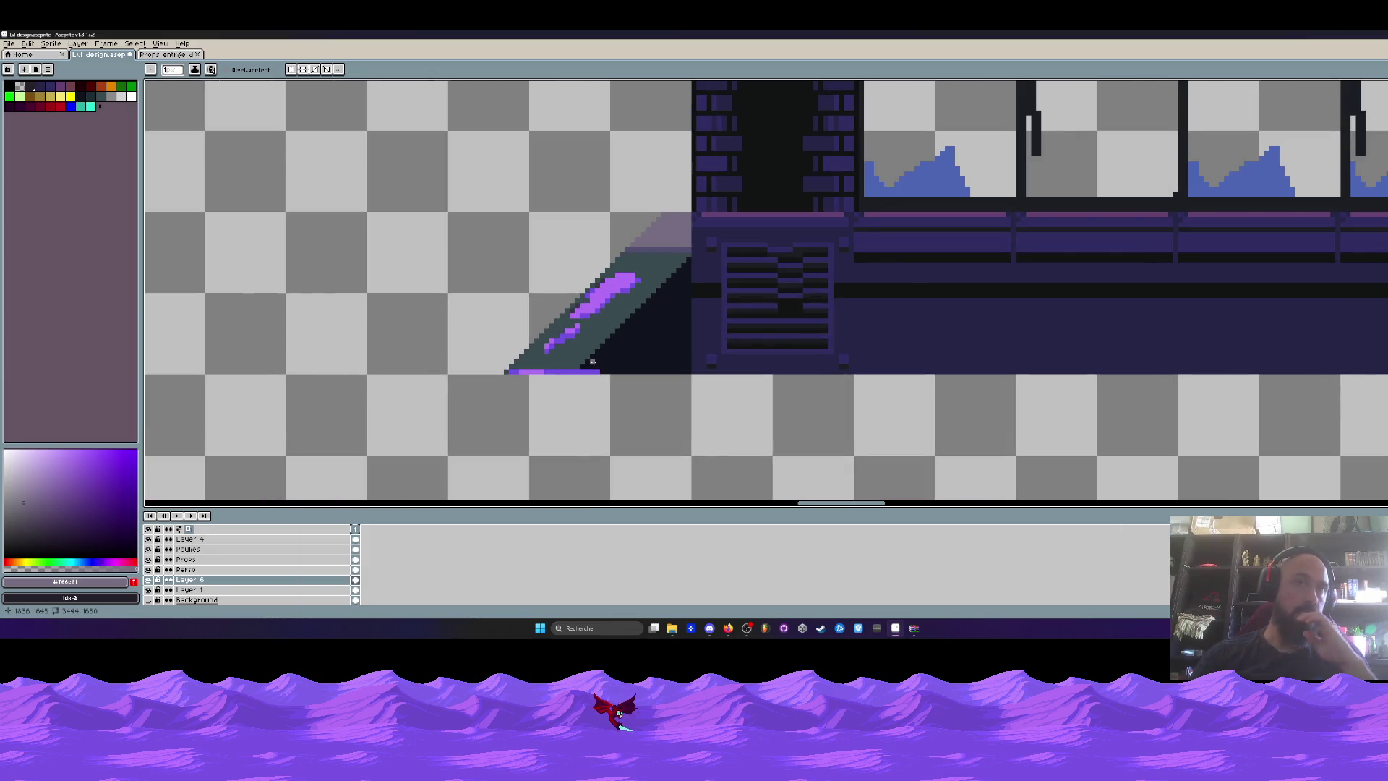
pyautogui.scroll(1, 593, 361)
pyautogui.keyDown('alt'); pyautogui.click(611, 317); pyautogui.keyUp('alt')
pyautogui.moveTo(598, 323); pyautogui.dragTo(659, 251)
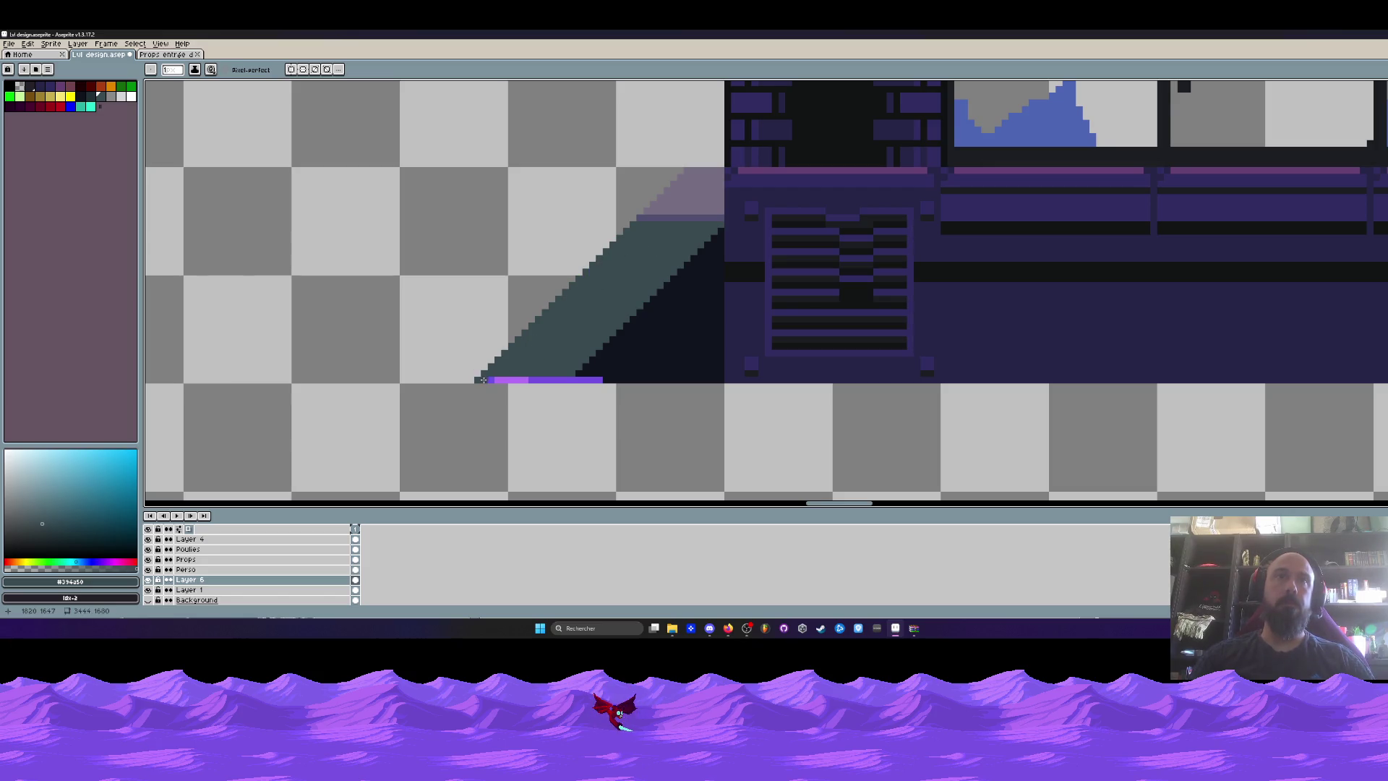
pyautogui.keyDown('alt'); pyautogui.click(614, 372); pyautogui.keyUp('alt')
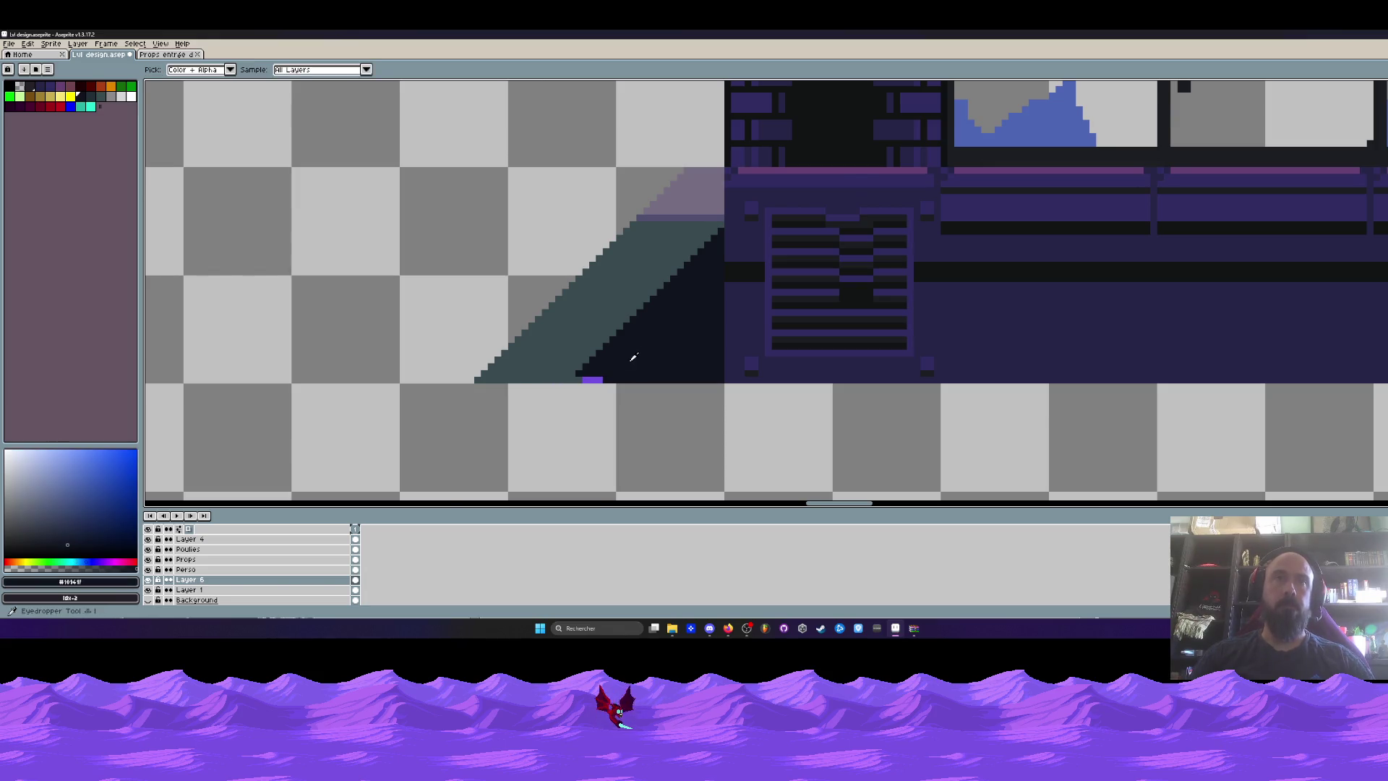
pyautogui.scroll(2, 611, 376)
pyautogui.scroll(-4, 522, 387)
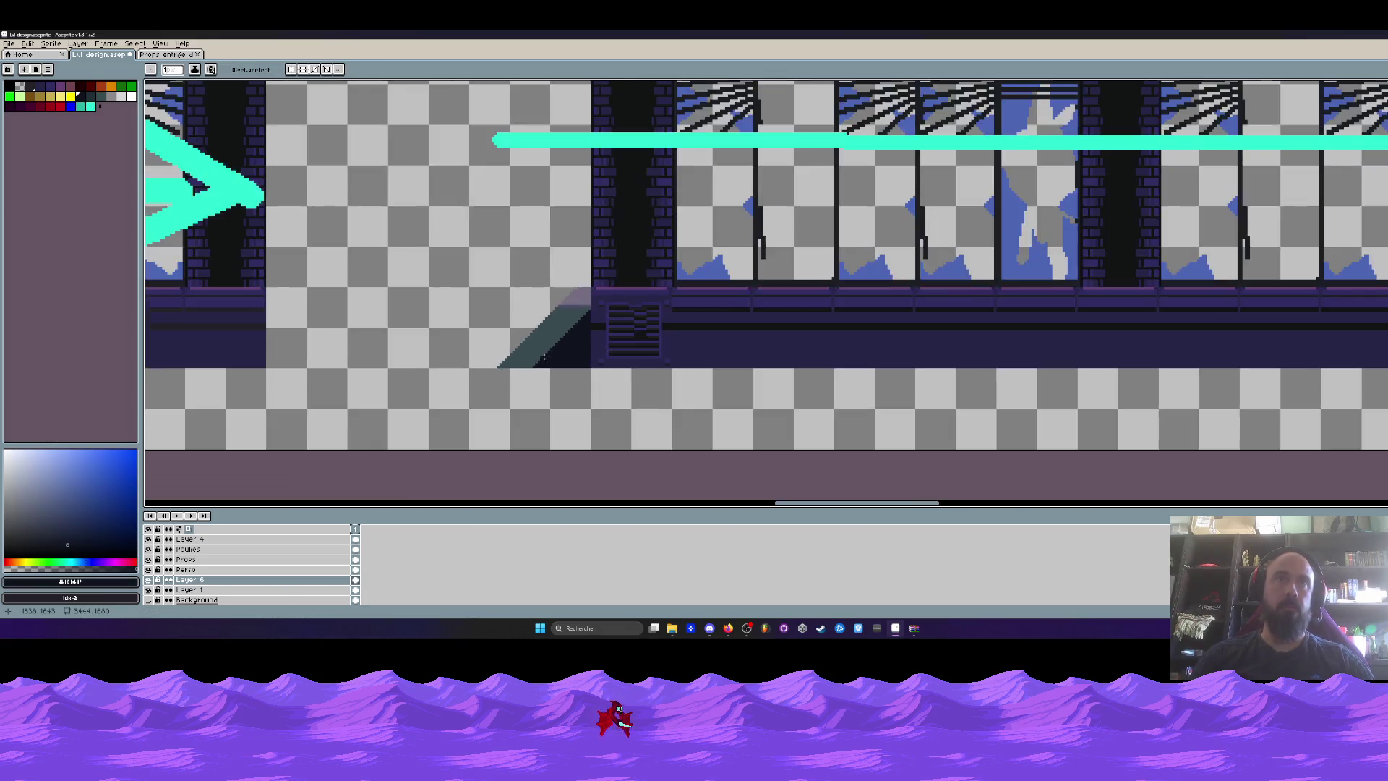
pyautogui.scroll(4, 555, 355)
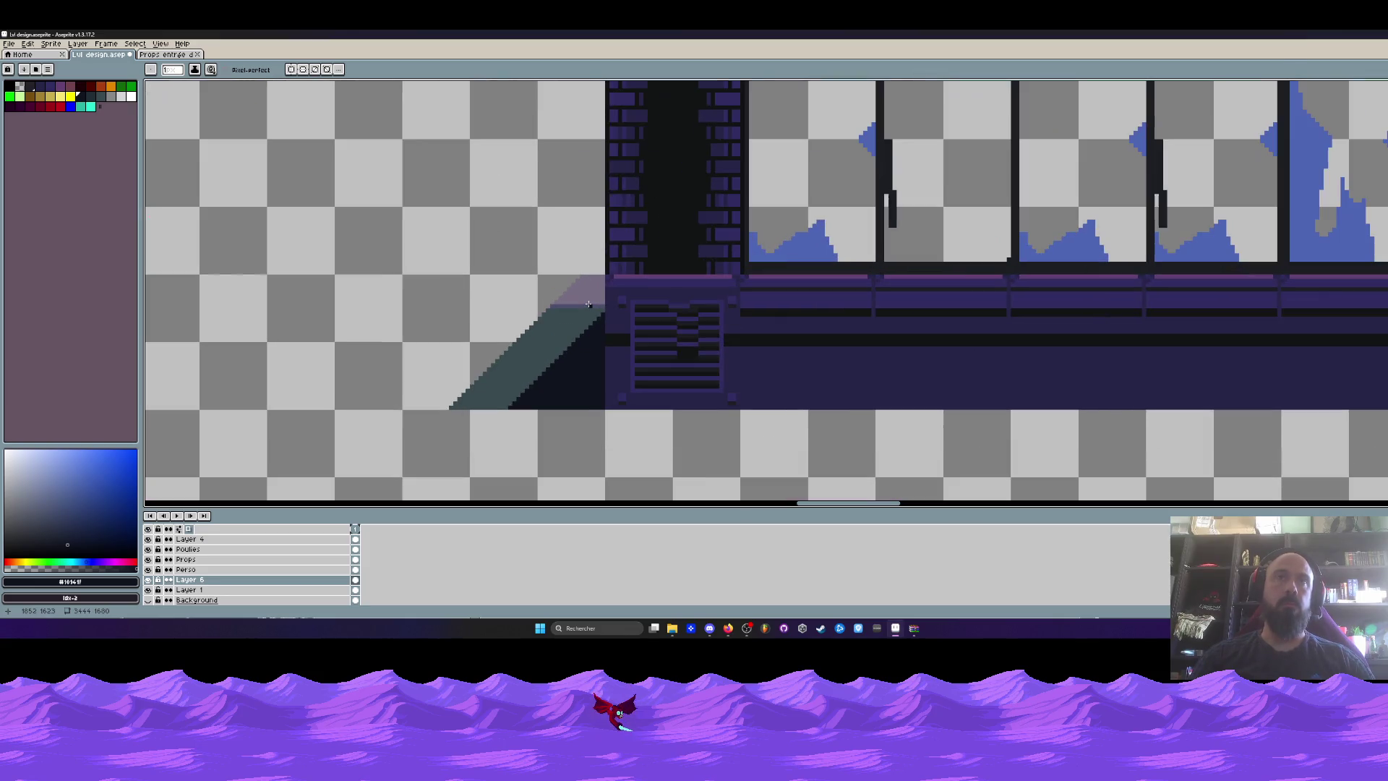
pyautogui.scroll(-1, 588, 304)
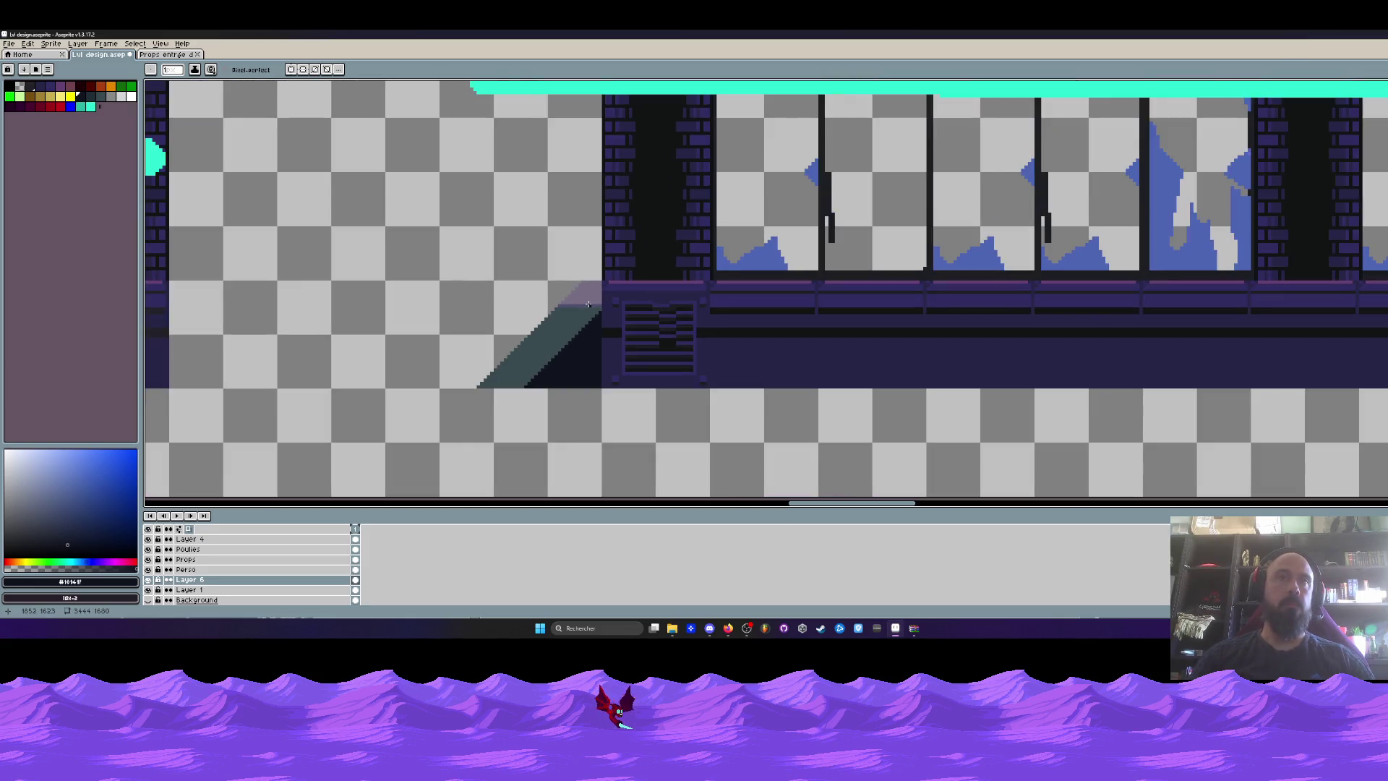
pyautogui.scroll(-2, 589, 304)
pyautogui.press('i')
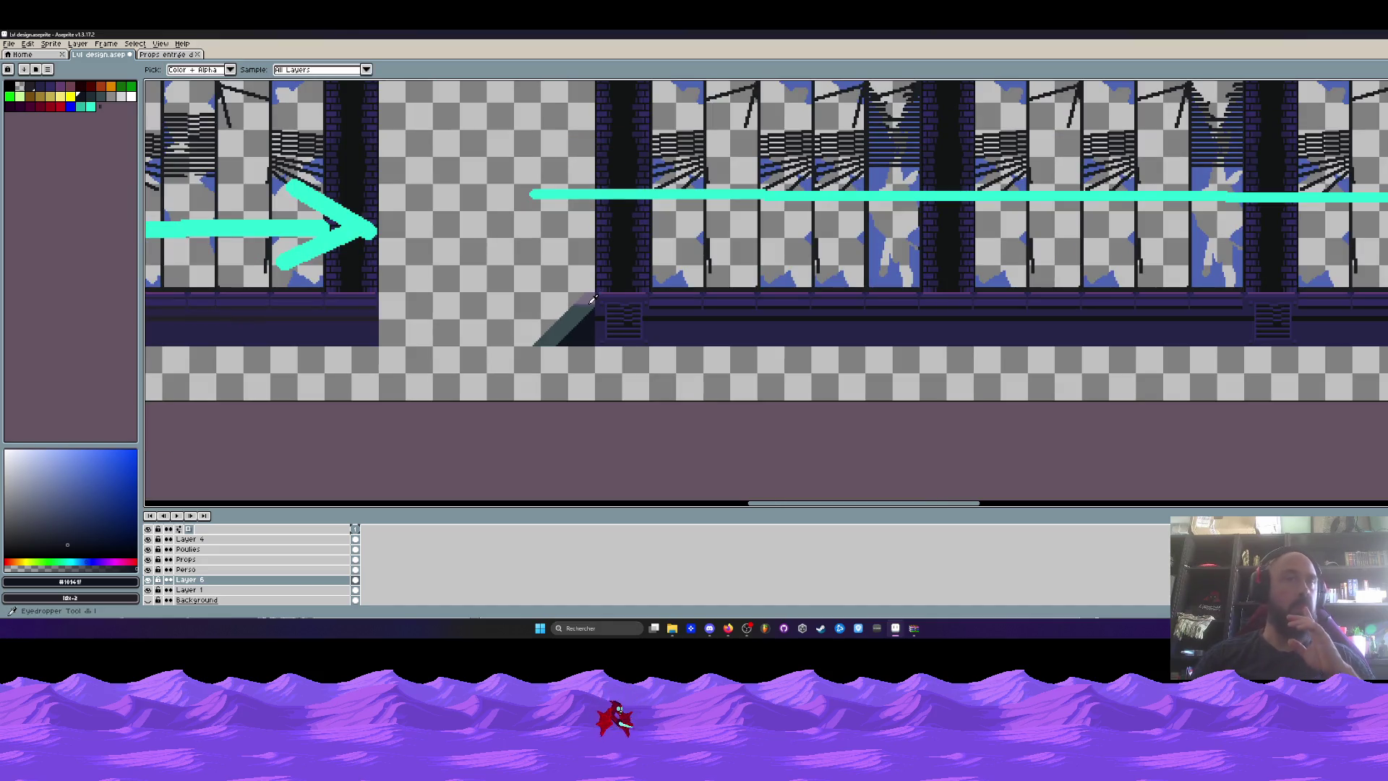
pyautogui.scroll(-2, 591, 299)
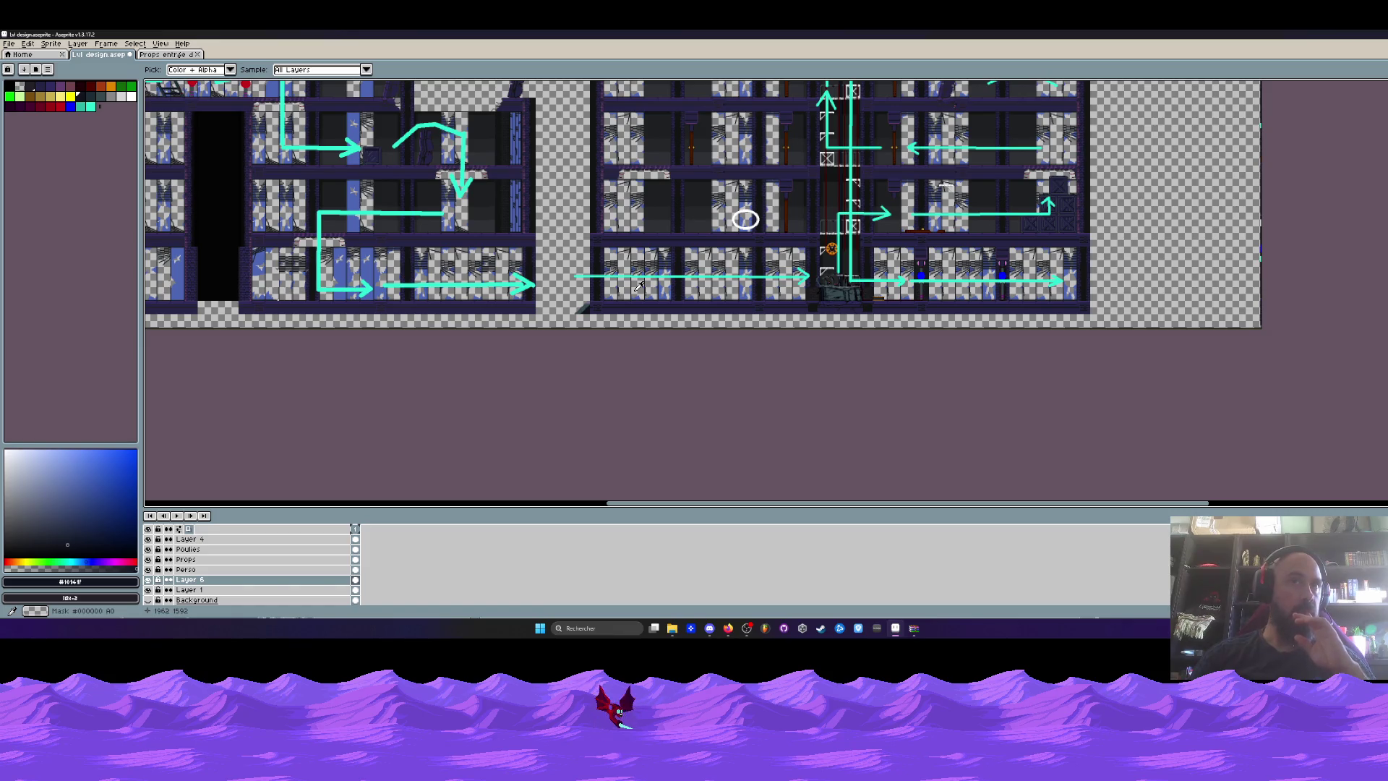
pyautogui.scroll(1, 639, 286)
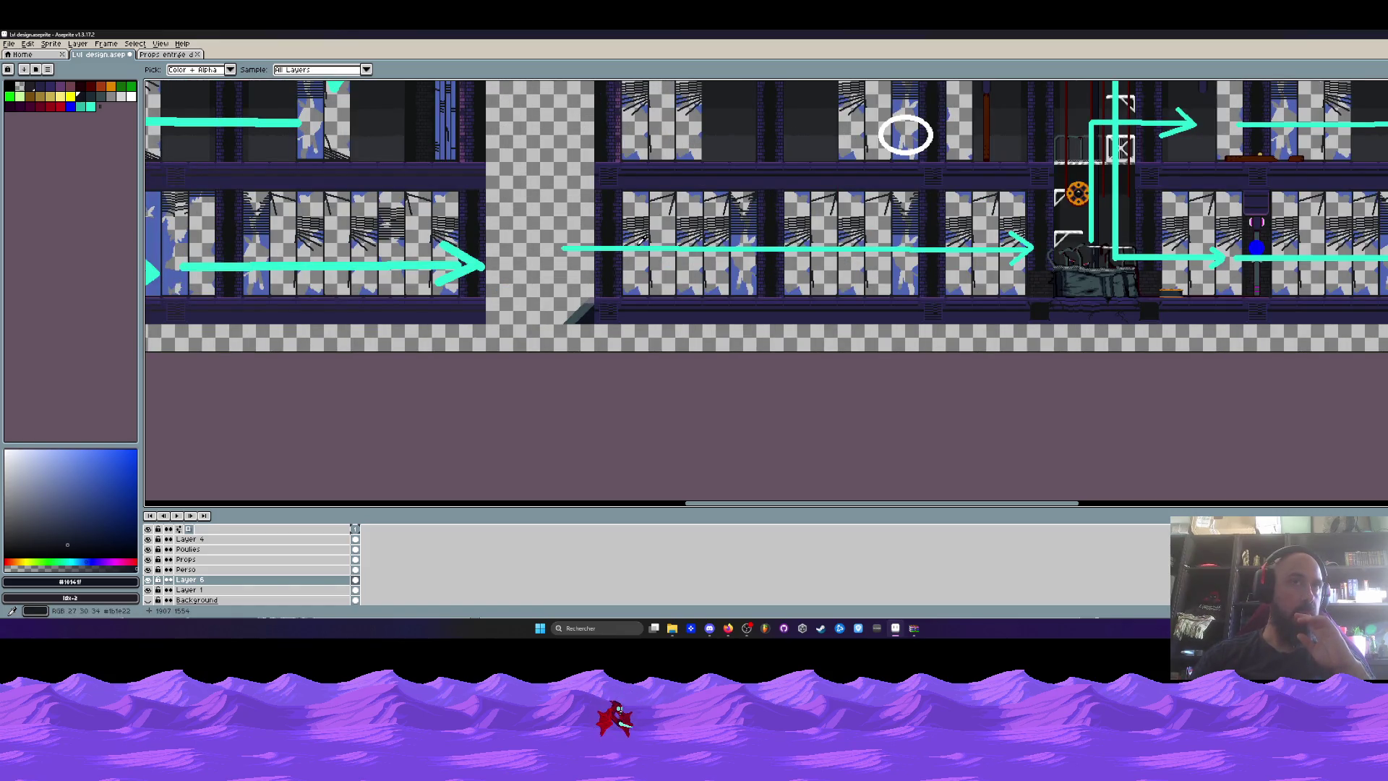
# Eyedrop the ramp top's muted purple #766e81, checking the desert entrance props sprite for reference.
pyautogui.click(180, 54)
pyautogui.scroll(1, 768, 221)
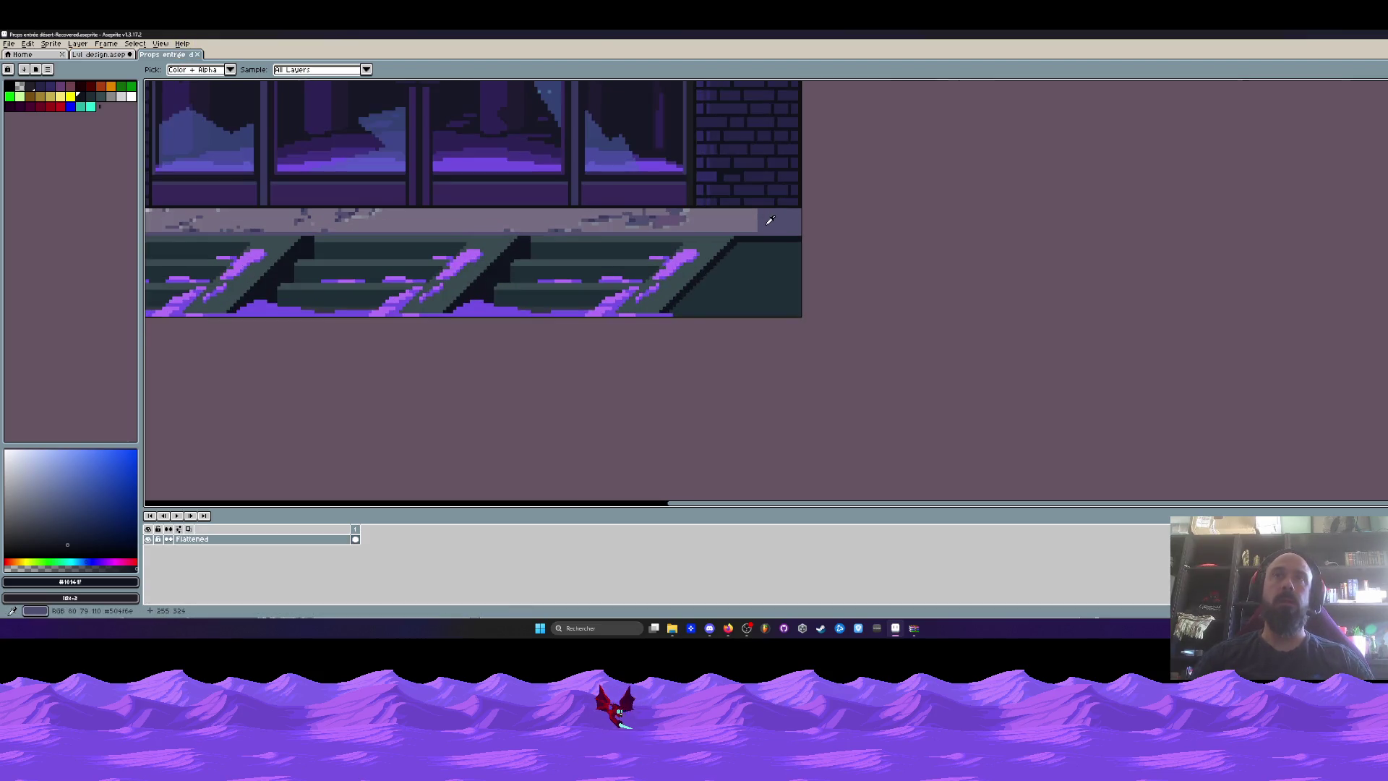
pyautogui.scroll(-2, 768, 221)
pyautogui.click(99, 54)
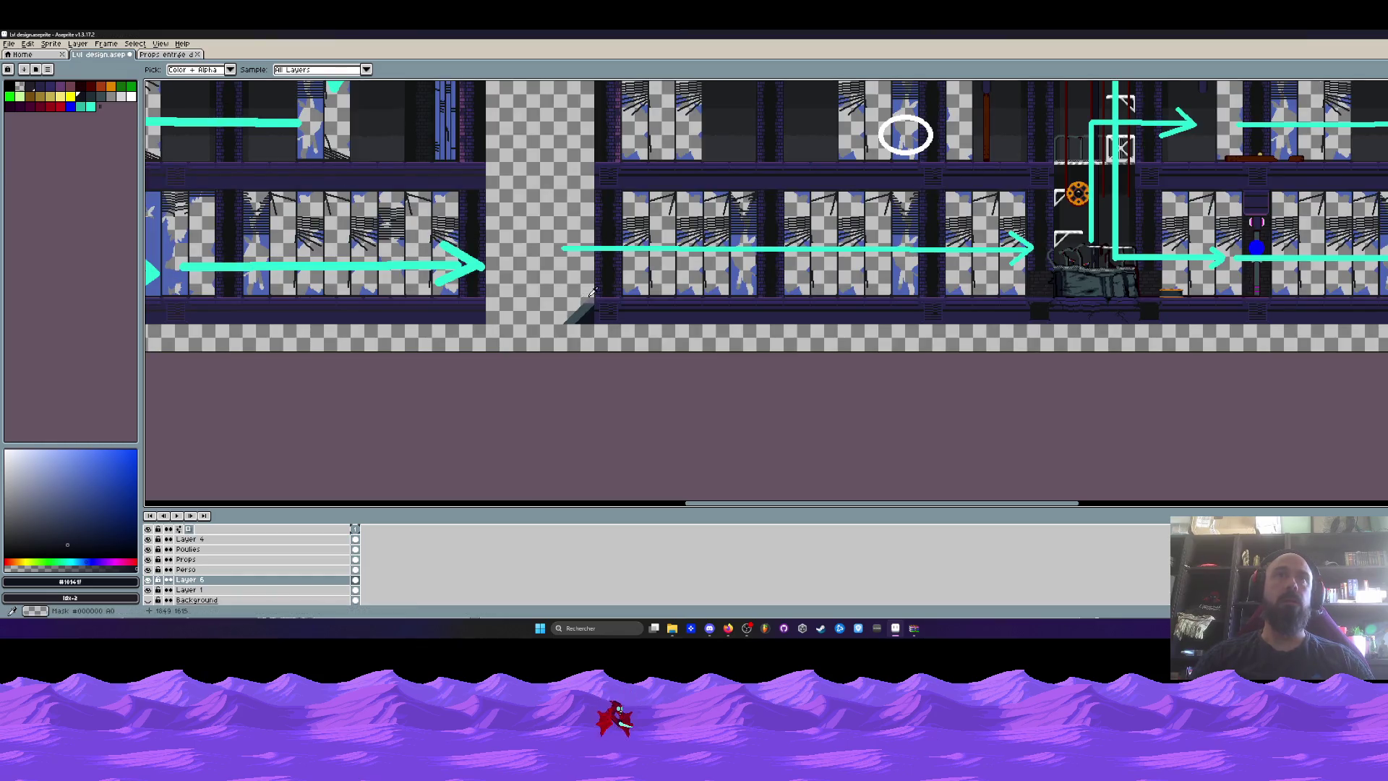
pyautogui.scroll(3, 597, 295)
pyautogui.click(579, 299)
pyautogui.scroll(1, 580, 299)
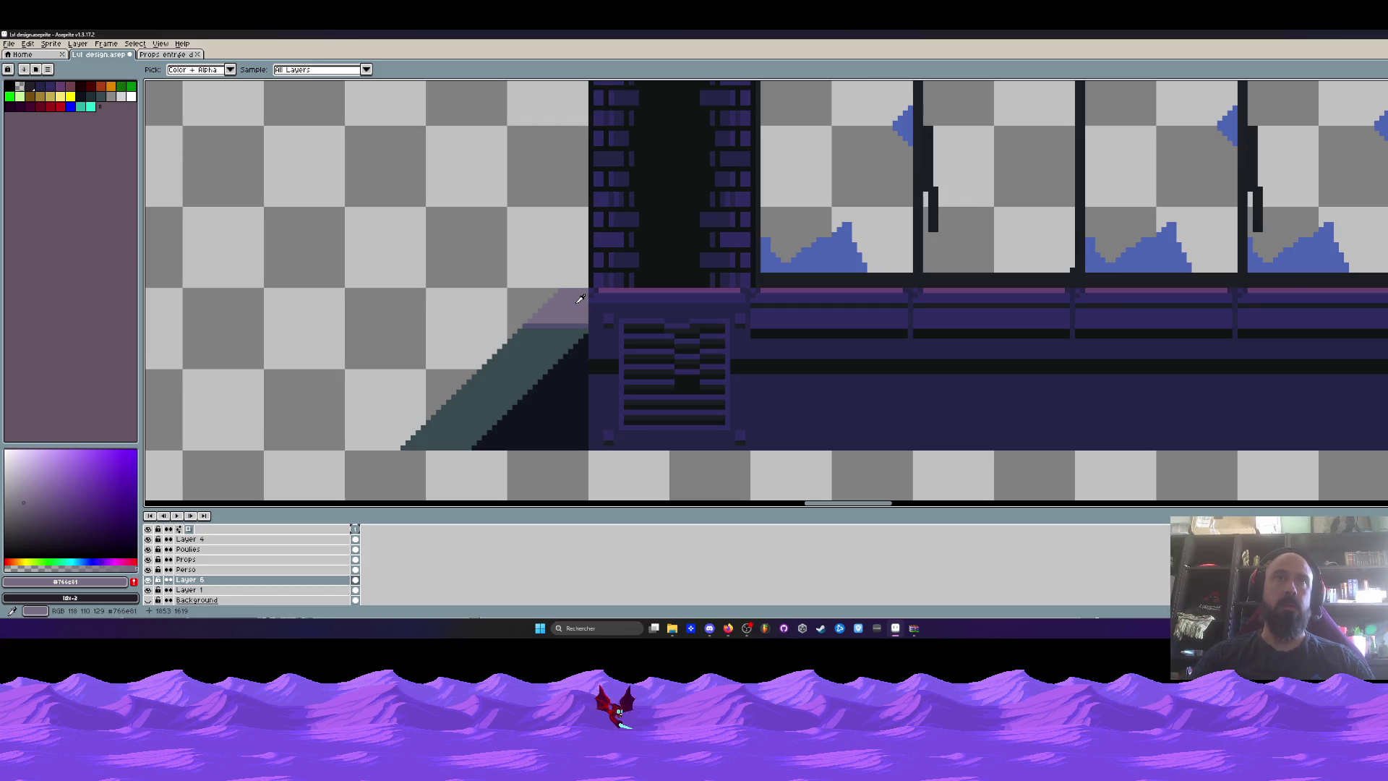
pyautogui.click(161, 55)
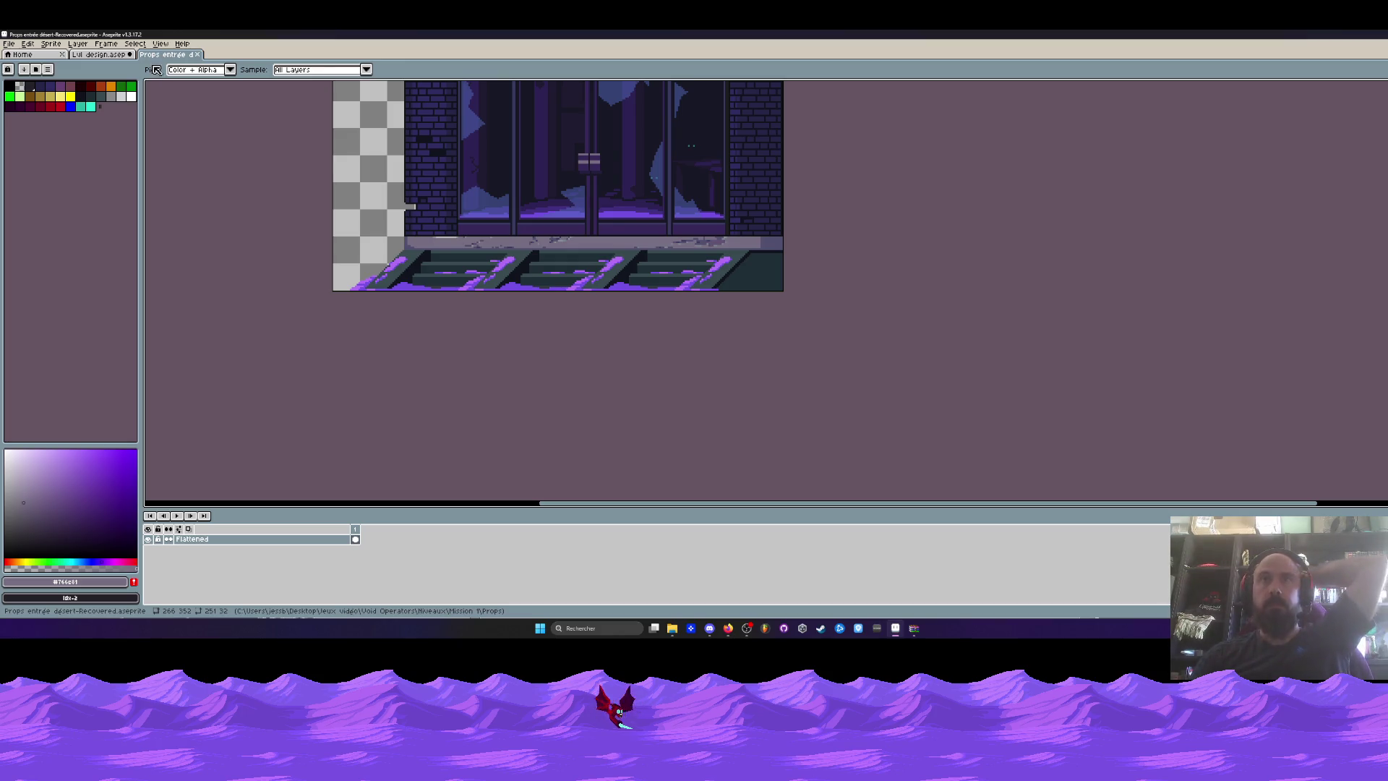
pyautogui.click(99, 54)
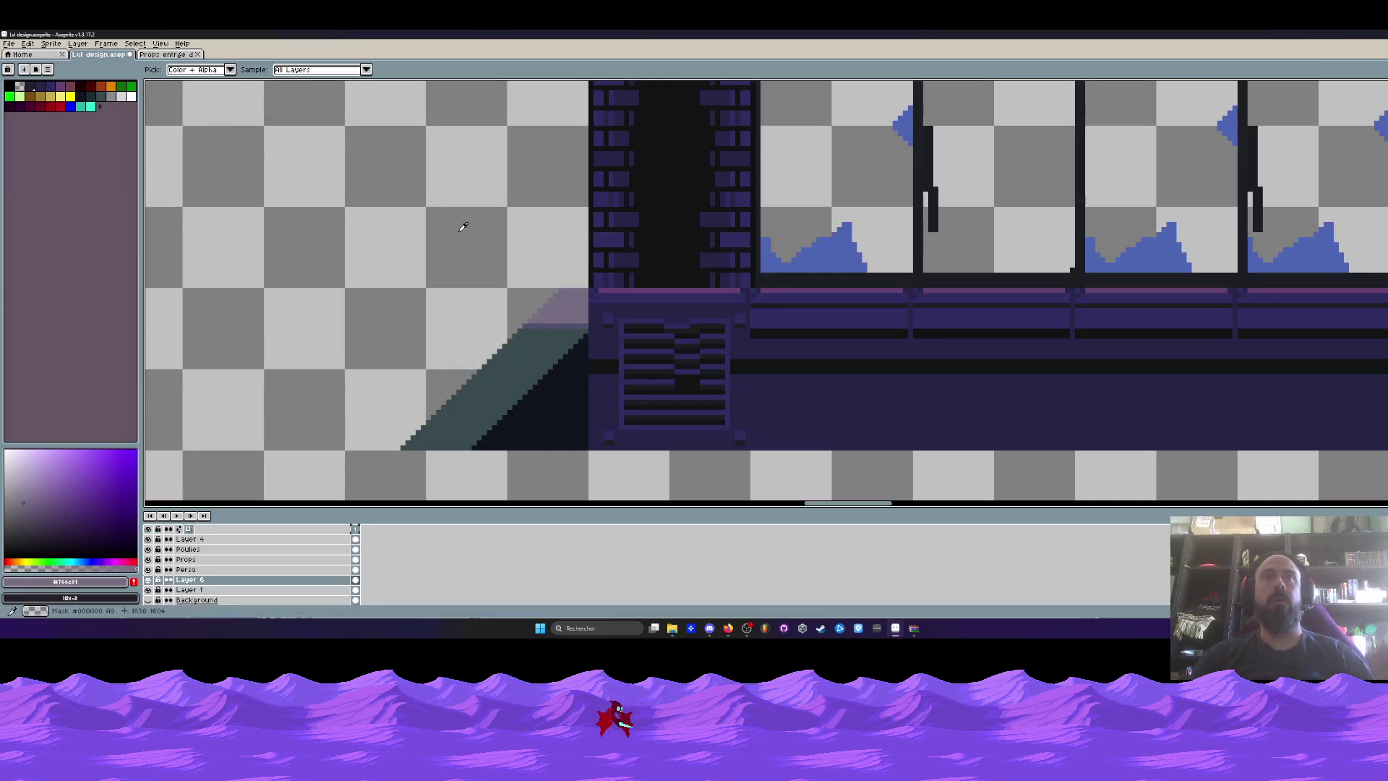
# Marquee-select the vent grille below the pillar on Layer 1, trying a move and undoing it.
pyautogui.press('m')
pyautogui.scroll(2, 597, 286)
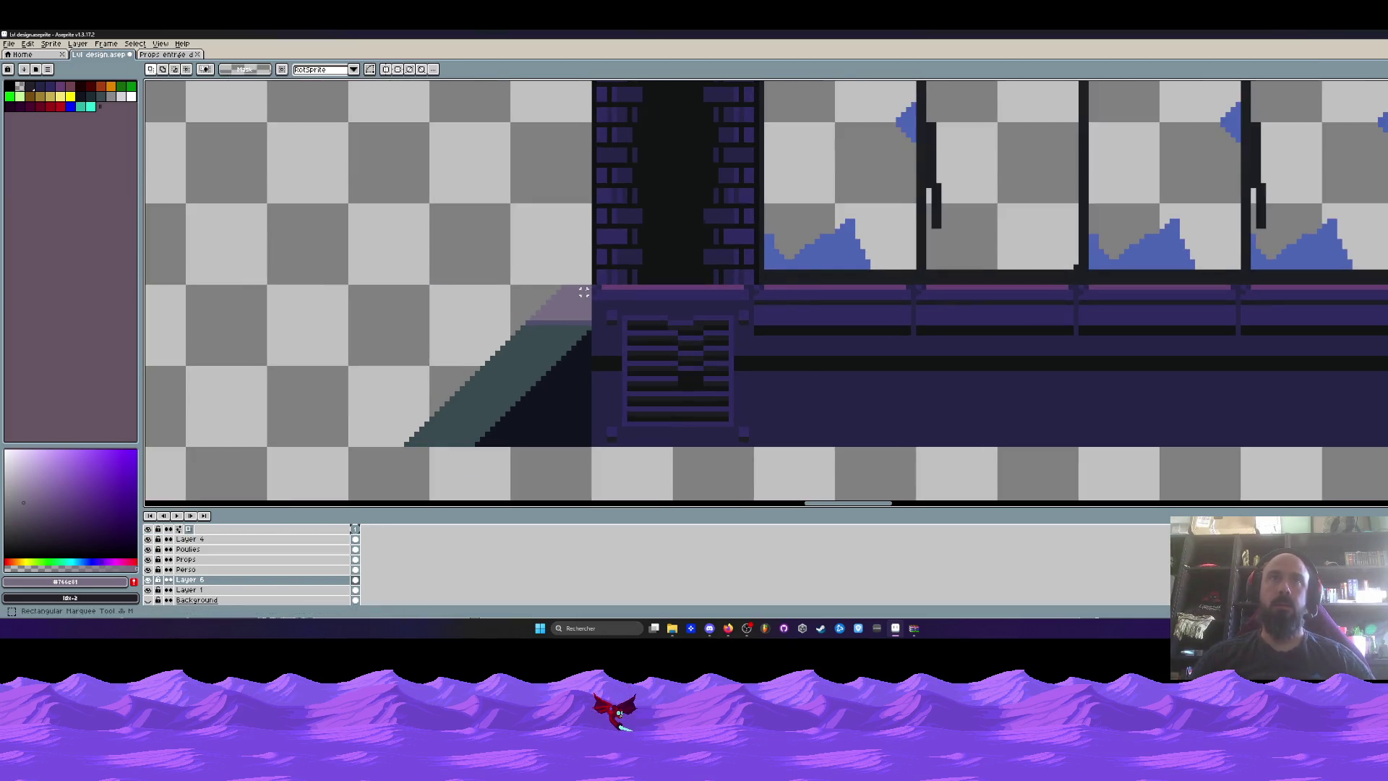
pyautogui.scroll(-1, 597, 286)
pyautogui.moveTo(597, 286); pyautogui.dragTo(731, 424)
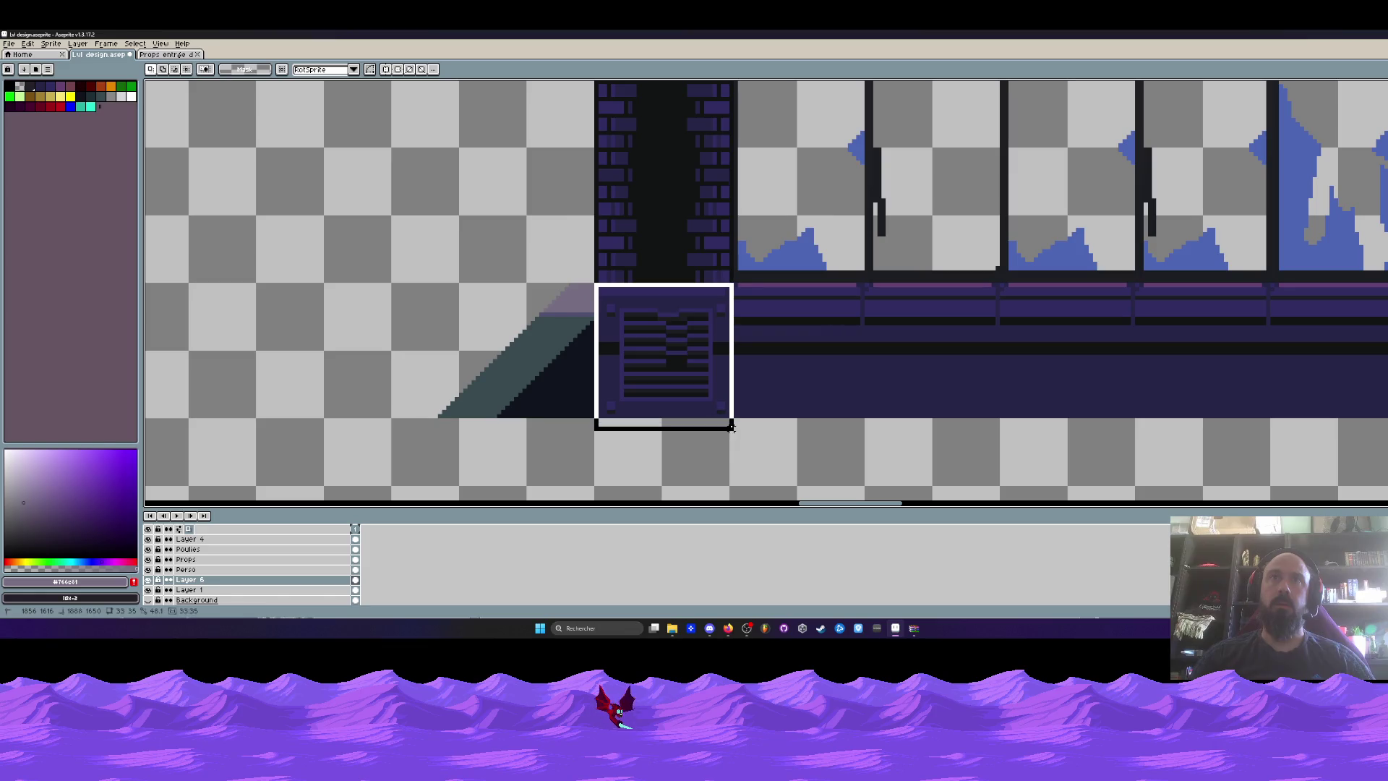
pyautogui.moveTo(669, 357); pyautogui.dragTo(413, 301)
pyautogui.hotkey('ctrl', 'z')
pyautogui.click(188, 590)
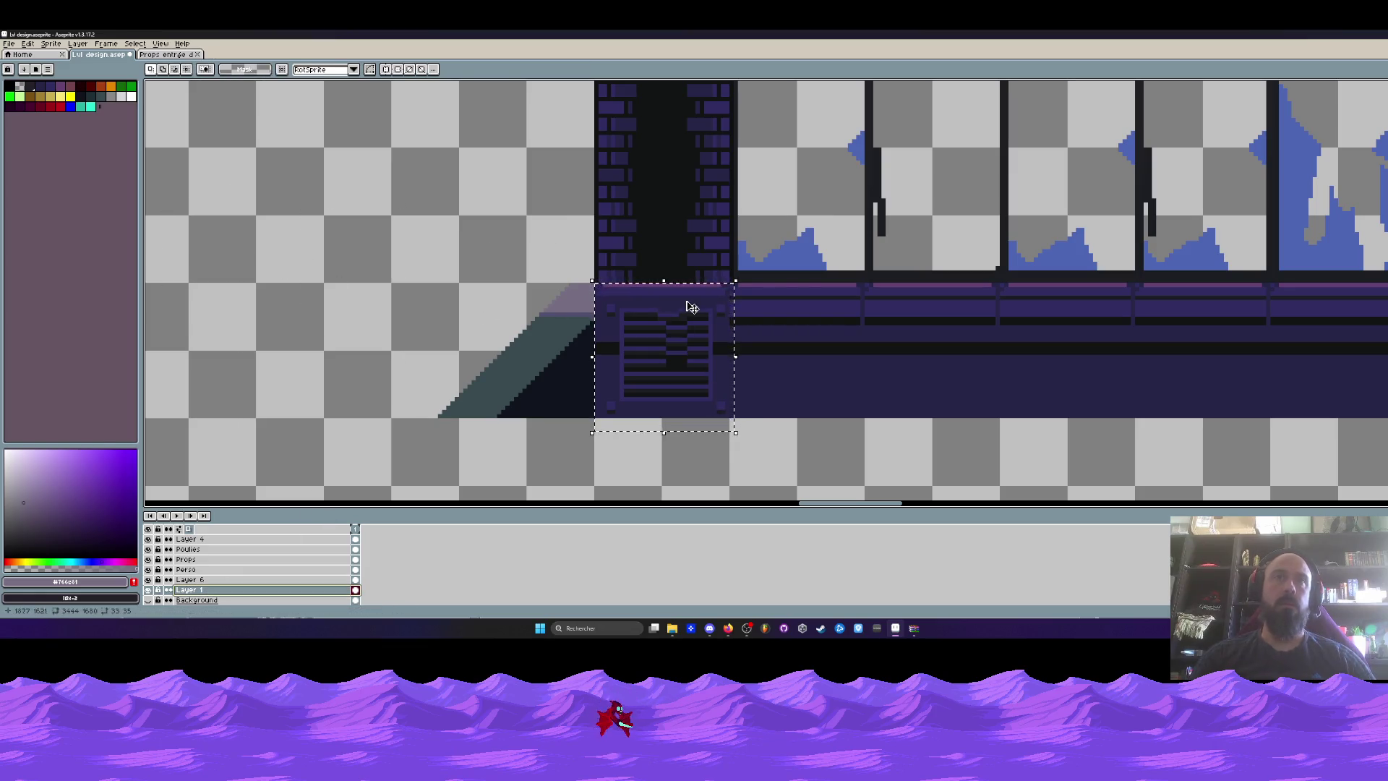
pyautogui.moveTo(664, 337); pyautogui.dragTo(261, 192)
pyautogui.hotkey('ctrl', 'z')
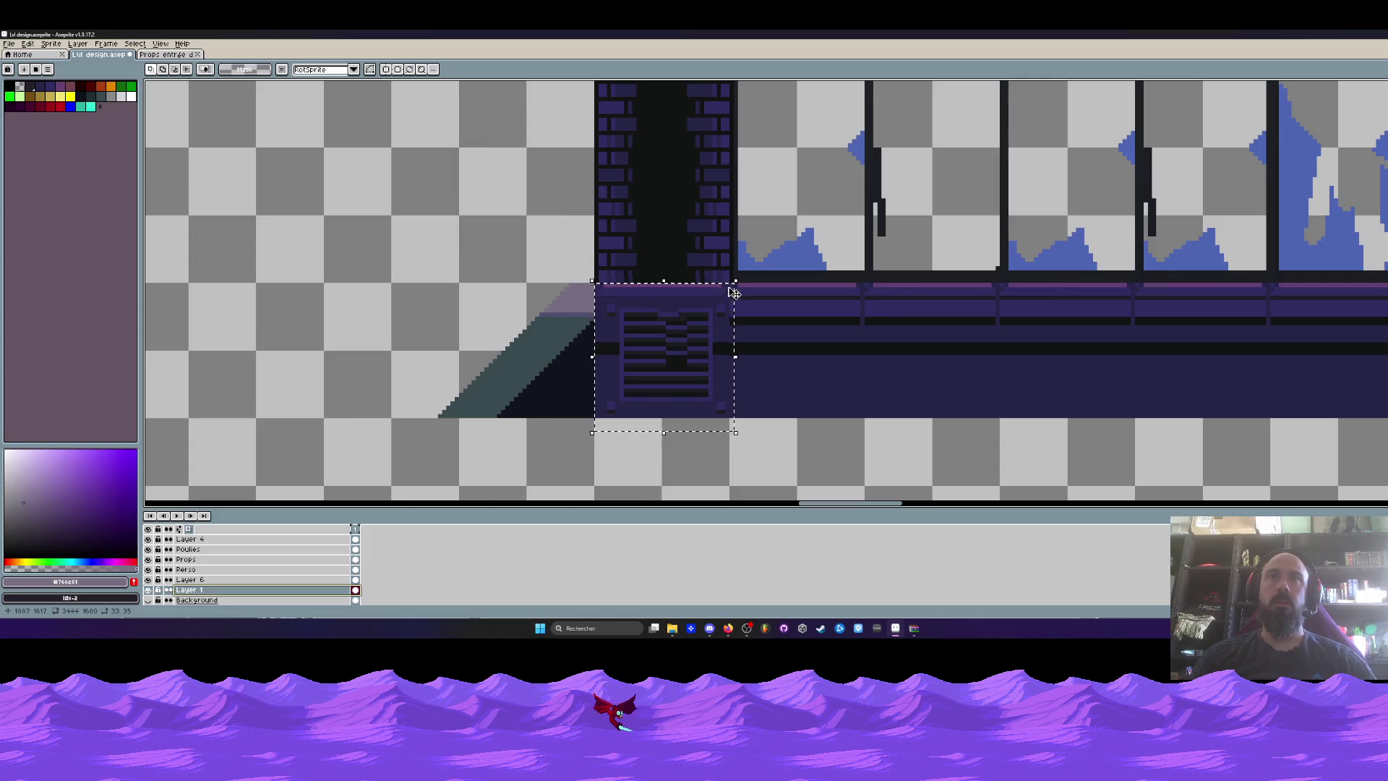
# Move the vent grille out of the wall, delete it, and make Layer 6 active.
pyautogui.scroll(1, 733, 286)
pyautogui.moveTo(732, 285); pyautogui.dragTo(568, 456)
pyautogui.moveTo(698, 424); pyautogui.dragTo(368, 272)
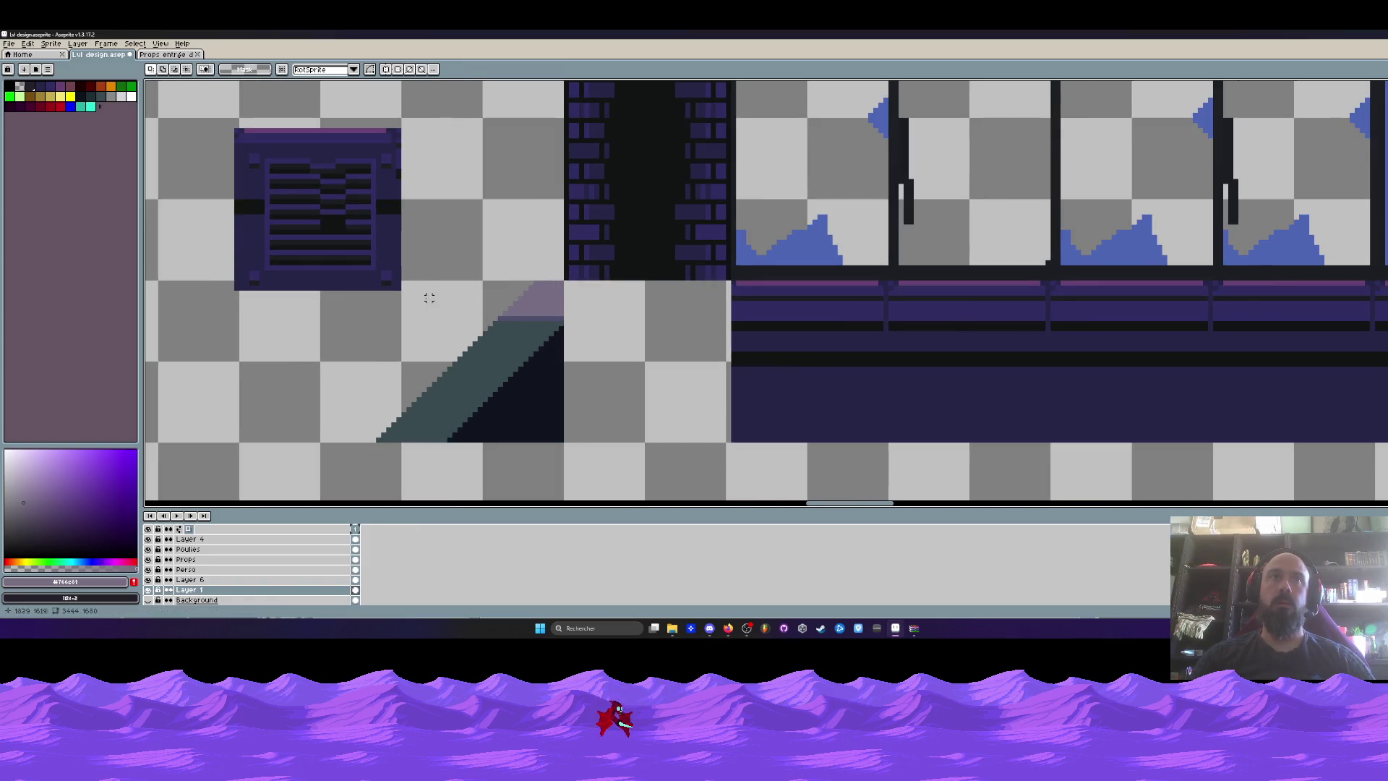
pyautogui.moveTo(199, 107); pyautogui.dragTo(436, 318)
pyautogui.press('Delete')
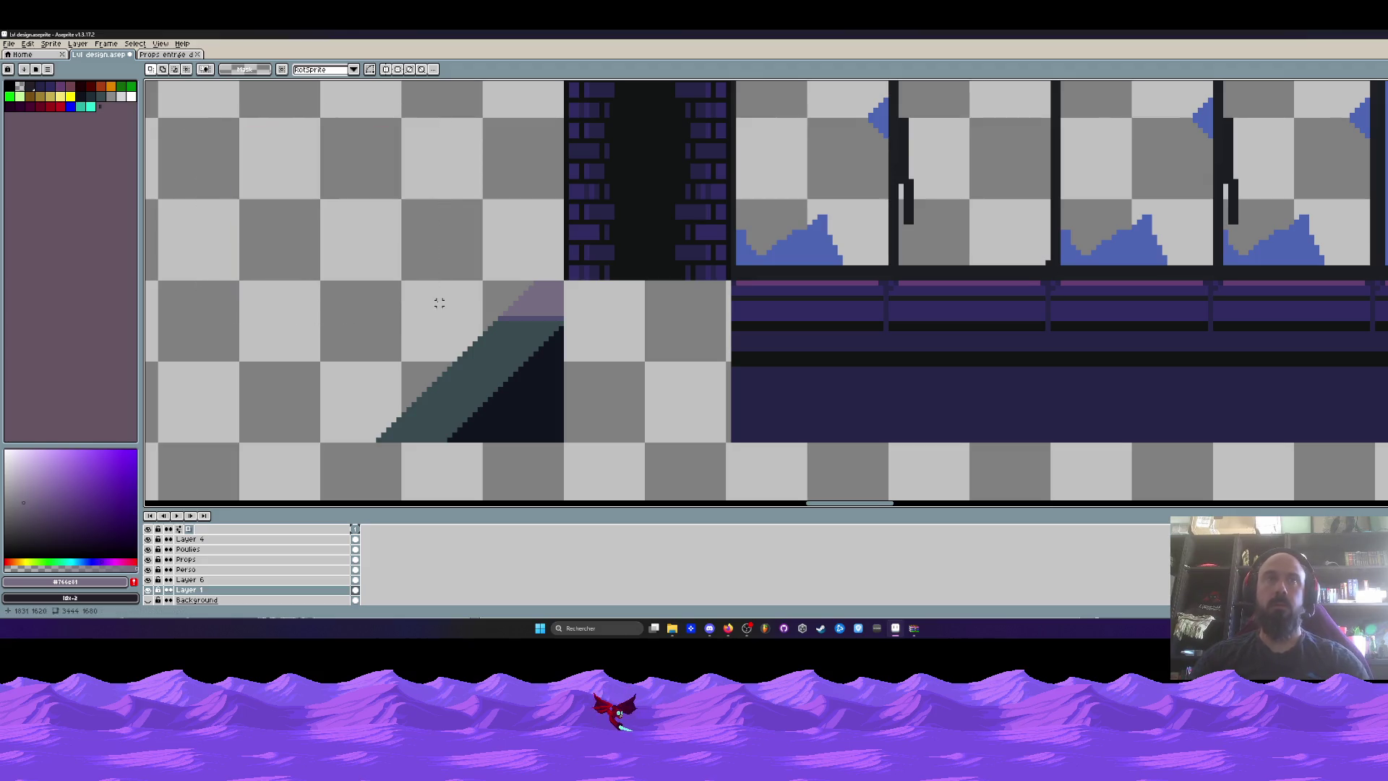
pyautogui.click(199, 579)
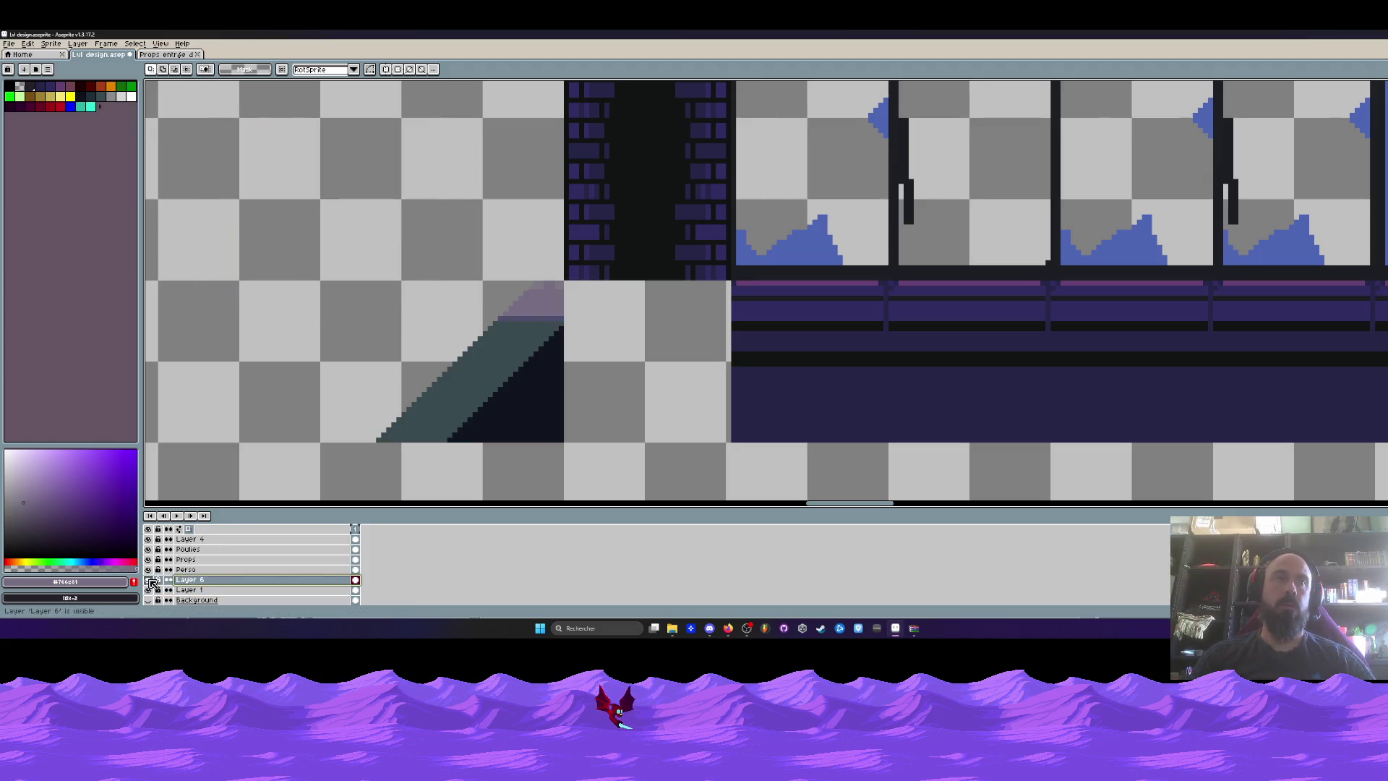
pyautogui.scroll(1, 533, 318)
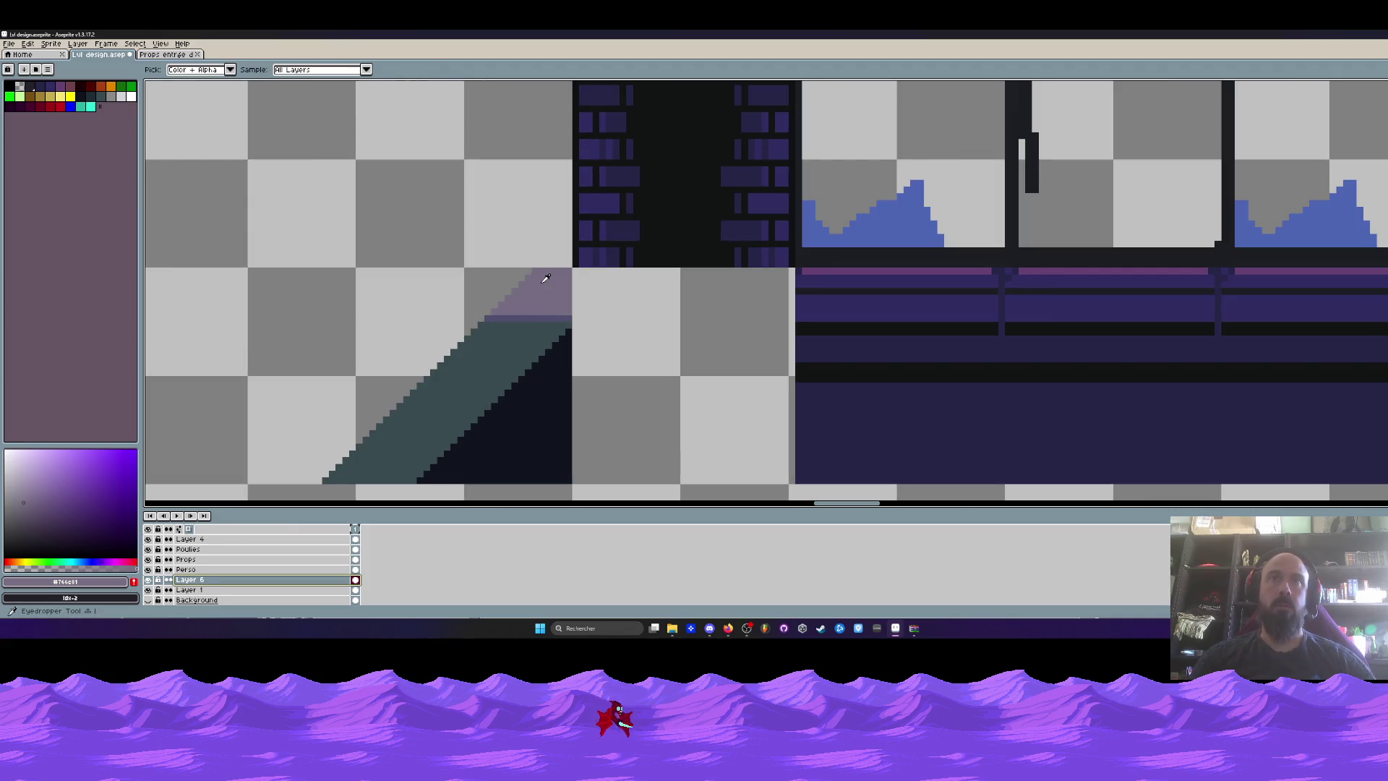
# Paint the purple ledge across the gap with the Pencil and raise the brush size to 2 px.
pyautogui.scroll(1, 546, 274)
pyautogui.press('b')
pyautogui.moveTo(611, 270)
pyautogui.mouseDown()
pyautogui.moveTo(1034, 260)
pyautogui.moveTo(1033, 315)
pyautogui.moveTo(752, 354)
pyautogui.moveTo(607, 340)
pyautogui.moveTo(983, 337)
pyautogui.moveTo(913, 274)
pyautogui.moveTo(683, 272)
pyautogui.moveTo(624, 328)
pyautogui.moveTo(686, 289)
pyautogui.moveTo(803, 318)
pyautogui.moveTo(895, 316)
pyautogui.moveTo(892, 287)
pyautogui.moveTo(1006, 298)
pyautogui.moveTo(906, 299)
pyautogui.mouseUp()
pyautogui.press('+')
# Pick the dark shadow colour and draw straight lines along the block's bottom and right edges.
pyautogui.scroll(-3, 1005, 296)
pyautogui.scroll(-1, 1006, 305)
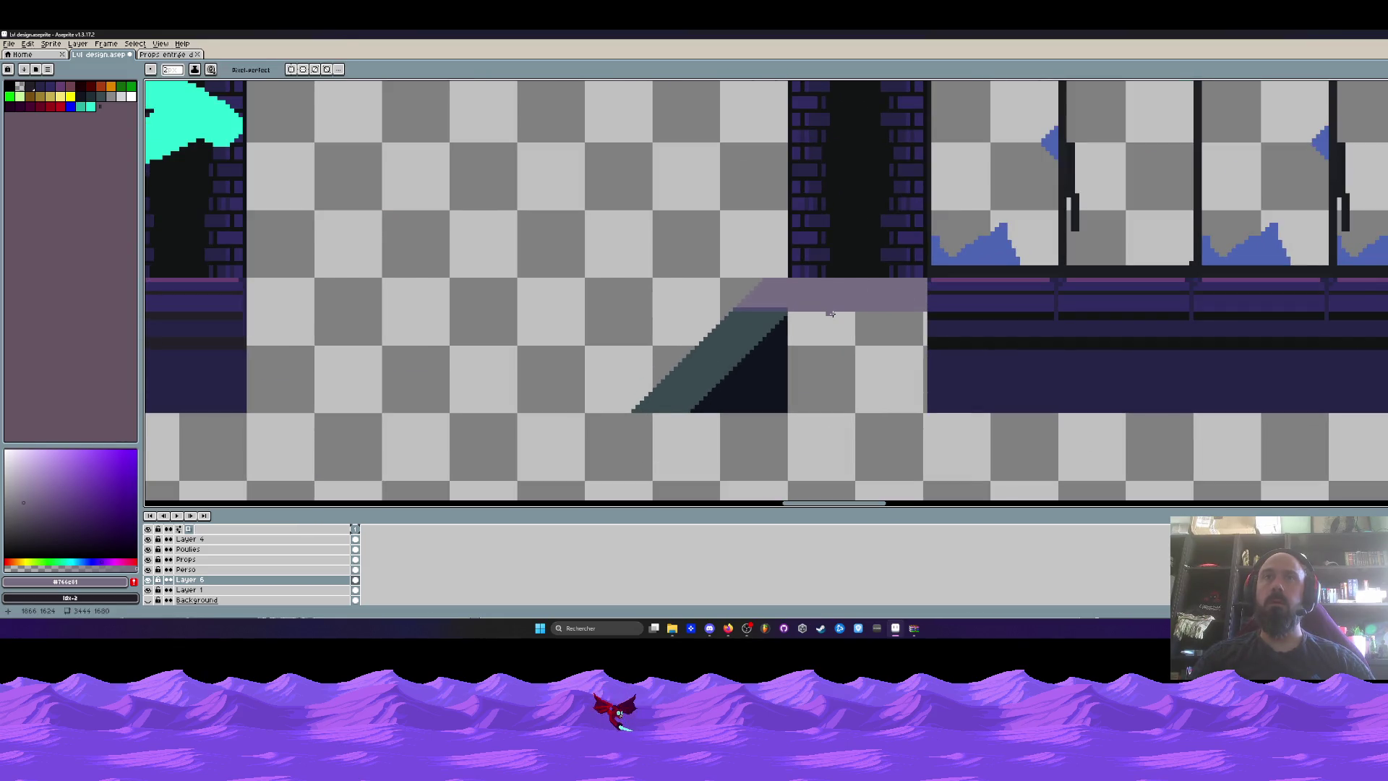
pyautogui.scroll(1, 831, 313)
pyautogui.keyDown('alt'); pyautogui.click(754, 351); pyautogui.keyUp('alt')
pyautogui.press('l')
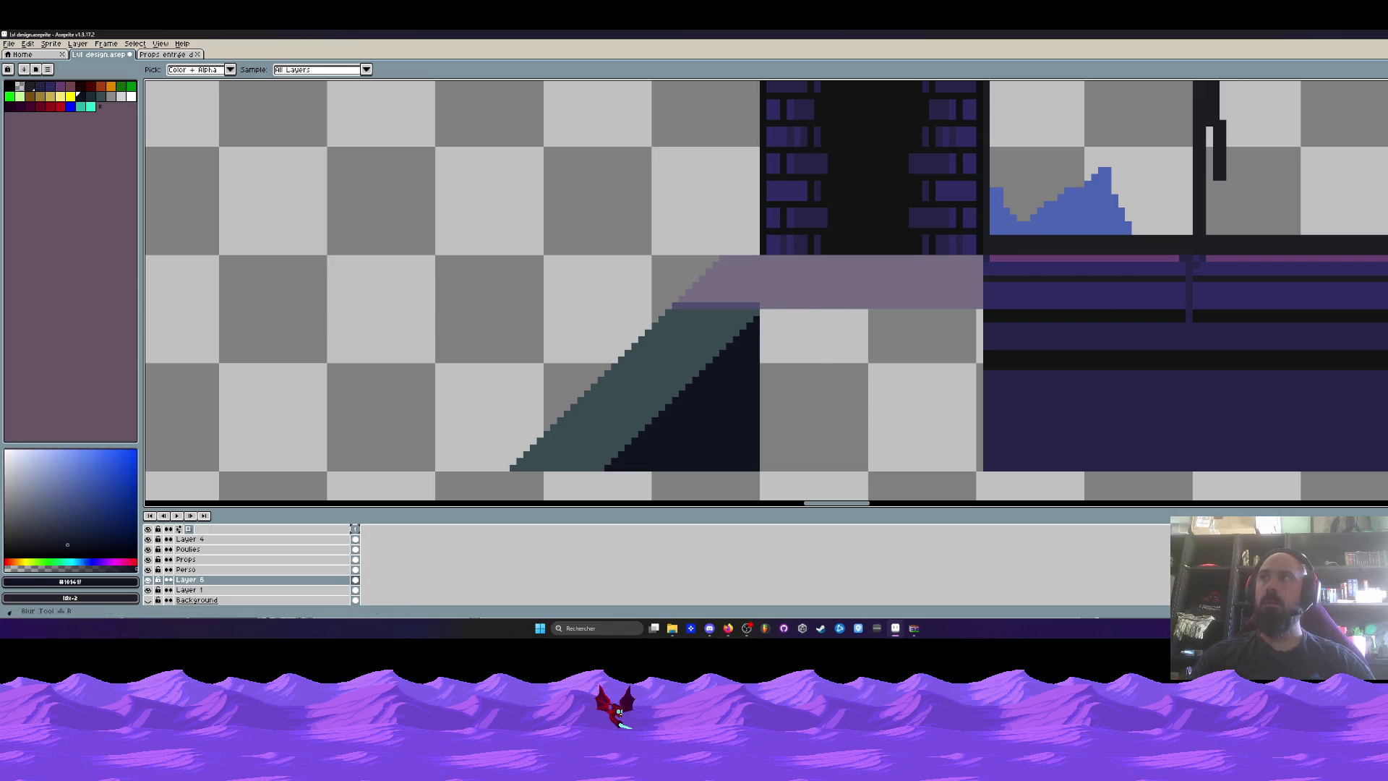
pyautogui.moveTo(756, 469); pyautogui.dragTo(967, 468)
pyautogui.moveTo(983, 399); pyautogui.dragTo(979, 312)
pyautogui.press('m')
pyautogui.scroll(2, 978, 303)
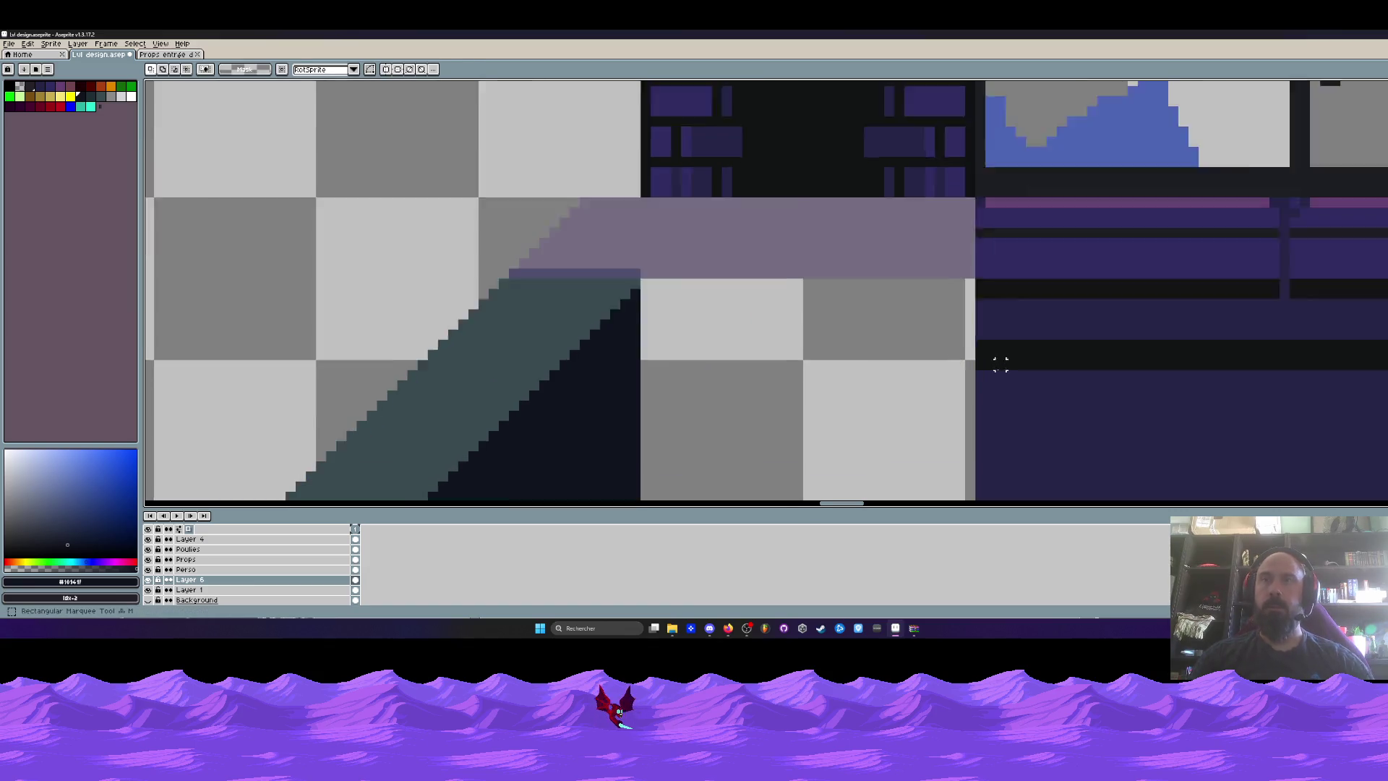
# Move the block's vertical dark edge line down one pixel.
pyautogui.scroll(-3, 974, 255)
pyautogui.moveTo(974, 169); pyautogui.dragTo(980, 332)
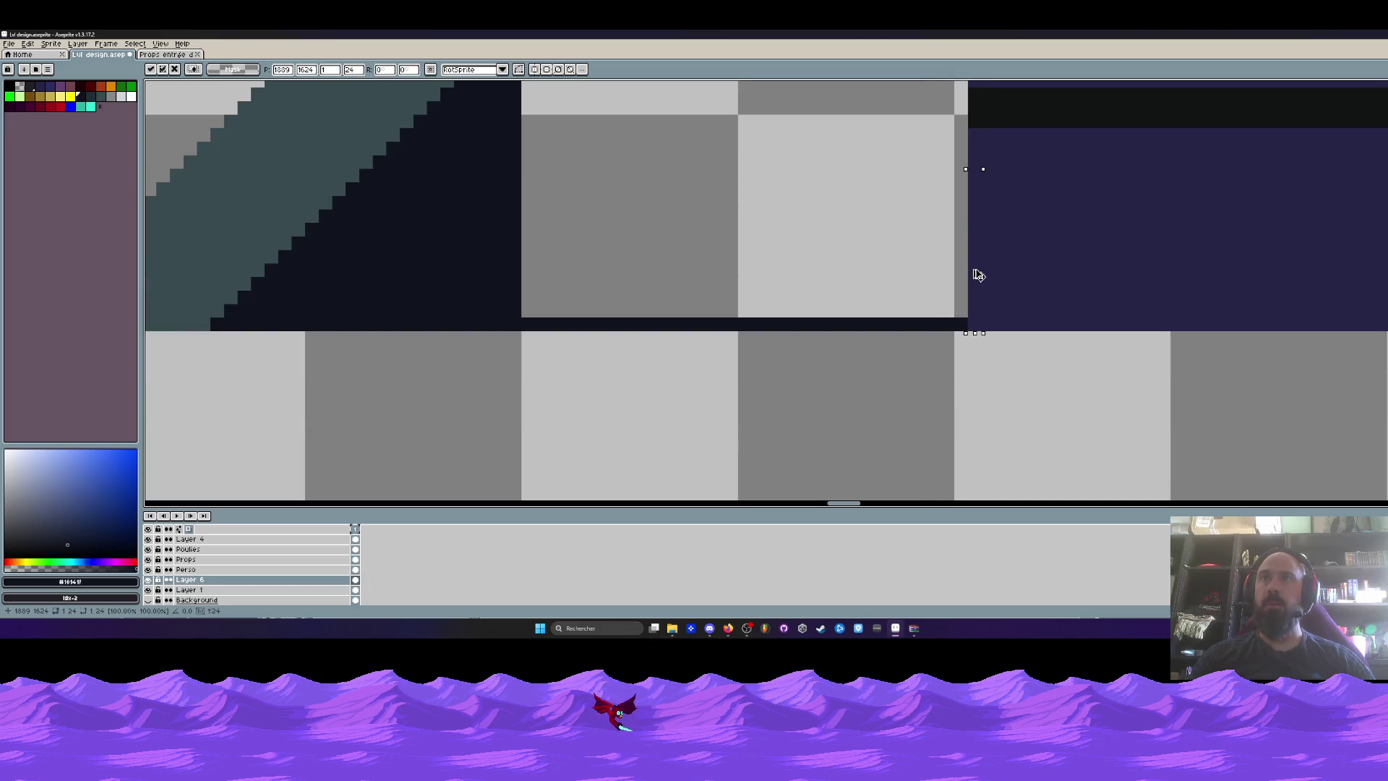
pyautogui.moveTo(968, 235); pyautogui.dragTo(974, 241)
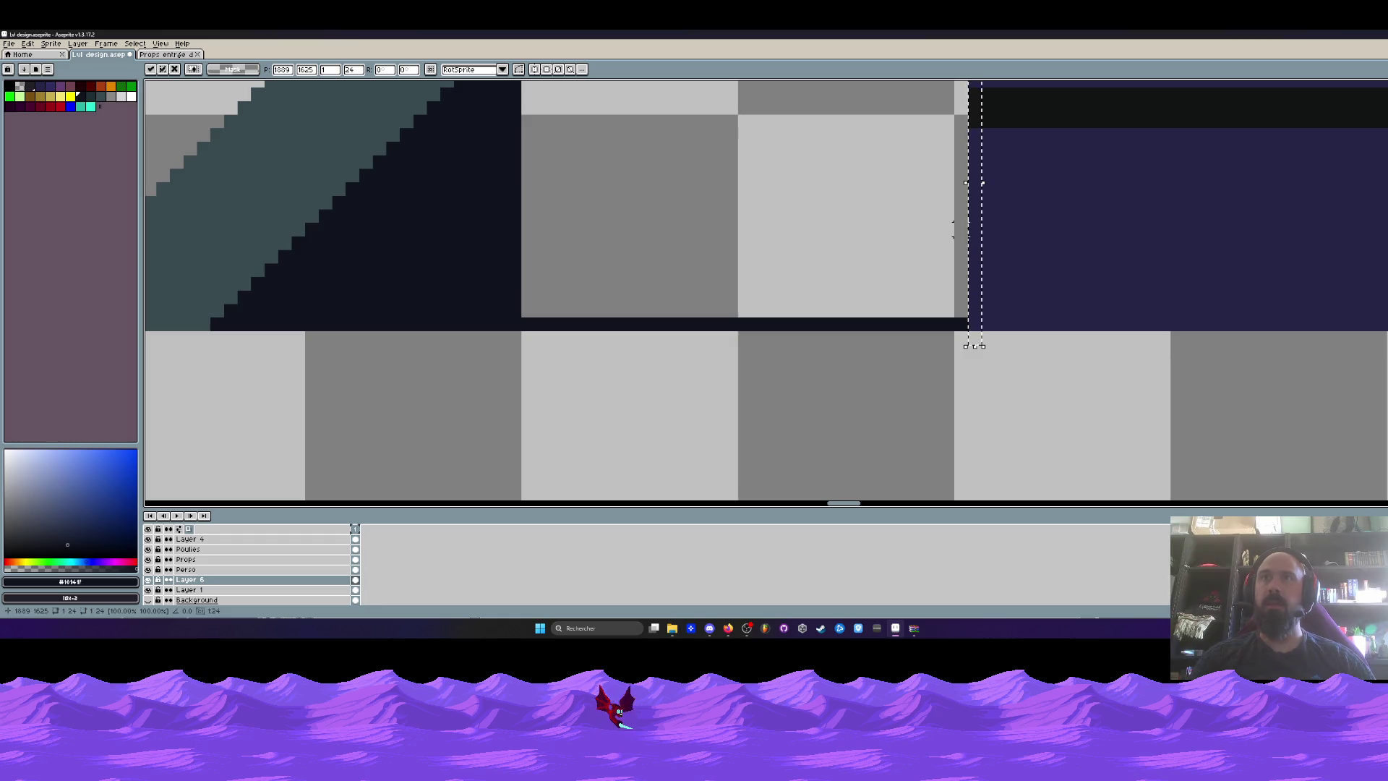
pyautogui.hotkey('ctrl', 'd')
# Draw a matching dark vertical edge line on Layer 1.
pyautogui.scroll(-2, 961, 232)
pyautogui.click(293, 589)
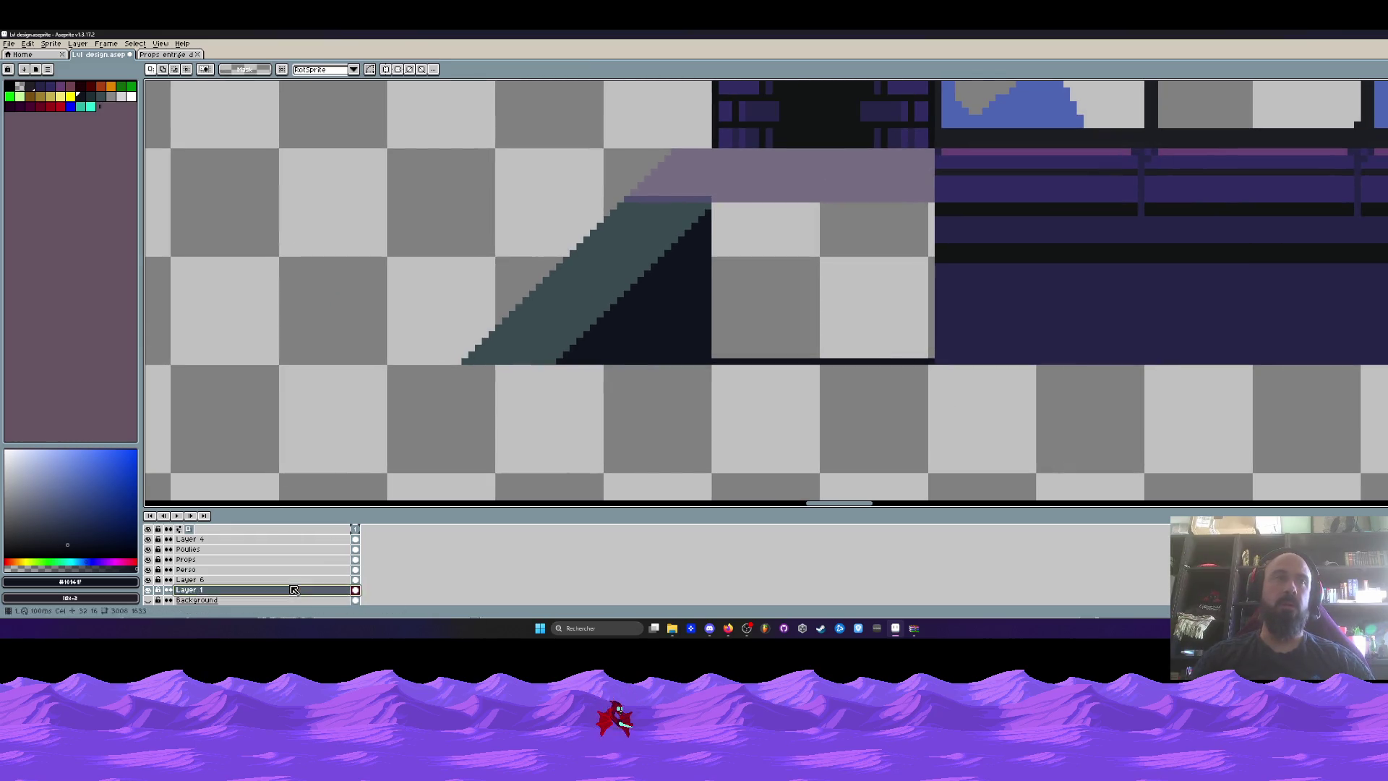
pyautogui.scroll(1, 876, 216)
pyautogui.moveTo(968, 119); pyautogui.dragTo(968, 433)
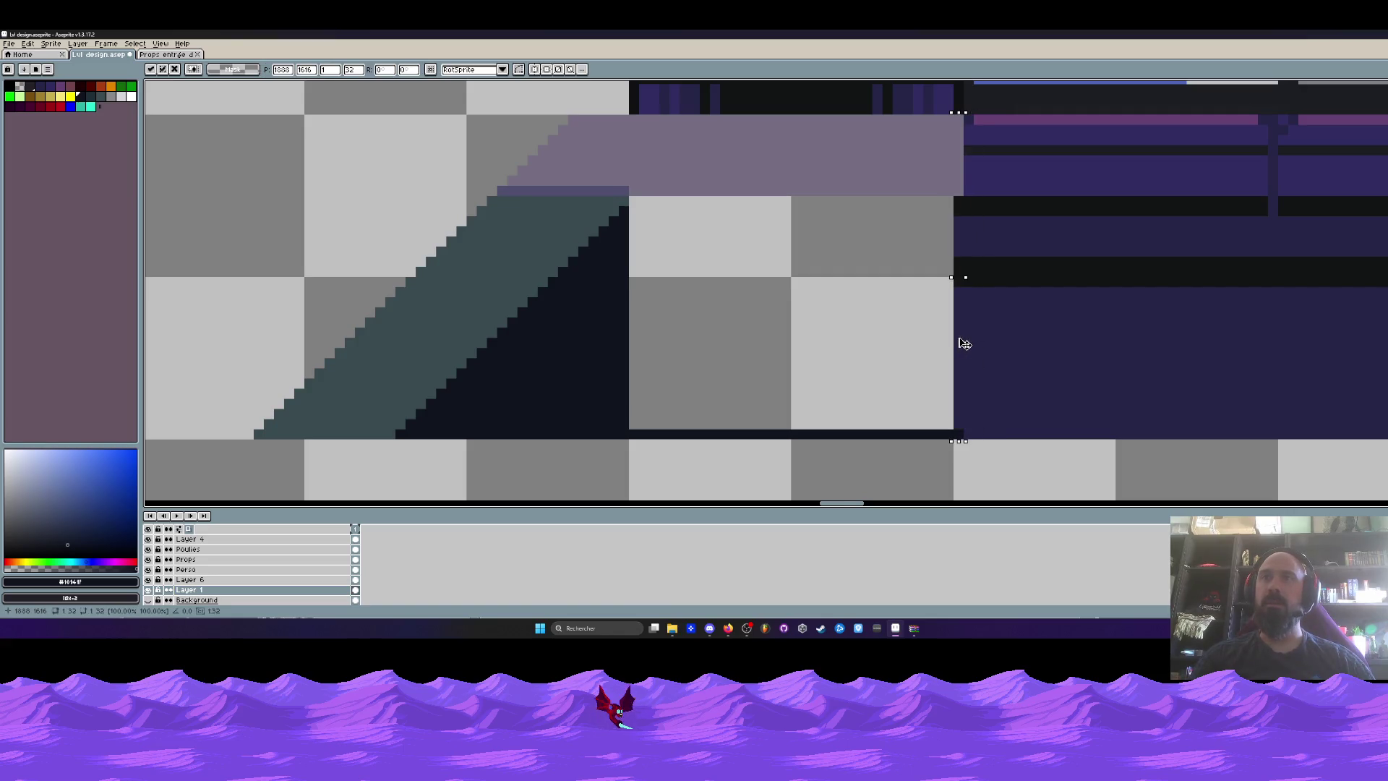
pyautogui.scroll(-3, 965, 341)
pyautogui.scroll(4, 967, 261)
pyautogui.scroll(-2, 966, 253)
pyautogui.scroll(2, 967, 253)
# Select the strip around the new edge line, then hide Layer 1 to check the ledge.
pyautogui.moveTo(950, 156); pyautogui.dragTo(979, 336)
pyautogui.scroll(-2, 614, 297)
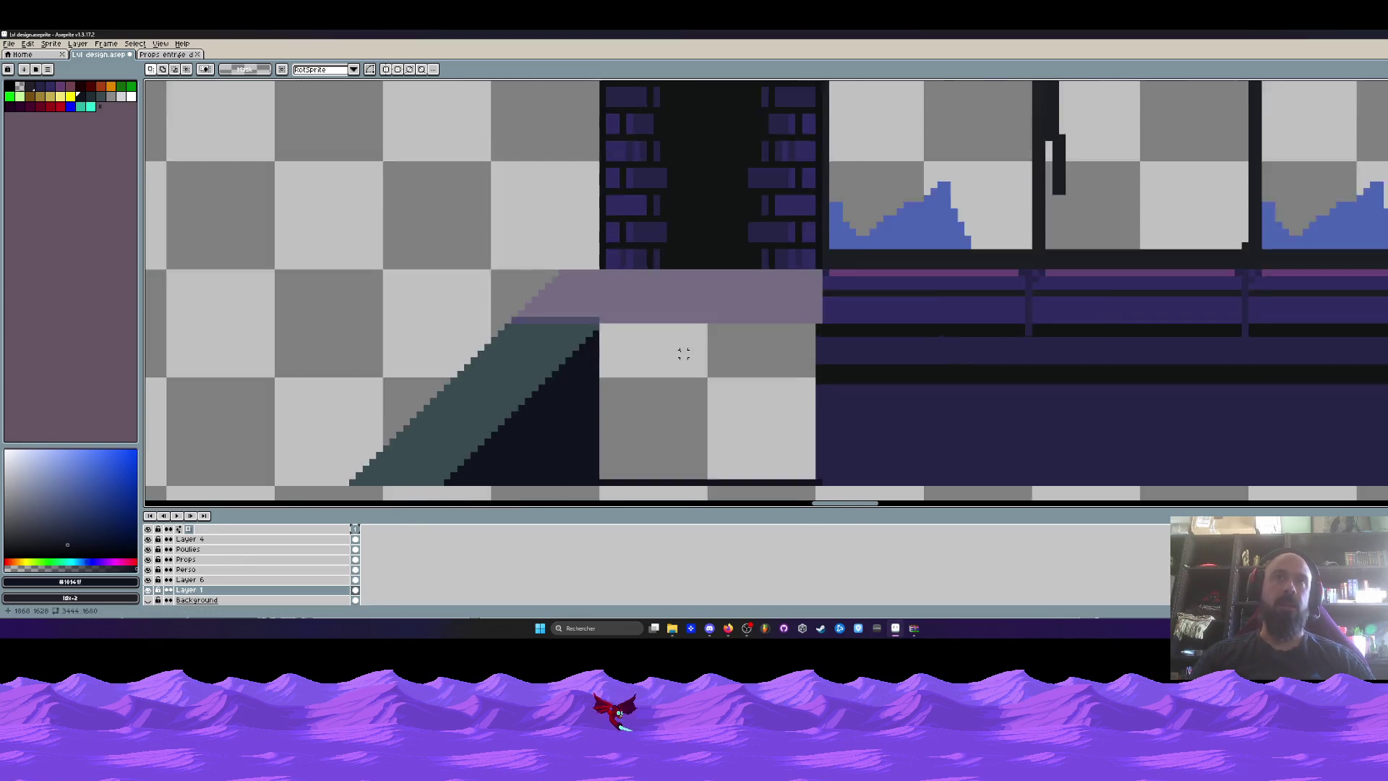
pyautogui.scroll(2, 614, 296)
pyautogui.moveTo(578, 289); pyautogui.dragTo(618, 295)
pyautogui.scroll(-1, 624, 265)
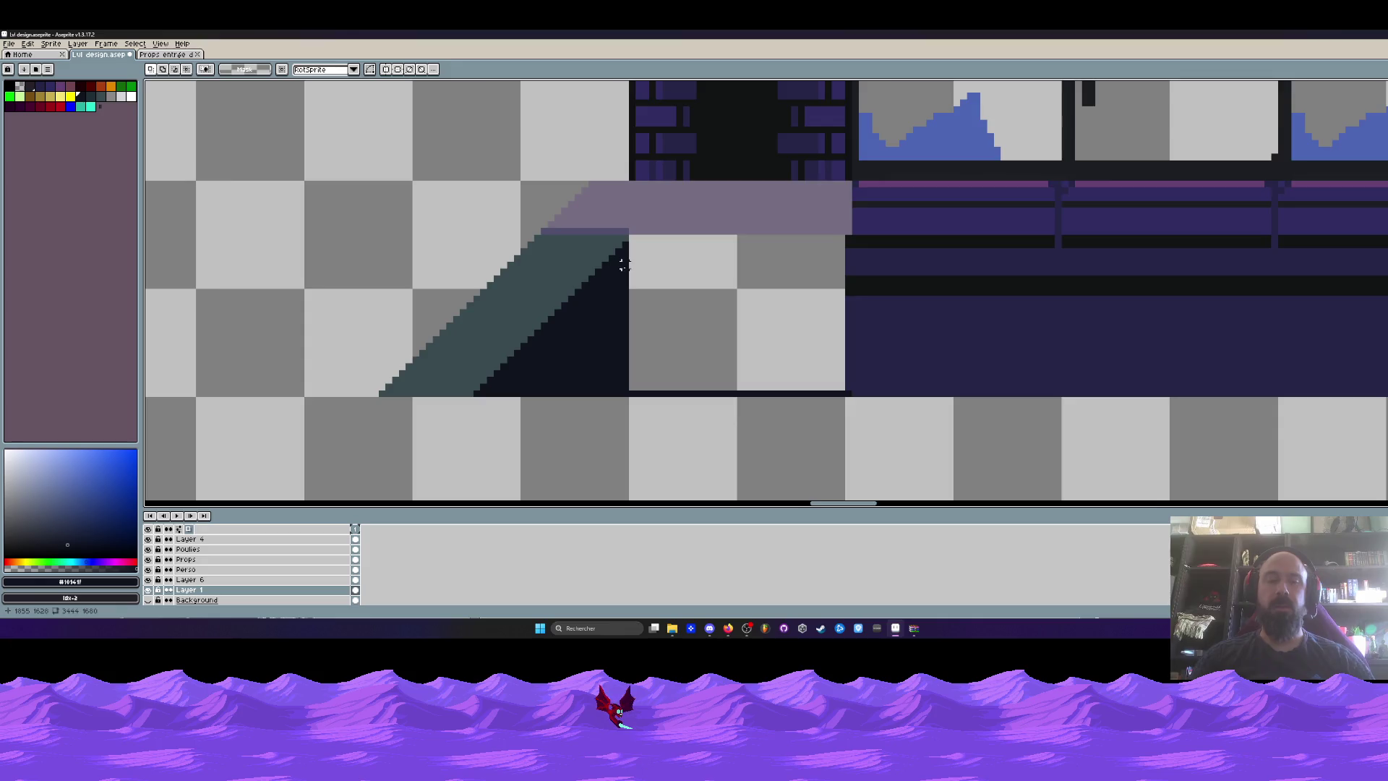
pyautogui.scroll(1, 624, 265)
pyautogui.click(149, 590)
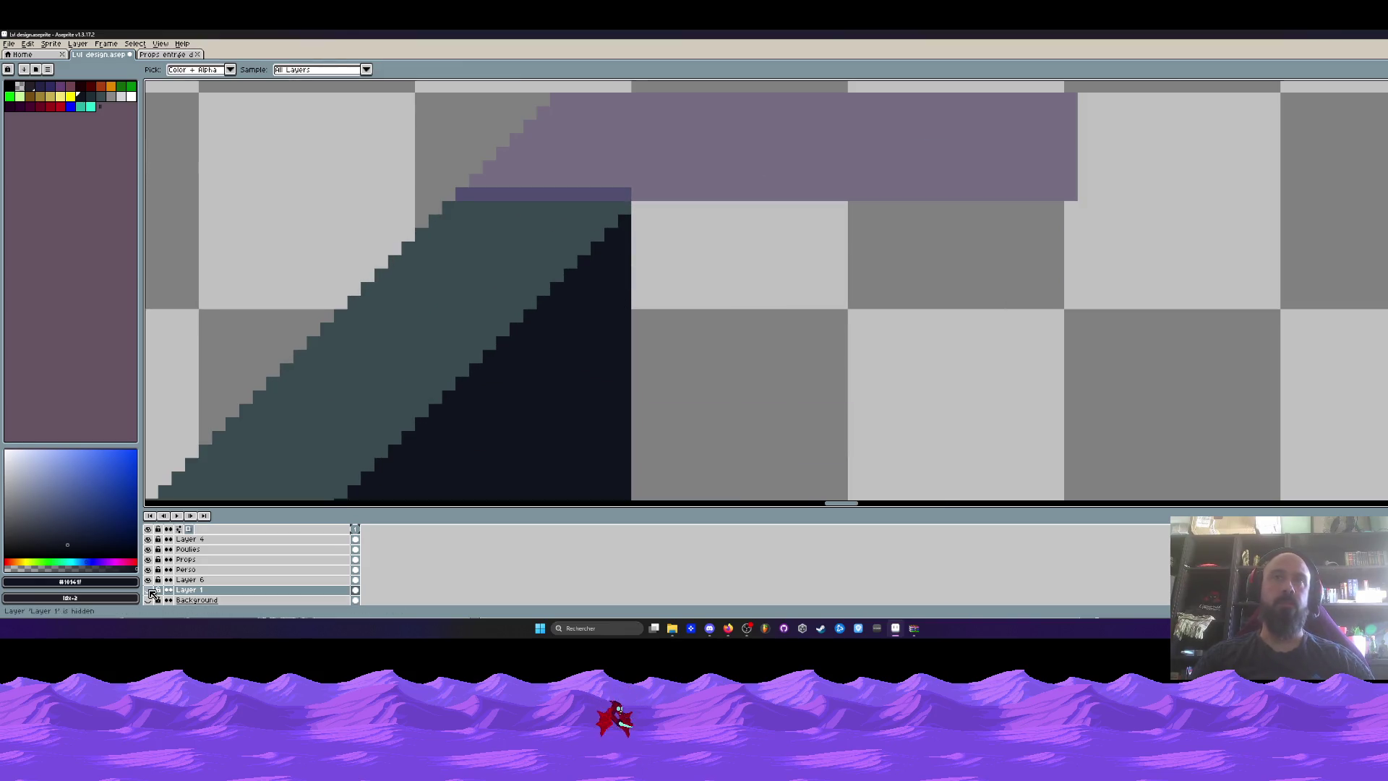
# Show Layer 1 again, compare Layer 6 on and off, and make Layer 6 active.
pyautogui.click(148, 590)
pyautogui.scroll(-2, 700, 343)
pyautogui.click(149, 579)
pyautogui.click(149, 579)
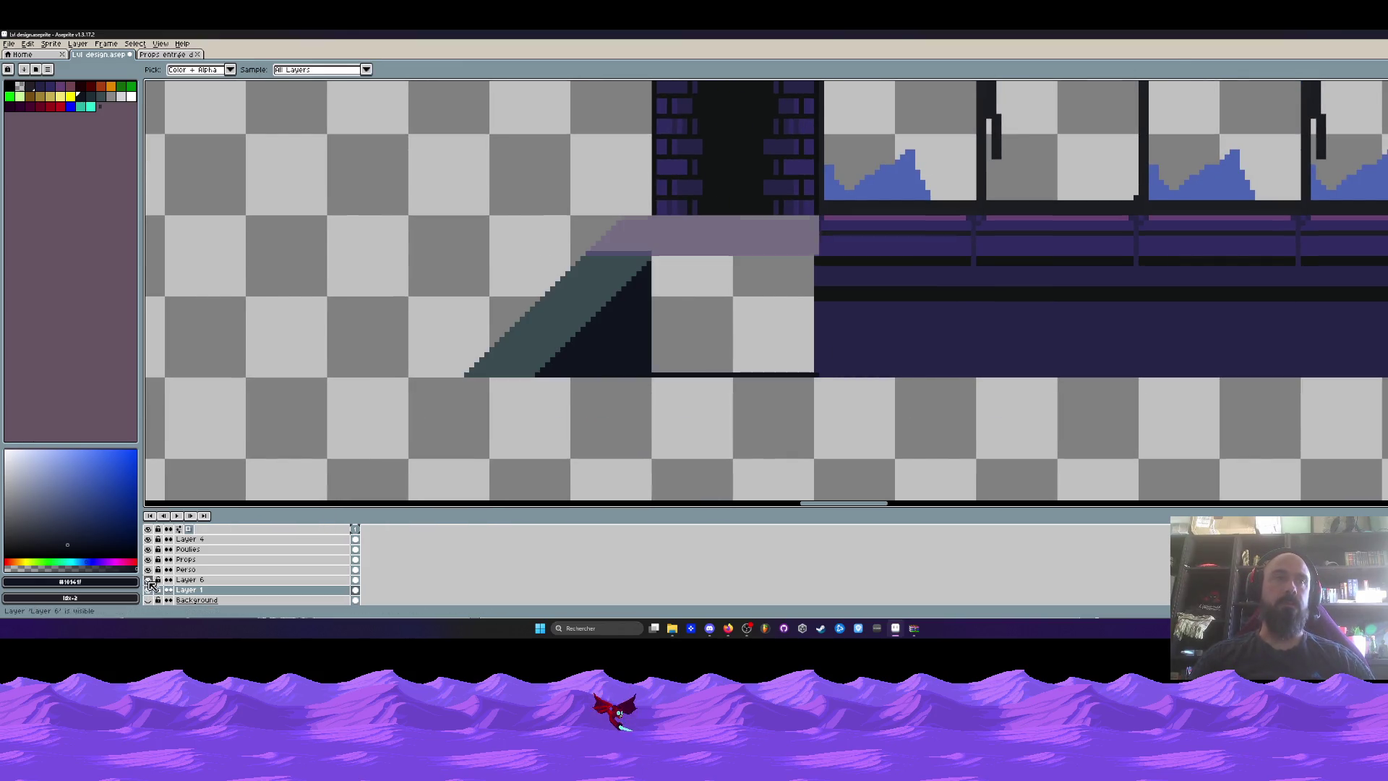
pyautogui.click(188, 579)
# Darken the ledge block and the stair prop's right edge with dark pencil strokes.
pyautogui.scroll(2, 644, 307)
pyautogui.scroll(1, 614, 332)
pyautogui.moveTo(680, 183)
pyautogui.mouseDown()
pyautogui.moveTo(1075, 193)
pyautogui.moveTo(1073, 384)
pyautogui.mouseUp()
pyautogui.scroll(-2, 1081, 217)
pyautogui.moveTo(1091, 191); pyautogui.dragTo(1082, 349)
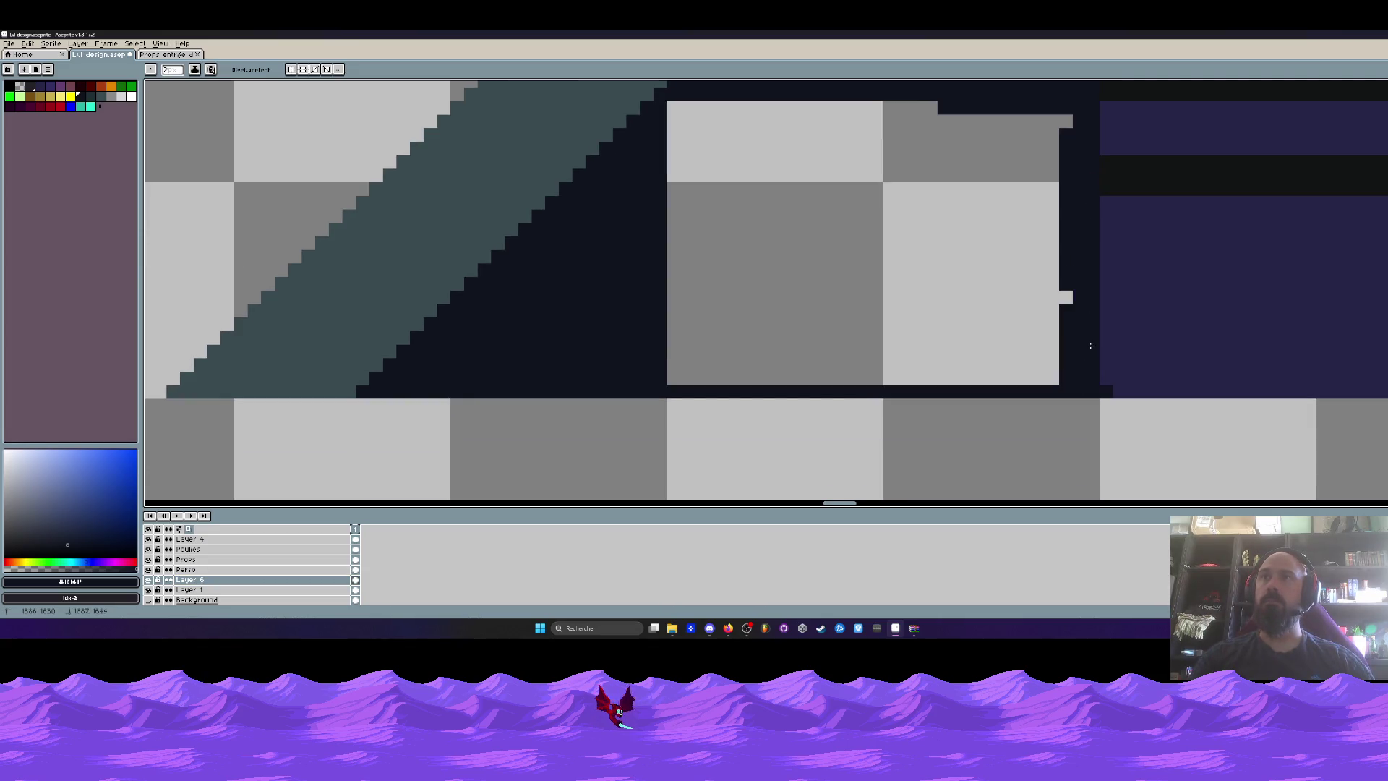
# Sample the ledge purple #504f6c and draw a straight line along the ledge's underside.
pyautogui.scroll(-4, 1085, 340)
pyautogui.scroll(-3, 1012, 318)
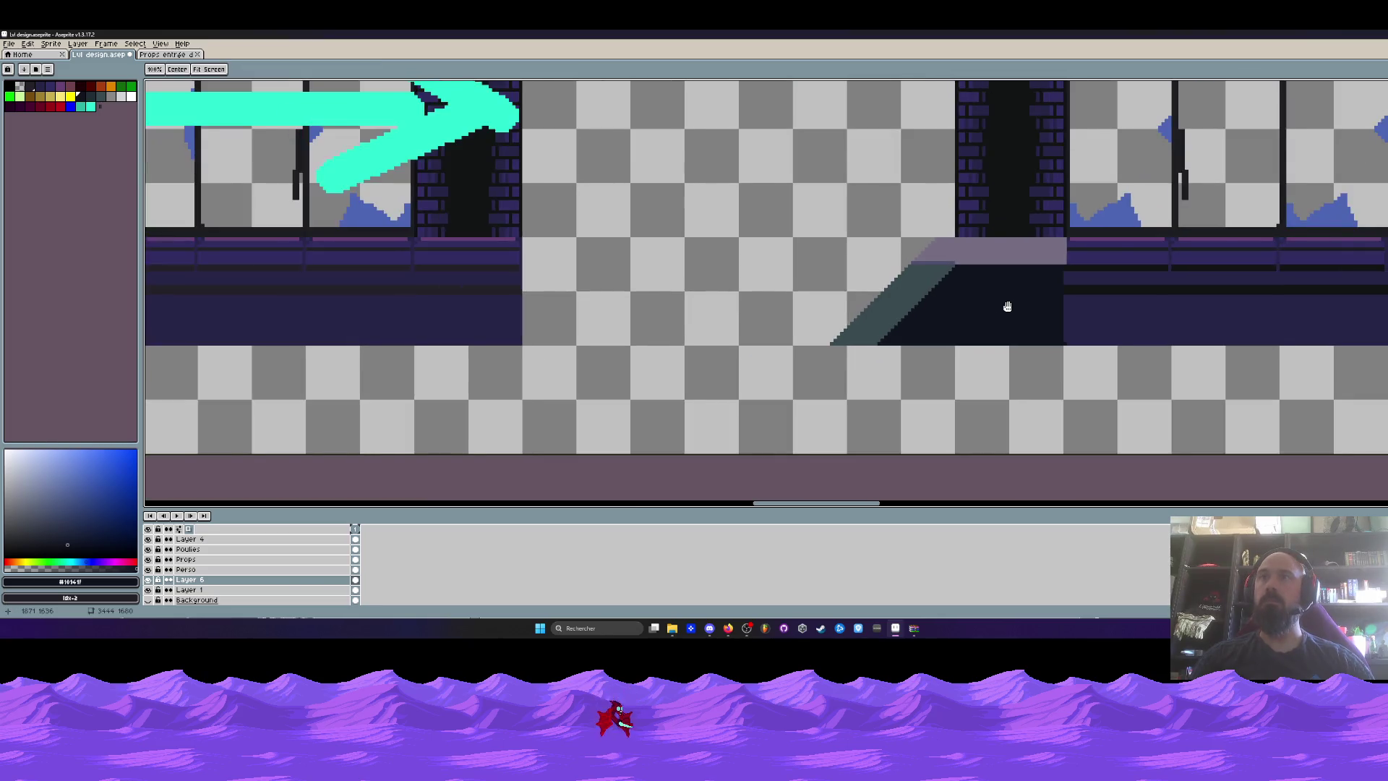
pyautogui.scroll(3, 927, 303)
pyautogui.press('i')
pyautogui.click(899, 251)
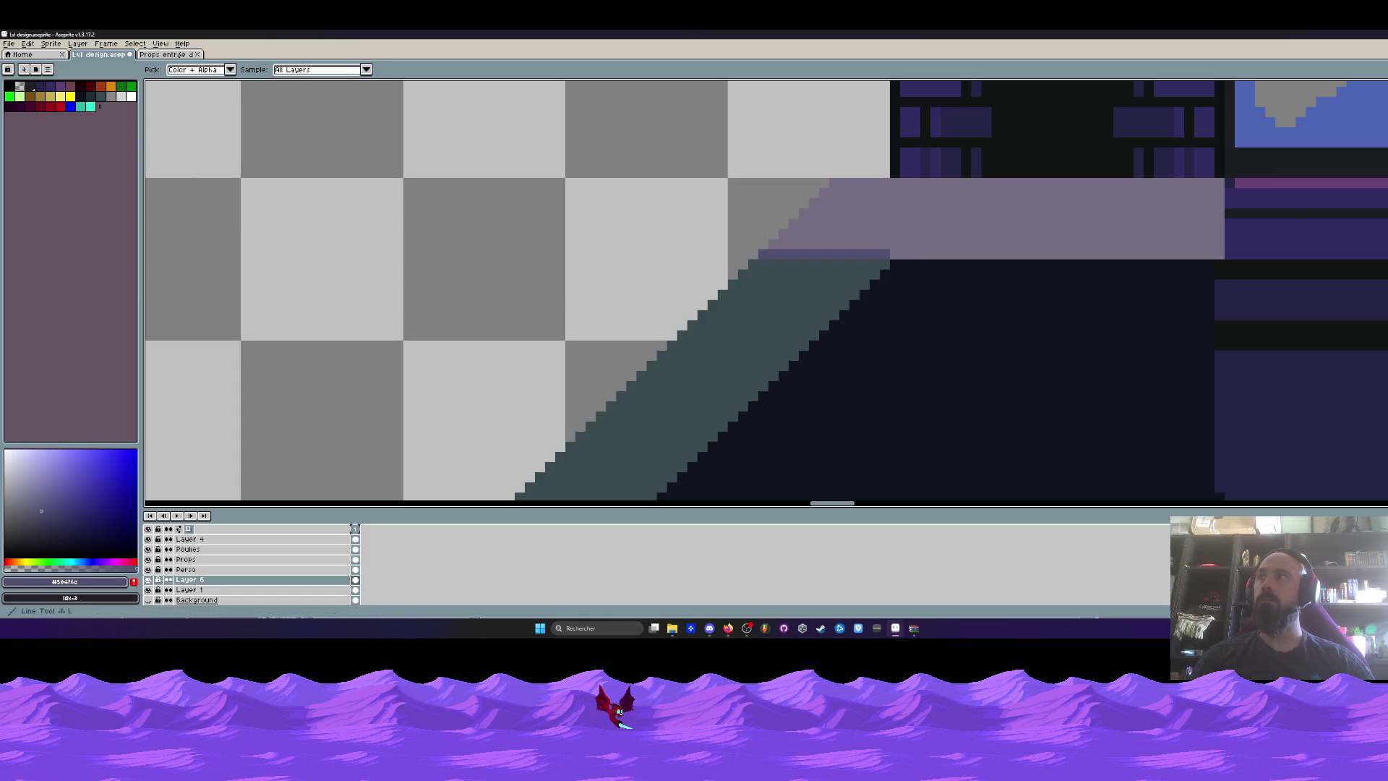
pyautogui.press('l')
pyautogui.moveTo(897, 252); pyautogui.dragTo(1223, 253)
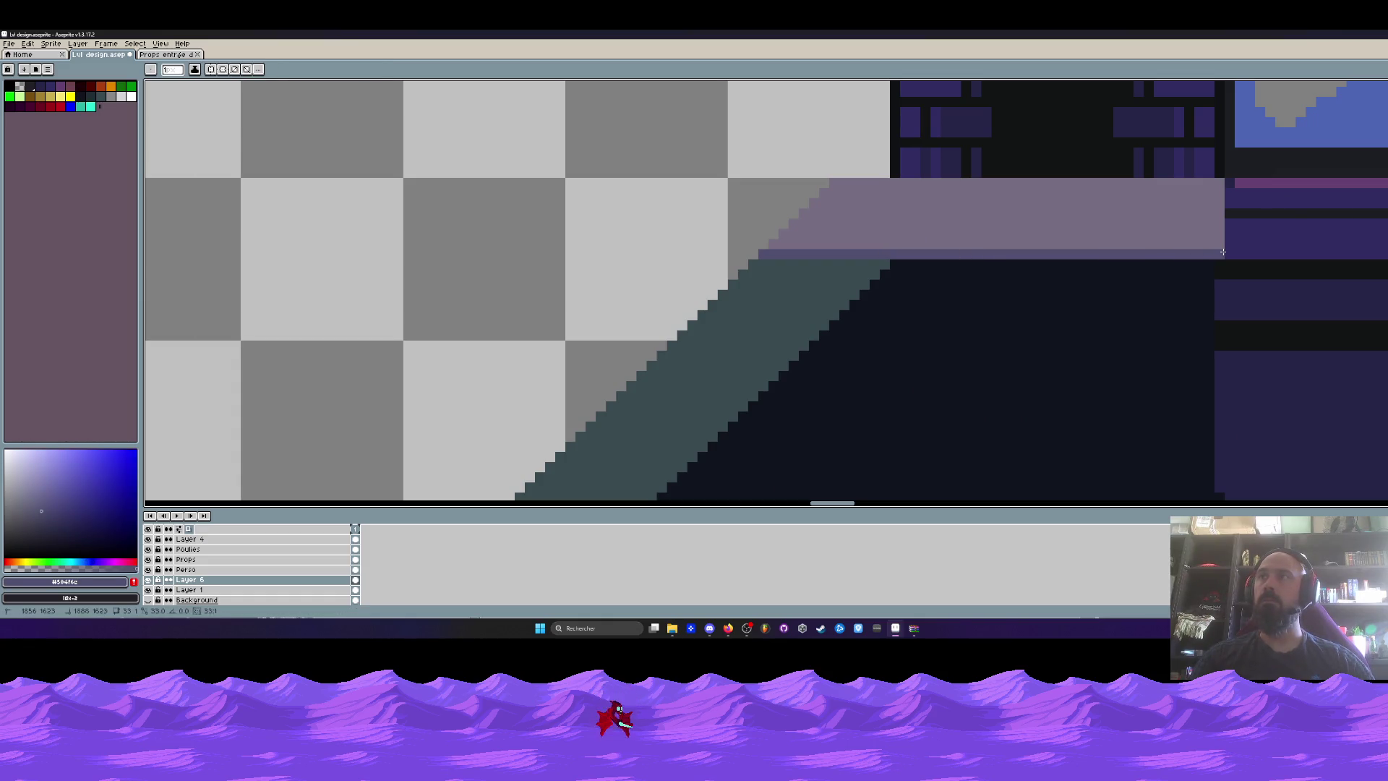
pyautogui.scroll(-2, 968, 264)
pyautogui.scroll(2, 1067, 246)
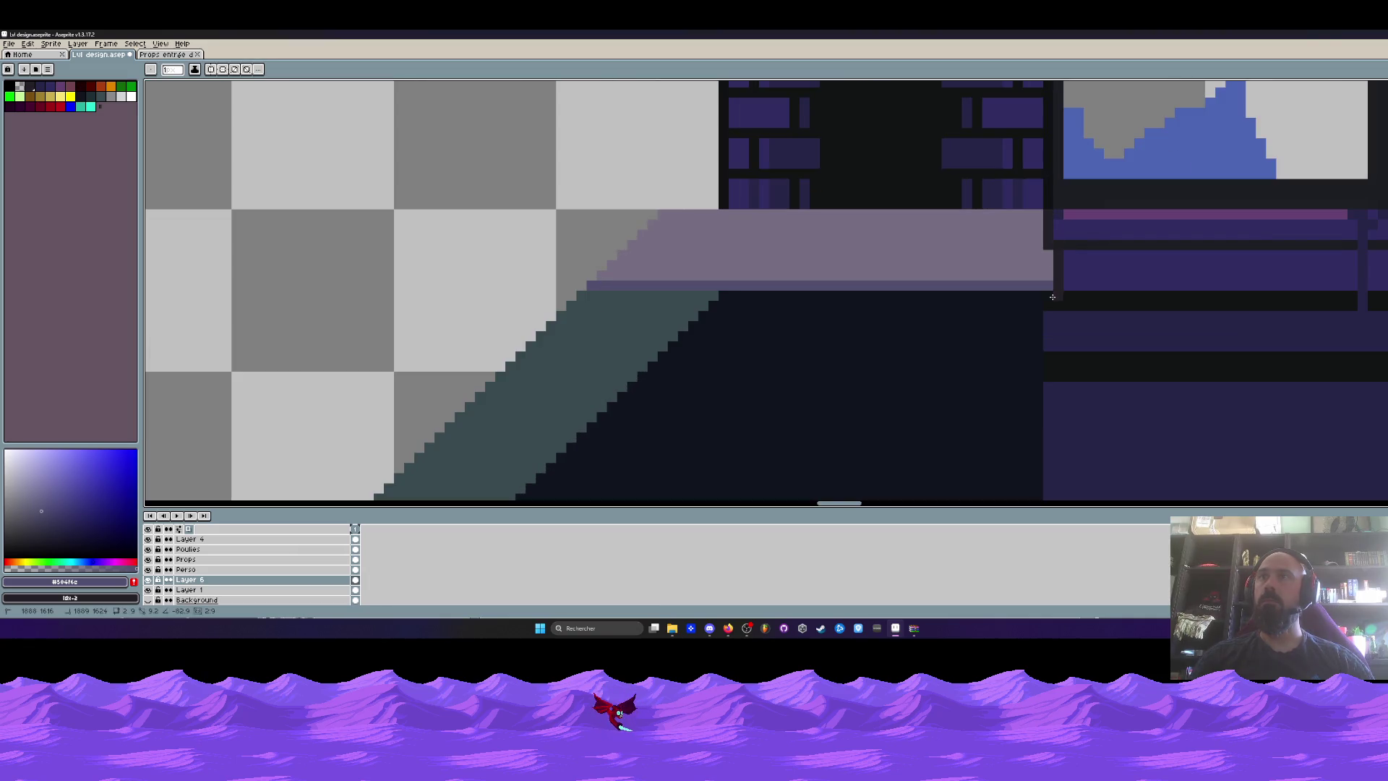
pyautogui.keyDown('alt'); pyautogui.click(1038, 245); pyautogui.keyUp('alt')
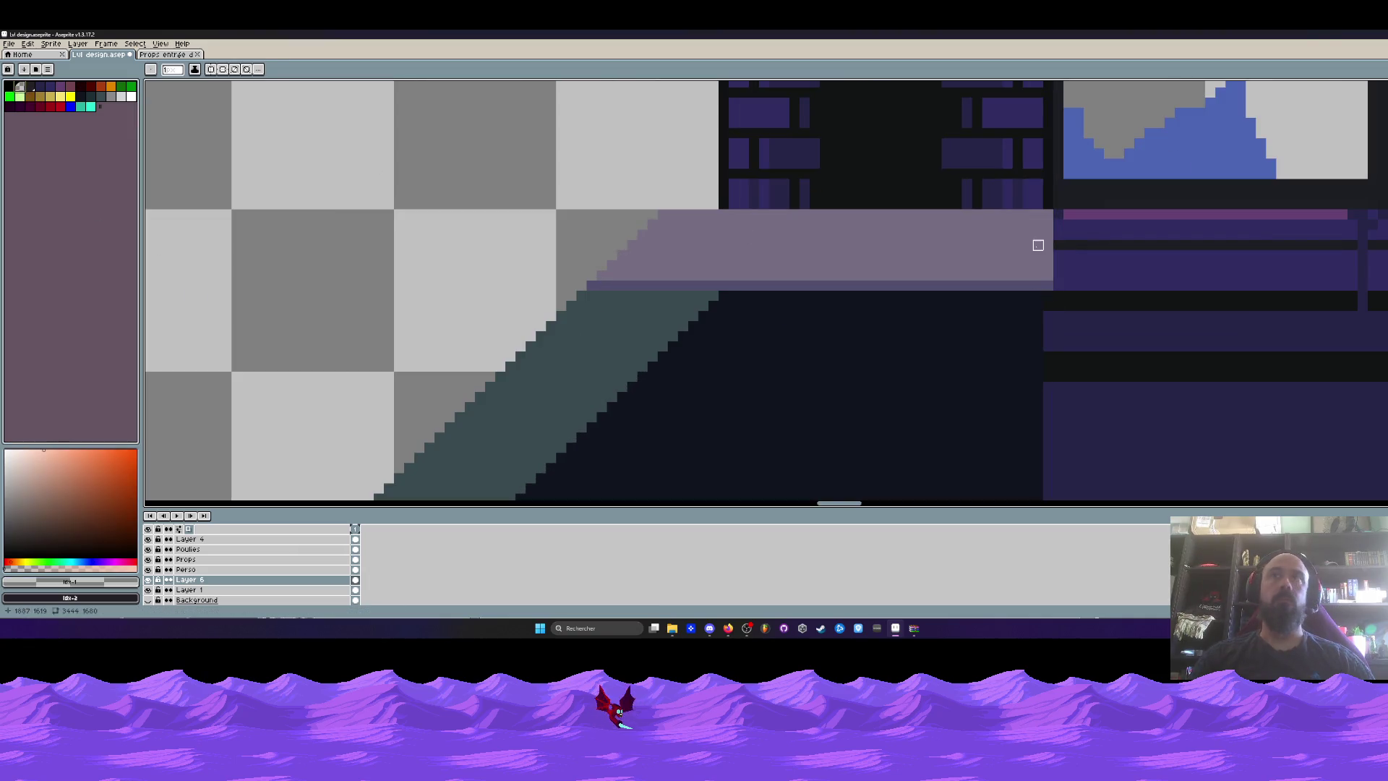
pyautogui.scroll(-3, 1044, 303)
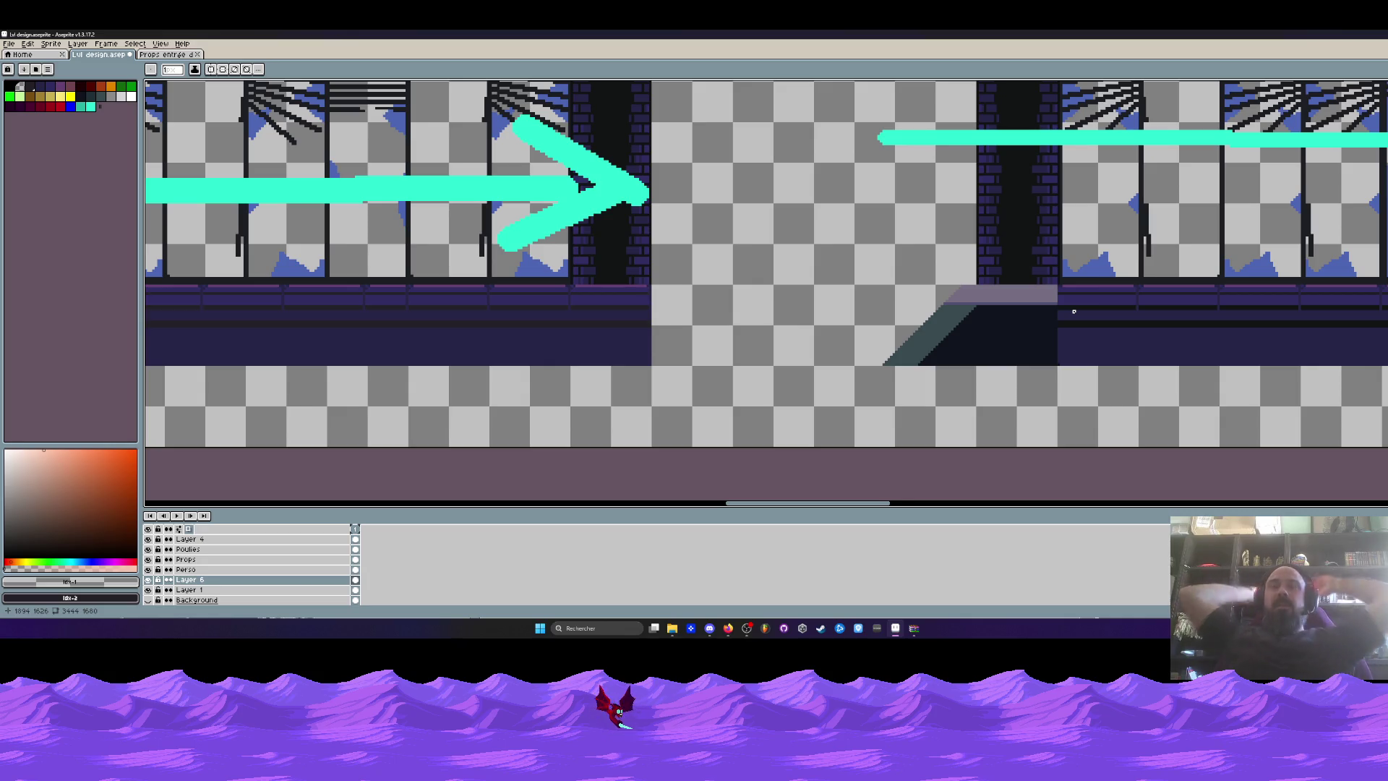
pyautogui.scroll(2, 1074, 311)
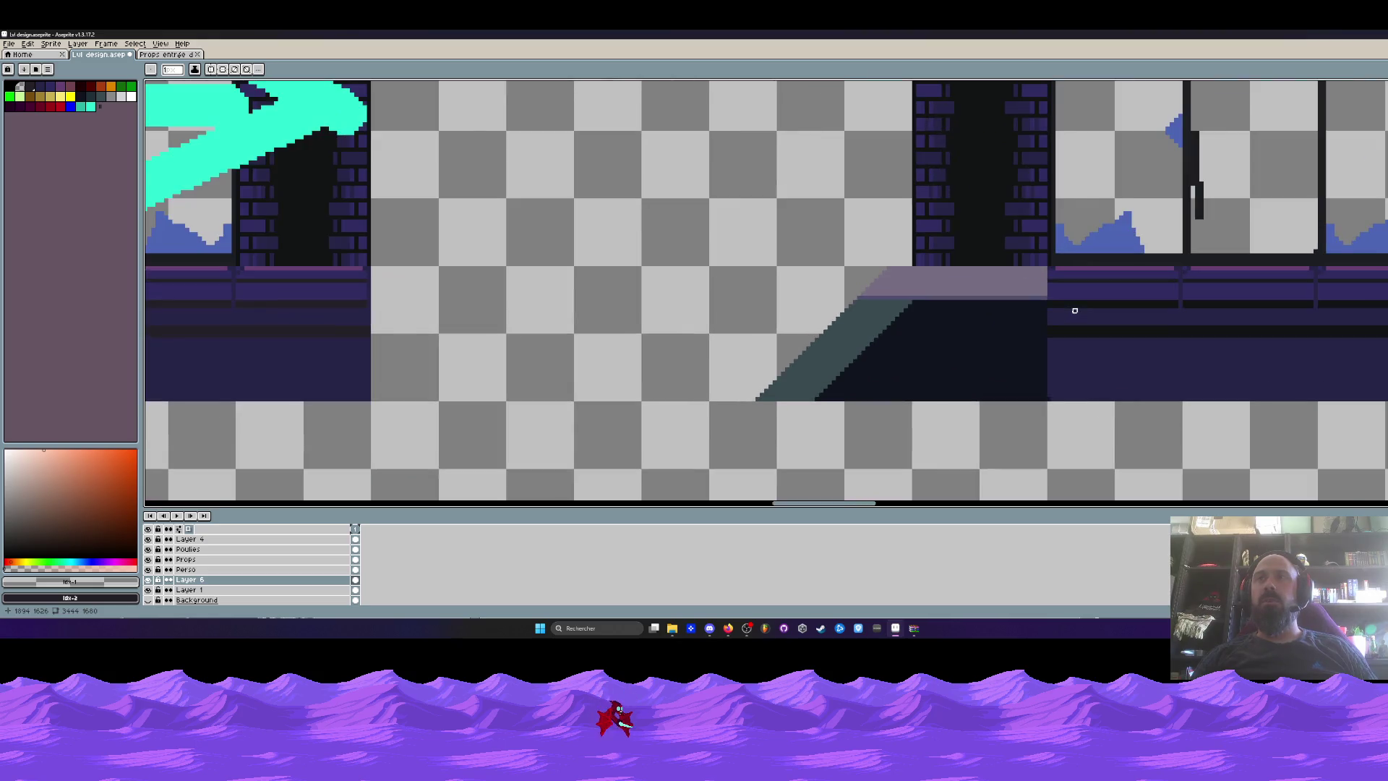
pyautogui.scroll(-1, 1075, 310)
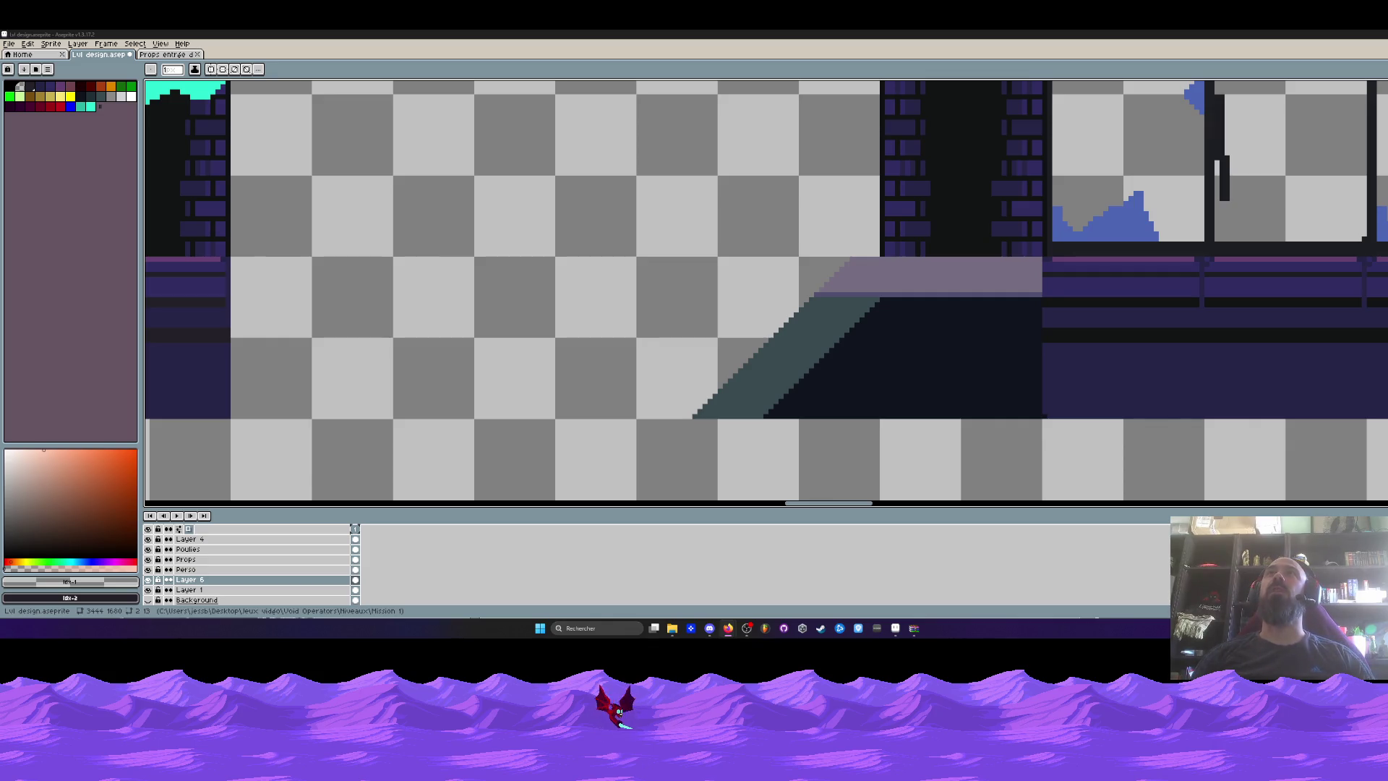
pyautogui.hotkey('ctrl', 'Tab')
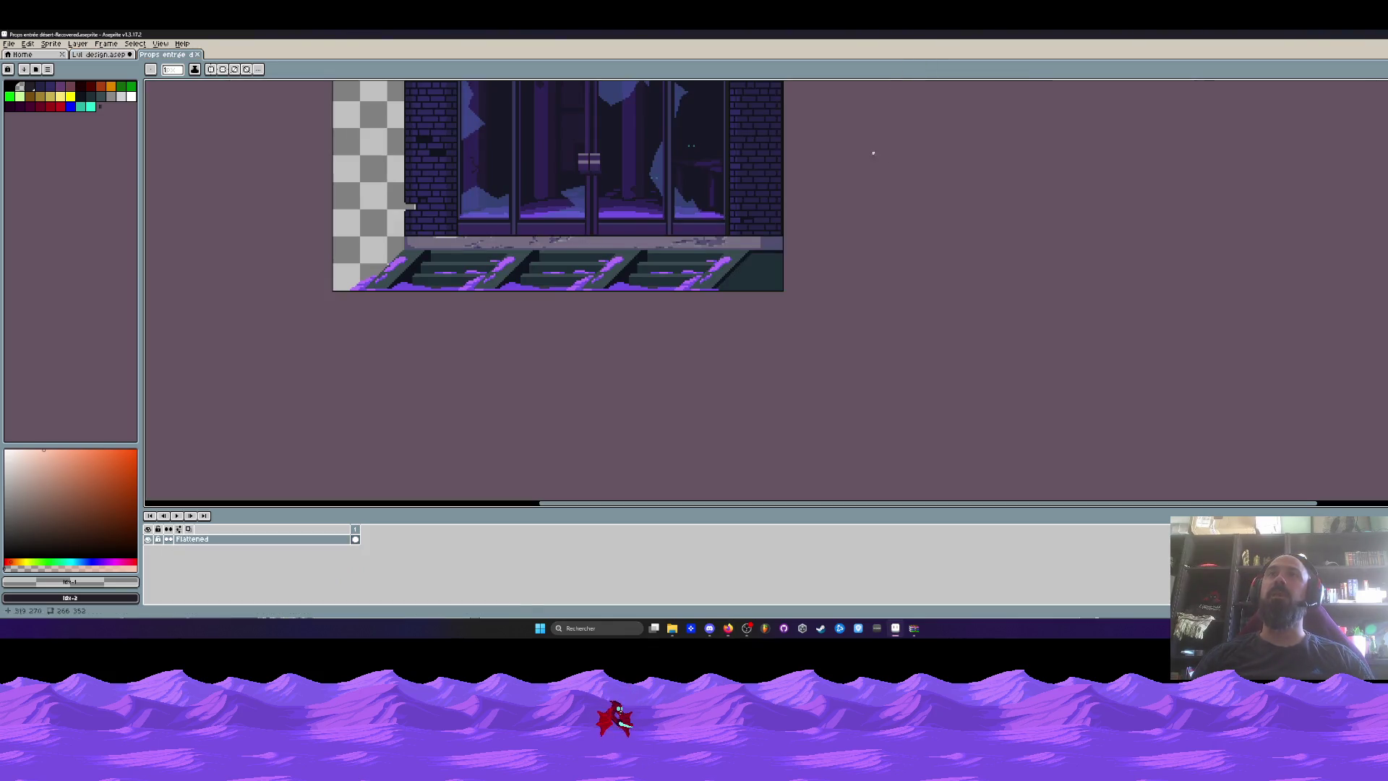
pyautogui.scroll(1, 563, 237)
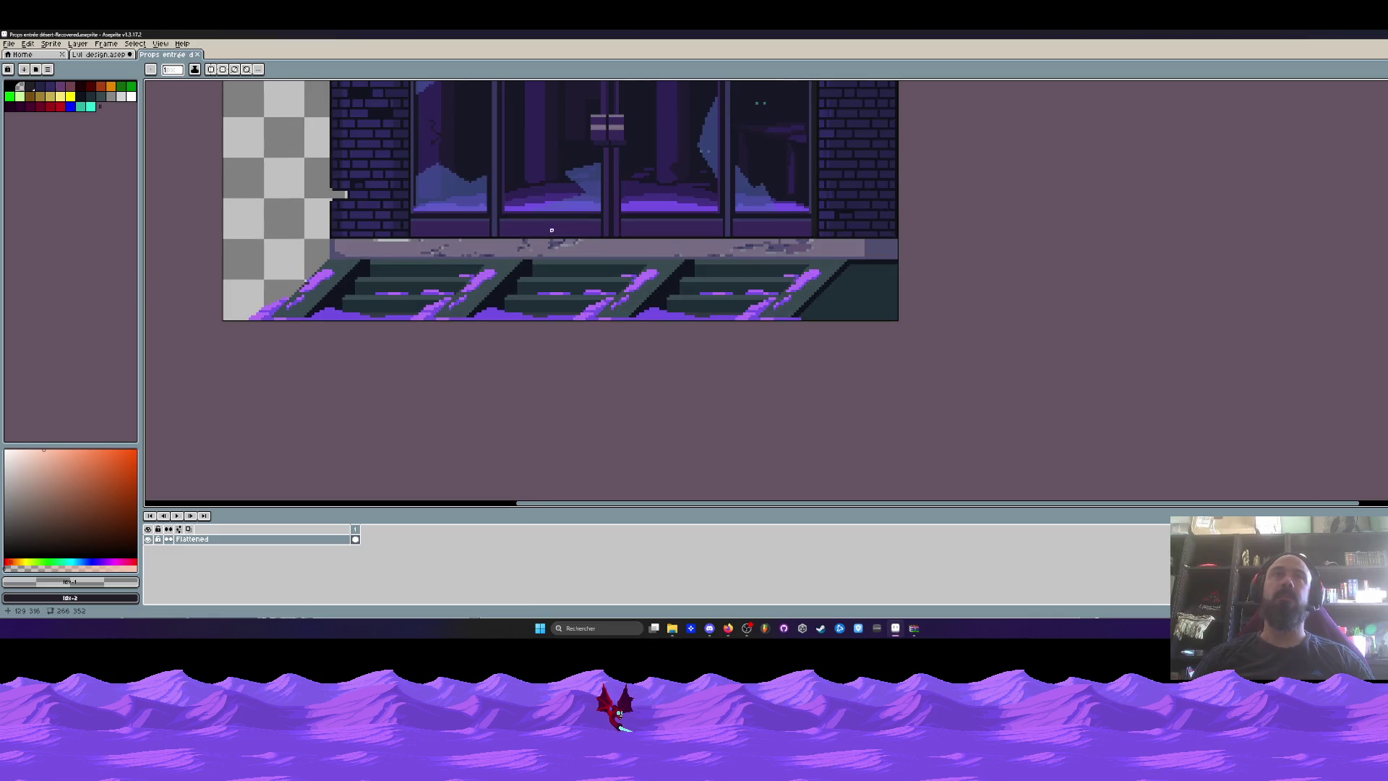
pyautogui.click(83, 62)
pyautogui.scroll(-2, 743, 268)
pyautogui.scroll(2, 742, 268)
pyautogui.scroll(2, 742, 268)
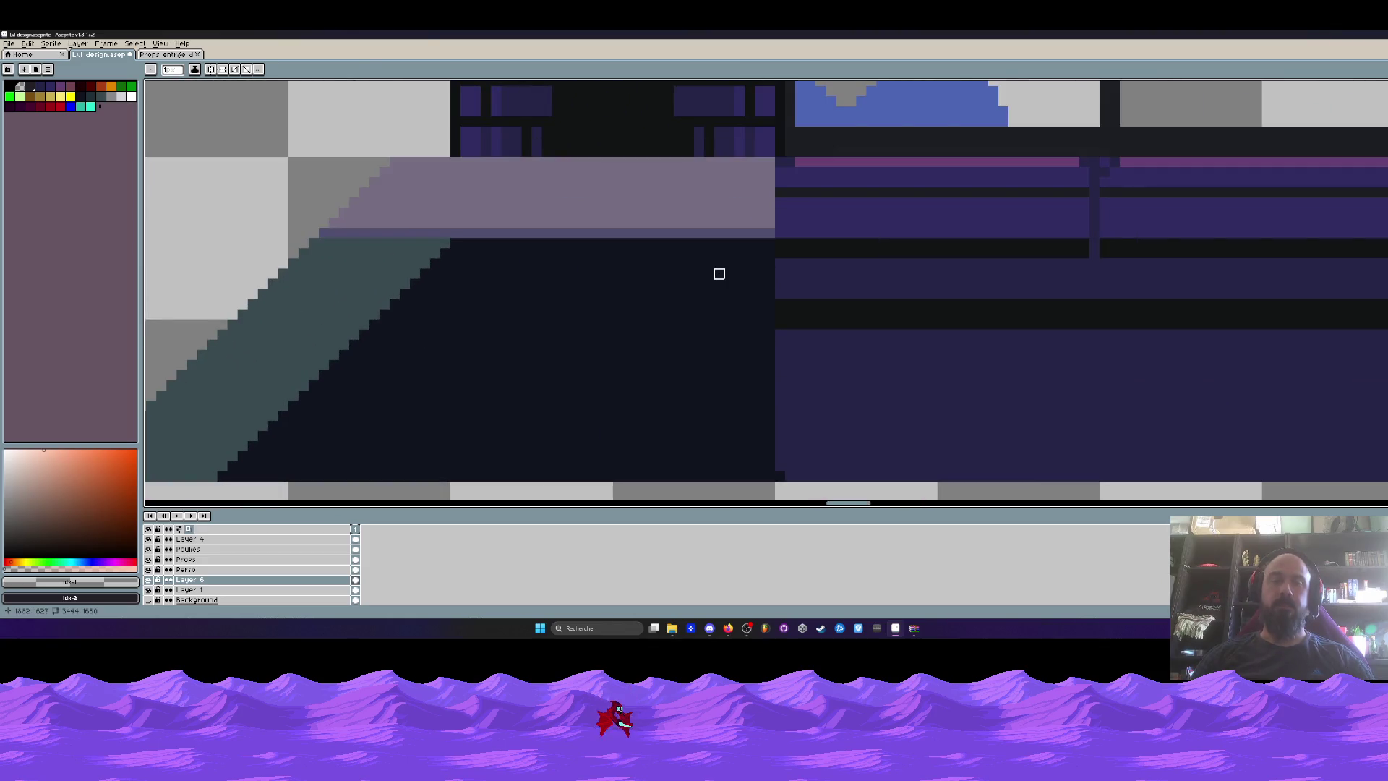
# Sample the teal #394a50 and draw a horizontal teal line, redrawn one row lower.
pyautogui.press('i')
pyautogui.scroll(-2, 719, 273)
pyautogui.click(517, 300)
pyautogui.scroll(3, 527, 301)
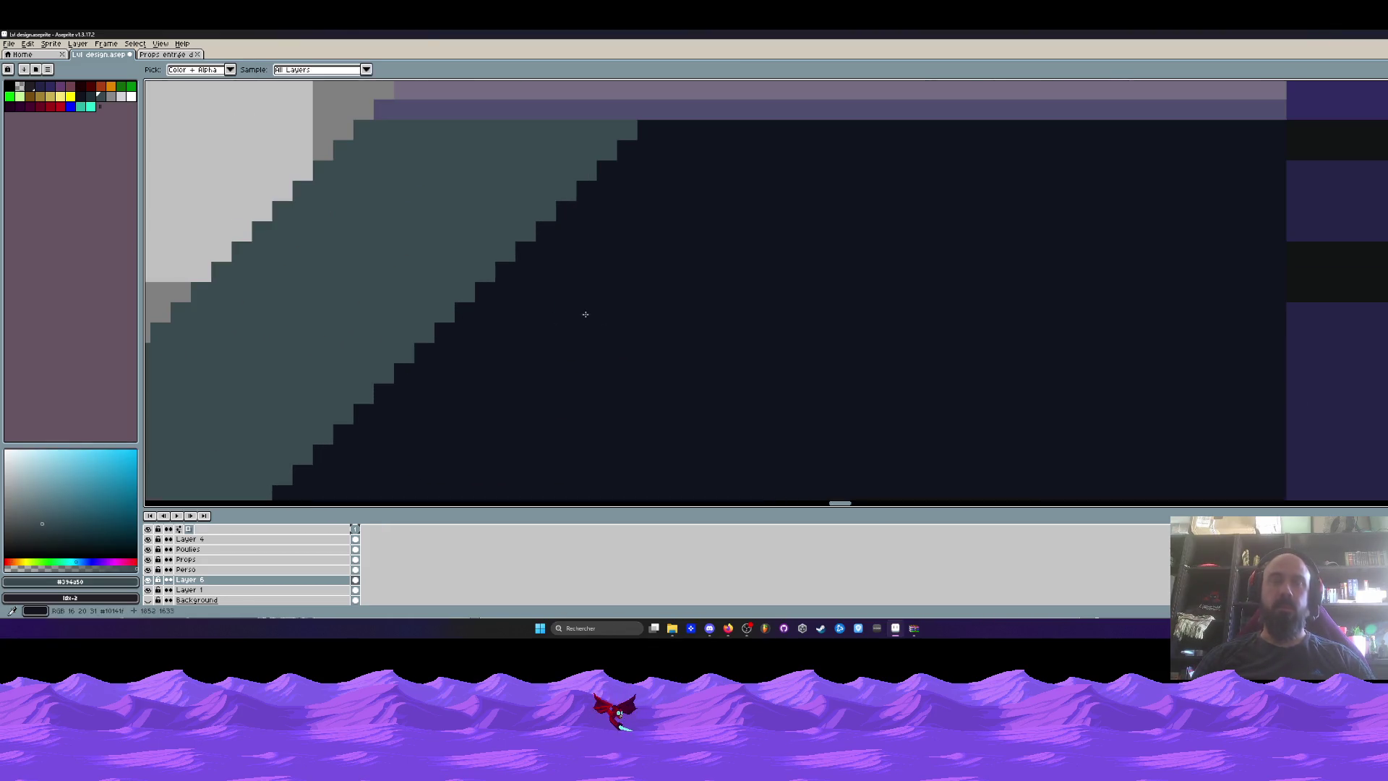
pyautogui.press('b')
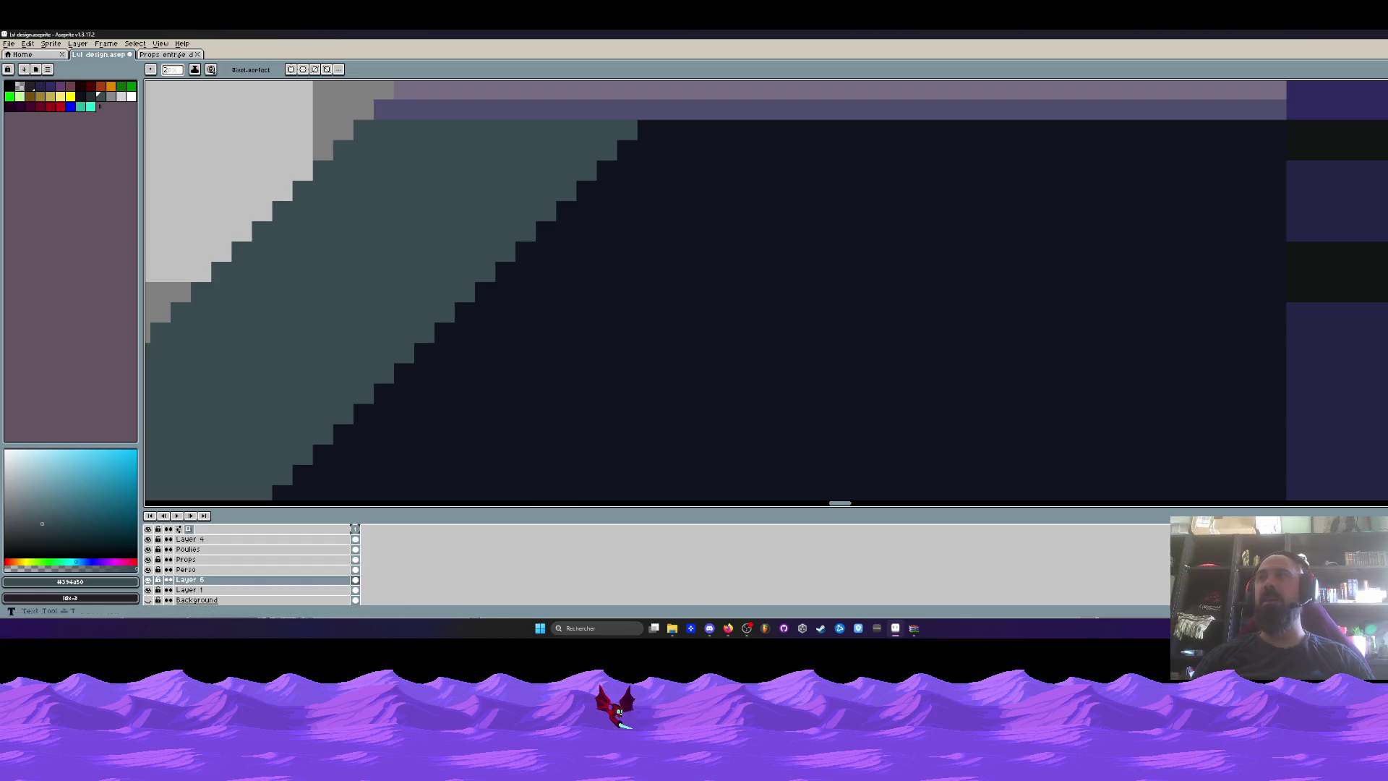
pyautogui.press('l')
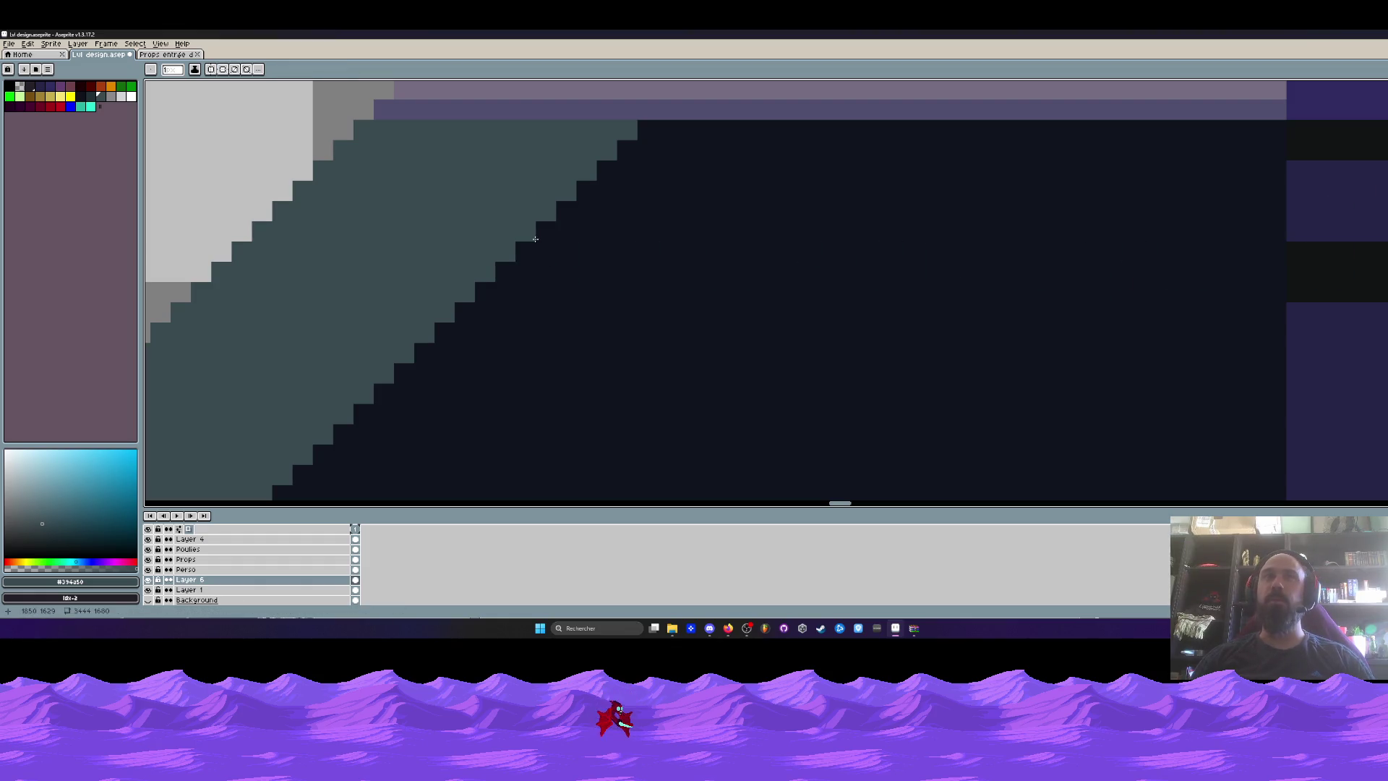
pyautogui.moveTo(535, 233); pyautogui.dragTo(1099, 247)
pyautogui.hotkey('ctrl', 'z')
pyautogui.moveTo(539, 252)
pyautogui.mouseDown()
pyautogui.moveTo(993, 252)
pyautogui.moveTo(477, 292)
pyautogui.moveTo(1056, 253)
pyautogui.moveTo(1058, 271)
pyautogui.mouseUp()
# Resample the slope teal and try grey pixels on the slope, then undo them.
pyautogui.scroll(-5, 1057, 271)
pyautogui.scroll(3, 999, 275)
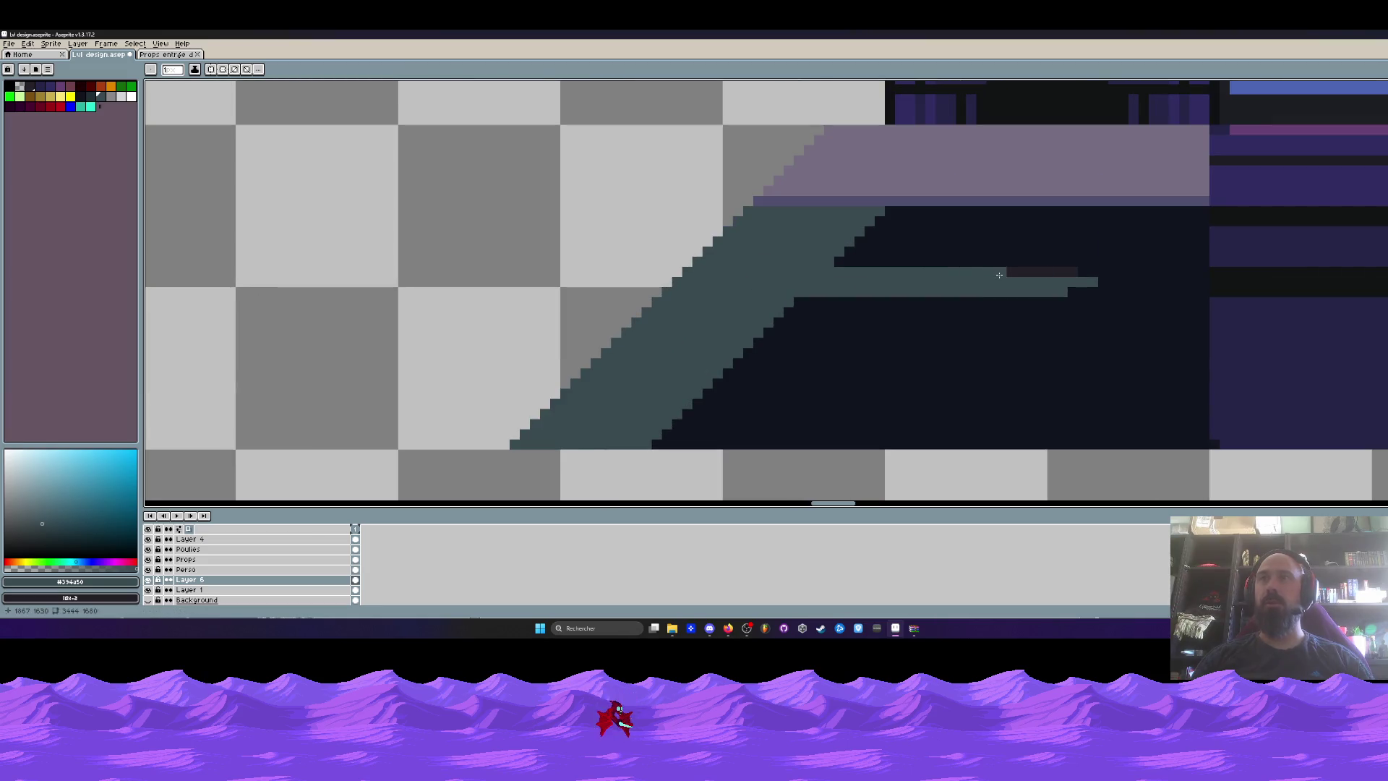
pyautogui.scroll(3, 1041, 260)
pyautogui.press('b')
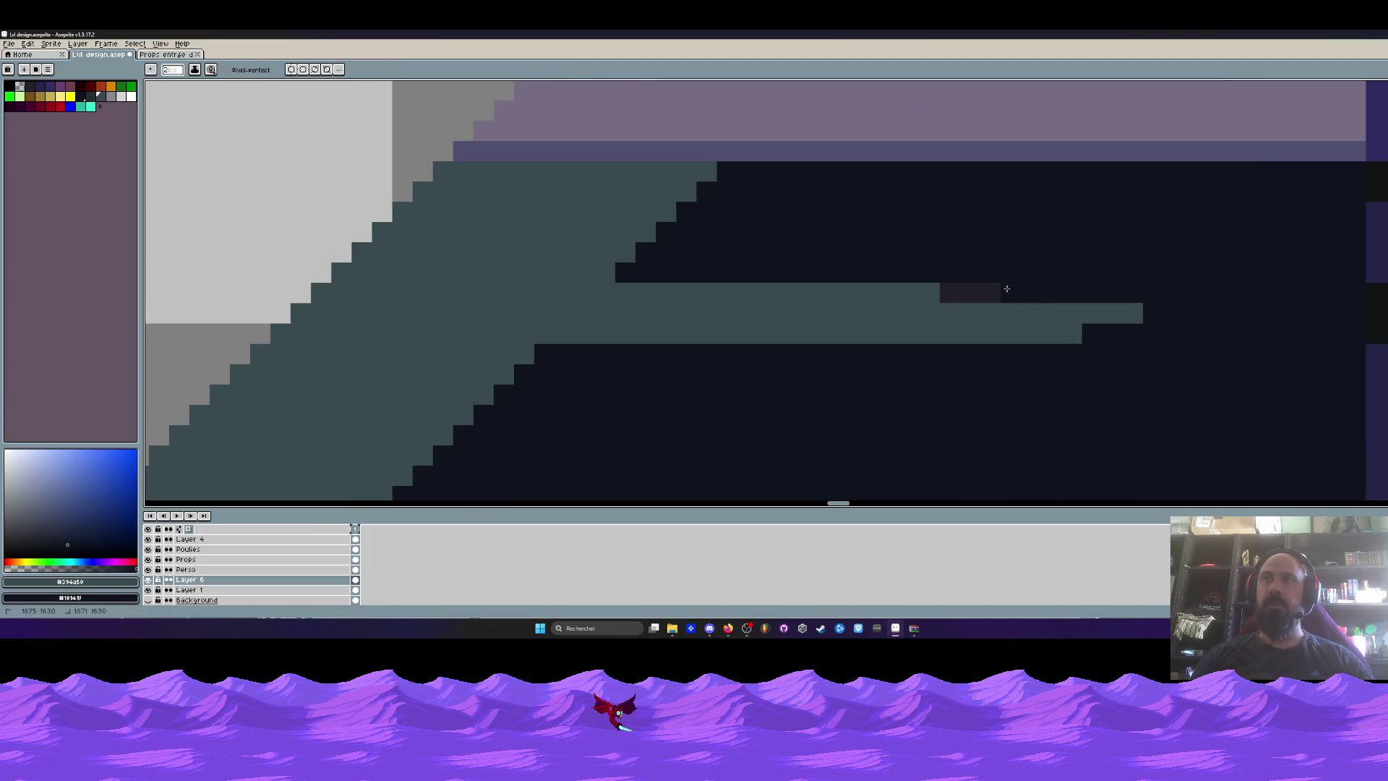
pyautogui.scroll(-3, 928, 289)
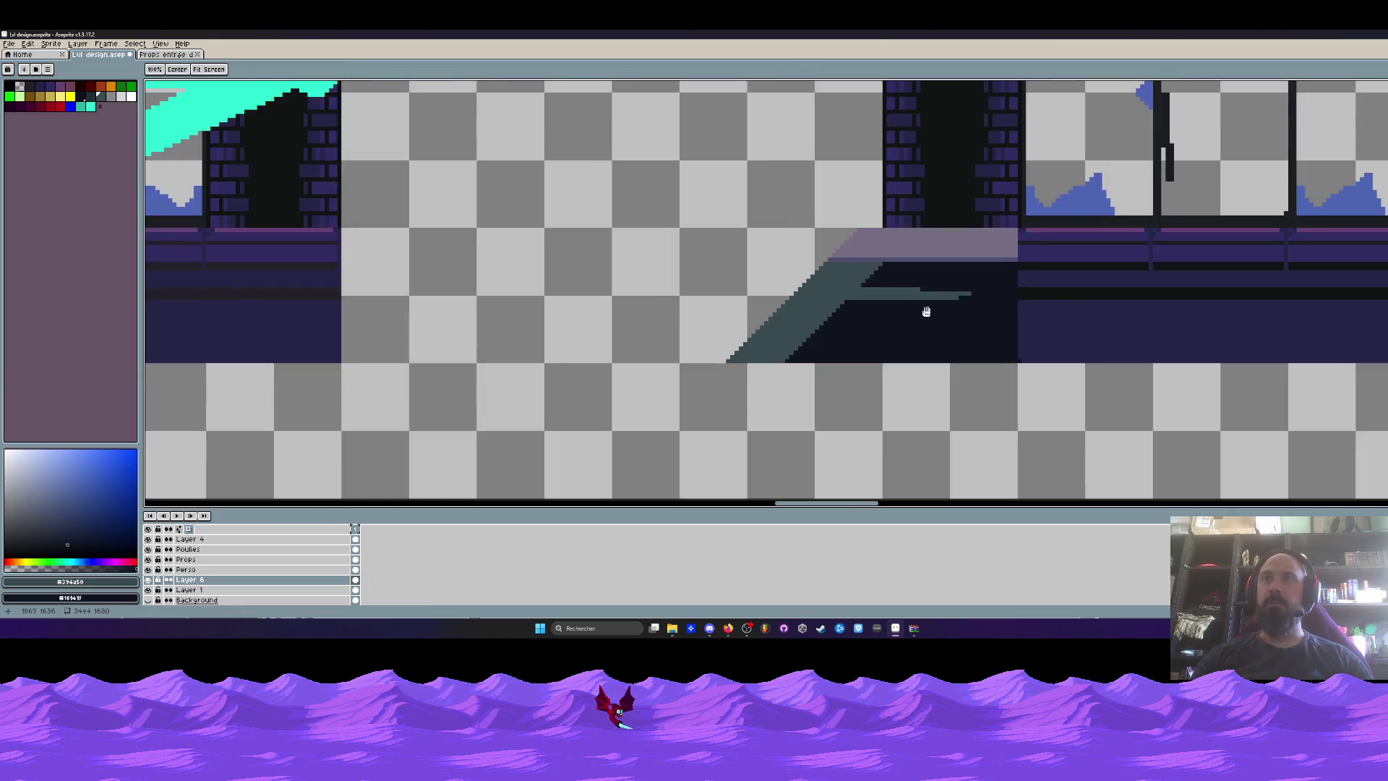
pyautogui.moveTo(923, 297); pyautogui.dragTo(896, 284)
pyautogui.scroll(1, 896, 284)
pyautogui.press('i')
pyautogui.scroll(2, 890, 277)
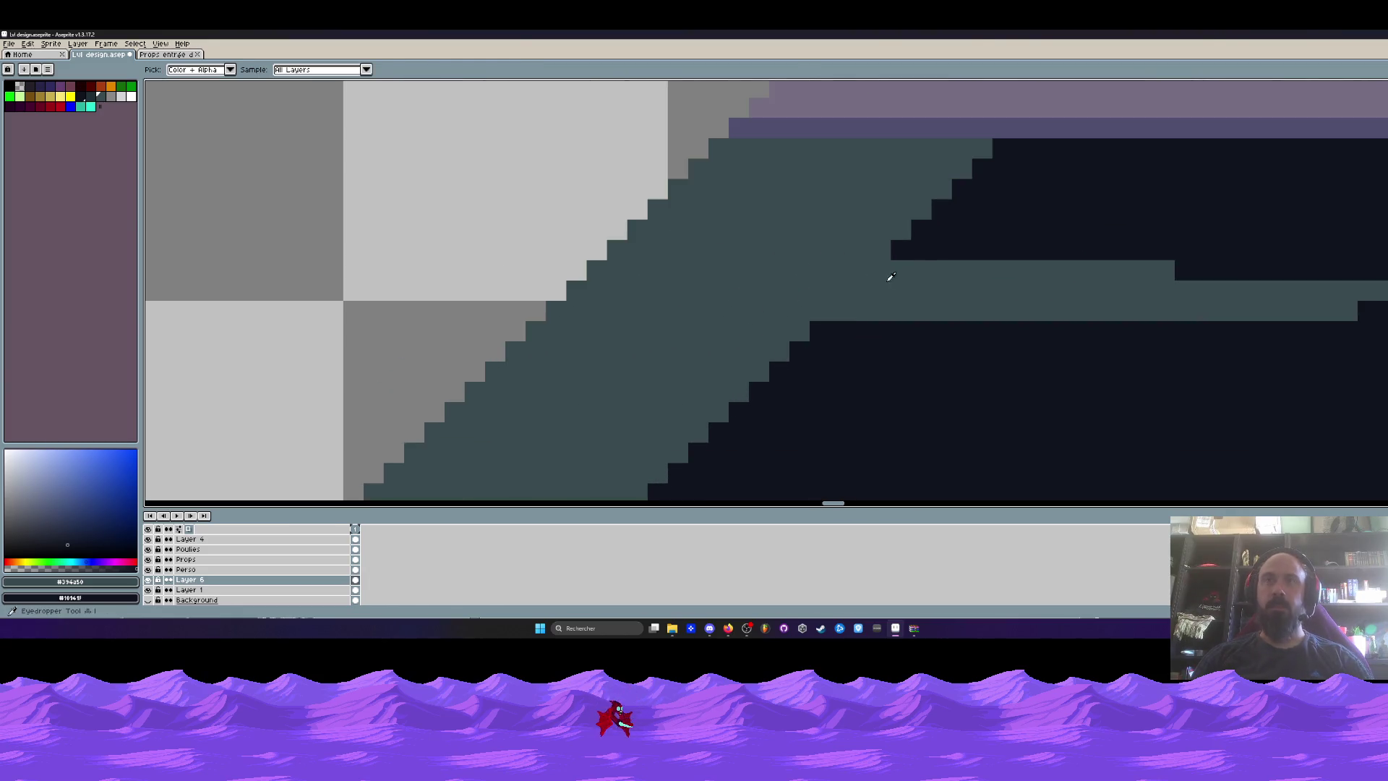
pyautogui.click(895, 281)
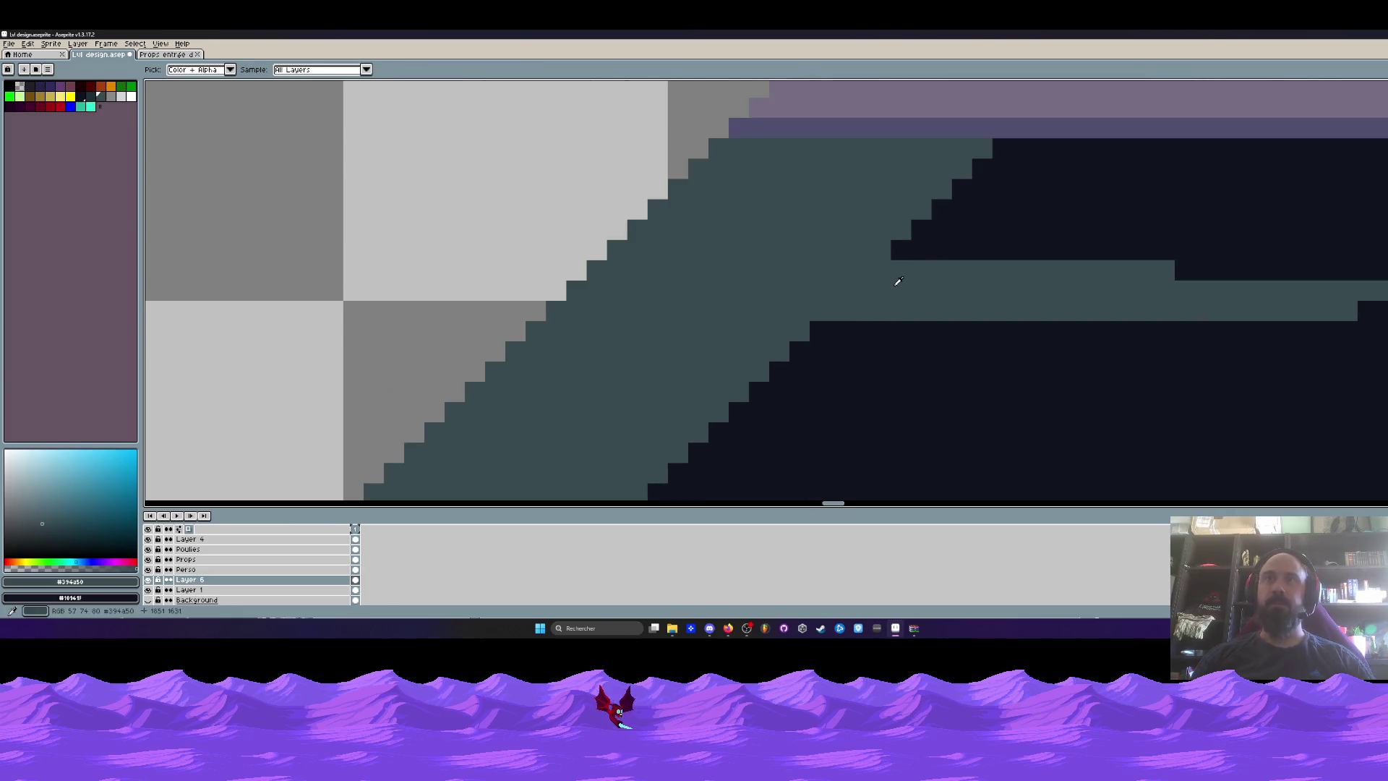
pyautogui.click(112, 103)
pyautogui.press('b')
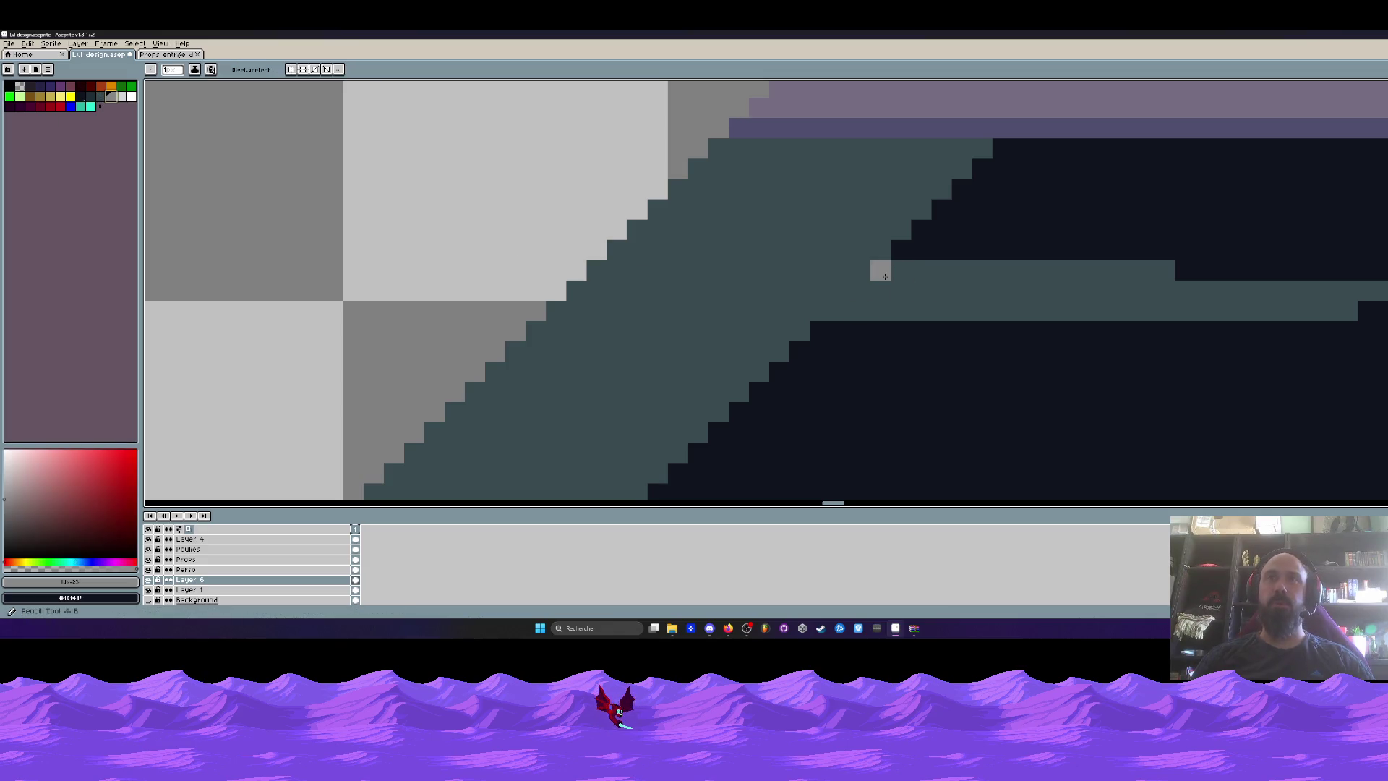
pyautogui.hotkey('ctrl', 'z')
pyautogui.hotkey('ctrl', 'z')
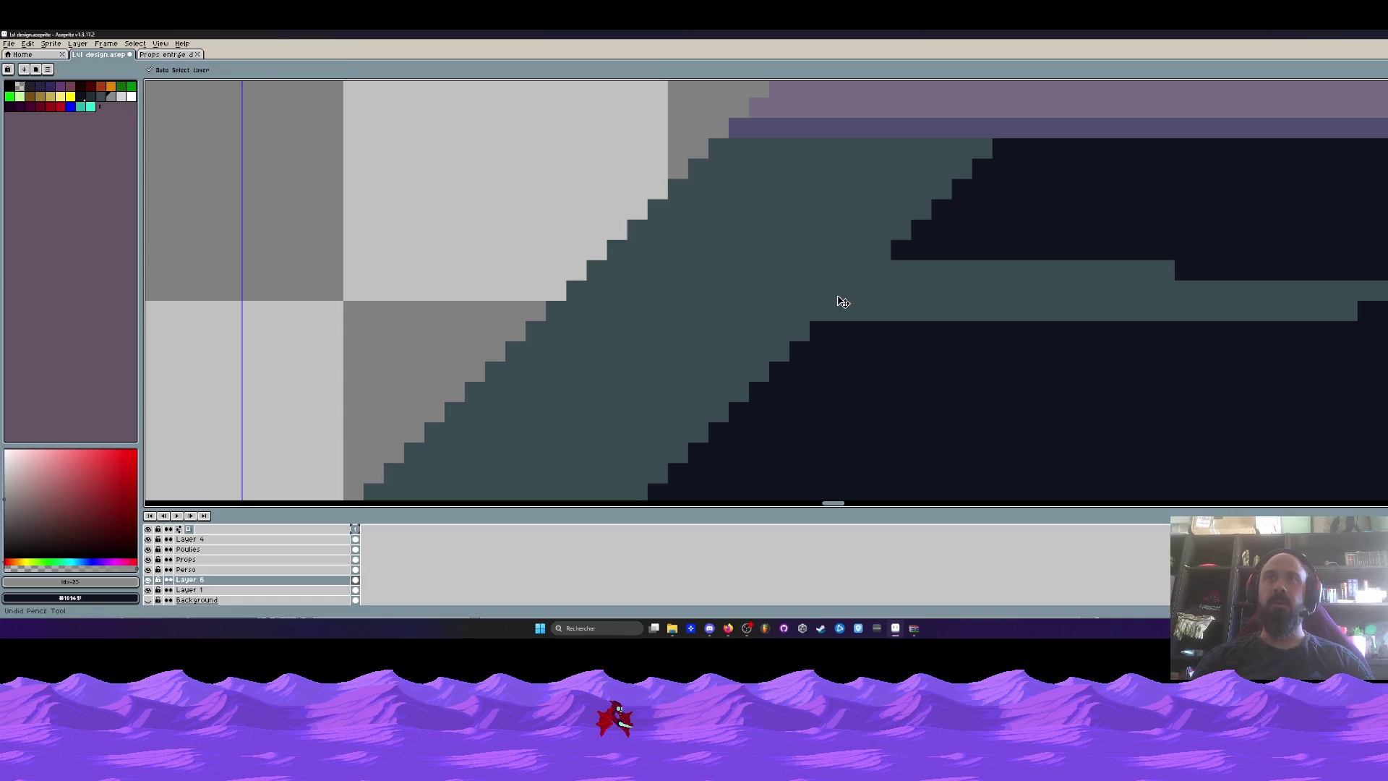
# Paint a short diagonal of dark palette pixels where the slope meets the teal band.
pyautogui.click(98, 101)
pyautogui.click(881, 271)
pyautogui.click(860, 290)
pyautogui.click(831, 306)
pyautogui.press('v')
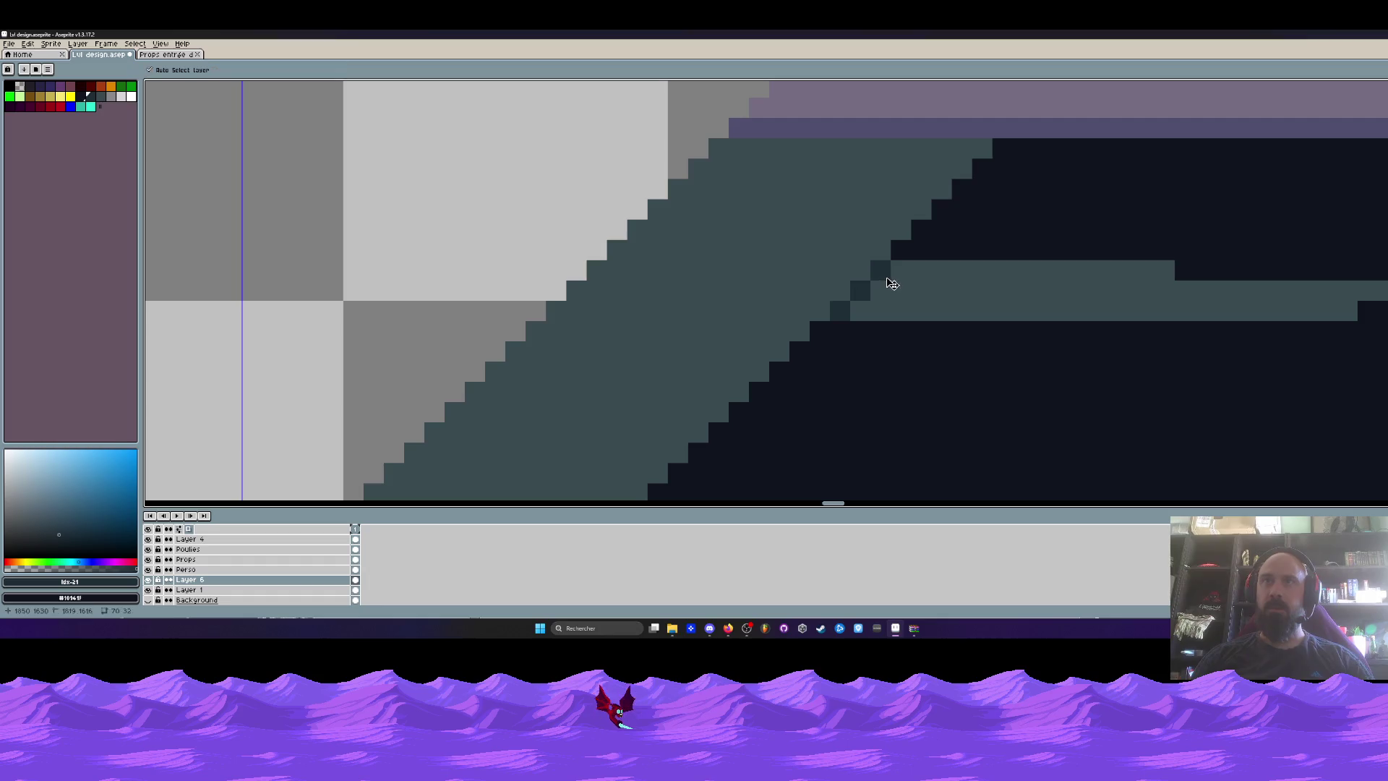
pyautogui.press('b')
pyautogui.click(829, 309)
pyautogui.hotkey('ctrl', 'z')
pyautogui.click(863, 273)
pyautogui.scroll(-3, 885, 256)
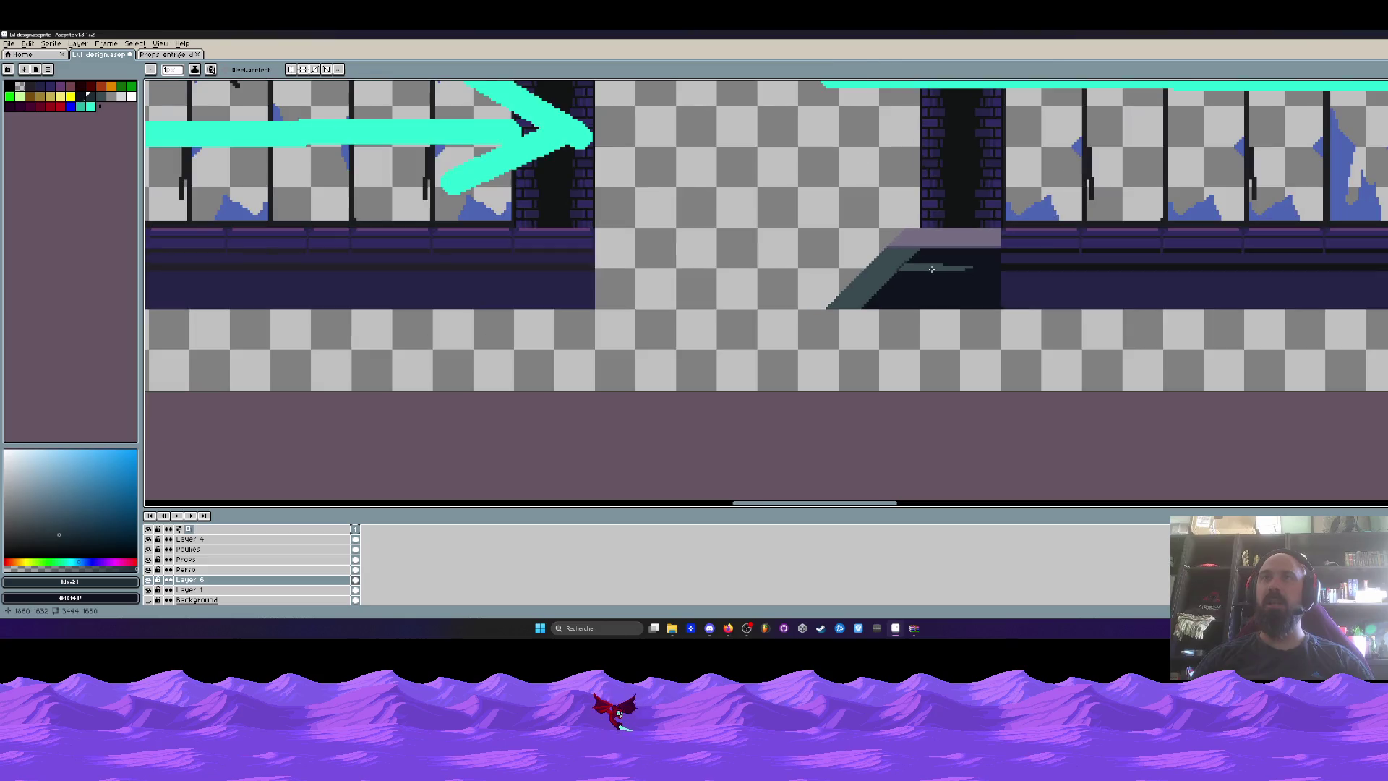
# Paint dark runs across the teal ledge rows, darkening the lighter ledge pixels.
pyautogui.scroll(4, 885, 257)
pyautogui.click(817, 223)
pyautogui.moveTo(777, 272)
pyautogui.mouseDown()
pyautogui.moveTo(972, 230)
pyautogui.moveTo(817, 254)
pyautogui.moveTo(1001, 282)
pyautogui.moveTo(1189, 224)
pyautogui.mouseUp()
pyautogui.scroll(-3, 1221, 217)
pyautogui.scroll(2, 1078, 238)
pyautogui.moveTo(1001, 269)
pyautogui.mouseDown()
pyautogui.moveTo(1105, 268)
pyautogui.moveTo(1017, 253)
pyautogui.moveTo(1032, 279)
pyautogui.mouseUp()
pyautogui.scroll(-4, 1032, 279)
pyautogui.scroll(2, 1083, 285)
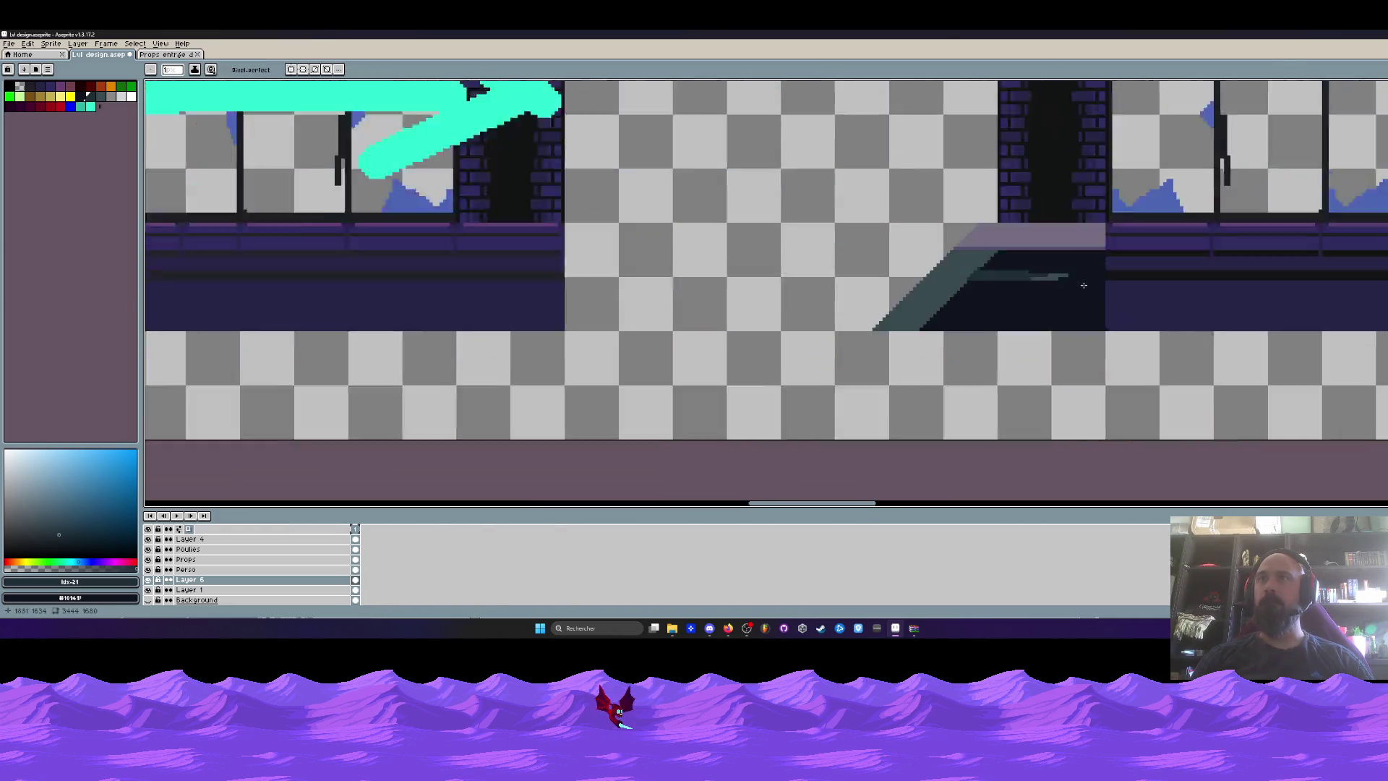
pyautogui.scroll(4, 1084, 284)
pyautogui.hscroll(3, 934, 270)
pyautogui.moveTo(1116, 276)
pyautogui.mouseDown()
pyautogui.moveTo(1204, 277)
pyautogui.moveTo(1012, 299)
pyautogui.mouseUp()
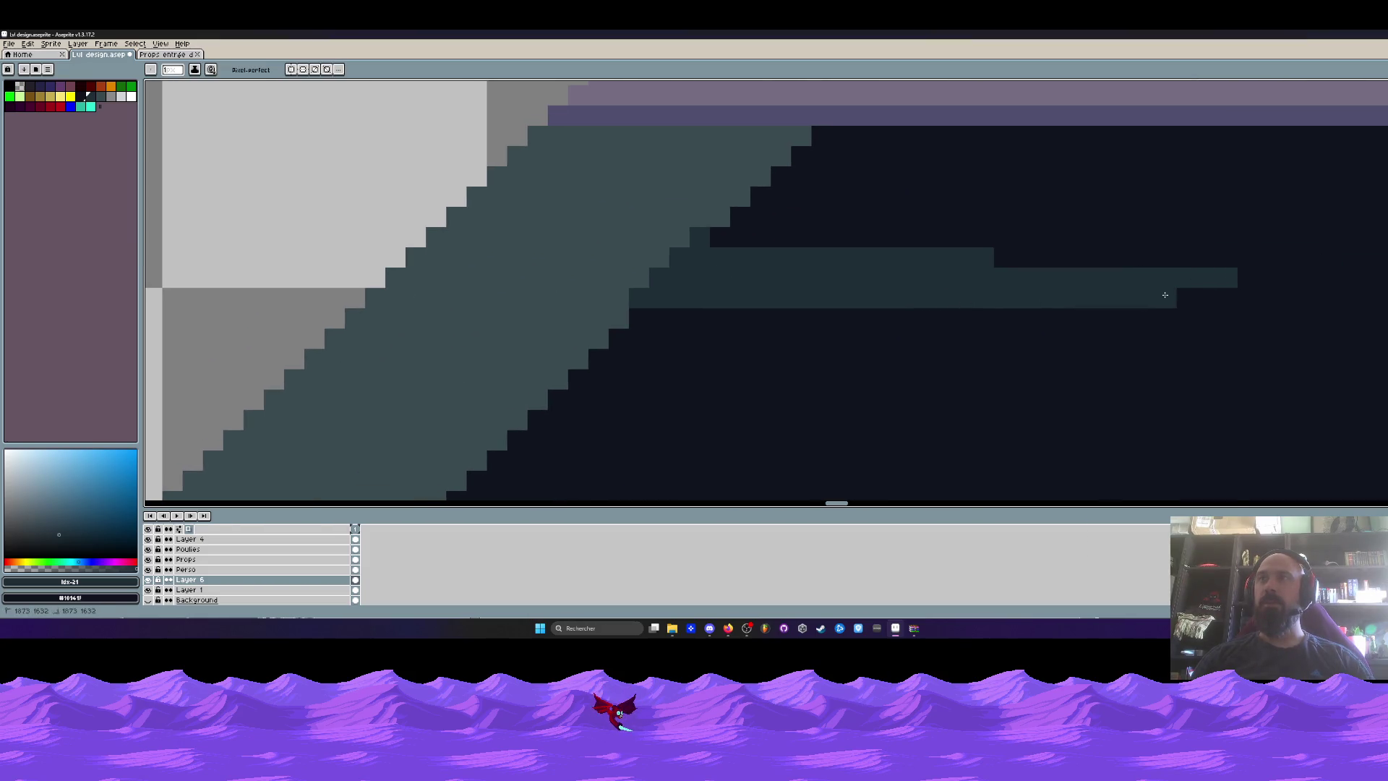
pyautogui.scroll(-3, 1164, 295)
pyautogui.scroll(2, 1028, 290)
# Sample the slope teal and paint a few teal pixels back onto the ledge.
pyautogui.keyDown('alt'); pyautogui.click(1028, 290); pyautogui.keyUp('alt')
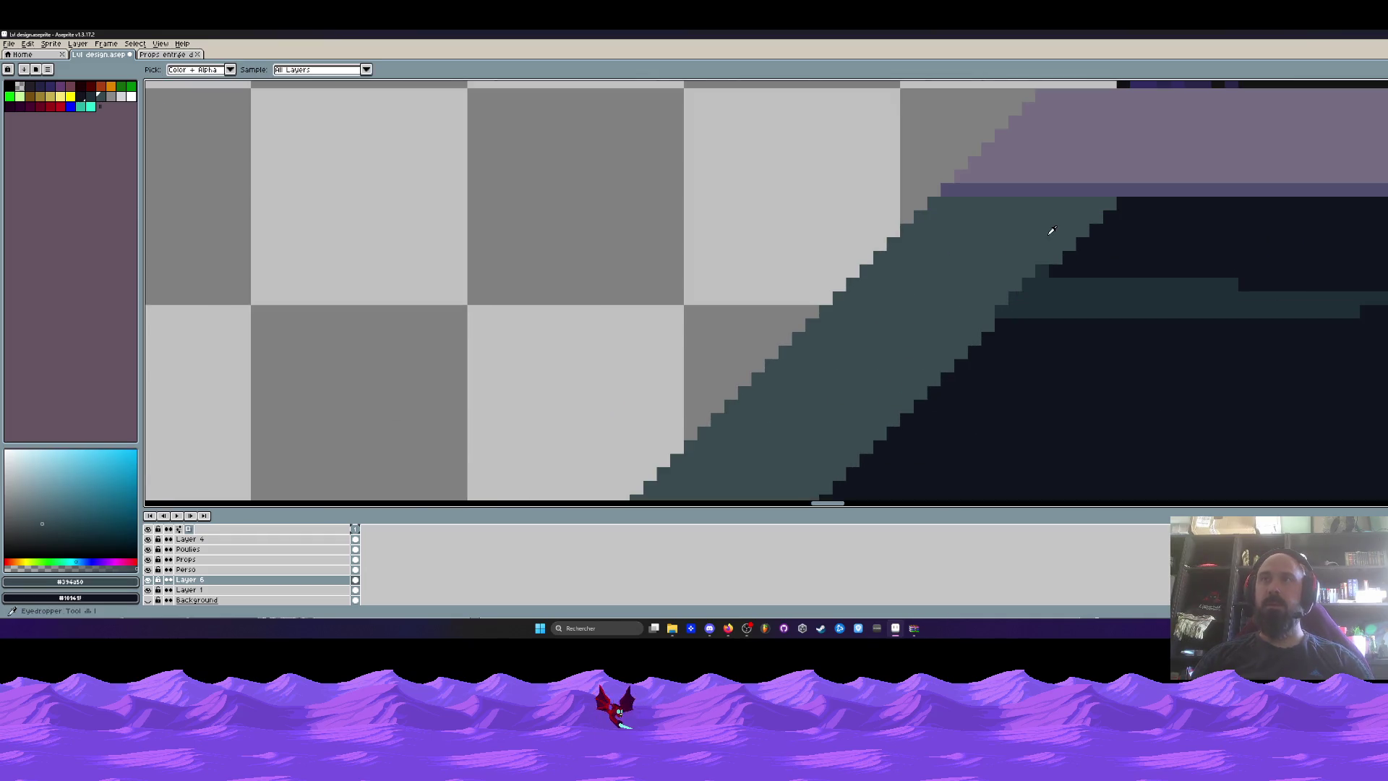
pyautogui.scroll(2, 1041, 260)
pyautogui.click(948, 386)
pyautogui.click(976, 361)
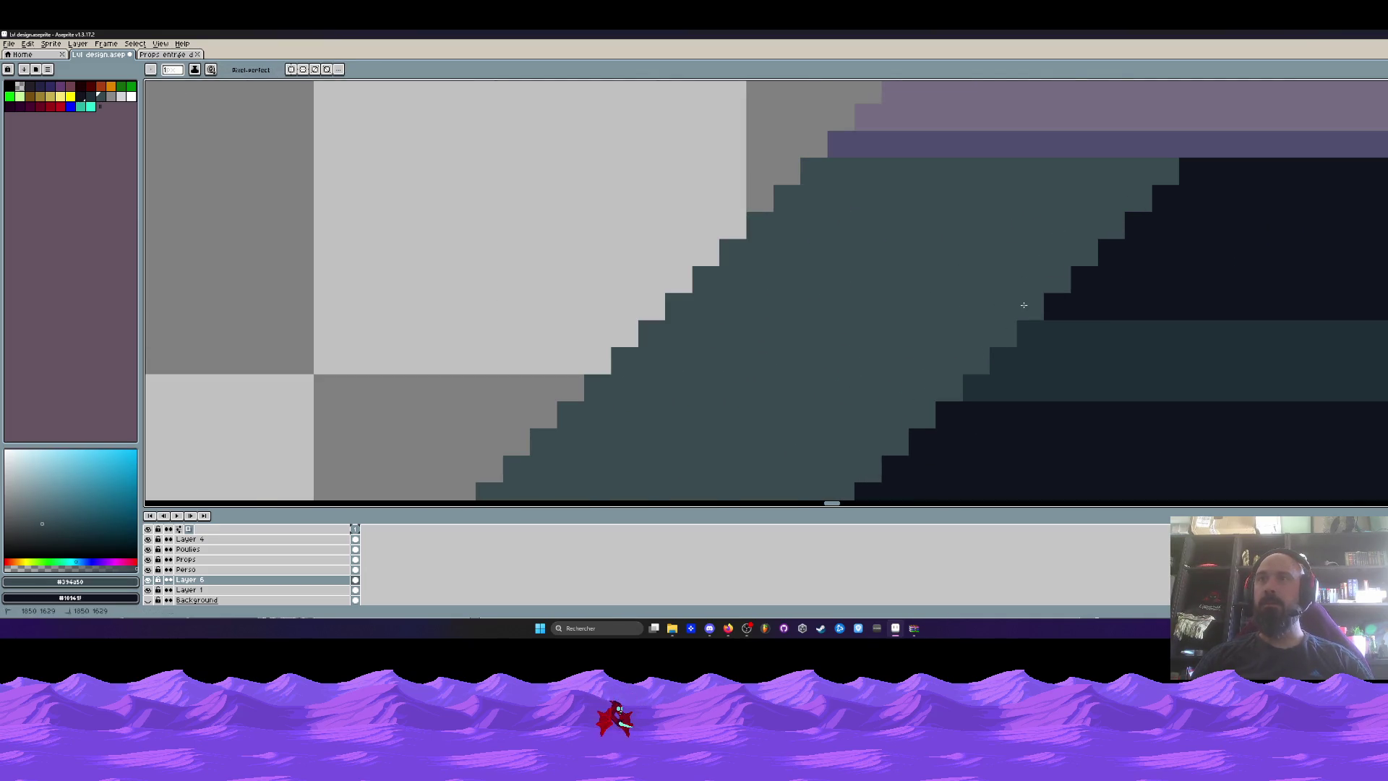
pyautogui.scroll(-4, 1089, 266)
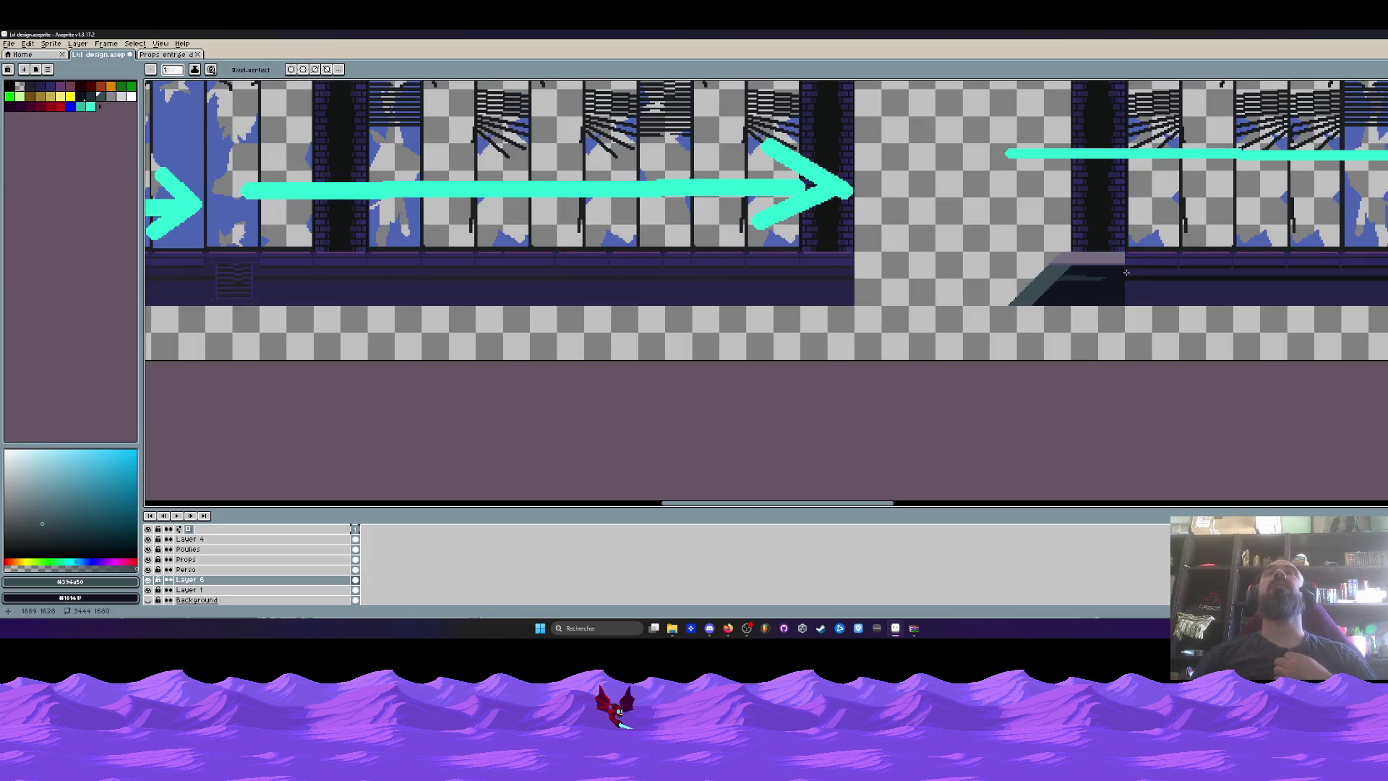
pyautogui.scroll(2, 1061, 292)
pyautogui.scroll(2, 976, 311)
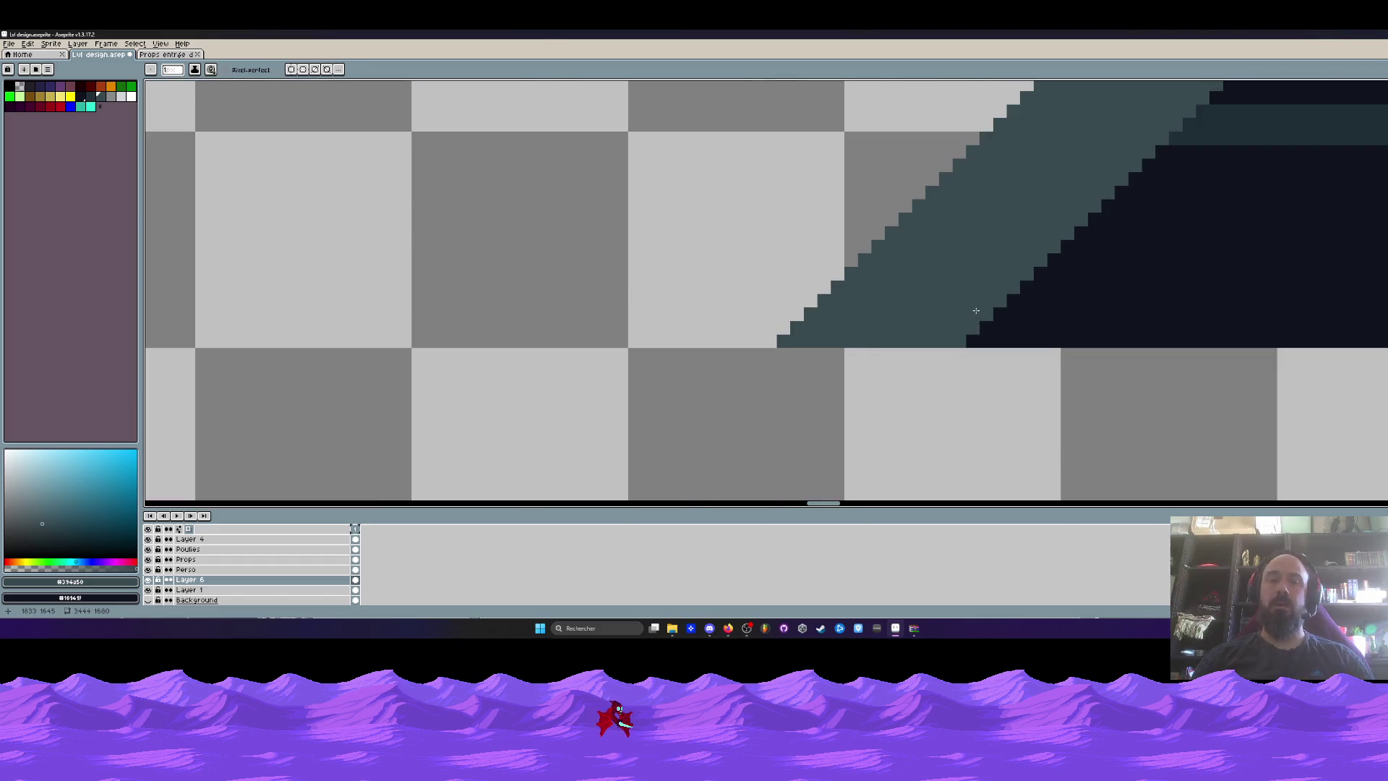
pyautogui.scroll(-2, 975, 304)
# Sample the dark #202e37 and draw a horizontal shading line across the prop's base.
pyautogui.press('i')
pyautogui.click(1007, 239)
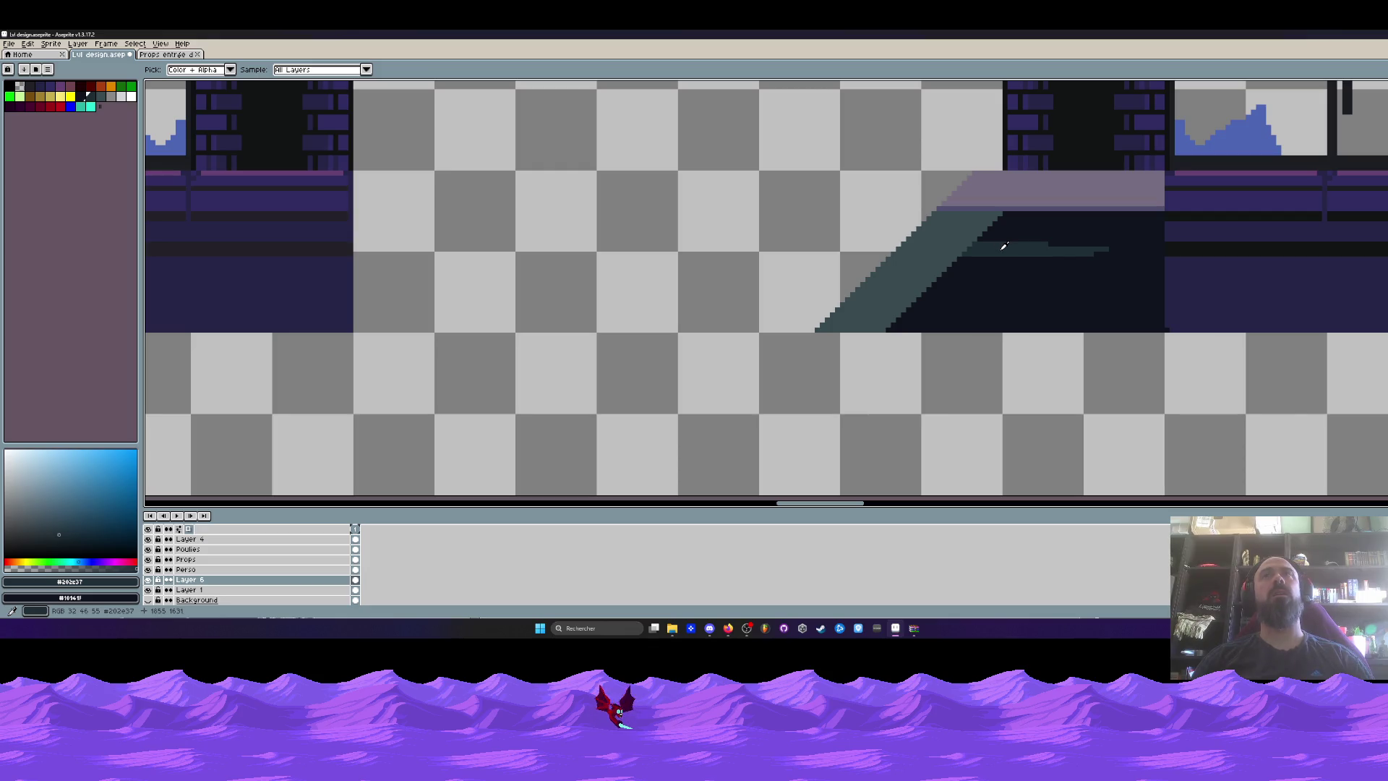
pyautogui.press('l')
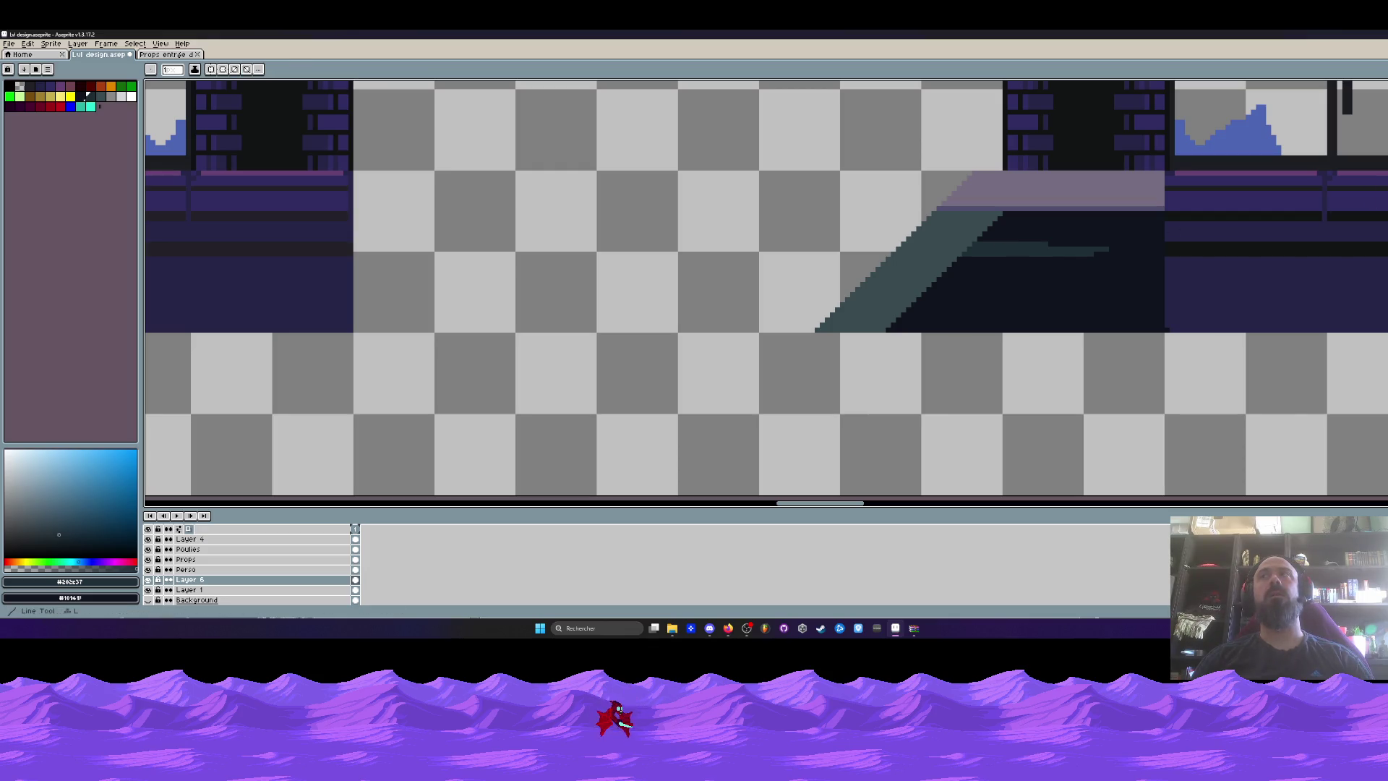
pyautogui.scroll(2, 849, 325)
pyautogui.moveTo(840, 326)
pyautogui.mouseDown()
pyautogui.moveTo(1297, 319)
pyautogui.moveTo(849, 315)
pyautogui.moveTo(870, 304)
pyautogui.mouseUp()
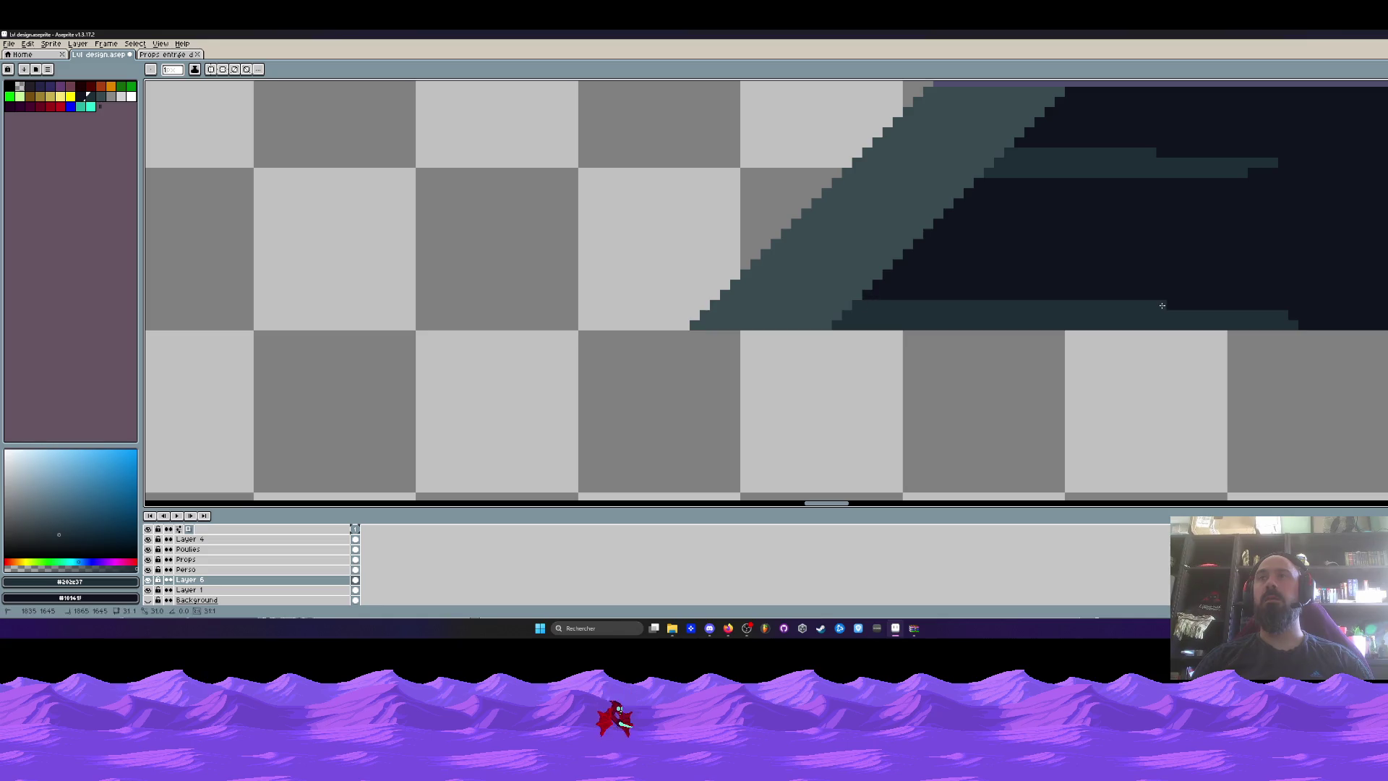
pyautogui.scroll(-4, 1192, 311)
pyautogui.scroll(2, 1195, 311)
pyautogui.scroll(2, 1196, 311)
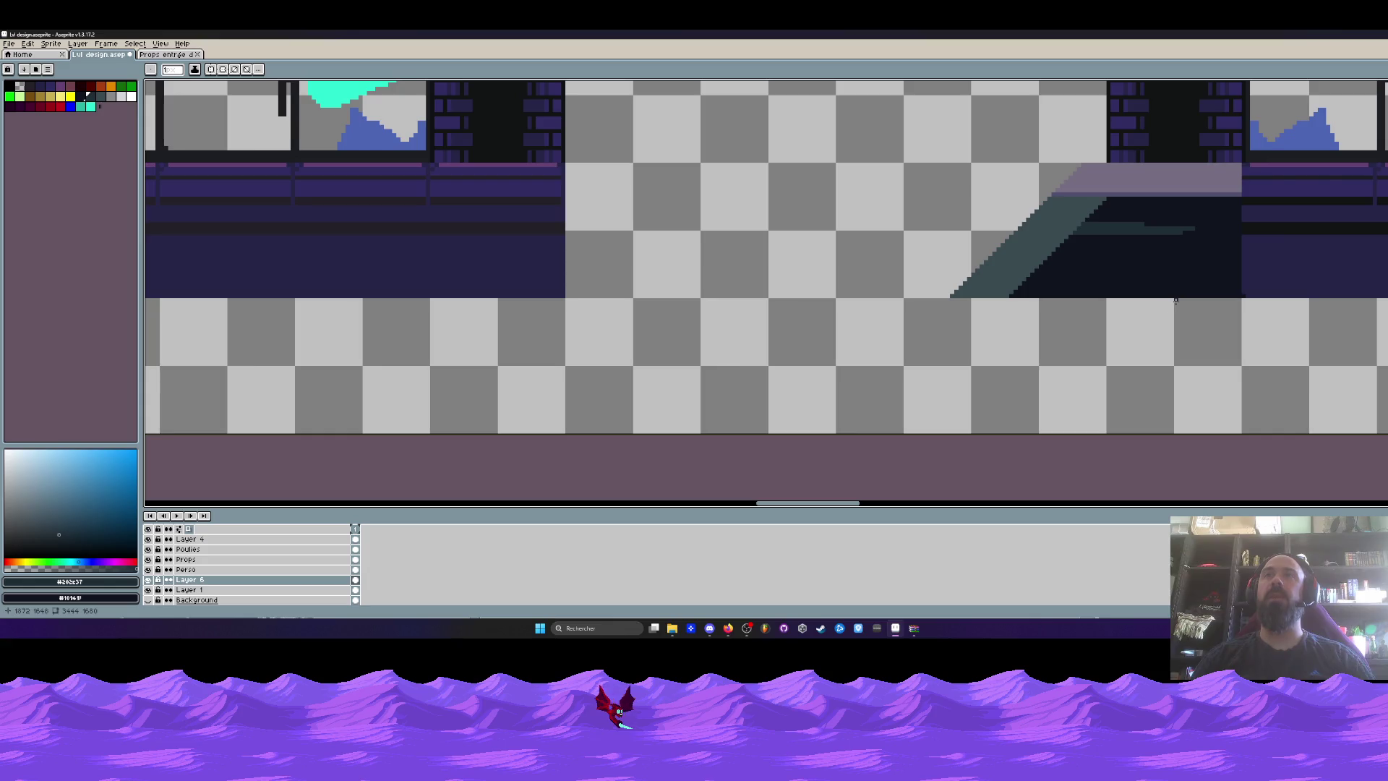
# Draw a 45° diagonal line along the ramp slope and flood-fill it a lighter shade.
pyautogui.scroll(3, 1108, 222)
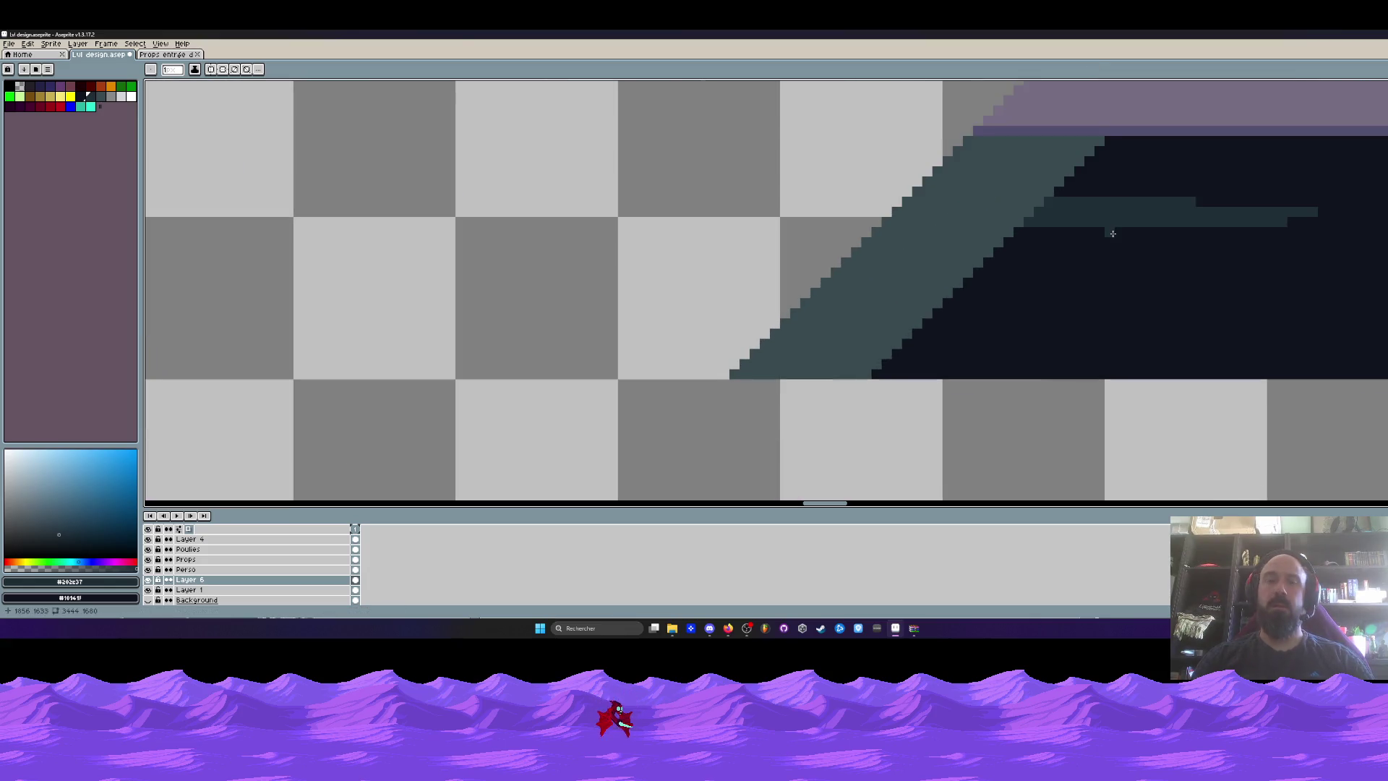
pyautogui.press('i')
pyautogui.press('b')
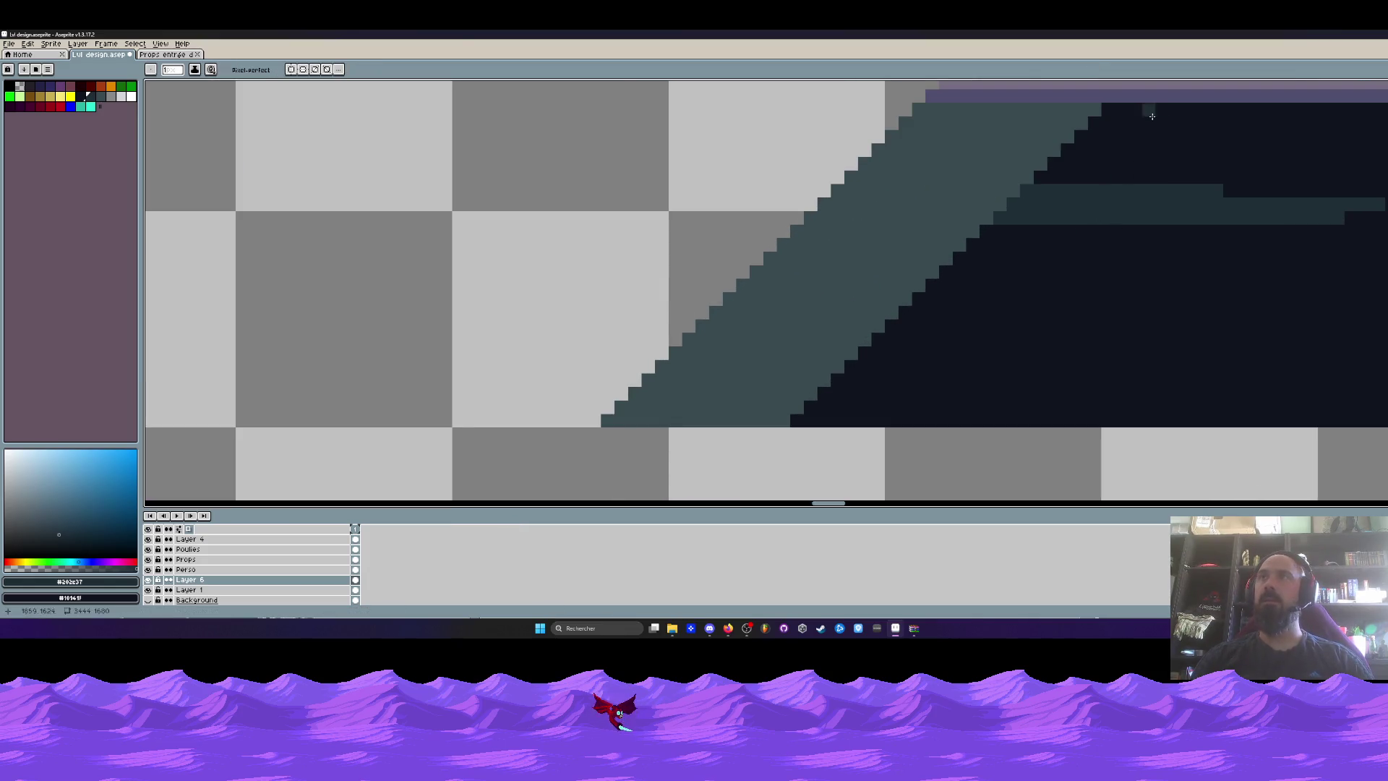
pyautogui.press('l')
pyautogui.moveTo(1154, 111)
pyautogui.mouseDown()
pyautogui.moveTo(954, 347)
pyautogui.moveTo(867, 416)
pyautogui.moveTo(830, 422)
pyautogui.mouseUp()
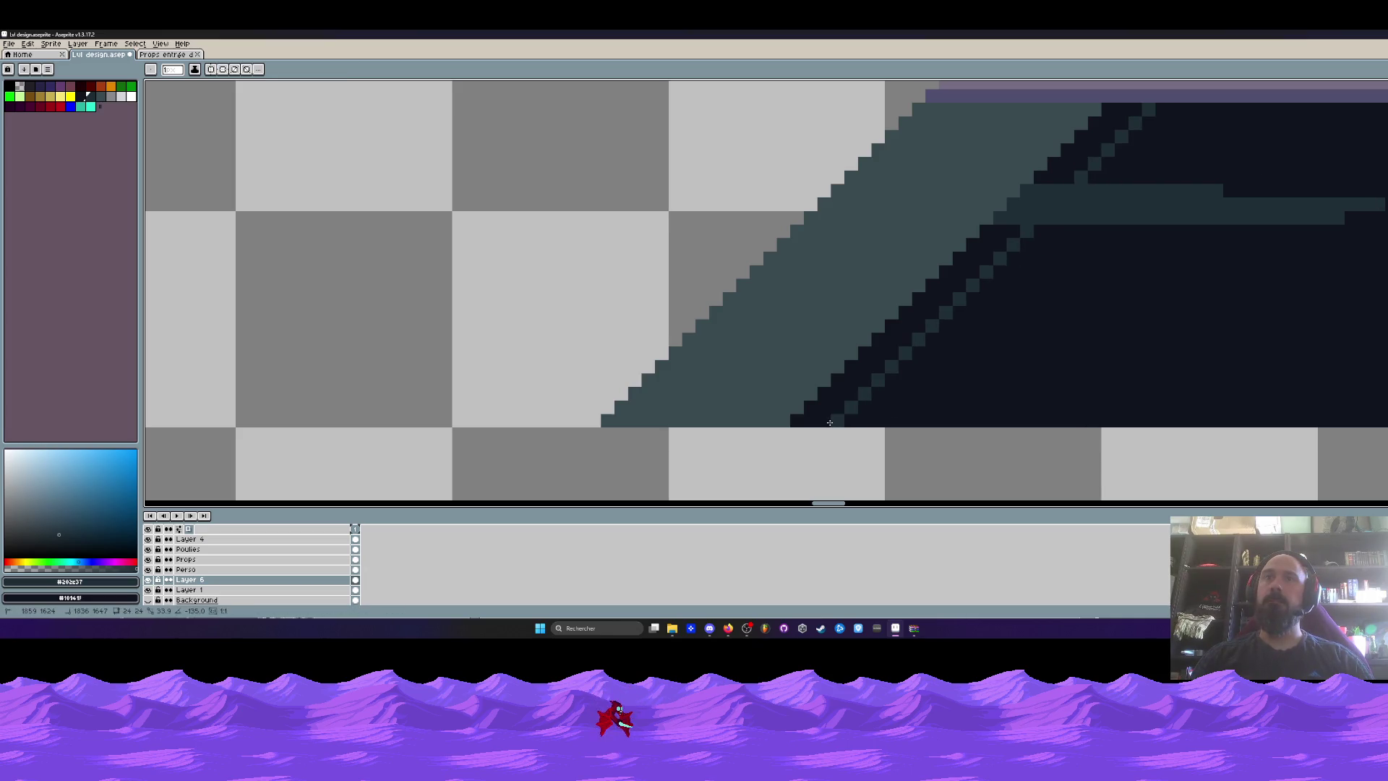
pyautogui.press('g')
pyautogui.click(829, 422)
pyautogui.click(1095, 148)
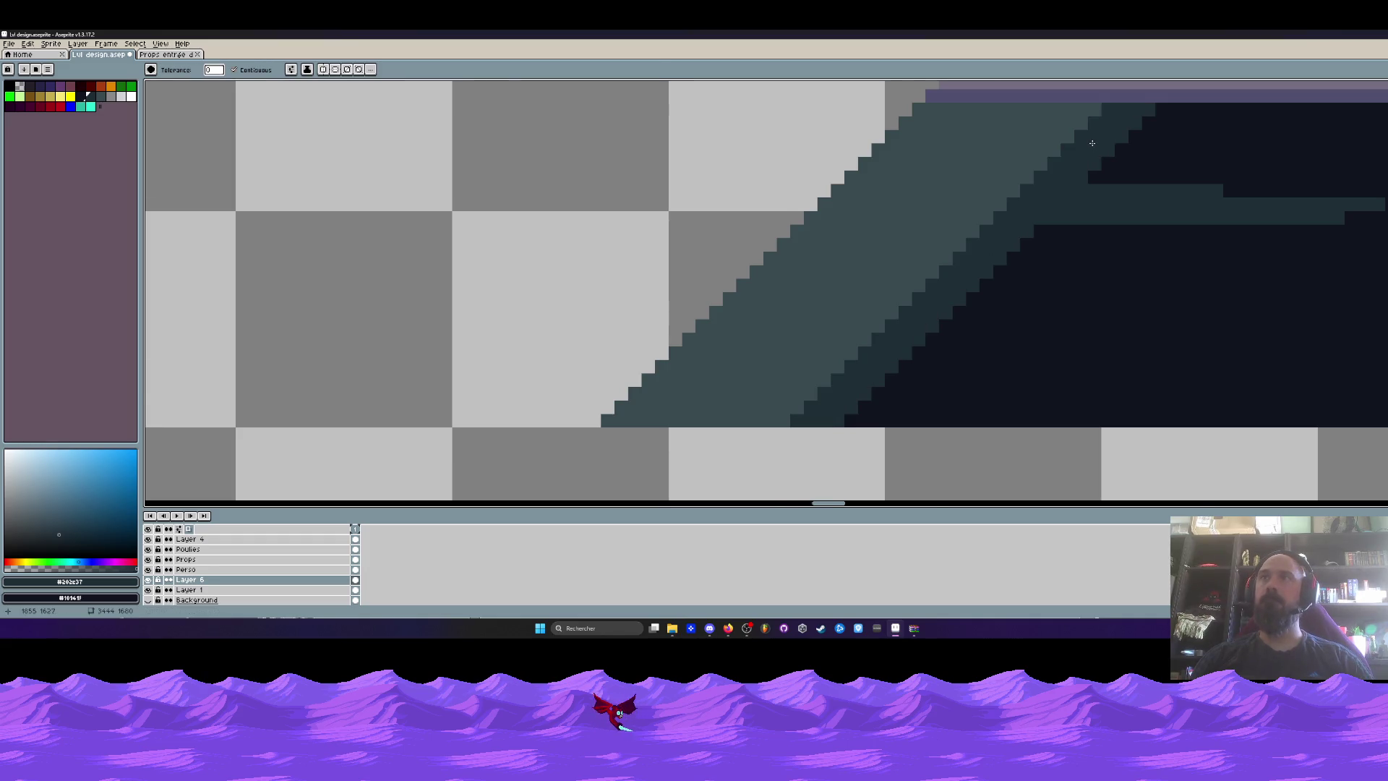
pyautogui.scroll(-1, 1101, 145)
pyautogui.scroll(3, 1101, 144)
# Sample the dark #10141f and pencil pixels along the diagonal band's edge and teal band.
pyautogui.press('b')
pyautogui.keyDown('alt'); pyautogui.click(1137, 177); pyautogui.keyUp('alt')
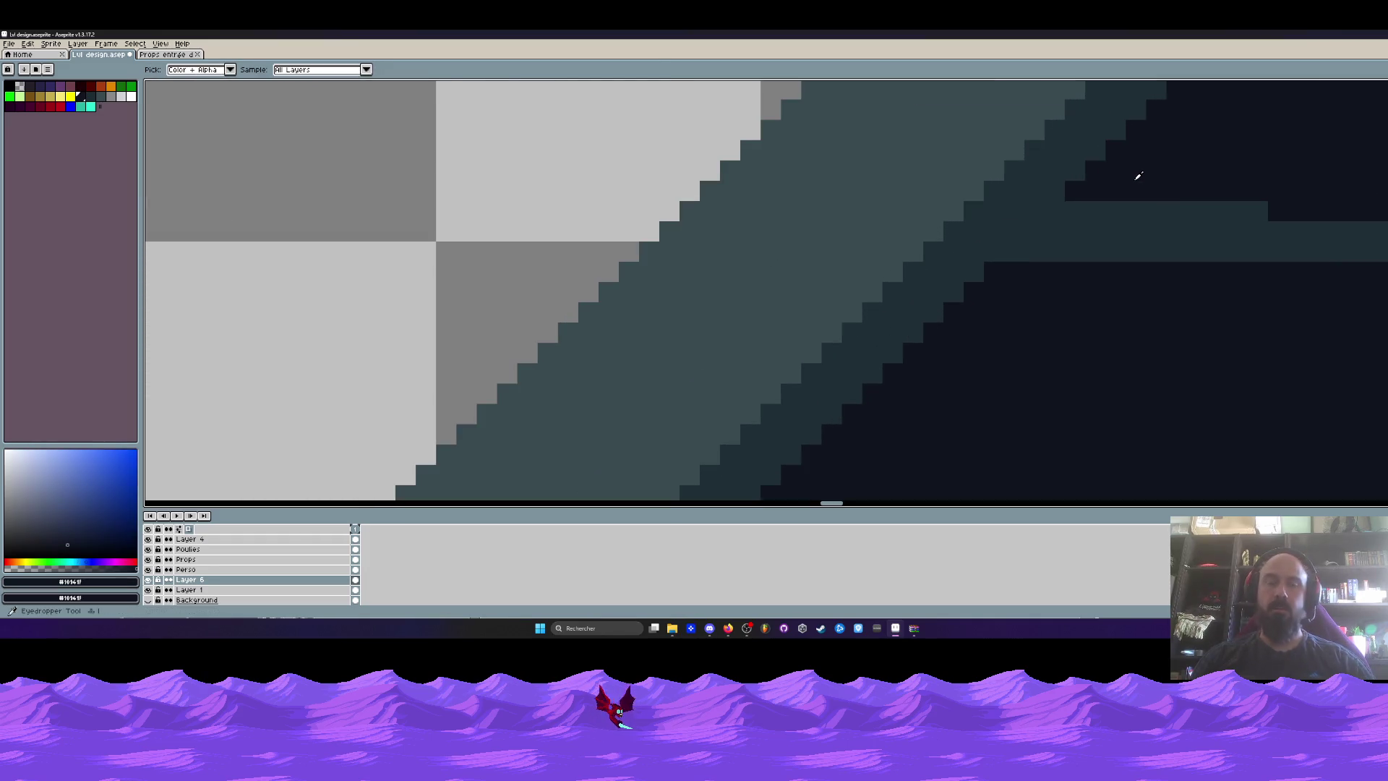
pyautogui.click(1092, 208)
pyautogui.hotkey('ctrl', 'z')
pyautogui.click(1059, 204)
pyautogui.click(1012, 252)
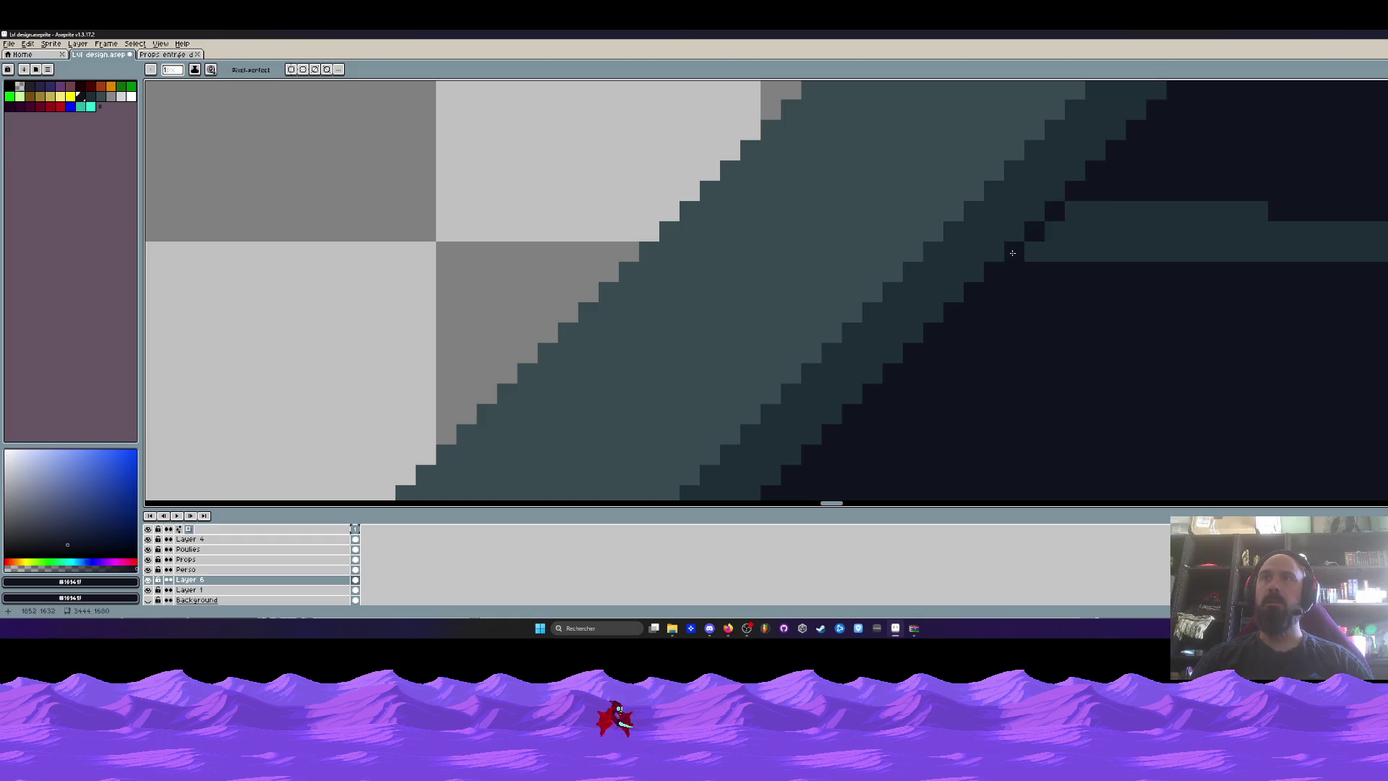
# Try dark strokes over the teal band, then undo them.
pyautogui.scroll(-4, 1017, 252)
pyautogui.scroll(3, 1022, 255)
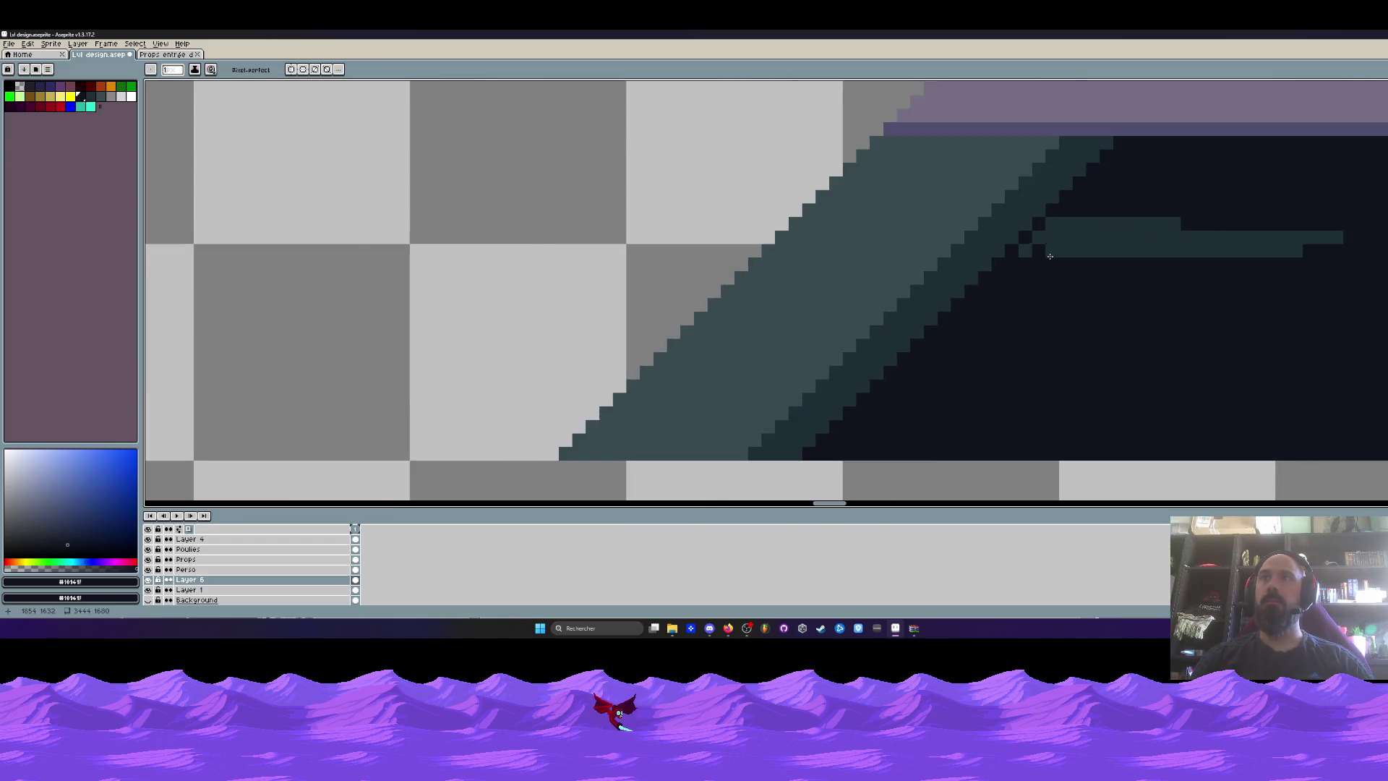
pyautogui.scroll(-5, 1019, 253)
pyautogui.scroll(2, 1015, 251)
pyautogui.scroll(3, 1006, 248)
pyautogui.moveTo(1039, 245)
pyautogui.mouseDown()
pyautogui.moveTo(1084, 275)
pyautogui.moveTo(1131, 275)
pyautogui.mouseUp()
pyautogui.scroll(-4, 1131, 275)
pyautogui.hotkey('ctrl', 'z')
pyautogui.press('v')
pyautogui.press('h')
pyautogui.scroll(-3, 940, 311)
# Sample the ledge purple #766e81 and then a darker purple from the corridor.
pyautogui.scroll(2, 940, 311)
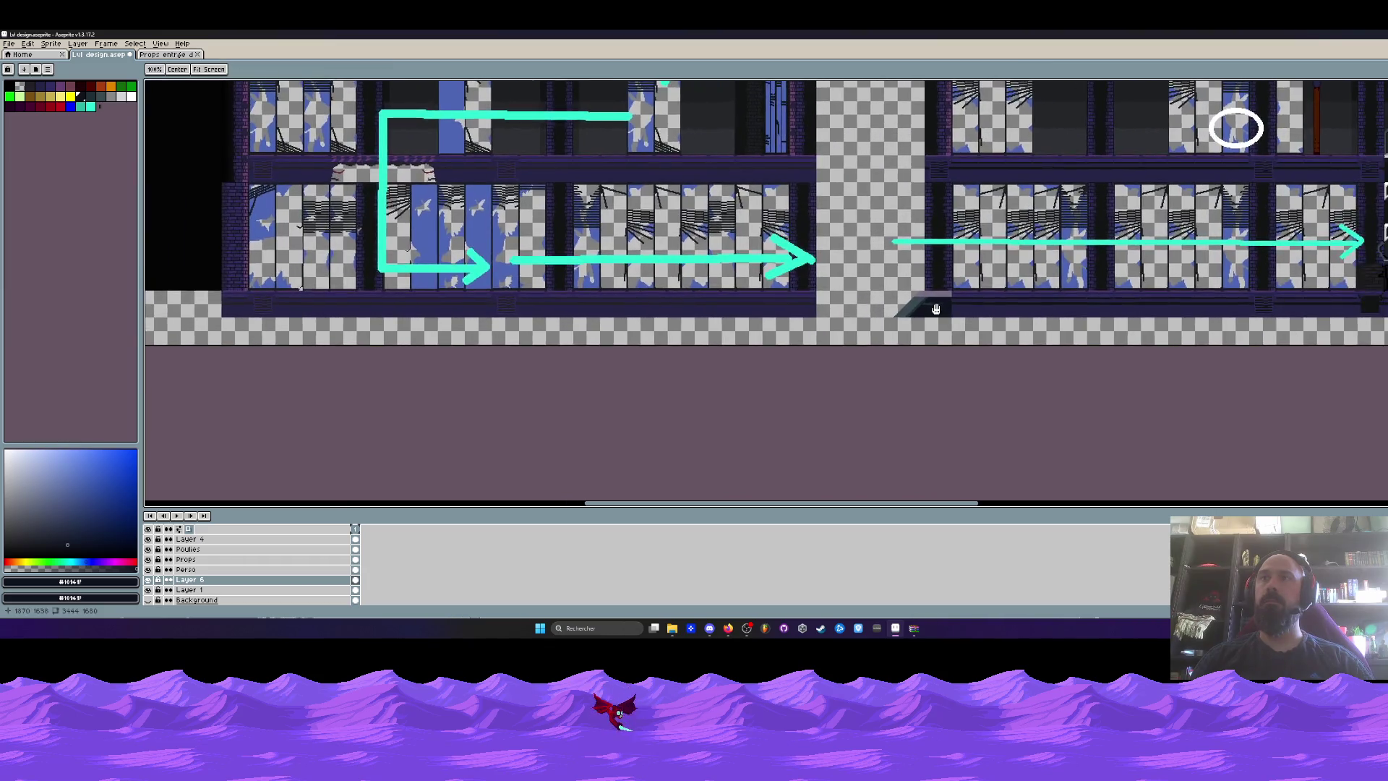
pyautogui.scroll(2, 936, 309)
pyautogui.press('b')
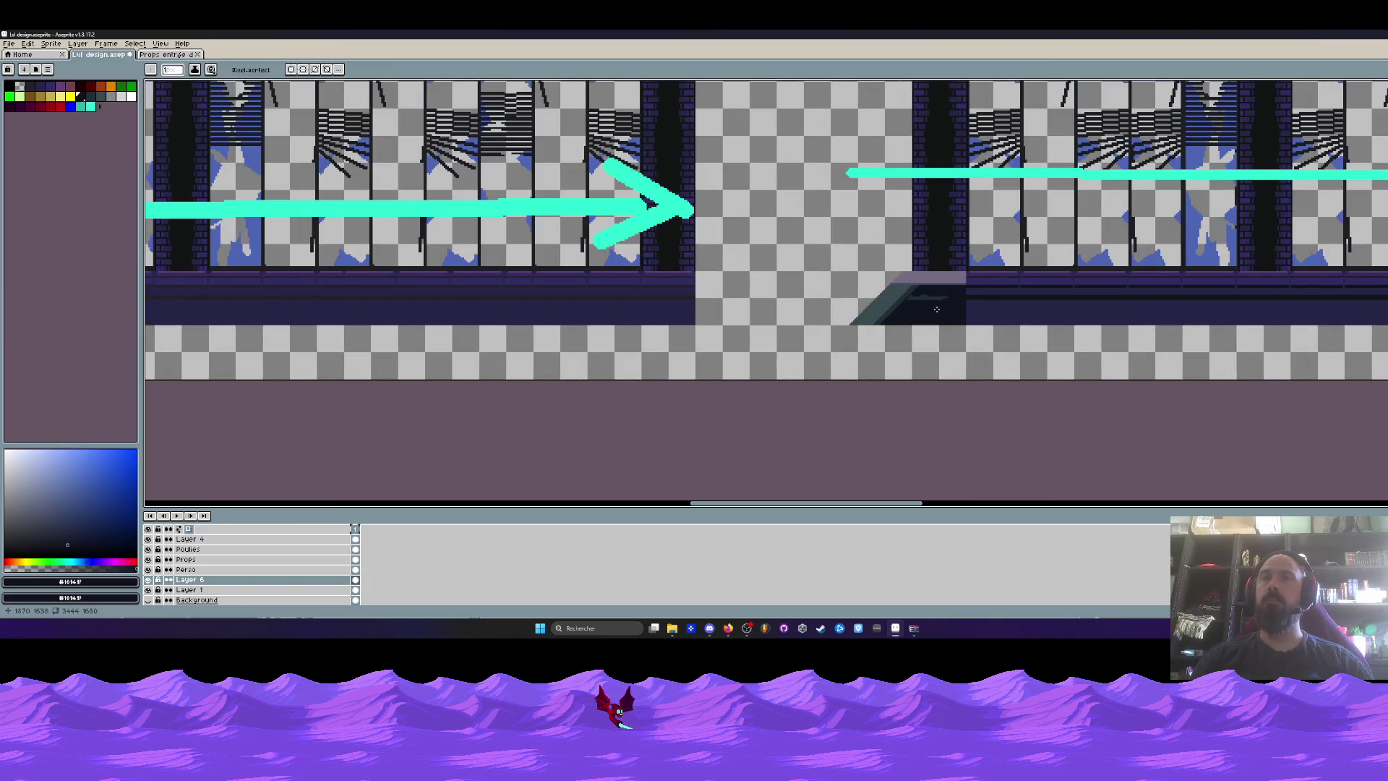
pyautogui.scroll(5, 936, 308)
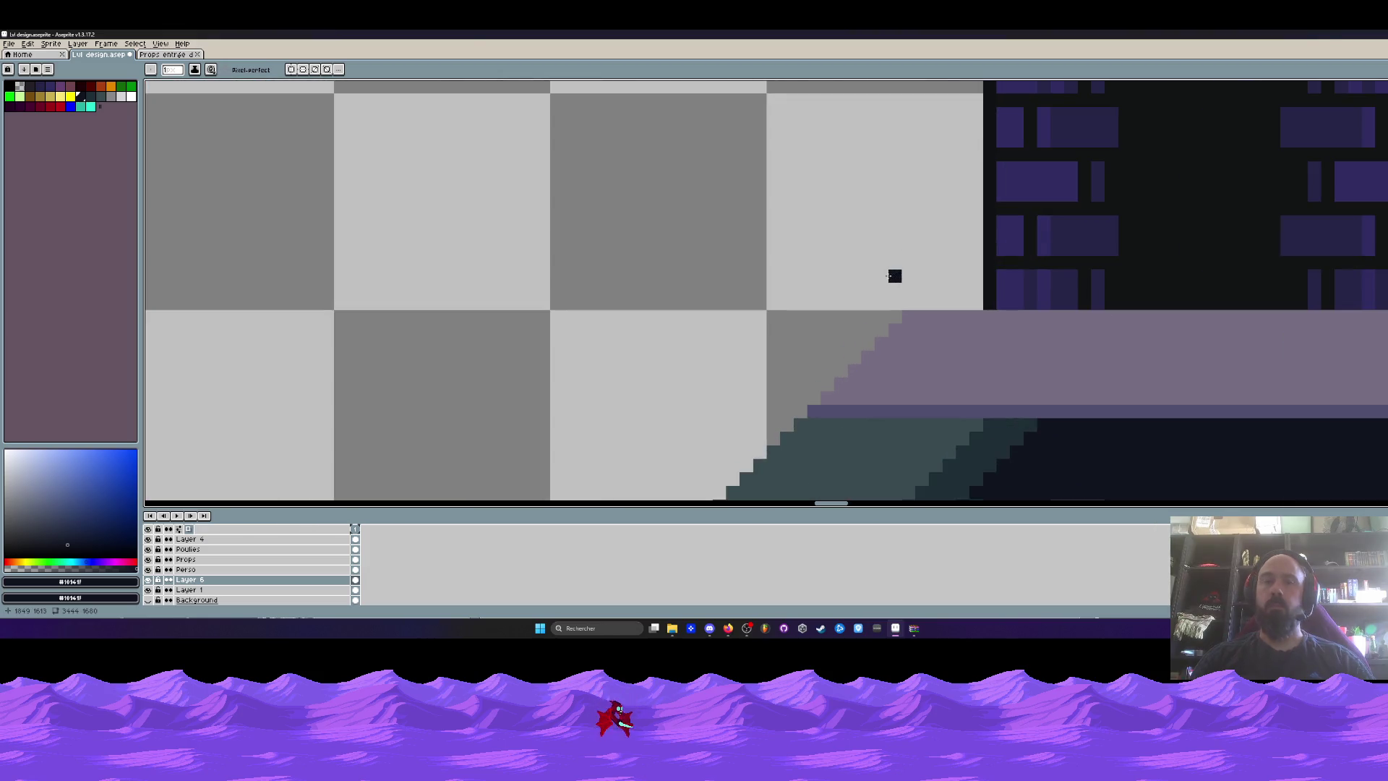
pyautogui.press('i')
pyautogui.click(918, 317)
pyautogui.scroll(-2, 920, 318)
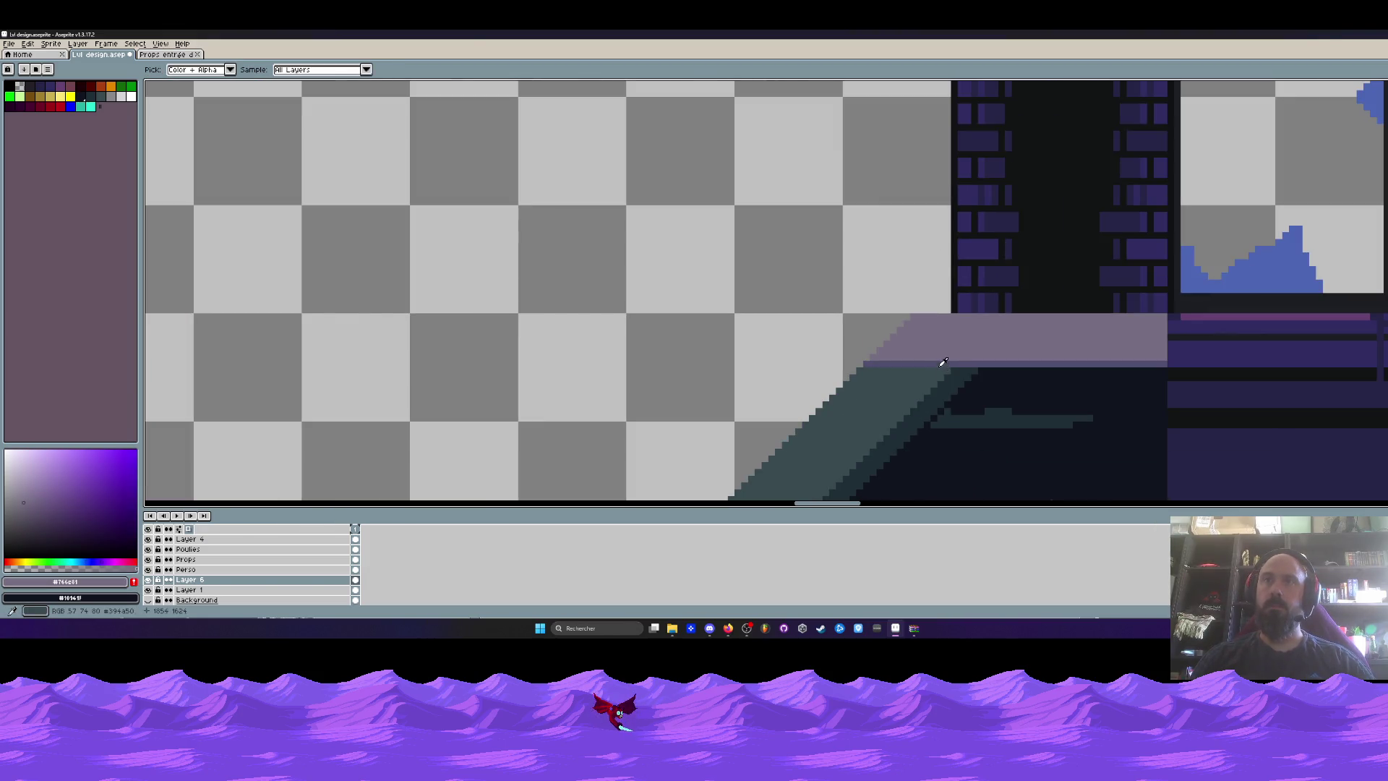
pyautogui.click(942, 361)
pyautogui.scroll(-2, 1146, 360)
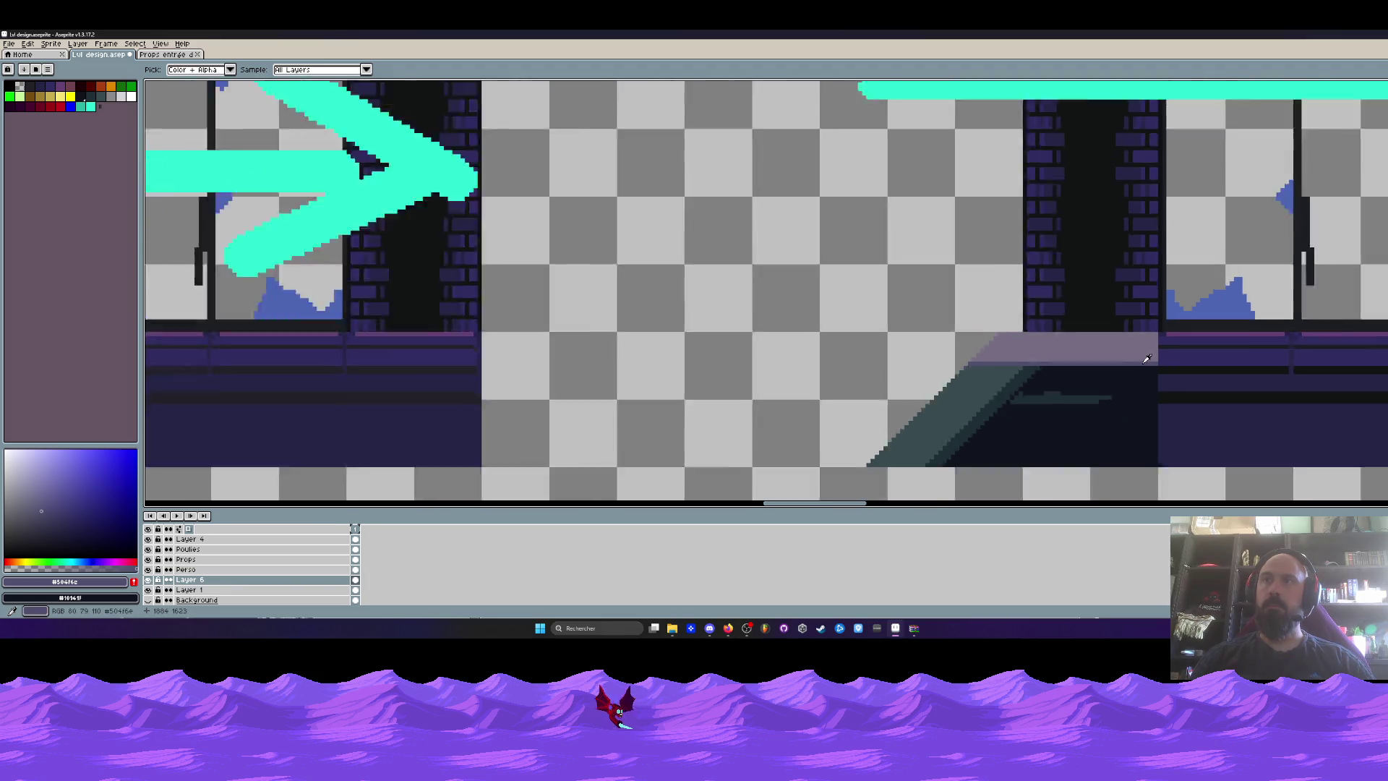
# Pan across the level and pick the teal #202e37 from the stair prop.
pyautogui.moveTo(1147, 360); pyautogui.dragTo(1065, 310)
pyautogui.press('i')
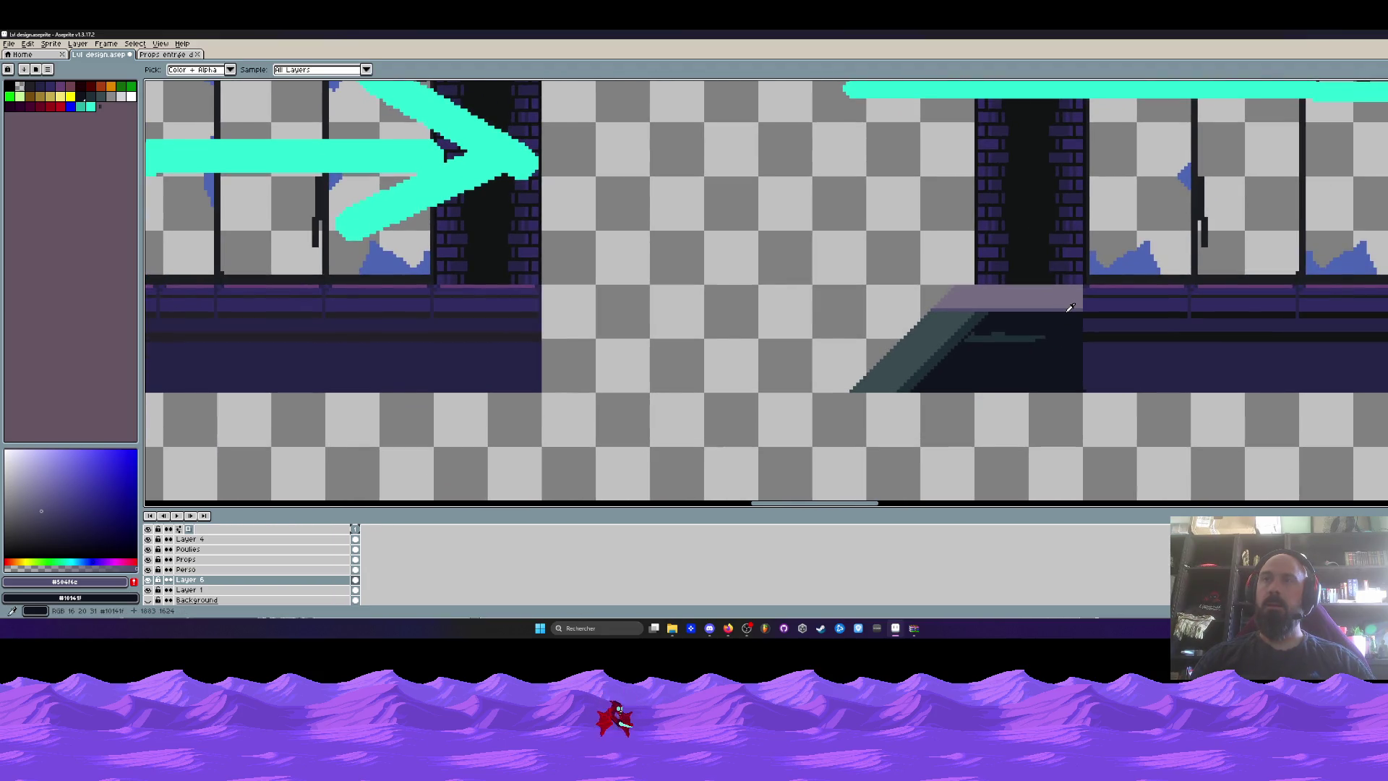
pyautogui.scroll(-2, 1071, 307)
pyautogui.scroll(1, 1069, 305)
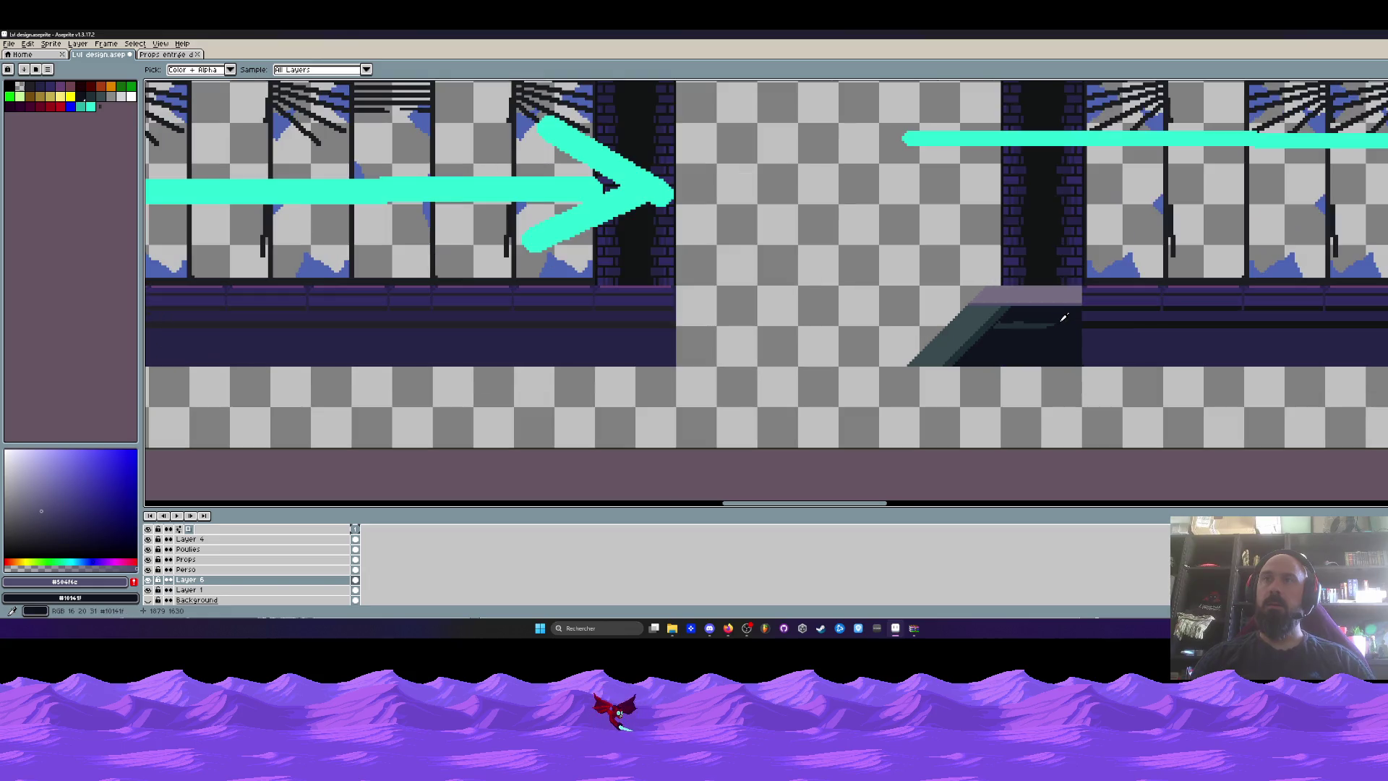
pyautogui.scroll(3, 1063, 316)
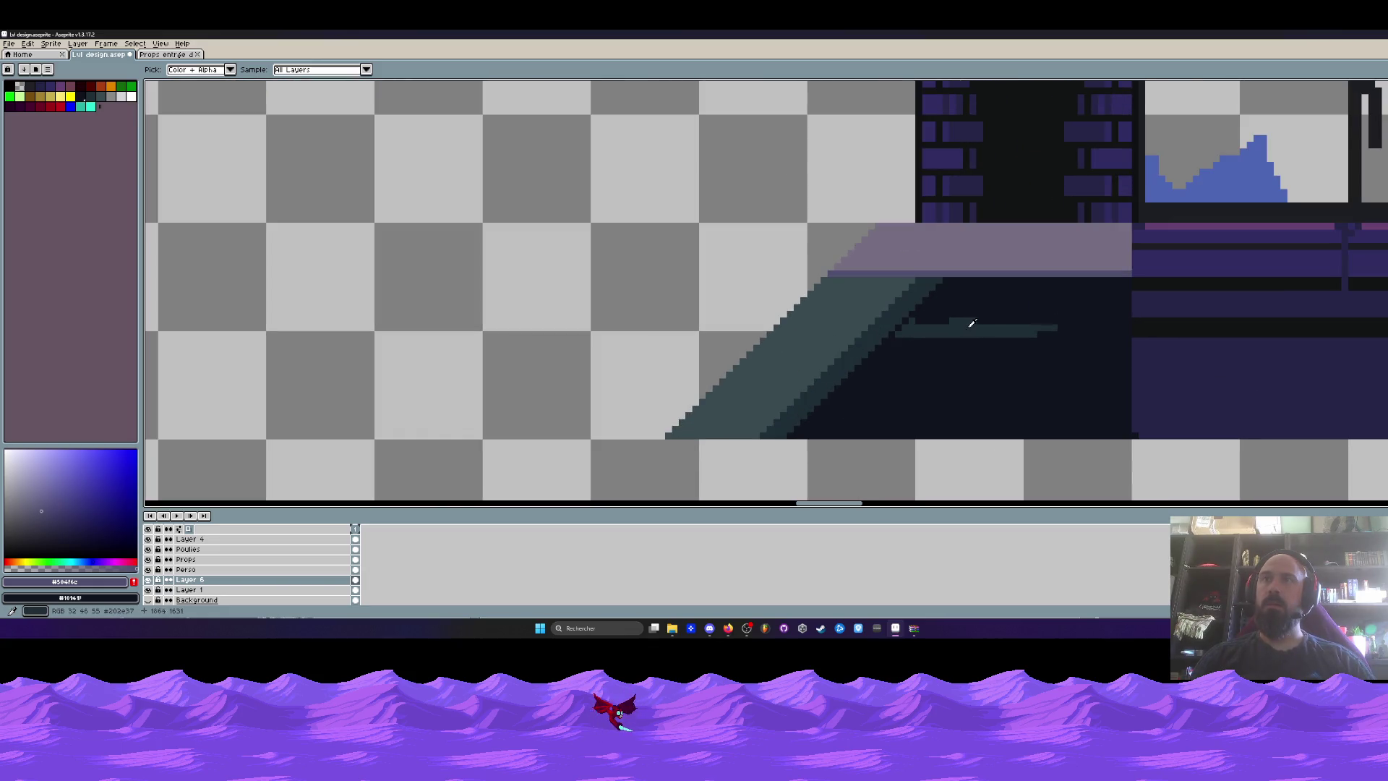
pyautogui.click(928, 321)
pyautogui.scroll(1, 929, 321)
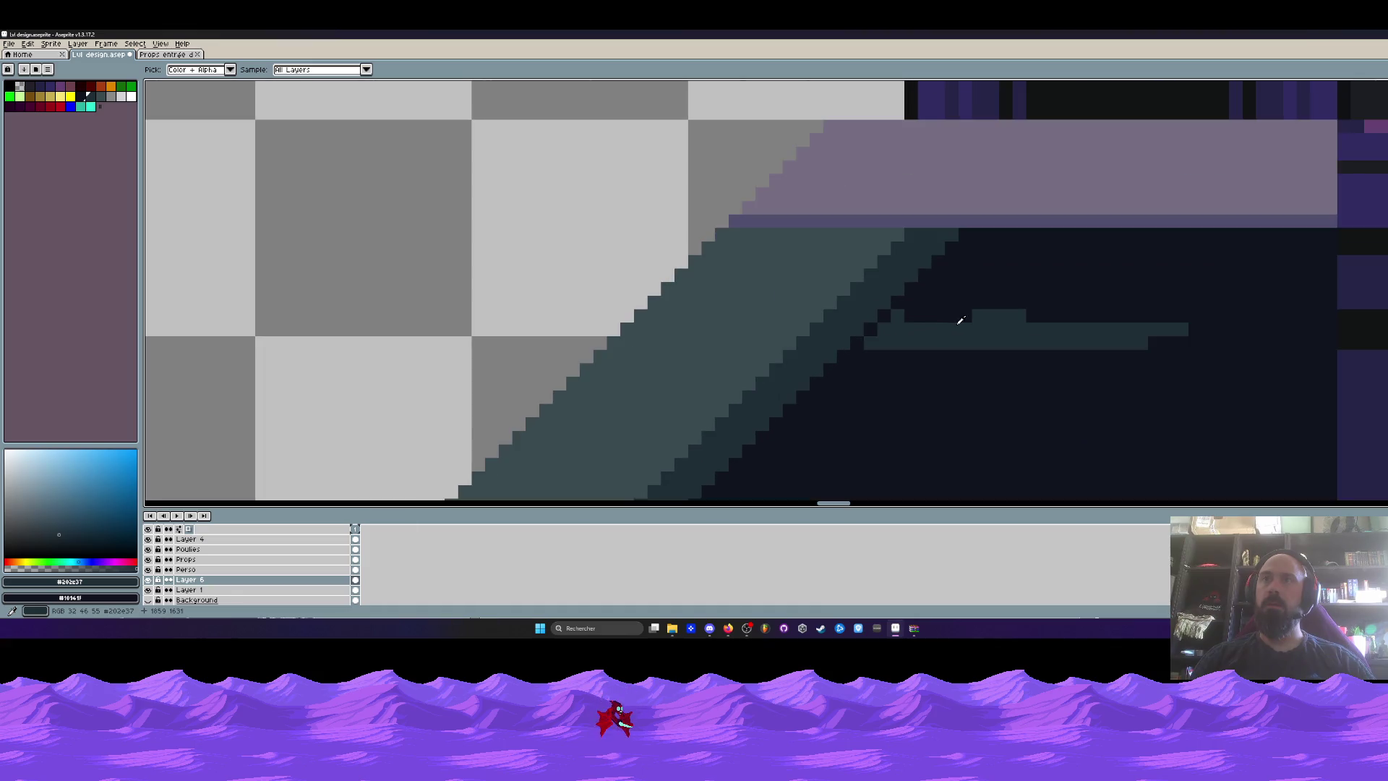
# Extend the teal streak rows inside the stair prop, then paint dark #10141f over its right end.
pyautogui.press('b')
pyautogui.moveTo(1319, 315); pyautogui.dragTo(926, 314)
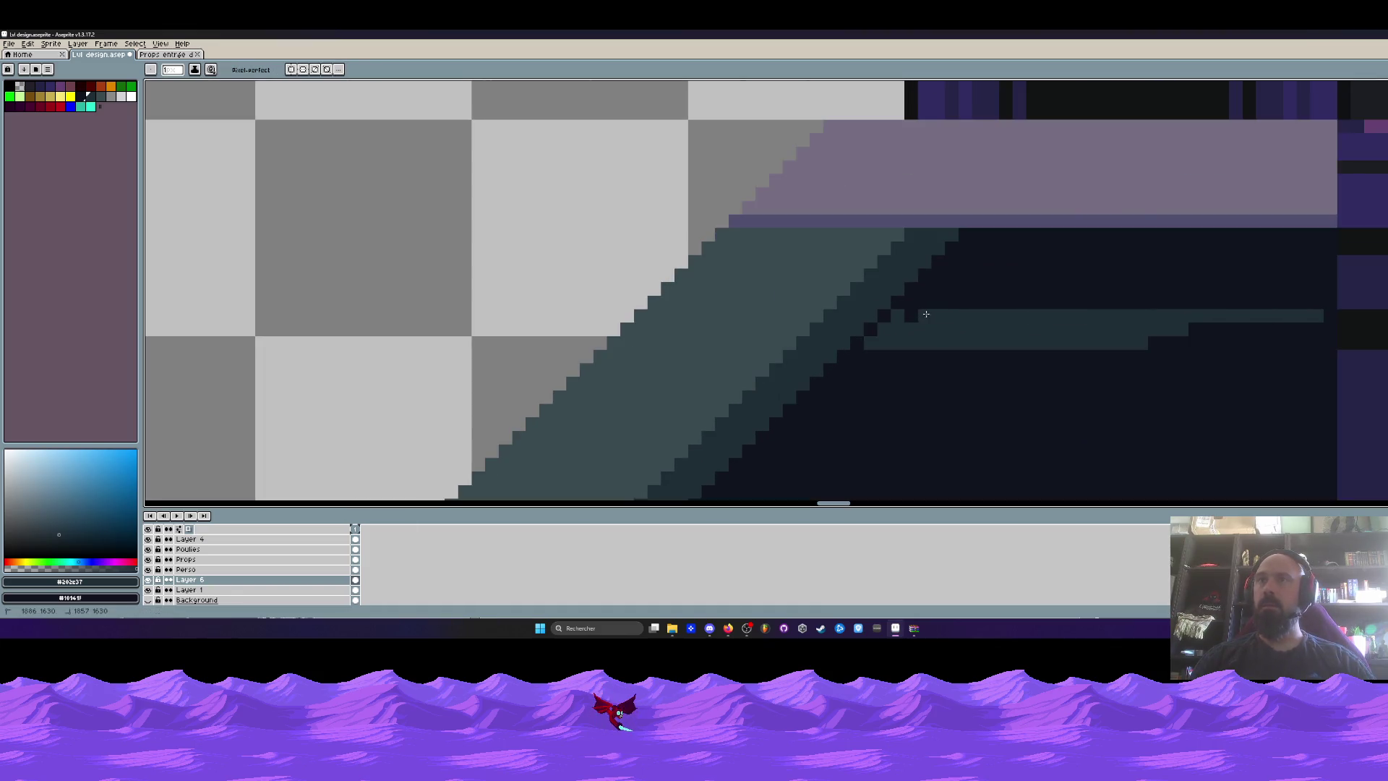
pyautogui.moveTo(1310, 342)
pyautogui.mouseDown()
pyautogui.moveTo(1149, 343)
pyautogui.moveTo(1308, 331)
pyautogui.mouseUp()
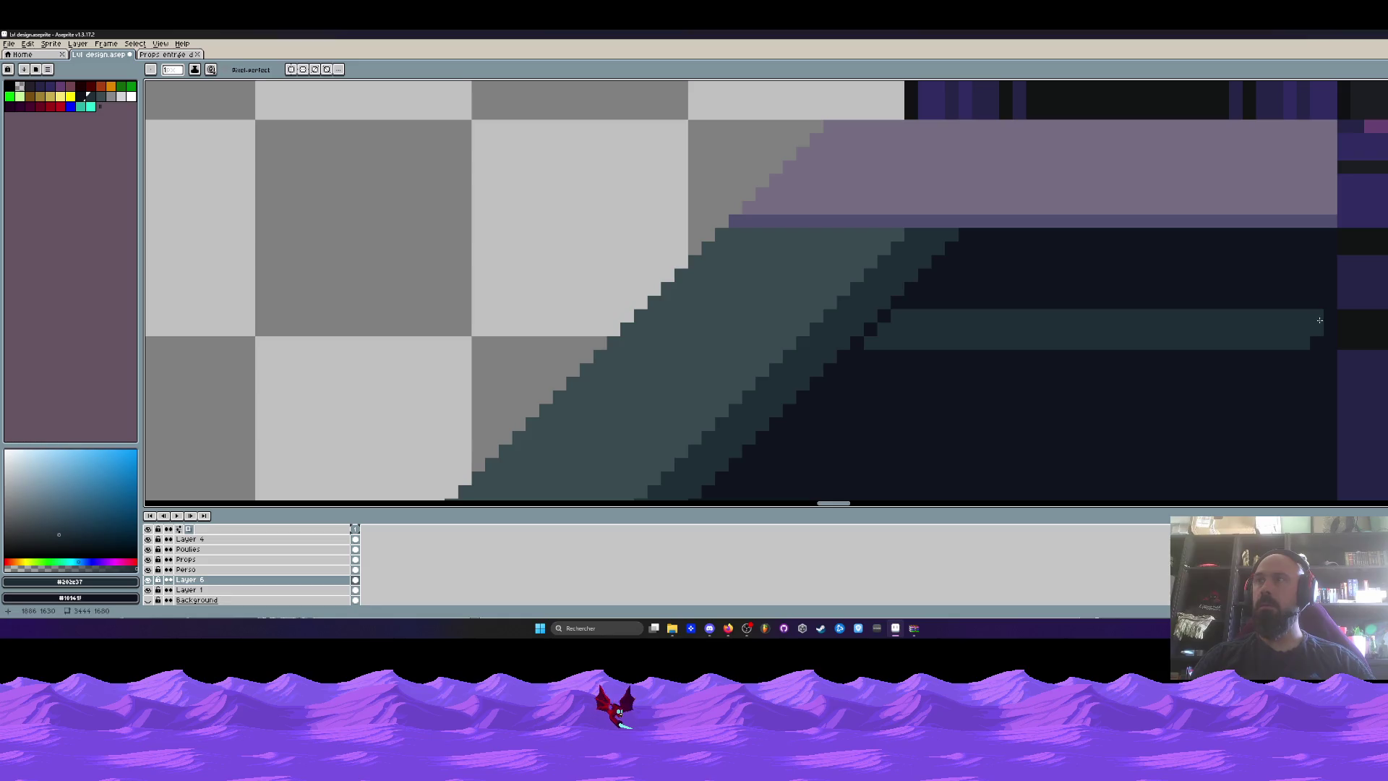
pyautogui.press('i')
pyautogui.click(1254, 383)
pyautogui.press('b')
pyautogui.moveTo(1310, 316); pyautogui.dragTo(1243, 316)
pyautogui.moveTo(1256, 329)
pyautogui.mouseDown()
pyautogui.moveTo(1311, 329)
pyautogui.moveTo(1174, 343)
pyautogui.mouseUp()
# Fill the prop's dark body with the corridor floor purple #272547.
pyautogui.scroll(-2, 1217, 365)
pyautogui.scroll(-2, 1217, 365)
pyautogui.hscroll(3, 1229, 289)
pyautogui.scroll(2, 1128, 362)
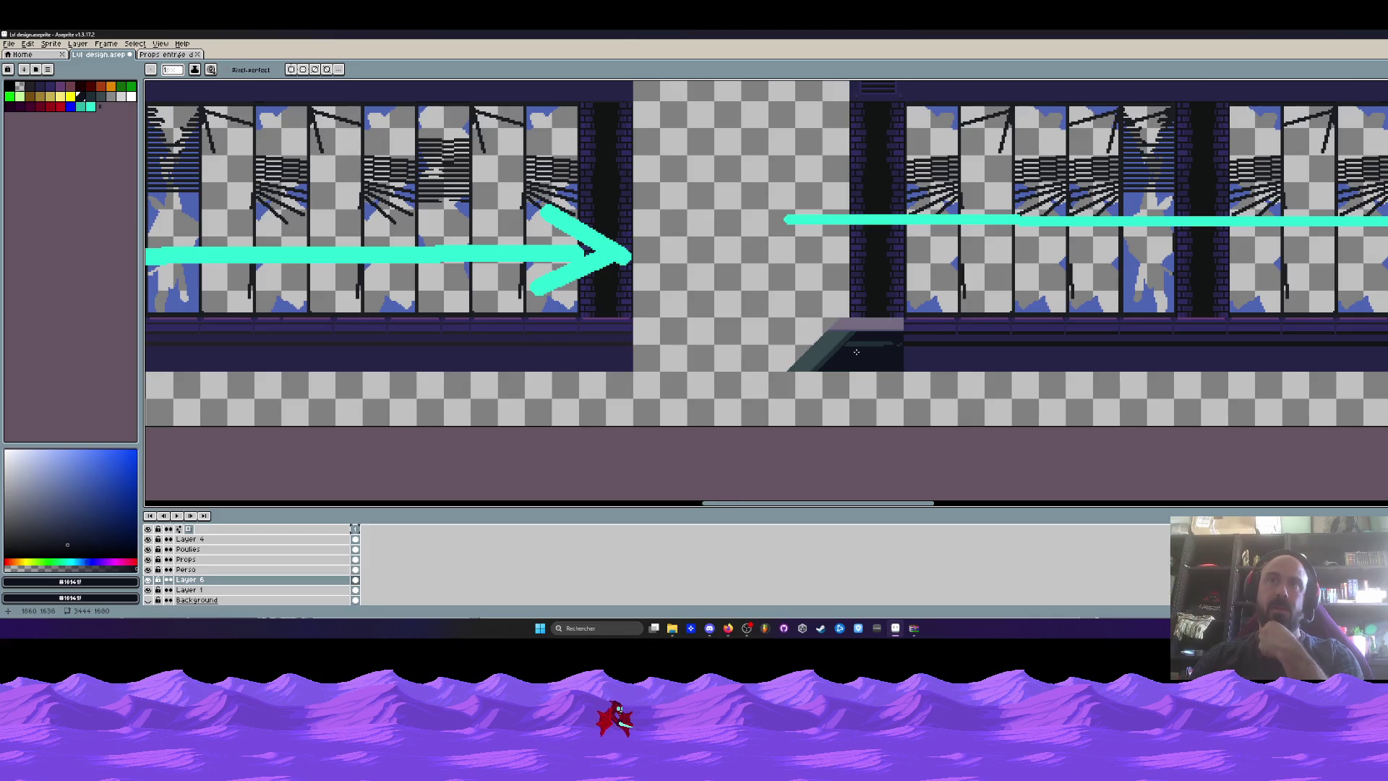
pyautogui.scroll(1, 860, 355)
pyautogui.scroll(1, 856, 351)
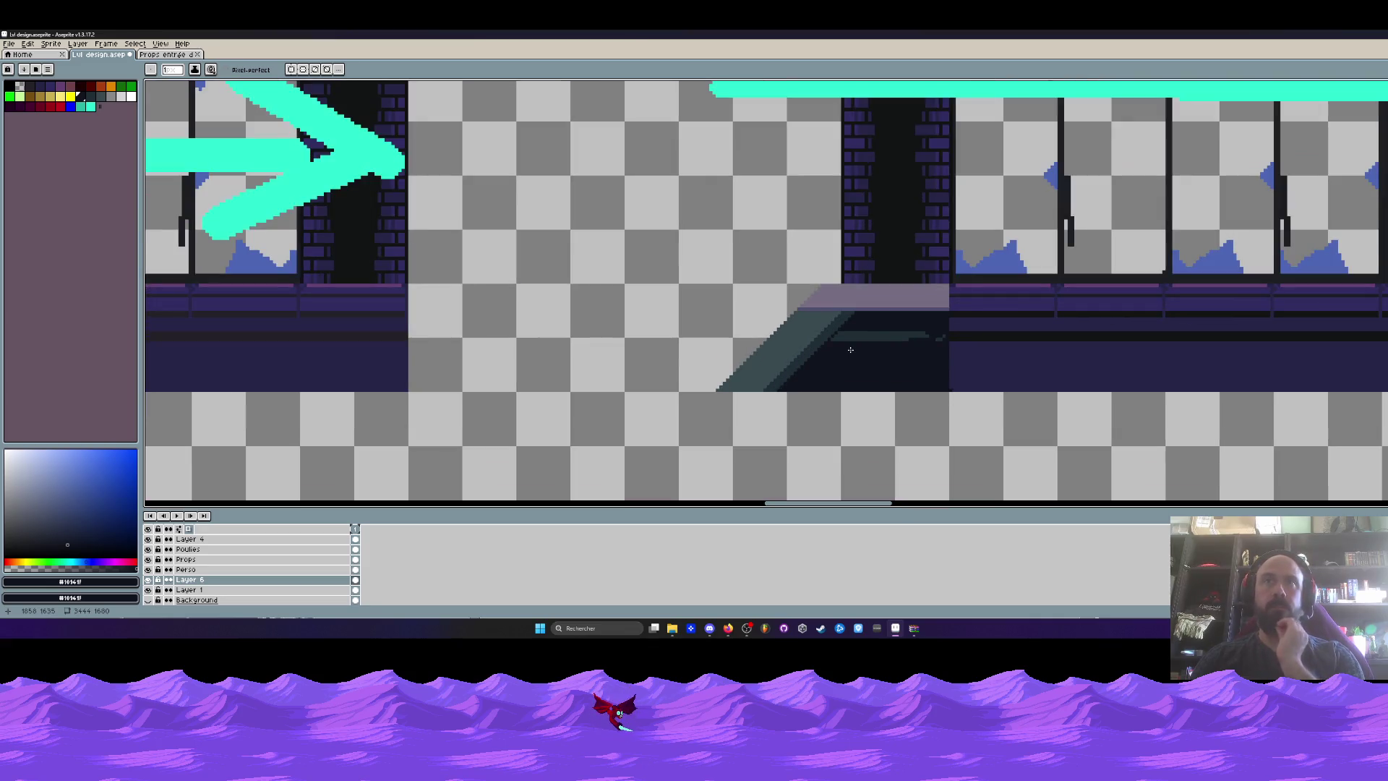
pyautogui.press('g')
pyautogui.keyDown('alt'); pyautogui.click(985, 360); pyautogui.keyUp('alt')
pyautogui.click(887, 360)
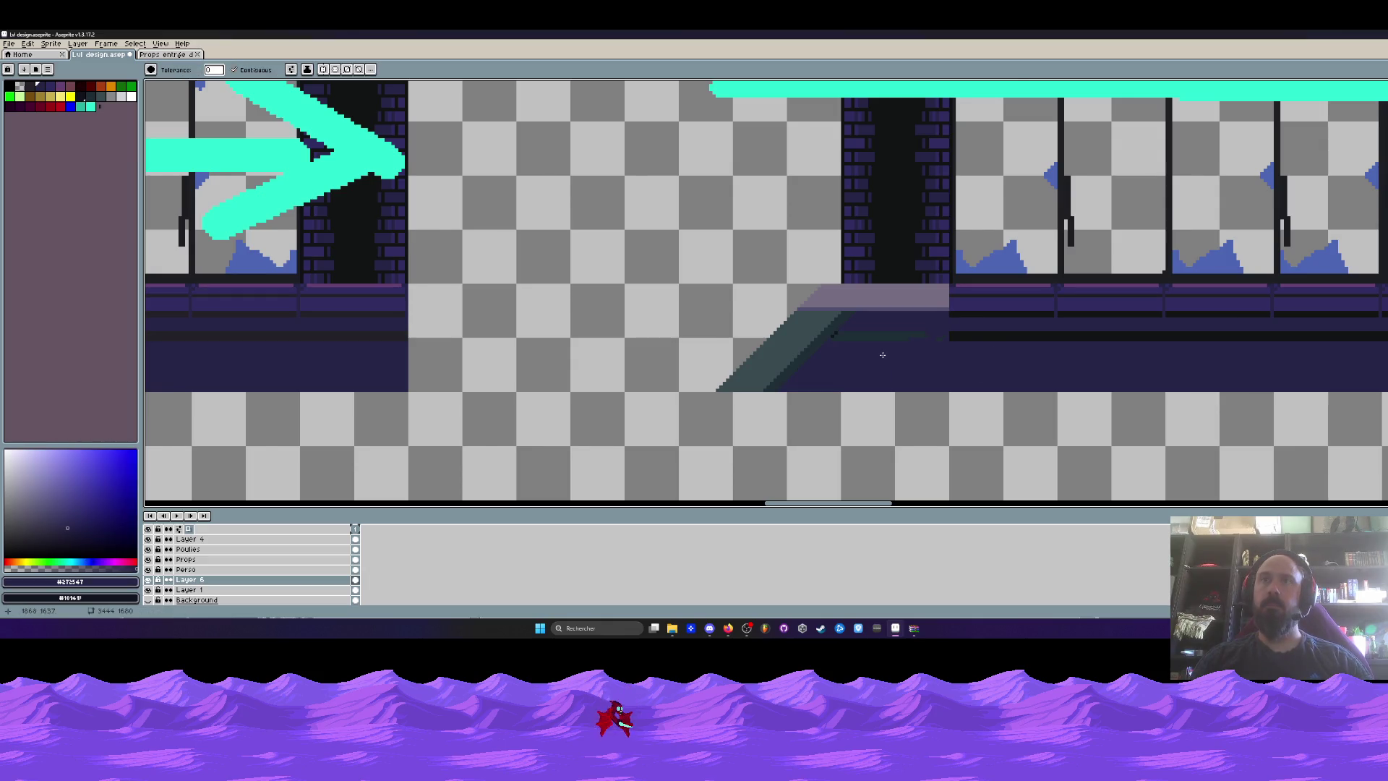
pyautogui.scroll(-2, 883, 355)
# Inspect the lower stairs of the Props entrée désert sprite, then return to the level design document.
pyautogui.click(171, 55)
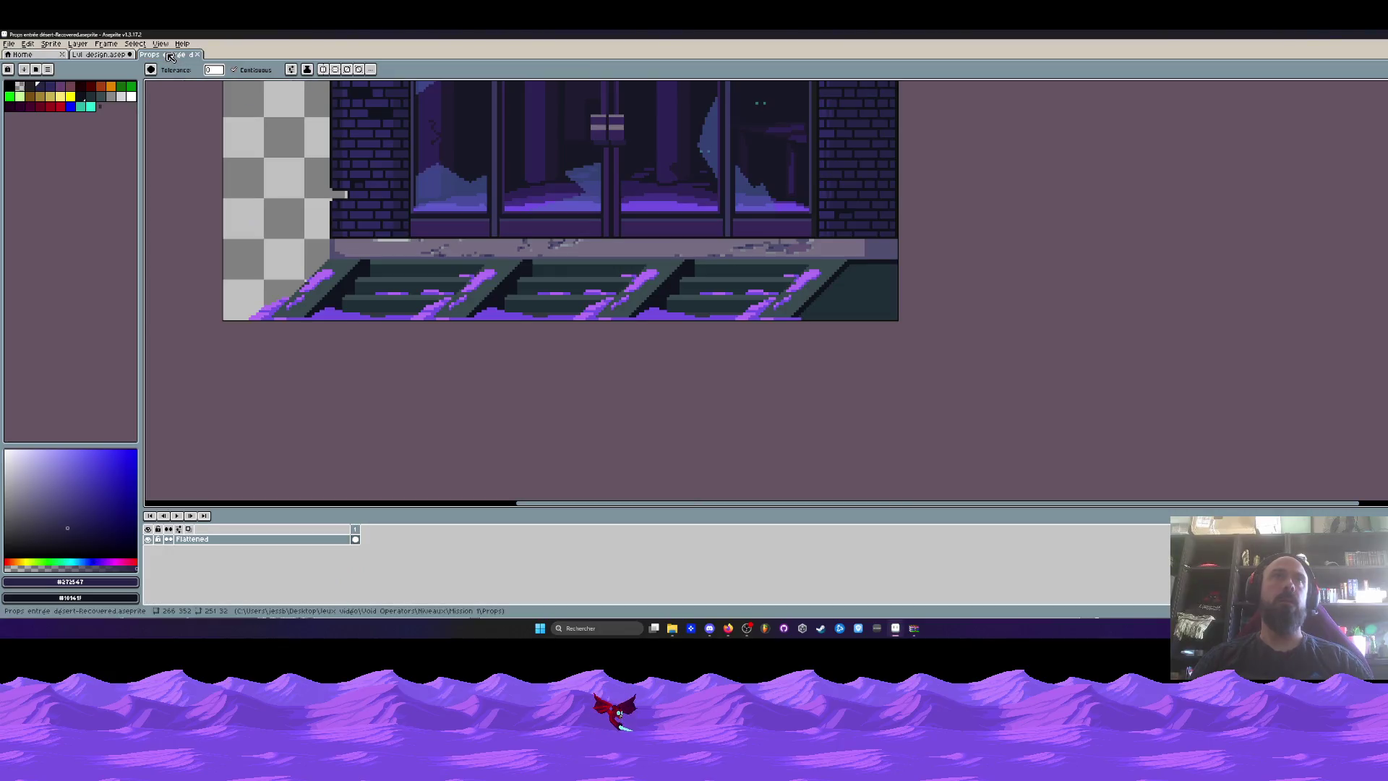
pyautogui.scroll(-2, 477, 239)
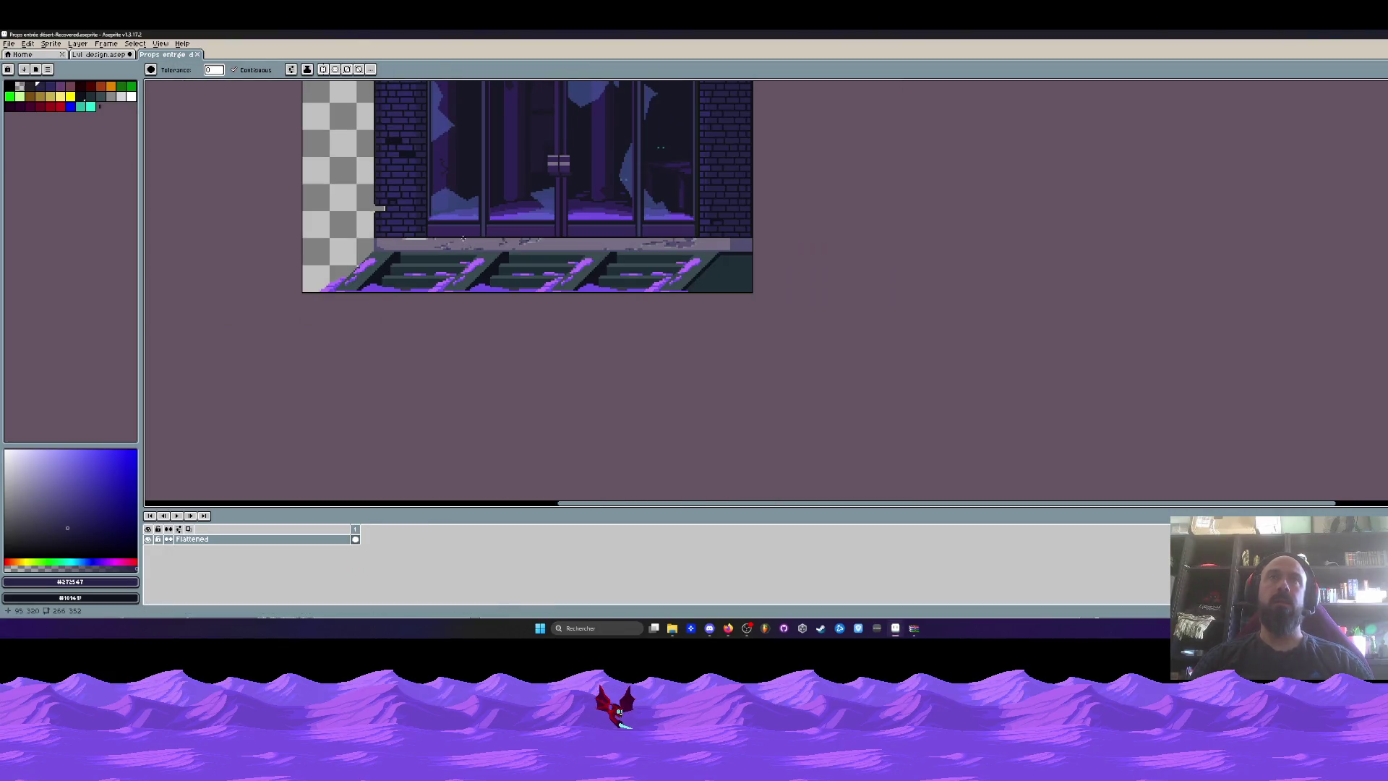
pyautogui.scroll(1, 520, 243)
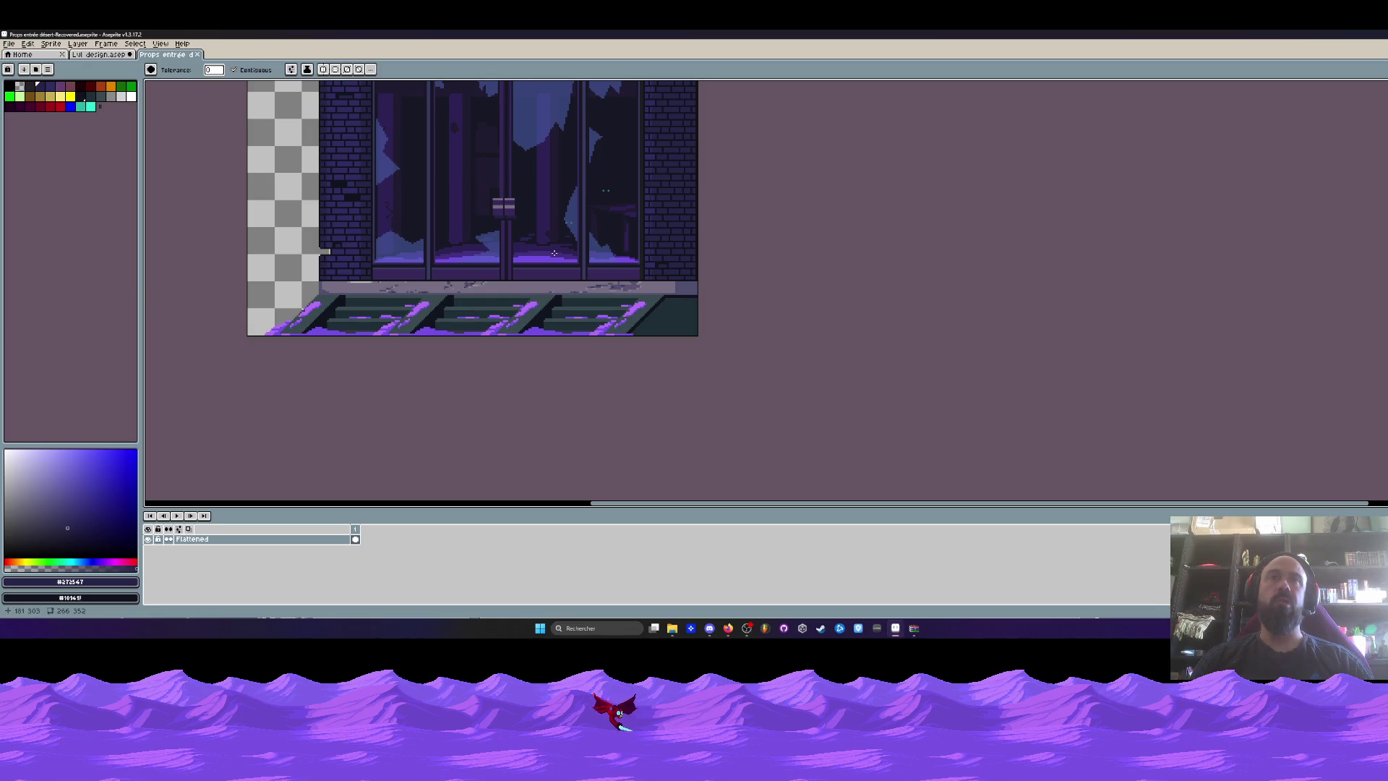
pyautogui.scroll(2, 620, 317)
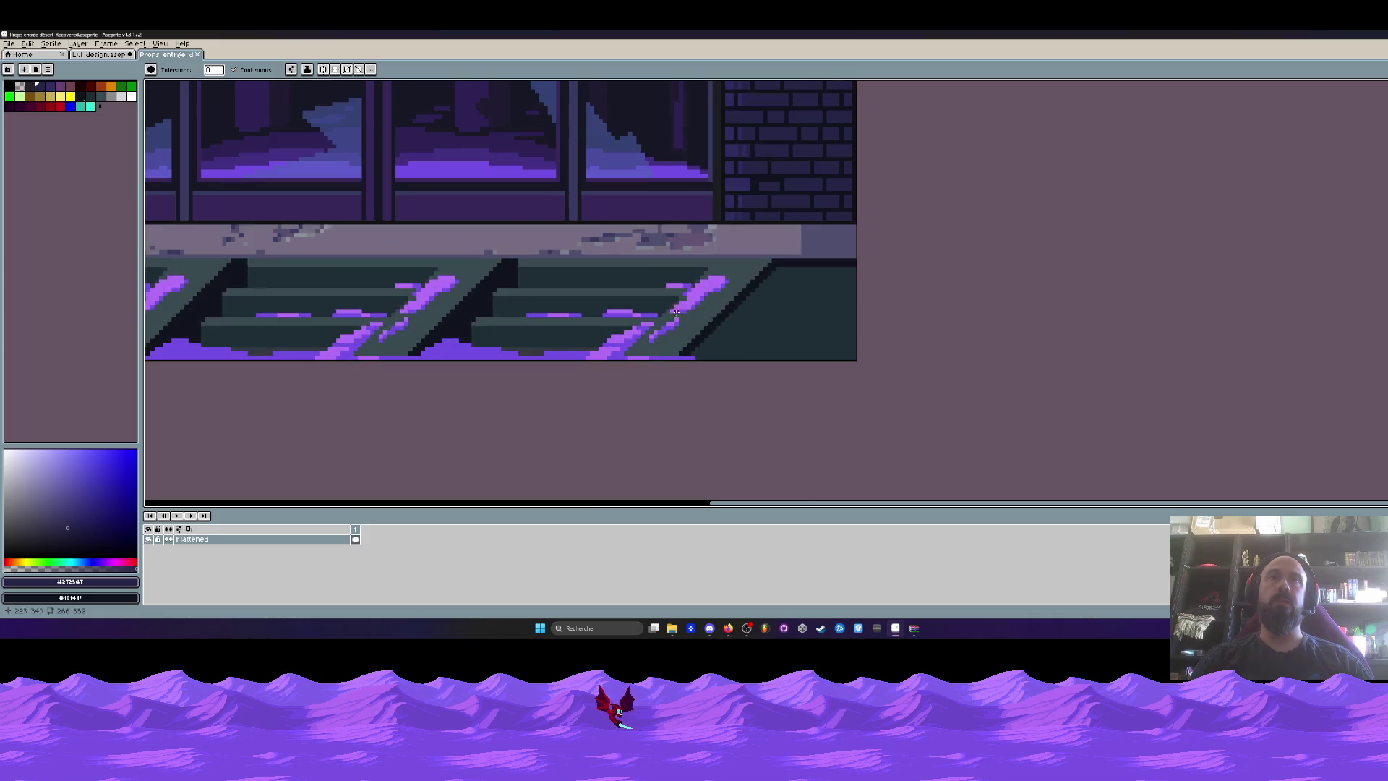
pyautogui.press('m')
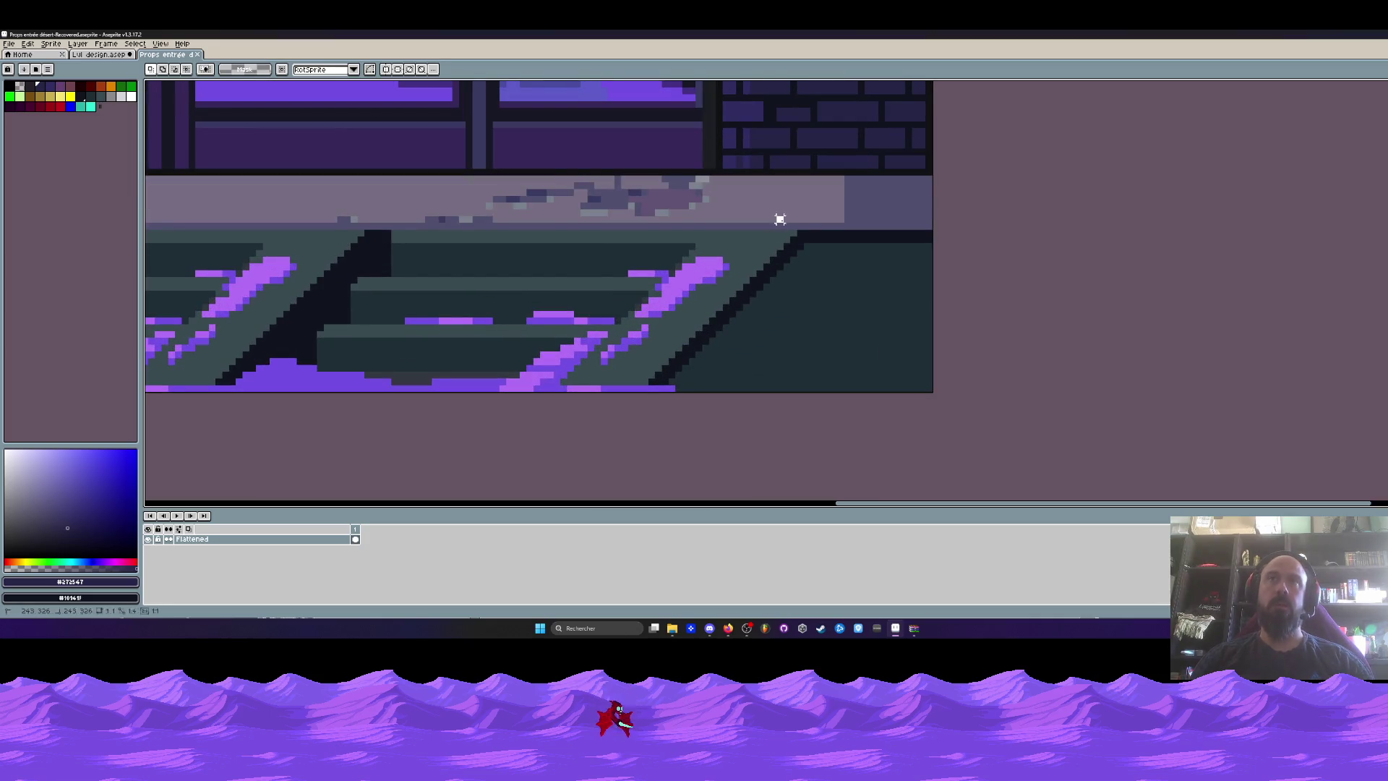
pyautogui.click(101, 54)
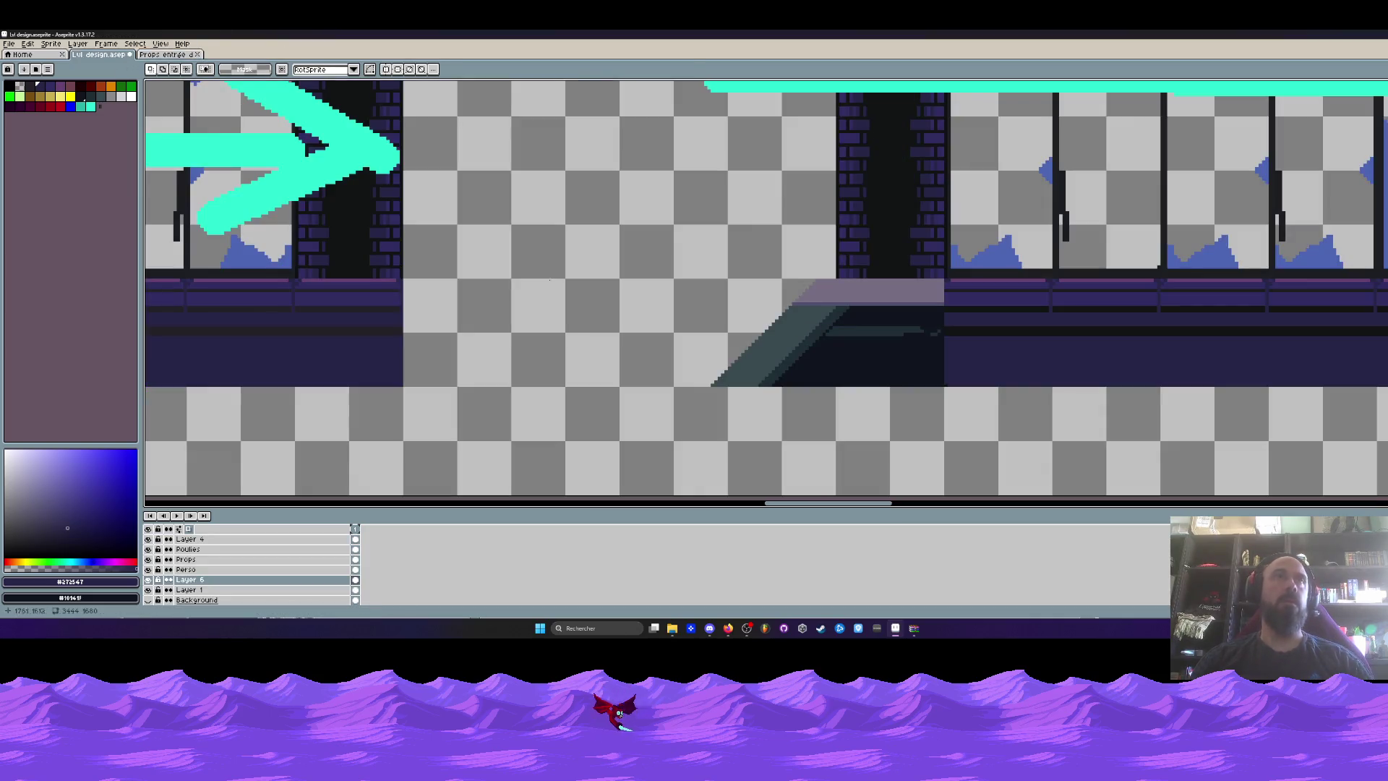
# Paste the copied block into the level just left of the stair slope.
pyautogui.scroll(1, 677, 318)
pyautogui.hotkey('ctrl', 'v')
pyautogui.moveTo(798, 302)
pyautogui.mouseDown()
pyautogui.moveTo(735, 319)
pyautogui.moveTo(601, 297)
pyautogui.mouseUp()
# Sample the stair ledge's light mauve colour.
pyautogui.scroll(2, 735, 320)
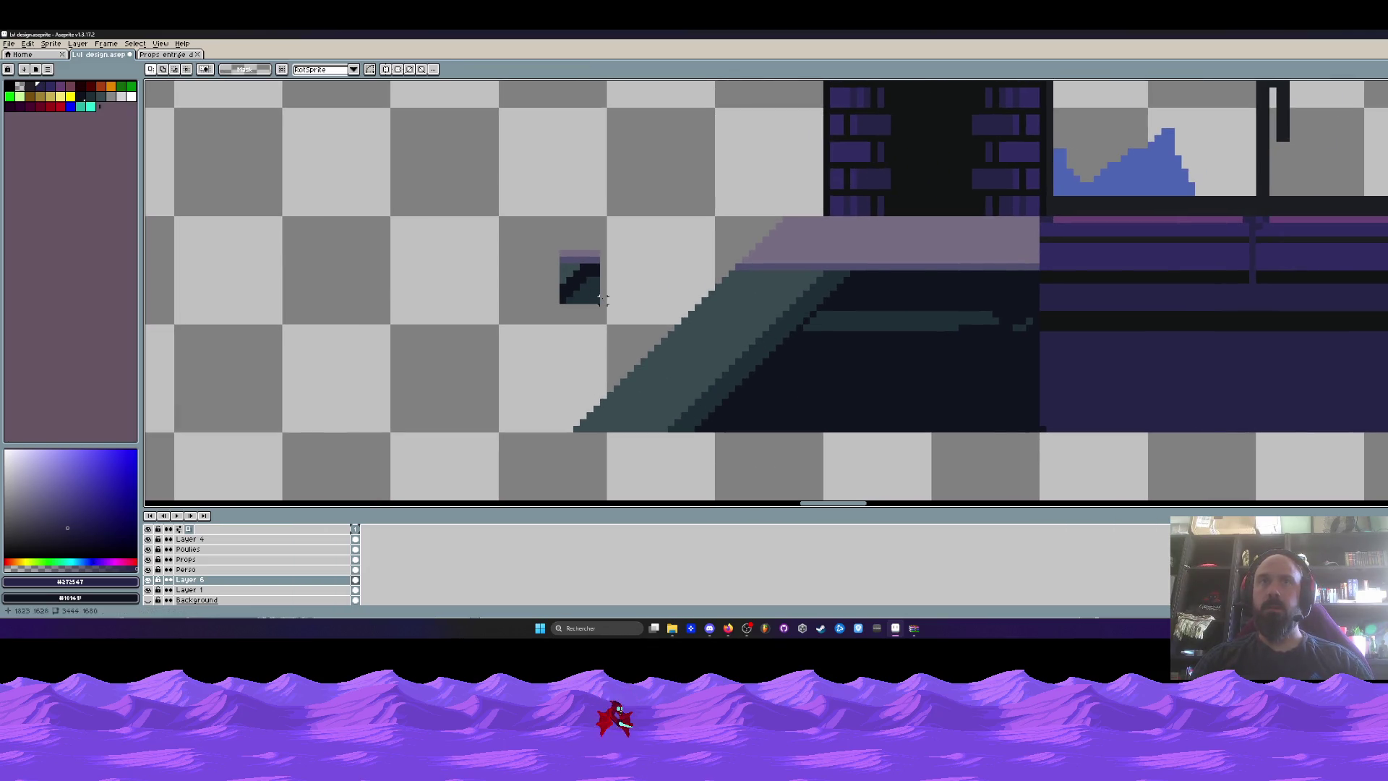
pyautogui.scroll(-5, 601, 298)
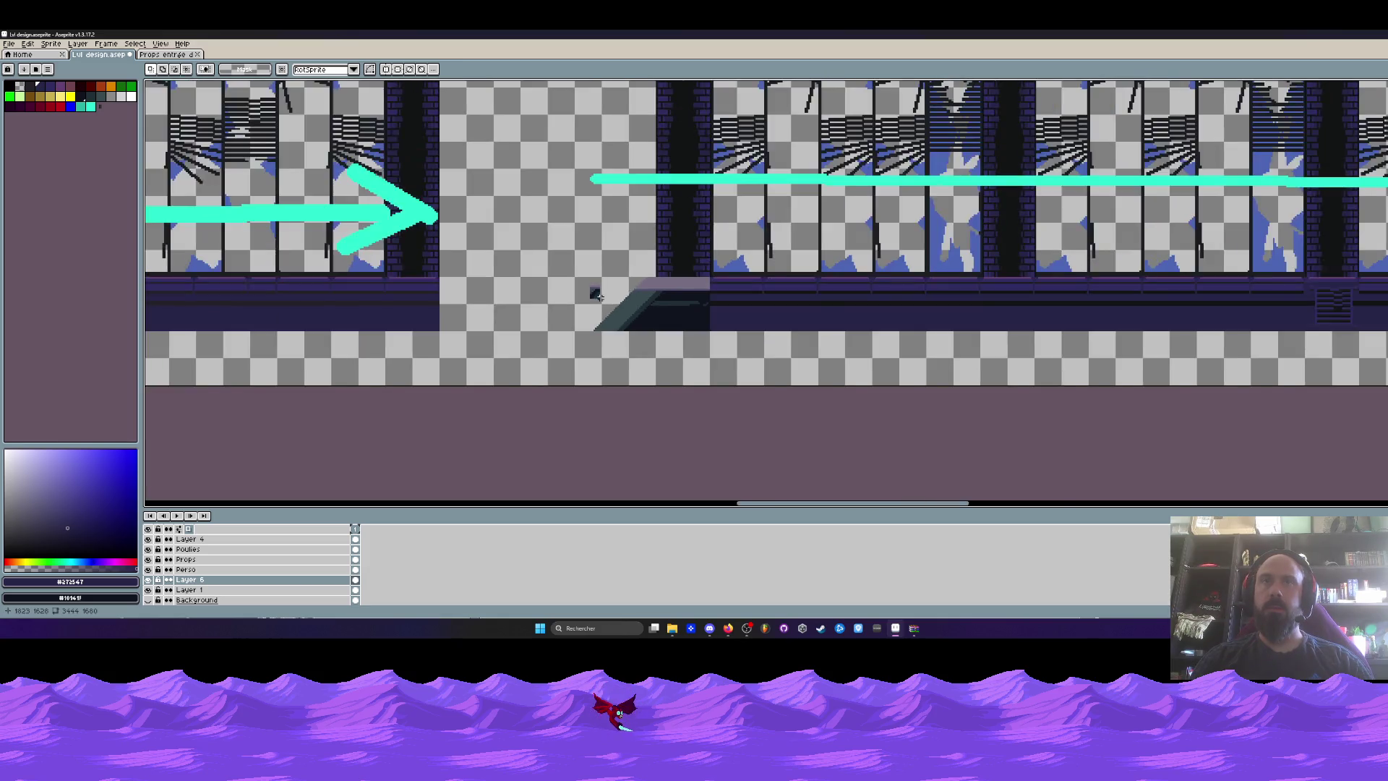
pyautogui.scroll(4, 575, 347)
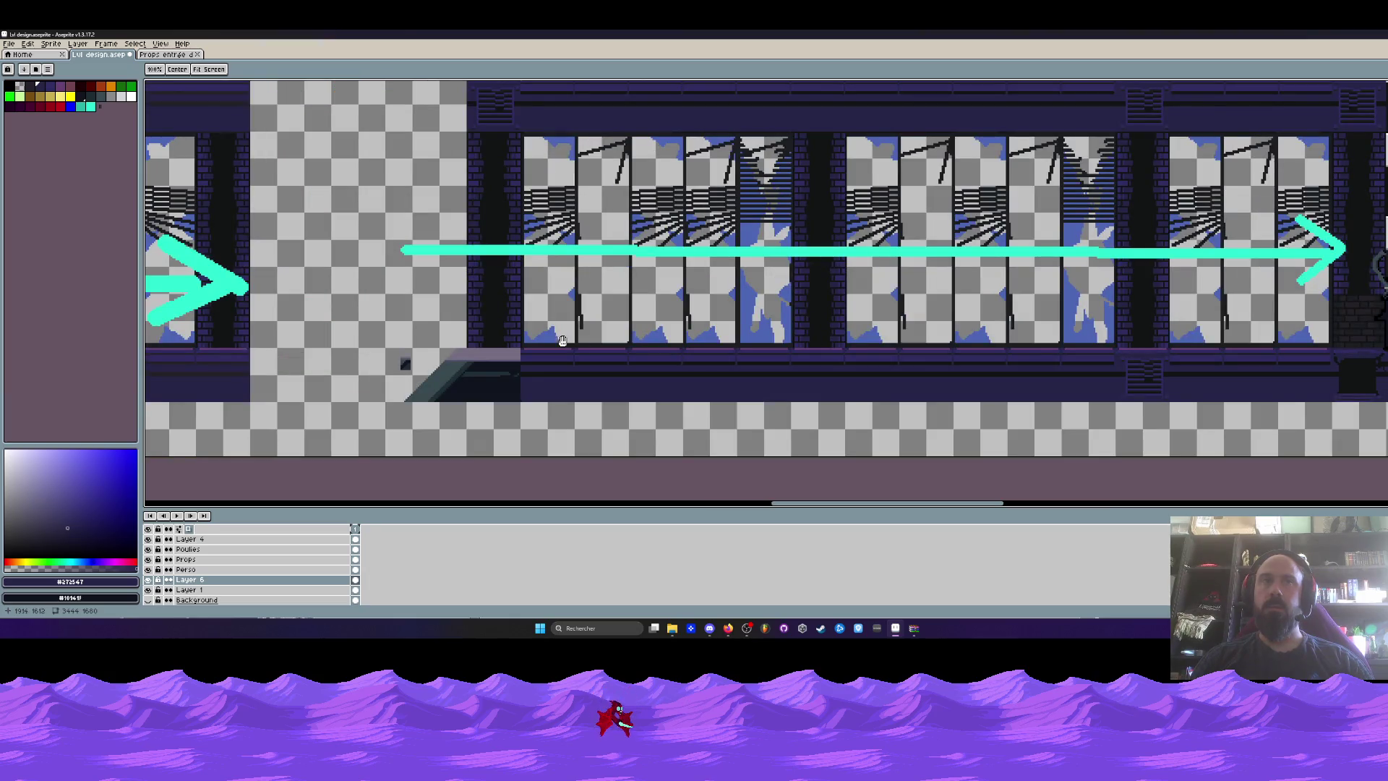
pyautogui.scroll(2, 507, 352)
pyautogui.scroll(1, 506, 352)
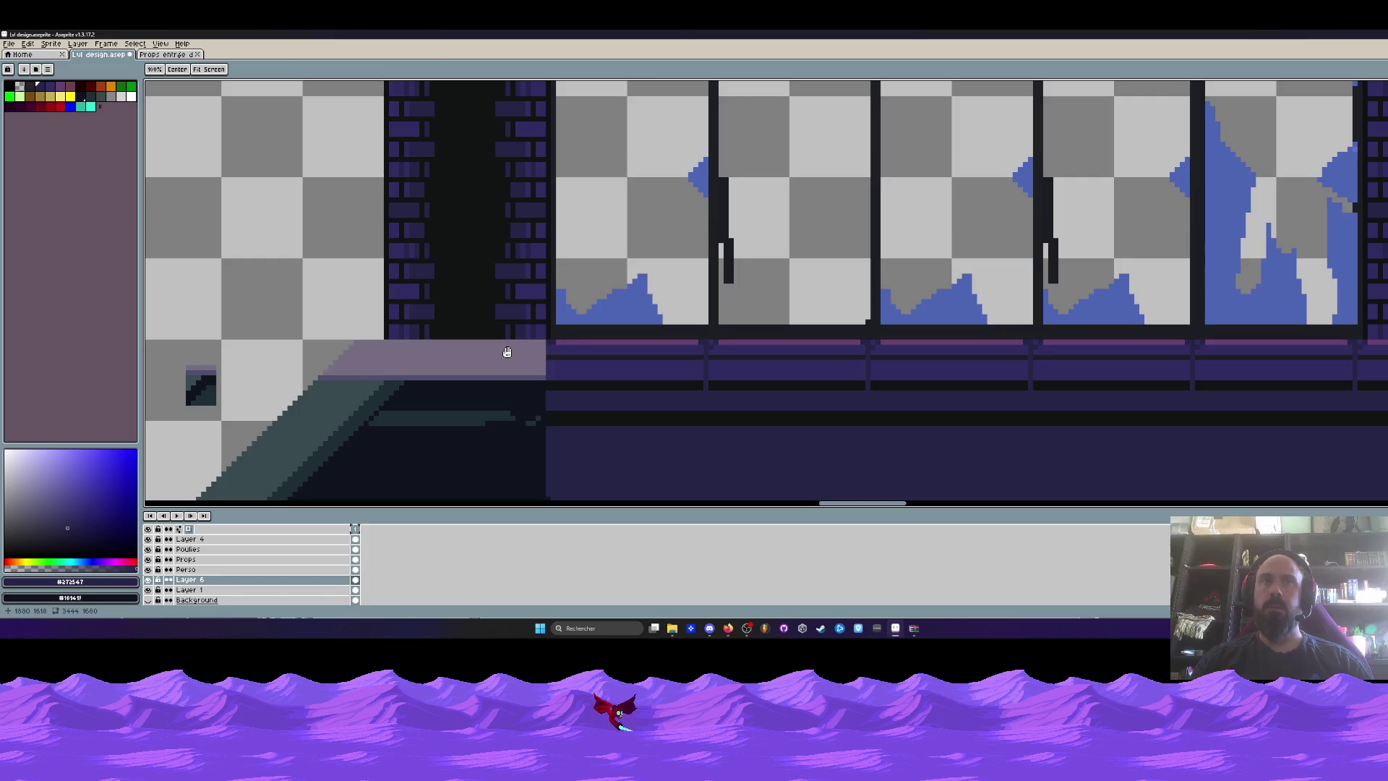
pyautogui.keyDown('alt'); pyautogui.click(450, 357); pyautogui.keyUp('alt')
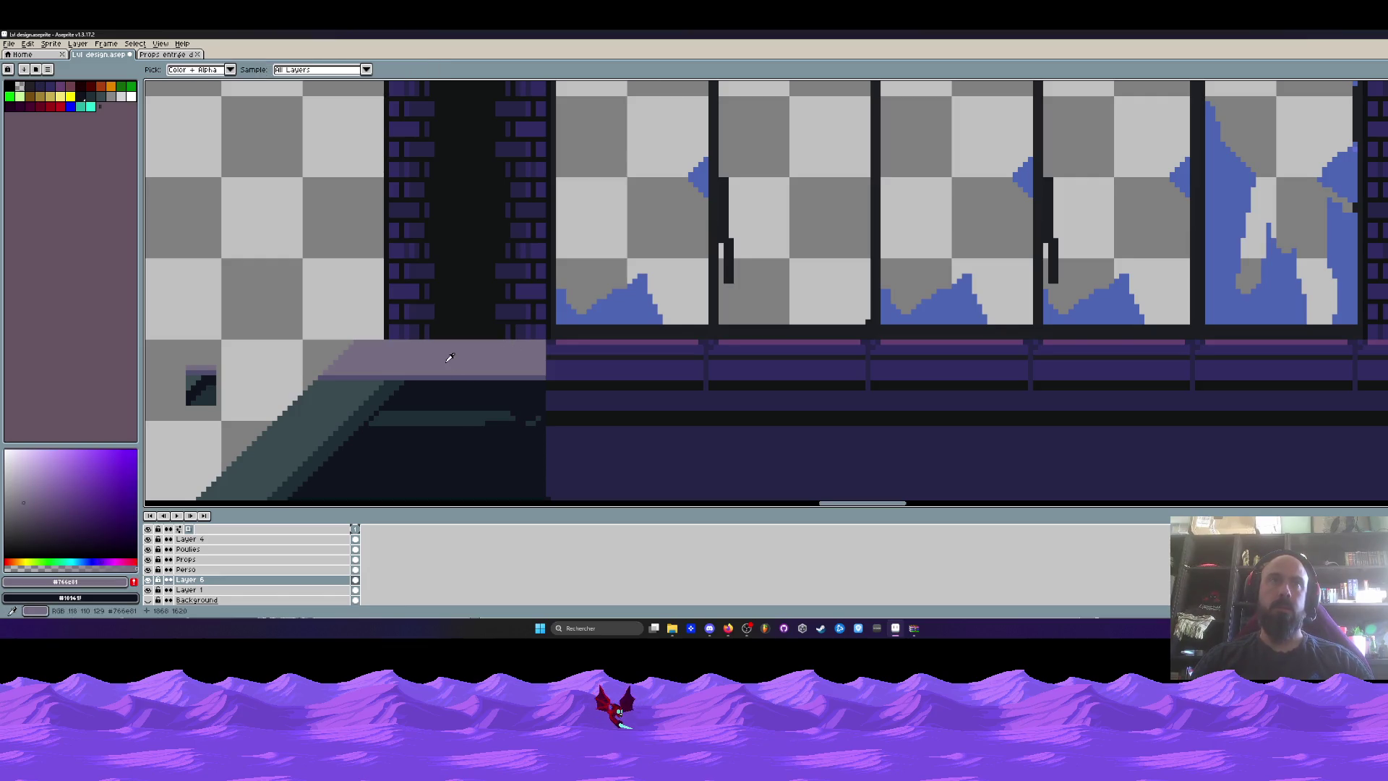
pyautogui.scroll(-3, 450, 359)
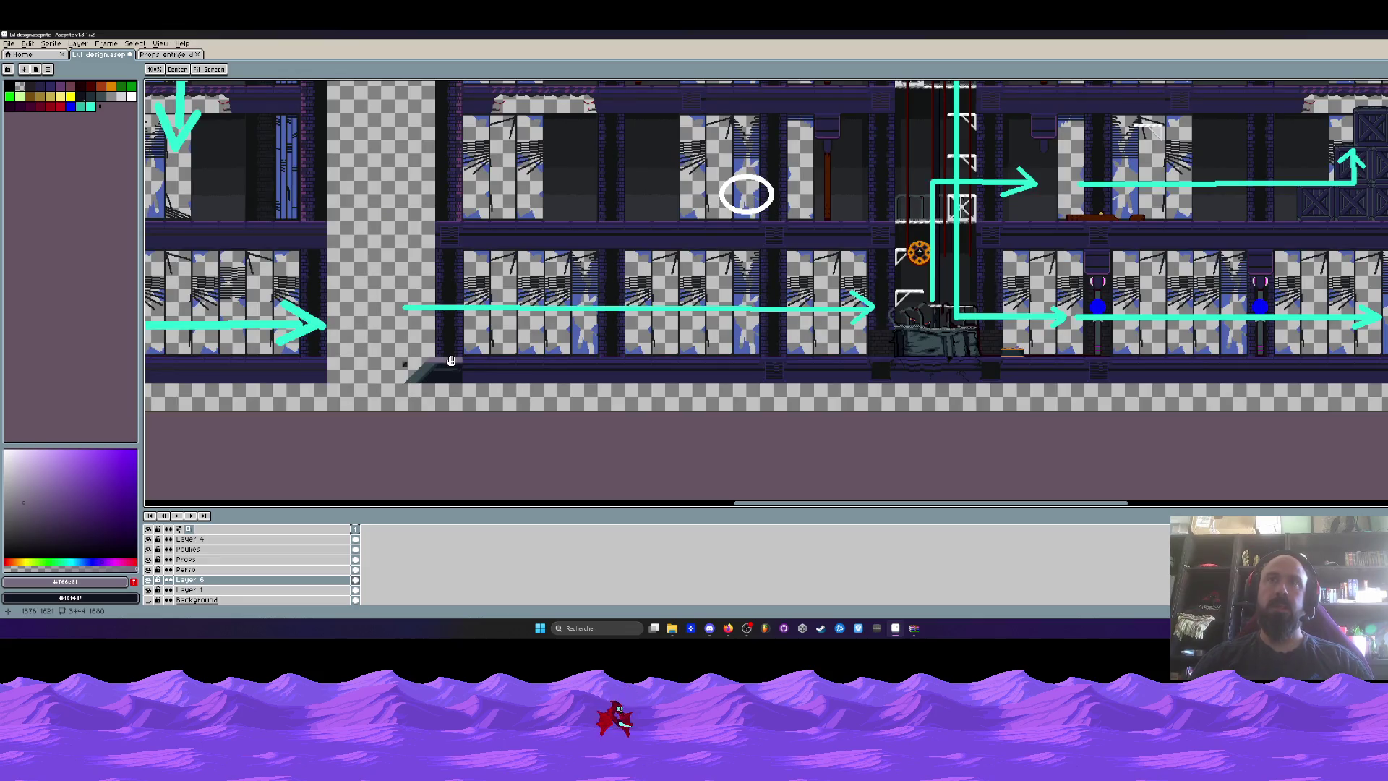
# Select and copy the brick wall patch beside the chest on Layer 1.
pyautogui.scroll(3, 889, 345)
pyautogui.press('m')
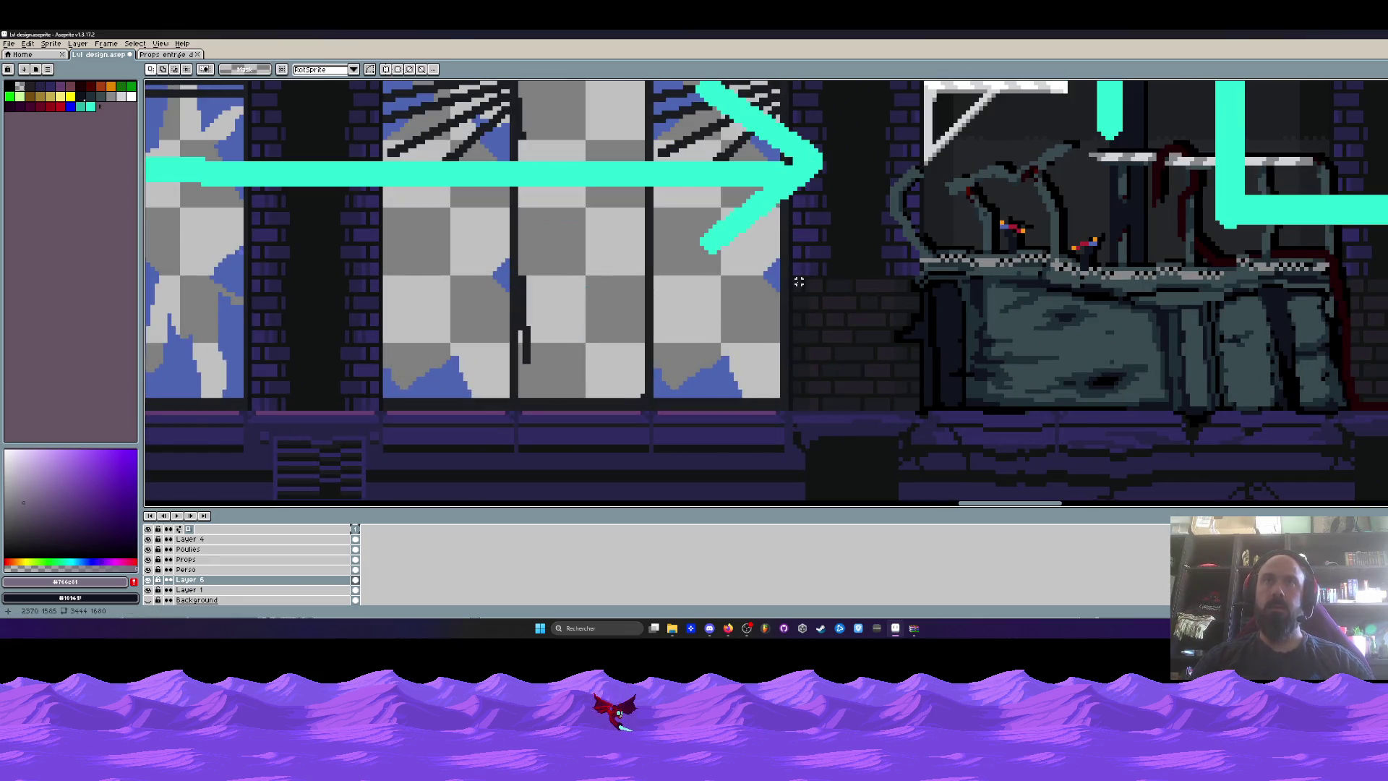
pyautogui.moveTo(793, 275); pyautogui.dragTo(908, 395)
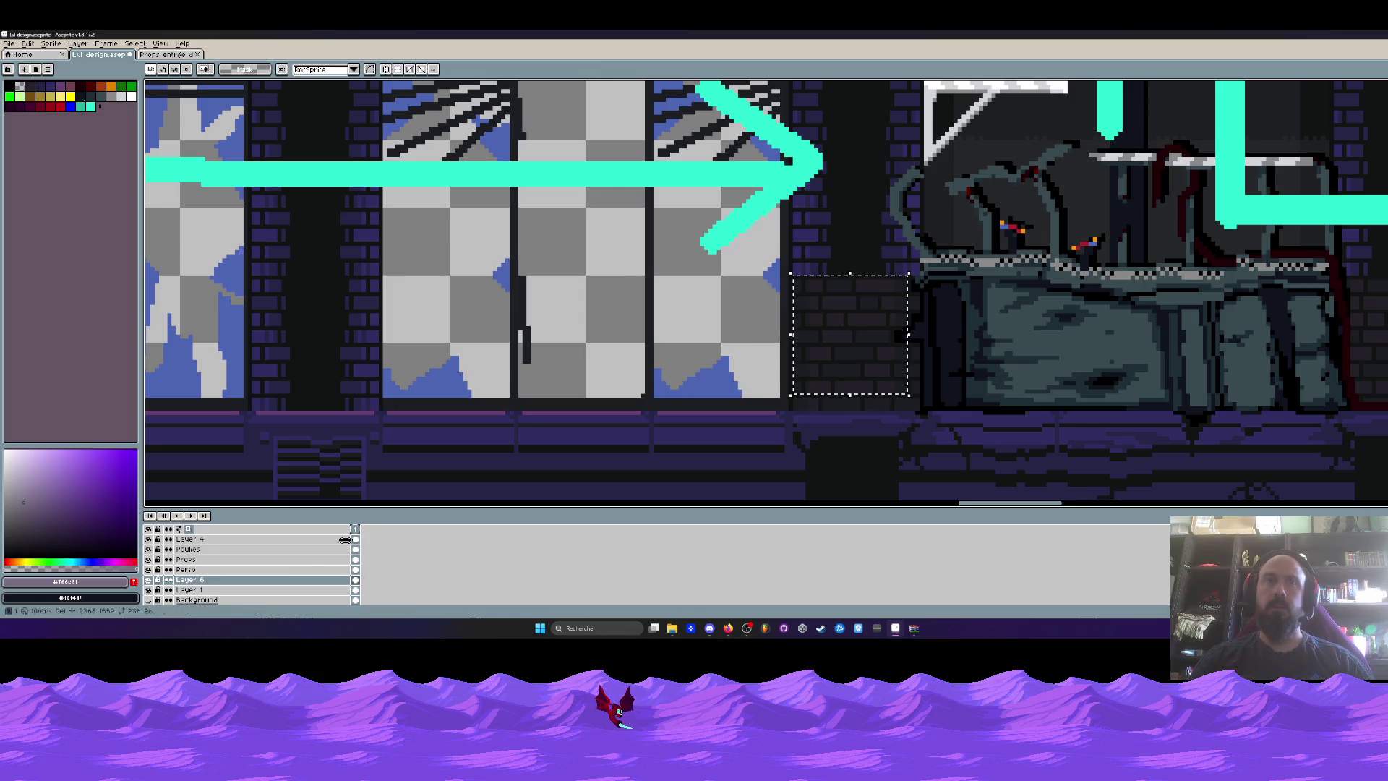
pyautogui.click(228, 590)
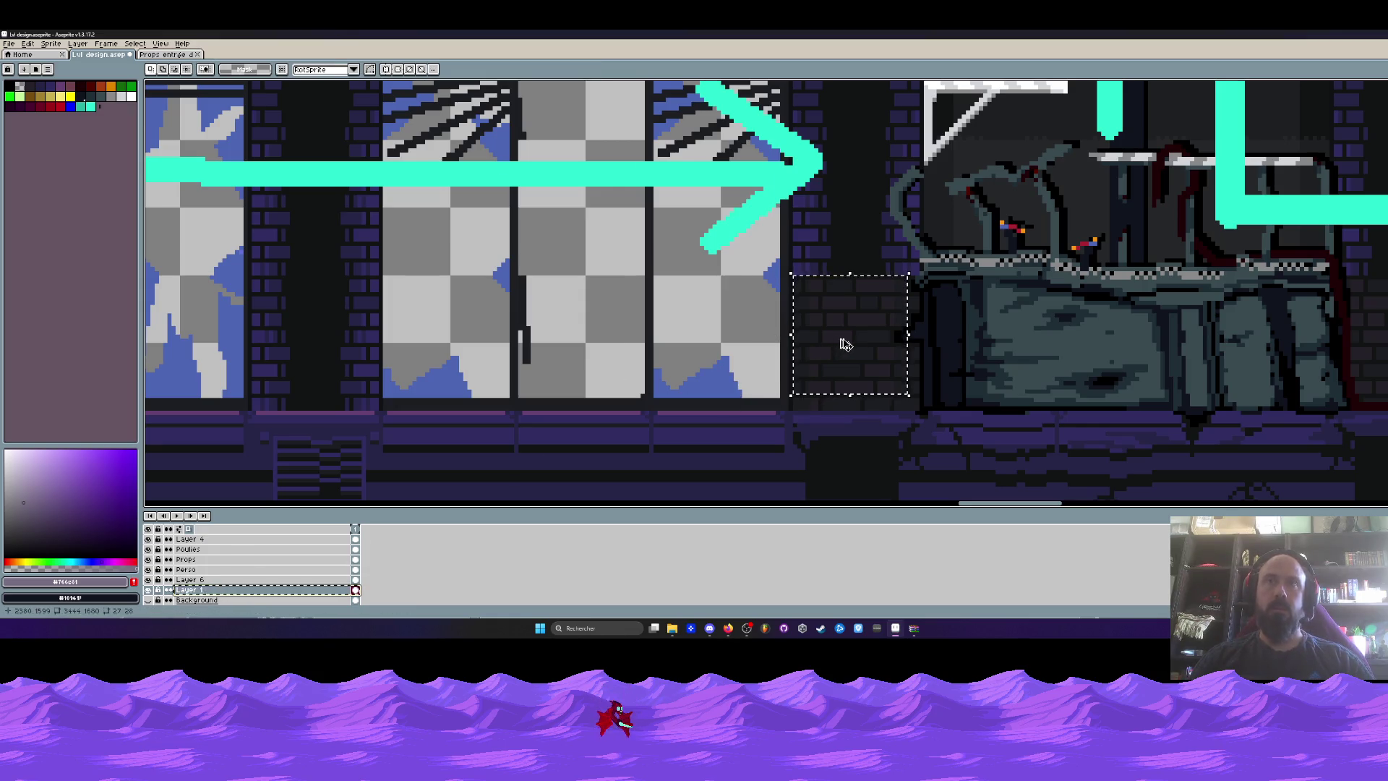
pyautogui.scroll(-2, 843, 343)
pyautogui.click(819, 341)
pyautogui.press('Return')
# Toggle Layer 1, Poulies, Chemin critique and Layer 5 visibility to check each layer's content.
pyautogui.scroll(-1, 817, 325)
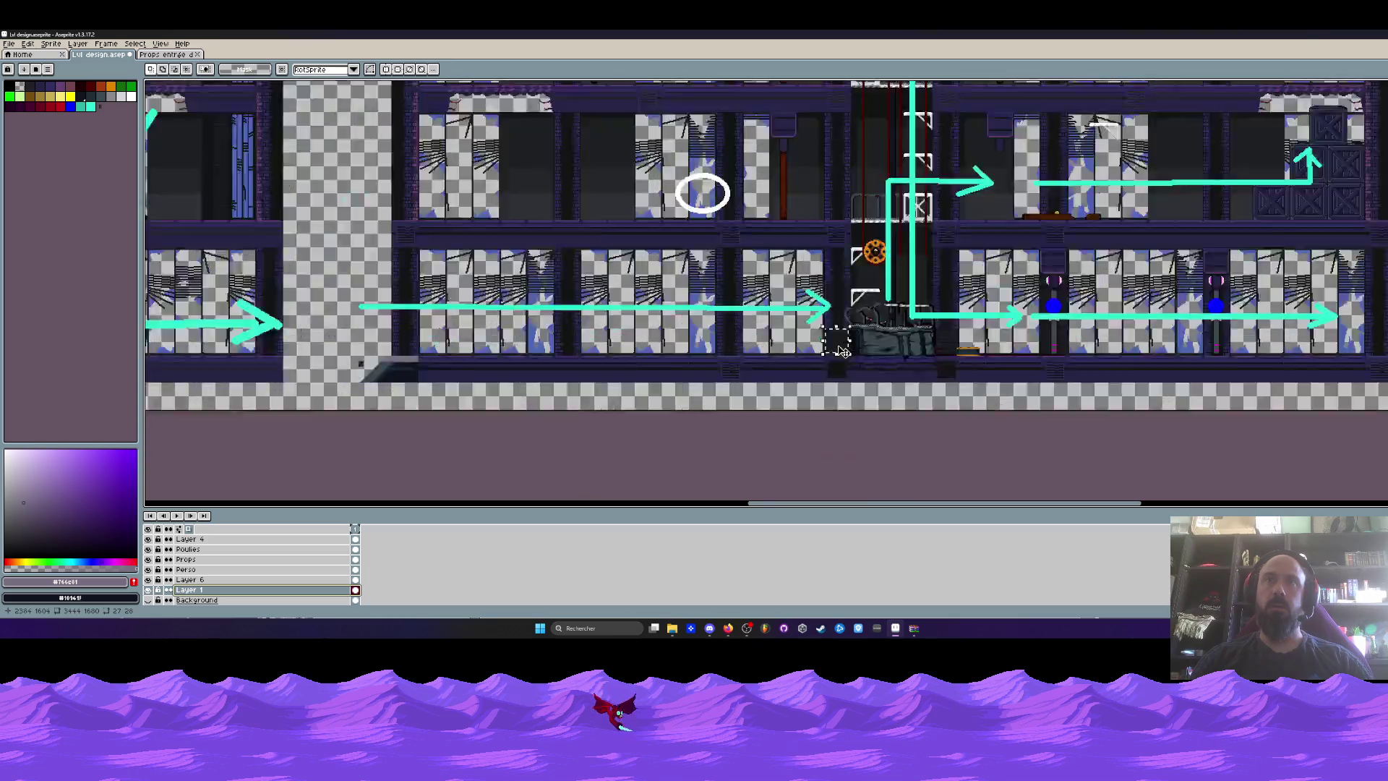
pyautogui.scroll(3, 816, 320)
pyautogui.scroll(2, 169, 578)
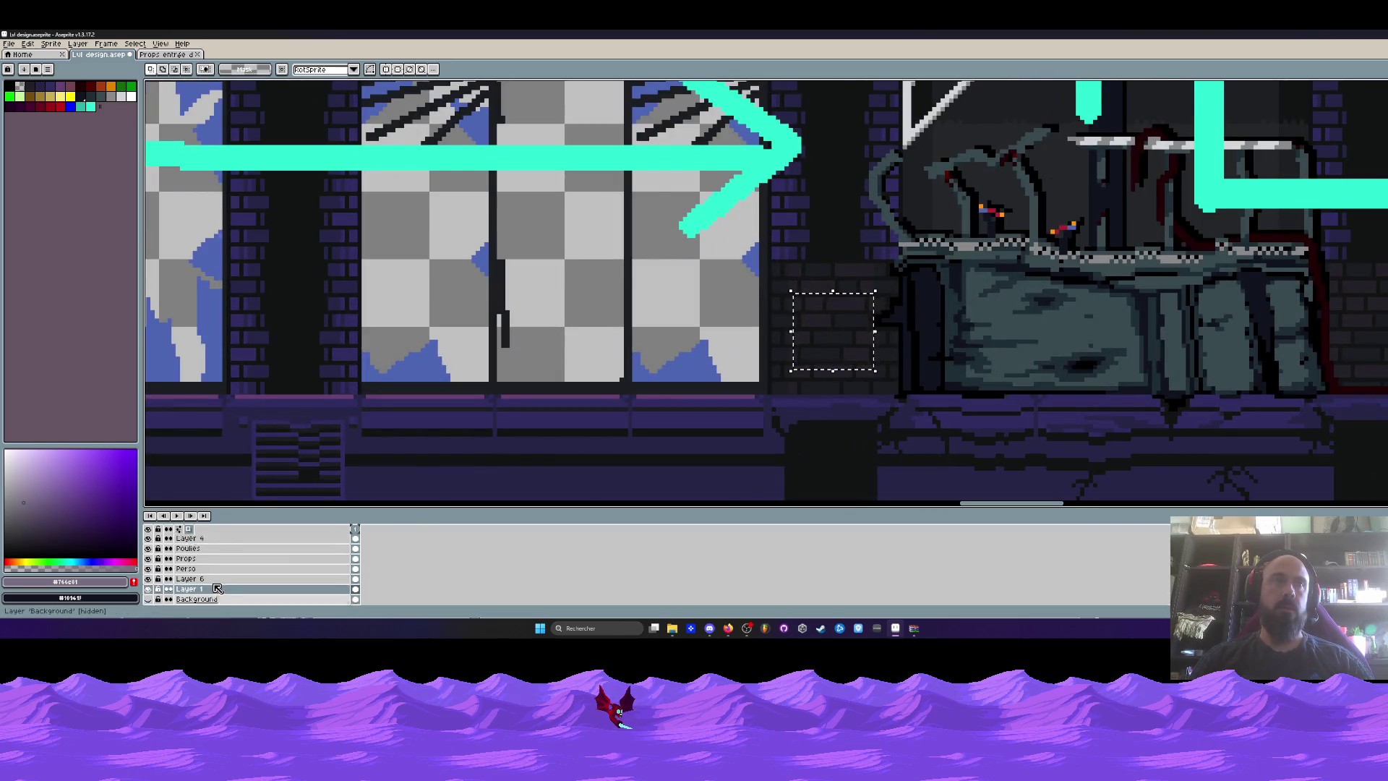
pyautogui.scroll(-3, 169, 579)
pyautogui.click(149, 579)
pyautogui.click(150, 581)
pyautogui.click(148, 539)
pyautogui.click(148, 539)
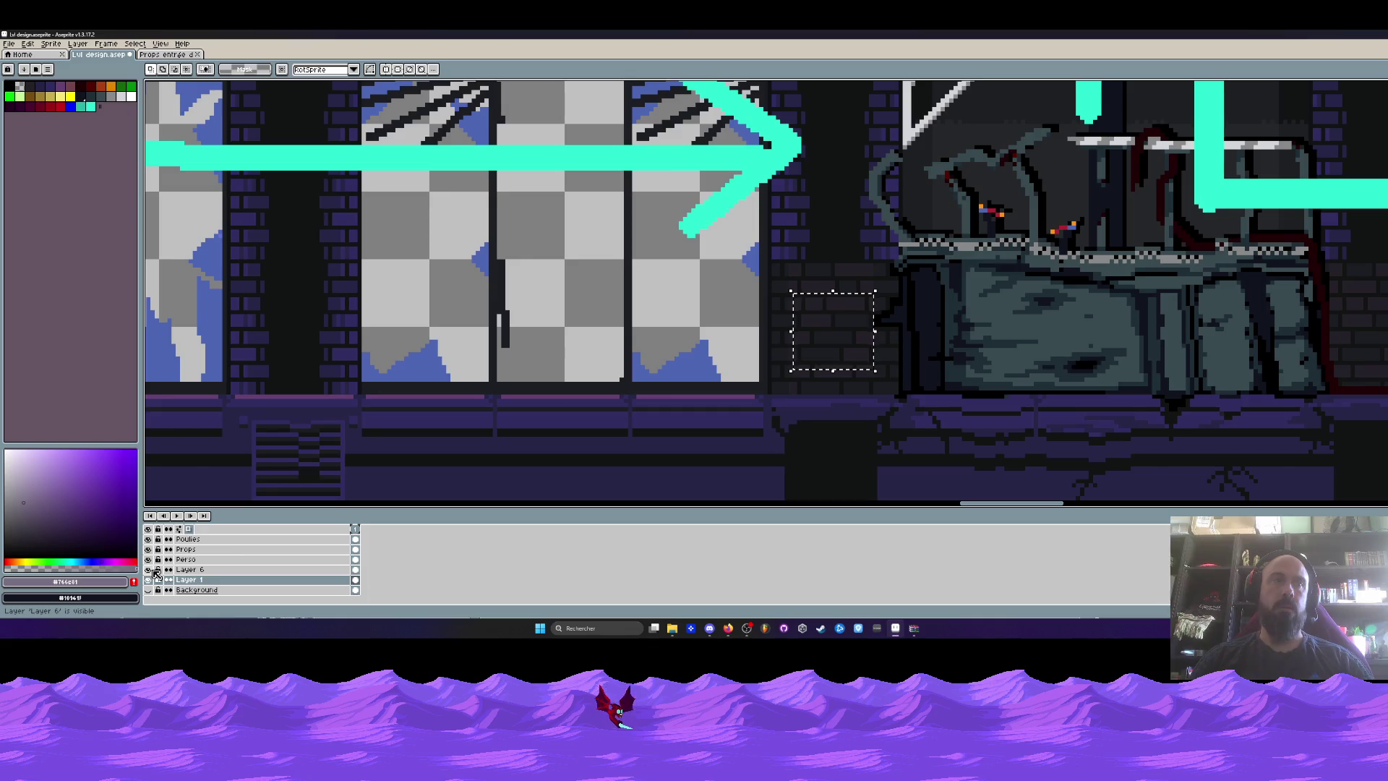
pyautogui.scroll(3, 156, 571)
pyautogui.click(149, 539)
pyautogui.click(148, 540)
pyautogui.click(148, 550)
pyautogui.click(149, 549)
# Paste the brick patch into a visible Layer 6 and move it above the stair prop.
pyautogui.click(188, 550)
pyautogui.scroll(-2, 925, 401)
pyautogui.moveTo(925, 400); pyautogui.dragTo(1029, 376)
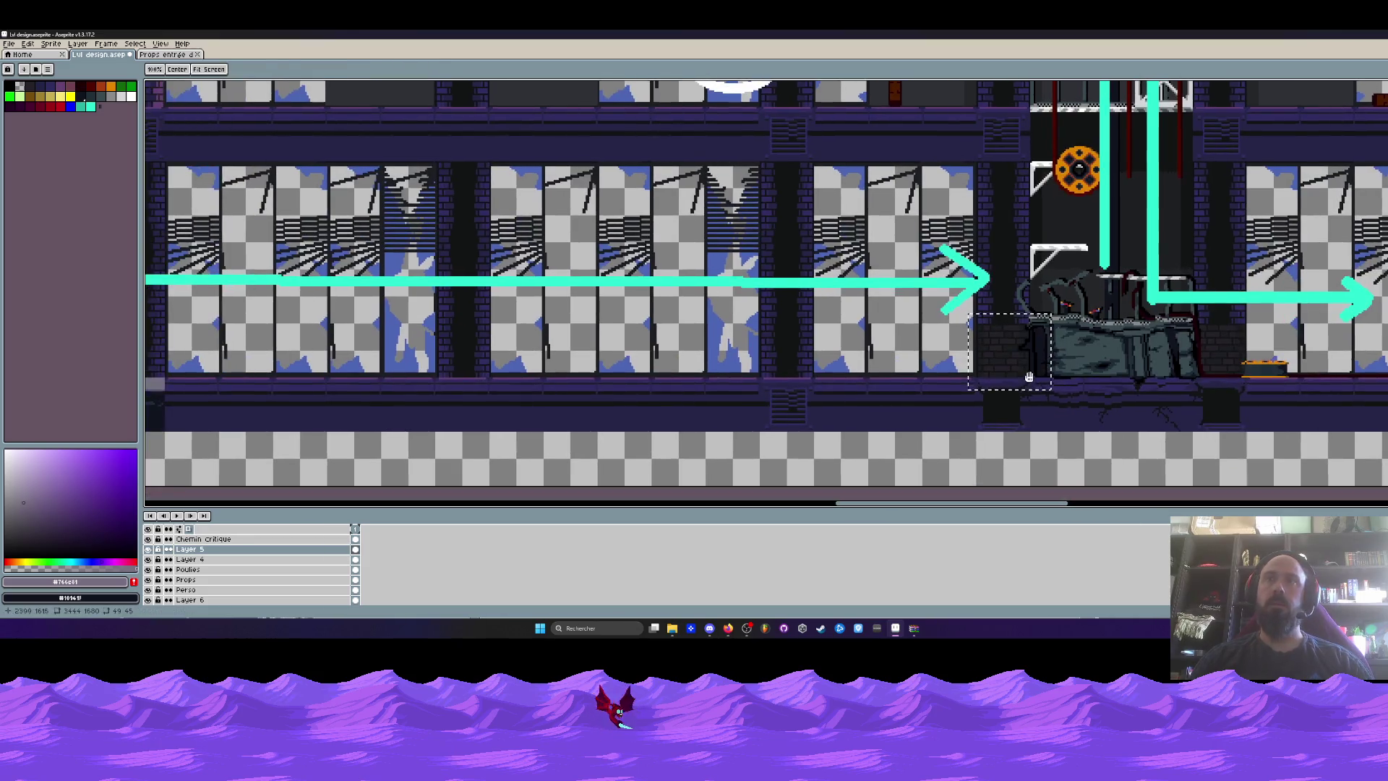
pyautogui.scroll(-1, 183, 598)
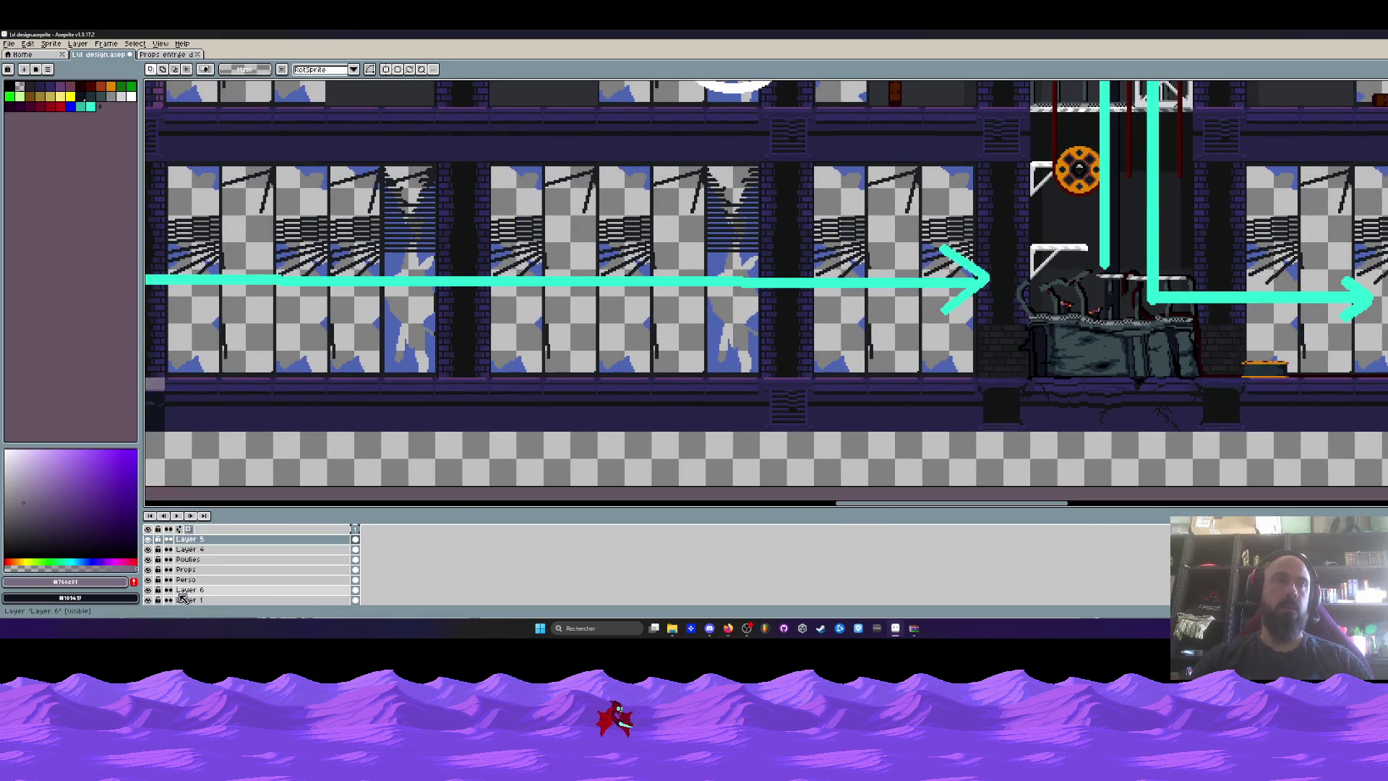
pyautogui.click(148, 590)
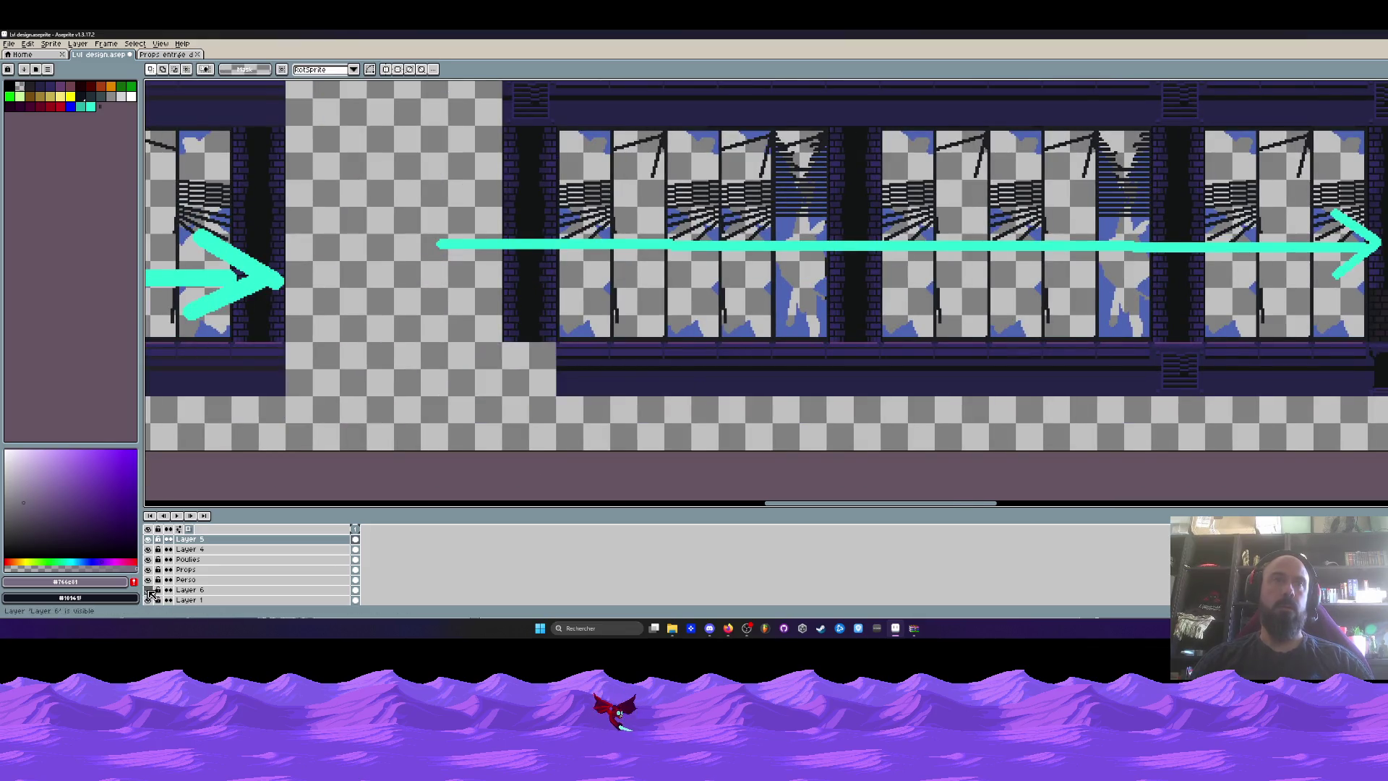
pyautogui.click(187, 590)
pyautogui.keyDown('ctrl'); pyautogui.click(188, 590); pyautogui.keyUp('ctrl')
pyautogui.moveTo(1377, 330); pyautogui.dragTo(408, 322)
pyautogui.scroll(2, 408, 322)
pyautogui.moveTo(525, 324)
pyautogui.mouseDown()
pyautogui.moveTo(439, 301)
pyautogui.moveTo(444, 244)
pyautogui.mouseUp()
pyautogui.scroll(1, 440, 301)
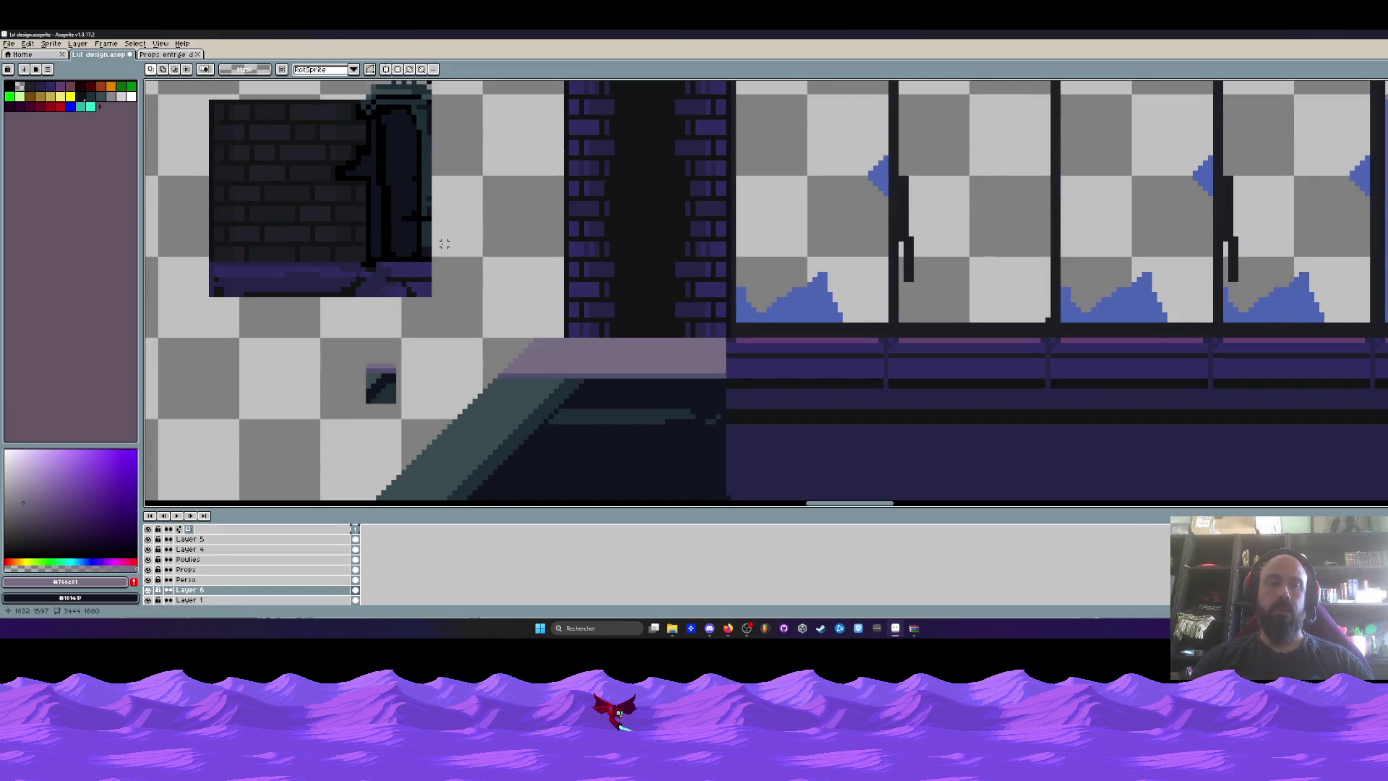
# Select the bricks and place three pasted copies down the pillar at the ledge's right end.
pyautogui.moveTo(193, 89)
pyautogui.mouseDown()
pyautogui.moveTo(332, 223)
pyautogui.moveTo(332, 264)
pyautogui.moveTo(636, 300)
pyautogui.mouseUp()
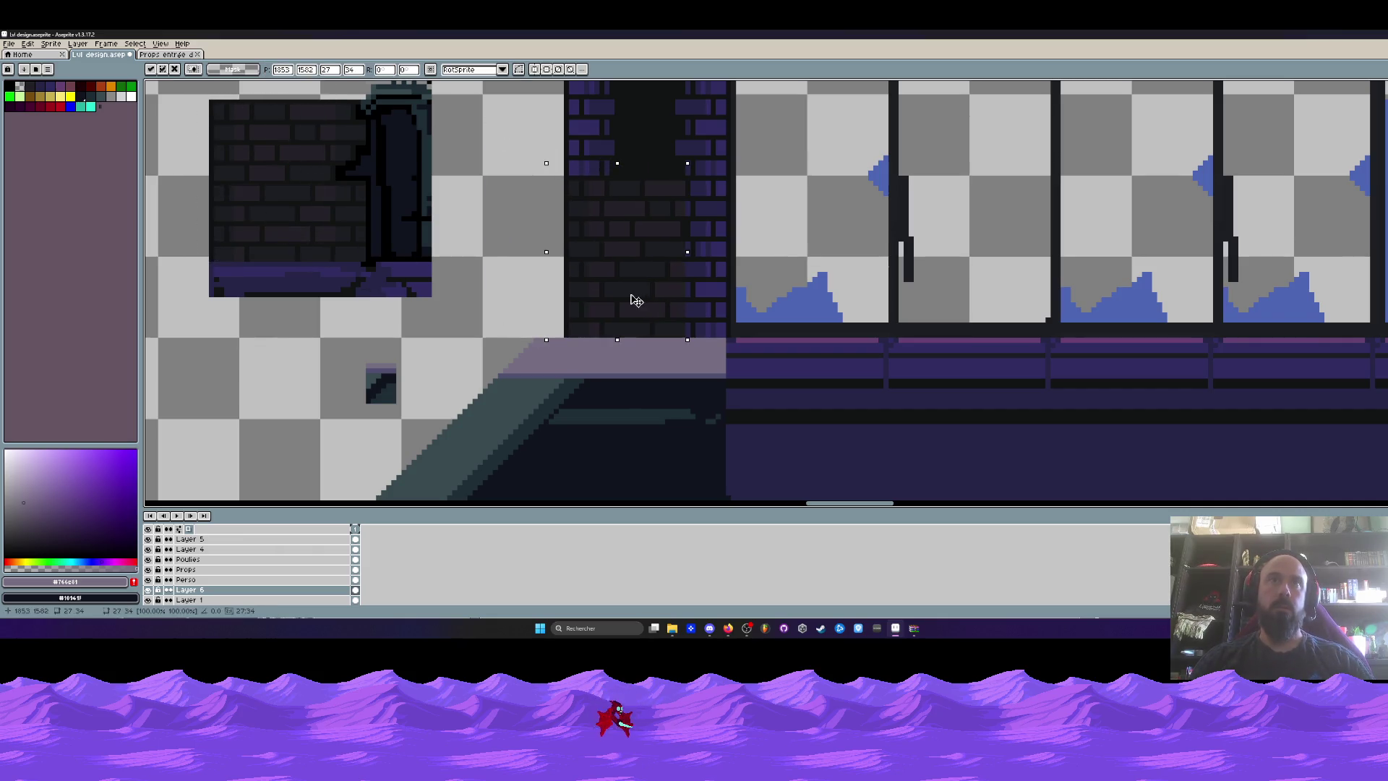
pyautogui.hotkey('ctrl', 'z')
pyautogui.moveTo(328, 224); pyautogui.dragTo(709, 284)
pyautogui.press('Return')
pyautogui.scroll(-2, 687, 271)
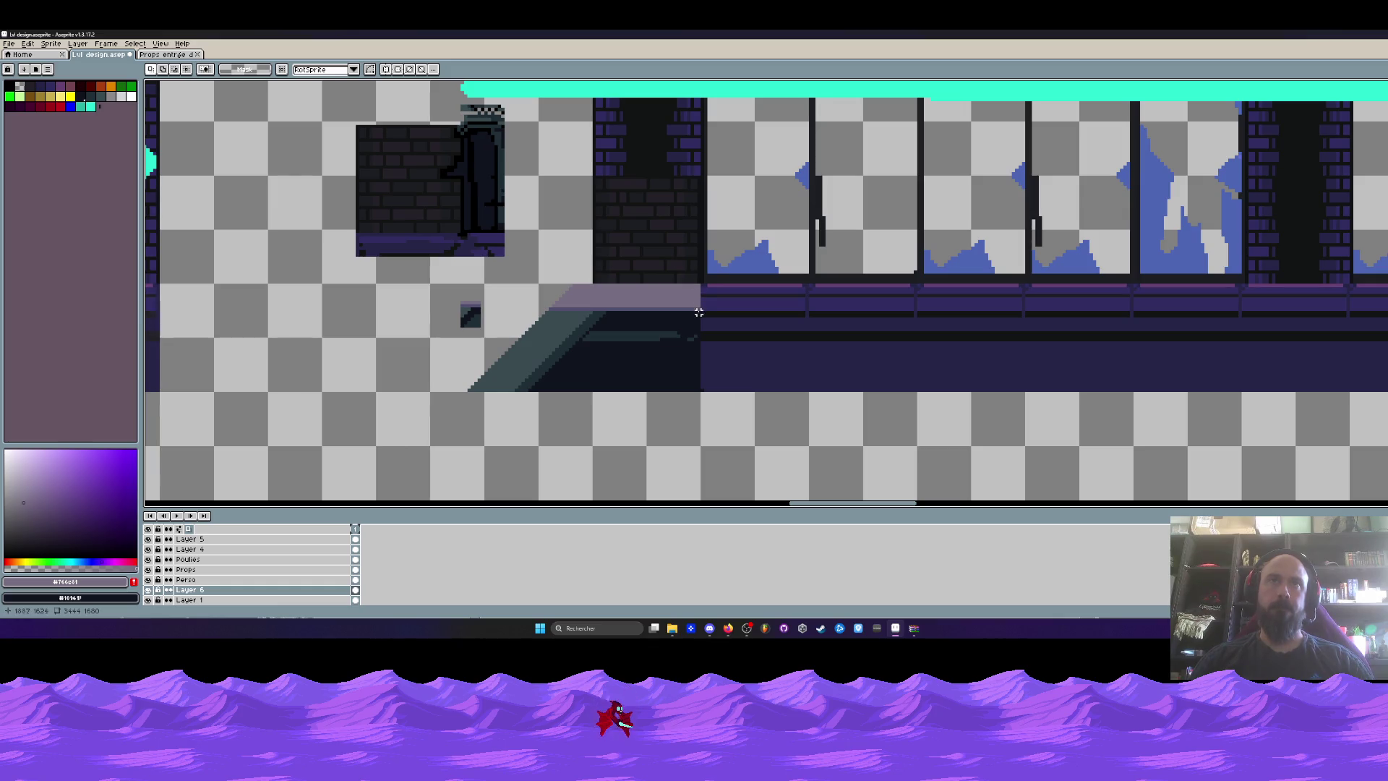
pyautogui.scroll(1, 661, 256)
pyautogui.scroll(1, 600, 284)
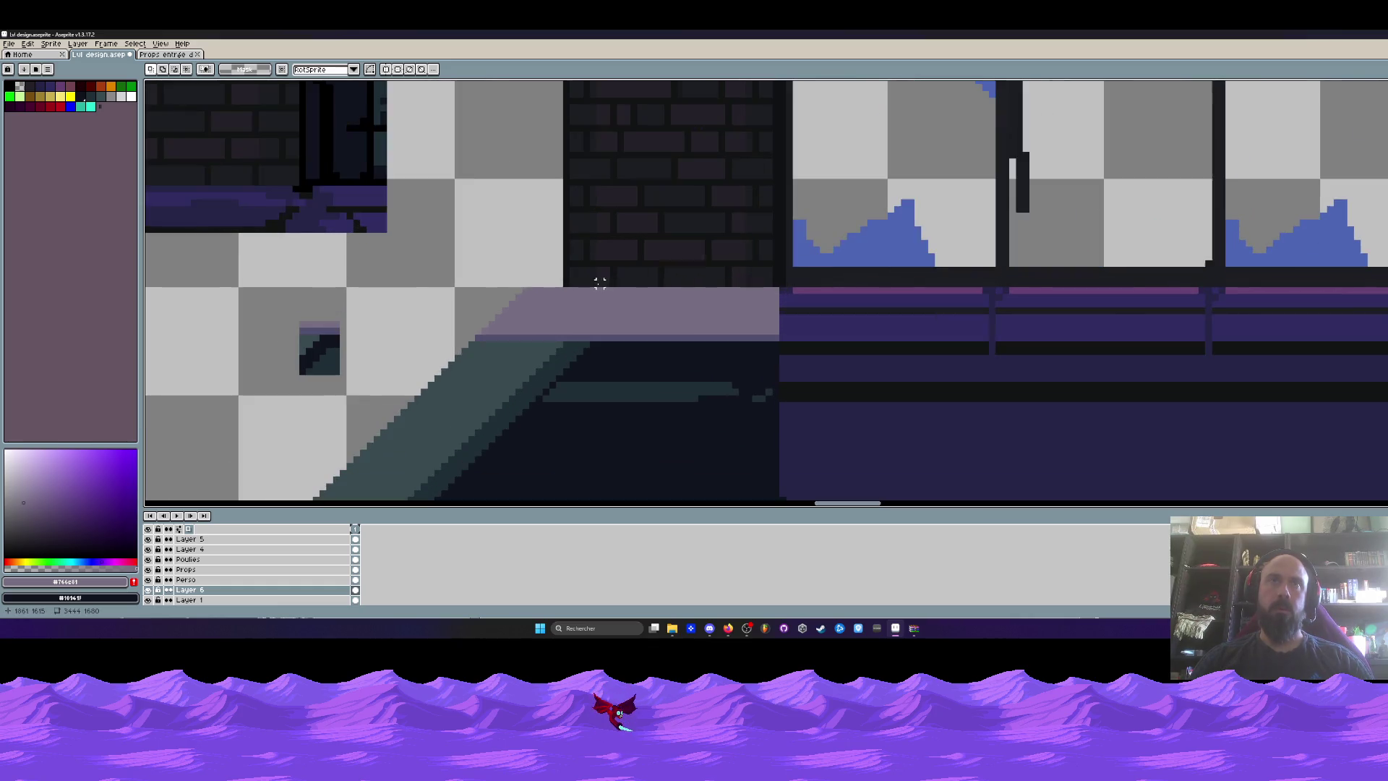
pyautogui.hotkey('ctrl', 'v')
pyautogui.moveTo(207, 318)
pyautogui.mouseDown()
pyautogui.moveTo(697, 279)
pyautogui.moveTo(700, 254)
pyautogui.mouseUp()
pyautogui.press('Return')
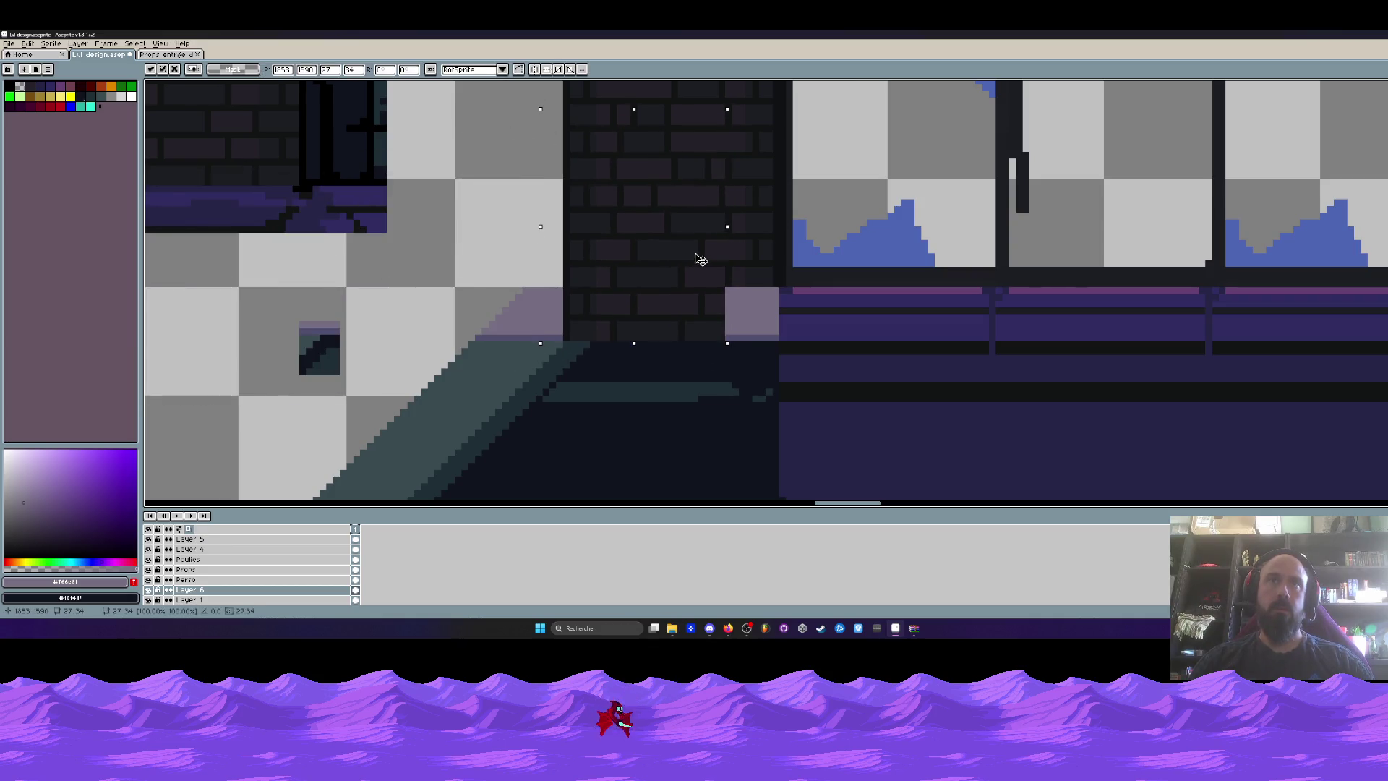
pyautogui.hotkey('ctrl', 'v')
pyautogui.moveTo(226, 271)
pyautogui.mouseDown()
pyautogui.moveTo(752, 239)
pyautogui.moveTo(730, 198)
pyautogui.moveTo(752, 224)
pyautogui.mouseUp()
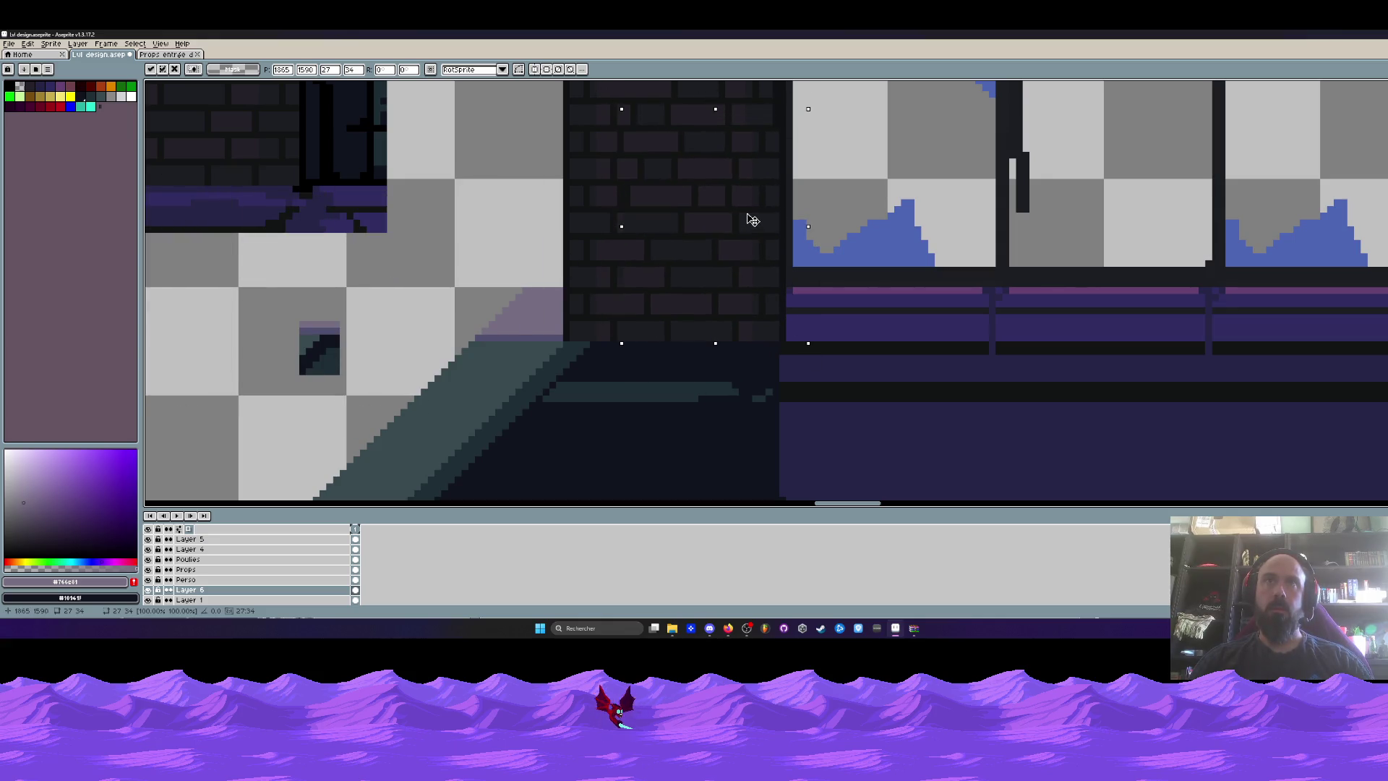
pyautogui.scroll(-3, 750, 225)
pyautogui.scroll(2, 730, 286)
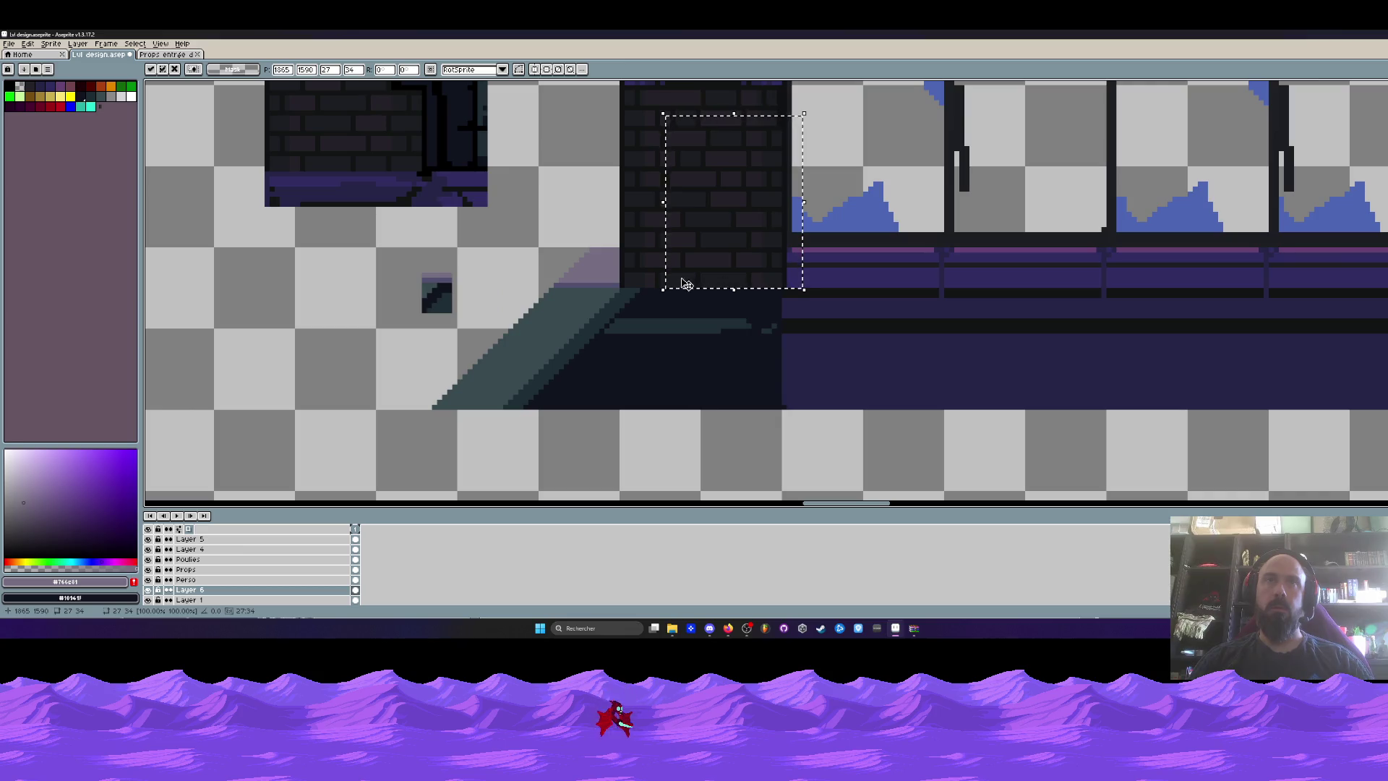
pyautogui.click(641, 273)
# Extend the brick column down to the floor with further pasted brick blocks.
pyautogui.moveTo(624, 228); pyautogui.dragTo(788, 289)
pyautogui.scroll(1, 652, 266)
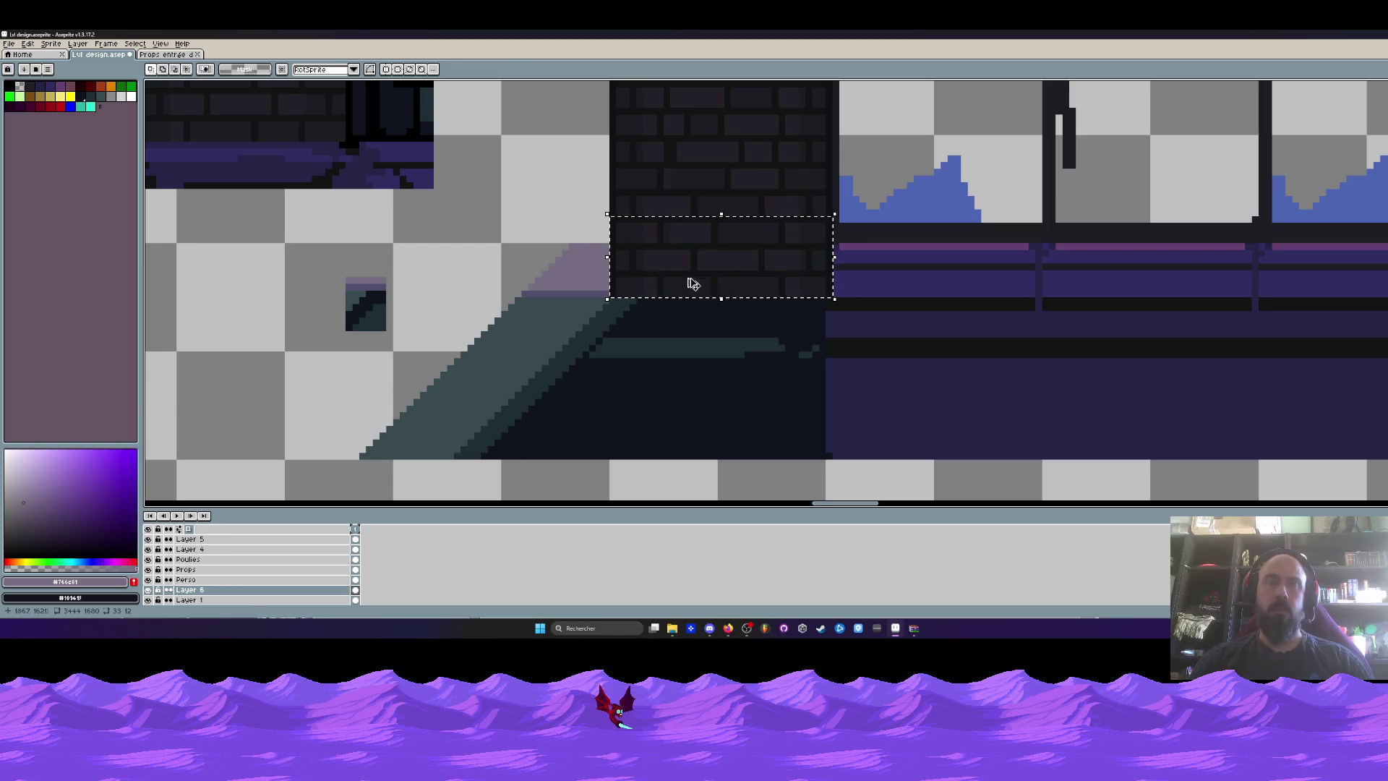
pyautogui.hotkey('ctrl', 'v')
pyautogui.moveTo(254, 322)
pyautogui.mouseDown()
pyautogui.moveTo(772, 408)
pyautogui.moveTo(718, 369)
pyautogui.mouseUp()
pyautogui.hotkey('ctrl', 'z')
pyautogui.moveTo(279, 331)
pyautogui.mouseDown()
pyautogui.moveTo(371, 352)
pyautogui.moveTo(800, 376)
pyautogui.mouseUp()
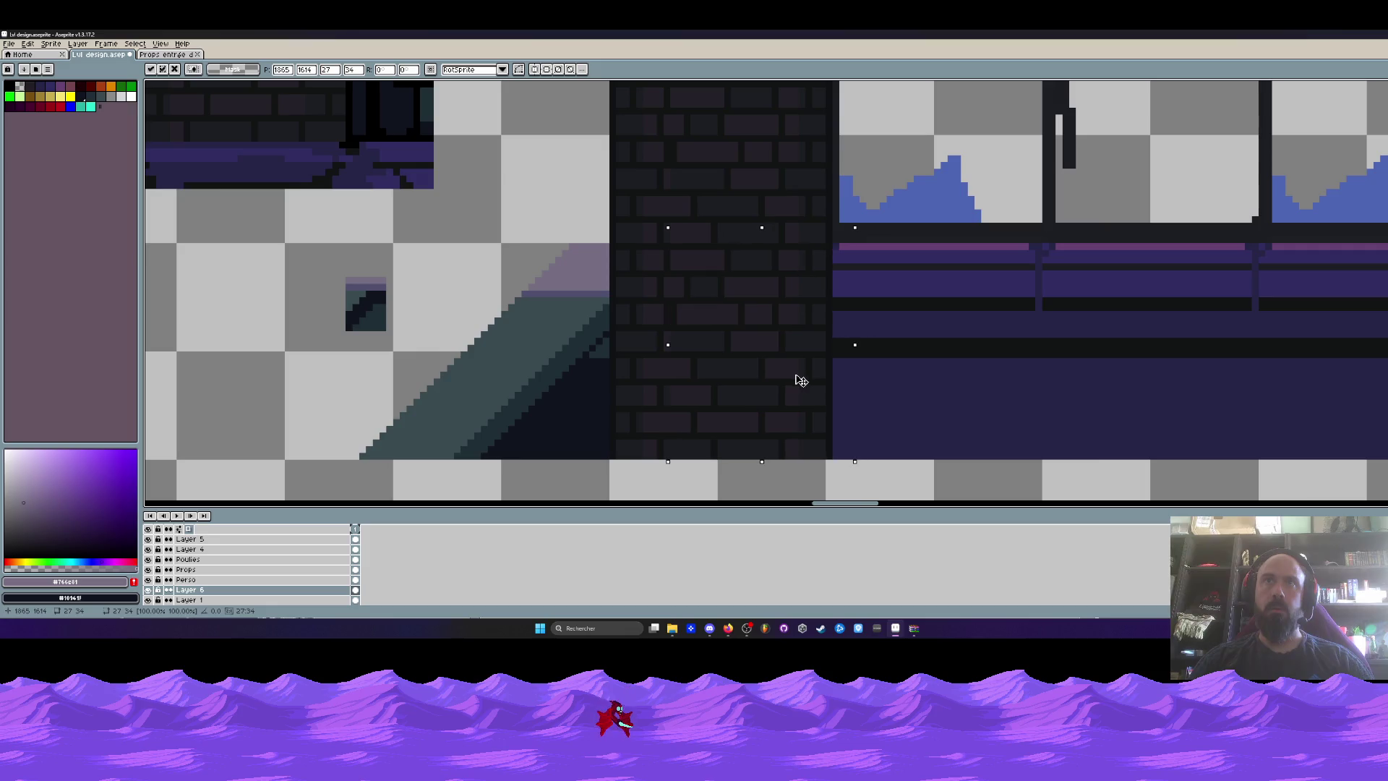
pyautogui.press('Return')
pyautogui.scroll(-2, 788, 369)
pyautogui.scroll(-1, 783, 366)
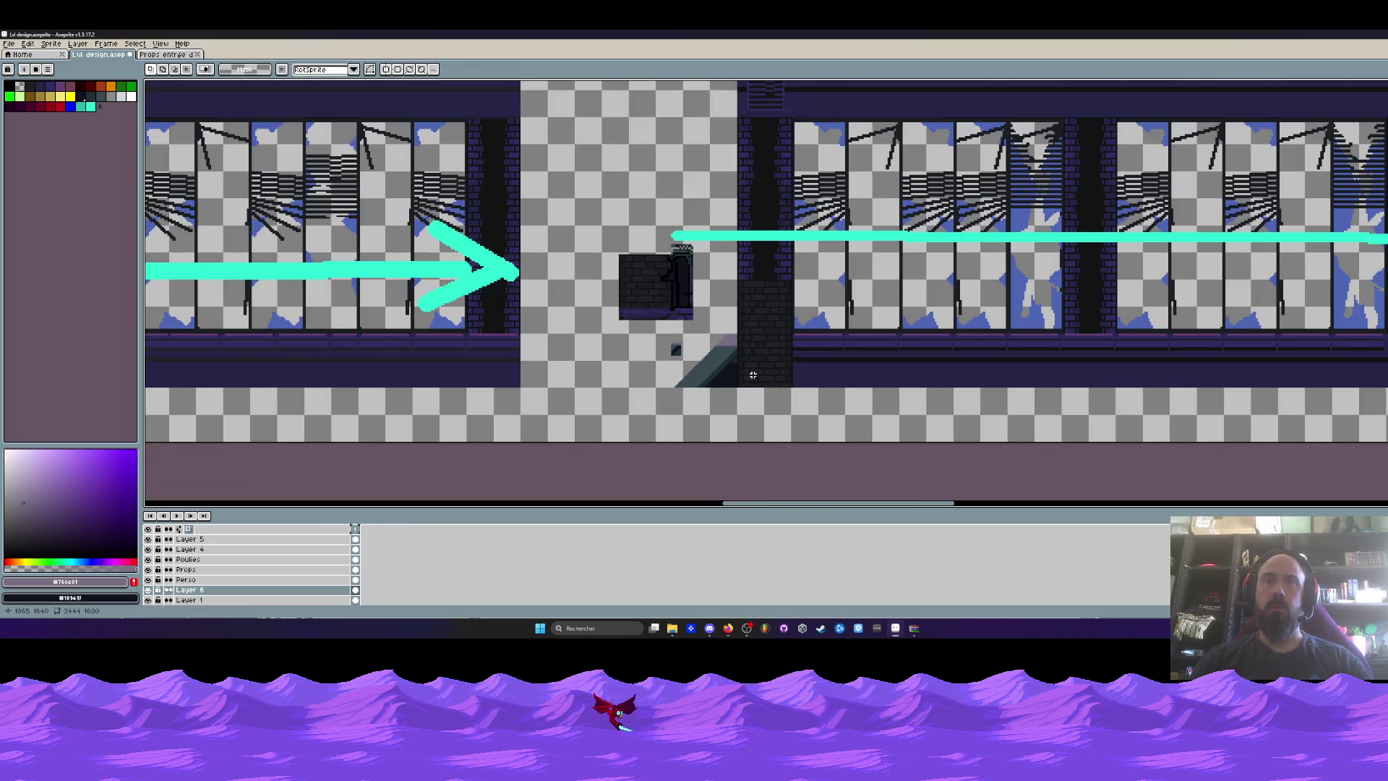
# Move the selected piece up above the stairs and deselect it.
pyautogui.scroll(3, 756, 375)
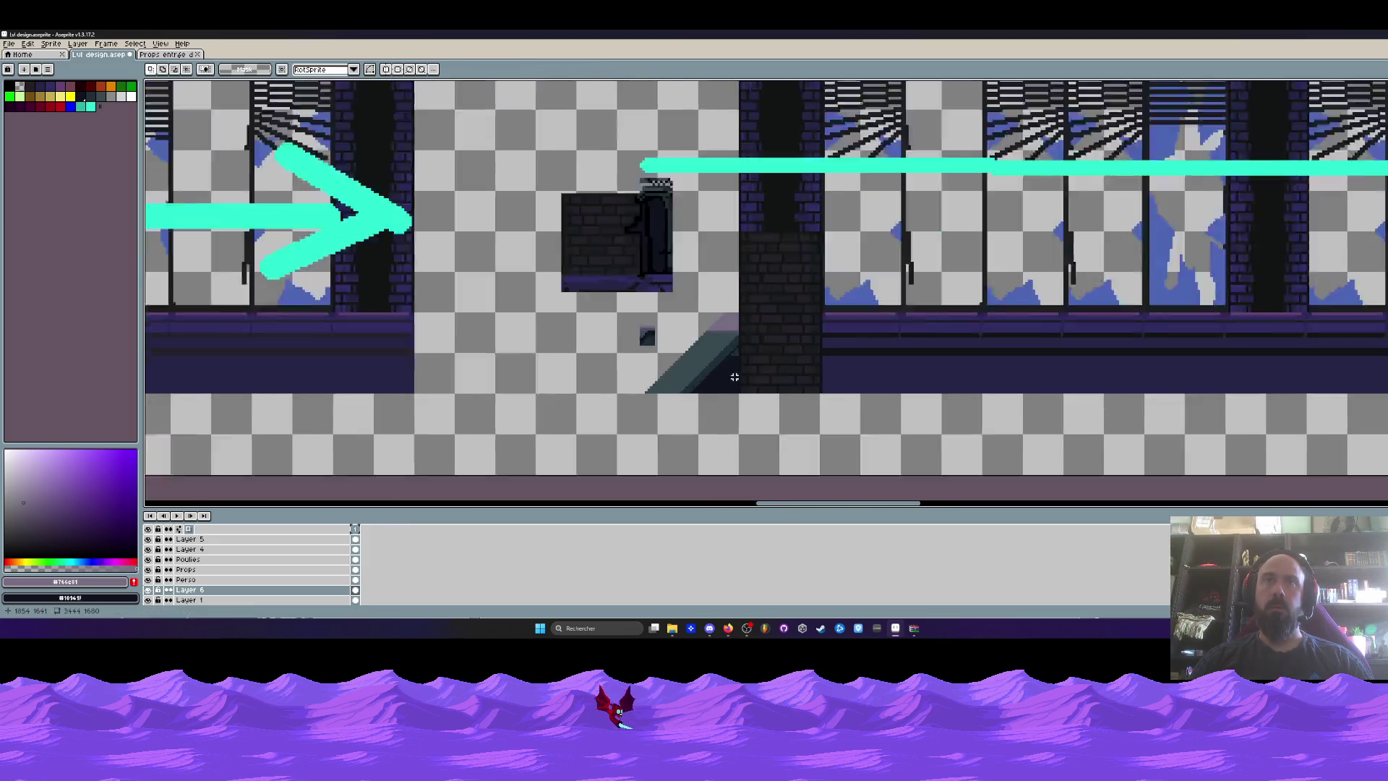
pyautogui.scroll(-3, 734, 376)
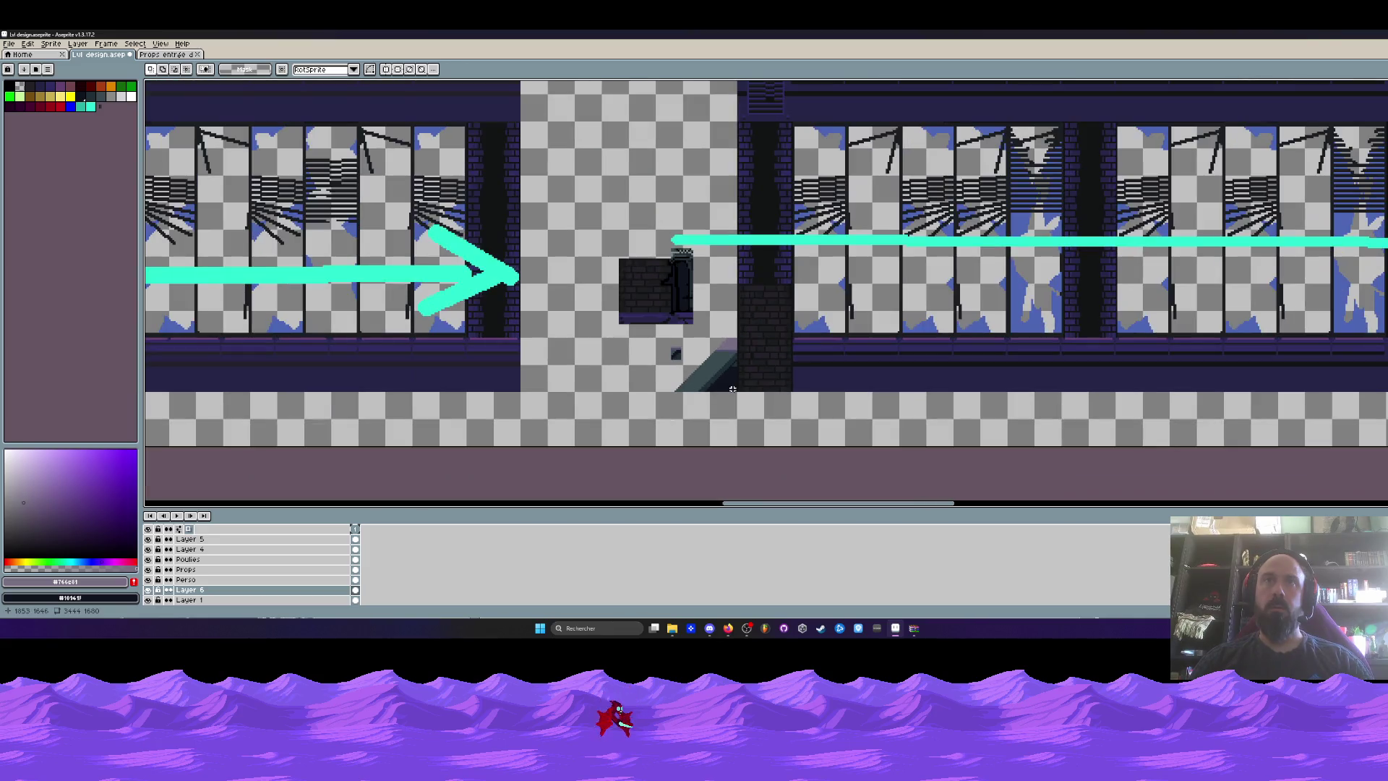
pyautogui.moveTo(590, 211)
pyautogui.mouseDown()
pyautogui.moveTo(707, 364)
pyautogui.moveTo(657, 213)
pyautogui.mouseUp()
pyautogui.scroll(1, 708, 289)
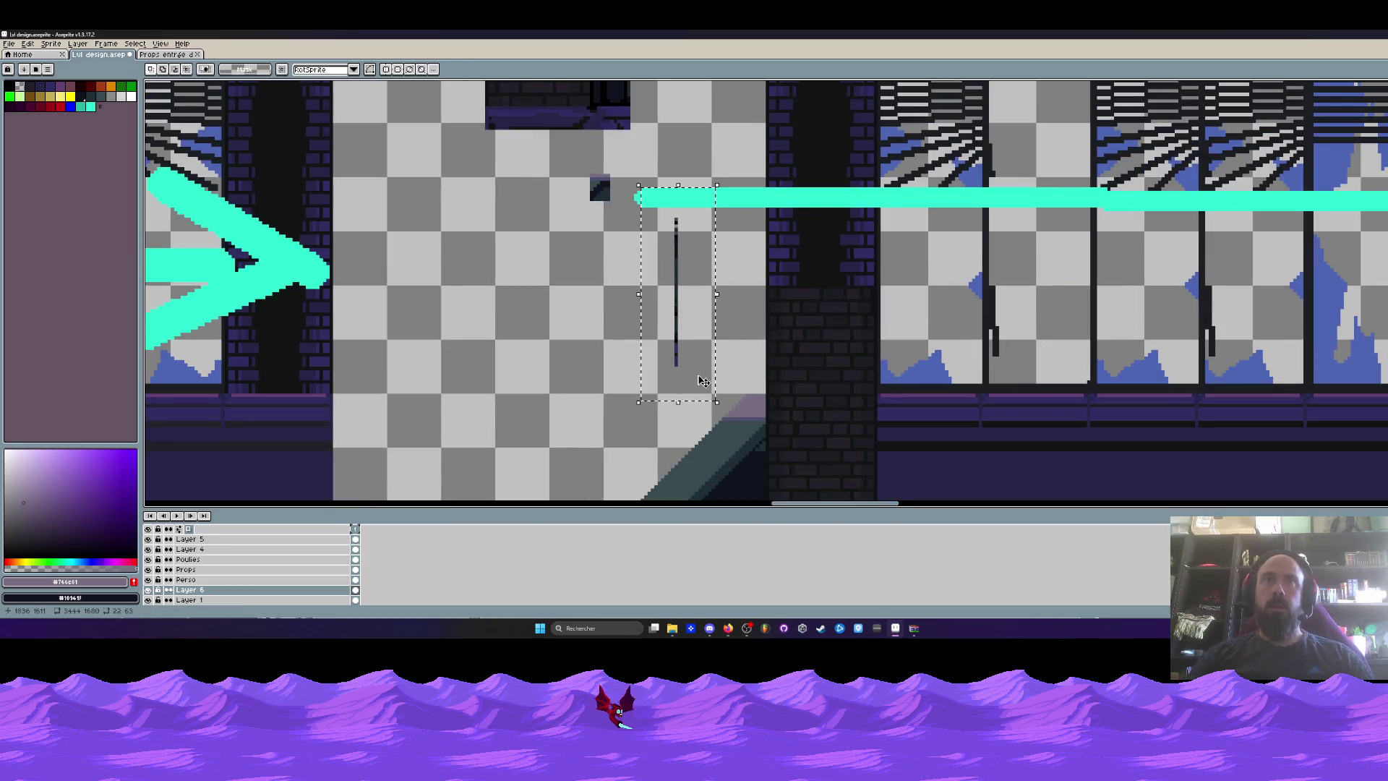
pyautogui.click(689, 459)
# Fill the teal slope and the lavender triangle above it with dark #202E37.
pyautogui.press('i')
pyautogui.scroll(1, 728, 341)
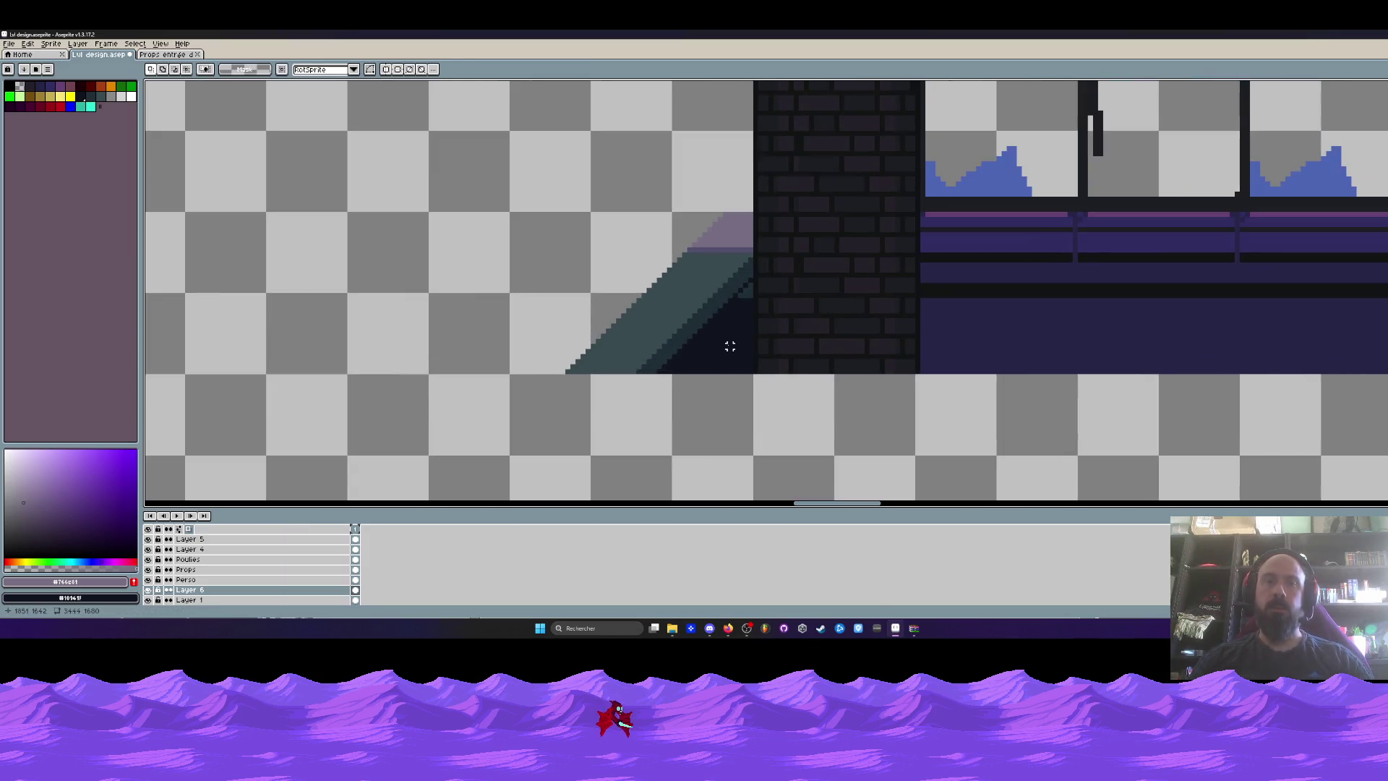
pyautogui.scroll(-1, 734, 363)
pyautogui.click(734, 362)
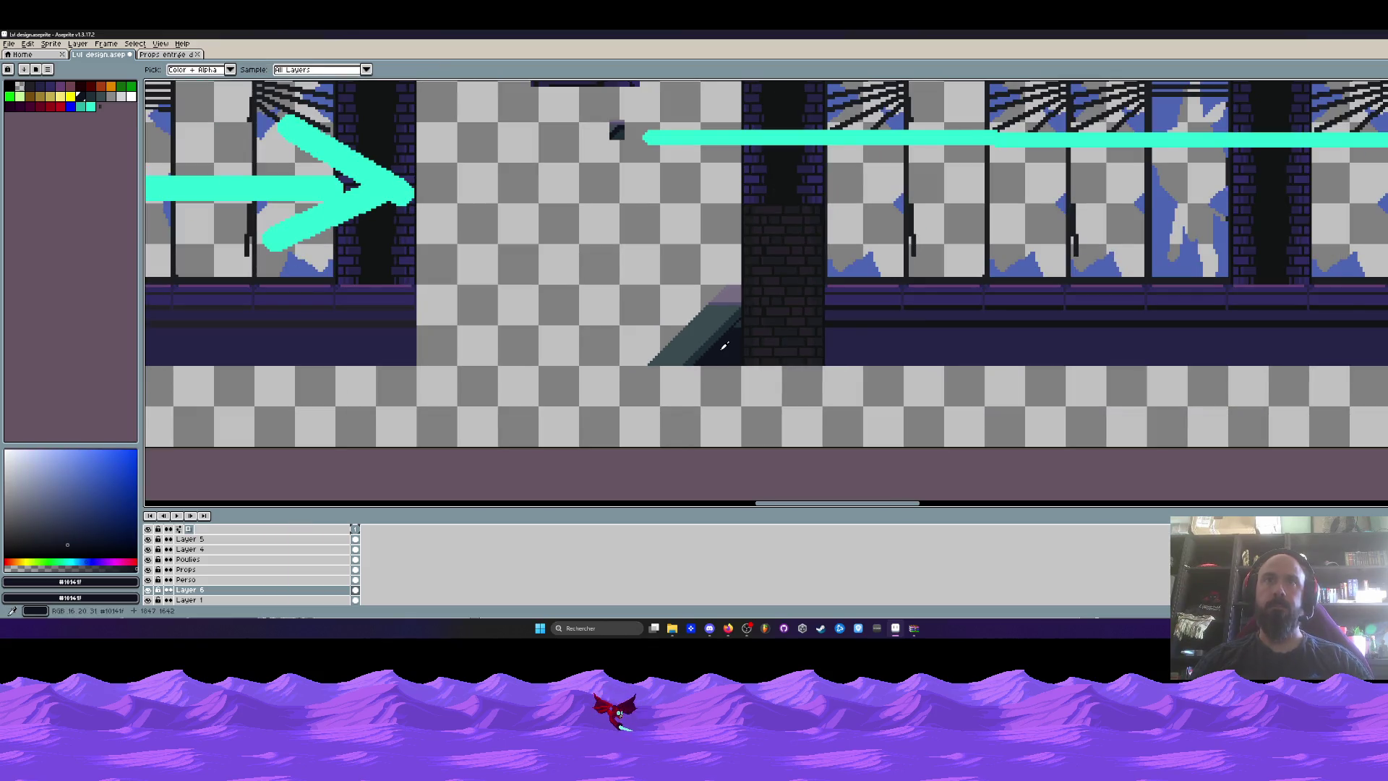
pyautogui.scroll(1, 725, 326)
pyautogui.click(723, 328)
pyautogui.scroll(1, 723, 329)
pyautogui.press('g')
pyautogui.click(692, 312)
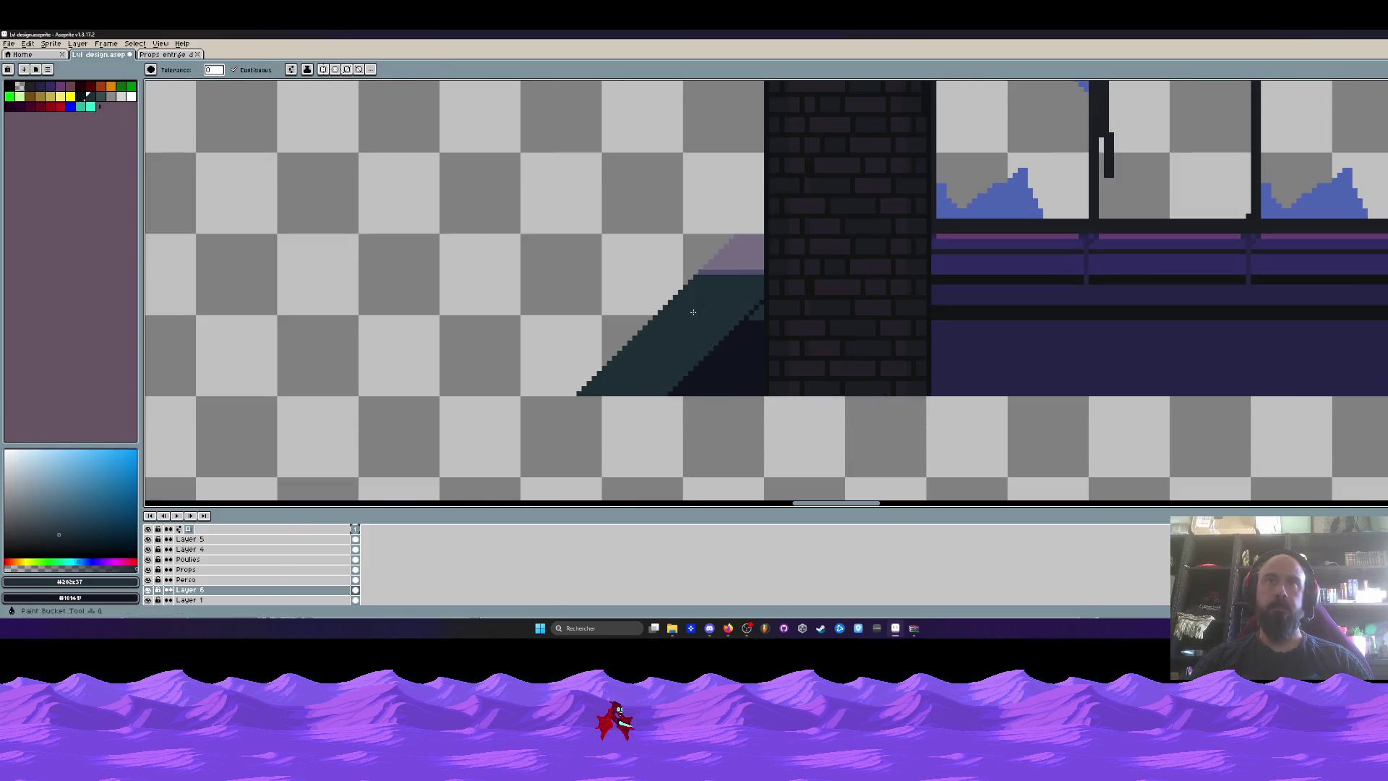
pyautogui.click(740, 262)
pyautogui.scroll(-3, 739, 296)
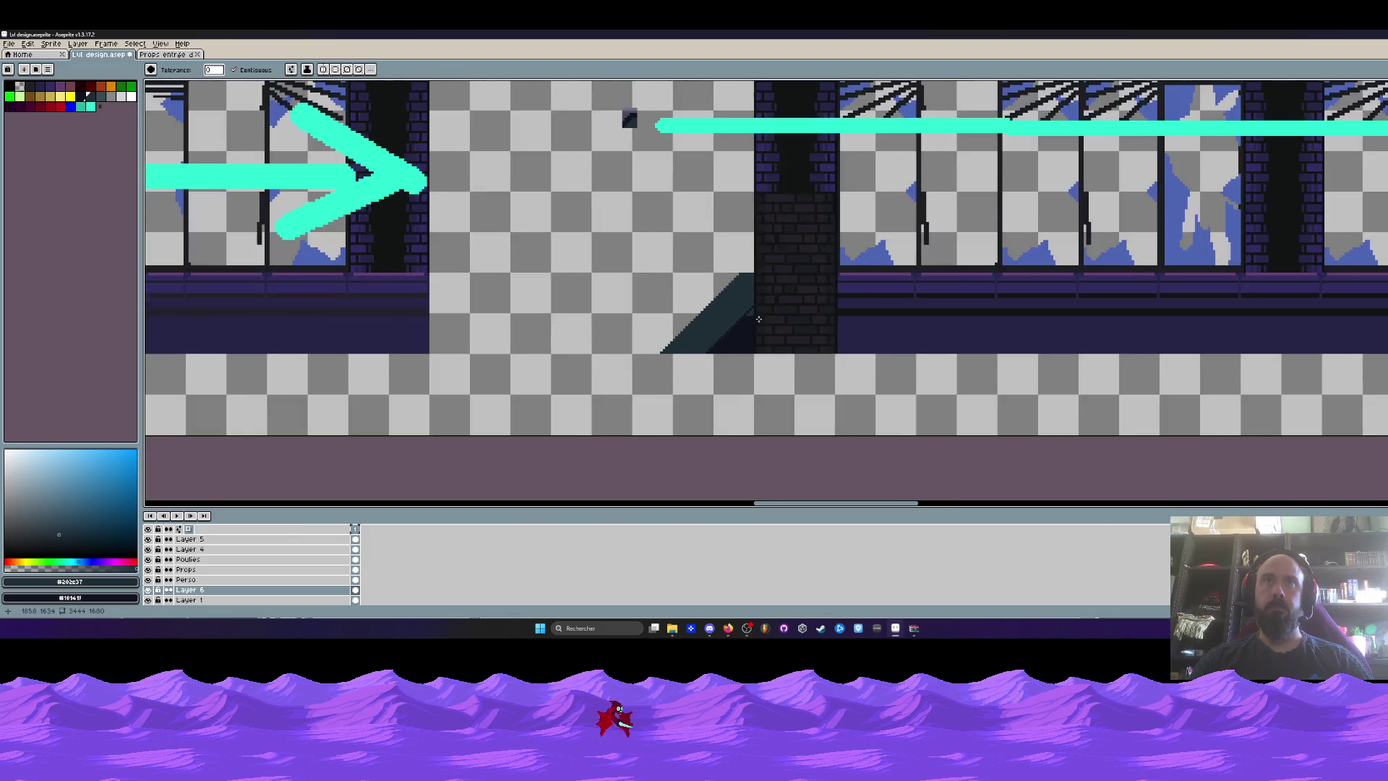
pyautogui.moveTo(619, 273); pyautogui.dragTo(626, 345)
pyautogui.press('g')
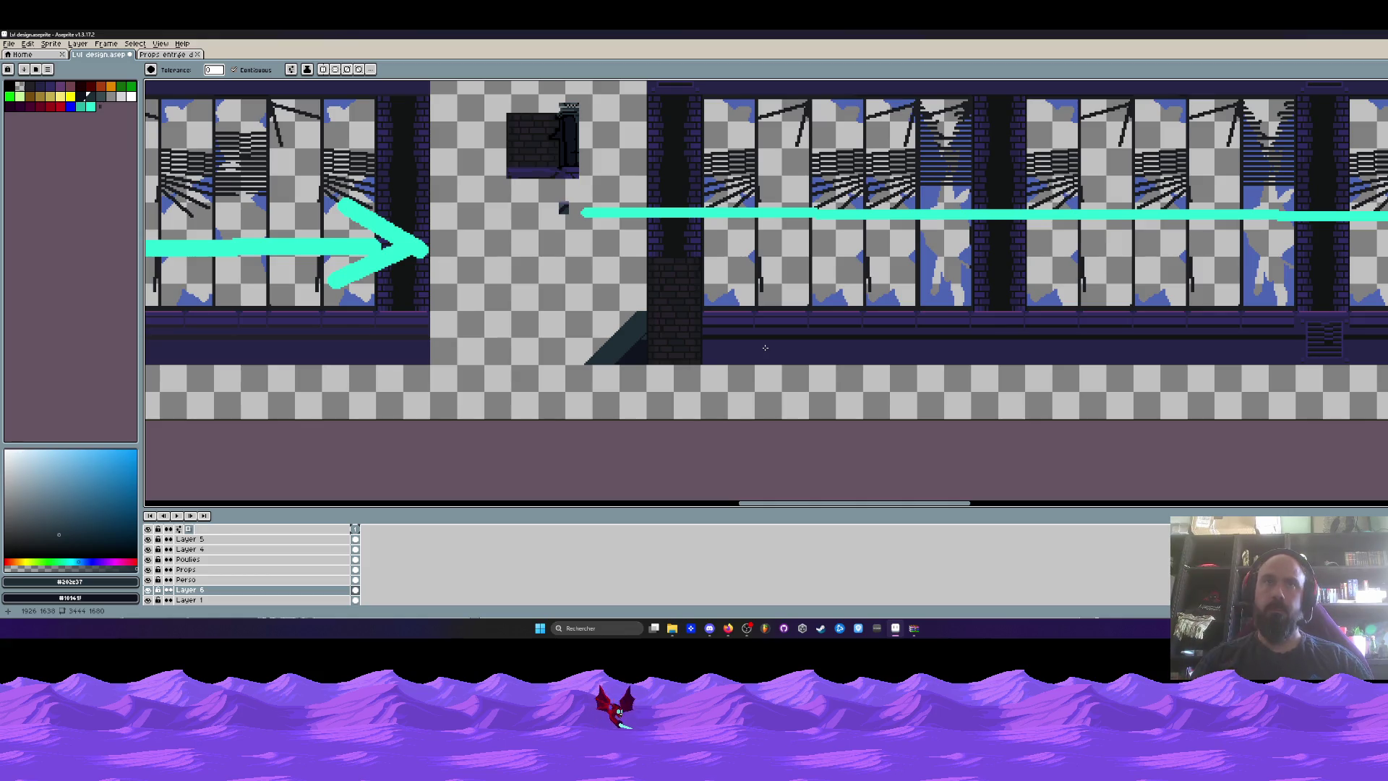
pyautogui.scroll(2, 549, 352)
# Set the stair triangle against the pillar and move a narrow dark strip far left.
pyautogui.press('m')
pyautogui.moveTo(541, 136)
pyautogui.mouseDown()
pyautogui.moveTo(796, 427)
pyautogui.moveTo(767, 454)
pyautogui.mouseUp()
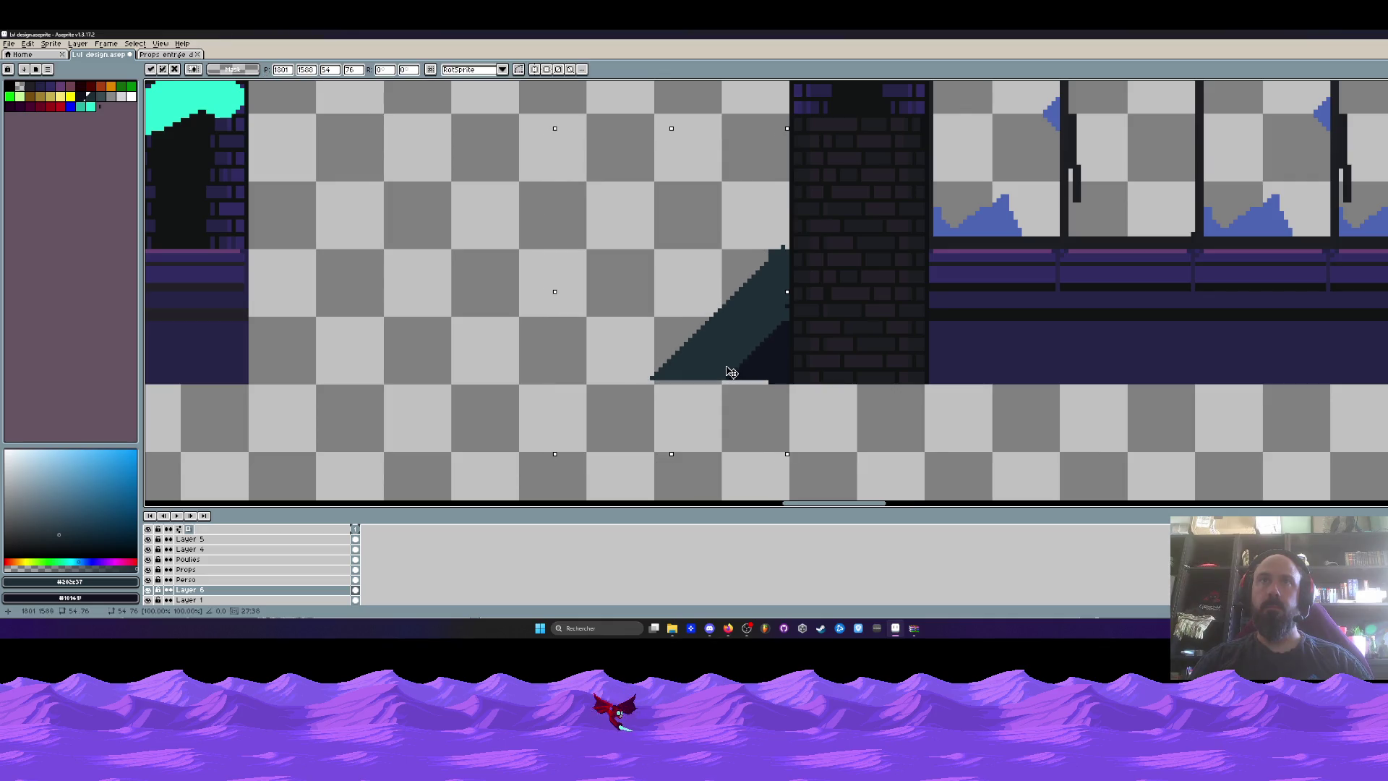
pyautogui.hotkey('ctrl', 'd')
pyautogui.scroll(1, 759, 252)
pyautogui.moveTo(518, 198); pyautogui.dragTo(766, 472)
pyautogui.moveTo(744, 325); pyautogui.dragTo(641, 294)
pyautogui.moveTo(736, 218); pyautogui.dragTo(793, 442)
pyautogui.moveTo(781, 326); pyautogui.dragTo(406, 301)
pyautogui.moveTo(458, 193)
pyautogui.mouseDown()
pyautogui.moveTo(687, 378)
pyautogui.moveTo(736, 452)
pyautogui.mouseUp()
pyautogui.moveTo(628, 337); pyautogui.dragTo(740, 373)
pyautogui.scroll(-5, 734, 369)
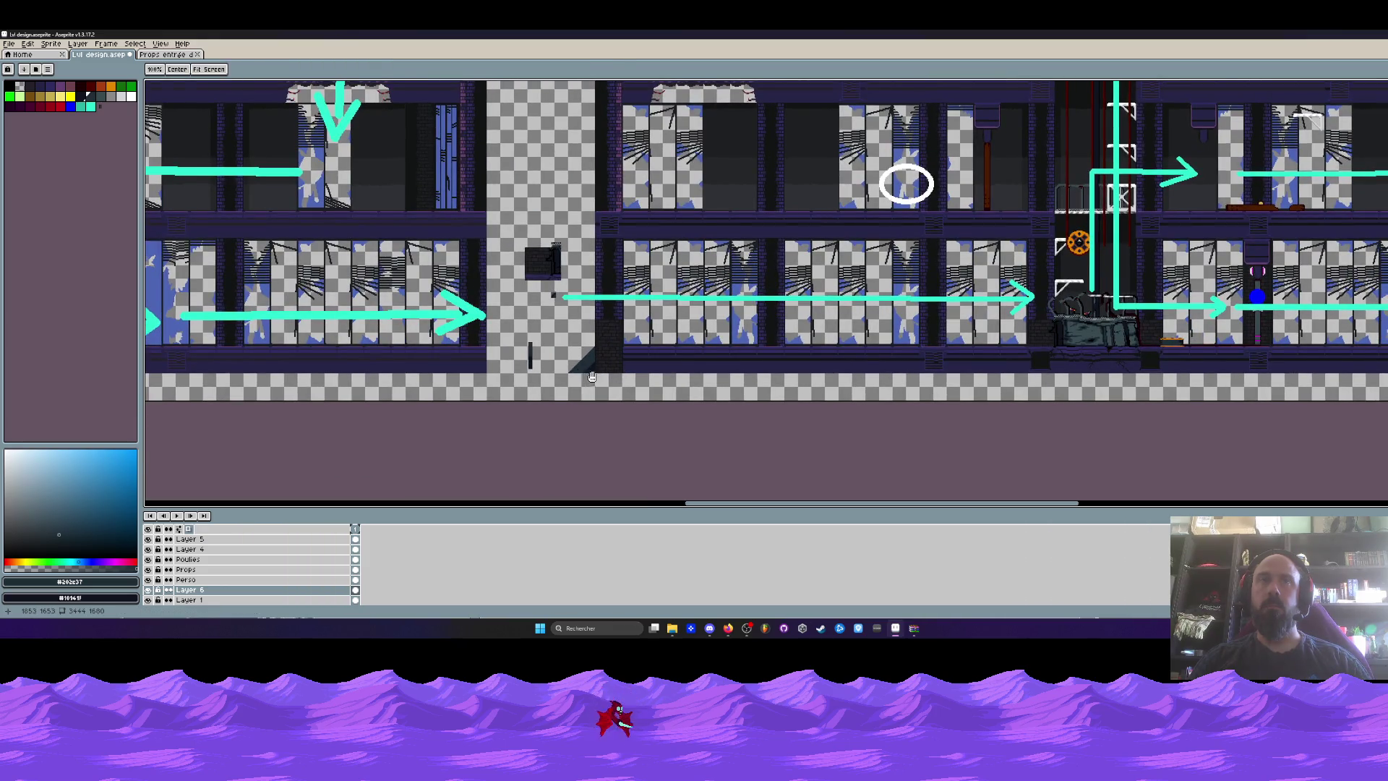
pyautogui.scroll(3, 592, 377)
pyautogui.press('m')
pyautogui.moveTo(287, 194); pyautogui.dragTo(417, 383)
pyautogui.scroll(-2, 416, 365)
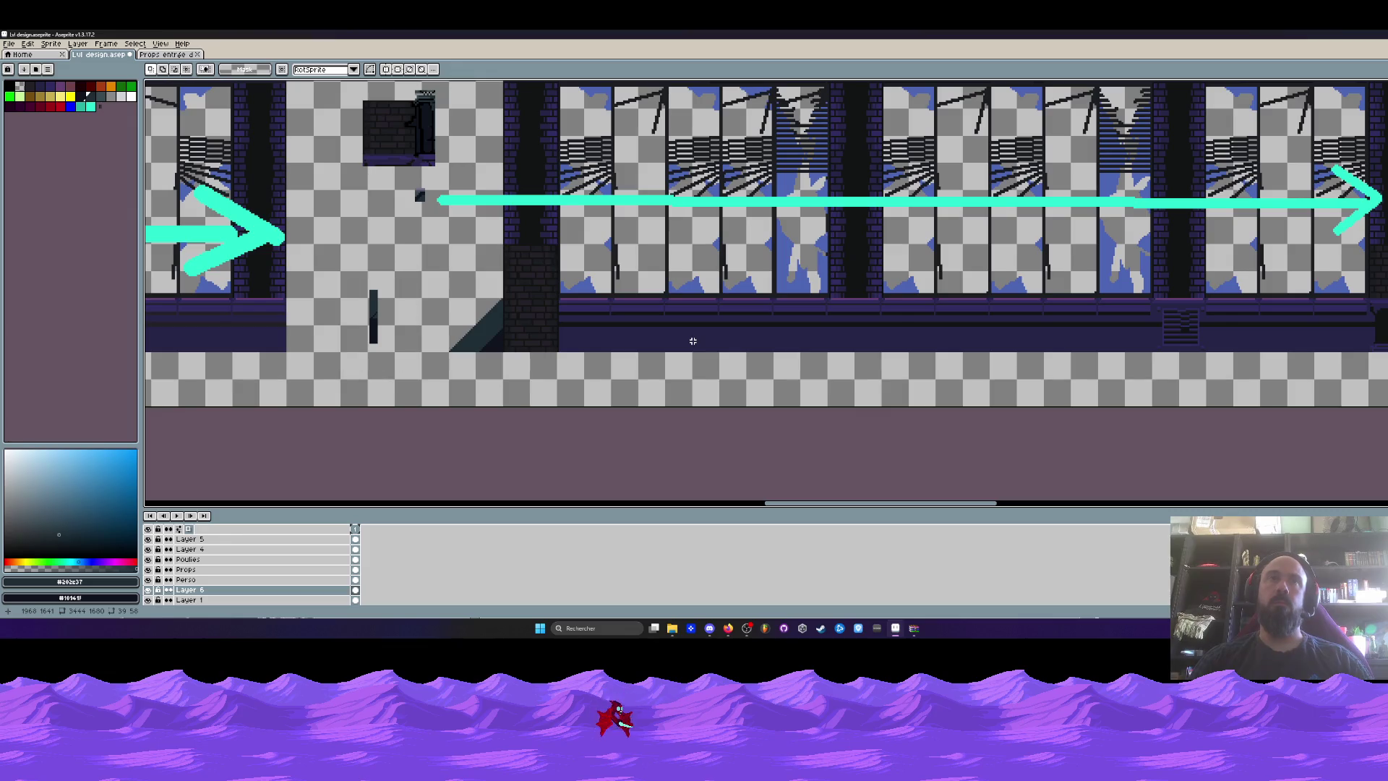
pyautogui.hotkey('ctrl', 'z')
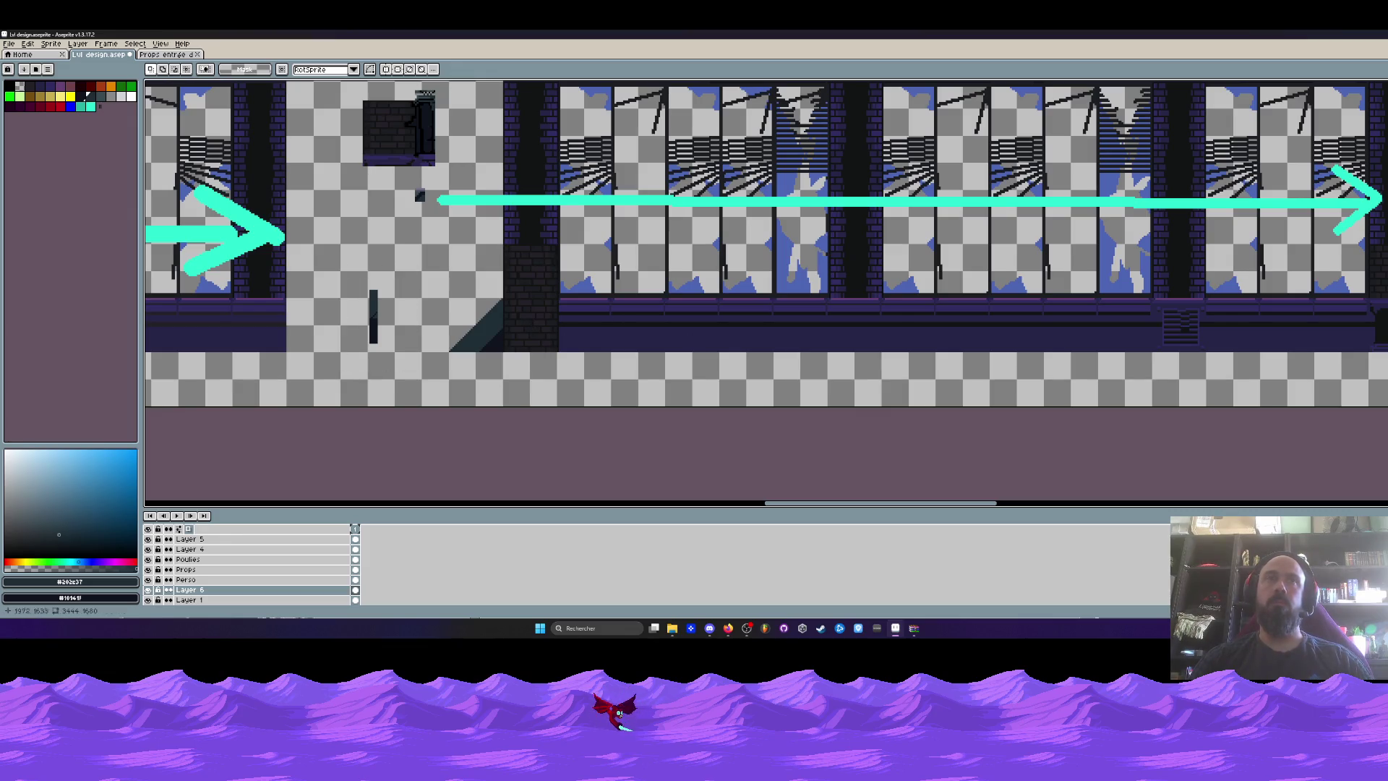
pyautogui.scroll(2, 1163, 301)
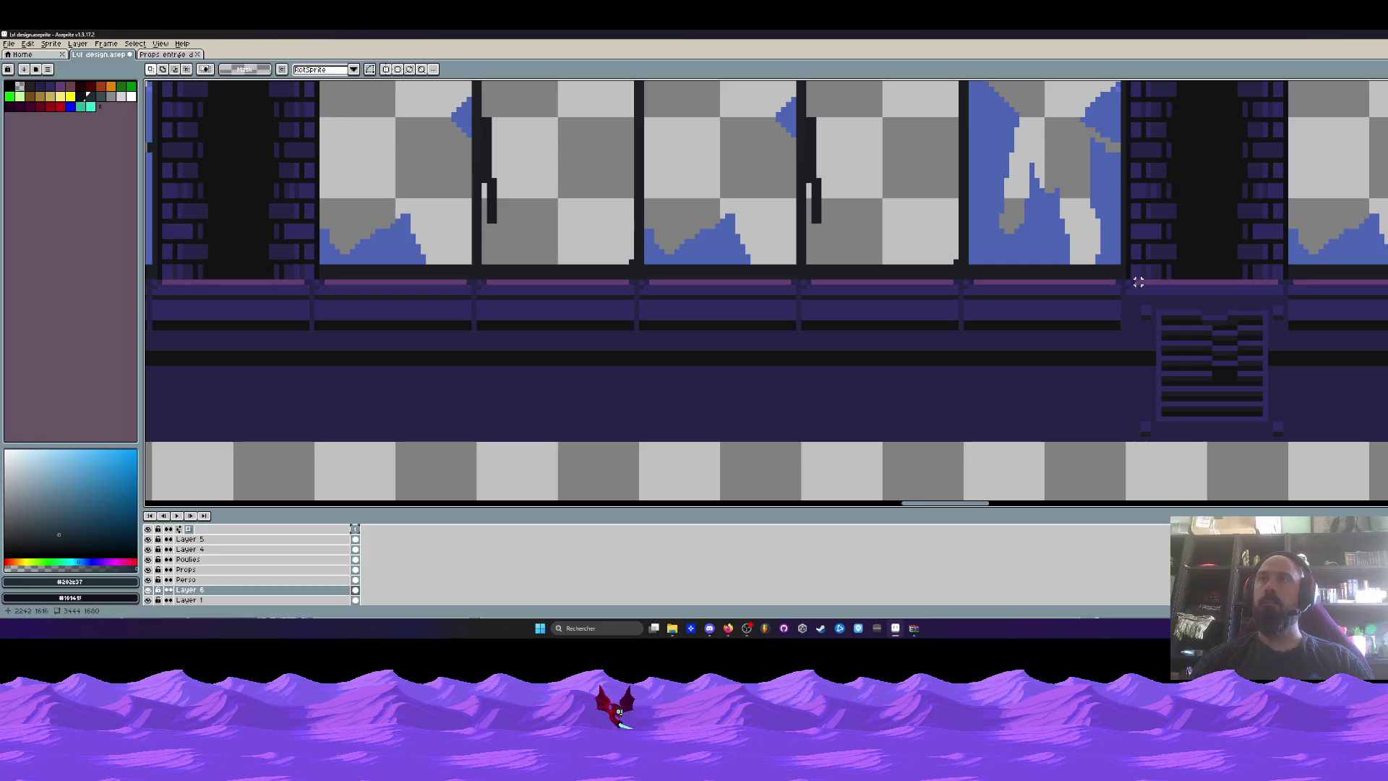
pyautogui.scroll(-2, 1128, 282)
pyautogui.scroll(2, 1011, 310)
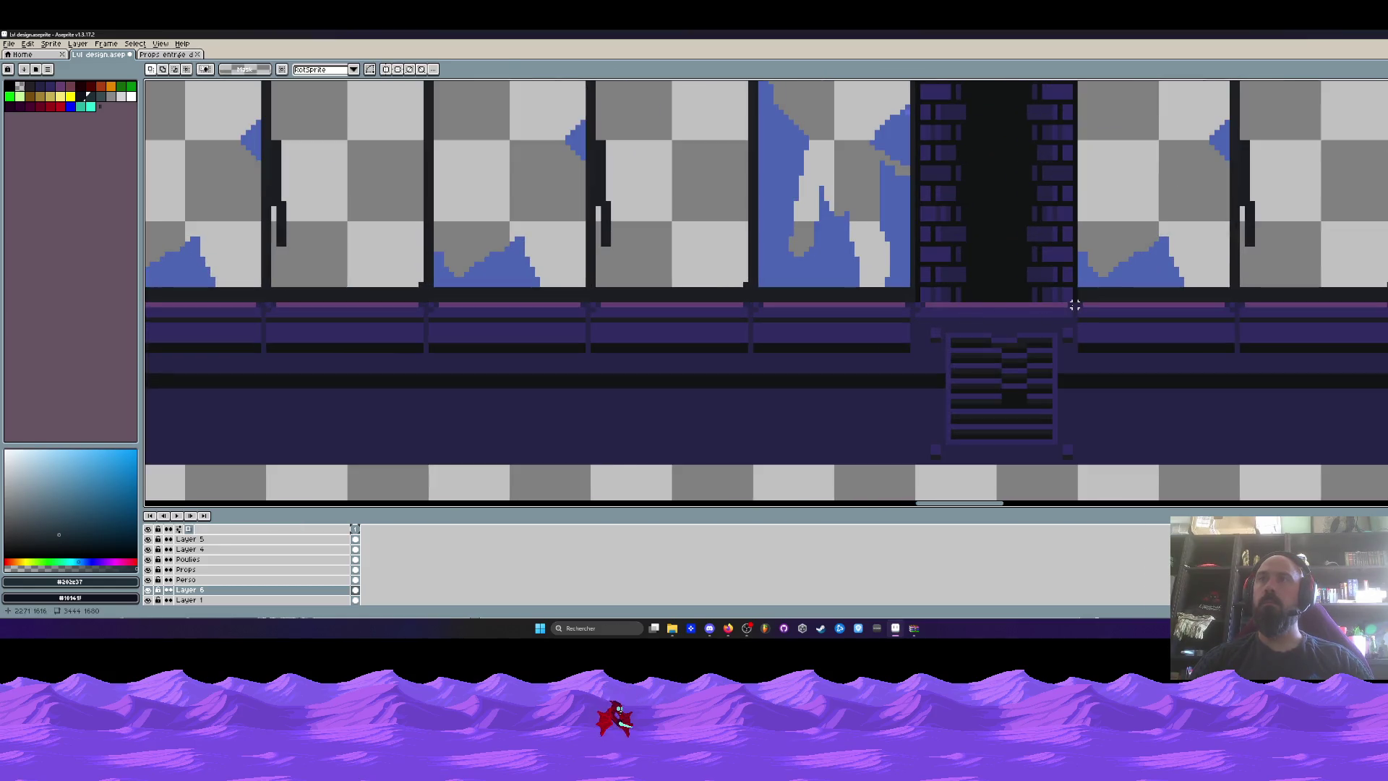
pyautogui.scroll(-2, 1052, 332)
pyautogui.moveTo(1039, 350); pyautogui.dragTo(981, 400)
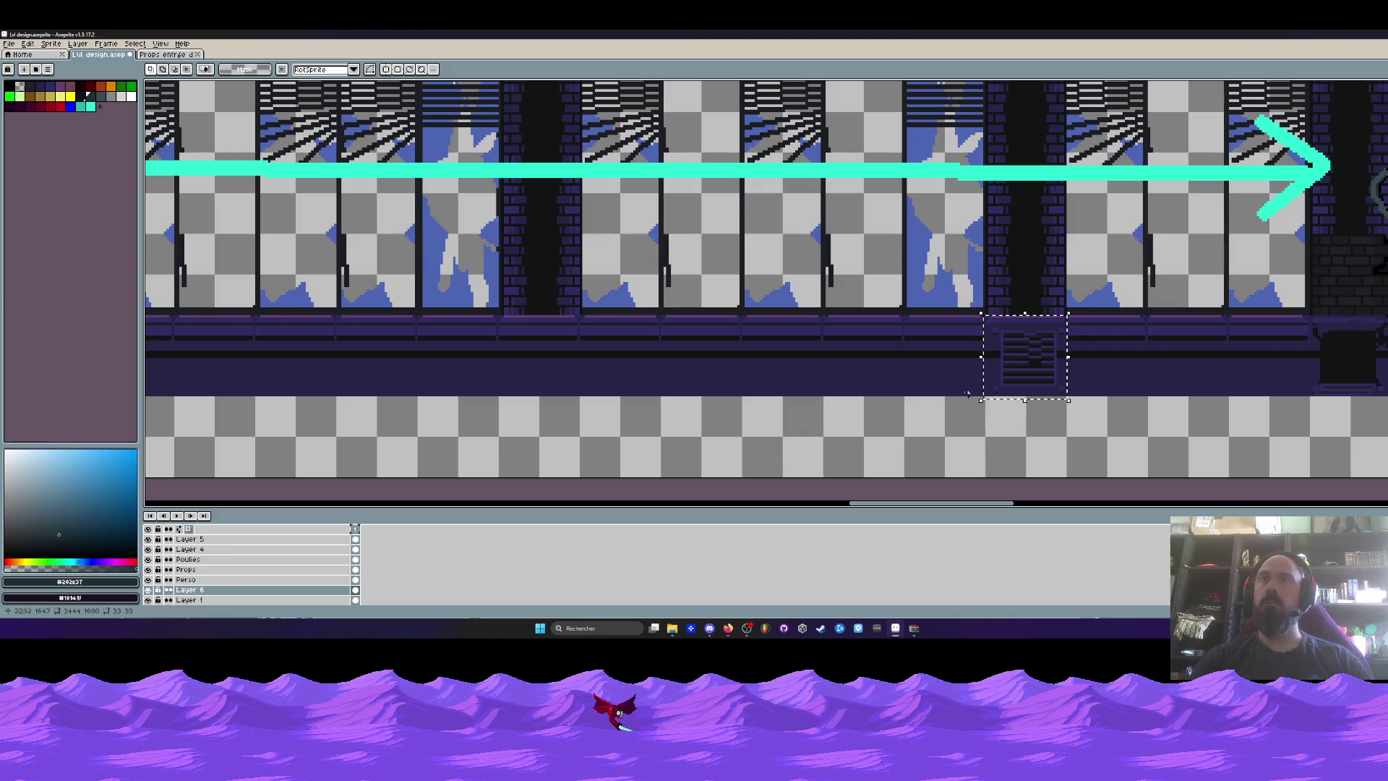
pyautogui.click(206, 600)
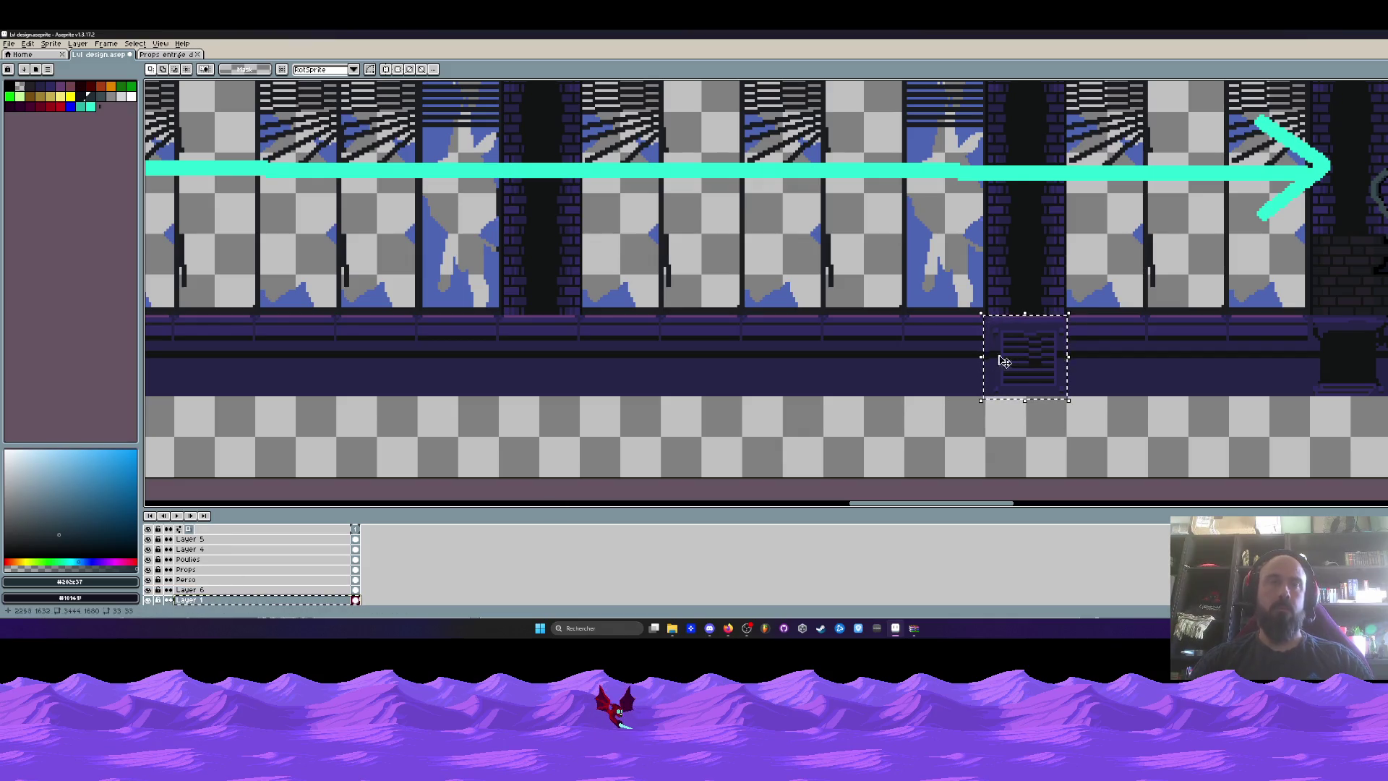
pyautogui.hscroll(-5, 957, 436)
pyautogui.moveTo(957, 437); pyautogui.dragTo(1123, 404)
pyautogui.scroll(2, 744, 335)
pyautogui.keyDown('ctrl'); pyautogui.click(743, 335); pyautogui.keyUp('ctrl')
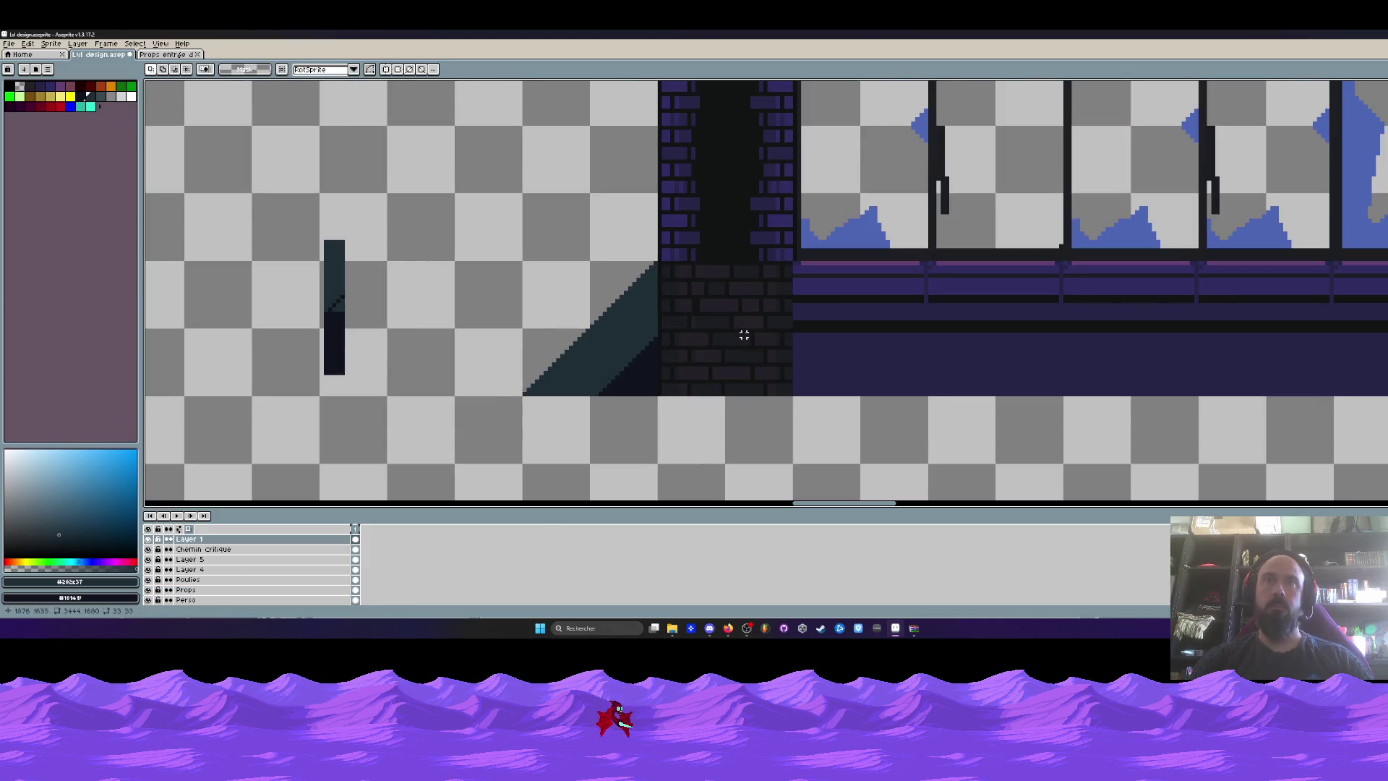
pyautogui.keyDown('ctrl'); pyautogui.click(748, 250); pyautogui.keyUp('ctrl')
pyautogui.scroll(-4, 748, 250)
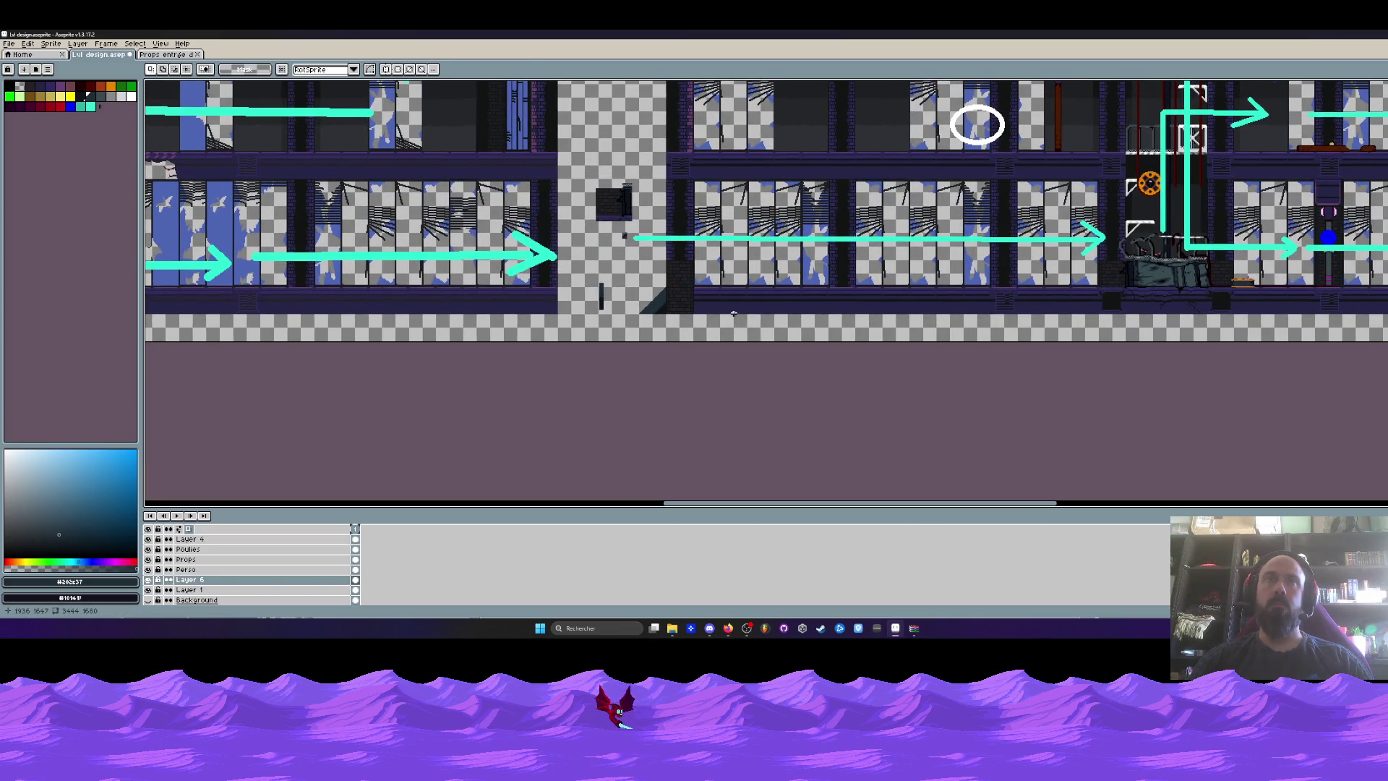
pyautogui.scroll(3, 692, 303)
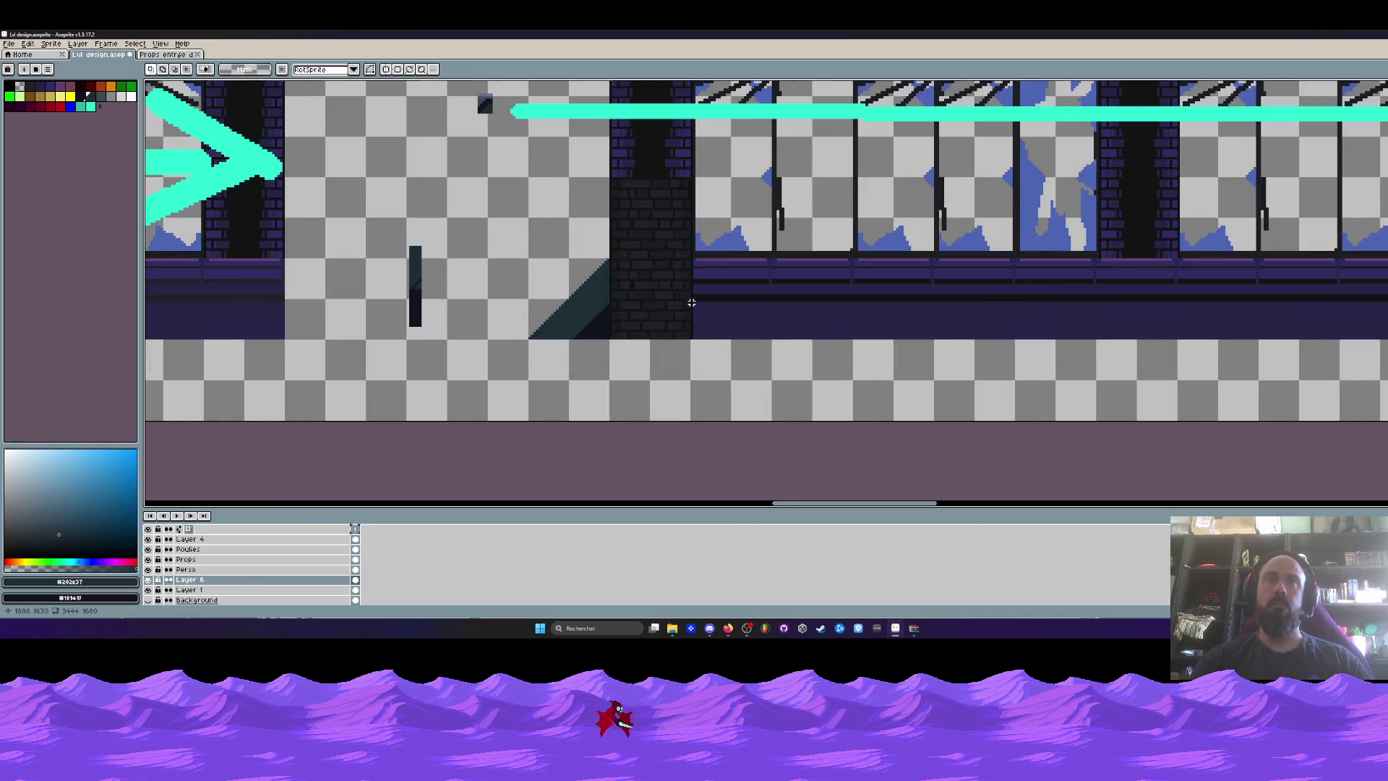
pyautogui.scroll(-1, 691, 303)
pyautogui.scroll(2, 599, 277)
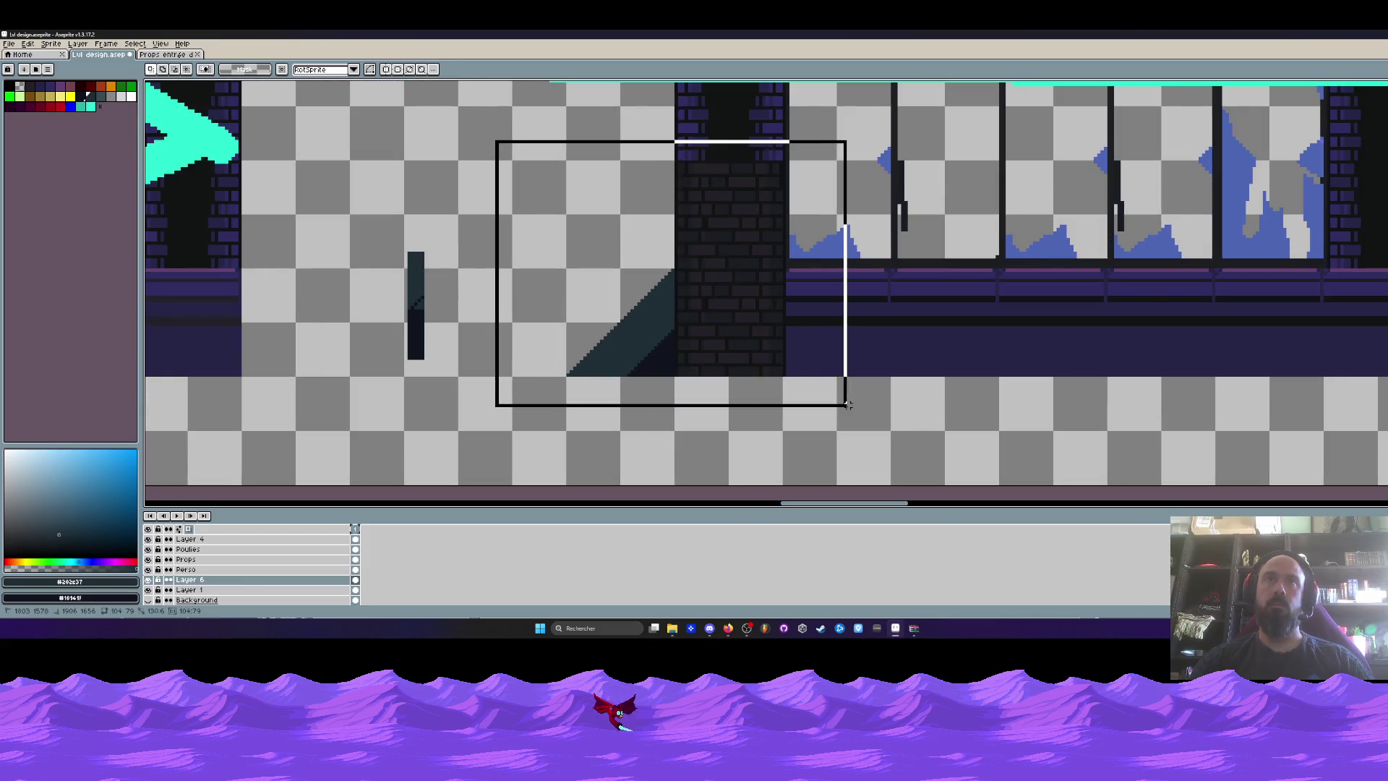
pyautogui.scroll(1, 629, 234)
pyautogui.press('v')
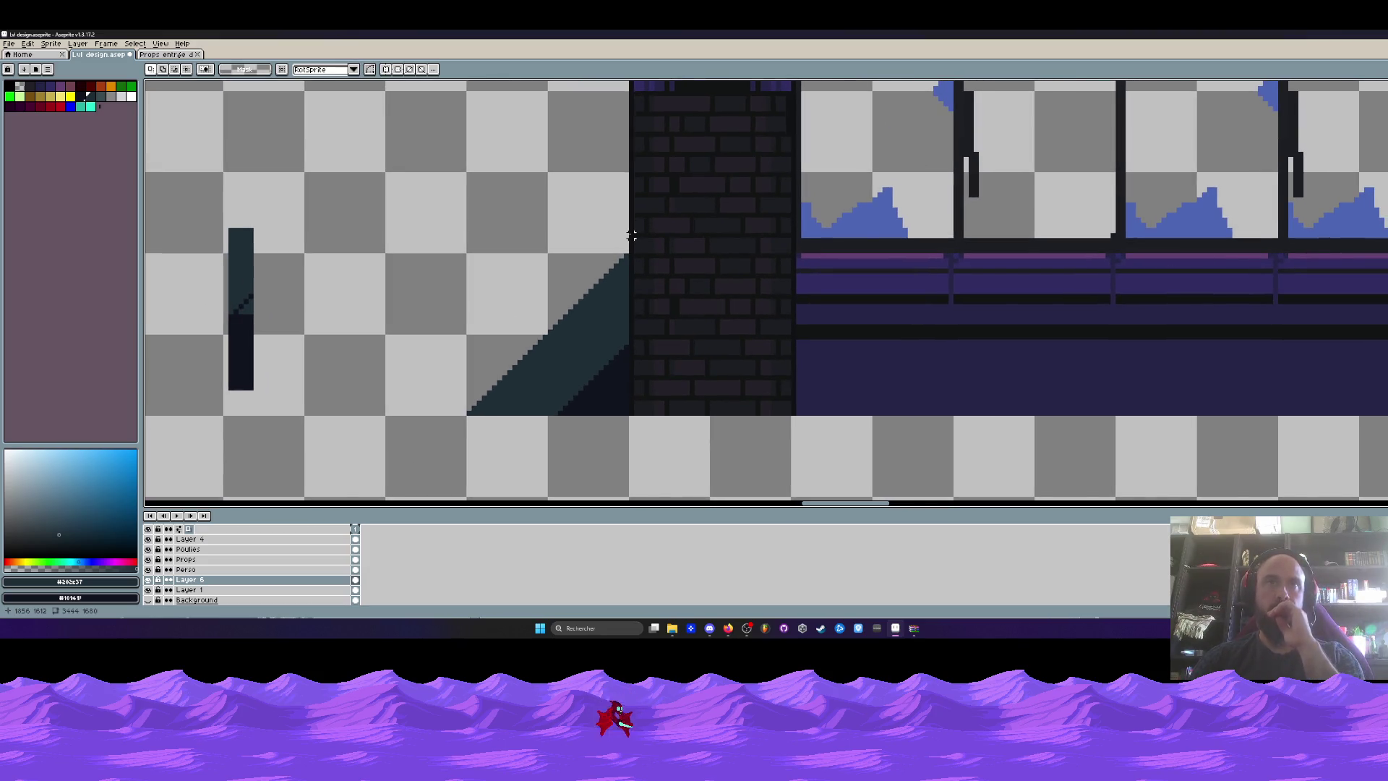
pyautogui.scroll(-1, 631, 235)
pyautogui.scroll(-2, 784, 260)
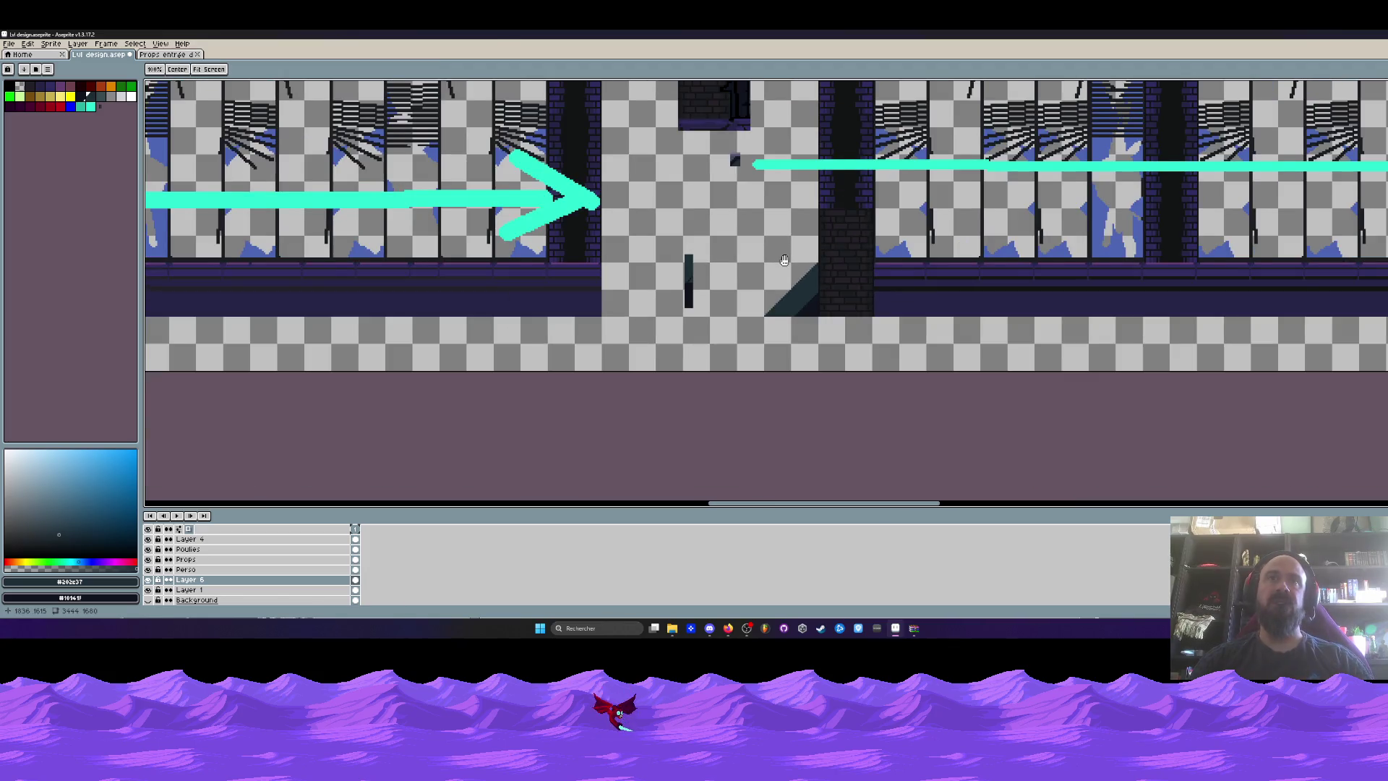
pyautogui.moveTo(784, 260); pyautogui.dragTo(747, 310)
pyautogui.scroll(2, 797, 336)
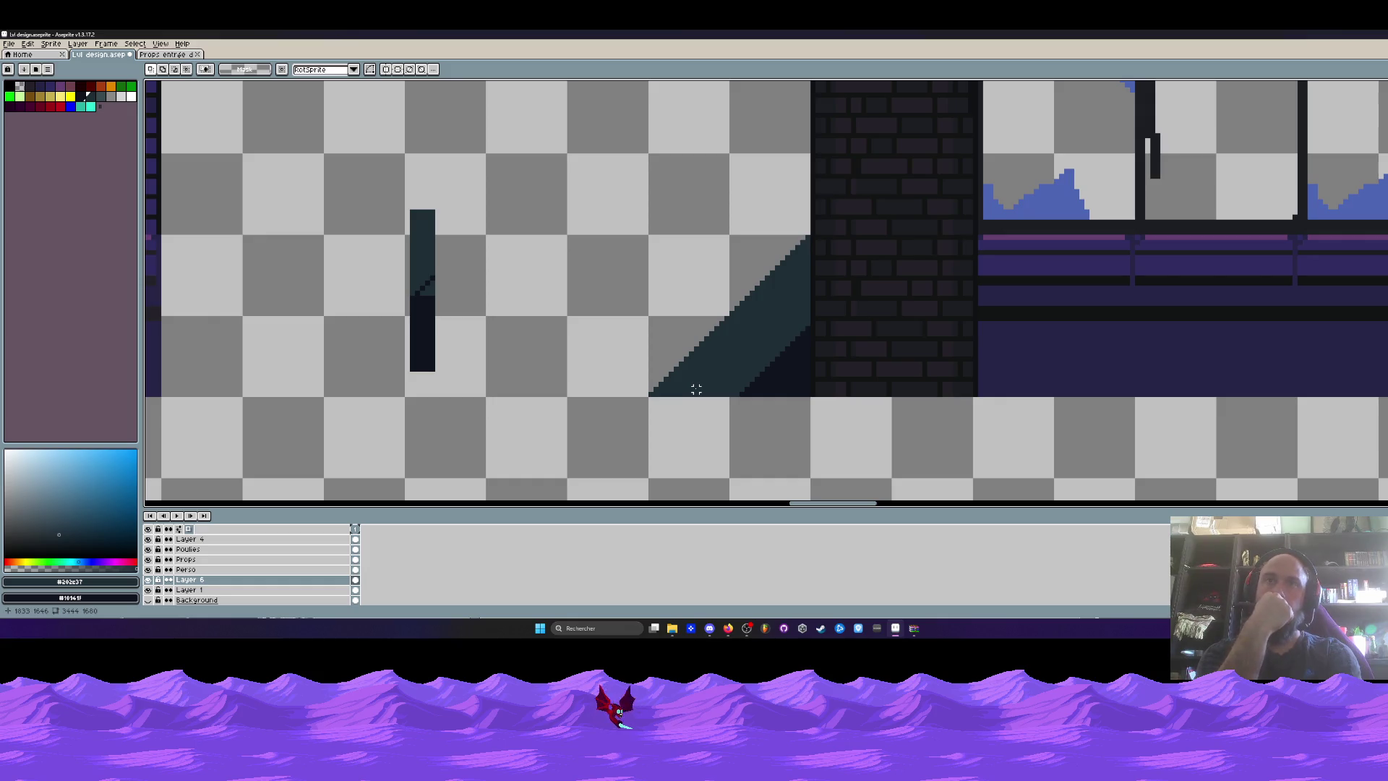
pyautogui.scroll(-3, 695, 389)
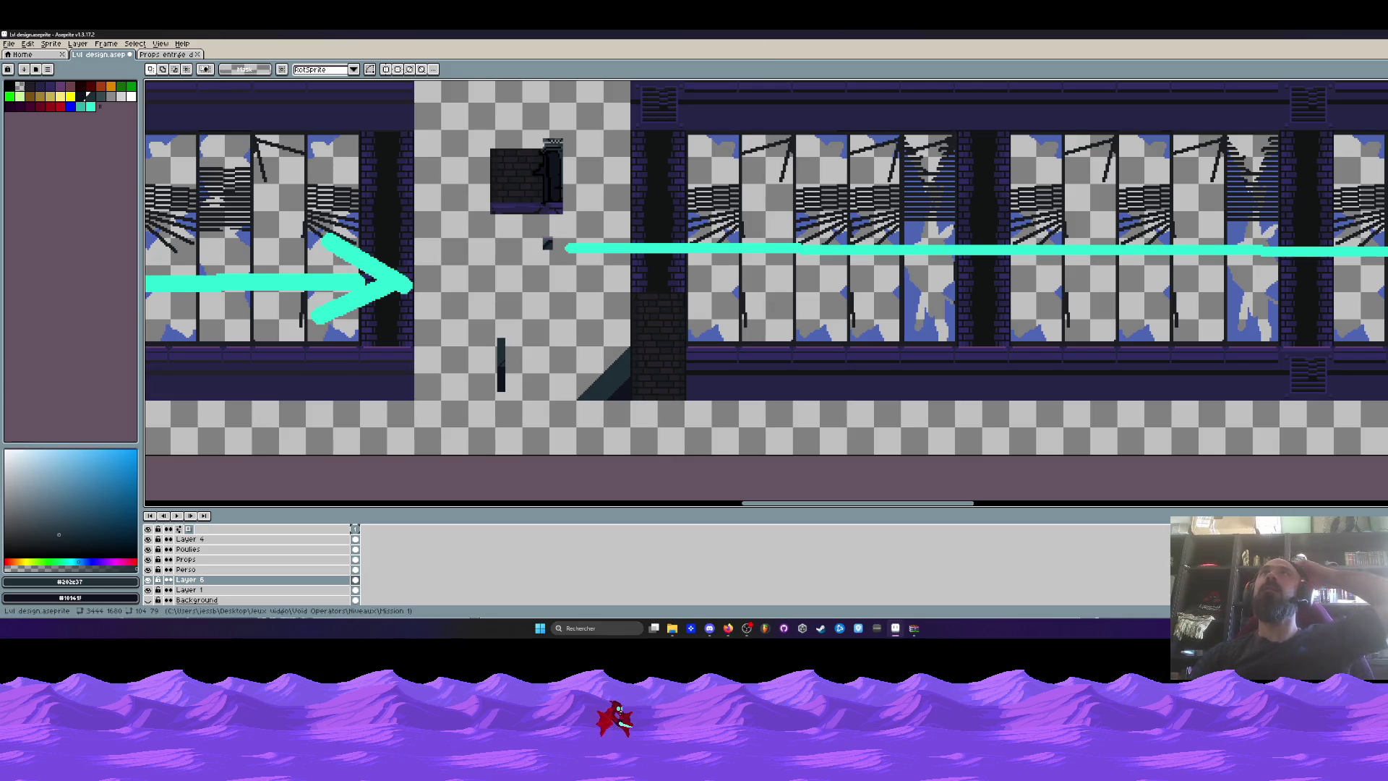
pyautogui.click(895, 627)
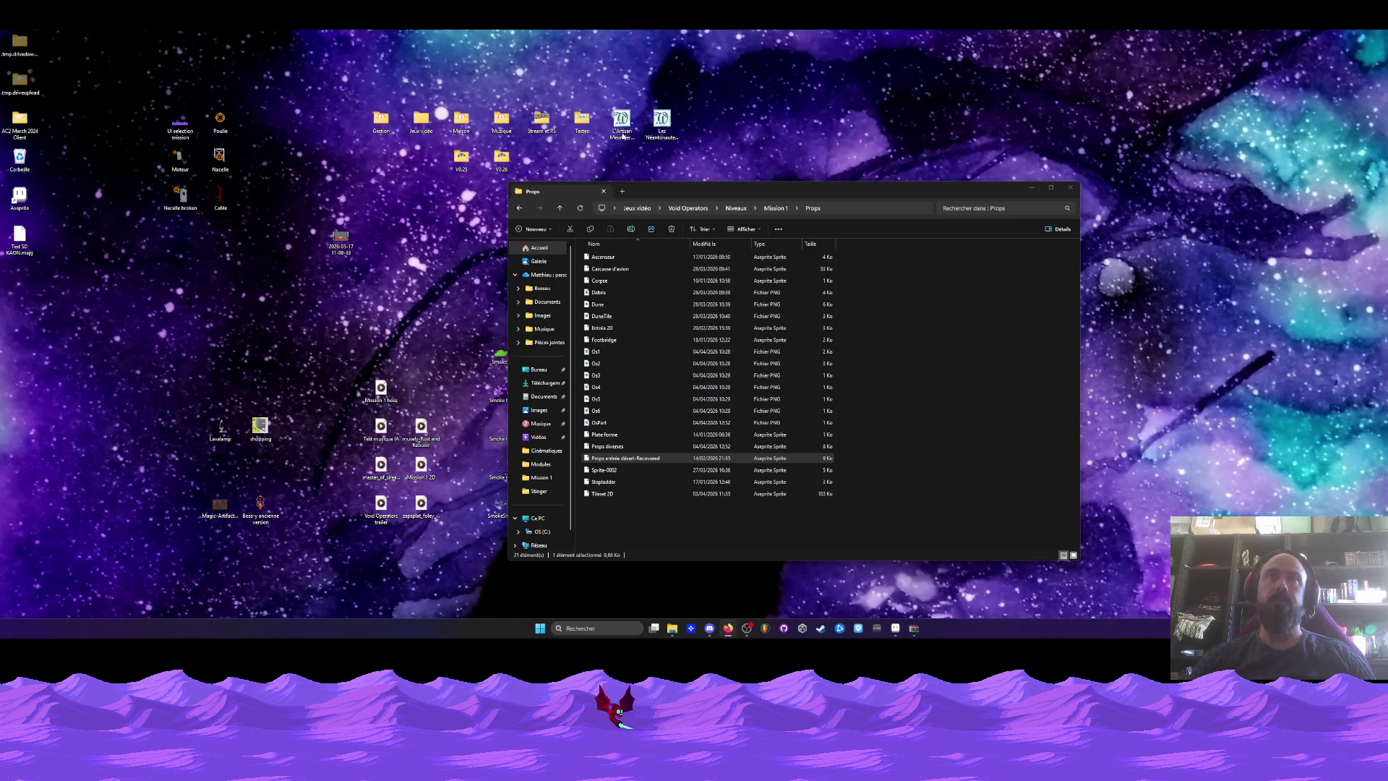
# Open the V0.26 build folder in File Explorer.
pyautogui.doubleClick(502, 158)
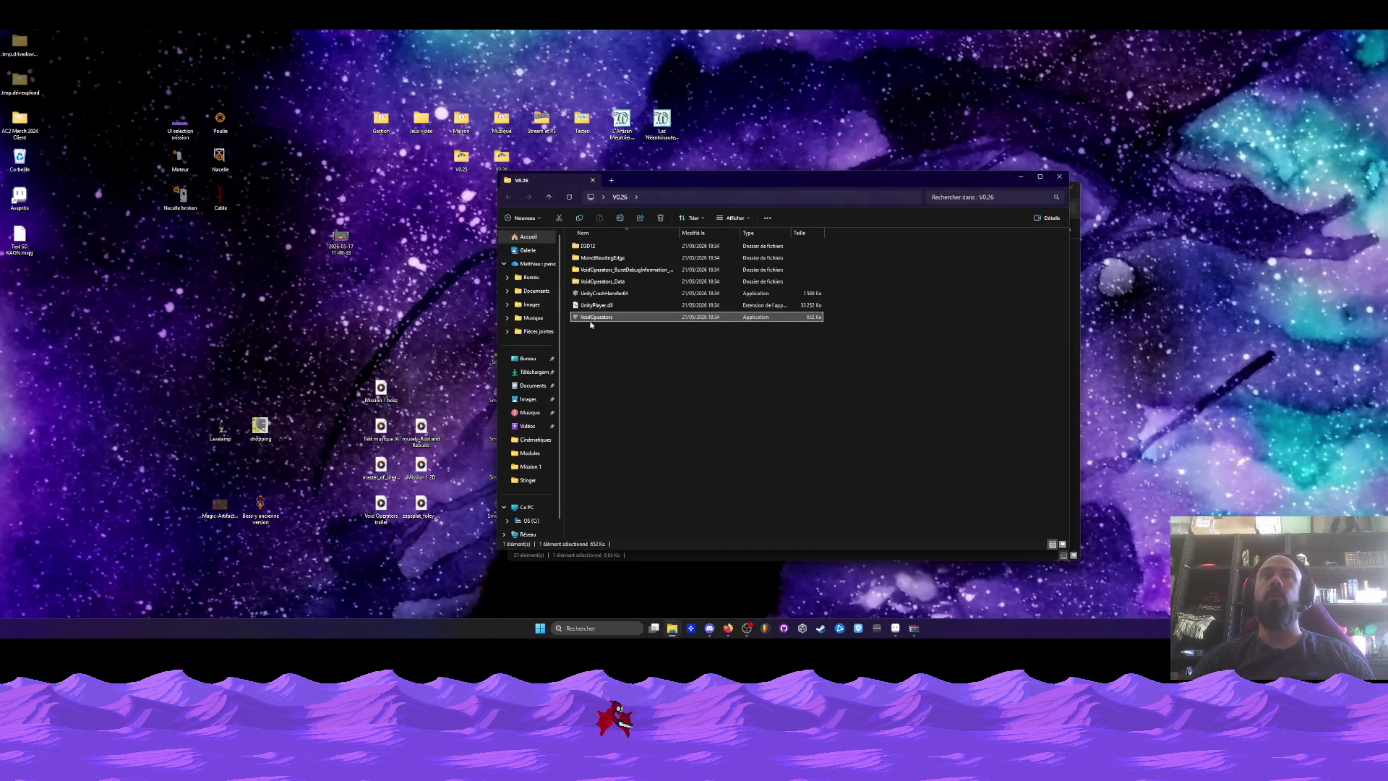
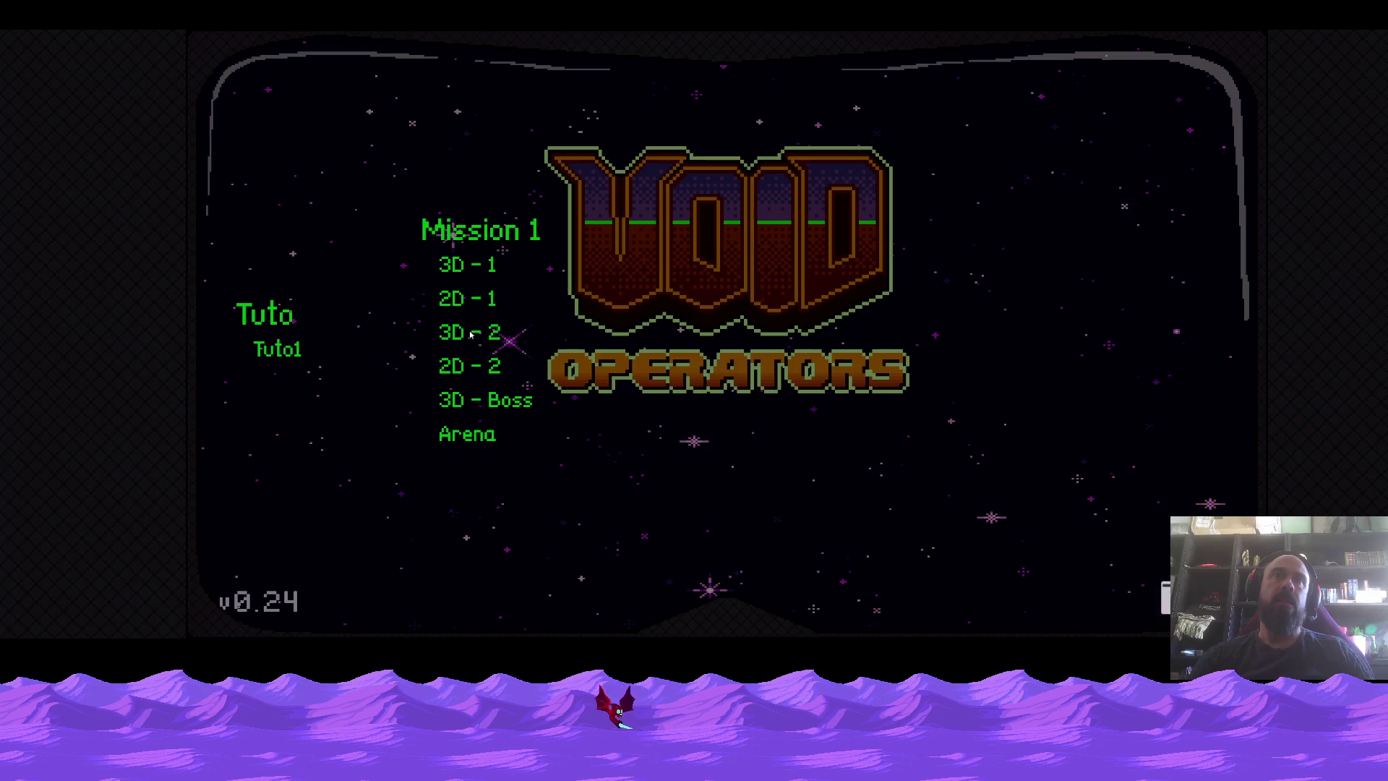
# Launch a Void Operators mission, walk the character left through the level, then quit the game.
pyautogui.click(464, 363)
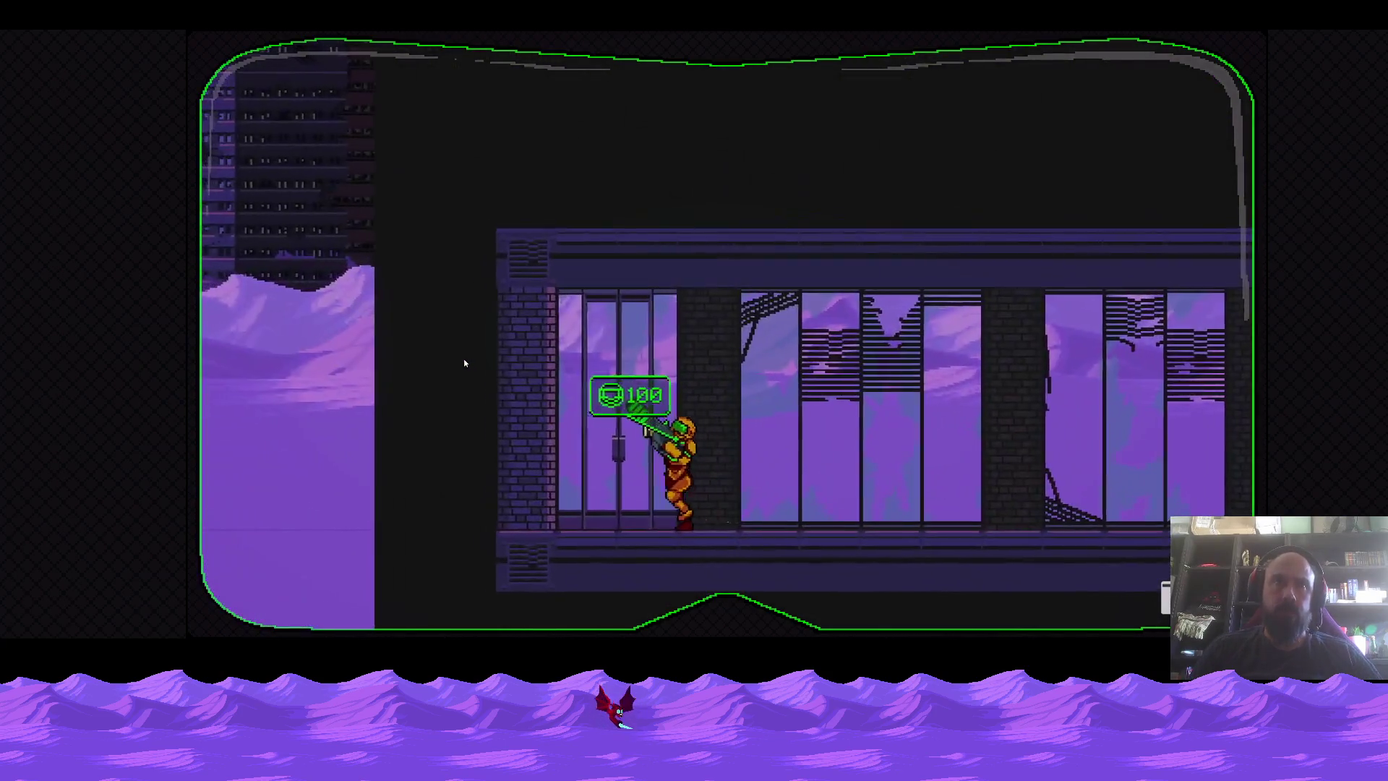
pyautogui.press('Left')
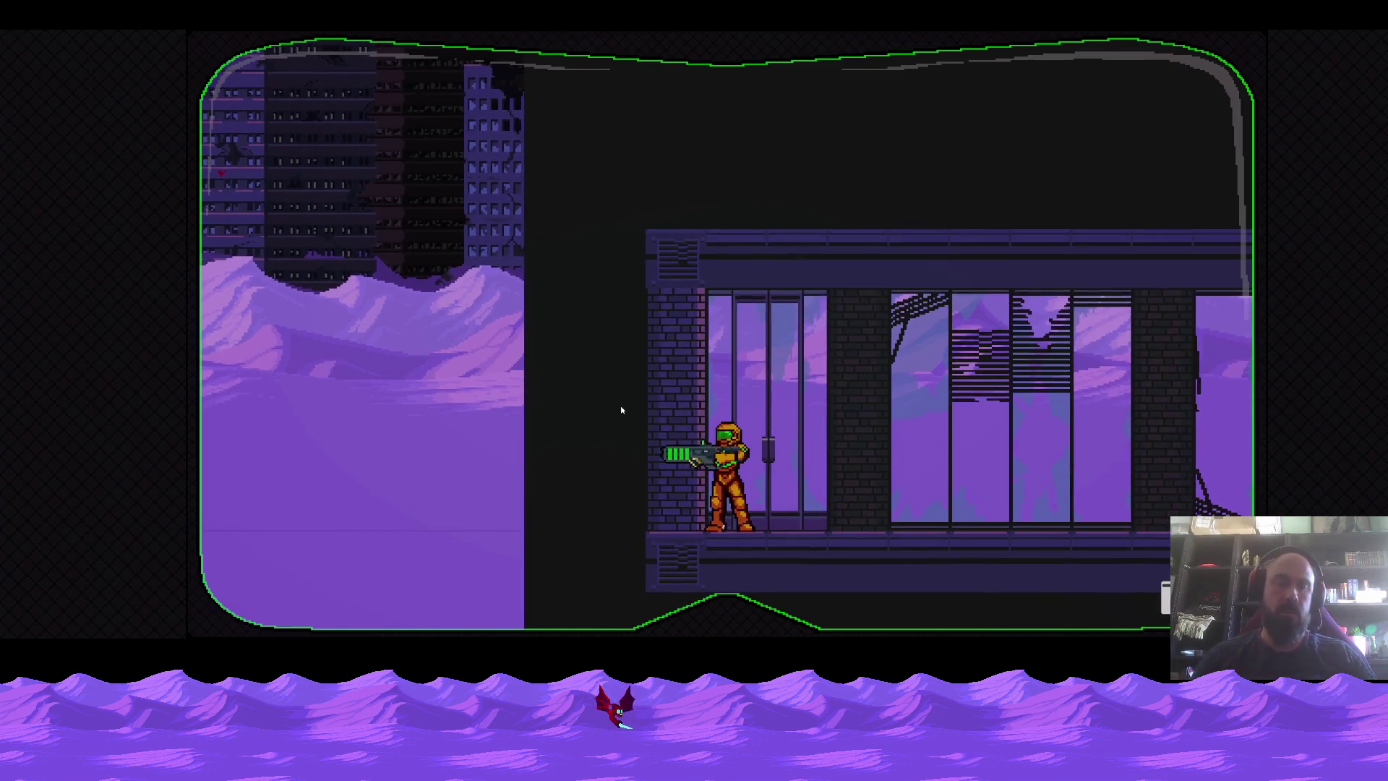
pyautogui.hotkey('alt', 'F4')
# Return to the Aseprite level design, undo then redo the recent edits, and clear the selection.
pyautogui.hotkey('alt', 'Tab')
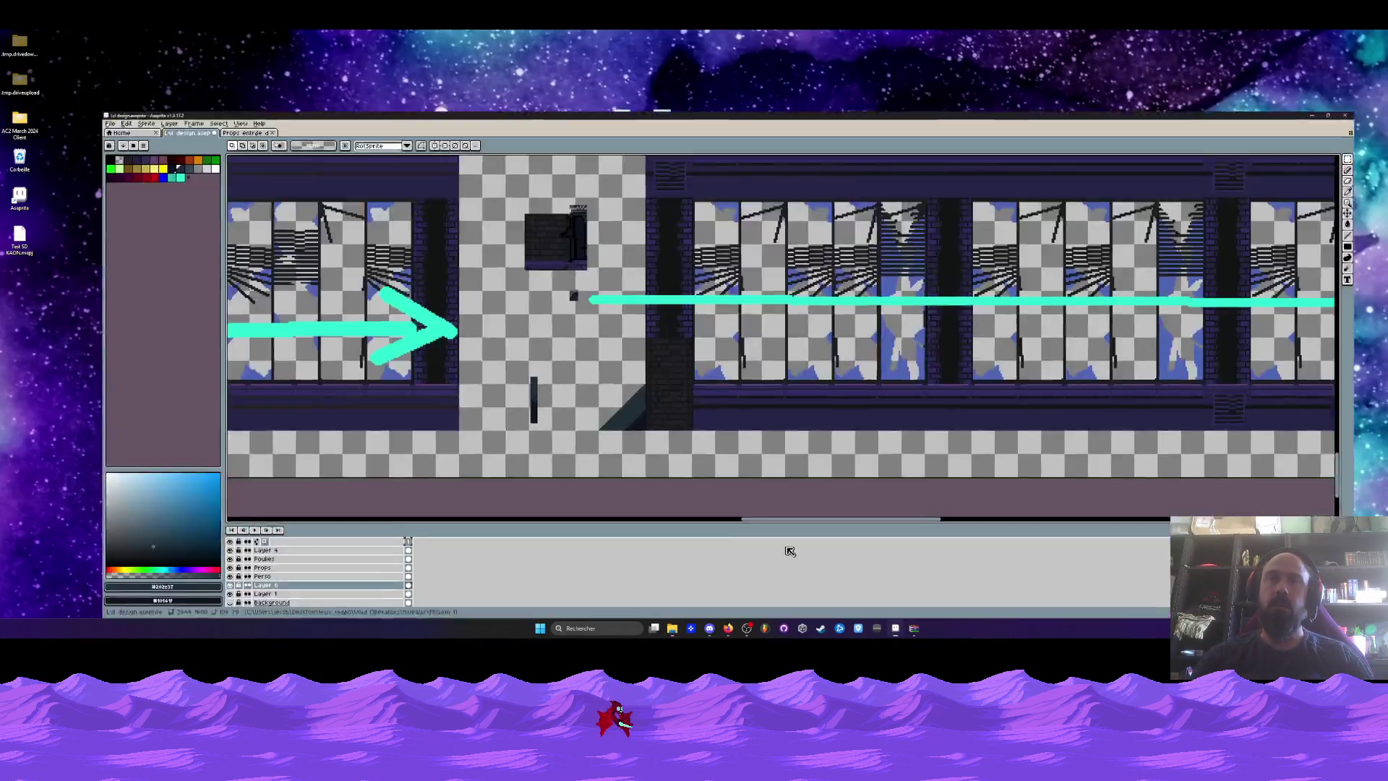
pyautogui.hotkey('ctrl', 'z')
pyautogui.hotkey('ctrl', 'z')
pyautogui.hotkey('ctrl', 'z')
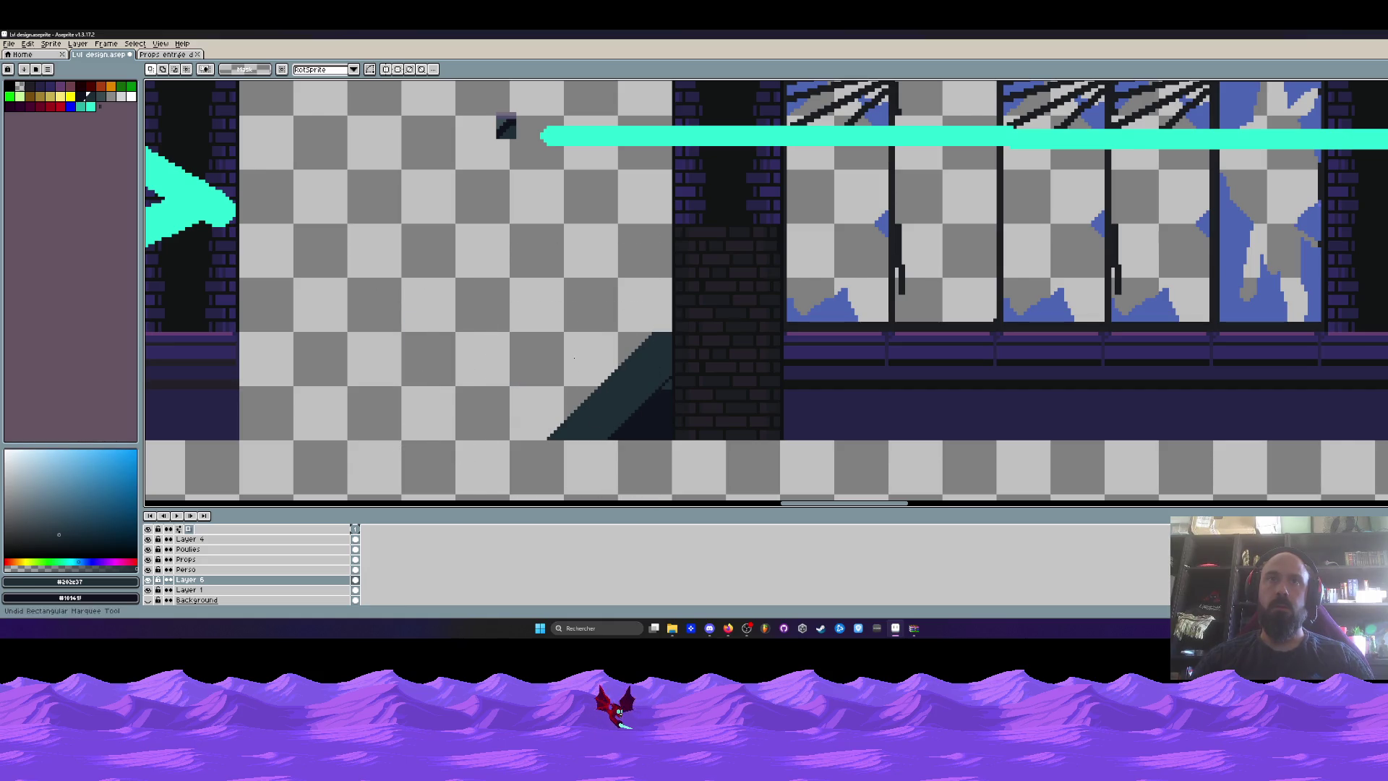
pyautogui.hotkey('ctrl', 'y')
pyautogui.hotkey('ctrl', 'y')
pyautogui.hotkey('ctrl', 'y')
pyautogui.click(572, 357)
pyautogui.scroll(-2, 557, 358)
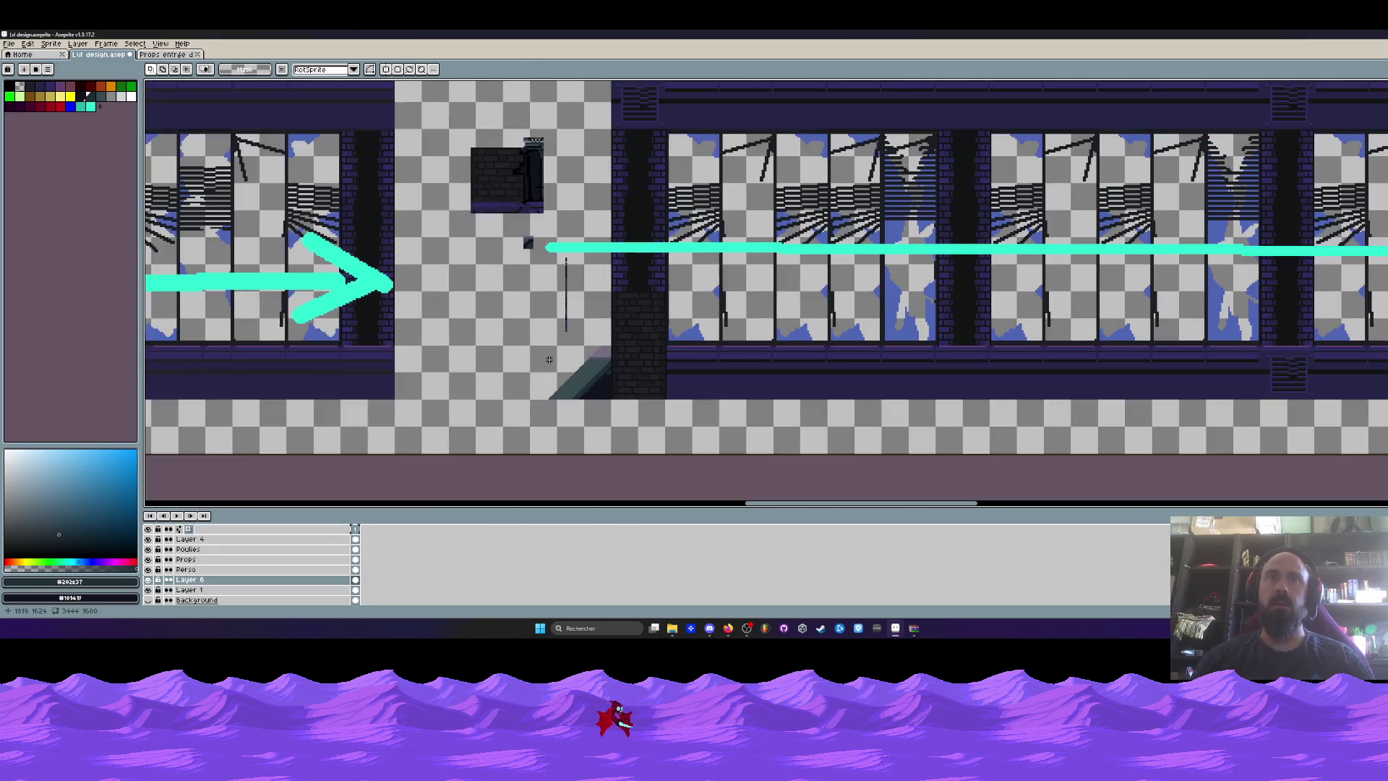
pyautogui.scroll(2, 556, 359)
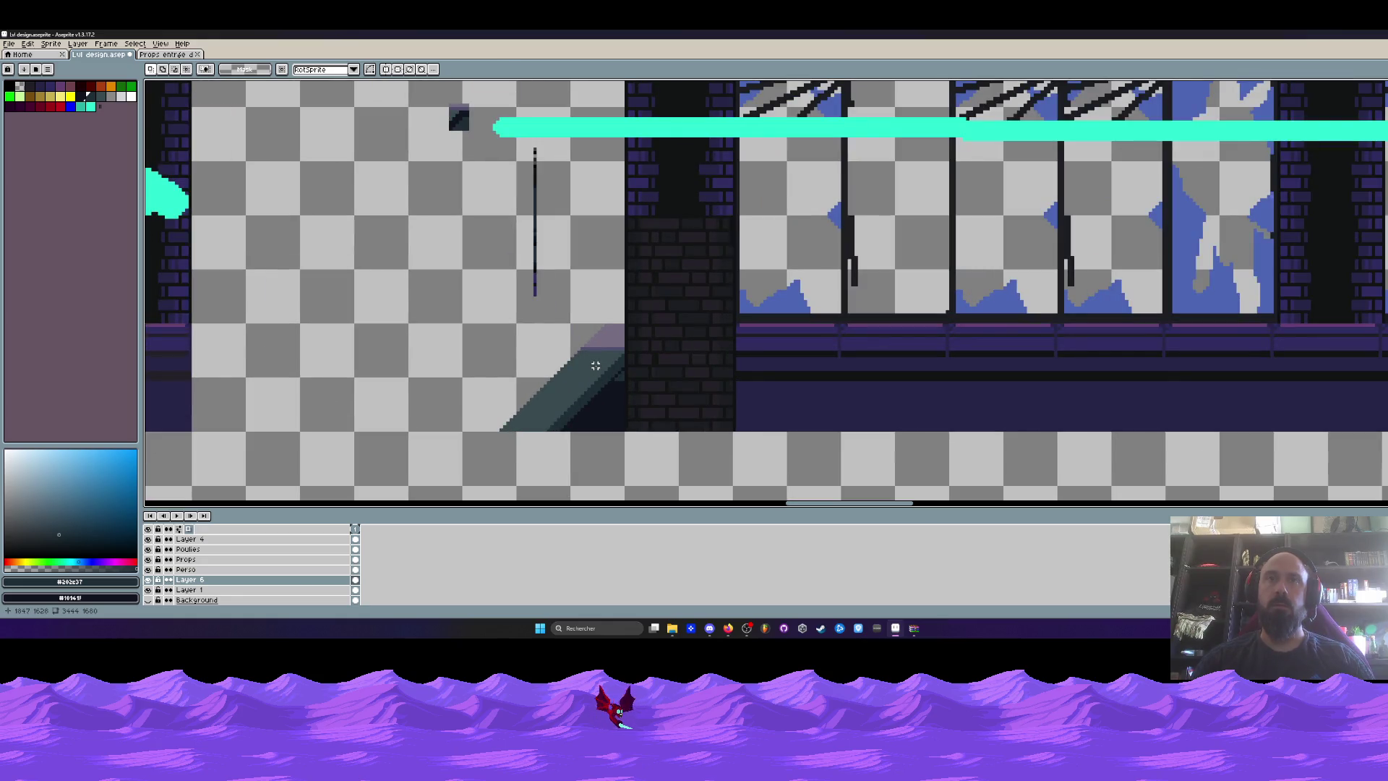
pyautogui.scroll(-3, 595, 366)
pyautogui.scroll(3, 595, 367)
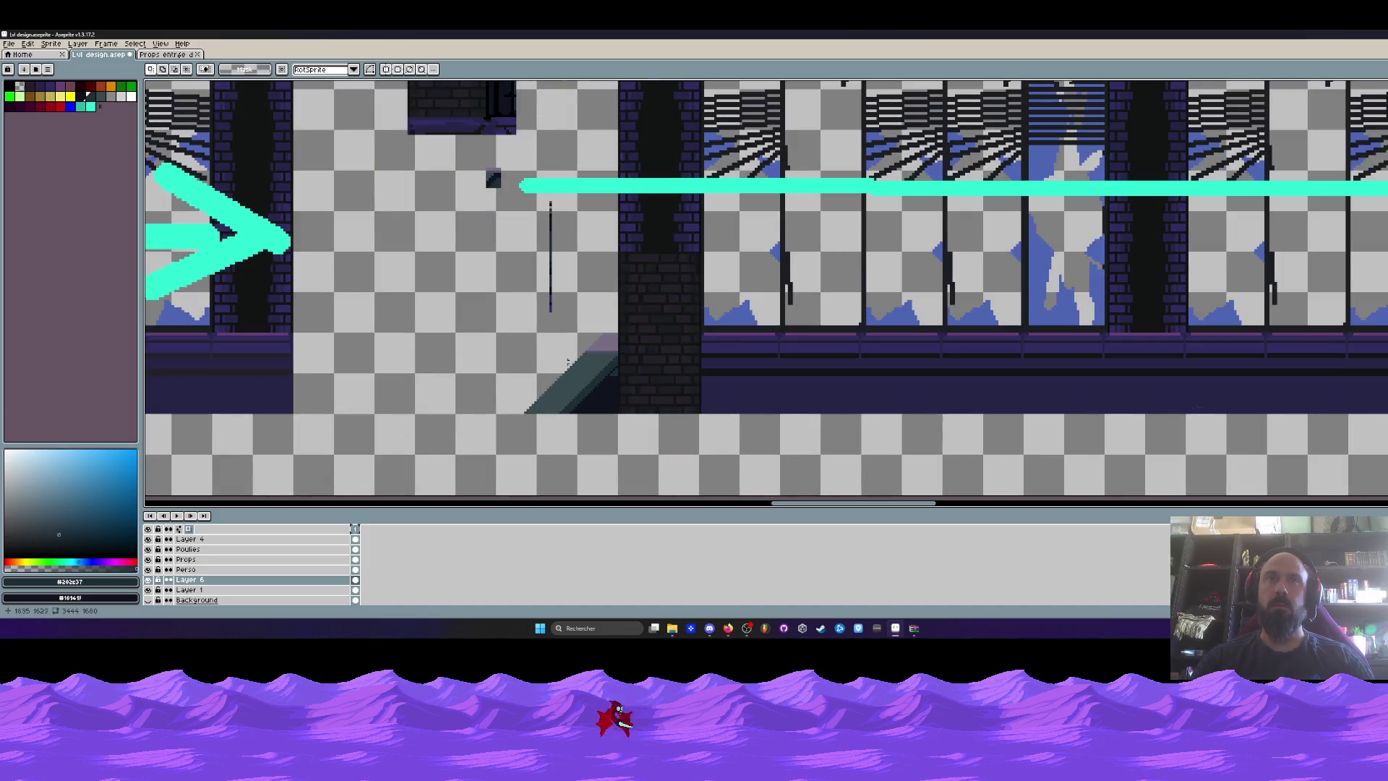
pyautogui.scroll(-3, 550, 342)
# Delete the stray dark block from the gap beside the slope.
pyautogui.moveTo(525, 269)
pyautogui.mouseDown()
pyautogui.moveTo(584, 340)
pyautogui.moveTo(604, 413)
pyautogui.moveTo(576, 288)
pyautogui.mouseUp()
pyautogui.scroll(2, 605, 413)
pyautogui.press('Delete')
pyautogui.scroll(-1, 594, 394)
pyautogui.scroll(3, 605, 323)
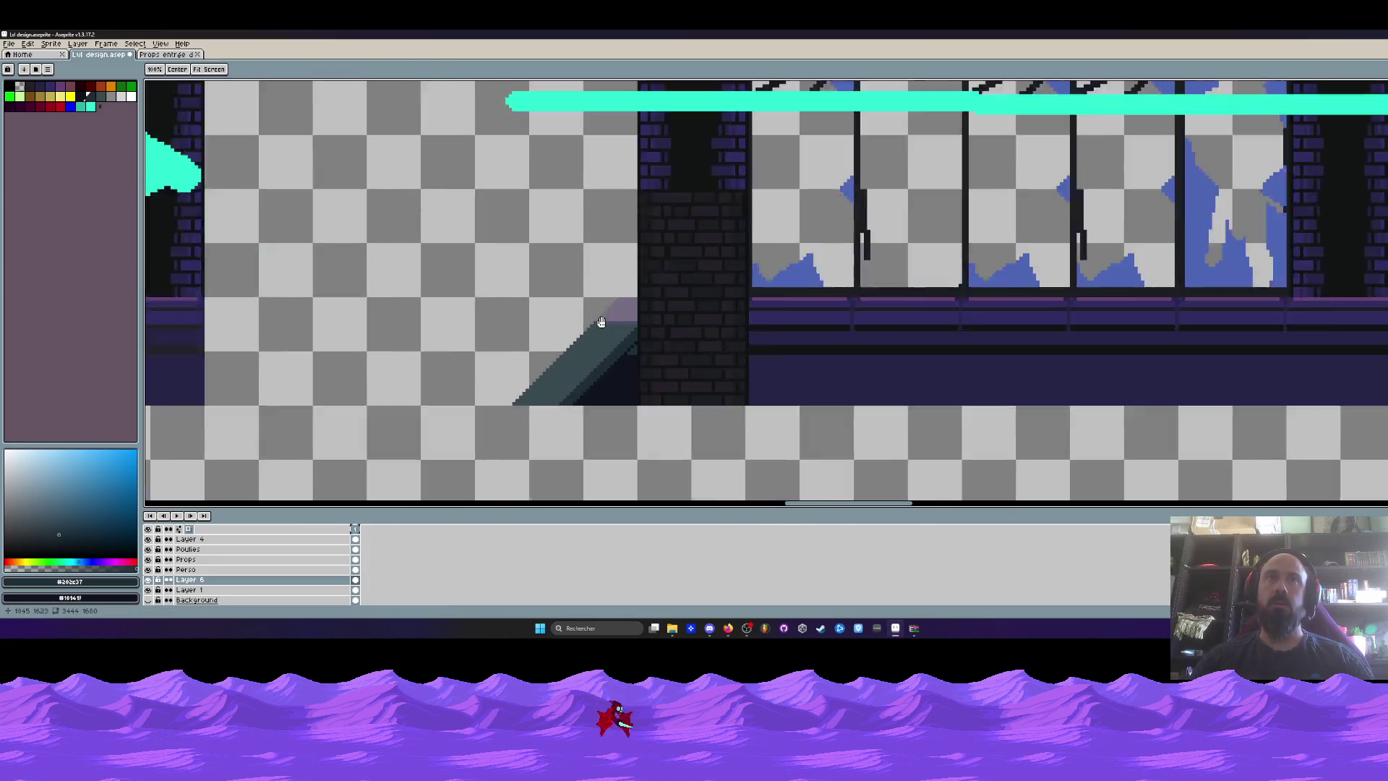
pyautogui.scroll(-3, 606, 323)
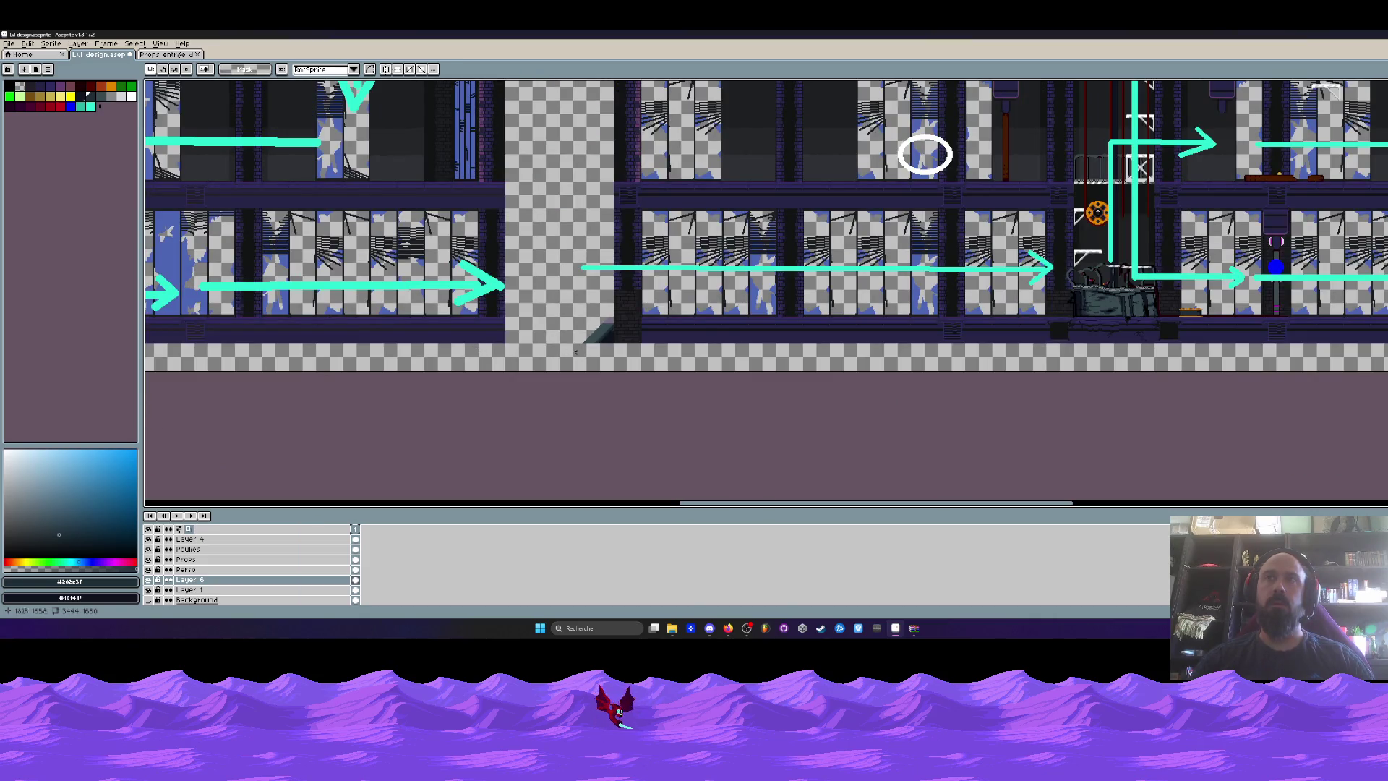
pyautogui.scroll(3, 594, 350)
pyautogui.moveTo(546, 295); pyautogui.dragTo(514, 291)
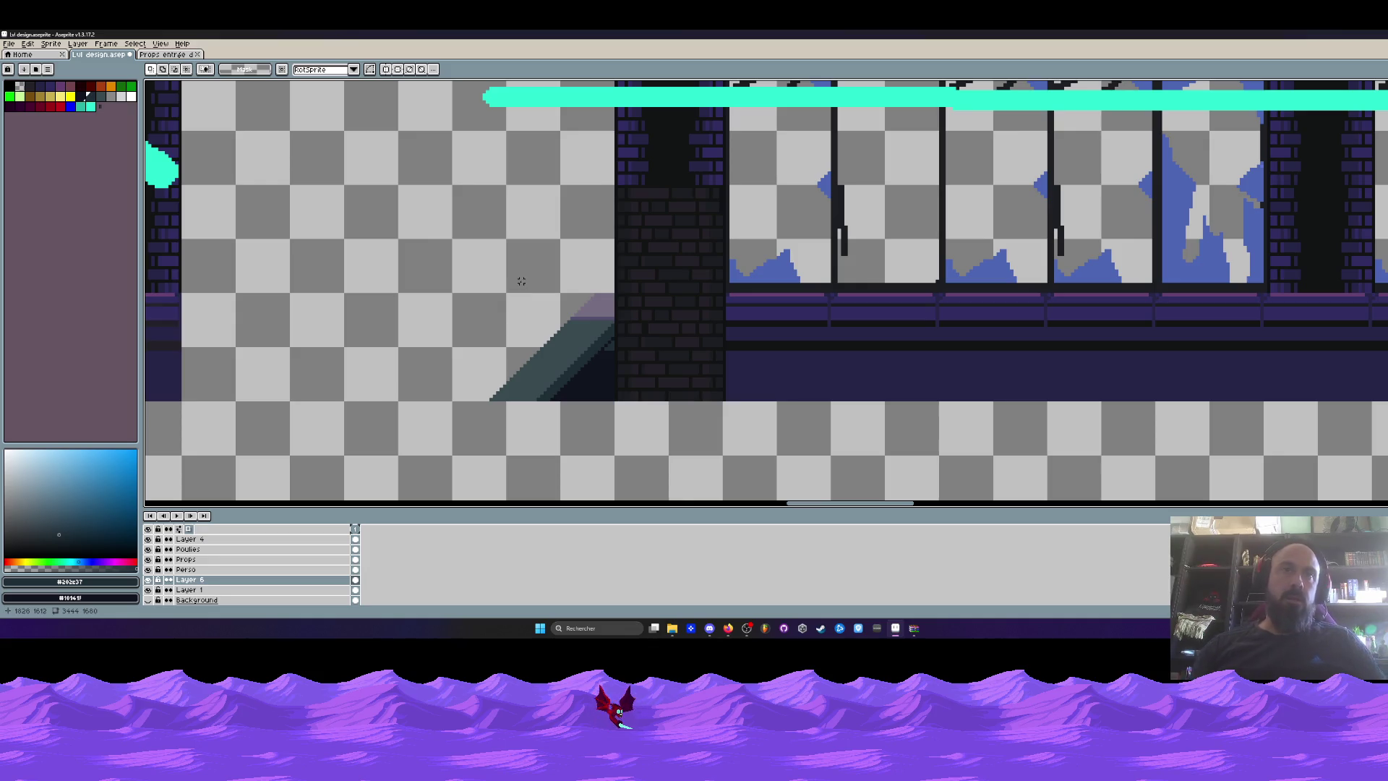
pyautogui.scroll(1, 527, 383)
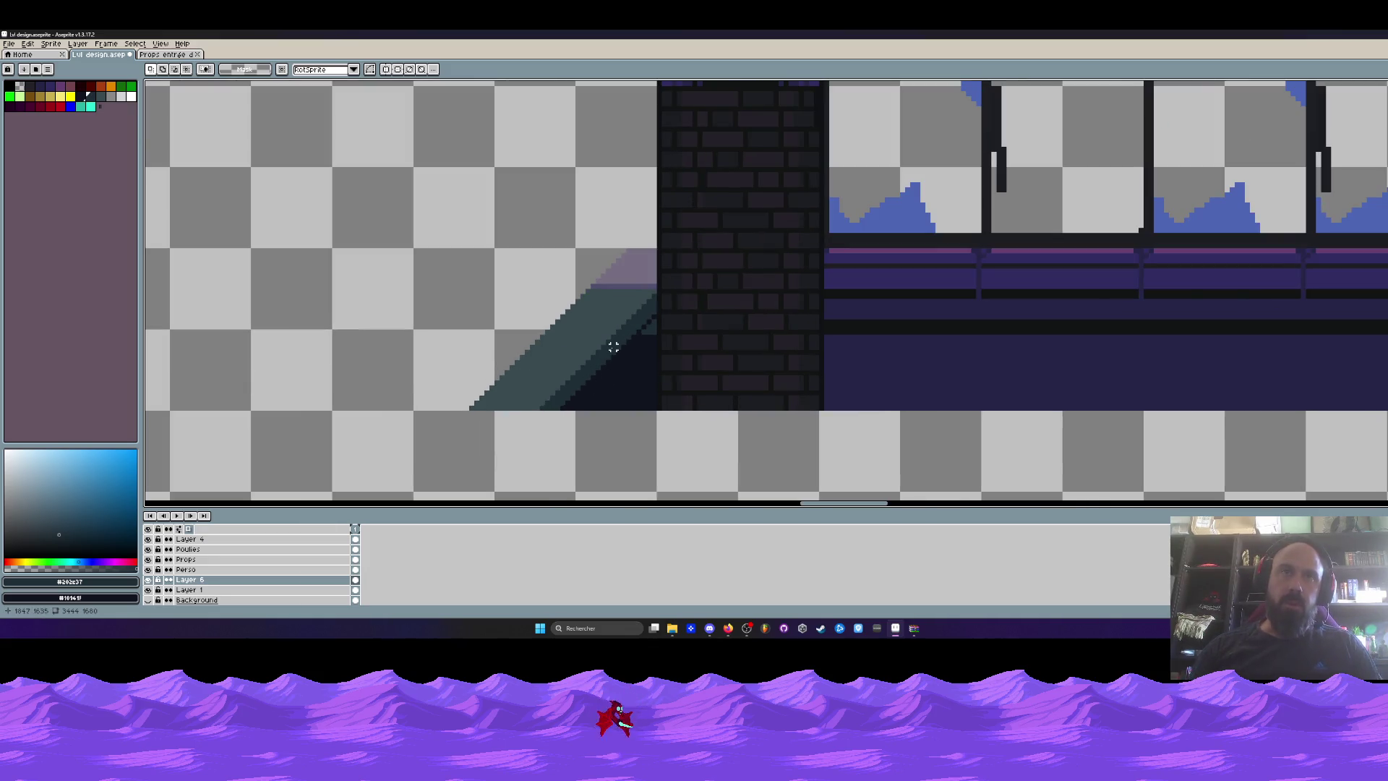
pyautogui.scroll(1, 614, 348)
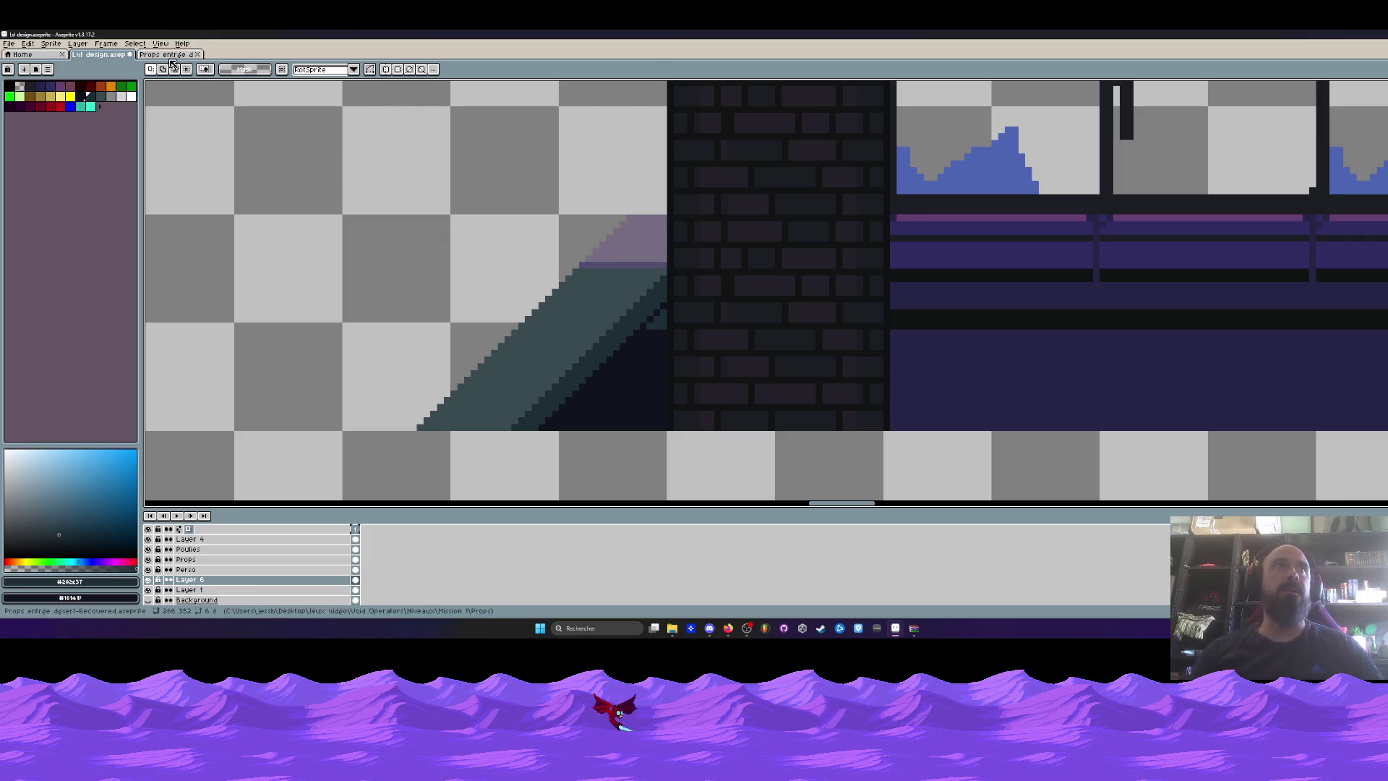
# Copy the purple-striped stairs from the Props sprite and paste them into the level's gap.
pyautogui.click(167, 55)
pyautogui.moveTo(480, 210); pyautogui.dragTo(682, 381)
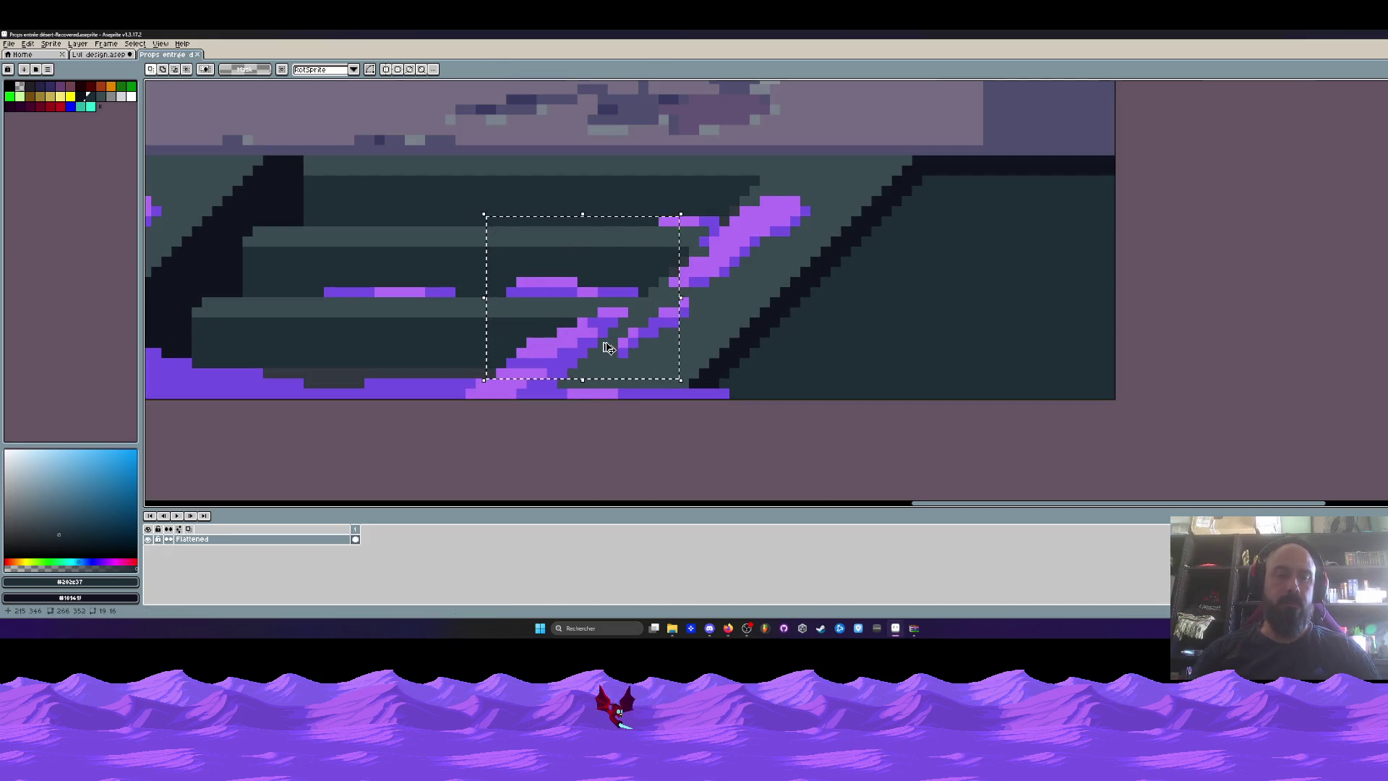
pyautogui.click(104, 54)
pyautogui.scroll(-1, 486, 297)
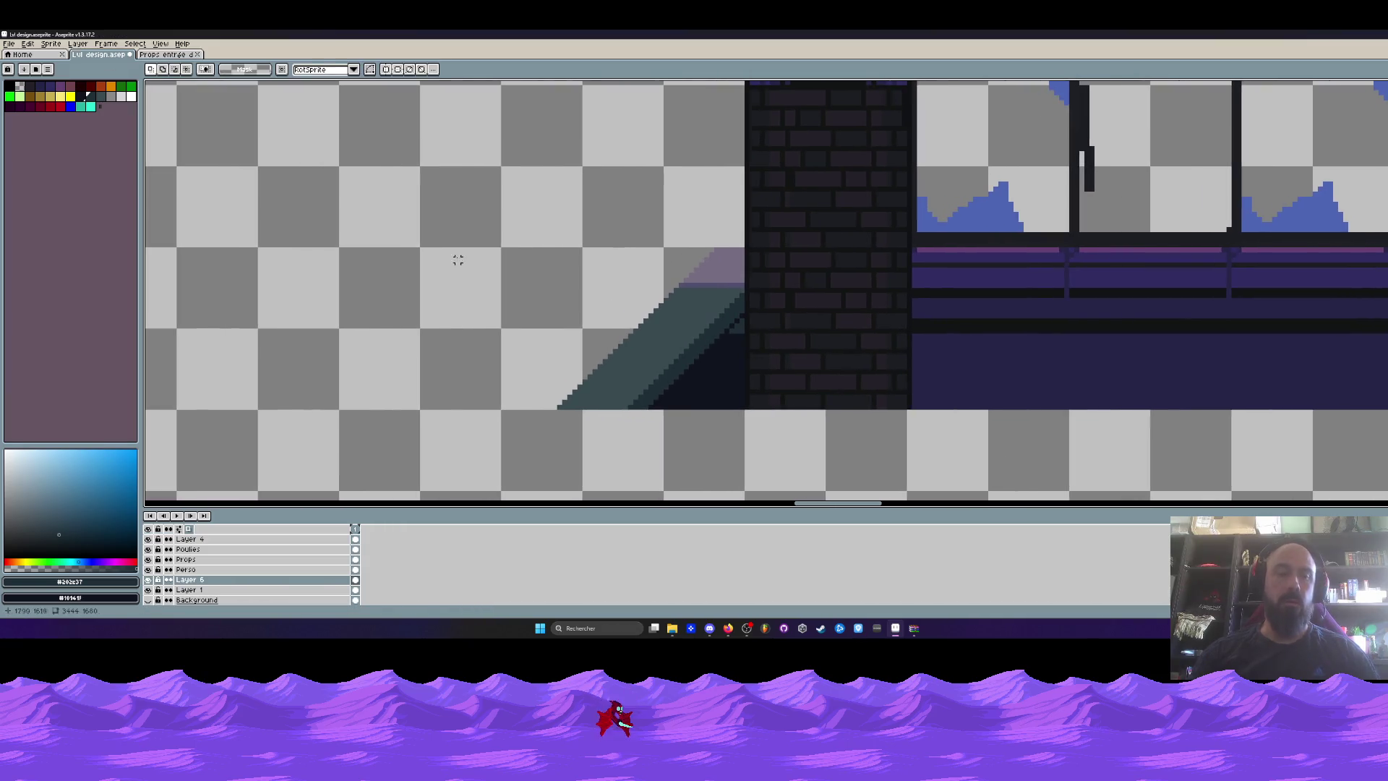
pyautogui.hotkey('ctrl', 'v')
pyautogui.moveTo(758, 323); pyautogui.dragTo(376, 298)
pyautogui.scroll(2, 376, 298)
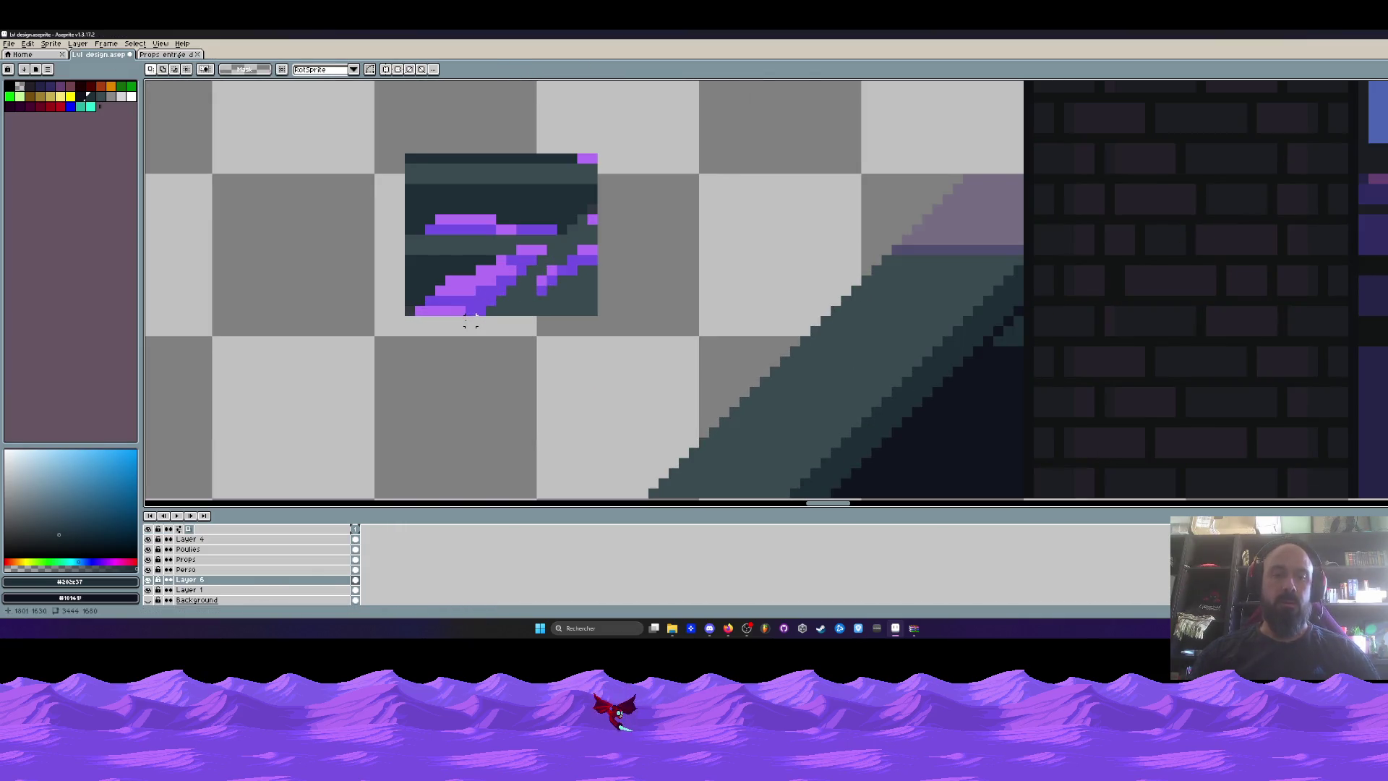
# Sample the stairs' purple as the drawing colour and switch to the Pencil.
pyautogui.press('i')
pyautogui.click(475, 299)
pyautogui.press('b')
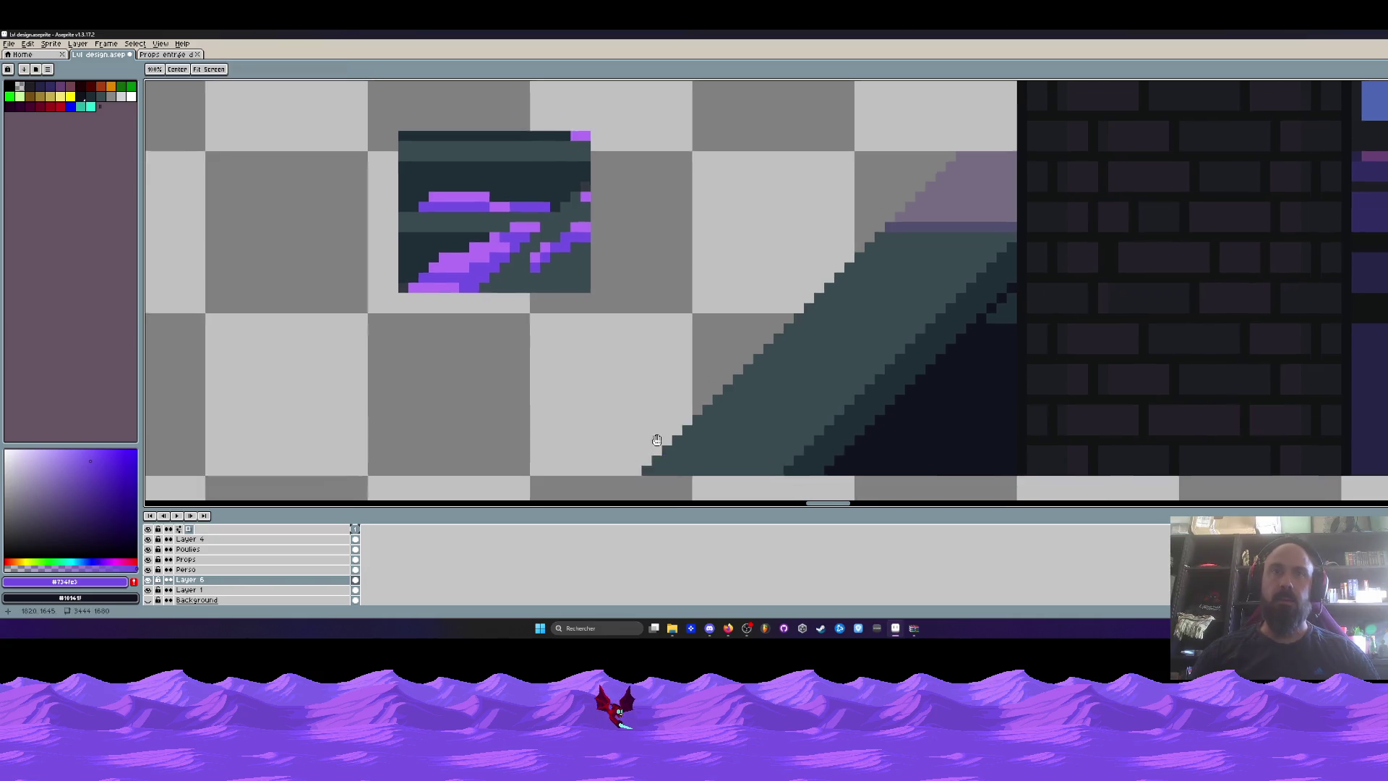
pyautogui.scroll(1, 633, 421)
# Draw a stepped purple band along the base of the dark slope.
pyautogui.moveTo(623, 421); pyautogui.dragTo(842, 426)
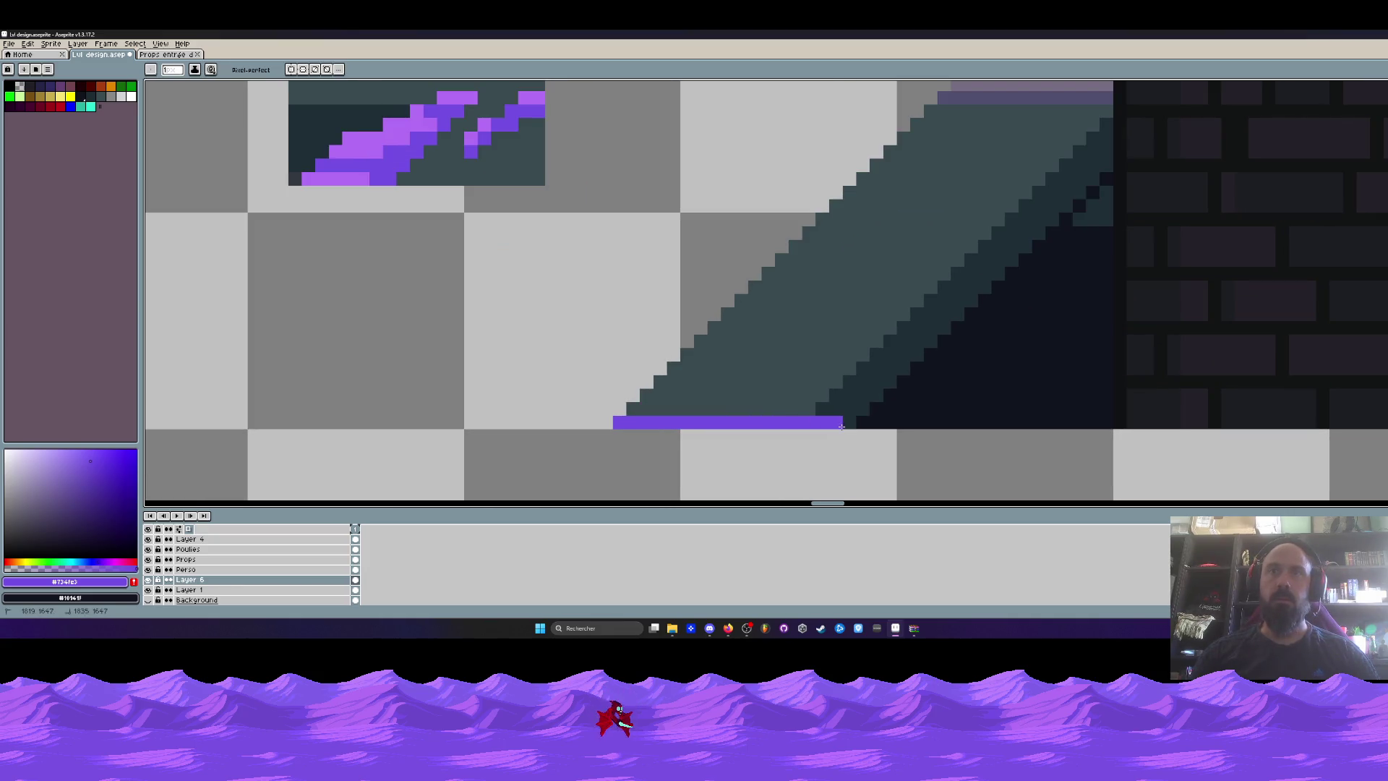
pyautogui.moveTo(621, 425)
pyautogui.mouseDown()
pyautogui.moveTo(547, 425)
pyautogui.moveTo(675, 387)
pyautogui.moveTo(813, 410)
pyautogui.mouseUp()
pyautogui.moveTo(697, 380); pyautogui.dragTo(895, 422)
pyautogui.scroll(-2, 895, 422)
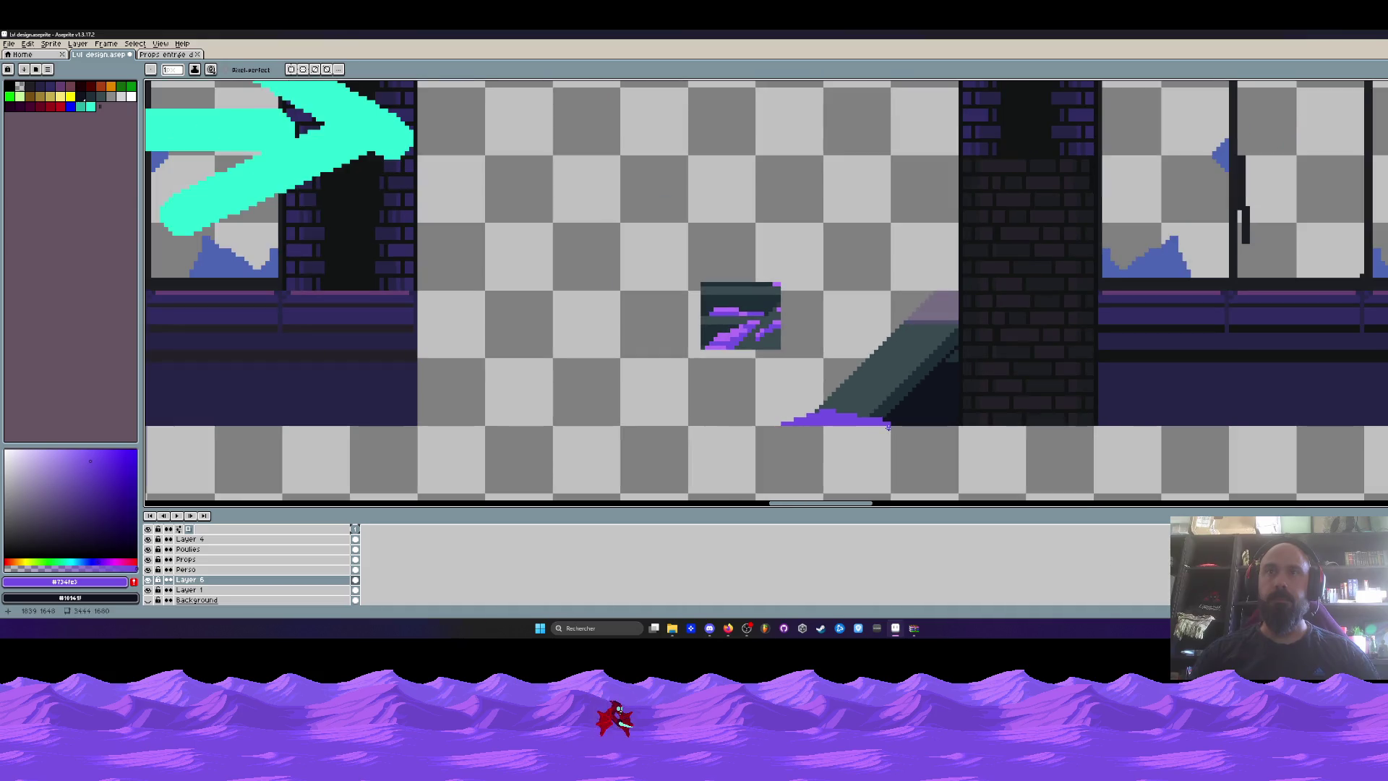
pyautogui.scroll(2, 949, 406)
pyautogui.click(948, 406)
pyautogui.scroll(1, 980, 402)
pyautogui.moveTo(981, 402)
pyautogui.mouseDown()
pyautogui.moveTo(942, 443)
pyautogui.moveTo(795, 441)
pyautogui.moveTo(986, 383)
pyautogui.mouseUp()
pyautogui.scroll(-4, 792, 453)
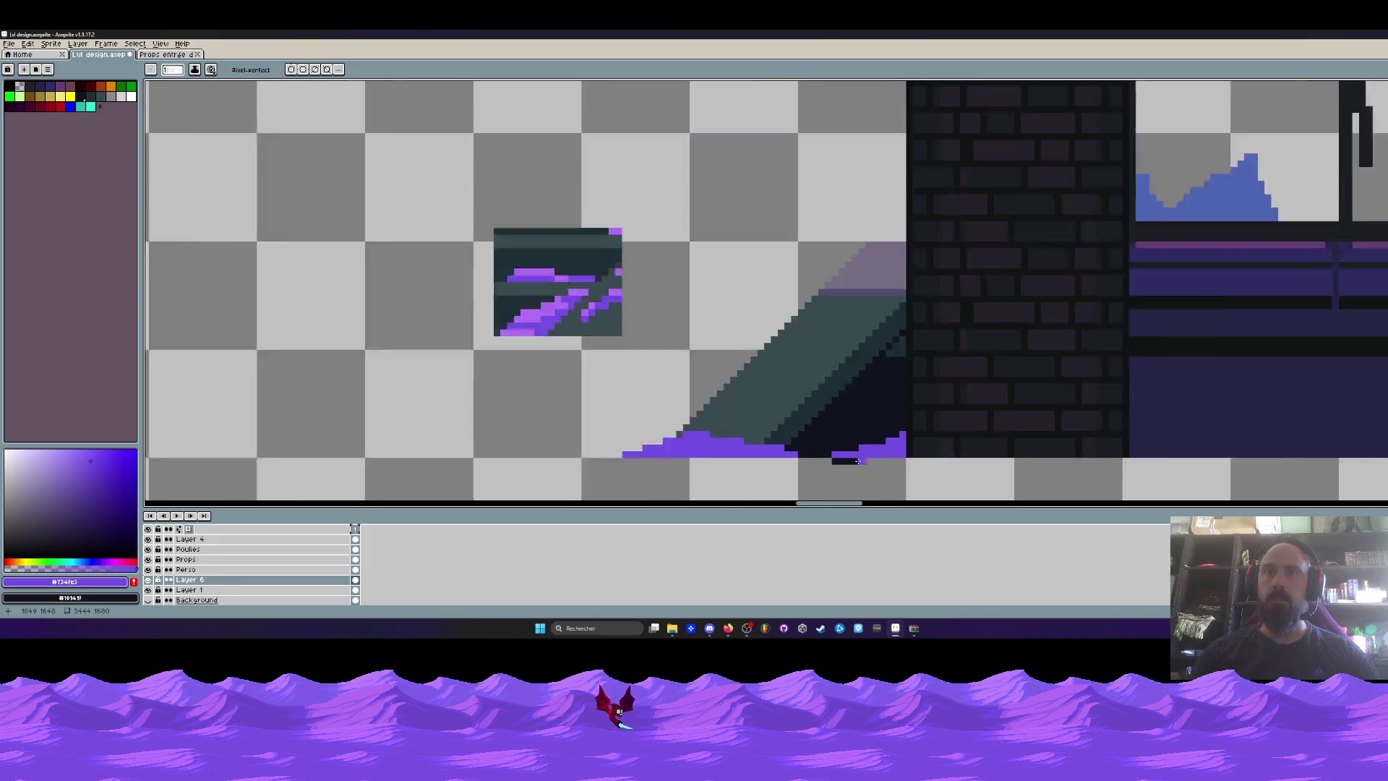
pyautogui.scroll(3, 854, 481)
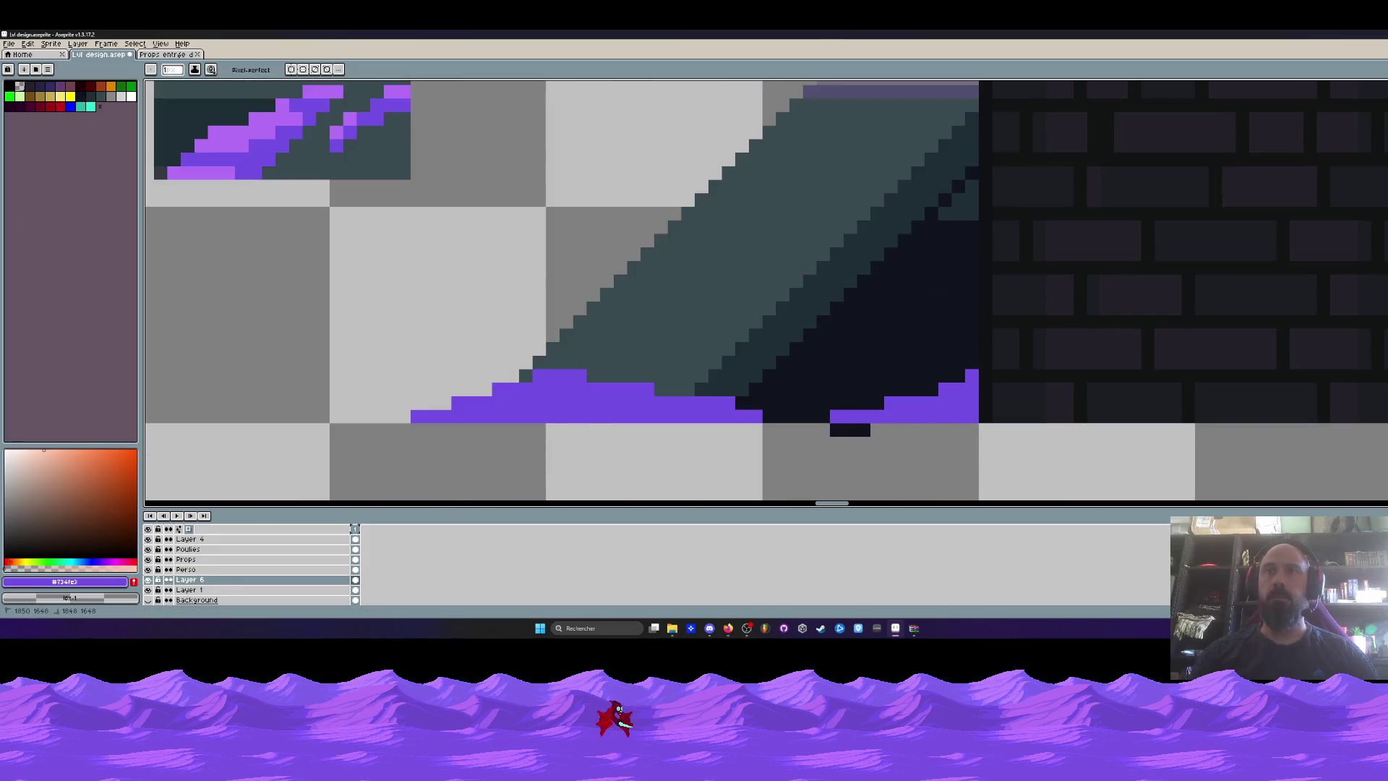
pyautogui.scroll(-3, 804, 436)
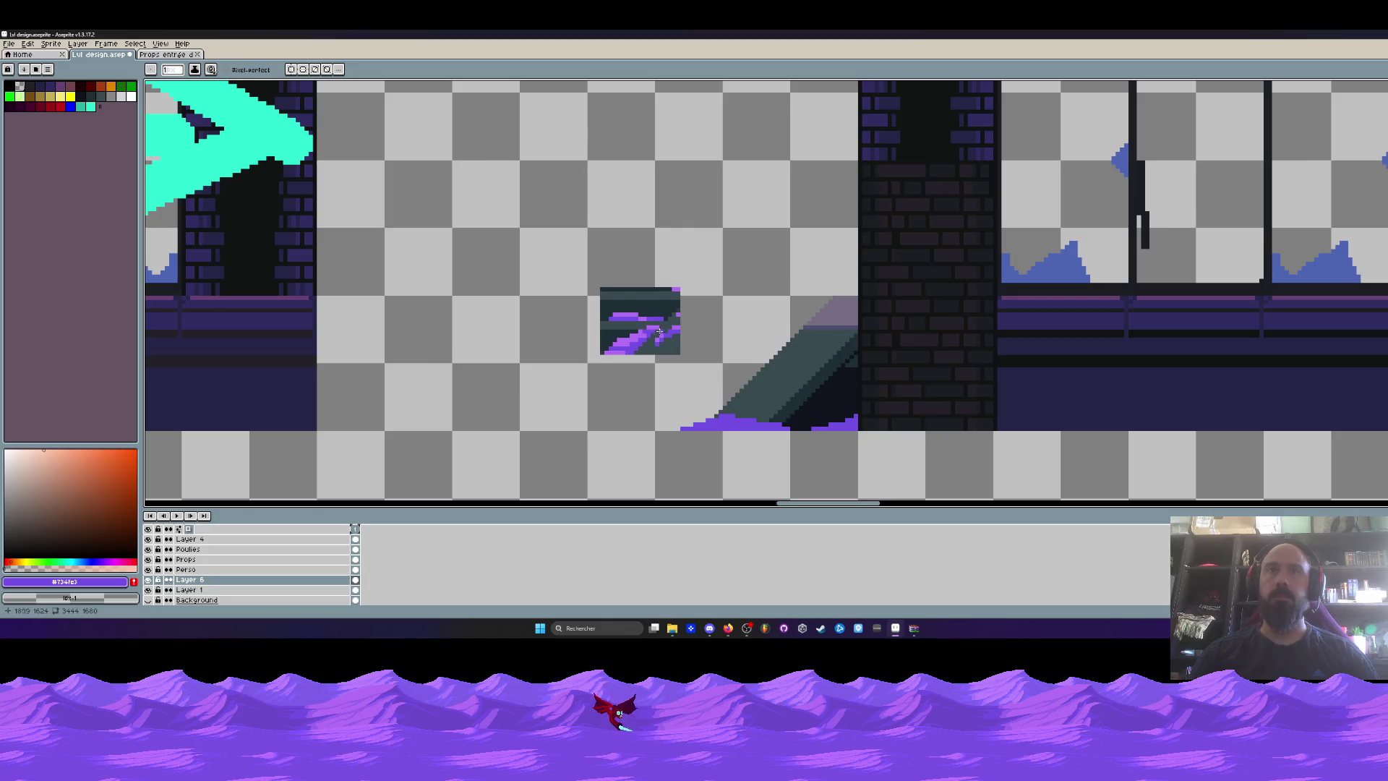
pyautogui.scroll(3, 644, 319)
# Sample the light purple and add a pixel at the band's left end, undoing a stray column.
pyautogui.keyDown('alt'); pyautogui.click(608, 304); pyautogui.keyUp('alt')
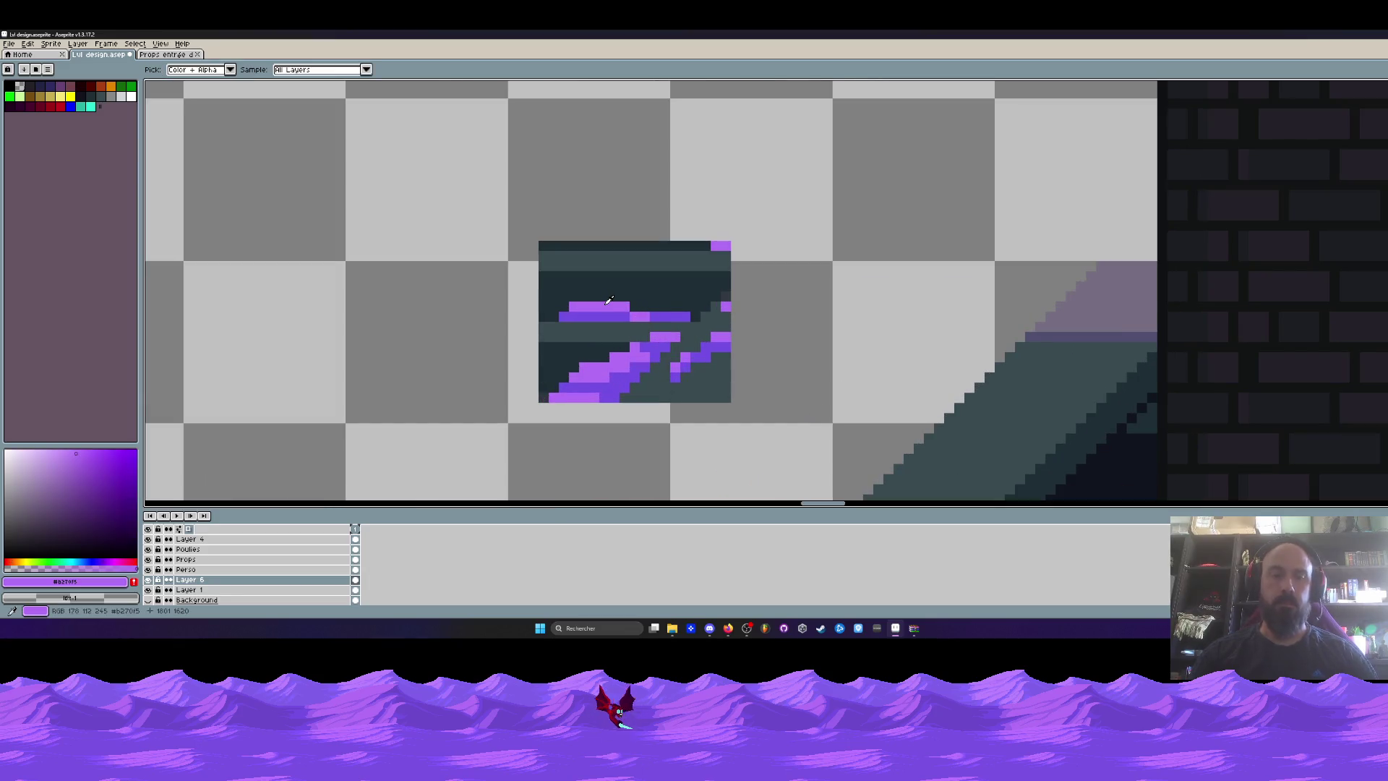
pyautogui.click(1019, 337)
pyautogui.scroll(2, 1020, 337)
pyautogui.moveTo(899, 427)
pyautogui.mouseDown()
pyautogui.moveTo(944, 321)
pyautogui.moveTo(974, 332)
pyautogui.moveTo(982, 427)
pyautogui.mouseUp()
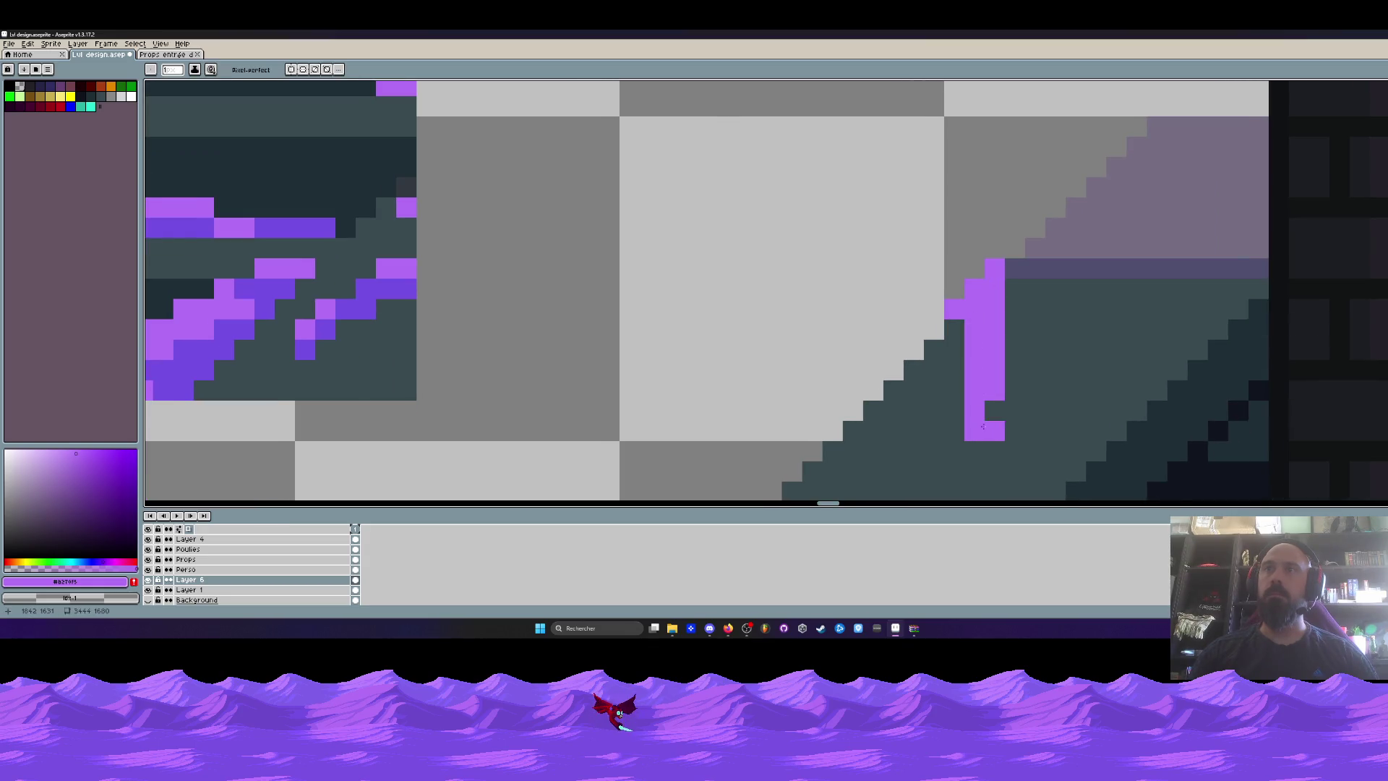
pyautogui.scroll(-1, 983, 427)
pyautogui.hotkey('ctrl', 'z')
pyautogui.press('v')
pyautogui.hotkey('ctrl', 'z')
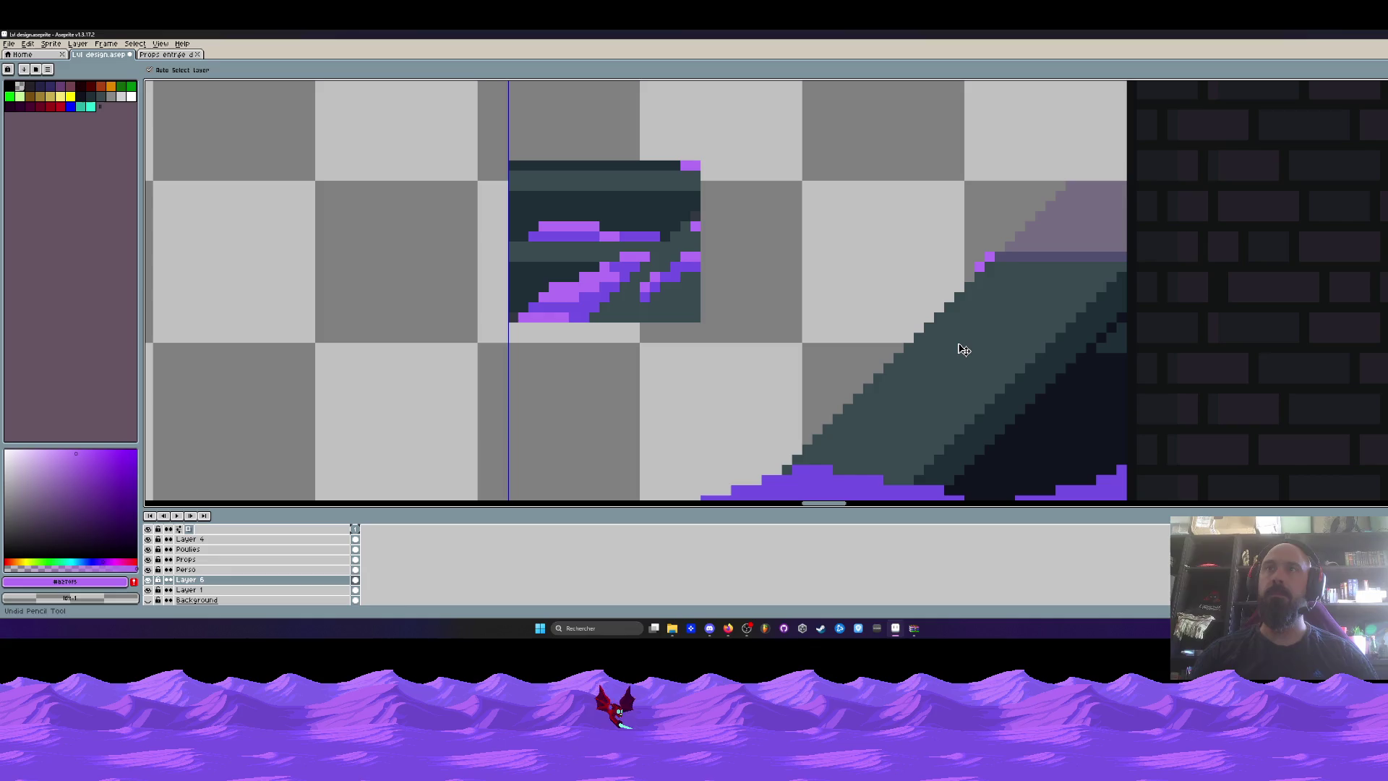
pyautogui.press('b')
# Lighten the purple pixels on the lower and upper steps with the light purple.
pyautogui.scroll(1, 750, 487)
pyautogui.click(842, 451)
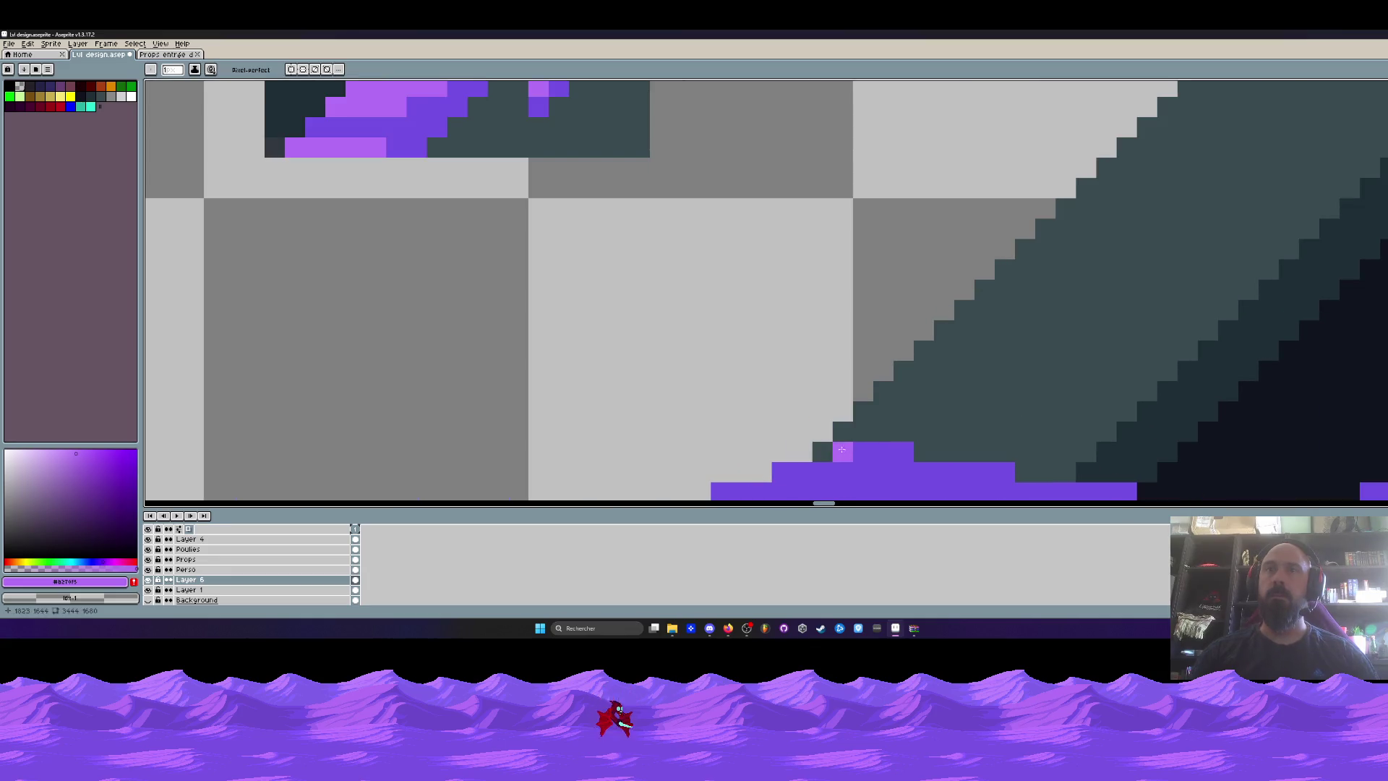
pyautogui.click(782, 471)
pyautogui.scroll(-2, 766, 441)
pyautogui.click(687, 442)
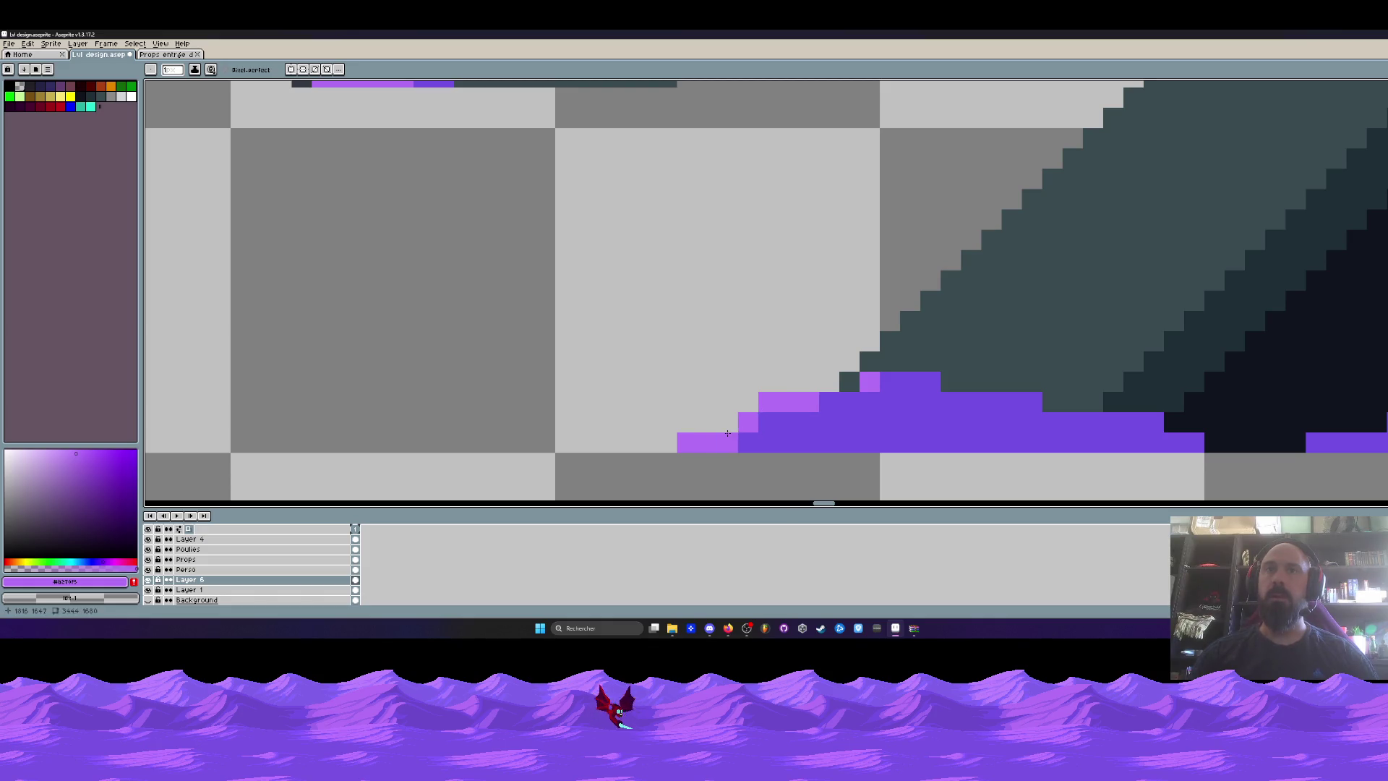
pyautogui.hotkey('ctrl', 'z')
pyautogui.click(828, 402)
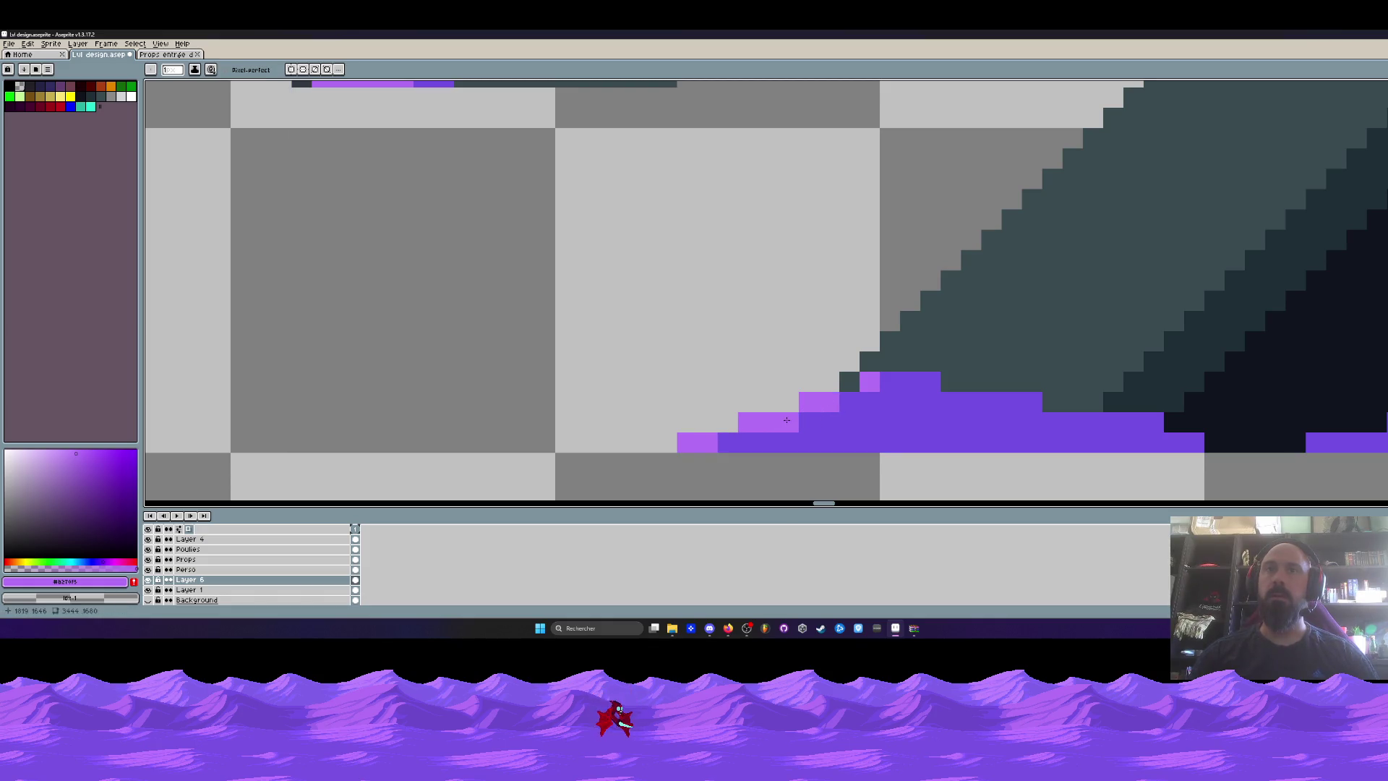
pyautogui.scroll(-5, 742, 437)
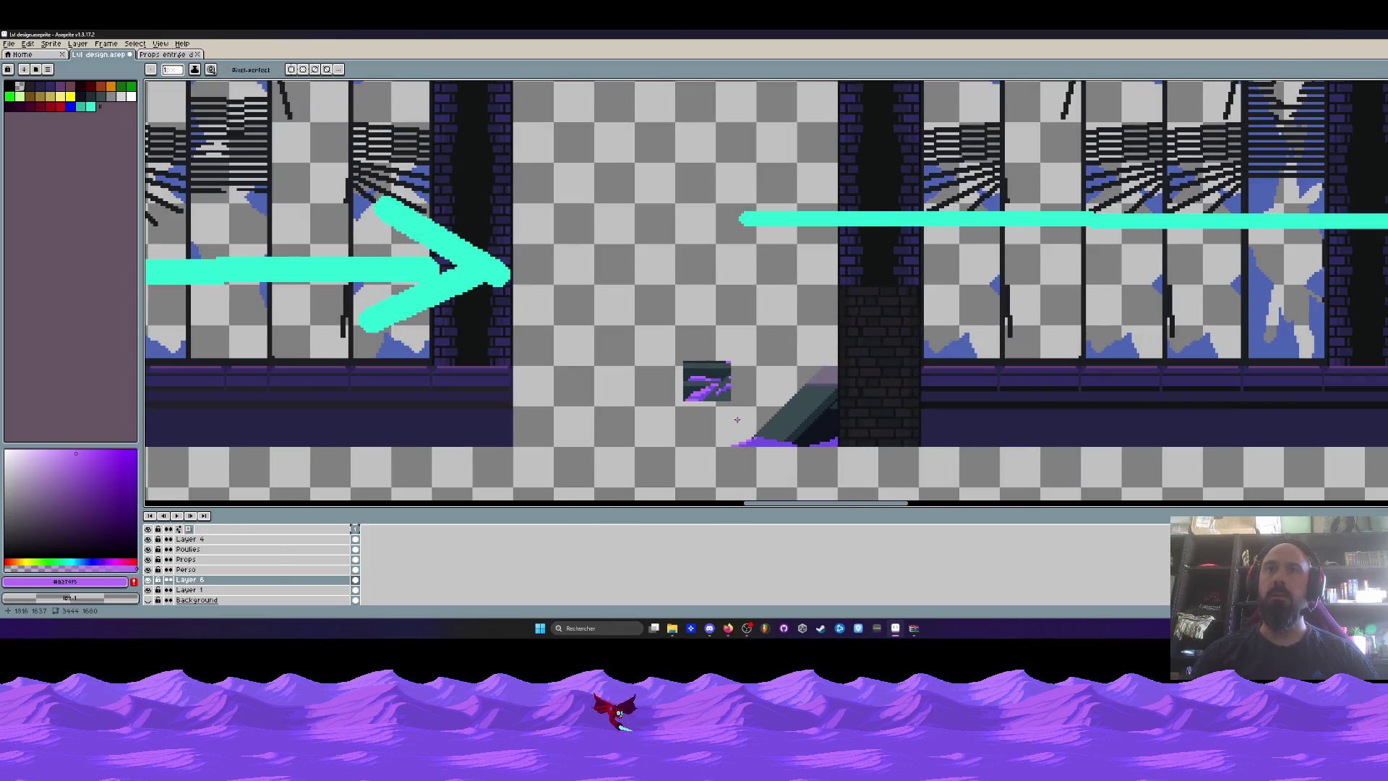
pyautogui.scroll(5, 736, 419)
# Pick the stairs' dark purple and add an outline pixel at the slope's edge.
pyautogui.press('i')
pyautogui.click(669, 360)
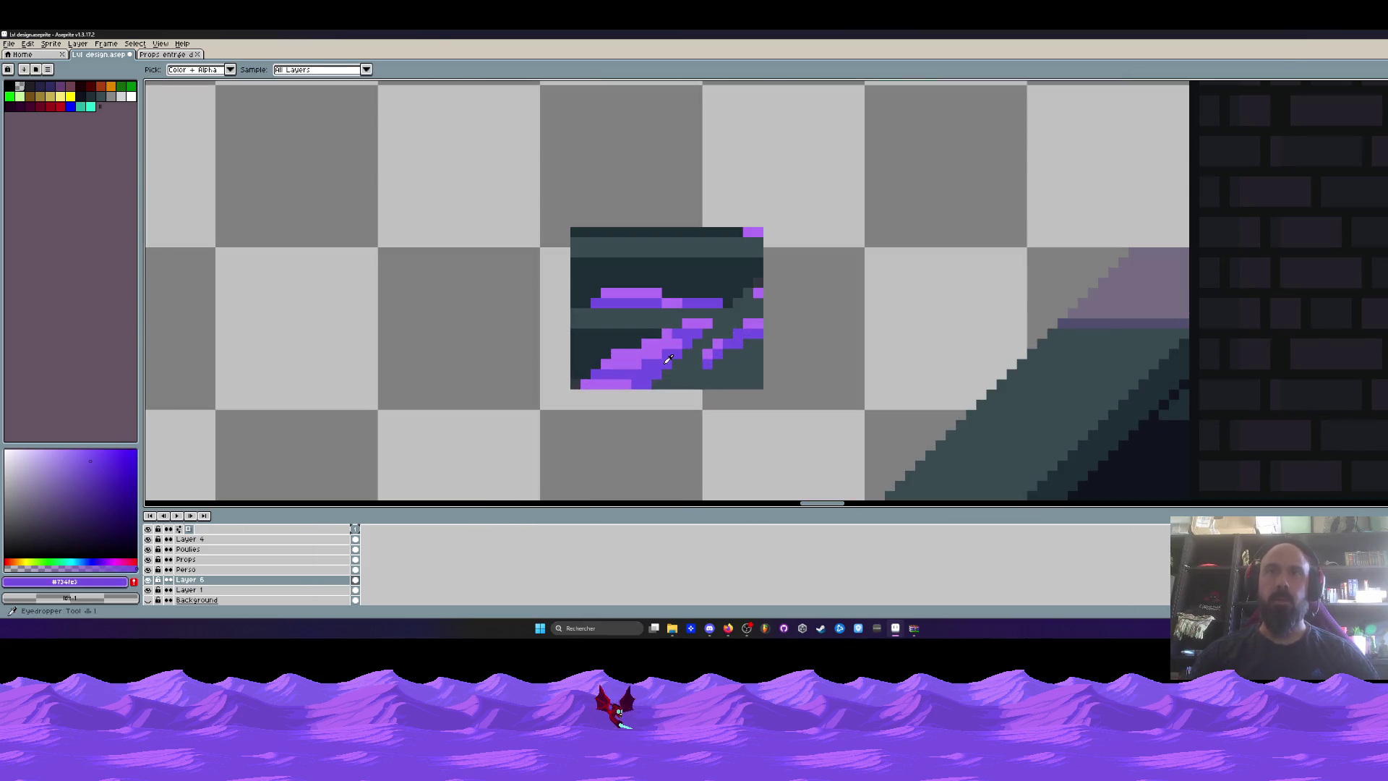
pyautogui.press('b')
pyautogui.moveTo(1008, 380); pyautogui.dragTo(980, 271)
pyautogui.scroll(1, 980, 271)
pyautogui.click(975, 268)
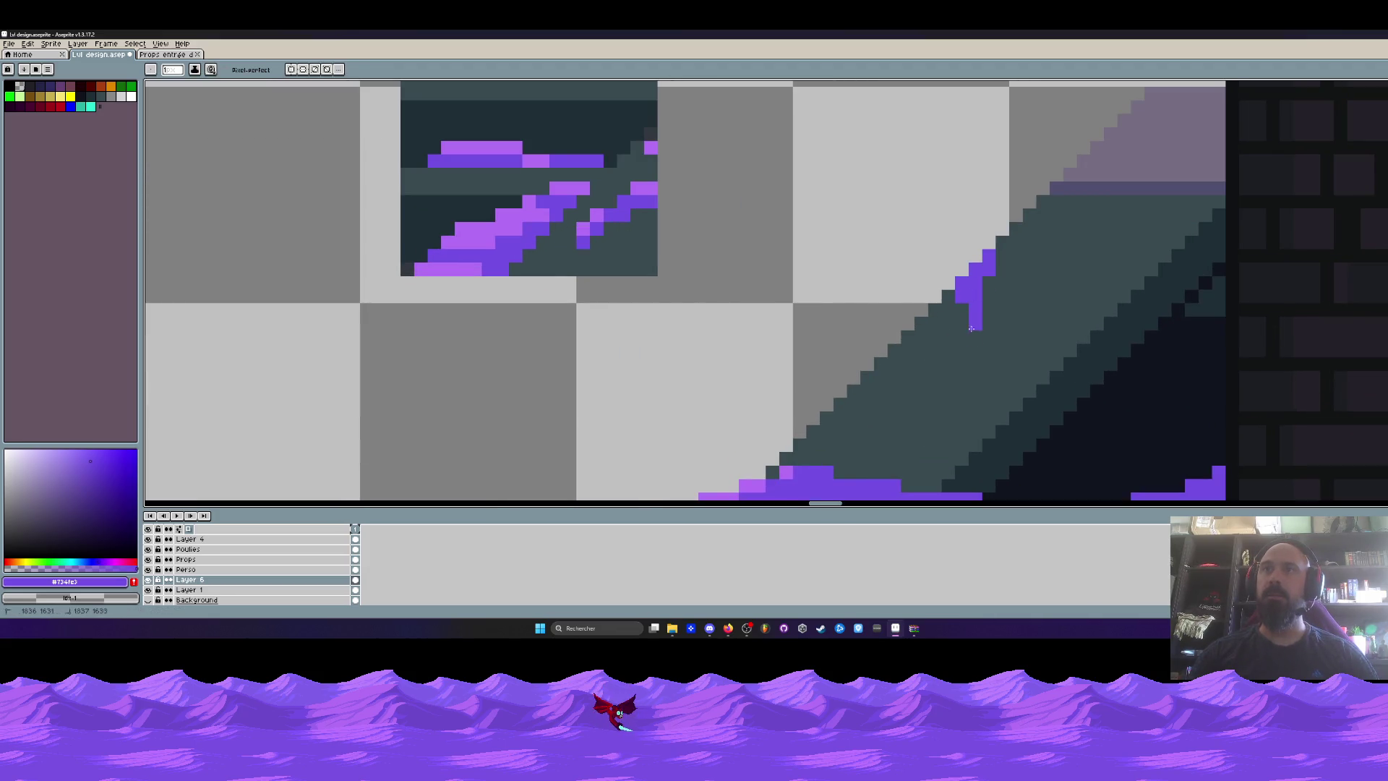
pyautogui.scroll(-3, 964, 404)
pyautogui.scroll(2, 996, 454)
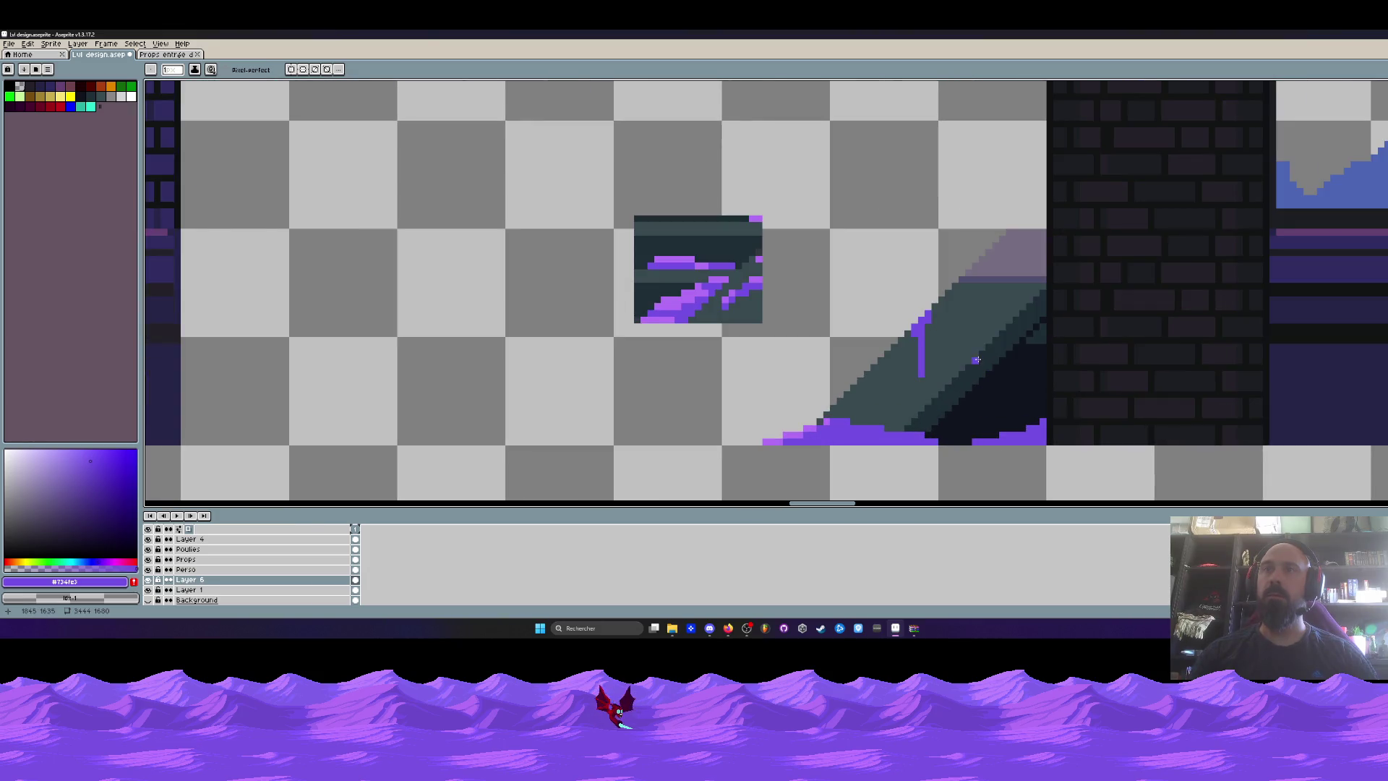
pyautogui.scroll(2, 976, 360)
pyautogui.scroll(-2, 995, 378)
pyautogui.scroll(3, 998, 432)
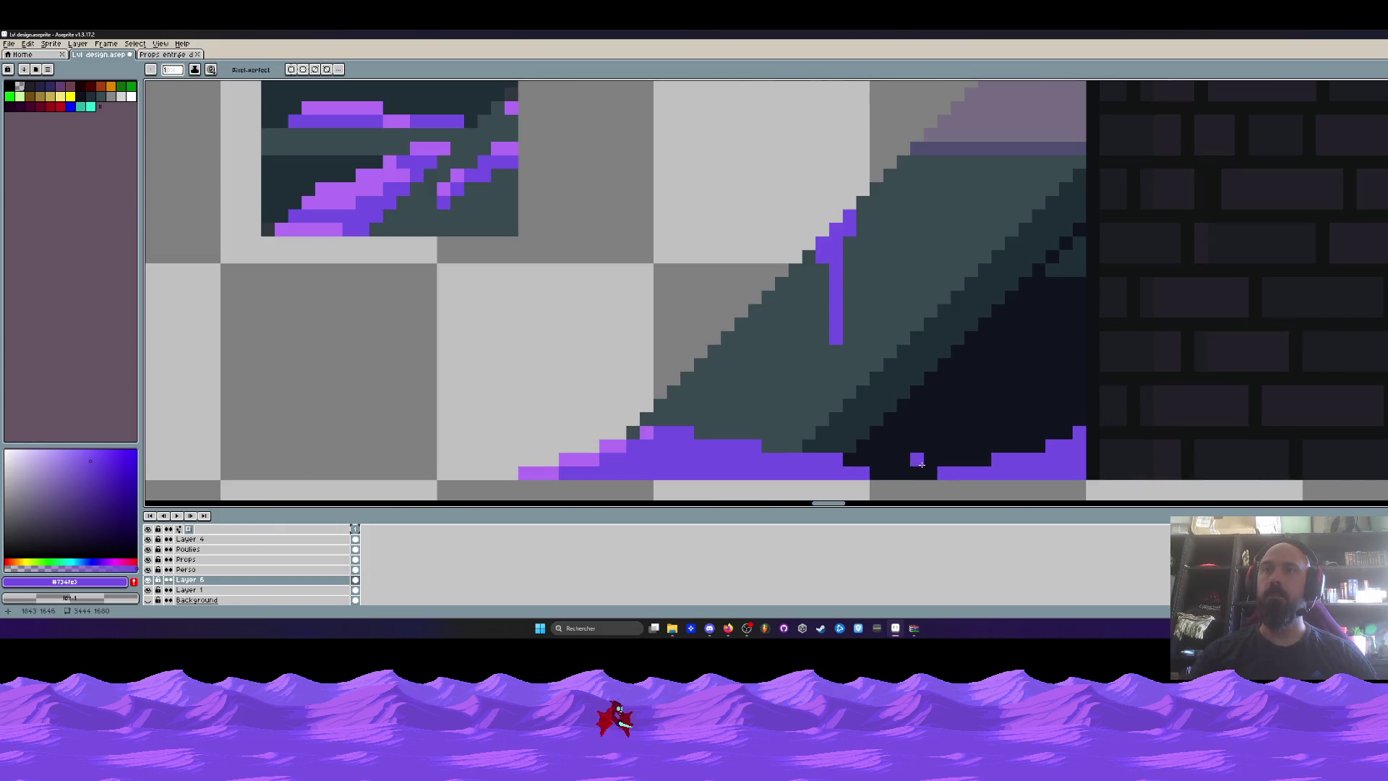
pyautogui.moveTo(892, 235); pyautogui.dragTo(871, 314)
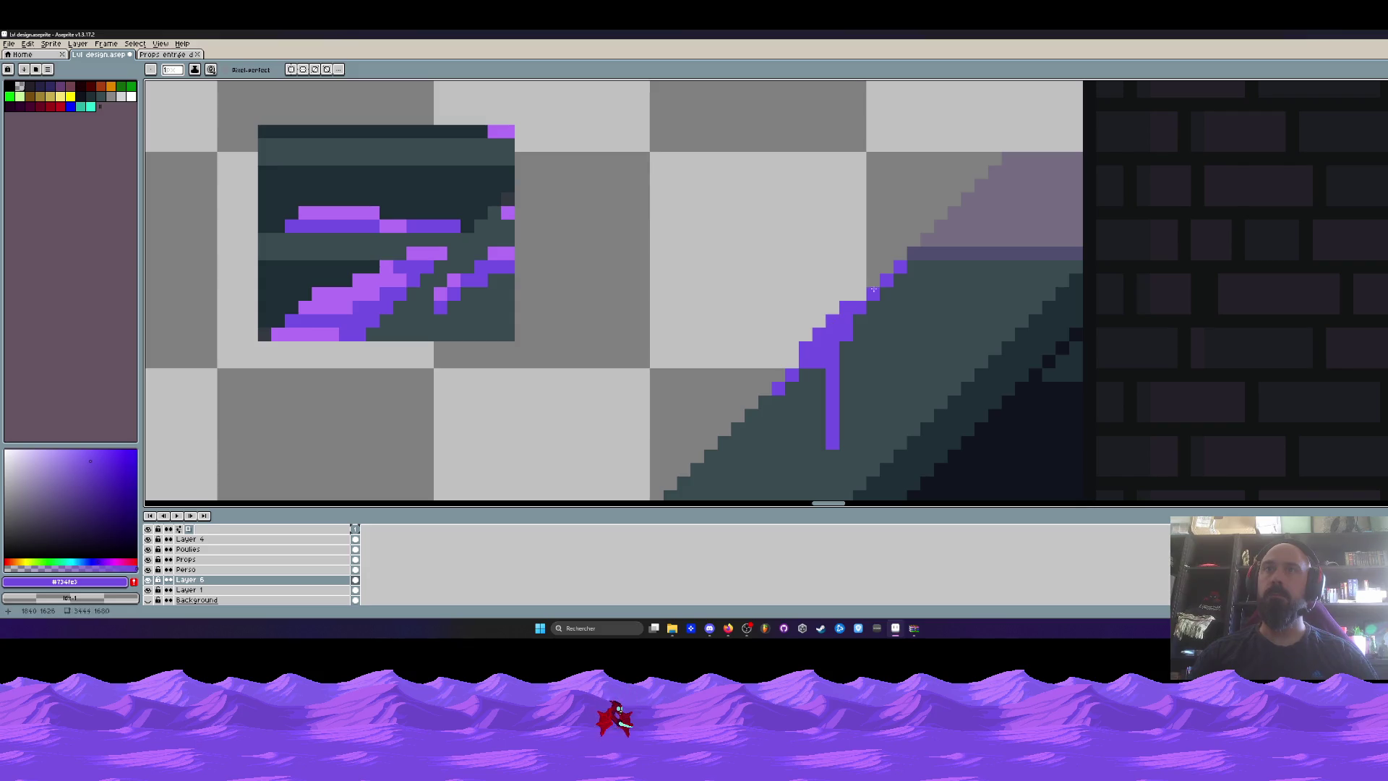
pyautogui.scroll(-4, 863, 296)
pyautogui.scroll(4, 865, 302)
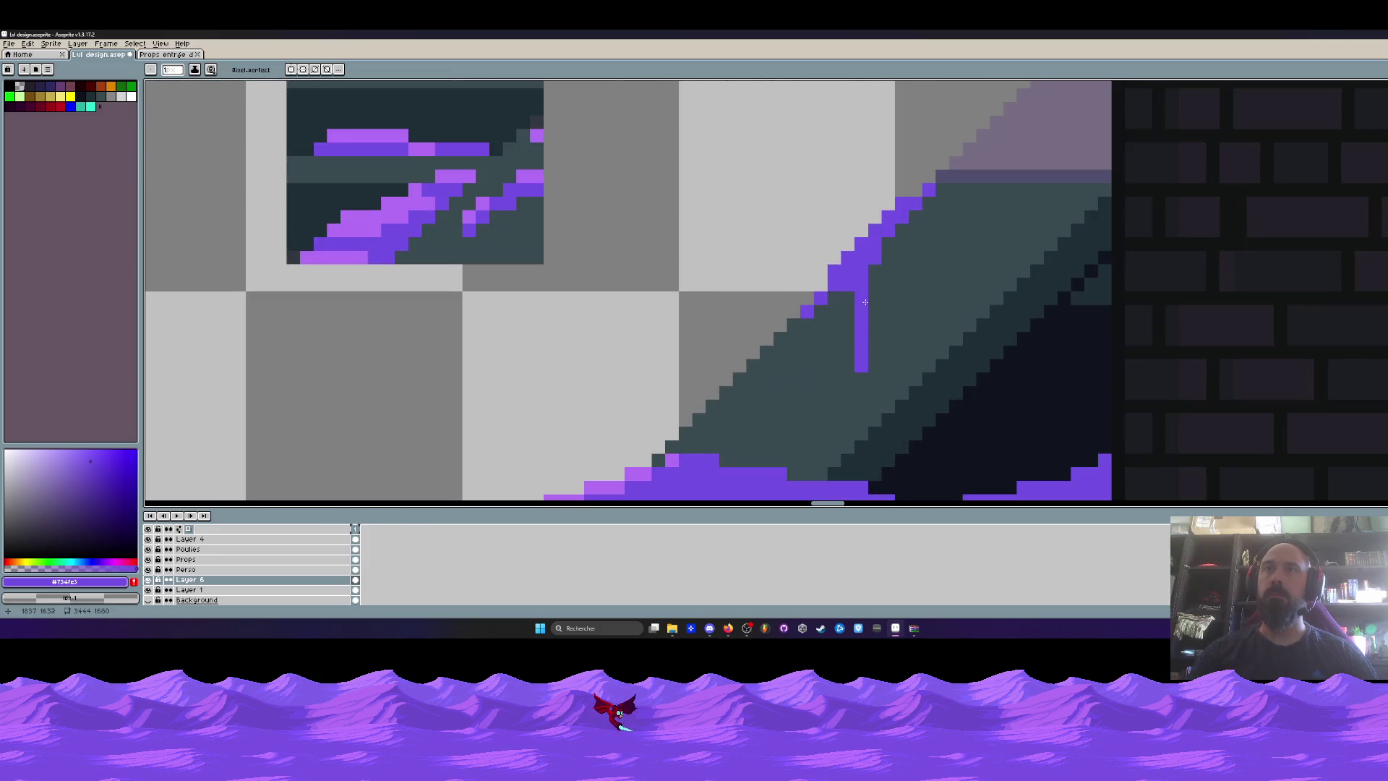
pyautogui.press('v')
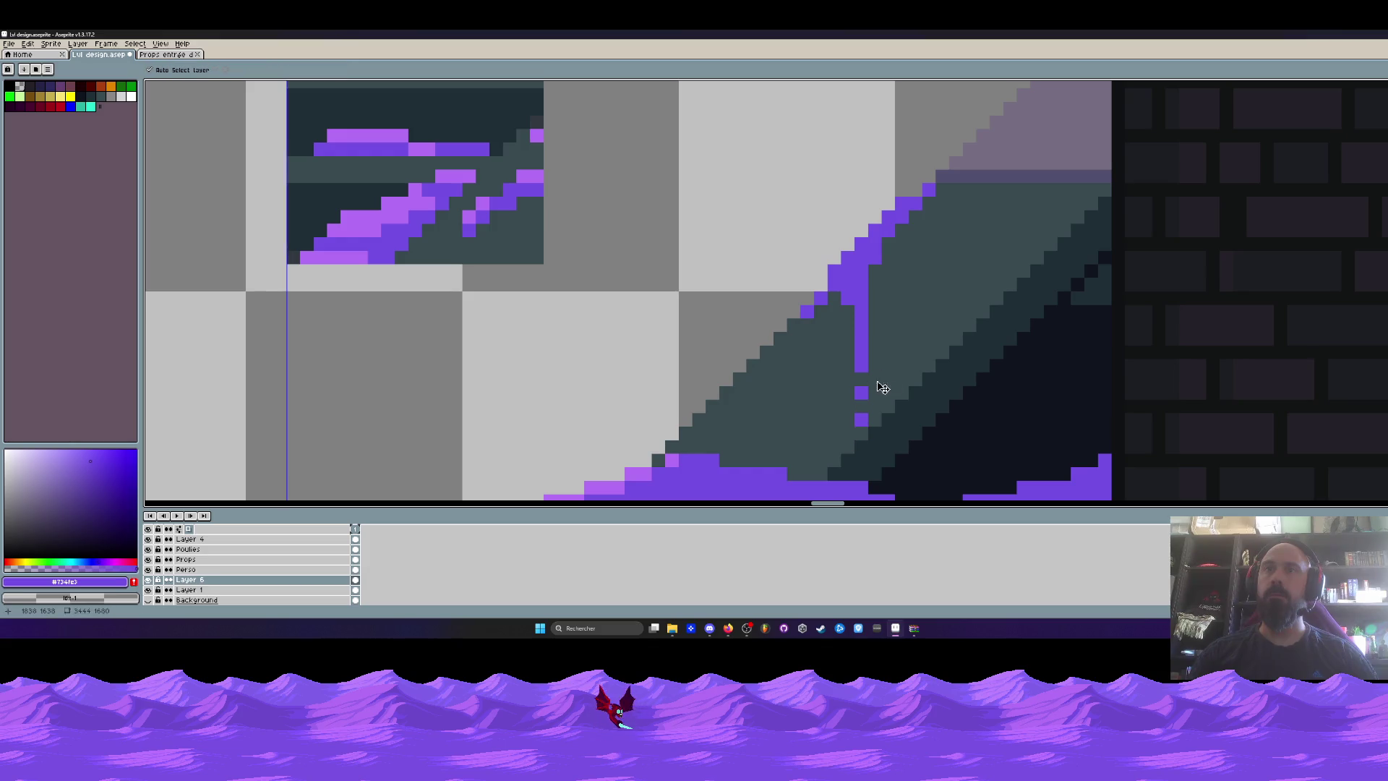
pyautogui.scroll(3, 891, 386)
pyautogui.press('b')
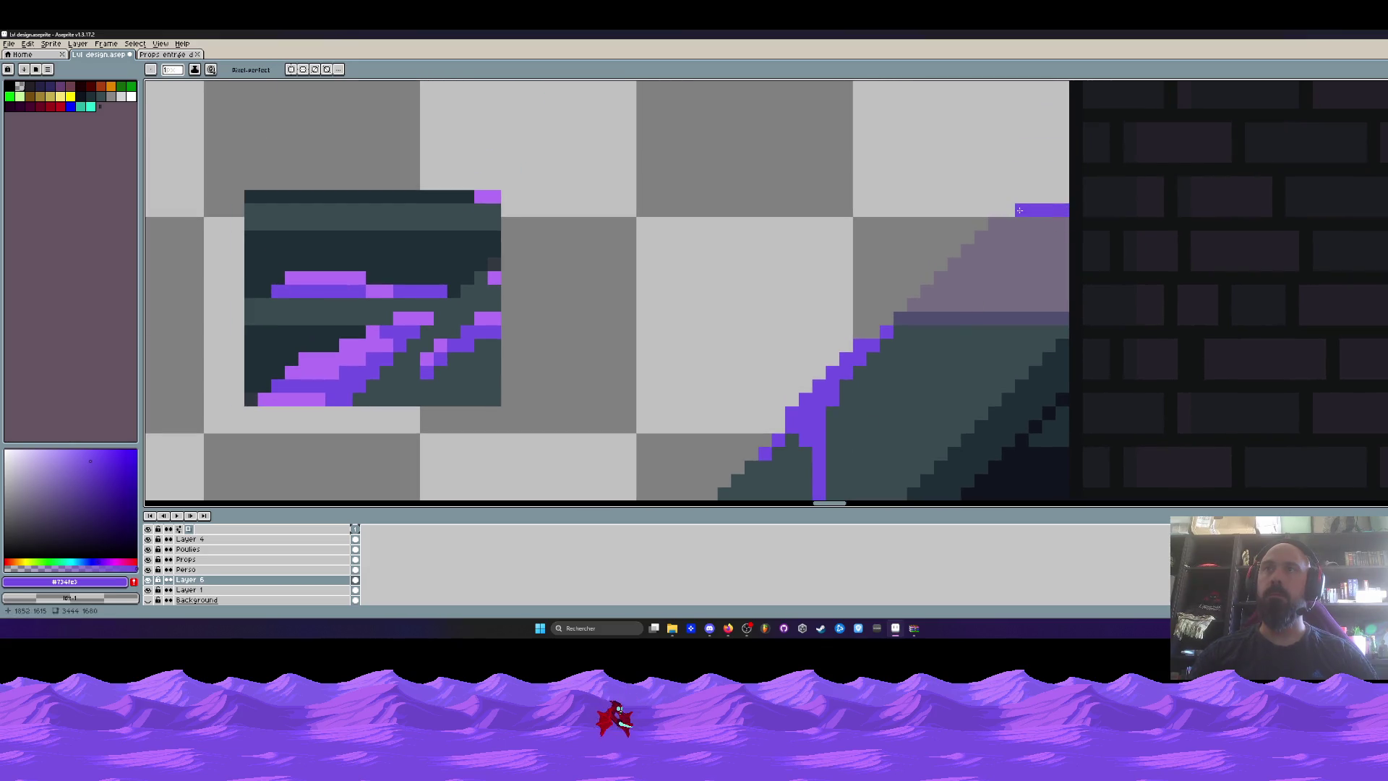
# Paint light-purple highlights on the top-right bar, the slope's stepped edge, and its top bar.
pyautogui.press('i')
pyautogui.click(367, 347)
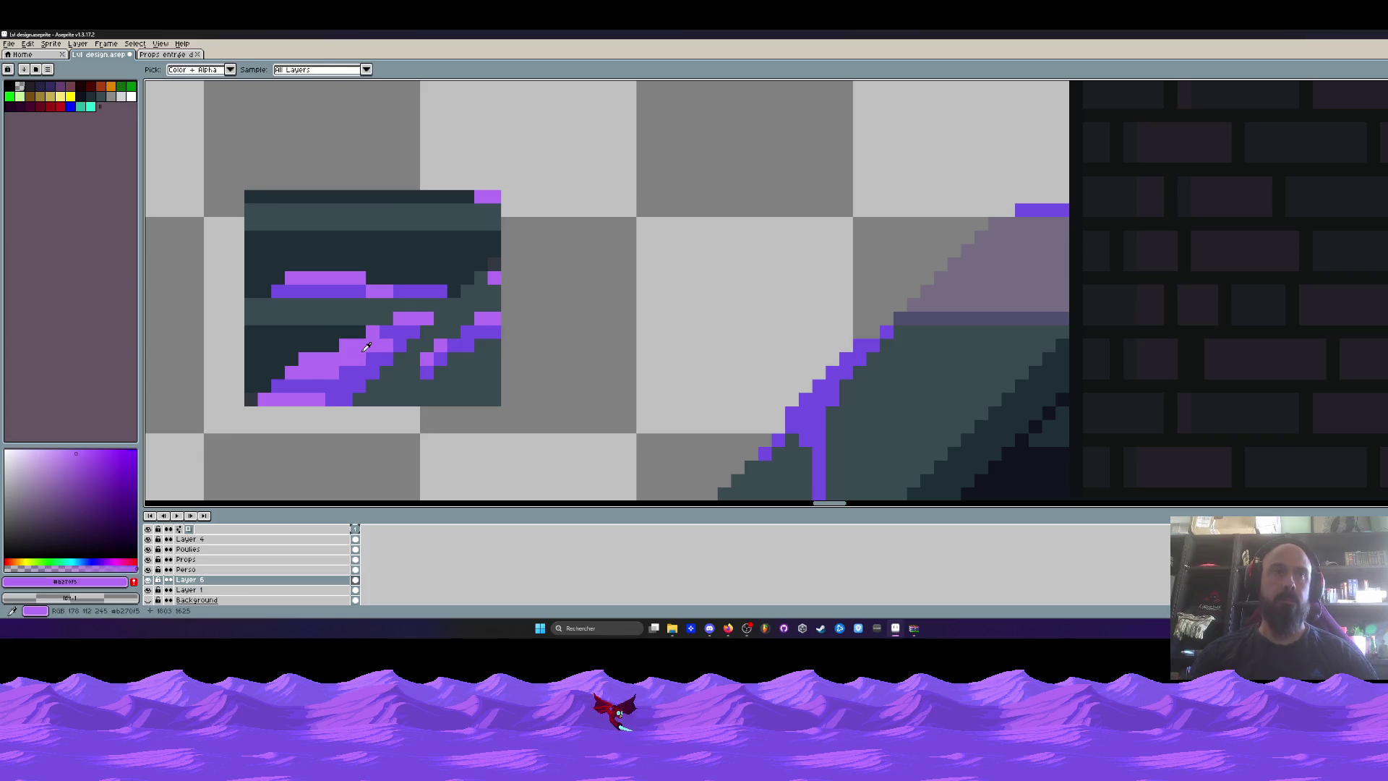
pyautogui.press('b')
pyautogui.scroll(1, 992, 206)
pyautogui.click(1060, 211)
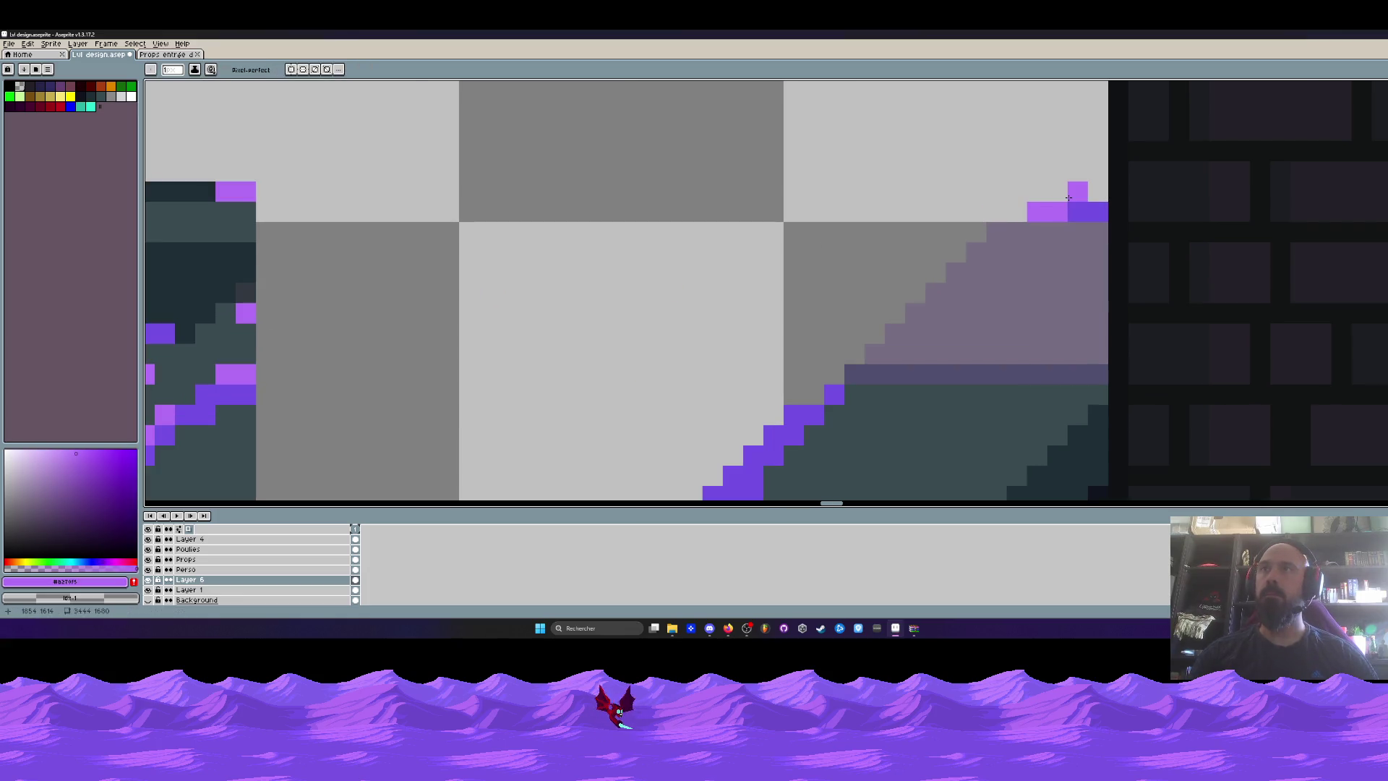
pyautogui.scroll(-1, 1059, 197)
pyautogui.scroll(1, 1012, 217)
pyautogui.moveTo(974, 231); pyautogui.dragTo(955, 252)
pyautogui.click(997, 211)
pyautogui.scroll(-2, 1018, 212)
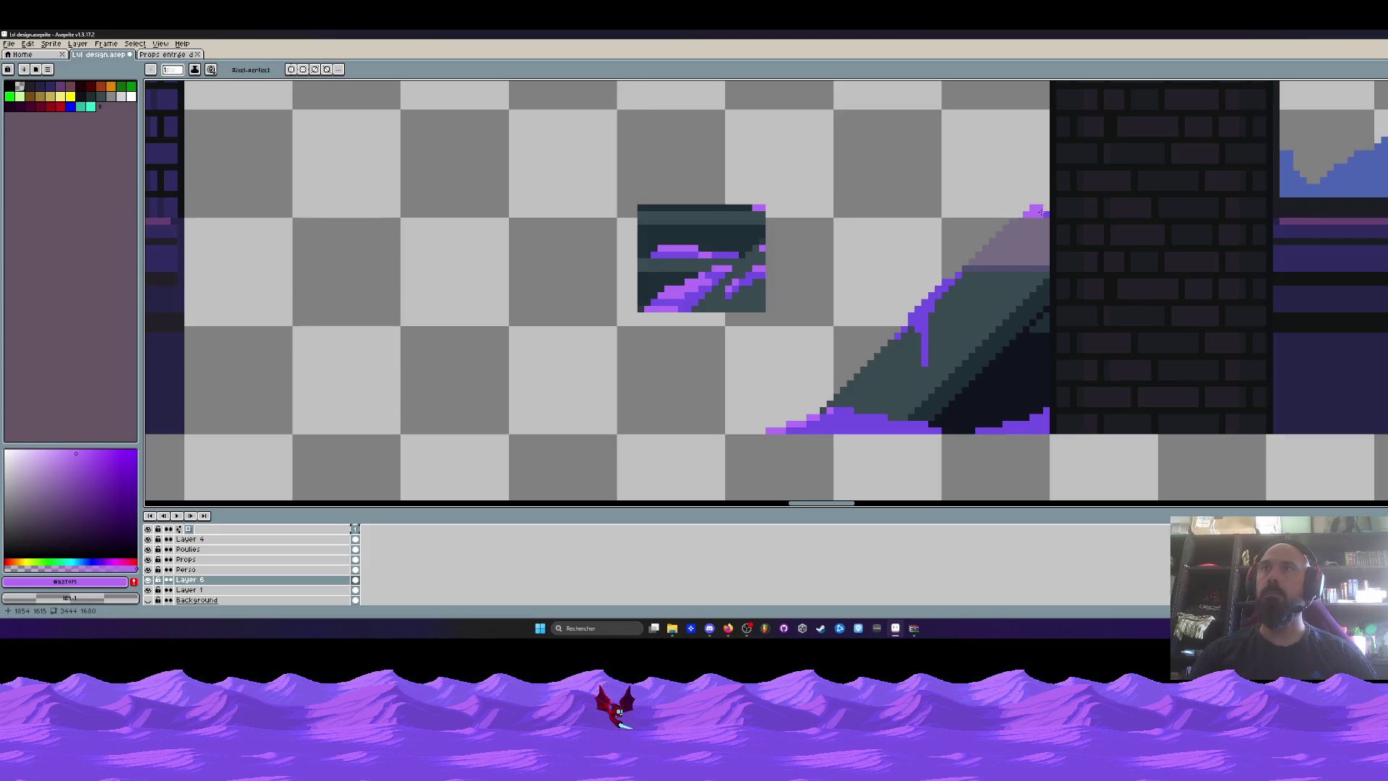
pyautogui.scroll(2, 1024, 220)
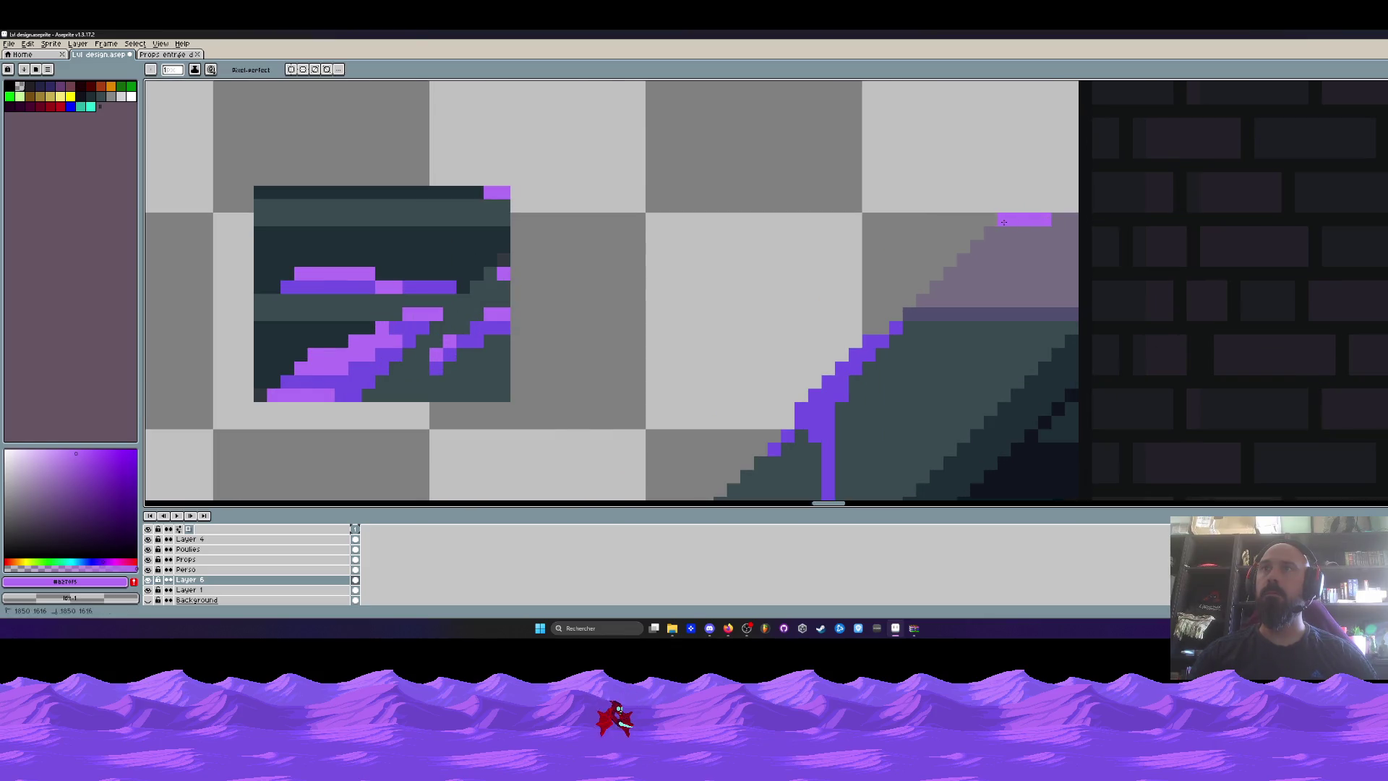
pyautogui.scroll(-2, 972, 245)
pyautogui.scroll(2, 972, 245)
pyautogui.moveTo(941, 297); pyautogui.dragTo(994, 297)
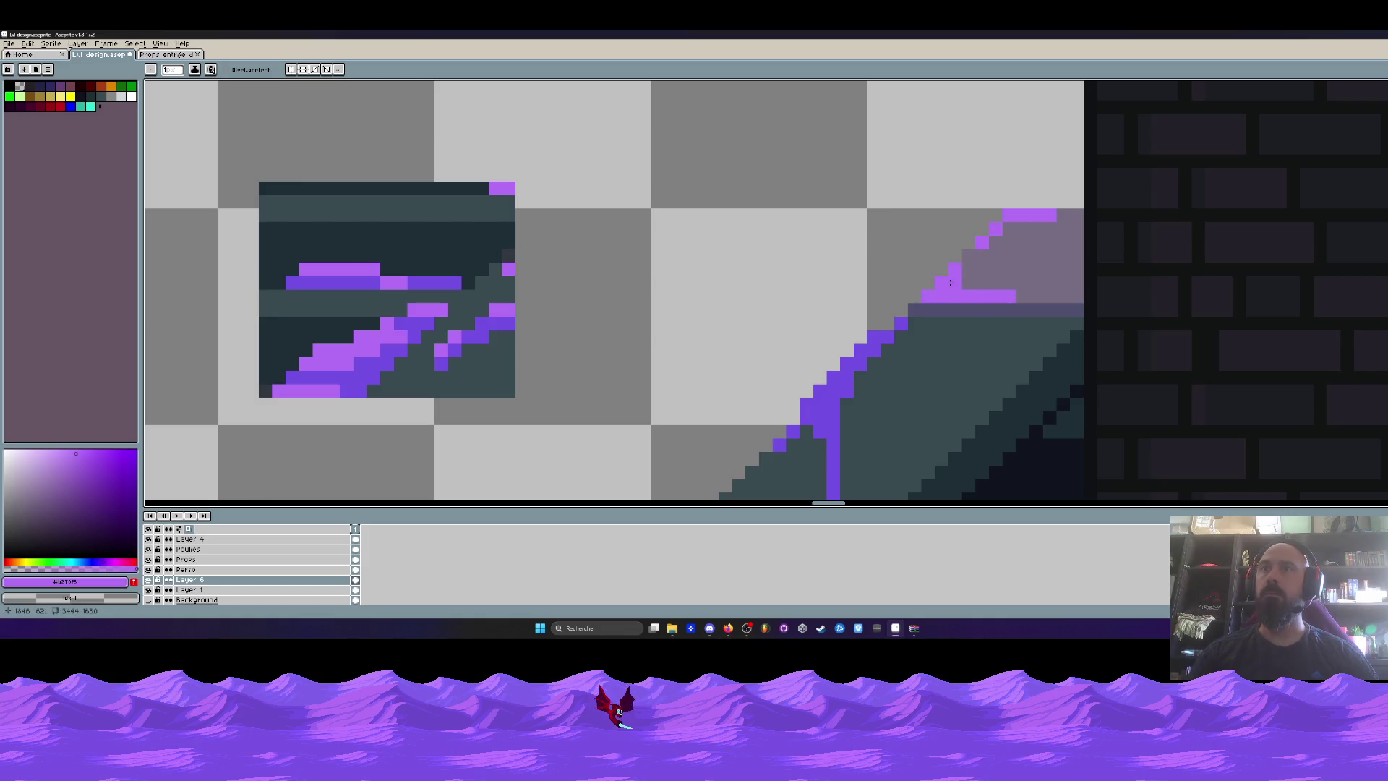
# Sample the darker purple from the left tile and touch up a pixel on the slope.
pyautogui.keyDown('alt'); pyautogui.click(373, 280); pyautogui.keyUp('alt')
pyautogui.scroll(1, 1047, 322)
pyautogui.click(1046, 275)
pyautogui.scroll(-4, 1046, 273)
pyautogui.scroll(2, 971, 351)
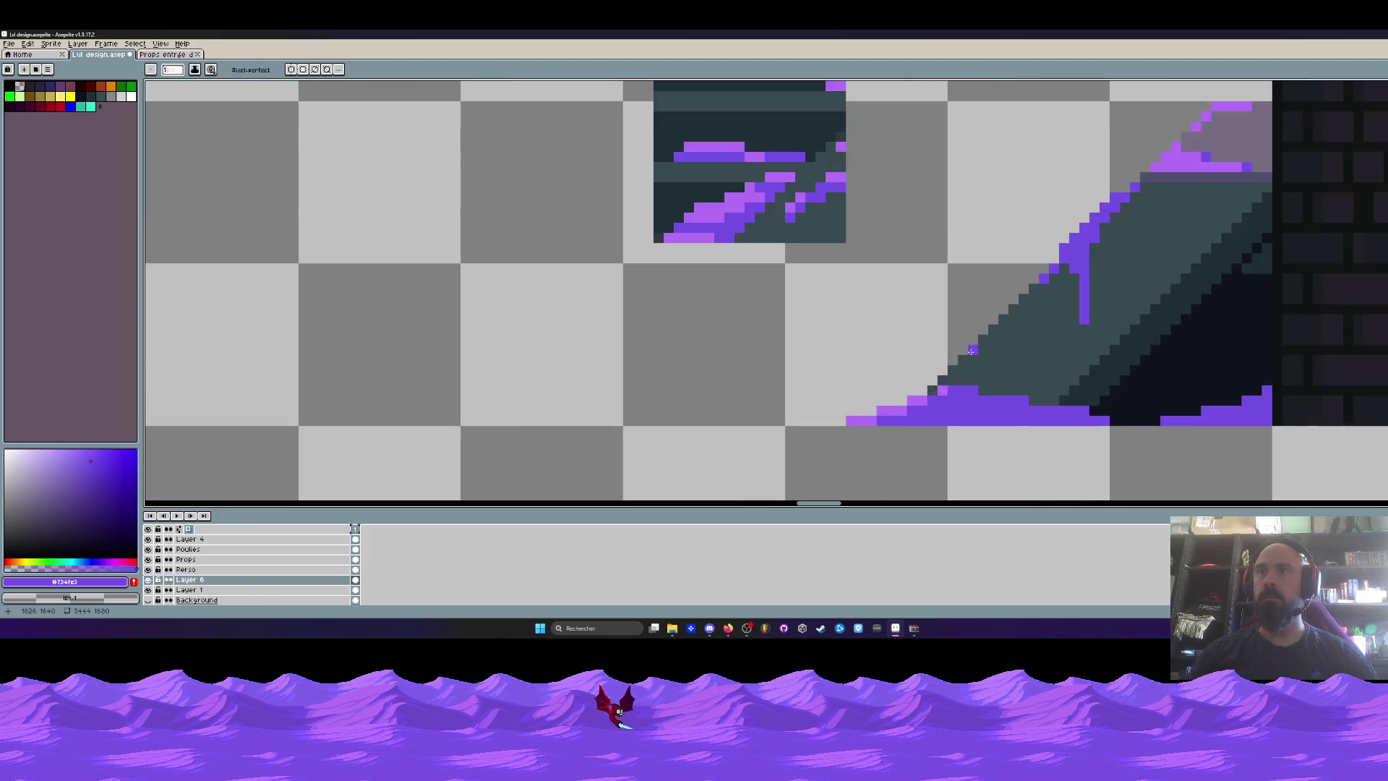
pyautogui.scroll(2, 970, 350)
pyautogui.scroll(-4, 1115, 449)
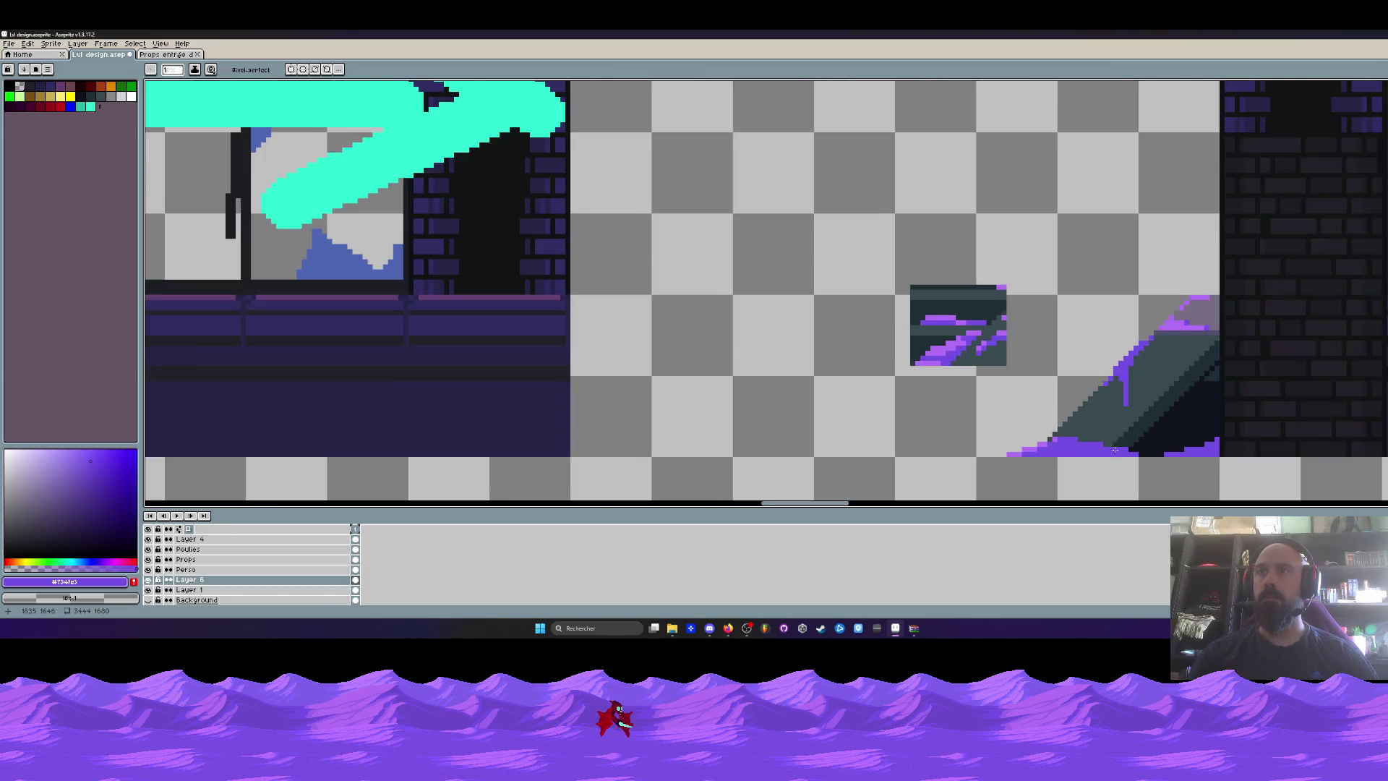
pyautogui.scroll(-4, 1115, 449)
pyautogui.scroll(1, 1025, 369)
# Marquee-select the small dark prop, then pan to the right building's lower end.
pyautogui.moveTo(933, 331); pyautogui.dragTo(831, 296)
pyautogui.press('m')
pyautogui.scroll(1, 958, 352)
pyautogui.scroll(1, 958, 351)
pyautogui.moveTo(693, 196); pyautogui.dragTo(822, 308)
pyautogui.scroll(-5, 823, 297)
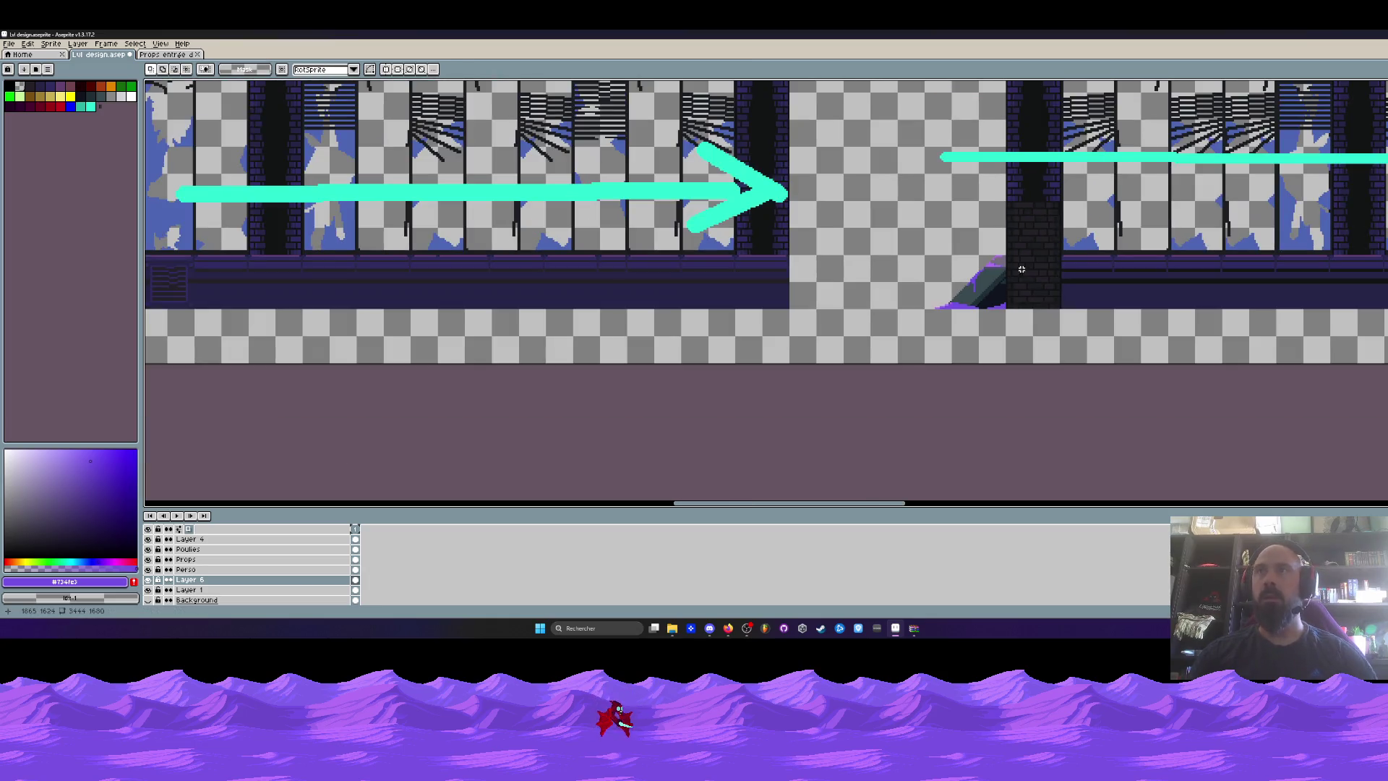
pyautogui.press('h')
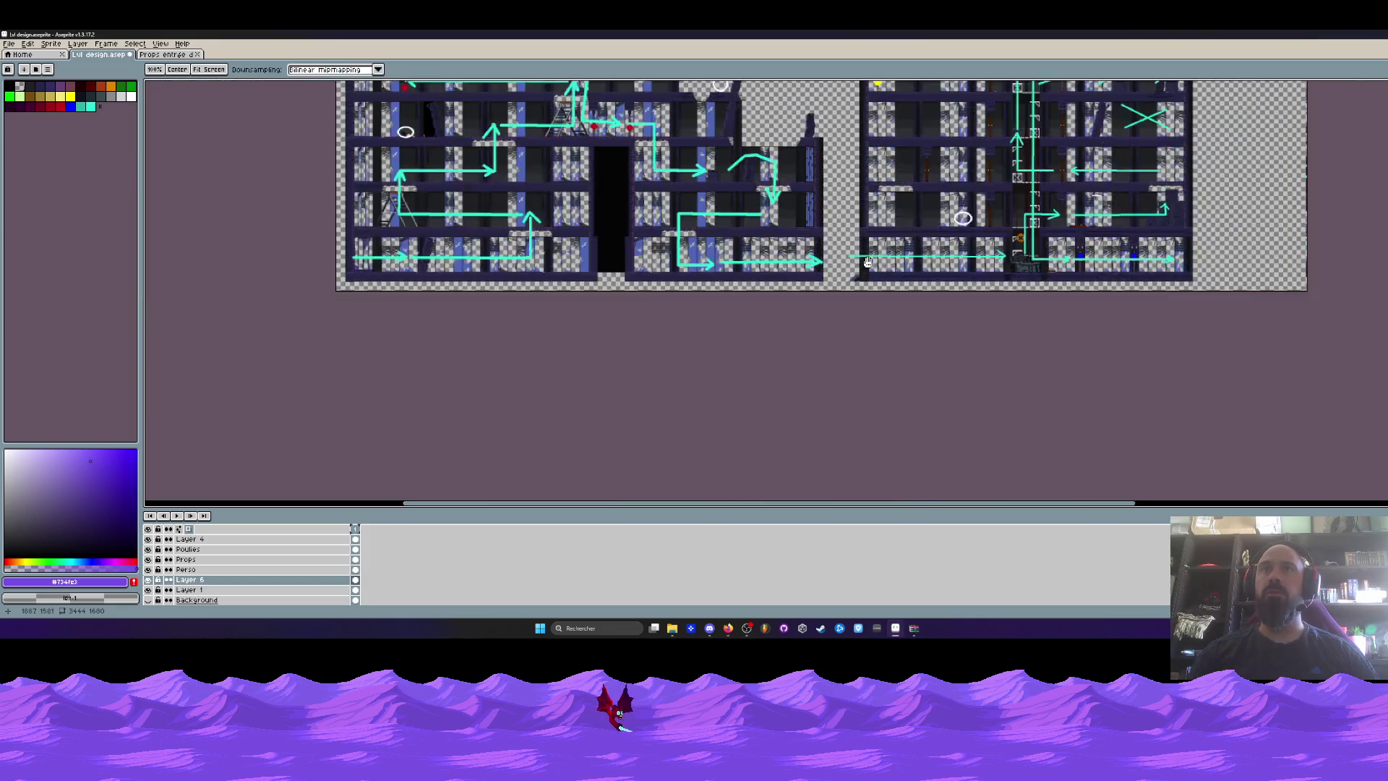
pyautogui.moveTo(1186, 278)
pyautogui.mouseDown()
pyautogui.moveTo(843, 298)
pyautogui.moveTo(1007, 427)
pyautogui.mouseUp()
pyautogui.scroll(4, 843, 298)
pyautogui.scroll(4, 846, 284)
# Delete the lower bricks of the brick pillar on Layer 6.
pyautogui.press('m')
pyautogui.scroll(-2, 951, 389)
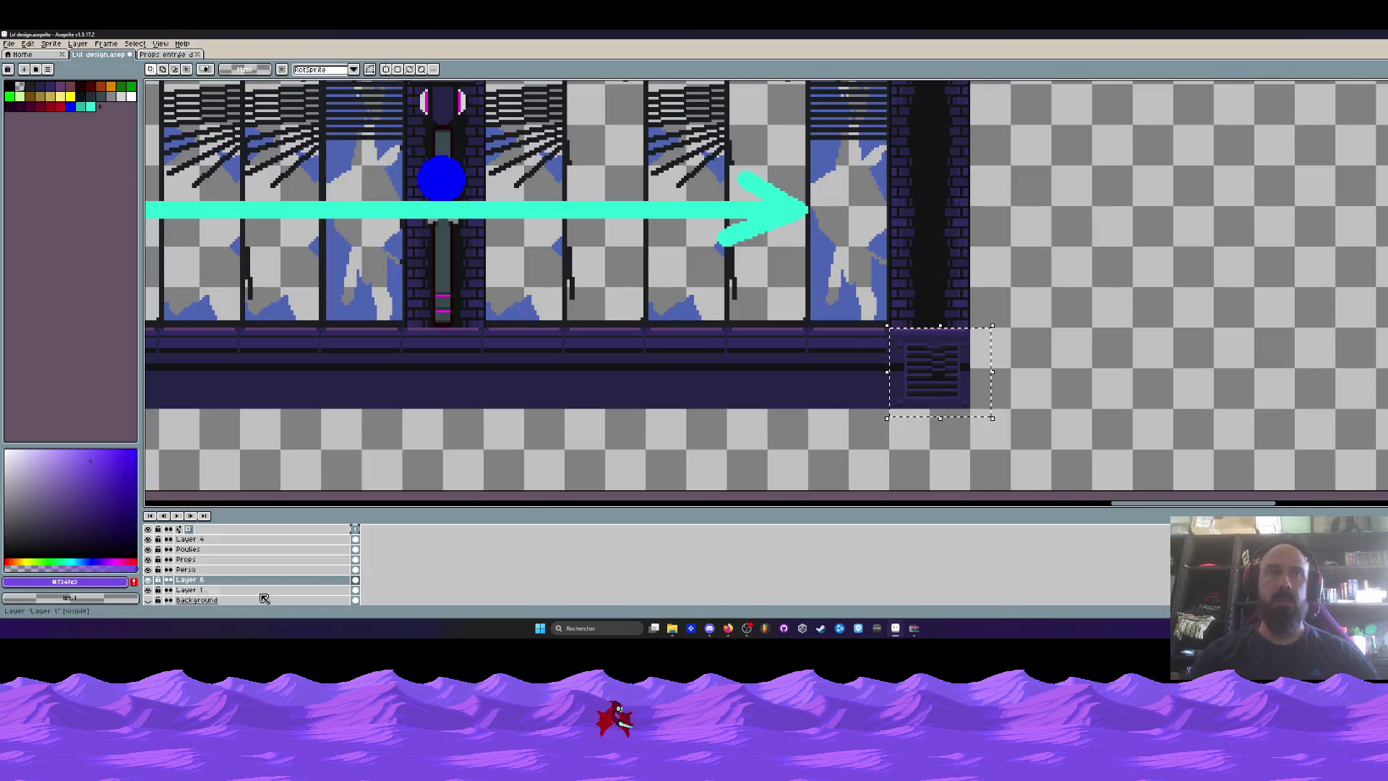
pyautogui.hotkey('alt', 'Down')
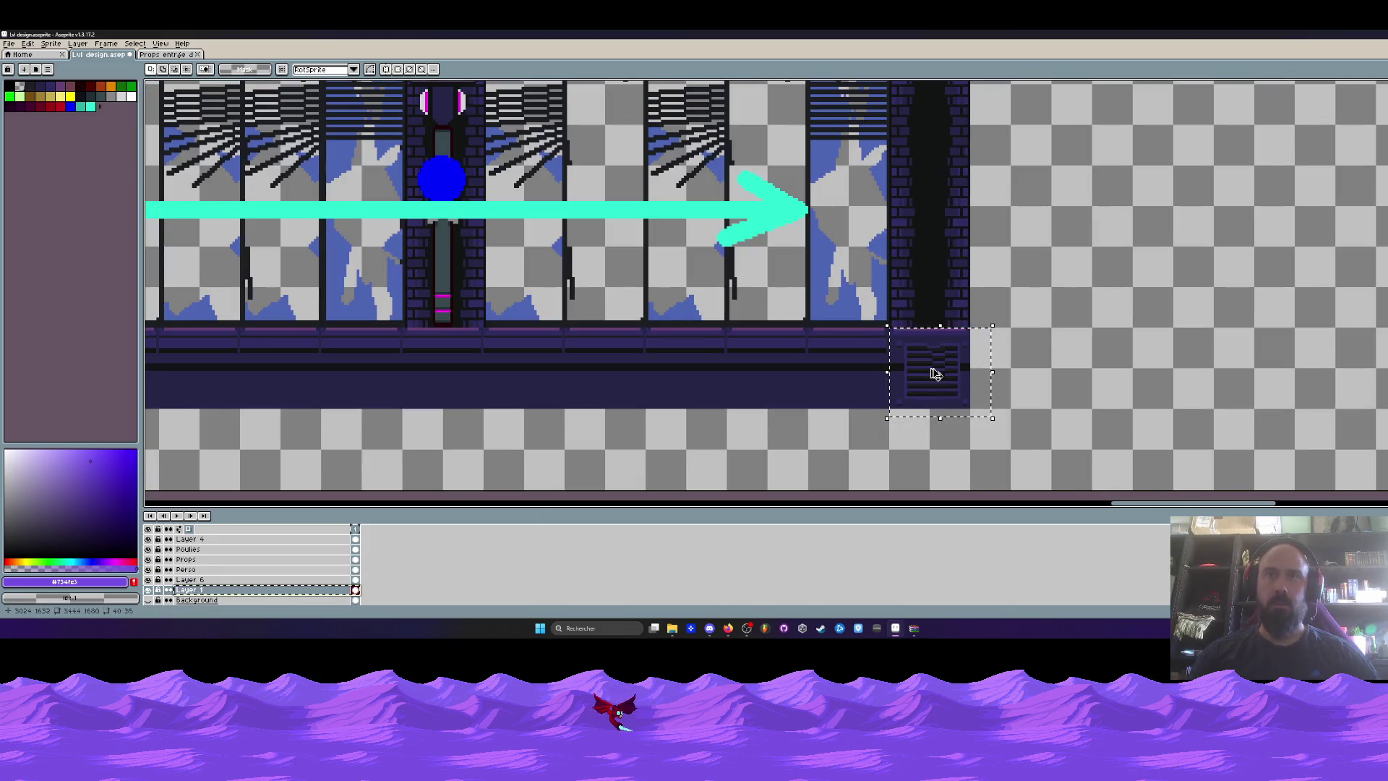
pyautogui.click(189, 579)
pyautogui.scroll(-2, 931, 279)
pyautogui.moveTo(930, 279); pyautogui.dragTo(496, 347)
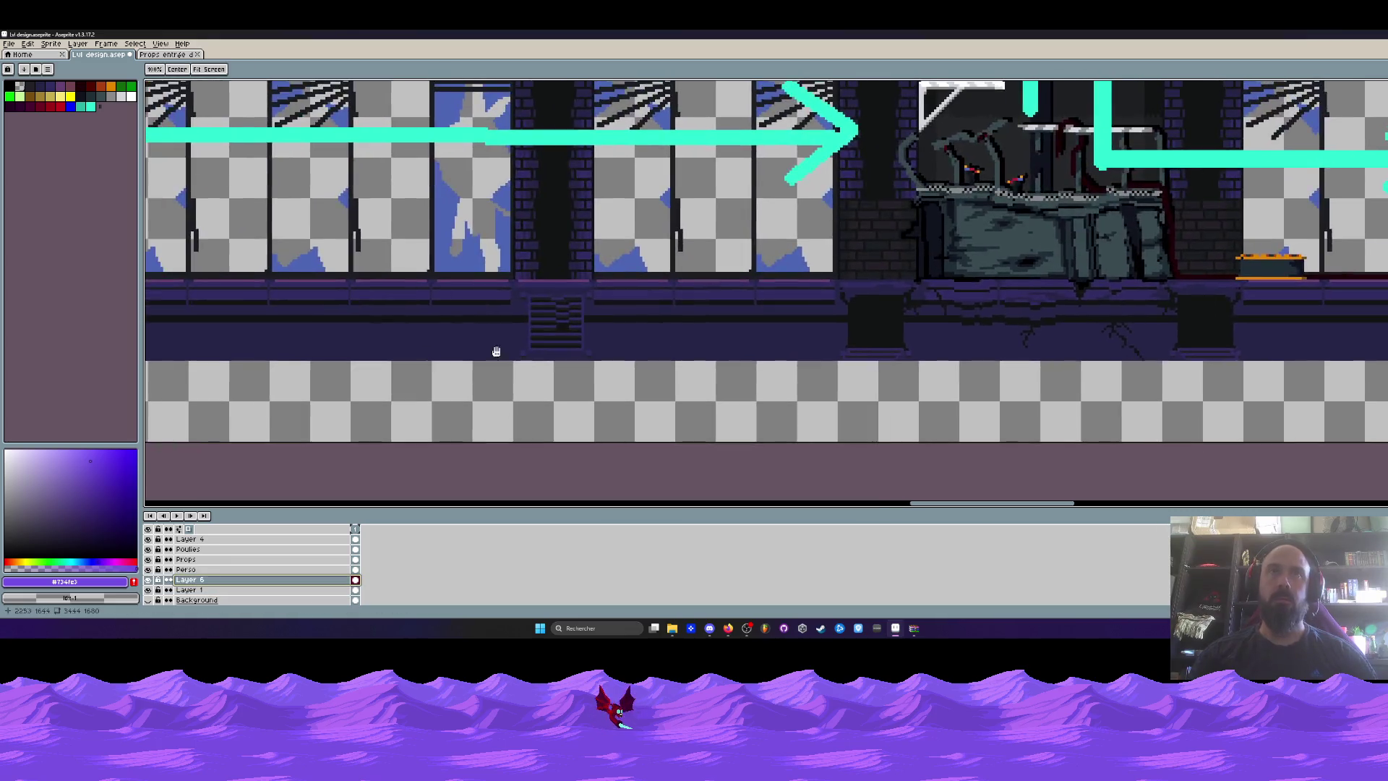
pyautogui.scroll(3, 687, 316)
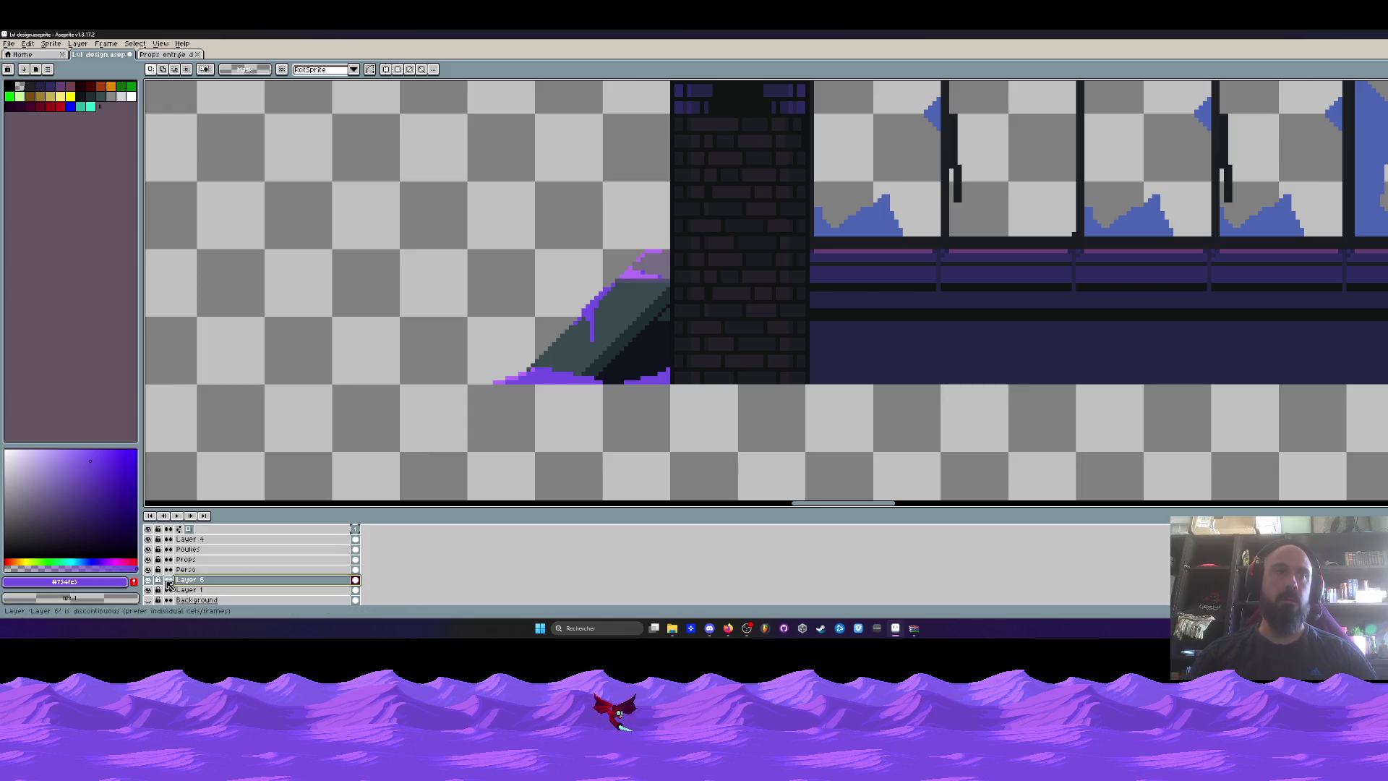
pyautogui.moveTo(669, 248); pyautogui.dragTo(812, 403)
pyautogui.press('Delete')
# Test-cut the area around the pillar's base on Layer 1, undo it, and deselect.
pyautogui.scroll(-2, 810, 383)
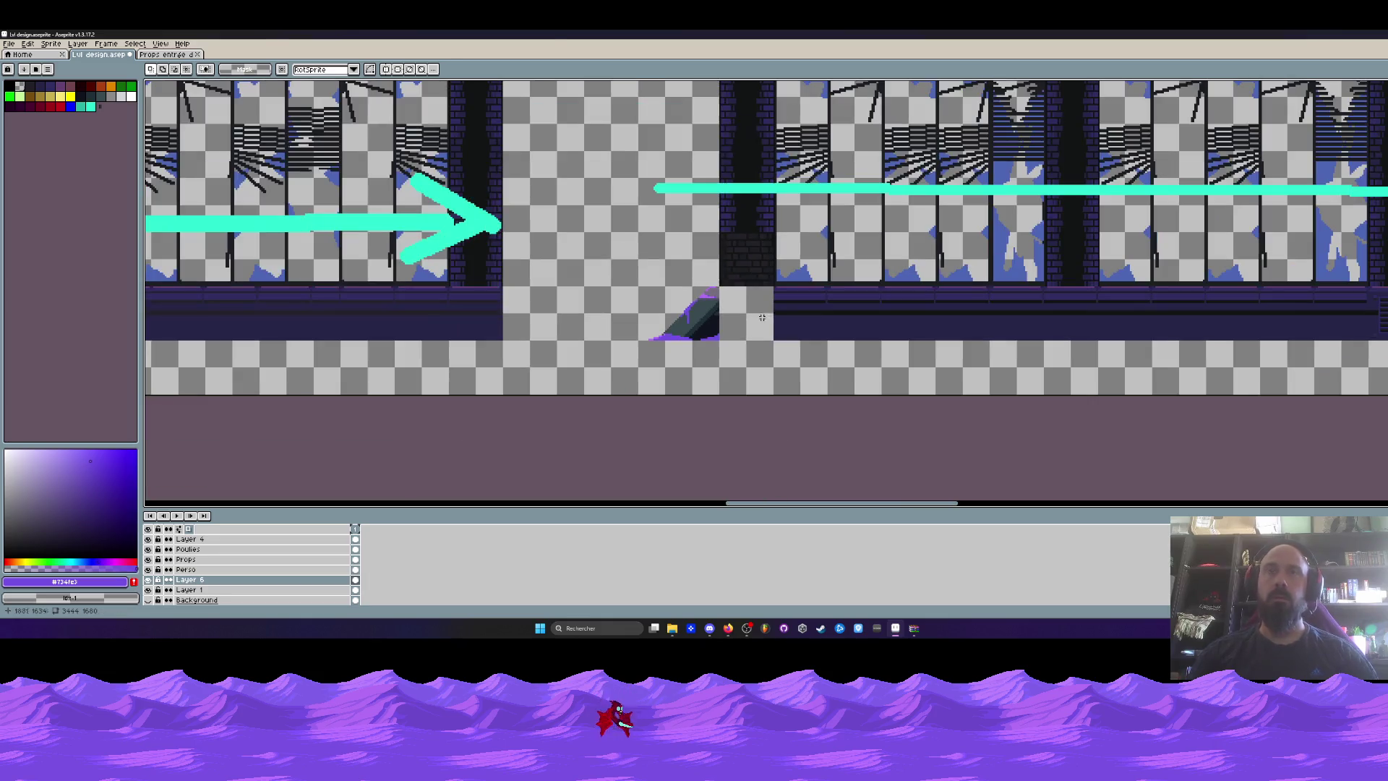
pyautogui.scroll(-2, 808, 352)
pyautogui.scroll(5, 807, 352)
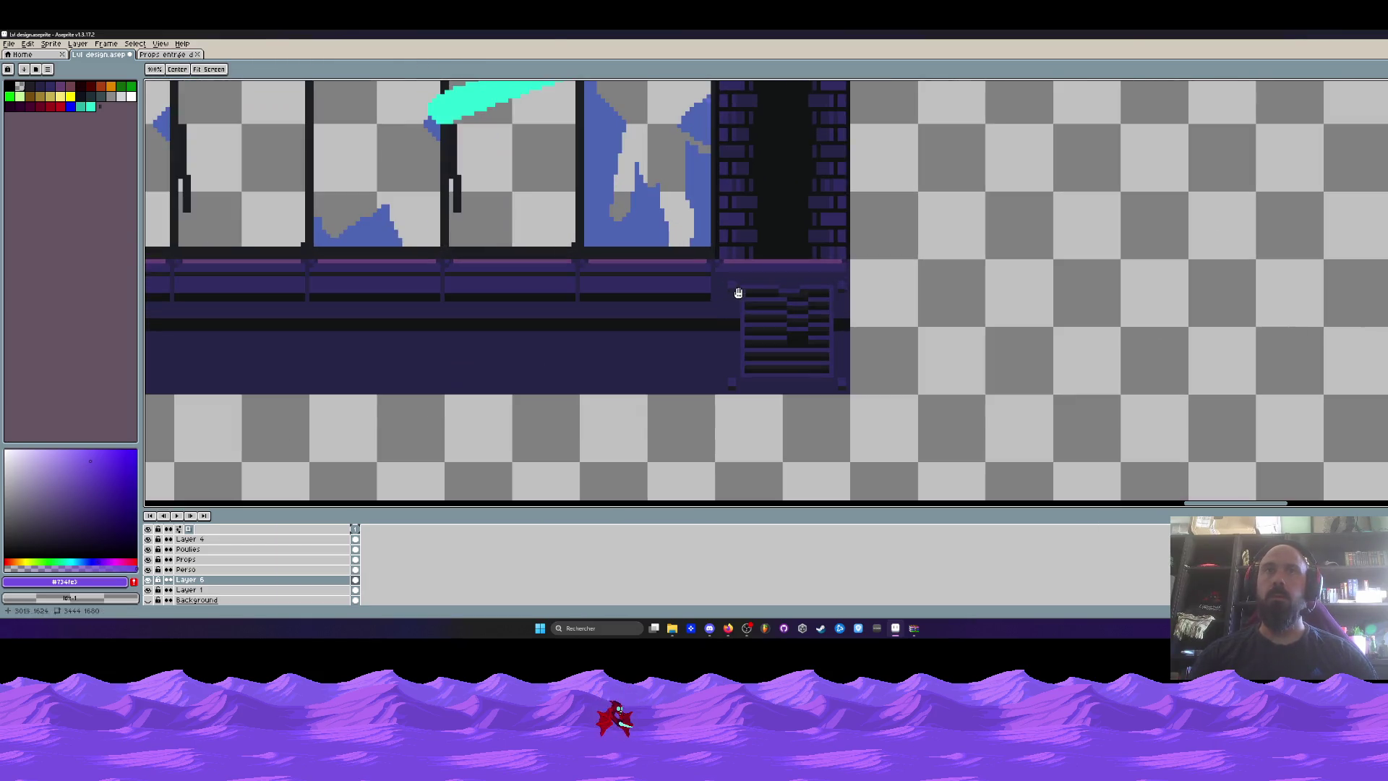
pyautogui.press('m')
pyautogui.moveTo(714, 258); pyautogui.dragTo(957, 450)
pyautogui.click(167, 593)
pyautogui.hotkey('ctrl', 'x')
pyautogui.hotkey('ctrl', 'z')
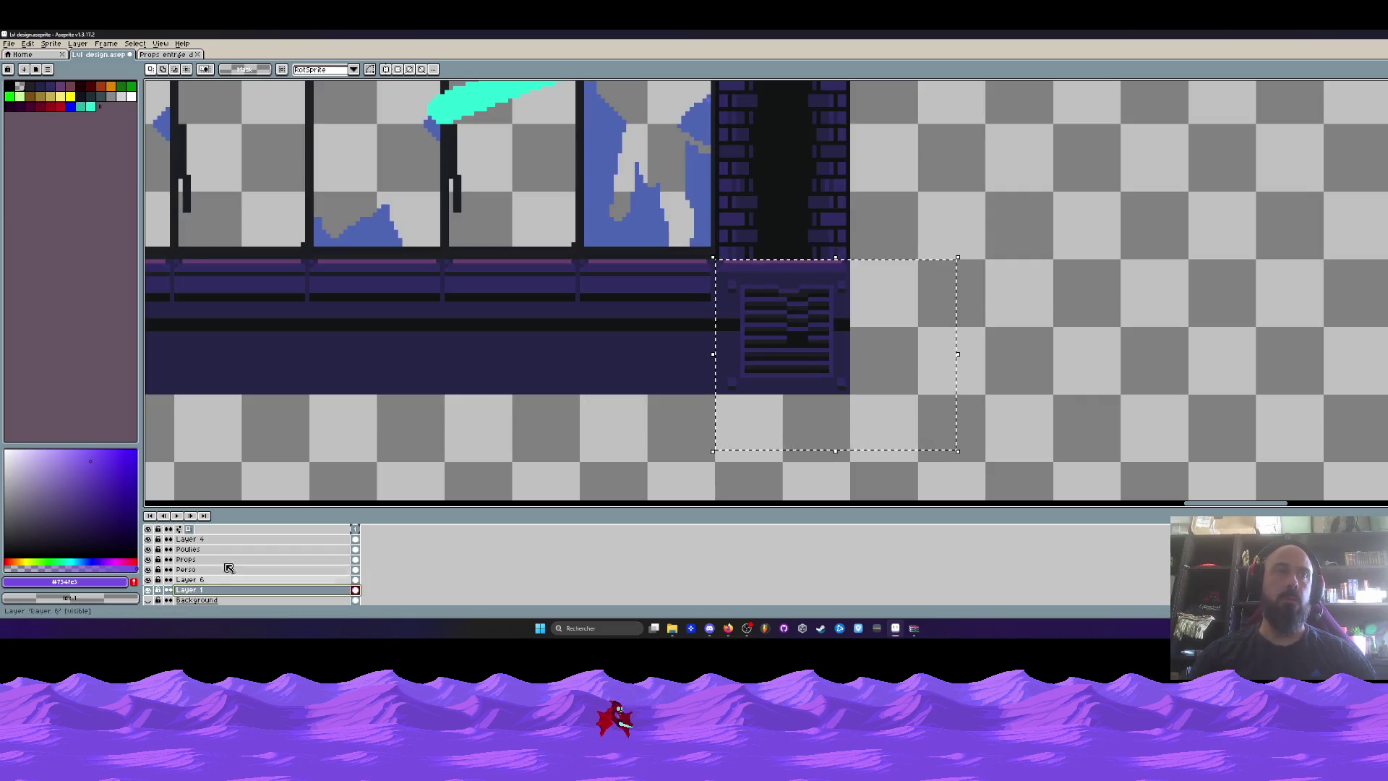
pyautogui.hotkey('ctrl', 'd')
pyautogui.click(355, 580)
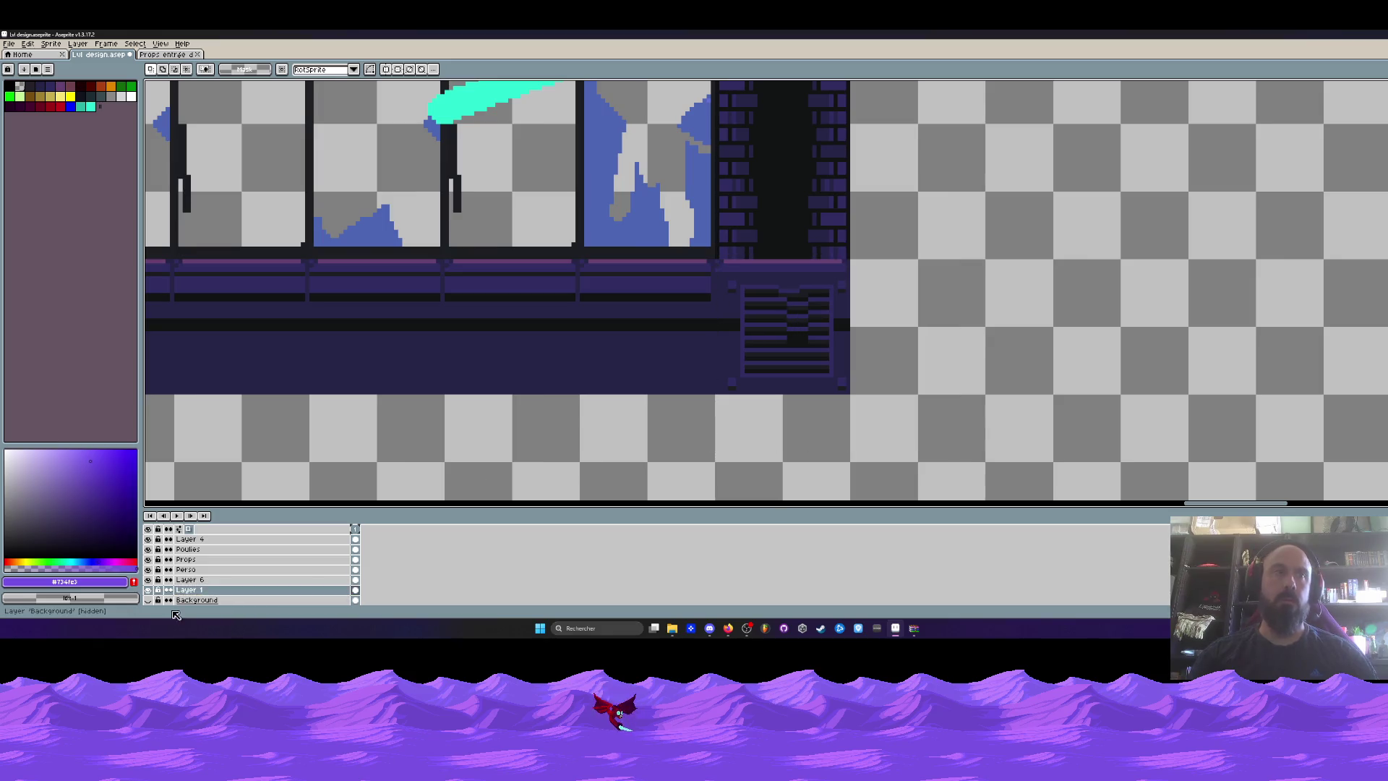
# Move the wall vent on Layer 1 further left along the corridor.
pyautogui.press('h')
pyautogui.scroll(-3, 853, 380)
pyautogui.scroll(4, 853, 380)
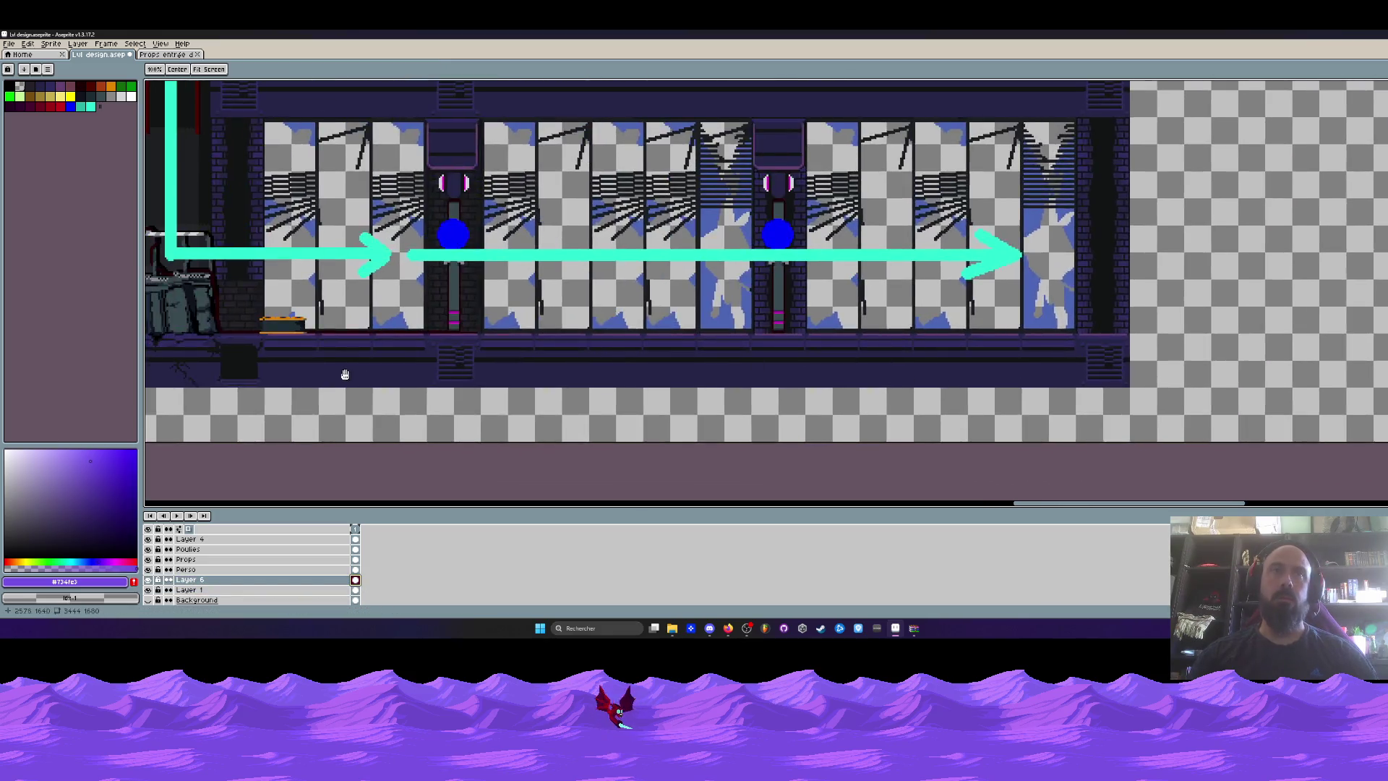
pyautogui.scroll(2, 853, 380)
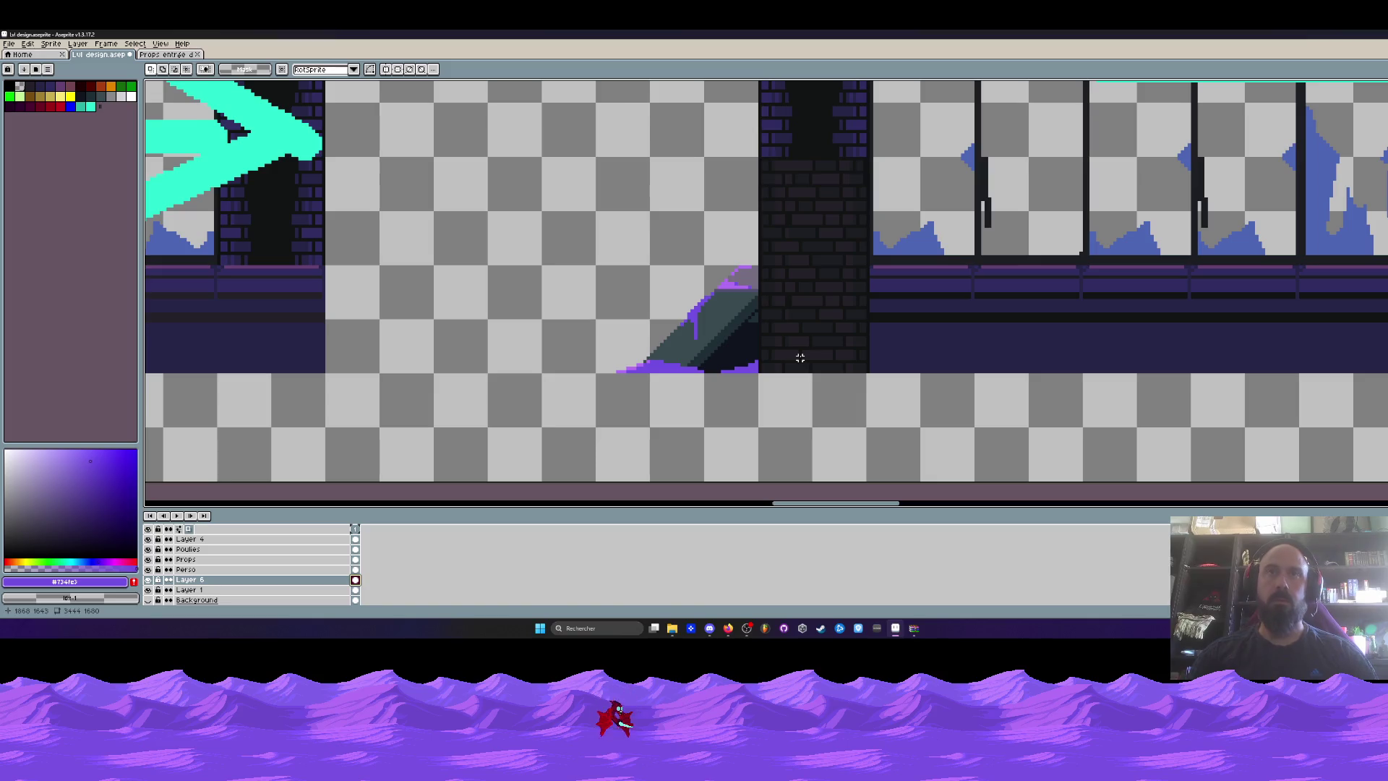
pyautogui.scroll(-3, 726, 350)
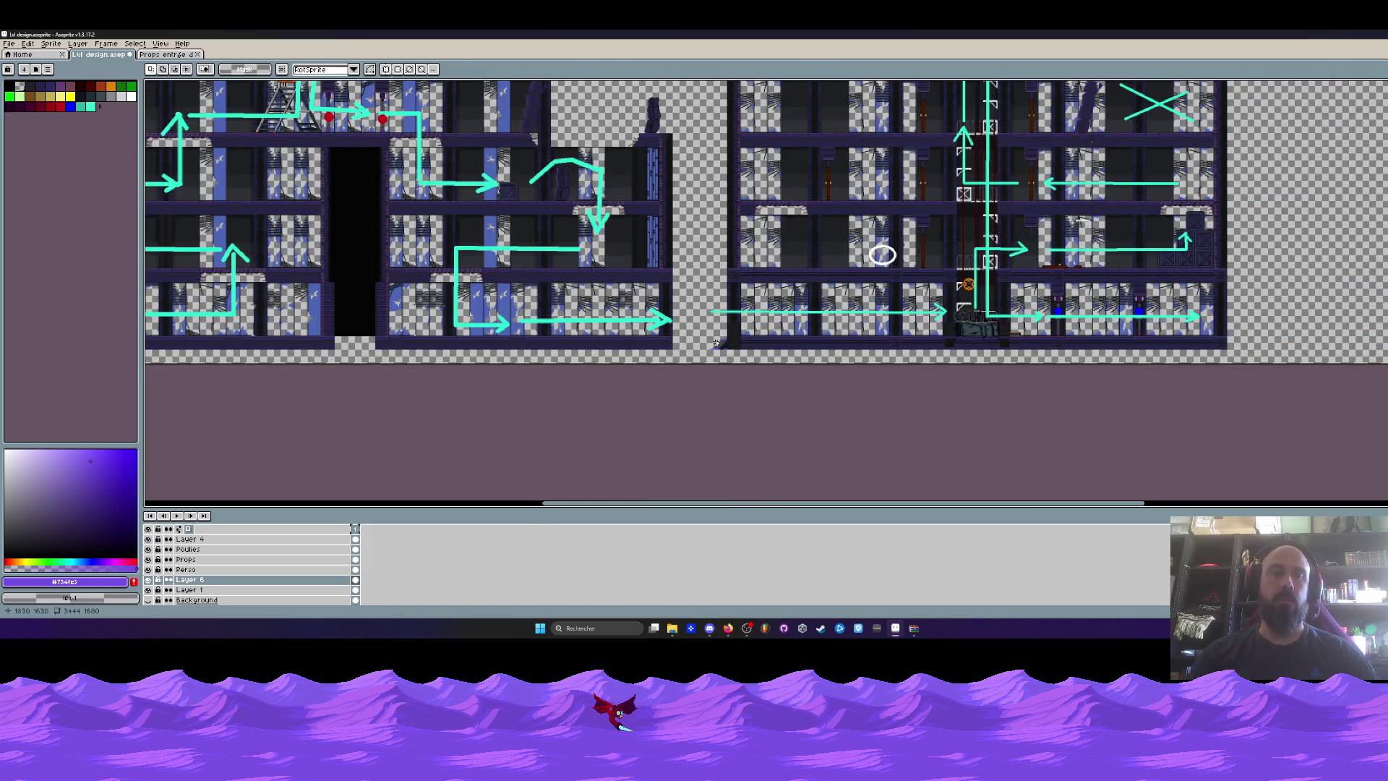
pyautogui.scroll(2, 1048, 363)
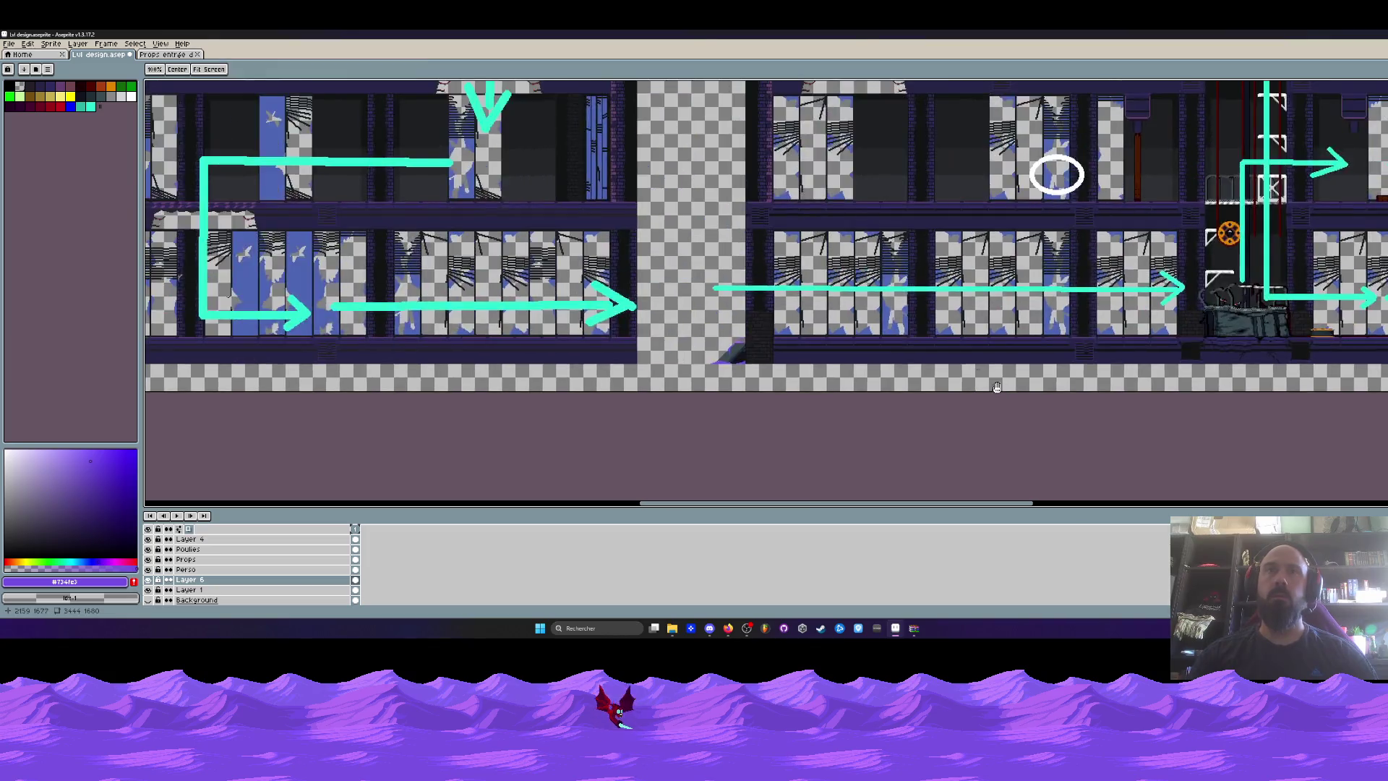
pyautogui.scroll(3, 771, 399)
pyautogui.click(201, 589)
pyautogui.moveTo(1188, 299); pyautogui.dragTo(1270, 402)
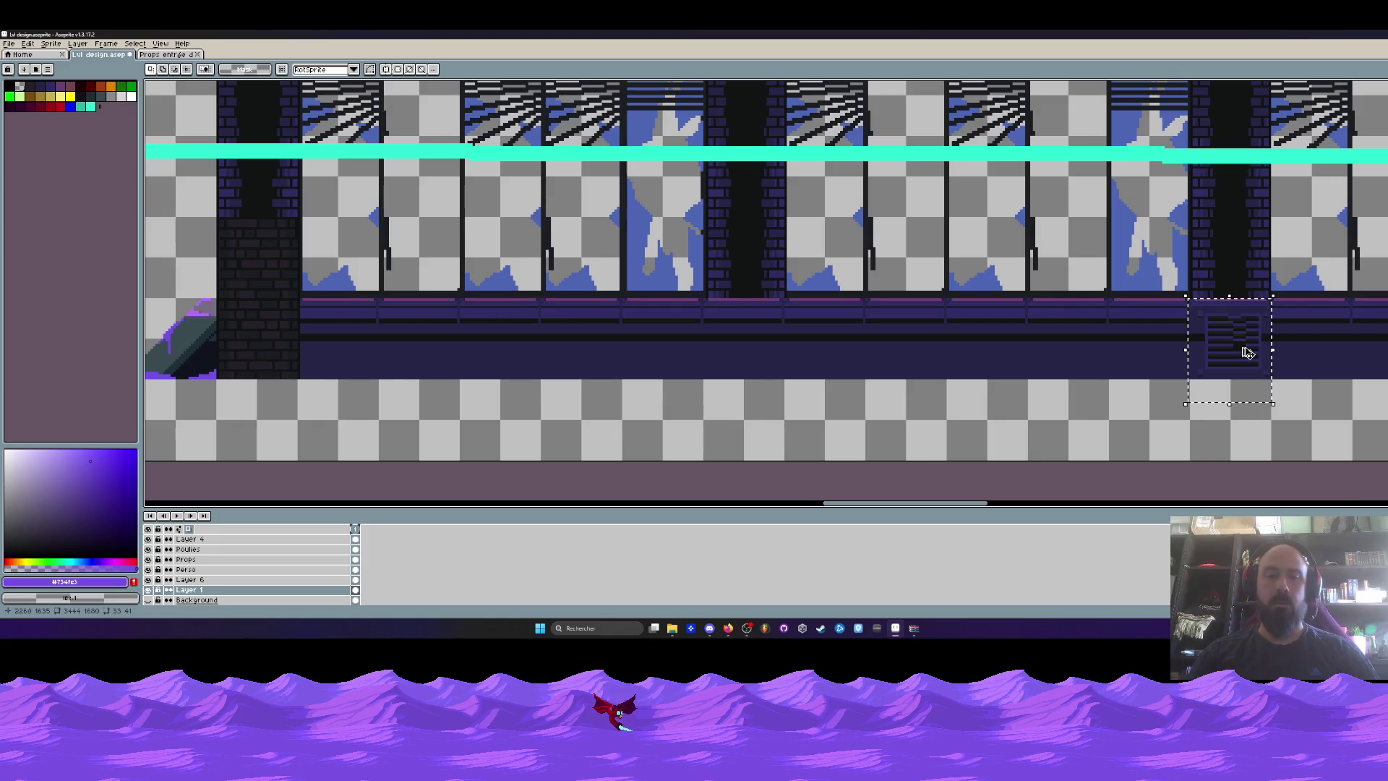
pyautogui.moveTo(1243, 350)
pyautogui.mouseDown()
pyautogui.moveTo(354, 385)
pyautogui.moveTo(273, 356)
pyautogui.moveTo(419, 356)
pyautogui.moveTo(493, 414)
pyautogui.mouseUp()
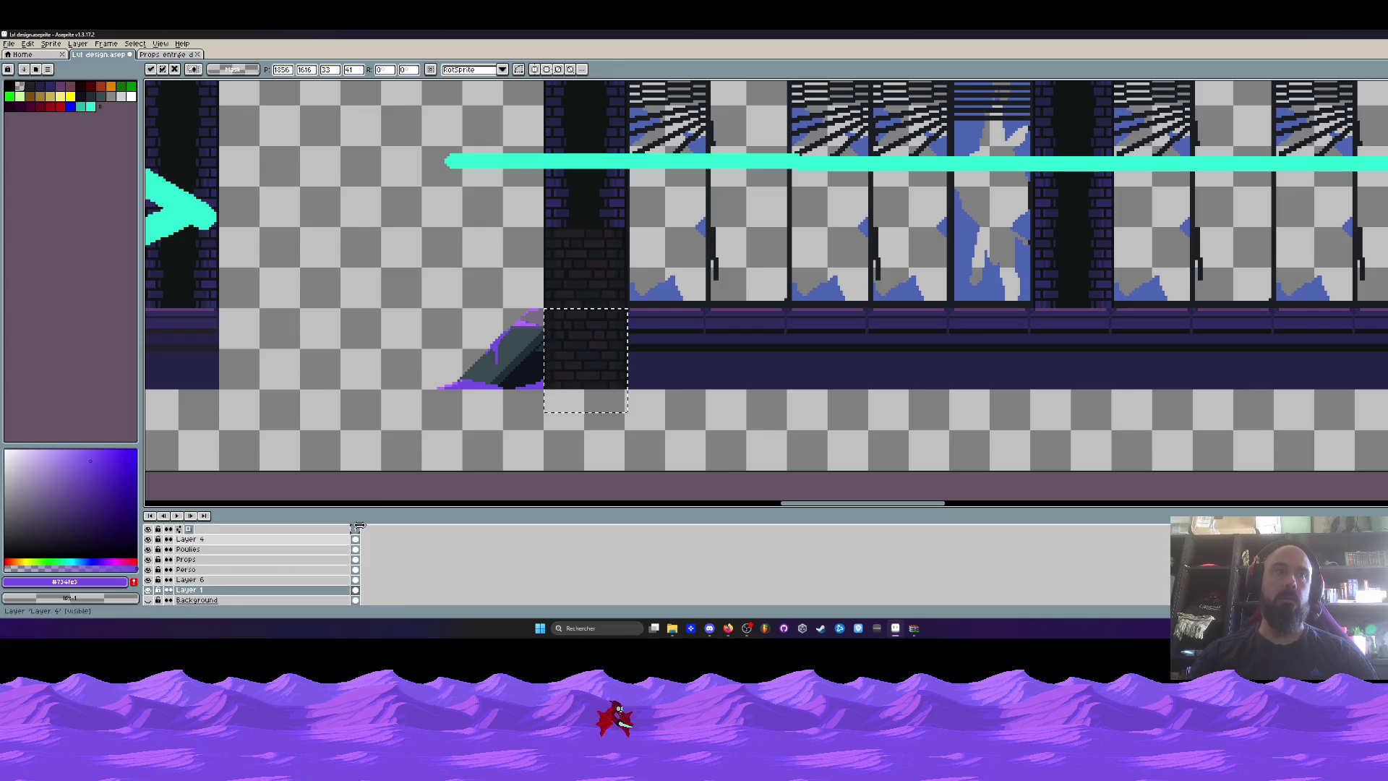
# Confirm the vent's position and erase the lower brick column beside the slope on Layer 6.
pyautogui.hotkey('ctrl', 'd')
pyautogui.click(249, 580)
pyautogui.moveTo(544, 309); pyautogui.dragTo(631, 430)
pyautogui.press('Delete')
# Shift the slope prop up and to the left in the level.
pyautogui.scroll(-1, 594, 369)
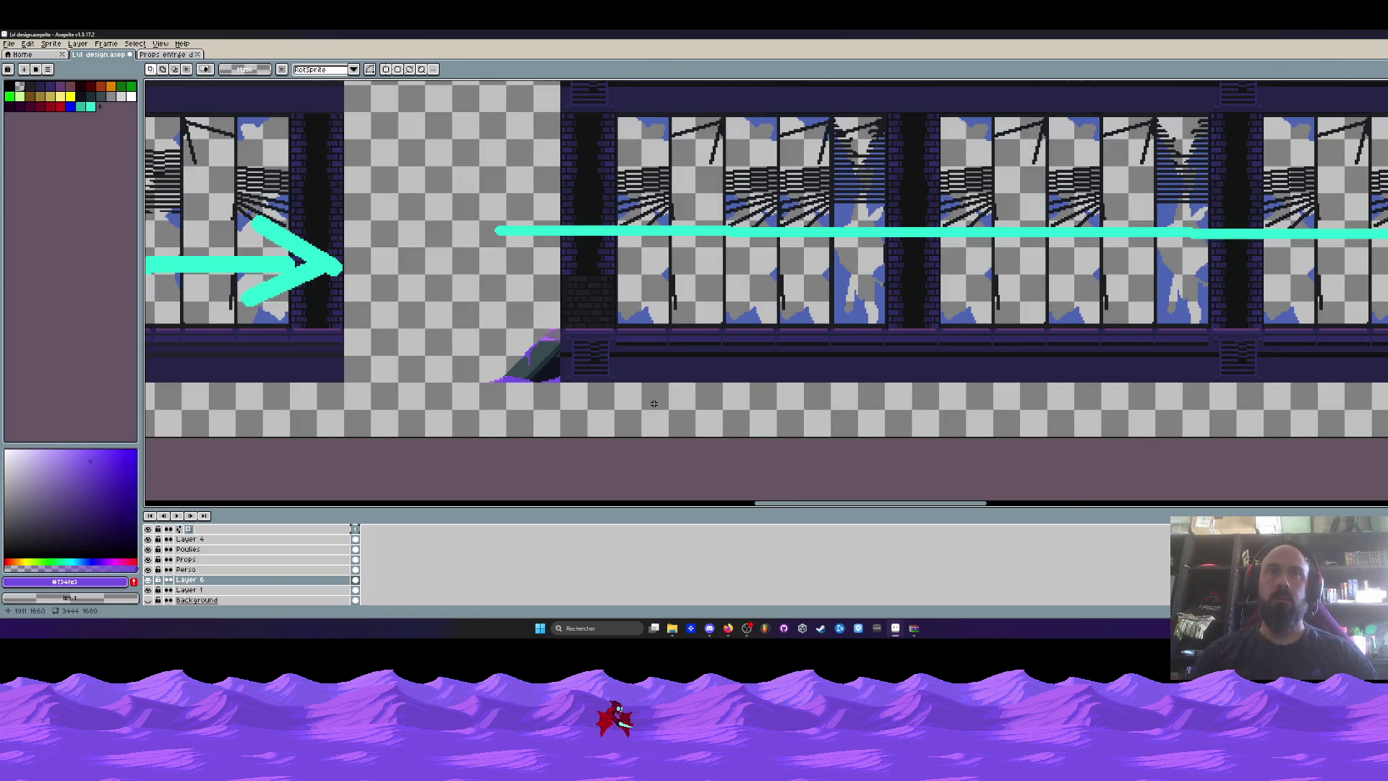
pyautogui.scroll(-1, 653, 403)
pyautogui.scroll(3, 561, 294)
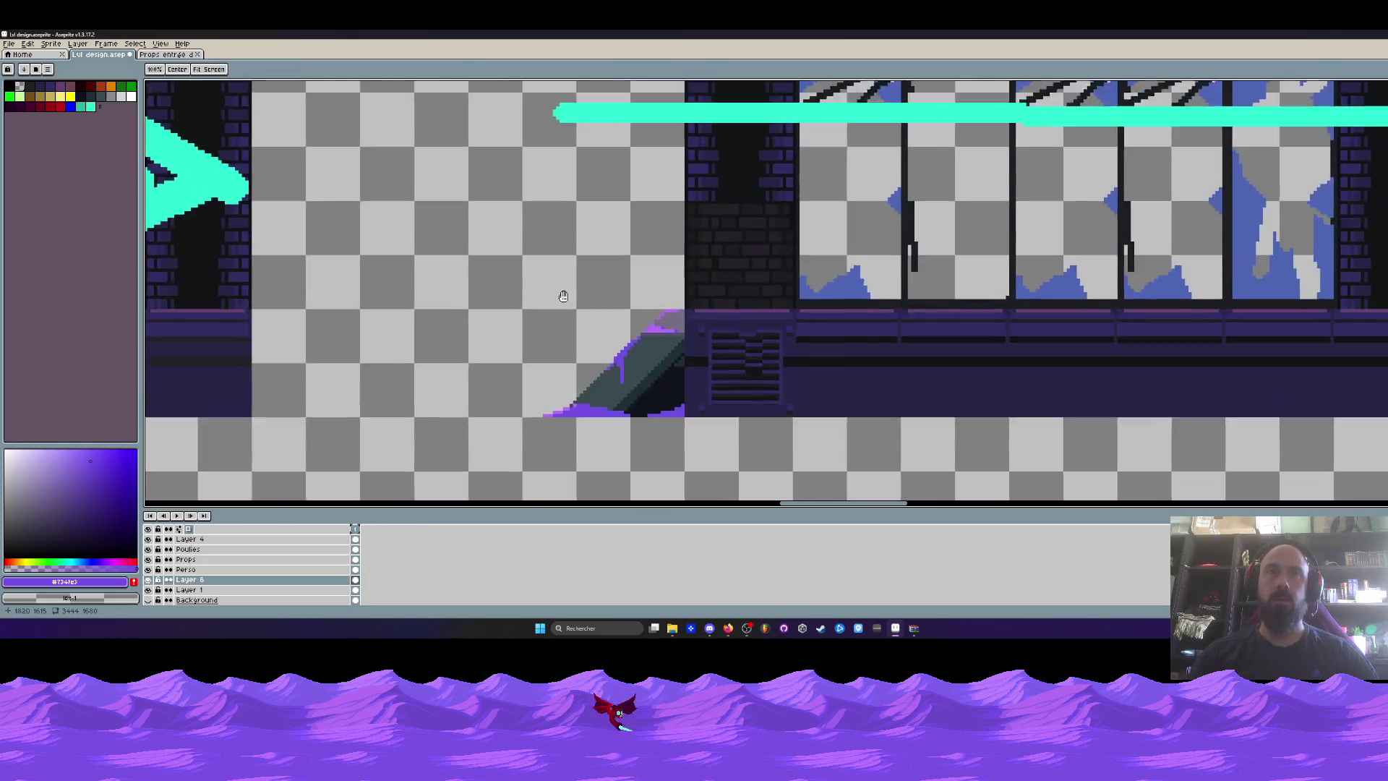
pyautogui.moveTo(455, 212)
pyautogui.mouseDown()
pyautogui.moveTo(684, 378)
pyautogui.moveTo(714, 420)
pyautogui.mouseUp()
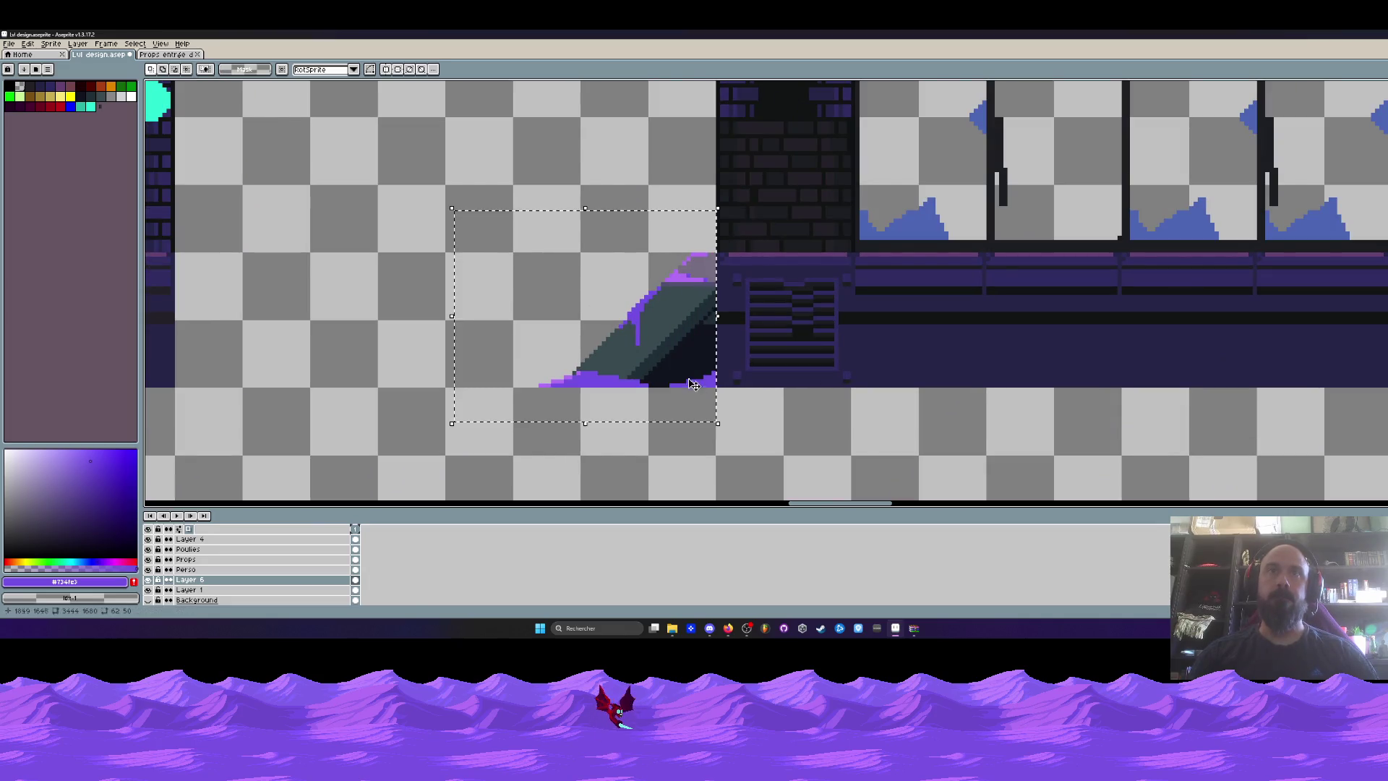
pyautogui.moveTo(660, 350)
pyautogui.mouseDown()
pyautogui.moveTo(454, 296)
pyautogui.moveTo(458, 285)
pyautogui.mouseUp()
pyautogui.scroll(-2, 460, 285)
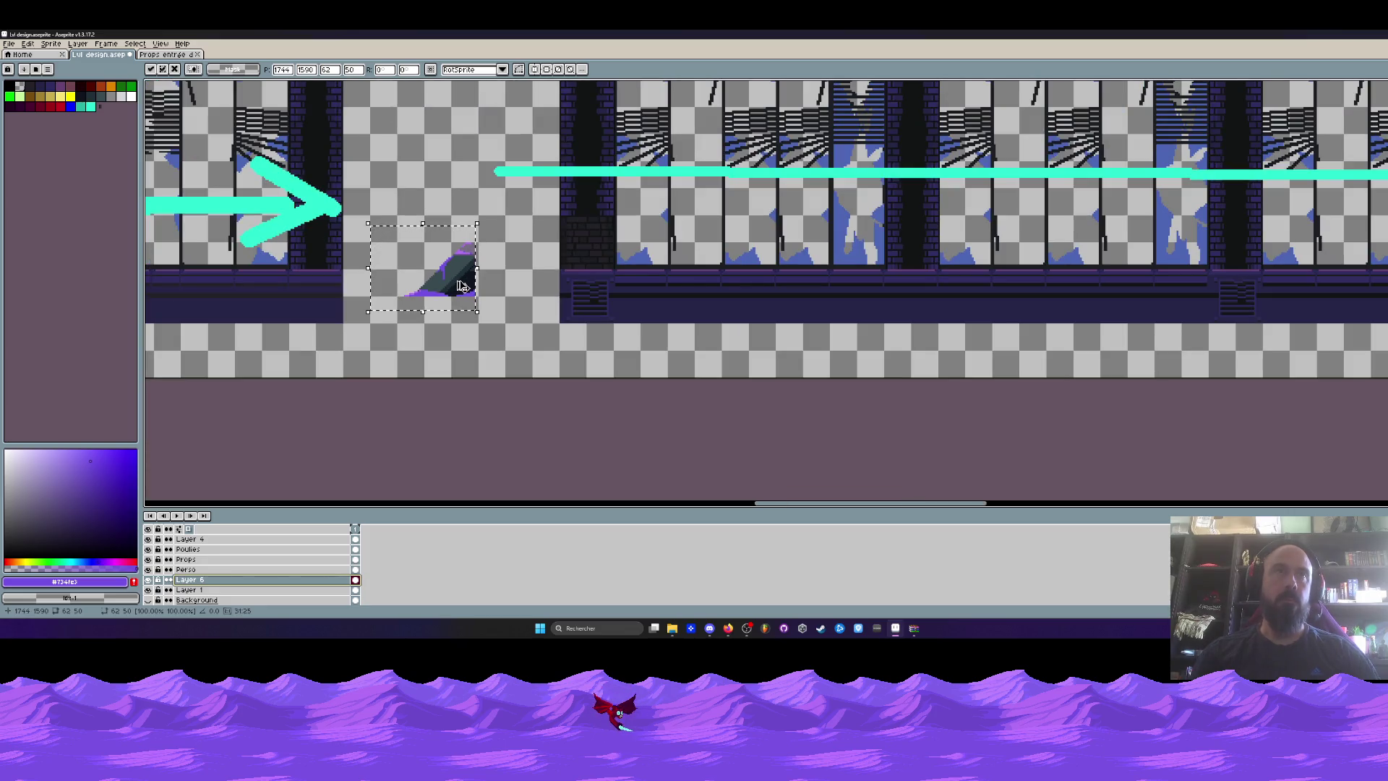
pyautogui.hotkey('ctrl', 'd')
# Create a new 62×50 transparent sprite and paste the slope into it.
pyautogui.click(170, 55)
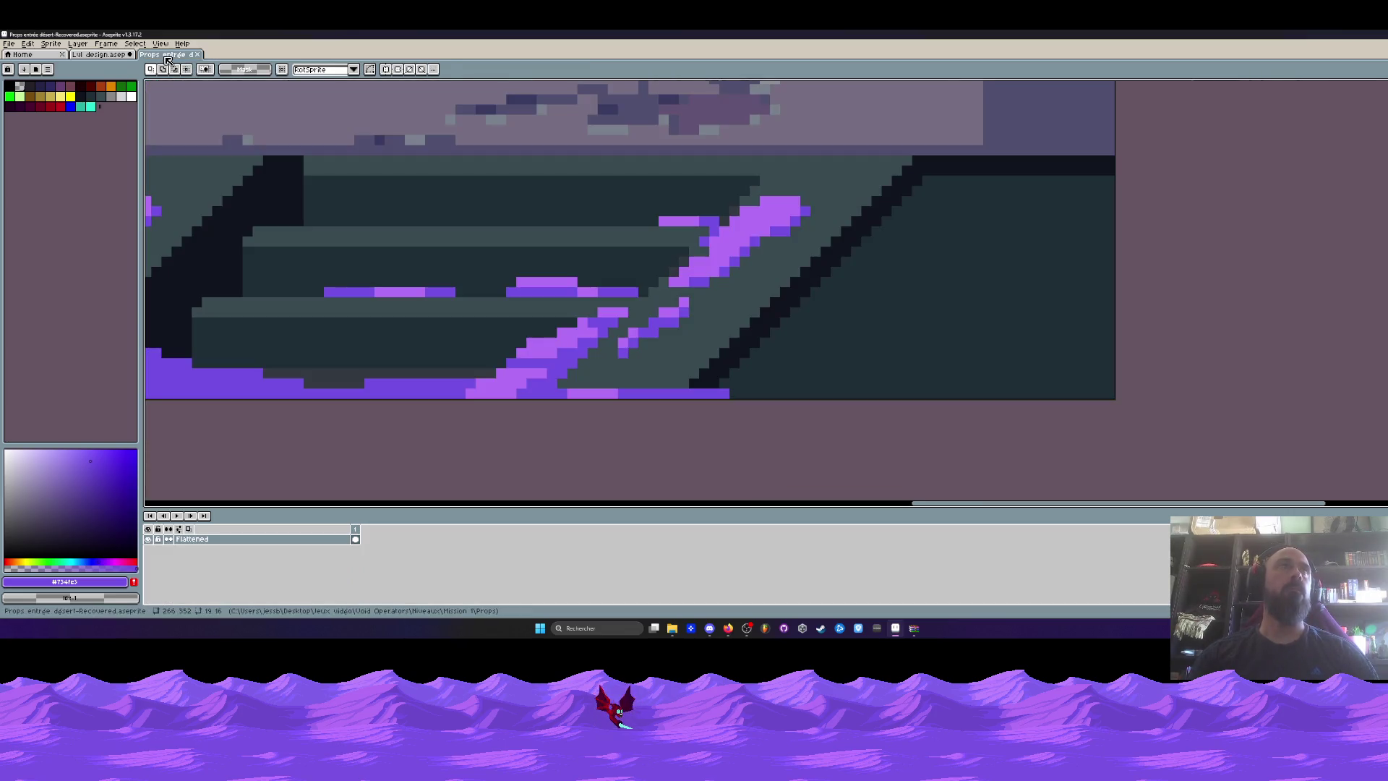
pyautogui.click(9, 44)
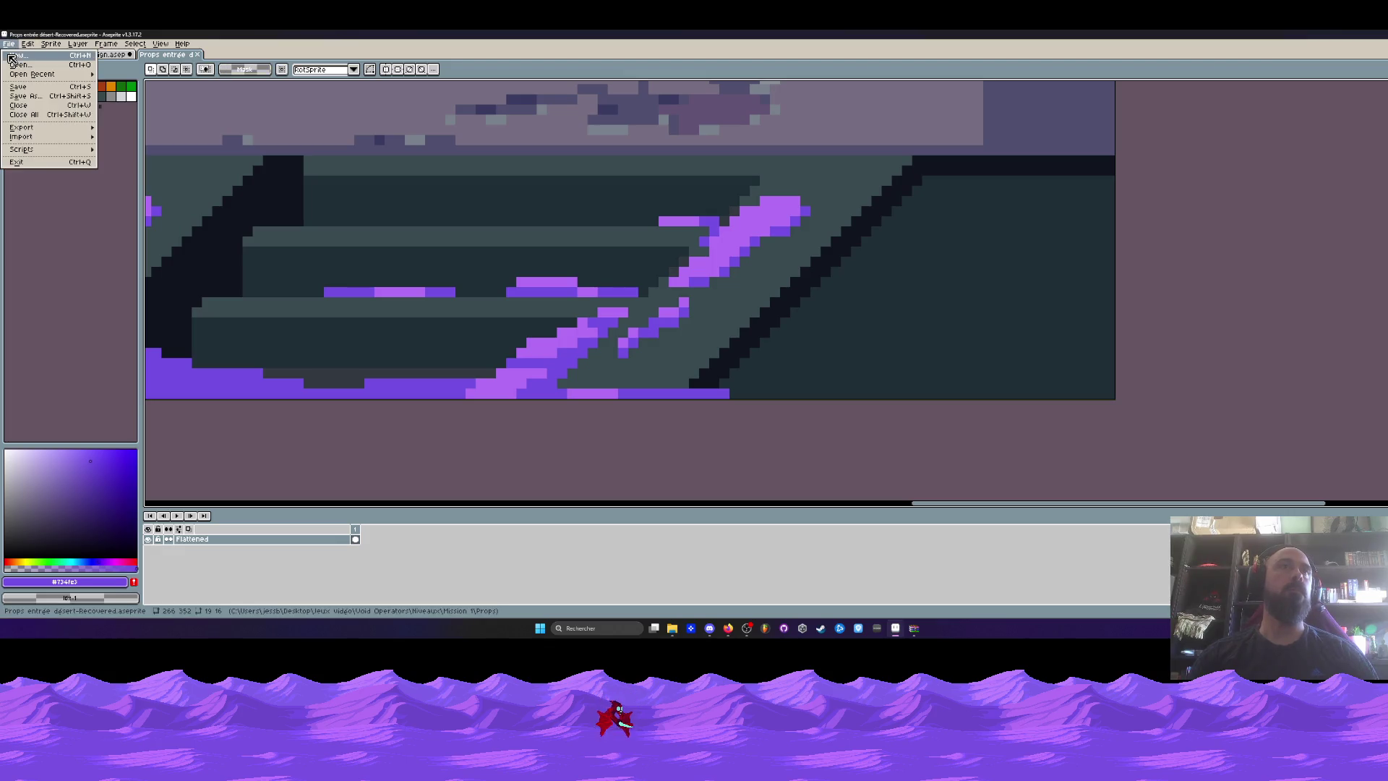
pyautogui.click(18, 55)
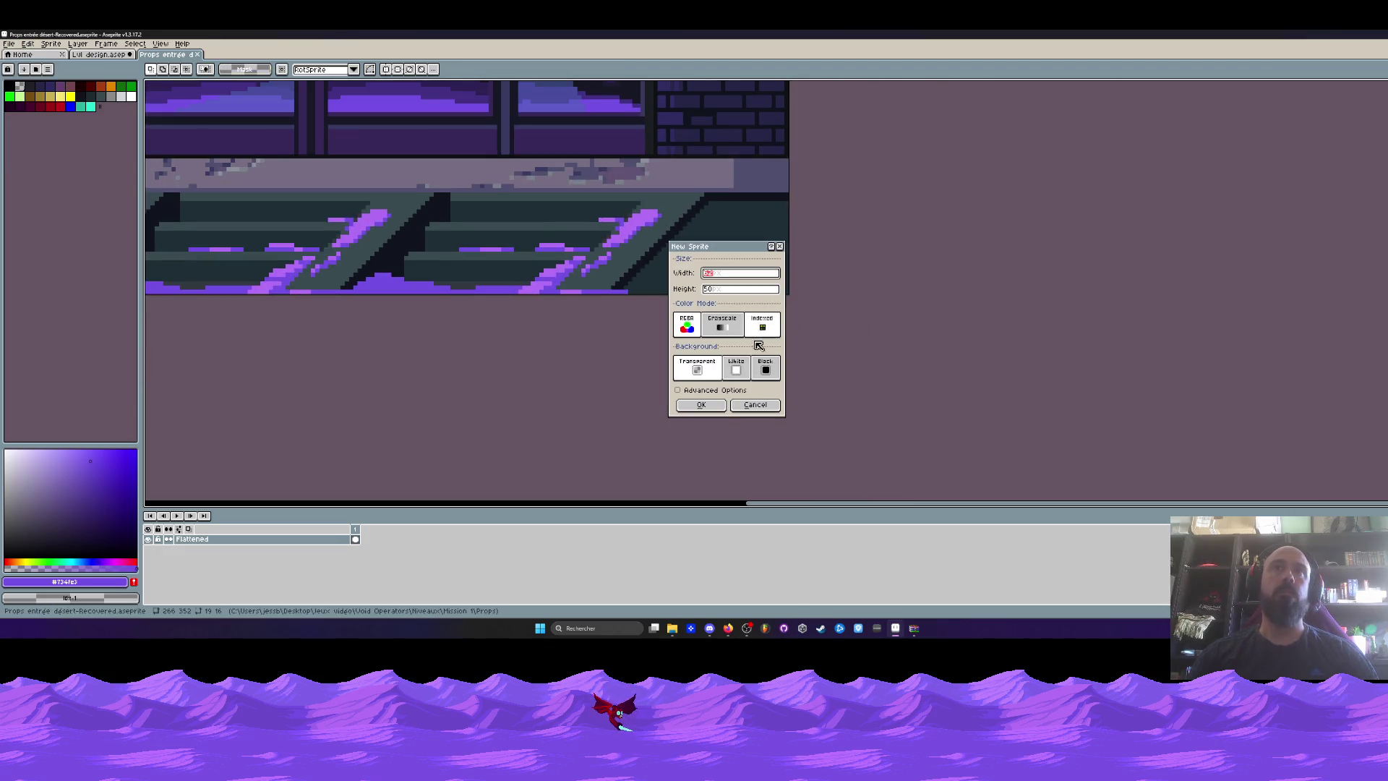
pyautogui.click(700, 405)
pyautogui.hotkey('ctrl', 'v')
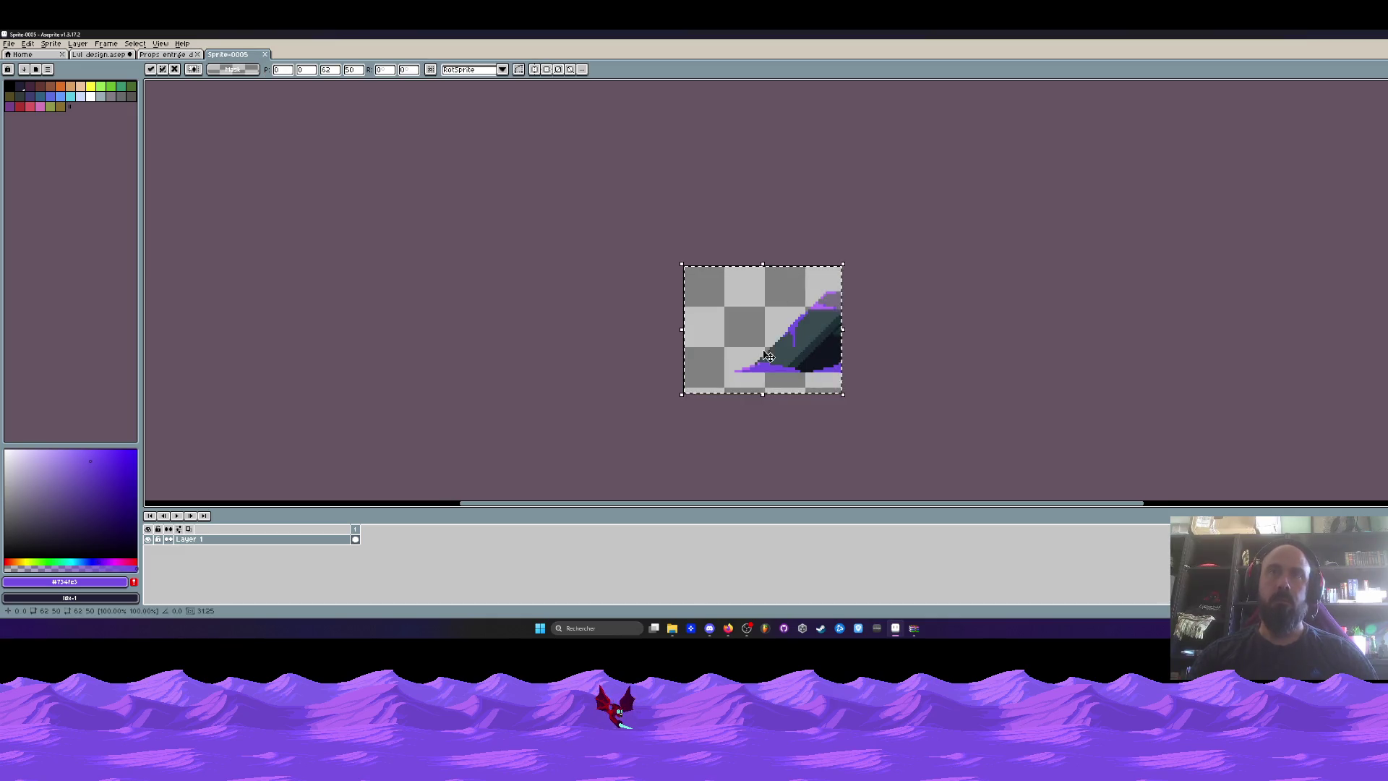
pyautogui.scroll(1, 763, 345)
pyautogui.moveTo(745, 394); pyautogui.dragTo(793, 390)
pyautogui.press('Return')
# Crop the new sprite's canvas tightly around the slope to 48×32.
pyautogui.hotkey('ctrl', 'alt', 'c')
pyautogui.scroll(1, 831, 434)
pyautogui.moveTo(827, 433); pyautogui.dragTo(826, 417)
pyautogui.moveTo(1000, 298); pyautogui.dragTo(852, 298)
pyautogui.scroll(-2, 852, 298)
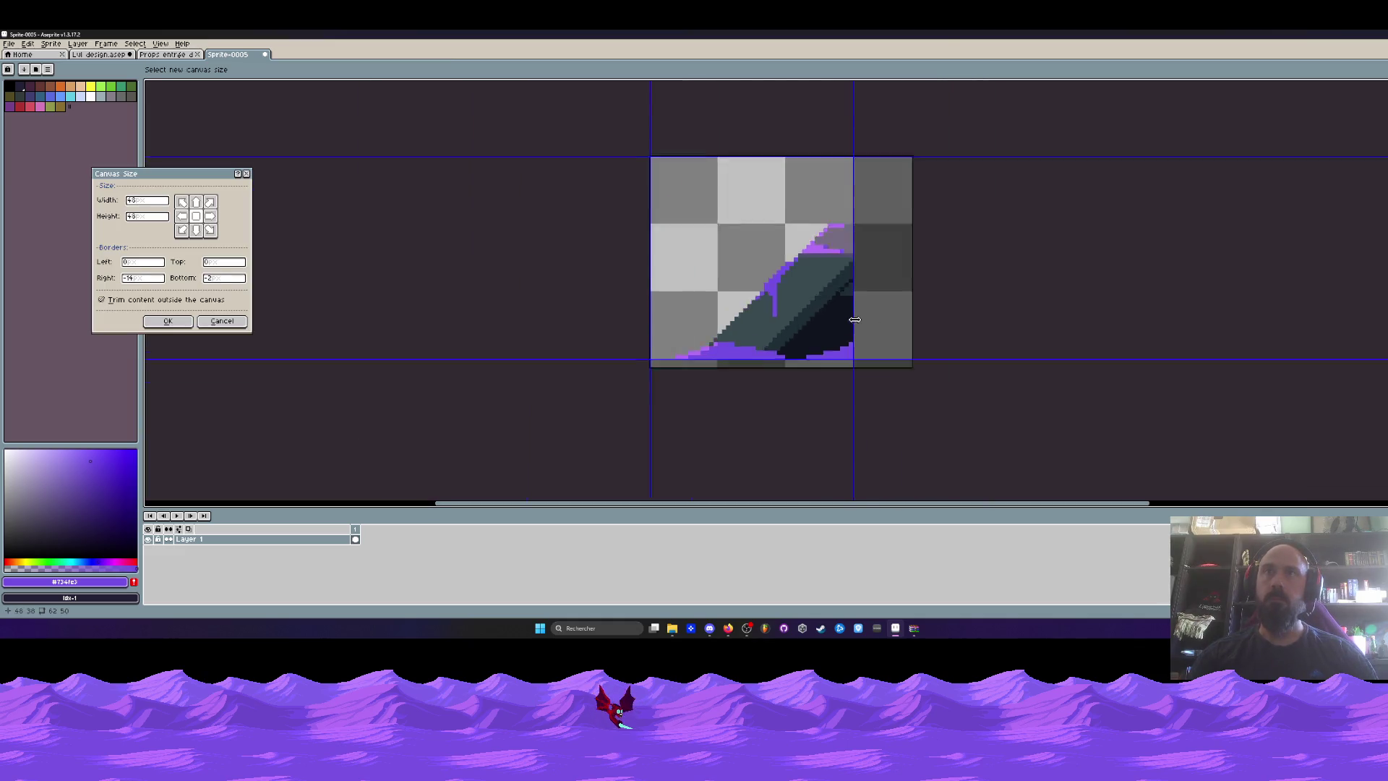
pyautogui.scroll(1, 851, 216)
pyautogui.moveTo(842, 166); pyautogui.dragTo(838, 269)
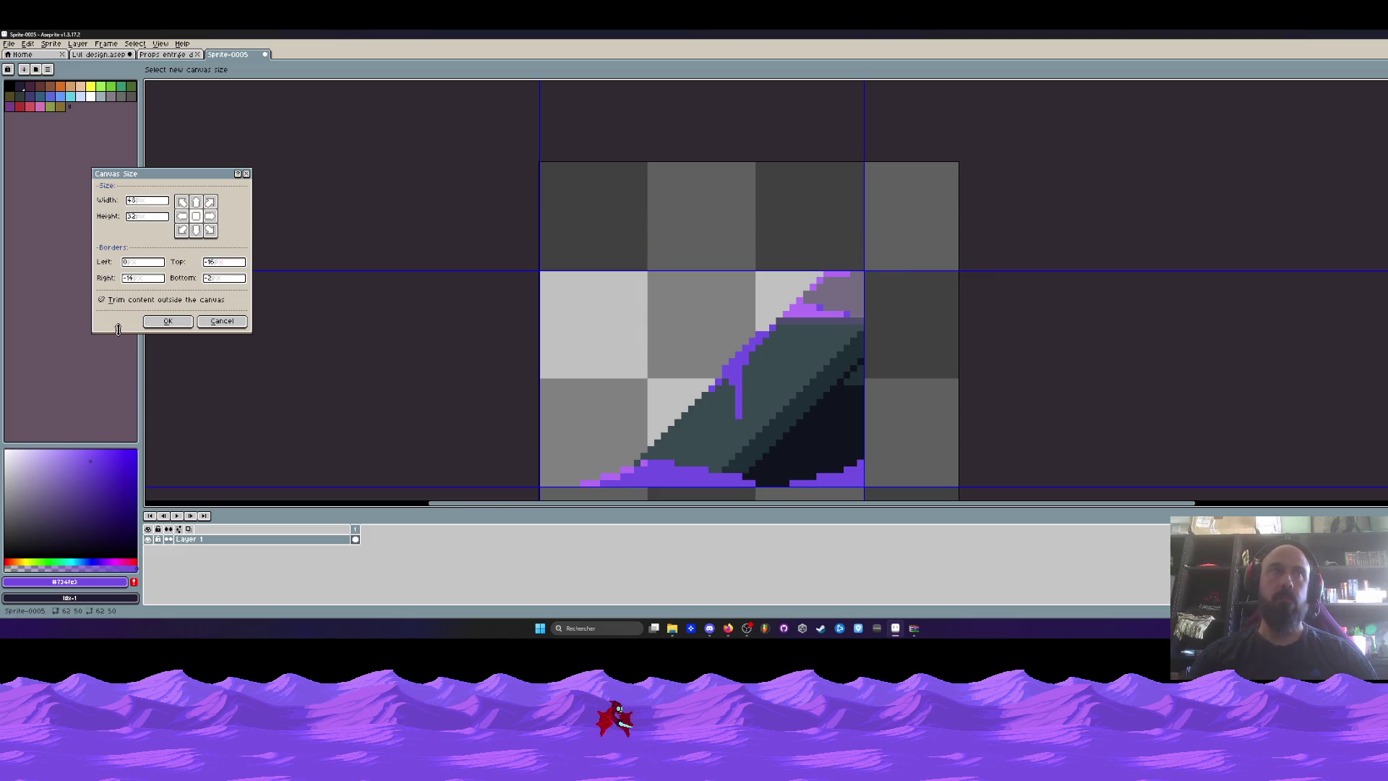
pyautogui.press('Return')
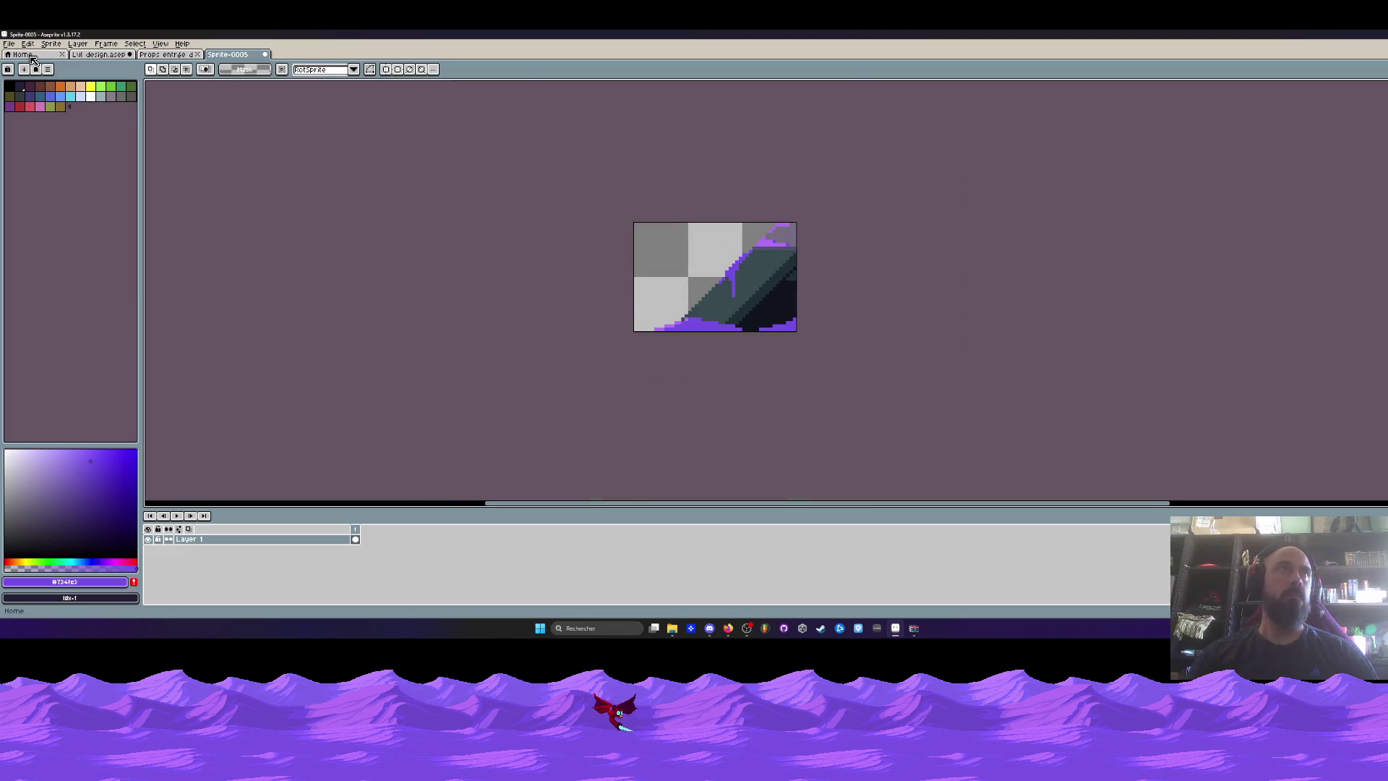
pyautogui.click(8, 43)
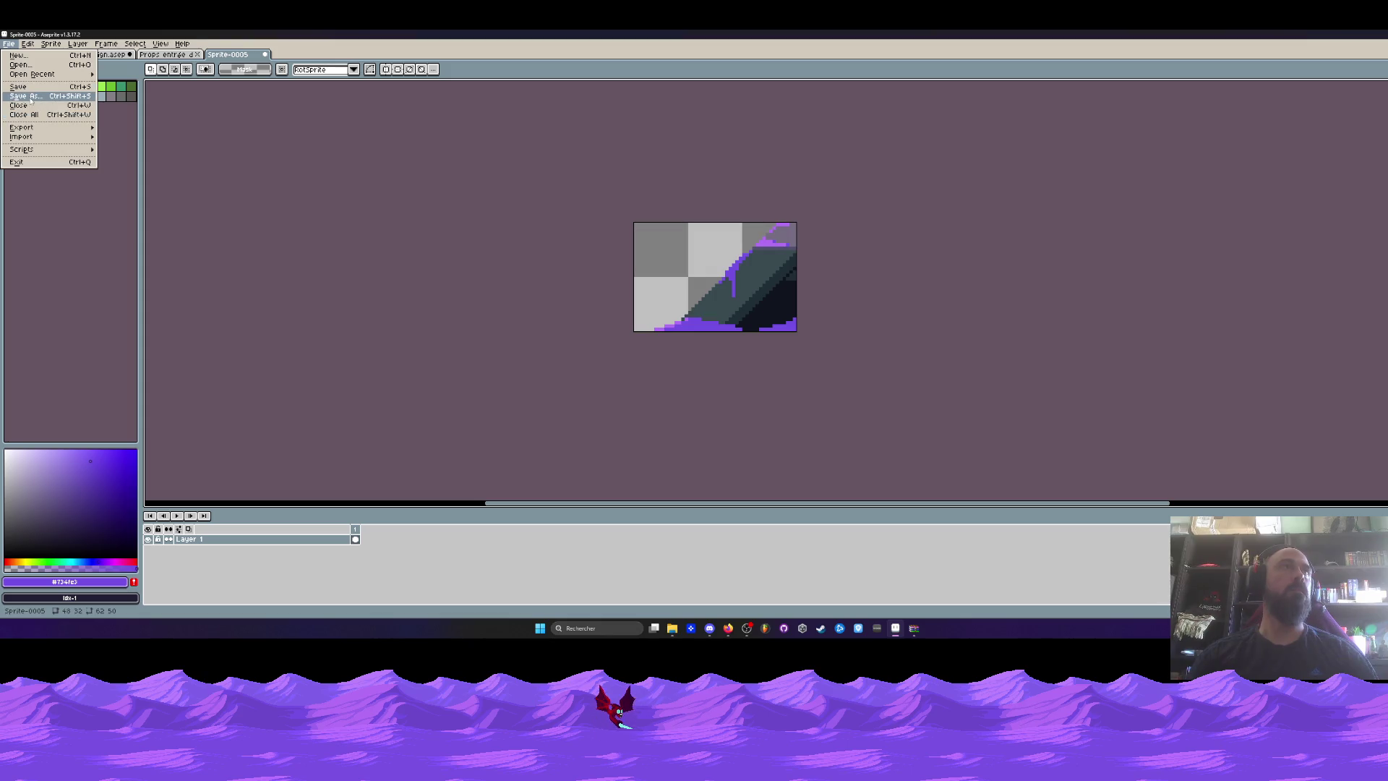
# Start a Save As for the slope sprite, check the file types, then cancel.
pyautogui.click(32, 96)
pyautogui.click(119, 312)
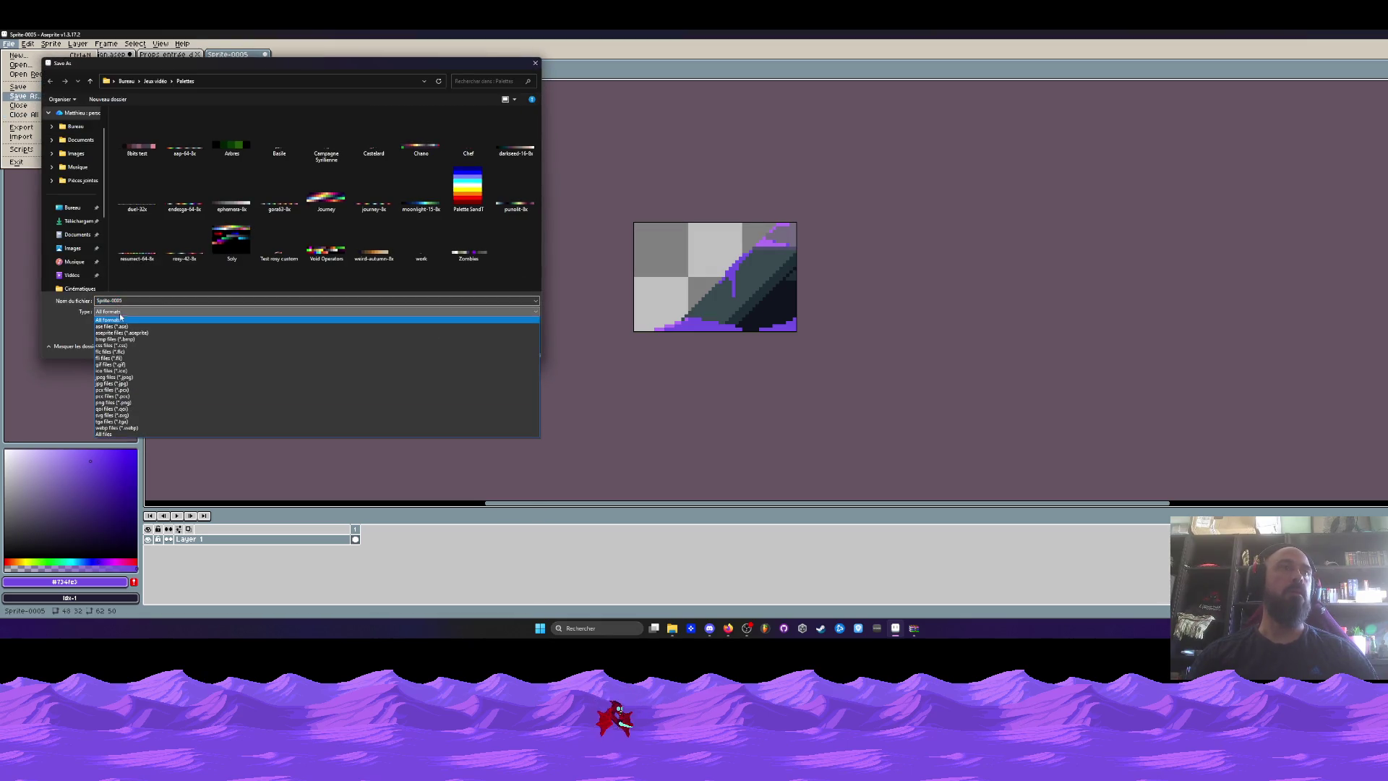
pyautogui.press('Escape')
pyautogui.press('Escape')
# Clear the export file name, dismiss the export dialog, and return to Props entrée désert.
pyautogui.click(9, 43)
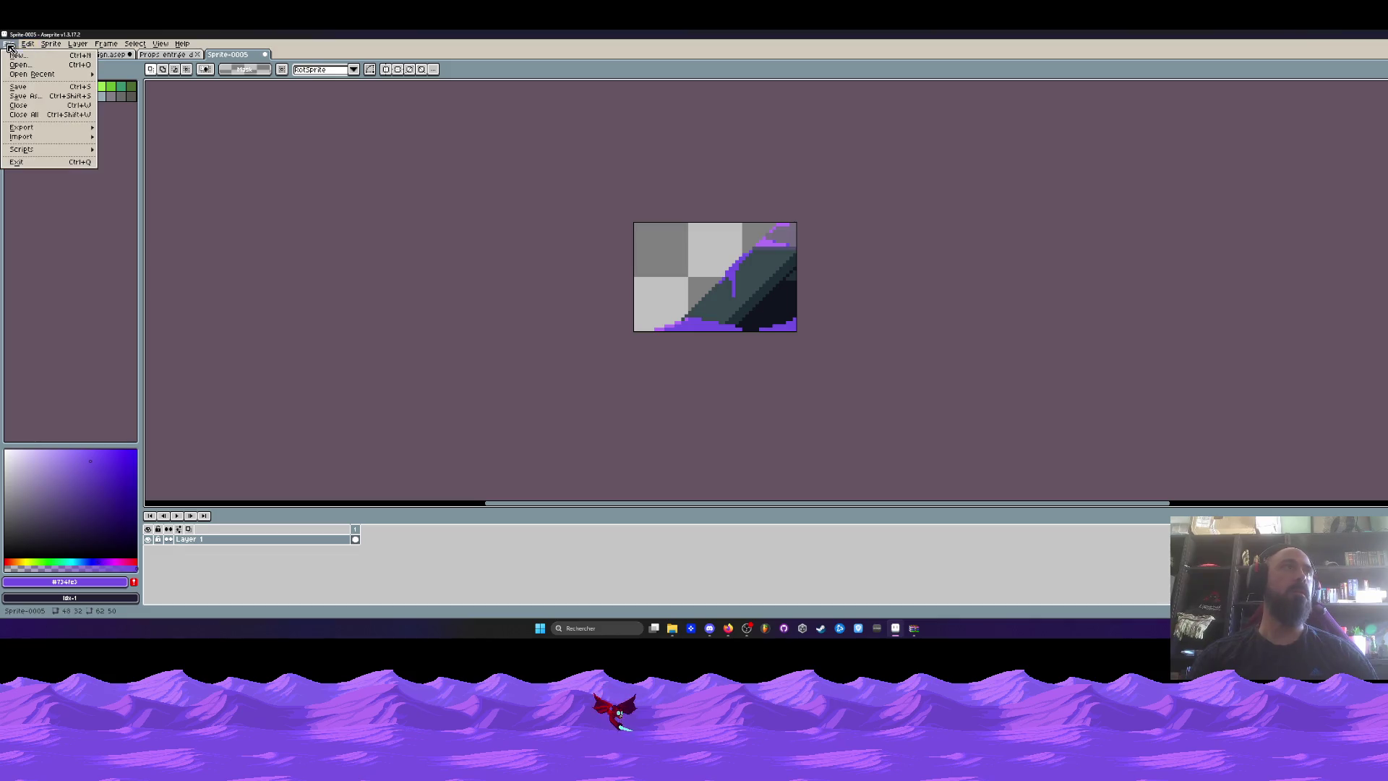
pyautogui.moveTo(30, 128)
pyautogui.click(115, 131)
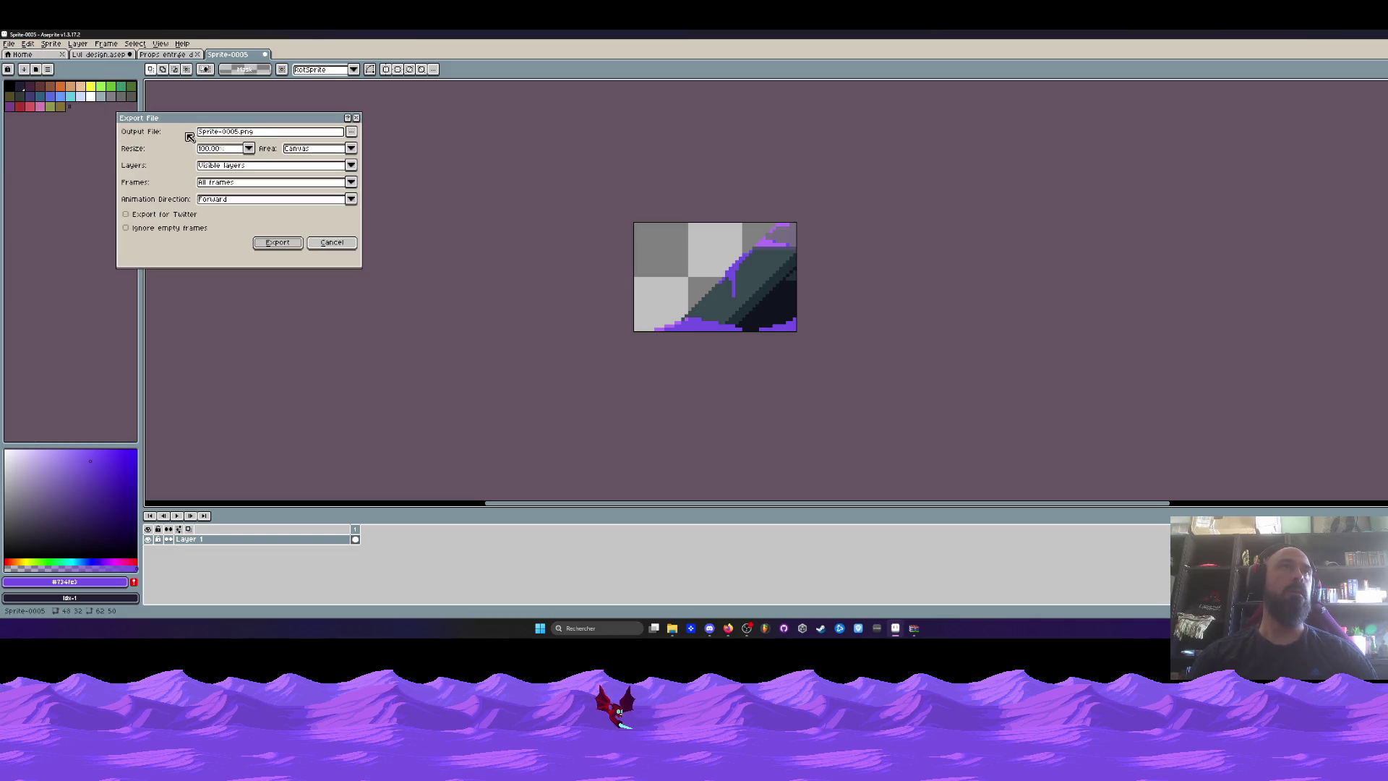
pyautogui.press('BackSpace')
pyautogui.write('Escalier entrée')
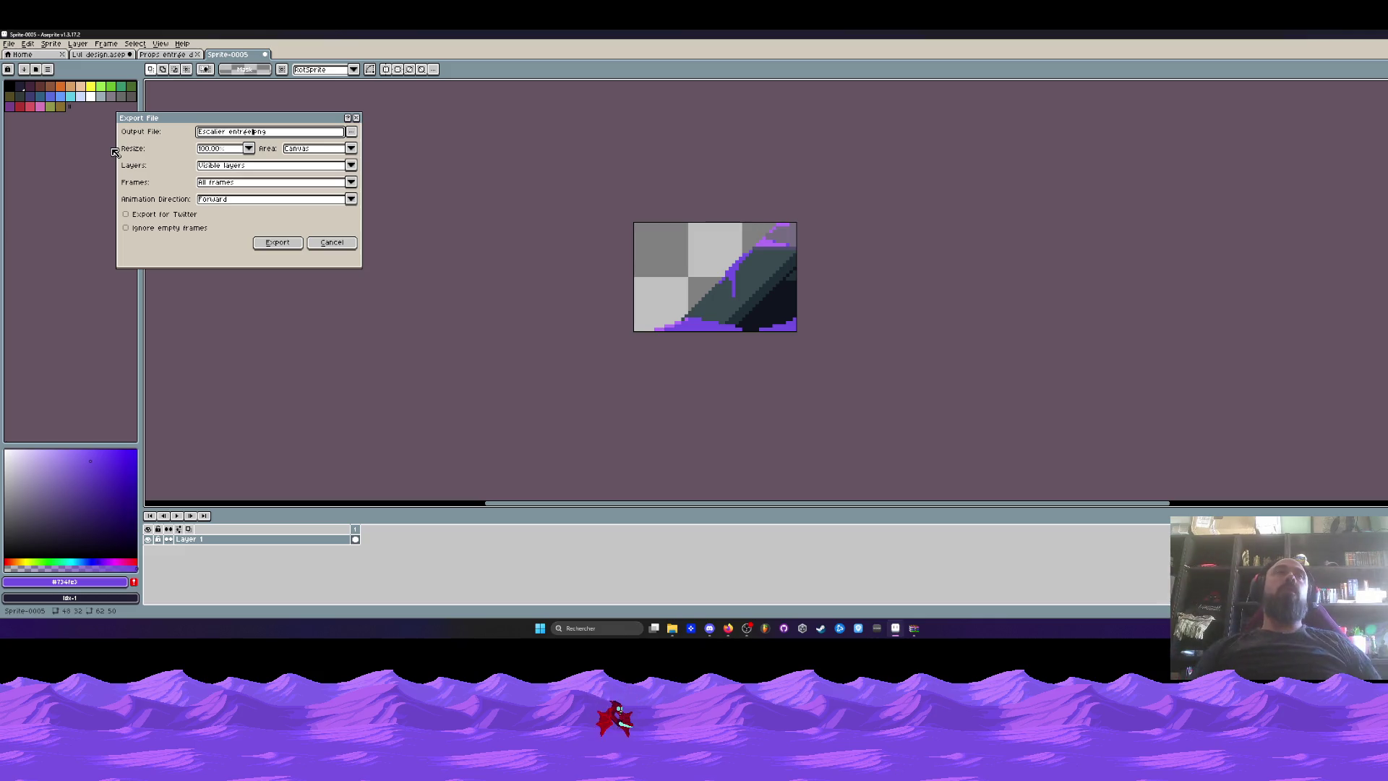
pyautogui.click(277, 242)
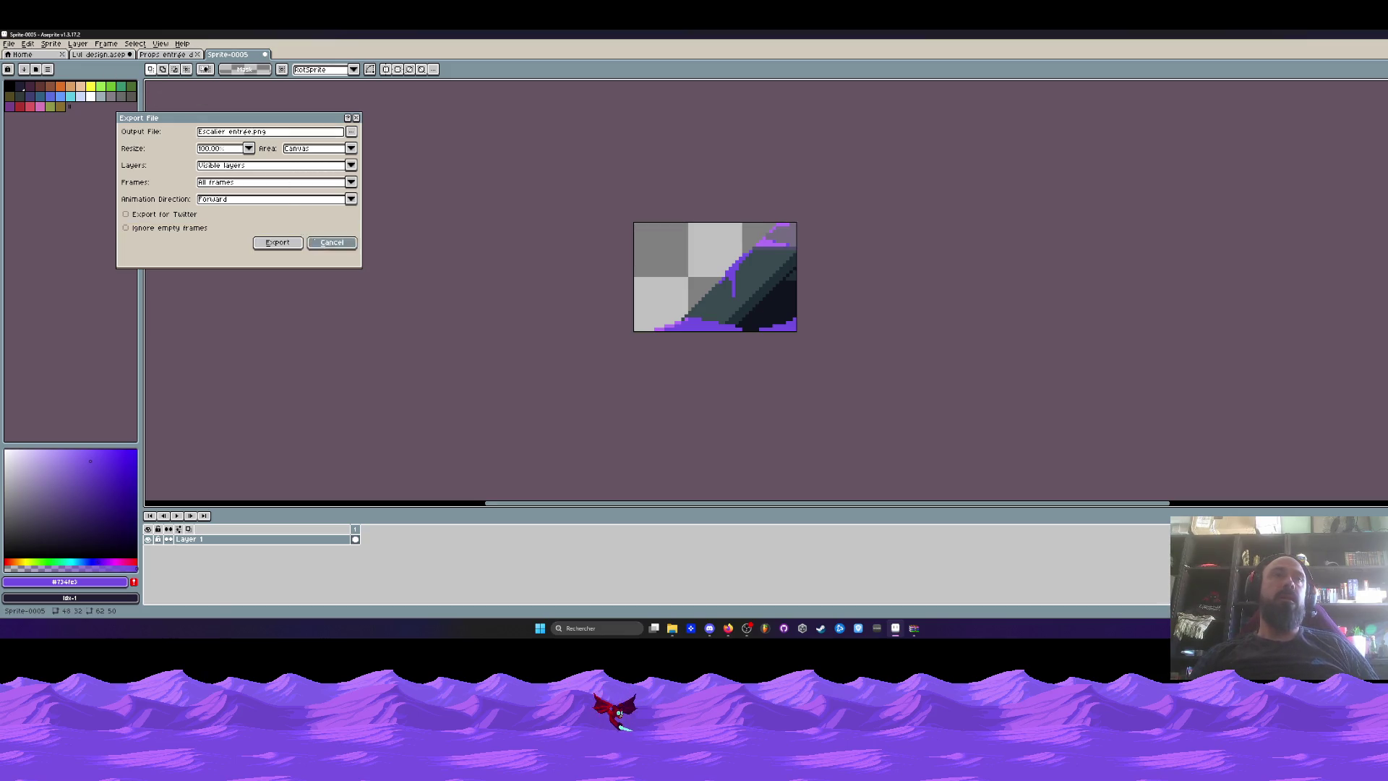
pyautogui.click(169, 56)
pyautogui.scroll(-2, 459, 268)
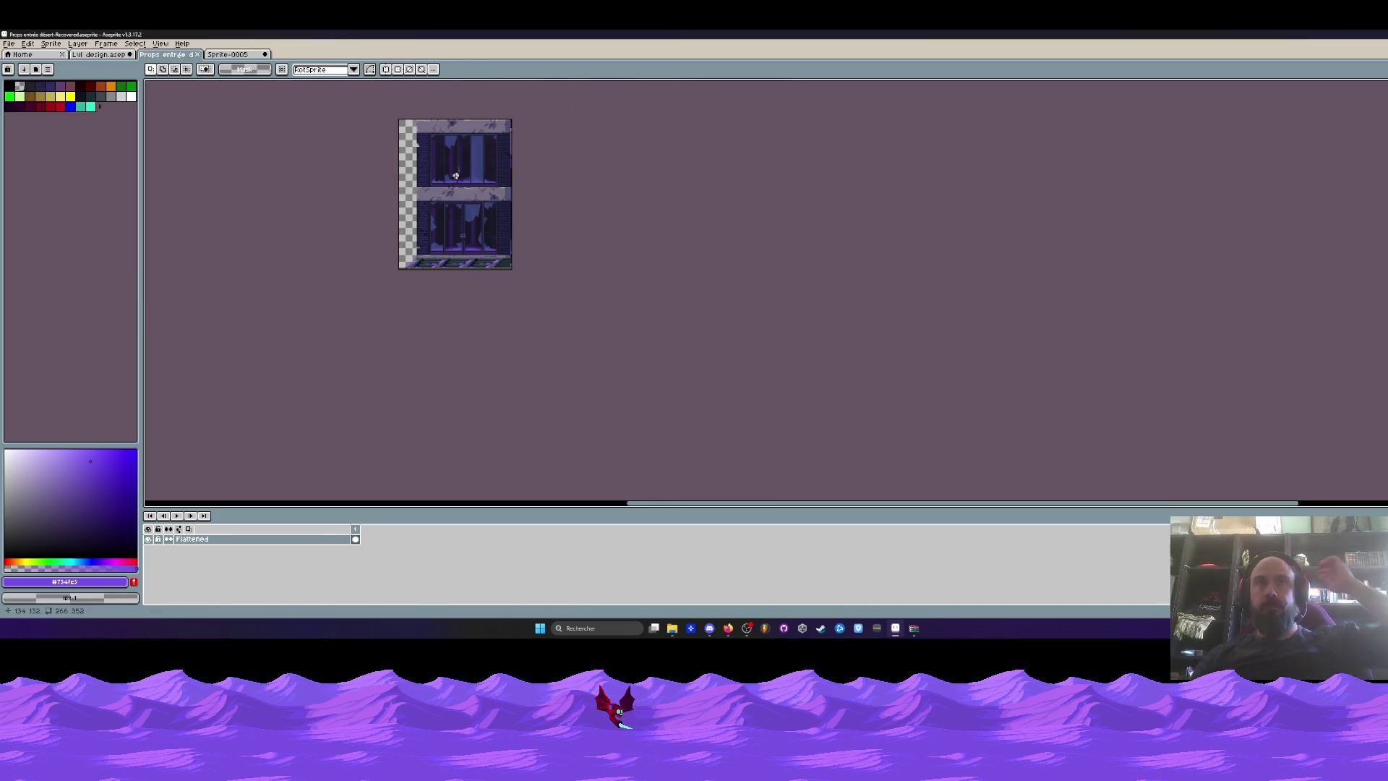
pyautogui.scroll(1, 456, 176)
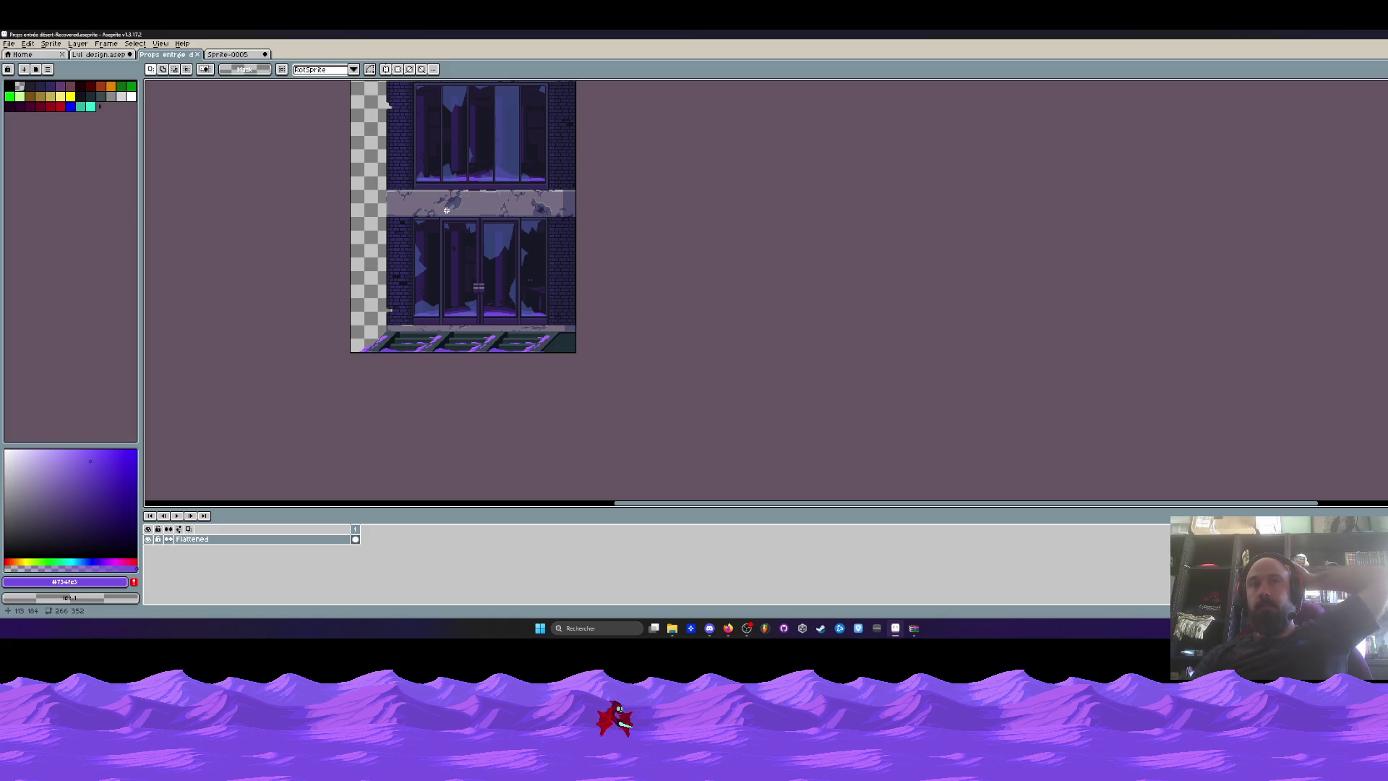
pyautogui.click(230, 55)
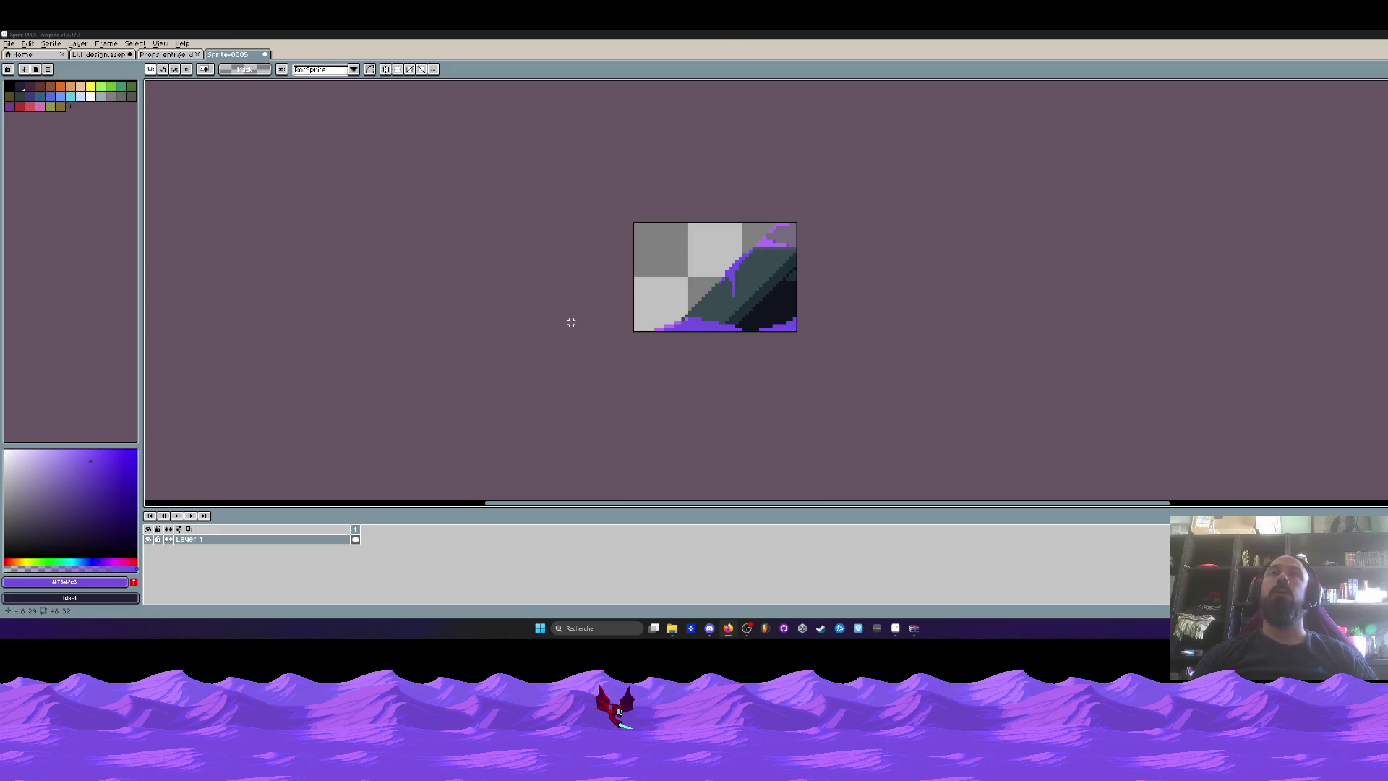
pyautogui.click(174, 56)
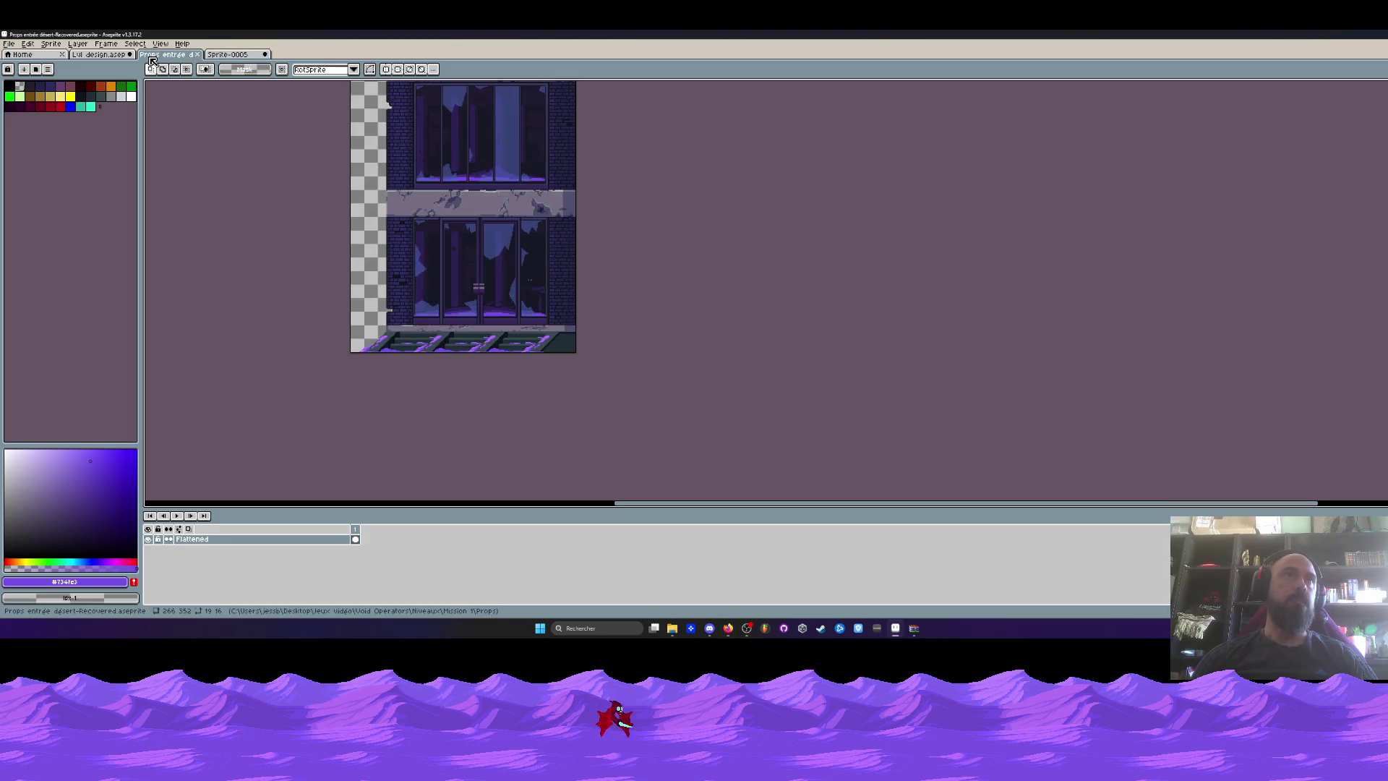
# Close the Props entrée désert tab and switch back to Sprite-0005 with Ctrl+Tab.
pyautogui.click(196, 55)
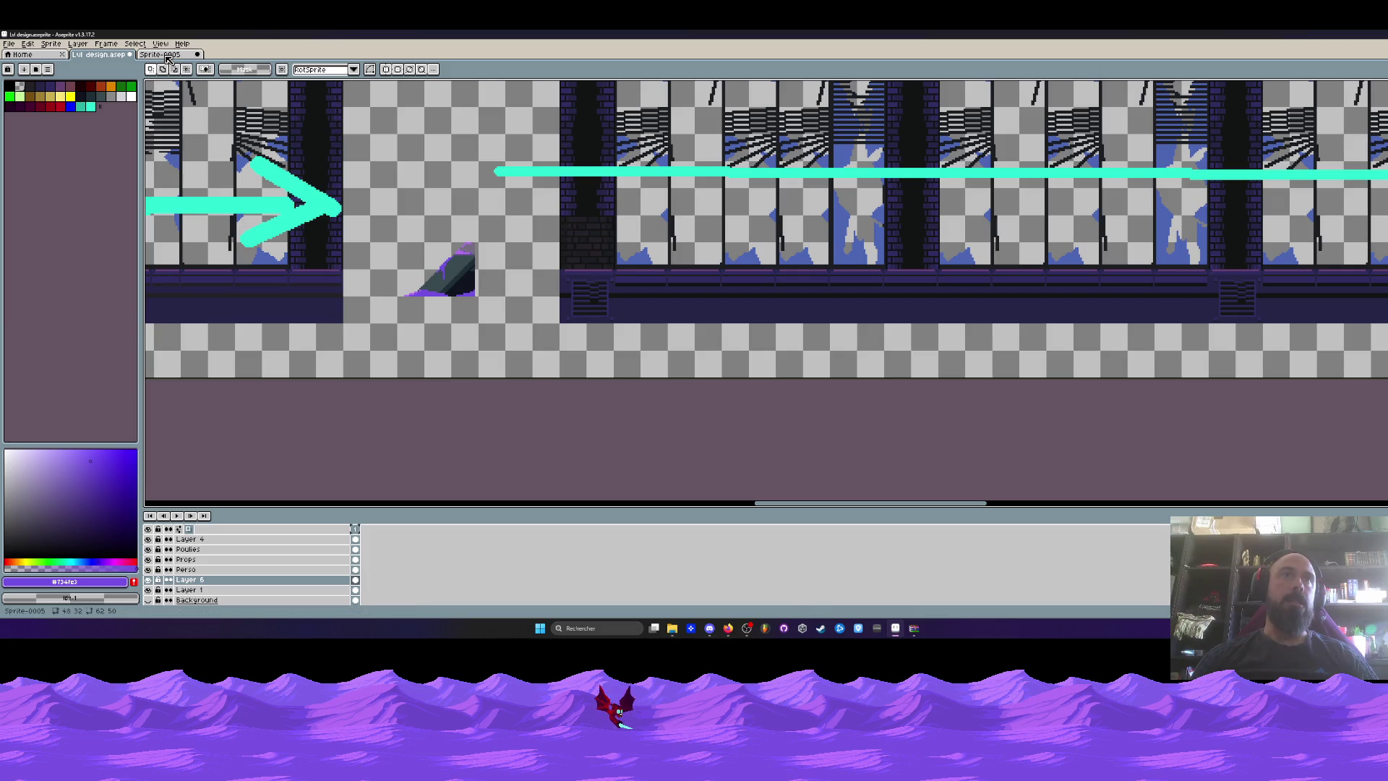
pyautogui.scroll(1, 509, 260)
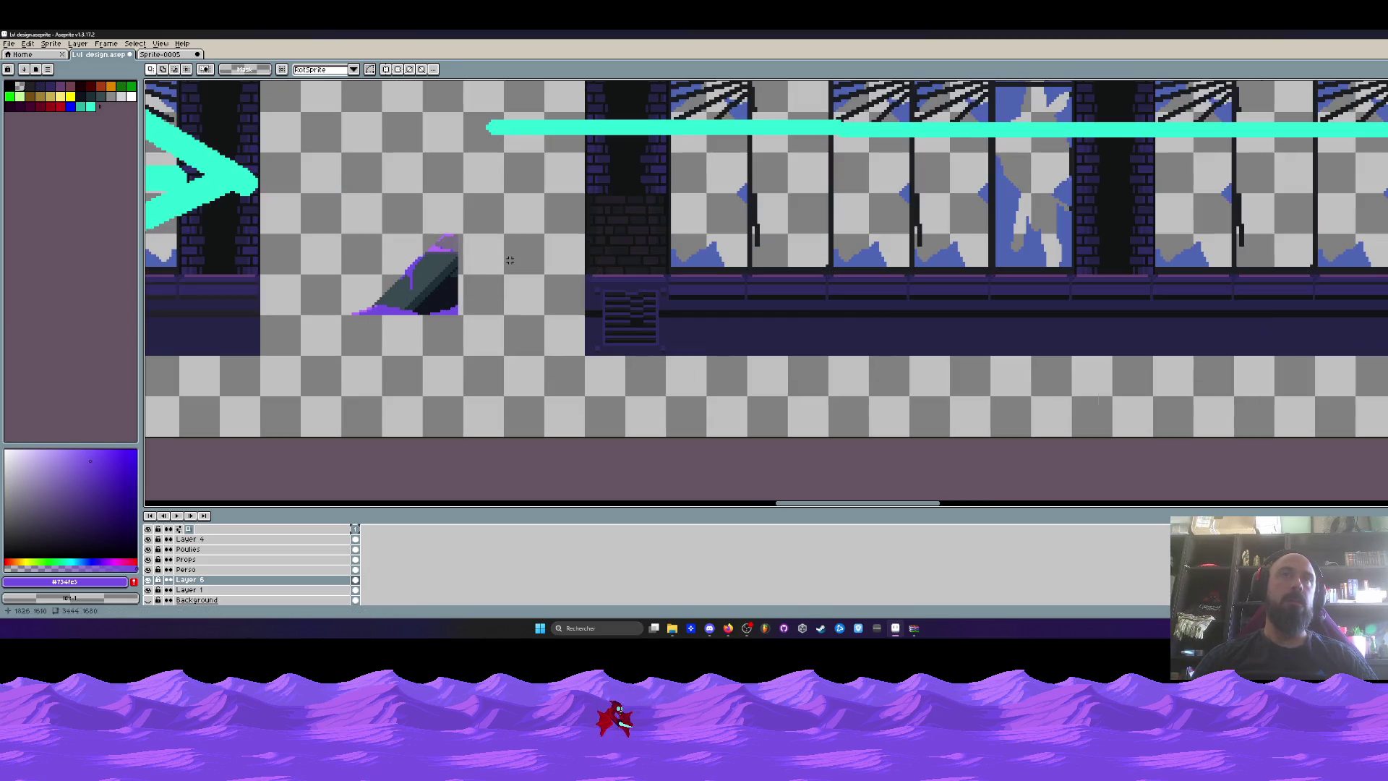
pyautogui.scroll(-3, 499, 252)
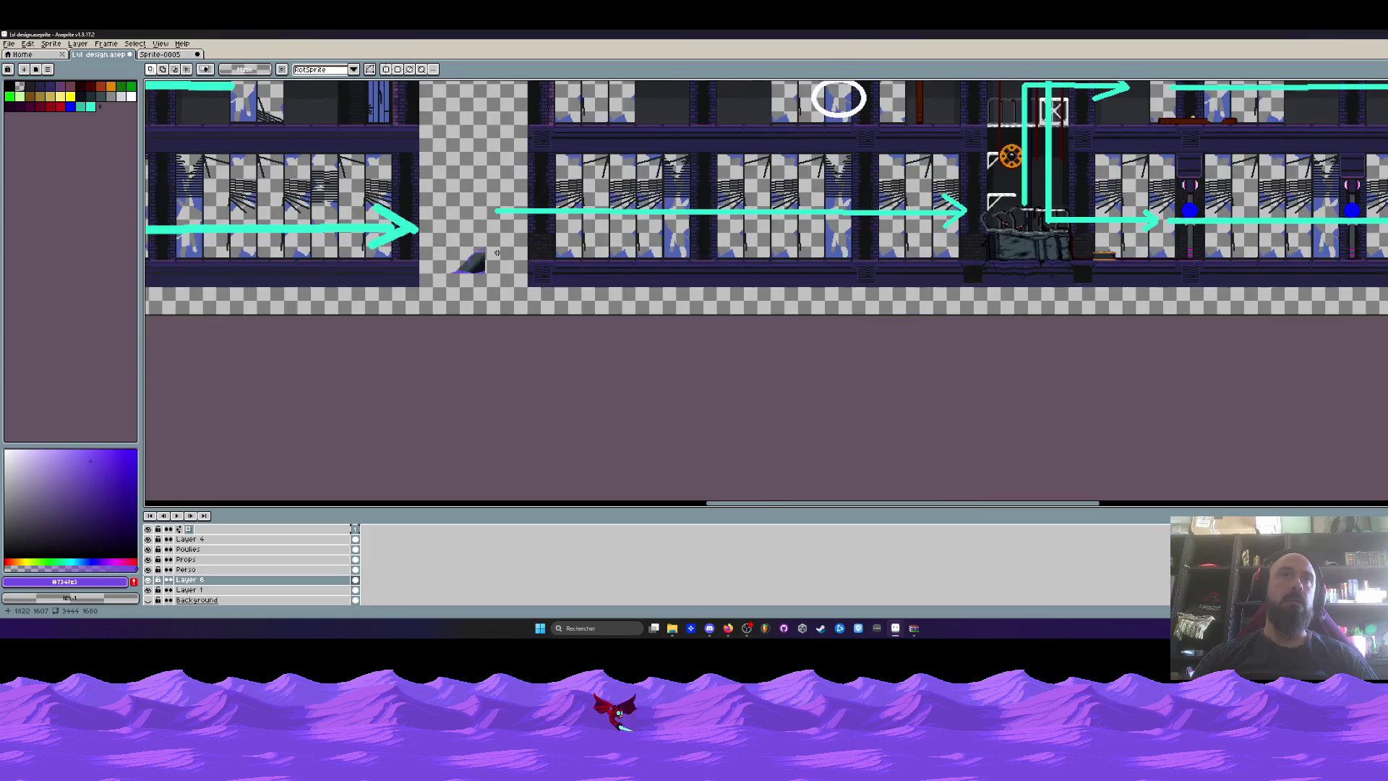
pyautogui.scroll(3, 494, 252)
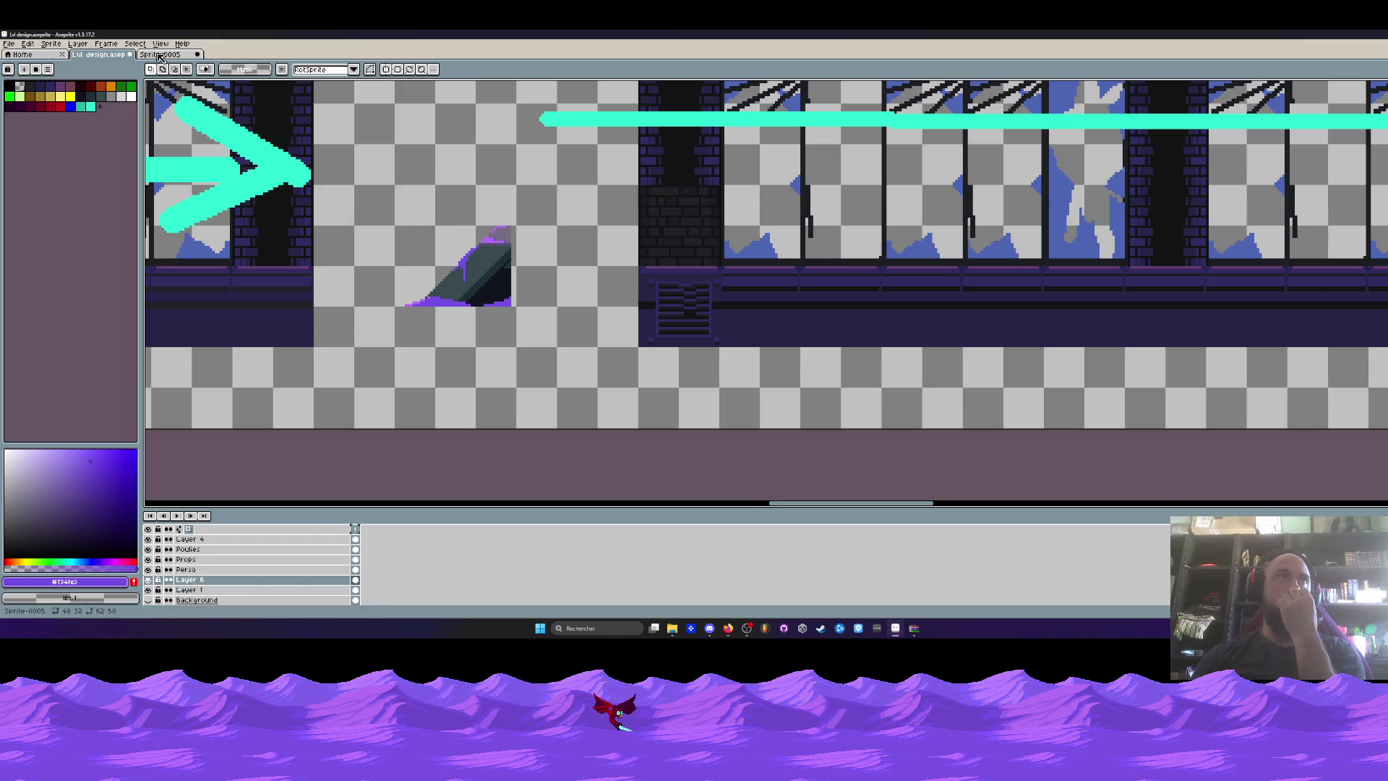
pyautogui.hotkey('ctrl', 'Tab')
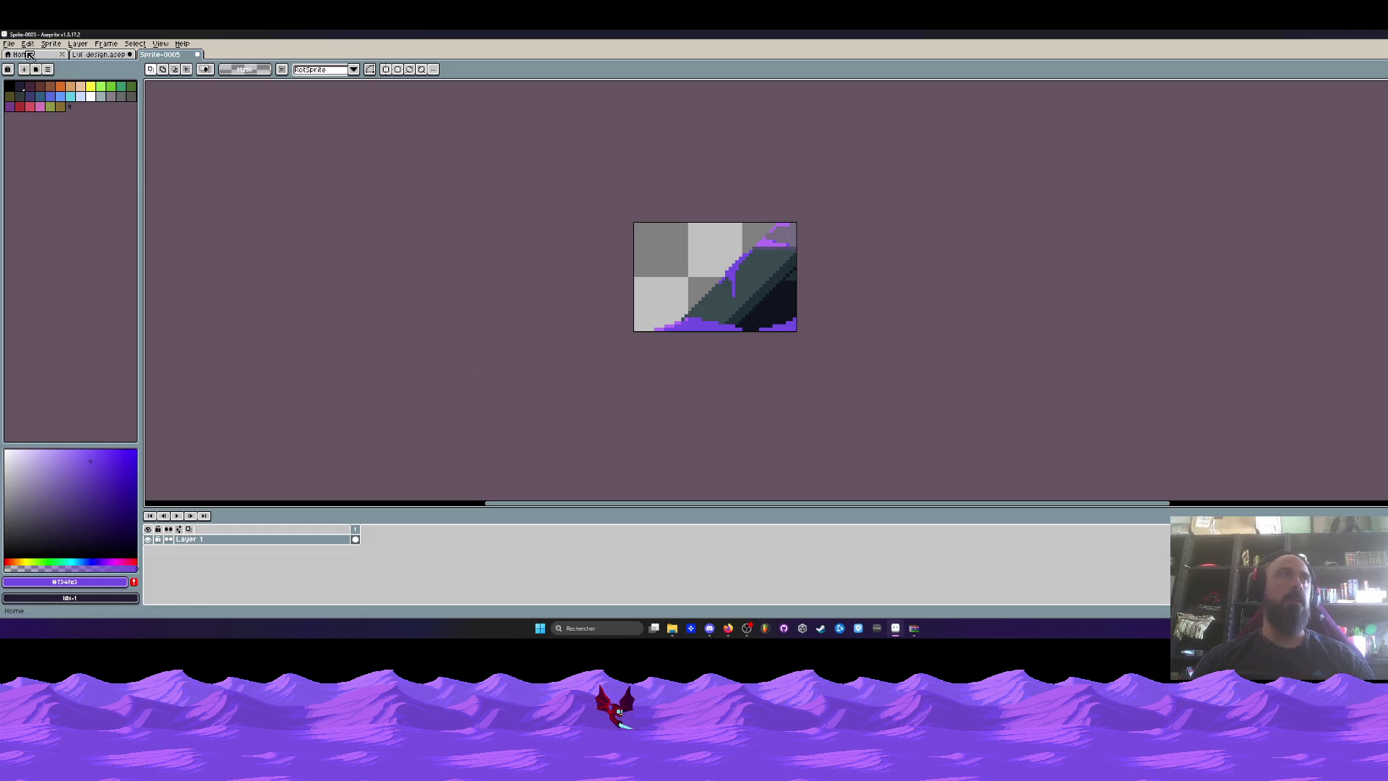
# Export the slope sprite as 2D enter.png, then bring the V0.26 folder window forward.
pyautogui.click(10, 44)
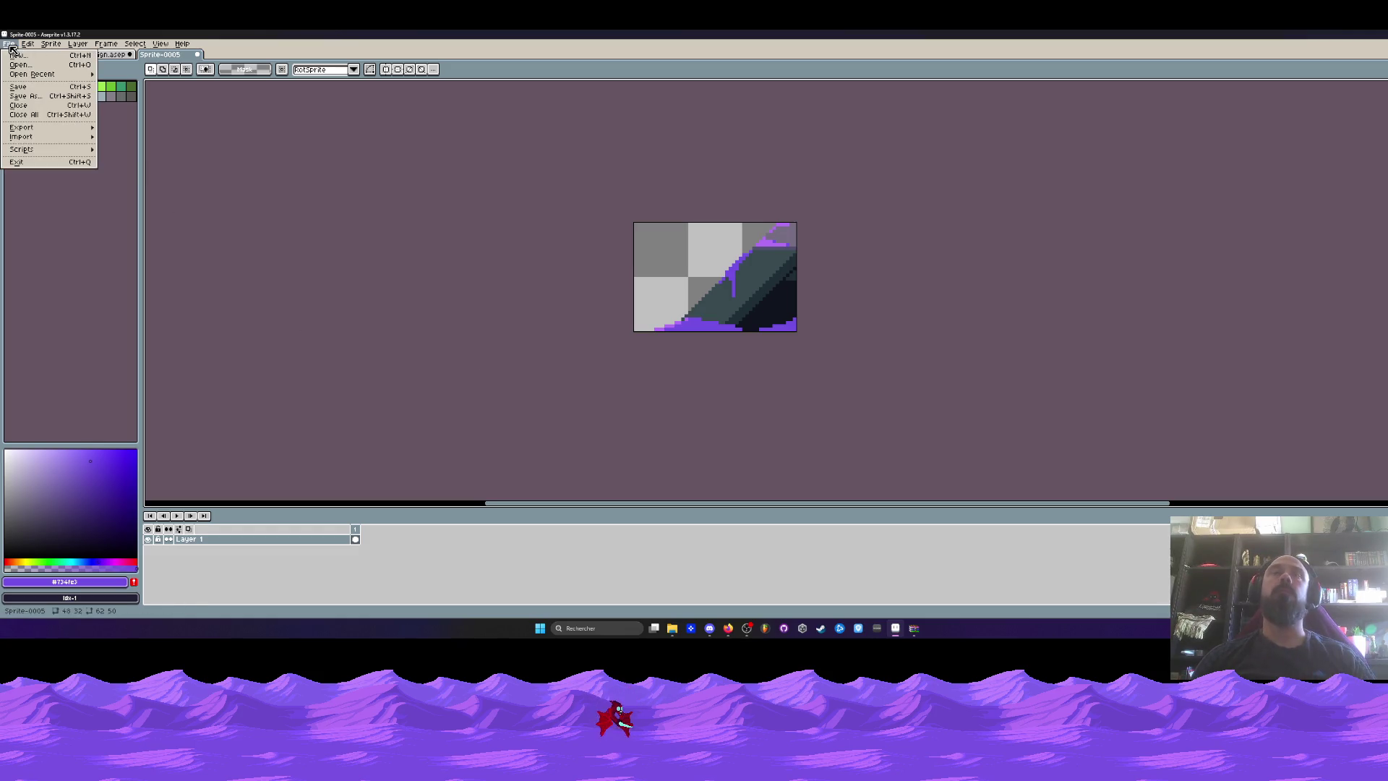
pyautogui.moveTo(33, 130)
pyautogui.click(136, 132)
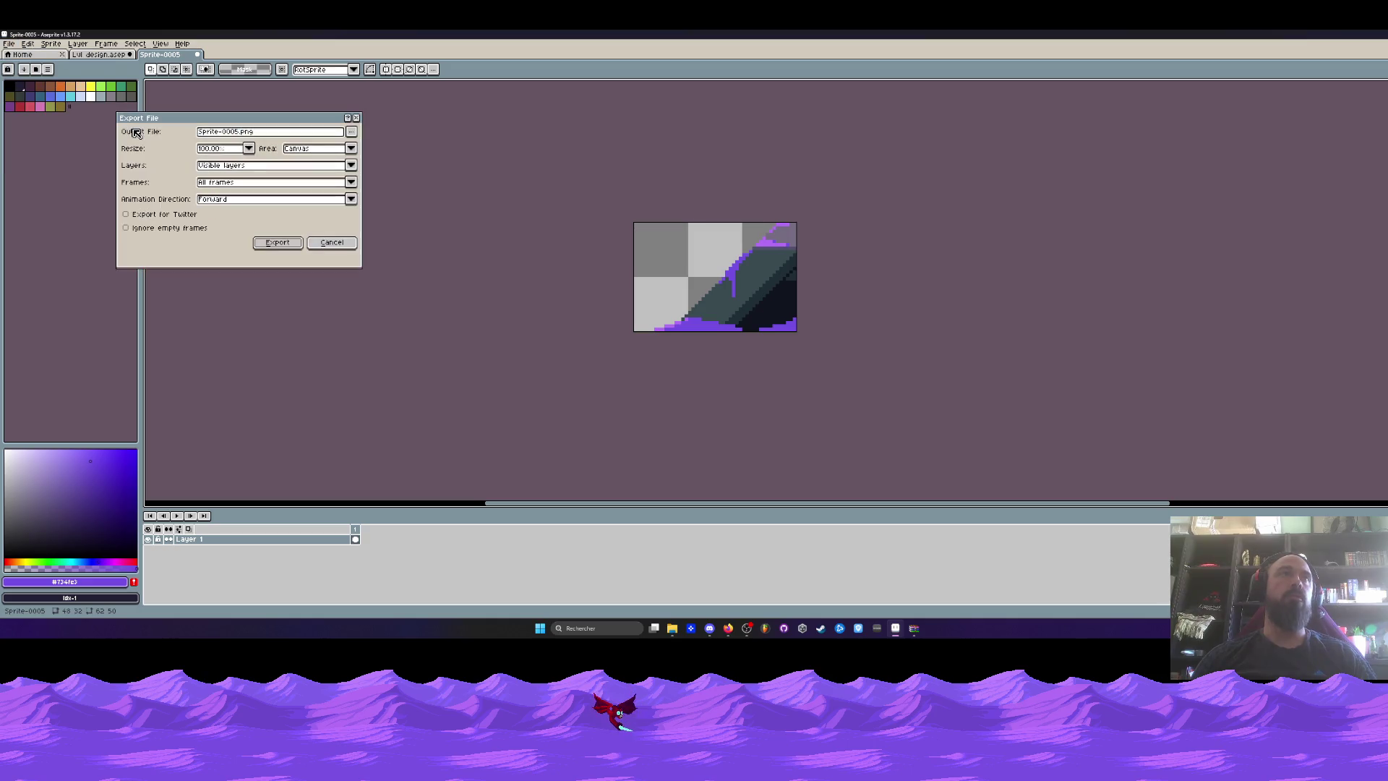
pyautogui.moveTo(236, 133); pyautogui.dragTo(43, 168)
pyautogui.press('BackSpace')
pyautogui.write('2D enter')
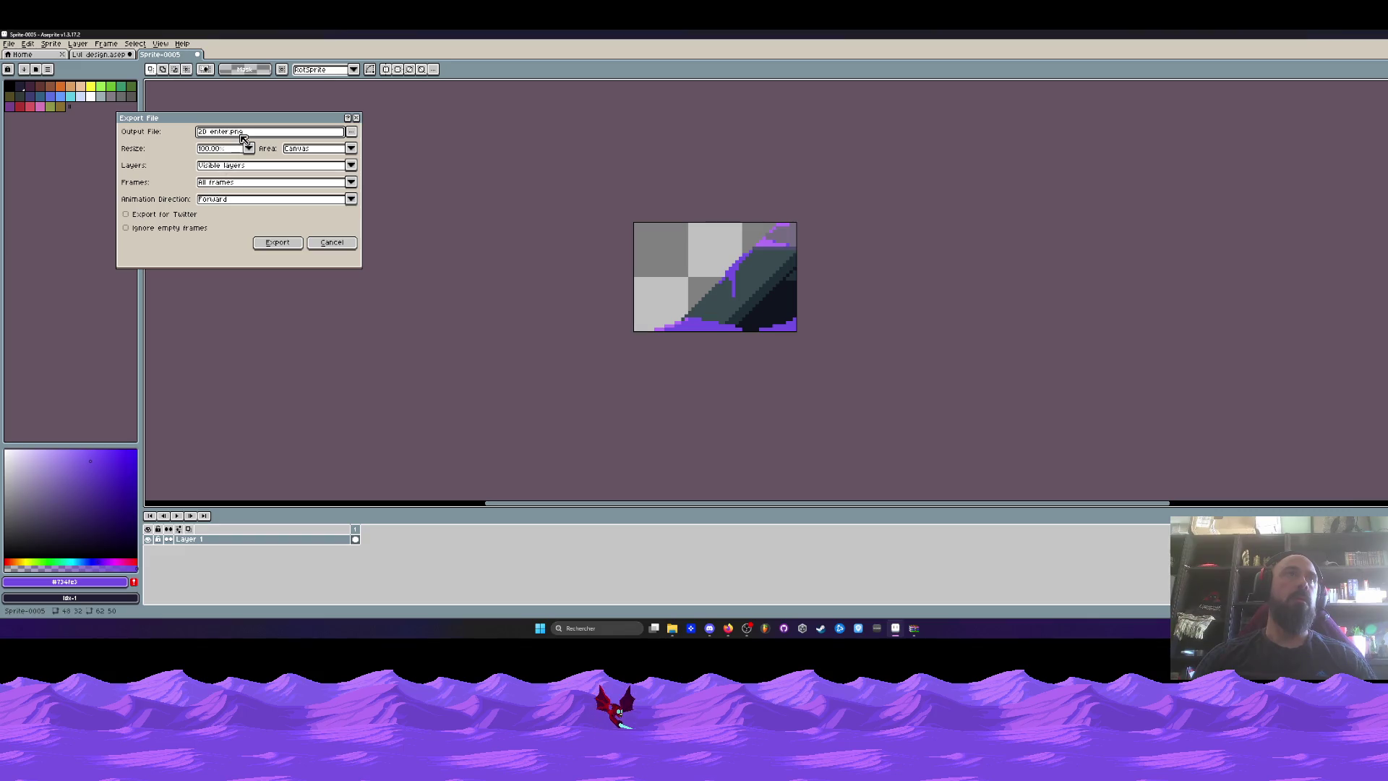
pyautogui.click(273, 245)
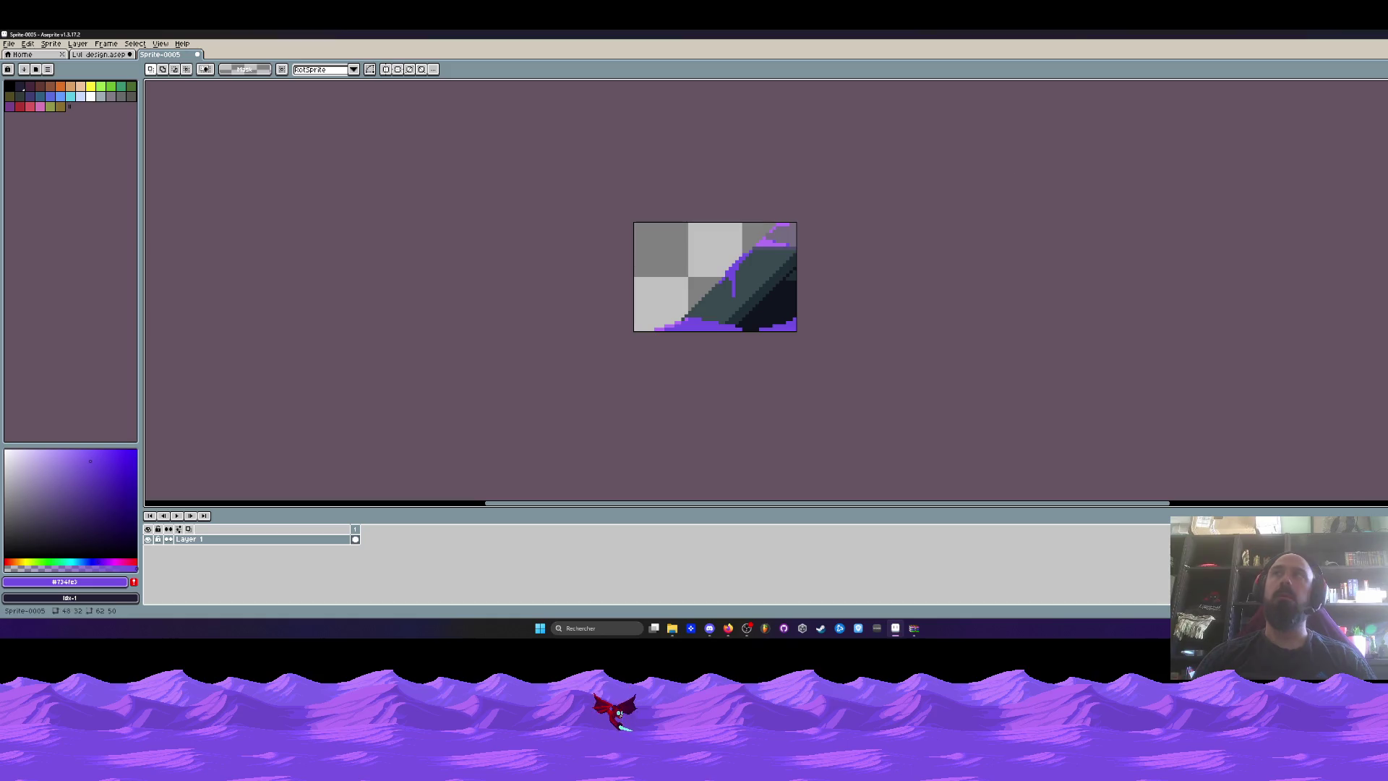
pyautogui.moveTo(394, 35)
pyautogui.mouseDown()
pyautogui.moveTo(398, 204)
pyautogui.moveTo(431, 227)
pyautogui.moveTo(513, 366)
pyautogui.moveTo(533, 100)
pyautogui.moveTo(670, 36)
pyautogui.moveTo(462, 102)
pyautogui.moveTo(653, 154)
pyautogui.mouseUp()
pyautogui.click(581, 202)
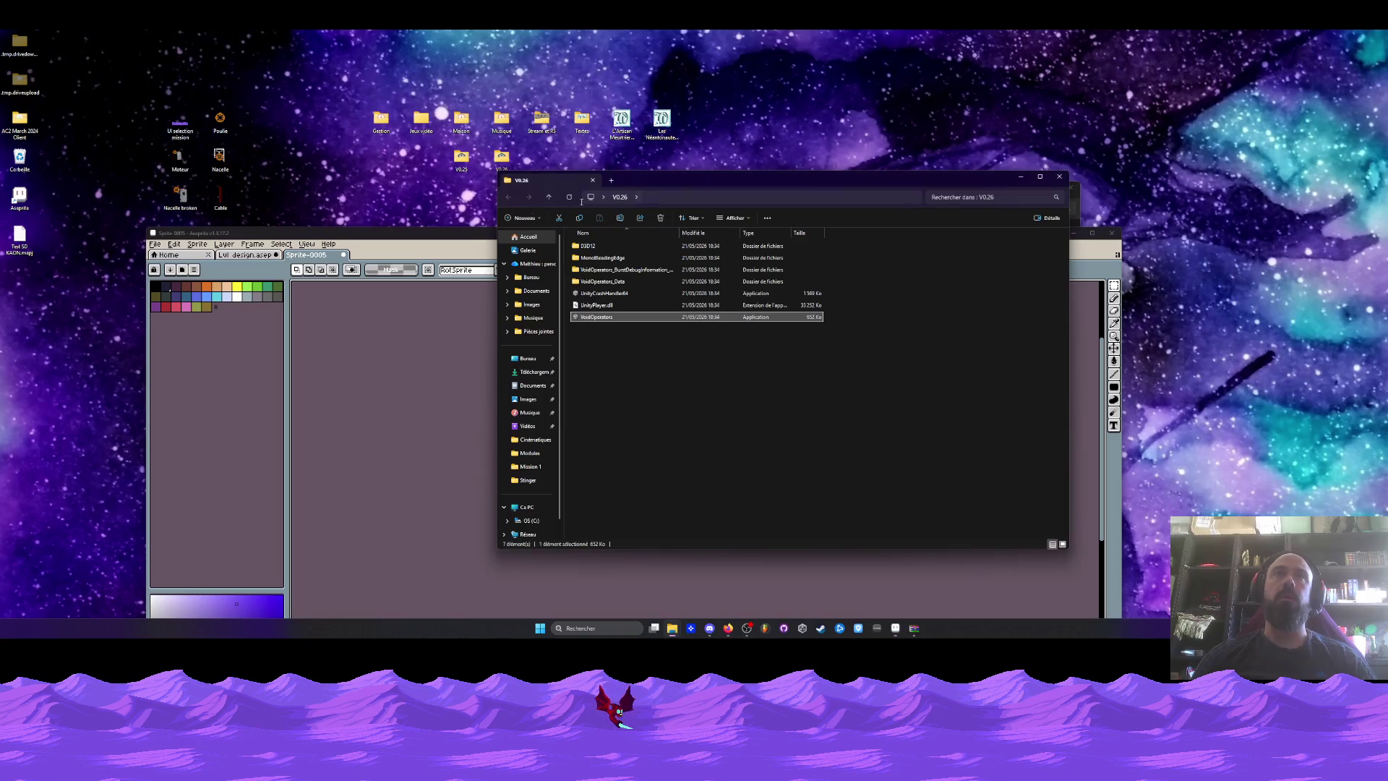
# Browse to Void Operators > Niveaux > Mission 1 and preview 2D enter.png.
pyautogui.doubleClick(422, 121)
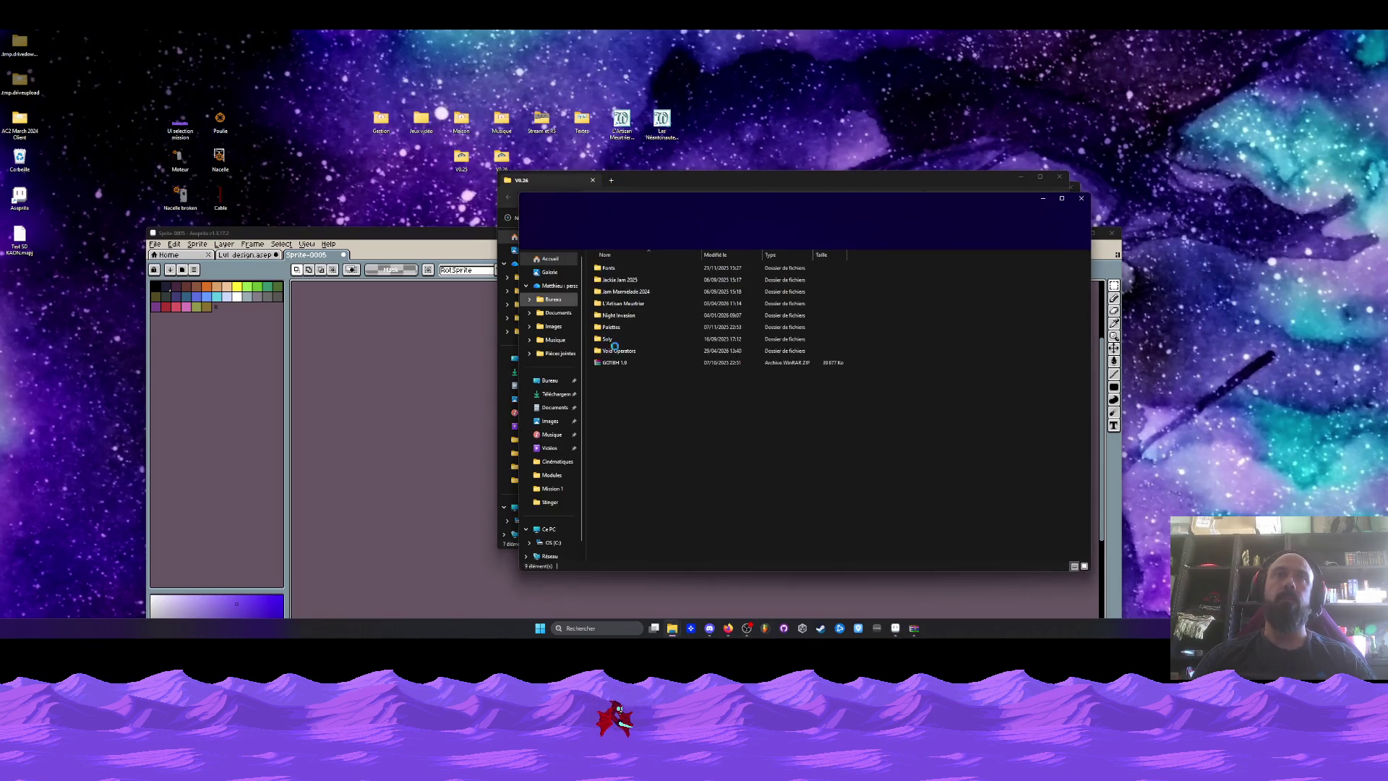
pyautogui.doubleClick(629, 350)
pyautogui.doubleClick(672, 271)
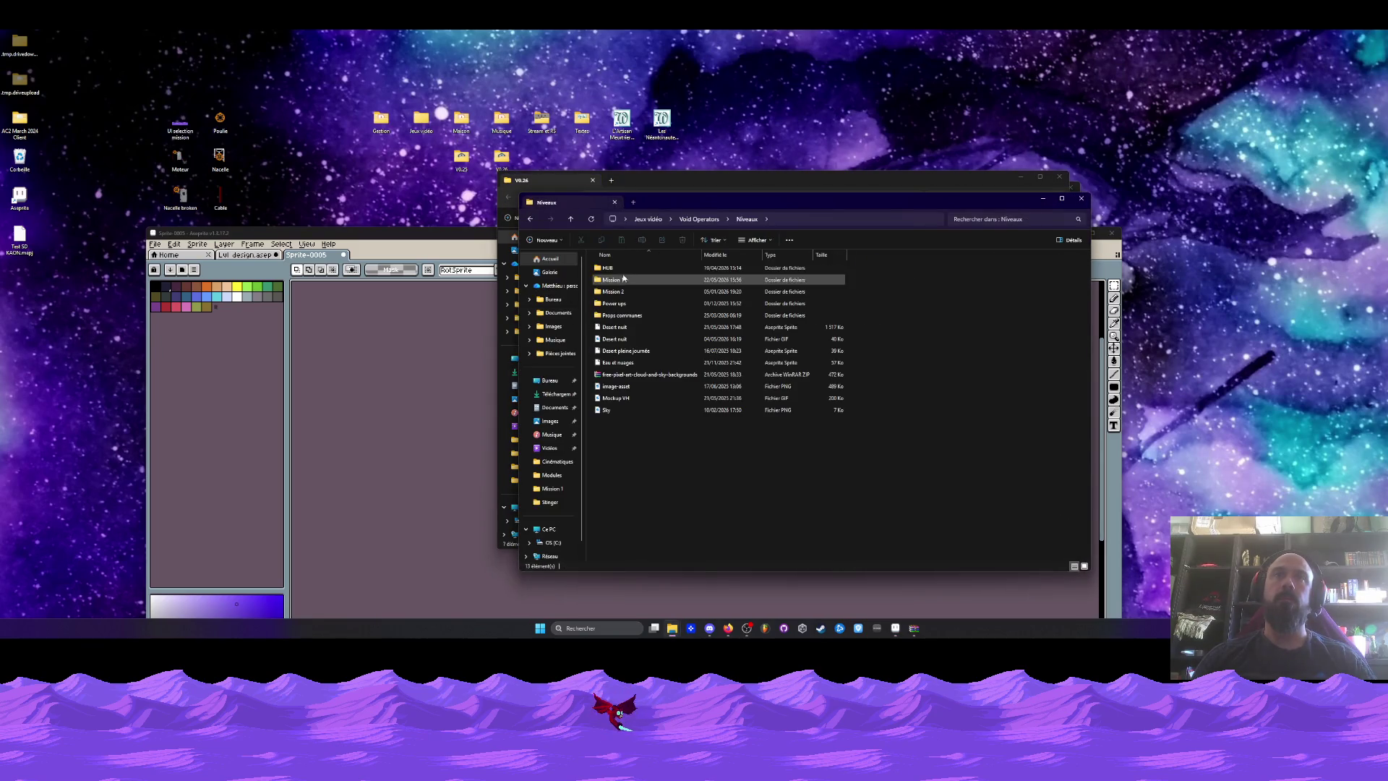
pyautogui.doubleClick(618, 280)
pyautogui.click(615, 305)
pyautogui.doubleClick(613, 303)
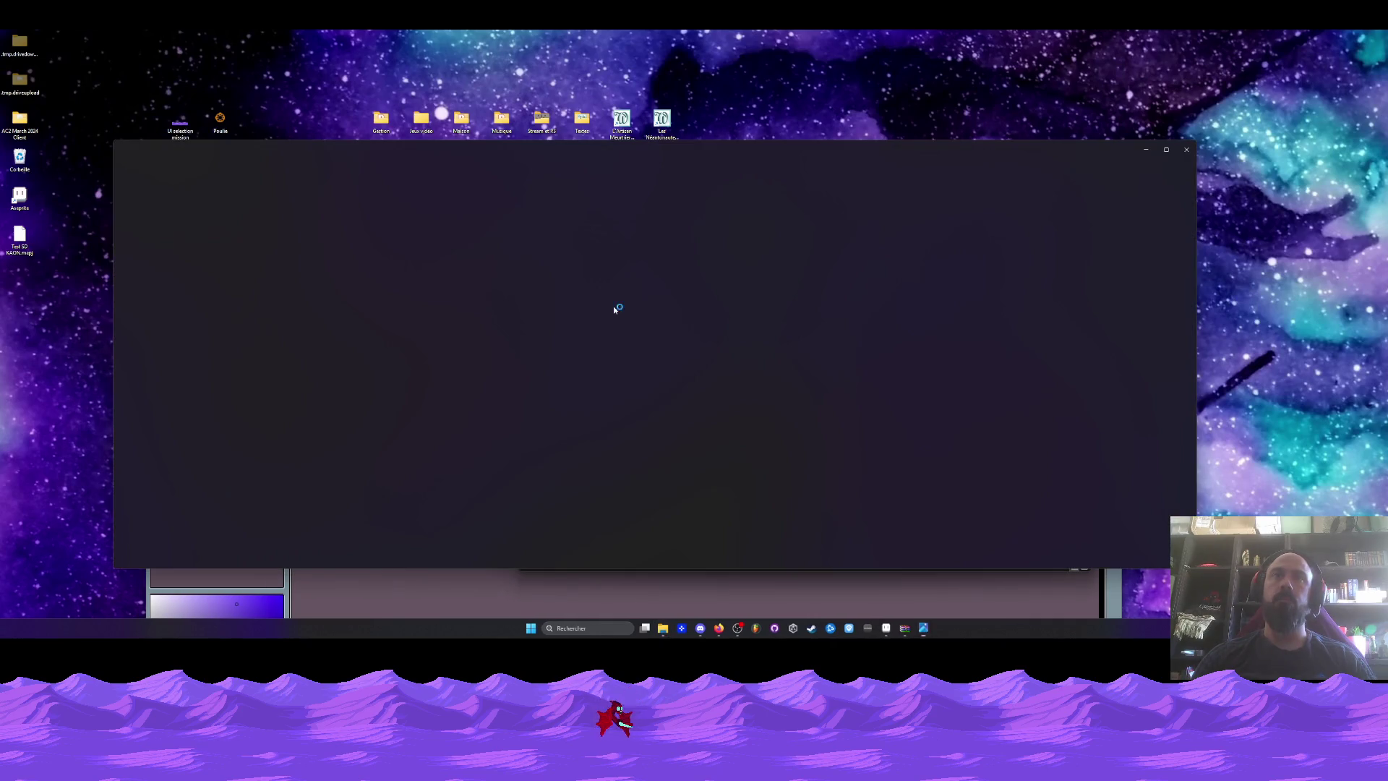
pyautogui.click(1187, 149)
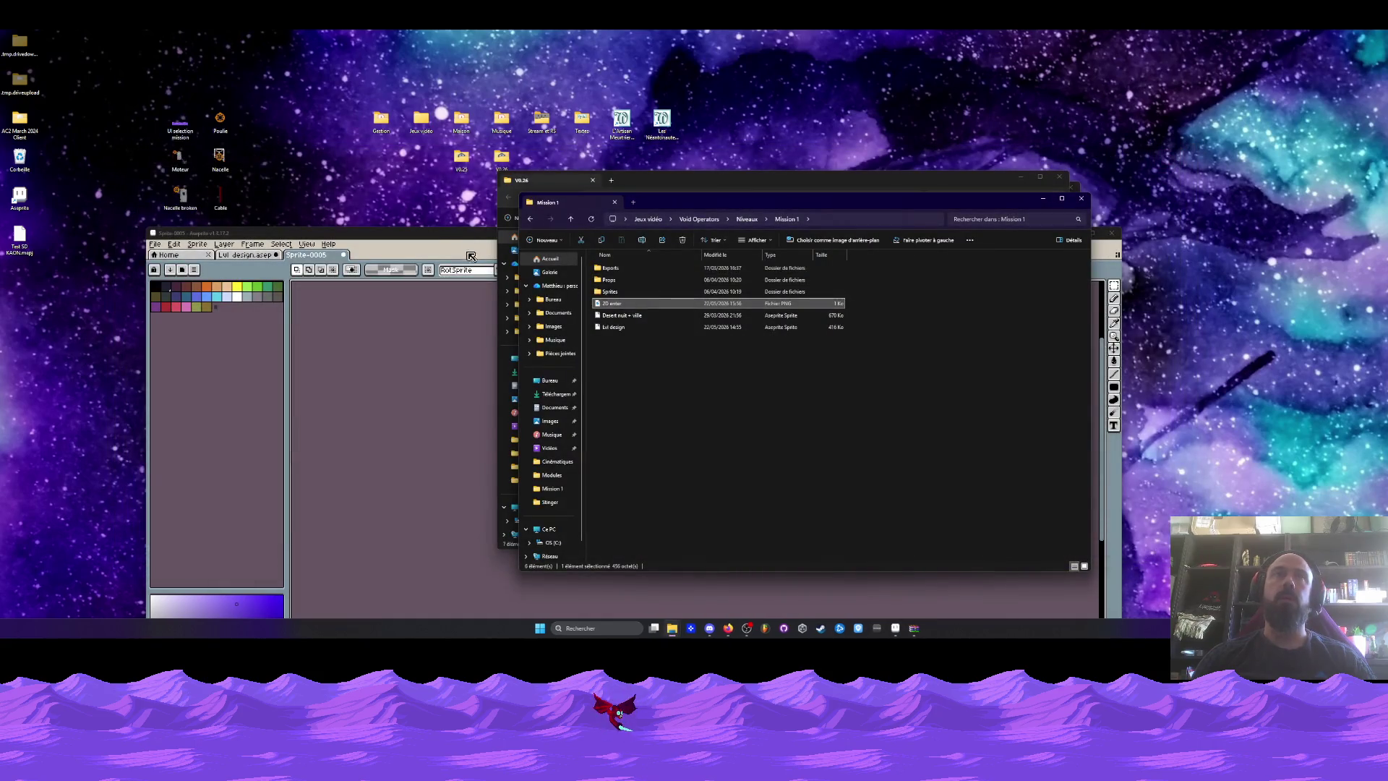
# Bring Aseprite back, move its window up, and close Sprite-0005.
pyautogui.click(425, 243)
pyautogui.moveTo(425, 243); pyautogui.dragTo(434, 160)
pyautogui.click(352, 177)
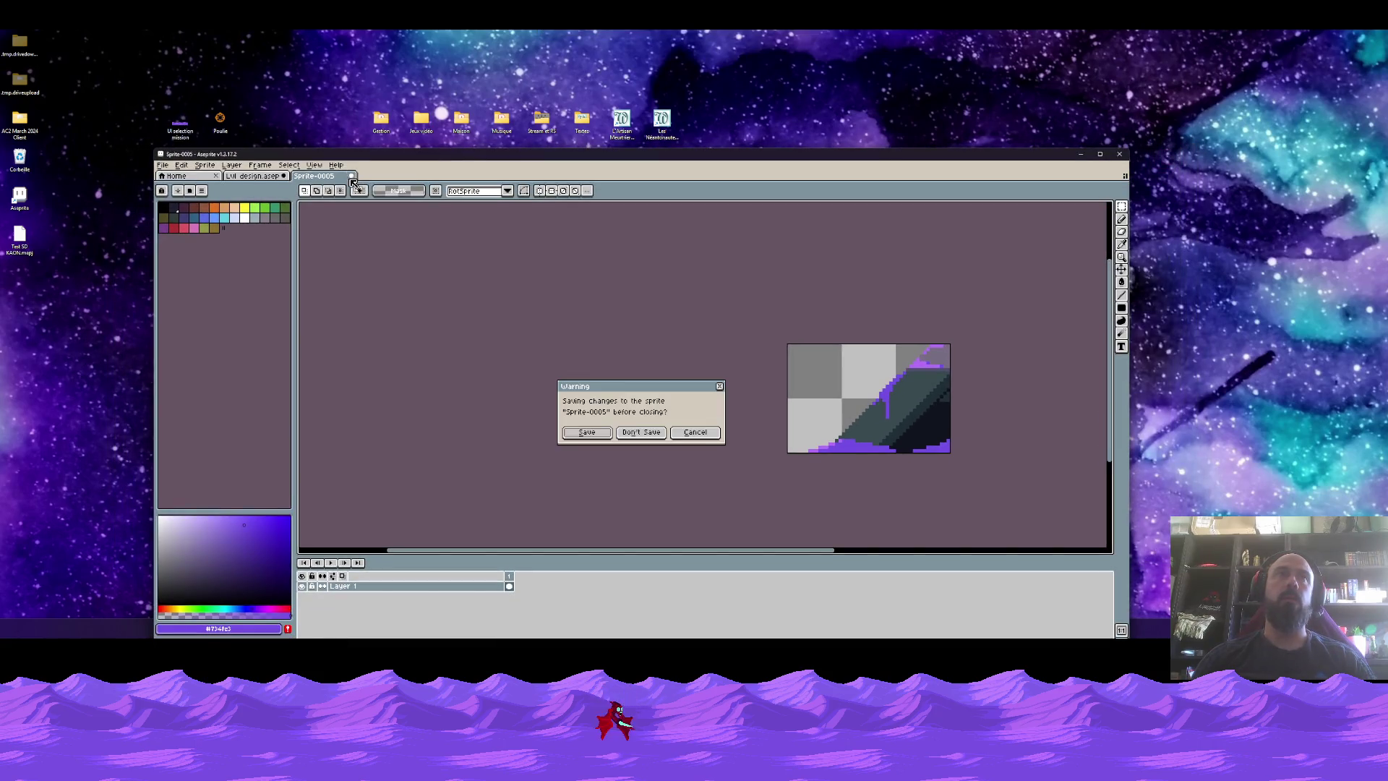
# Discard Sprite-0005, maximize Aseprite, and zoom around the level design.
pyautogui.click(624, 431)
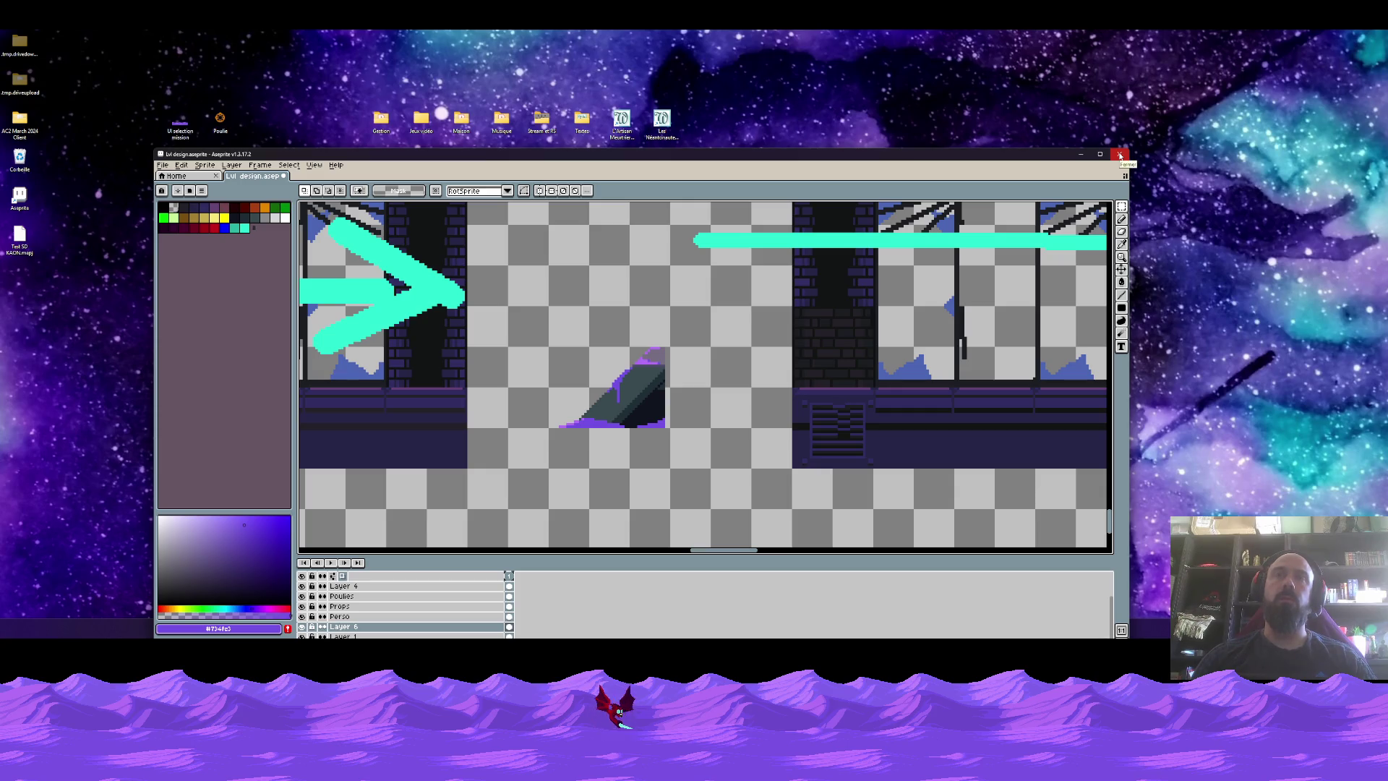
pyautogui.click(1100, 154)
pyautogui.scroll(-5, 790, 206)
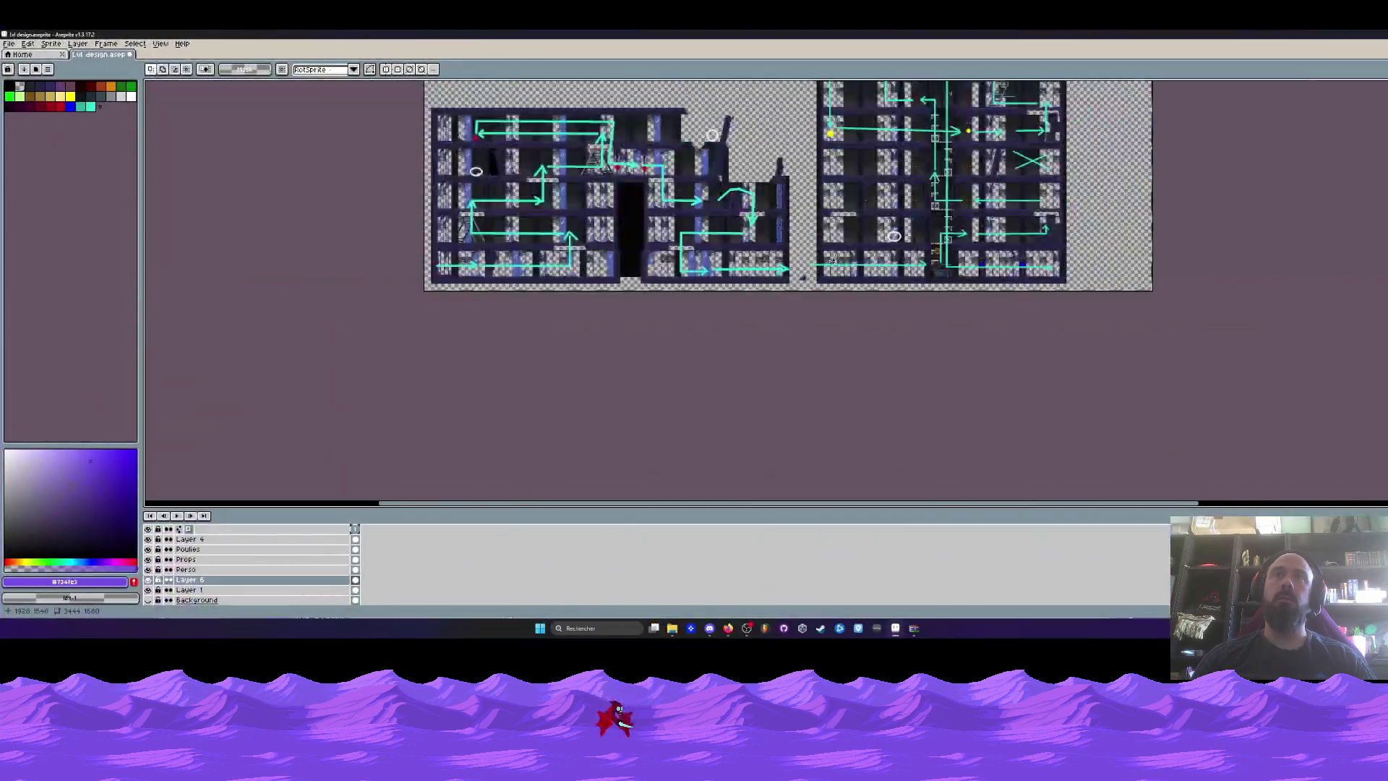
pyautogui.scroll(2, 790, 206)
pyautogui.scroll(4, 790, 205)
pyautogui.scroll(-2, 790, 206)
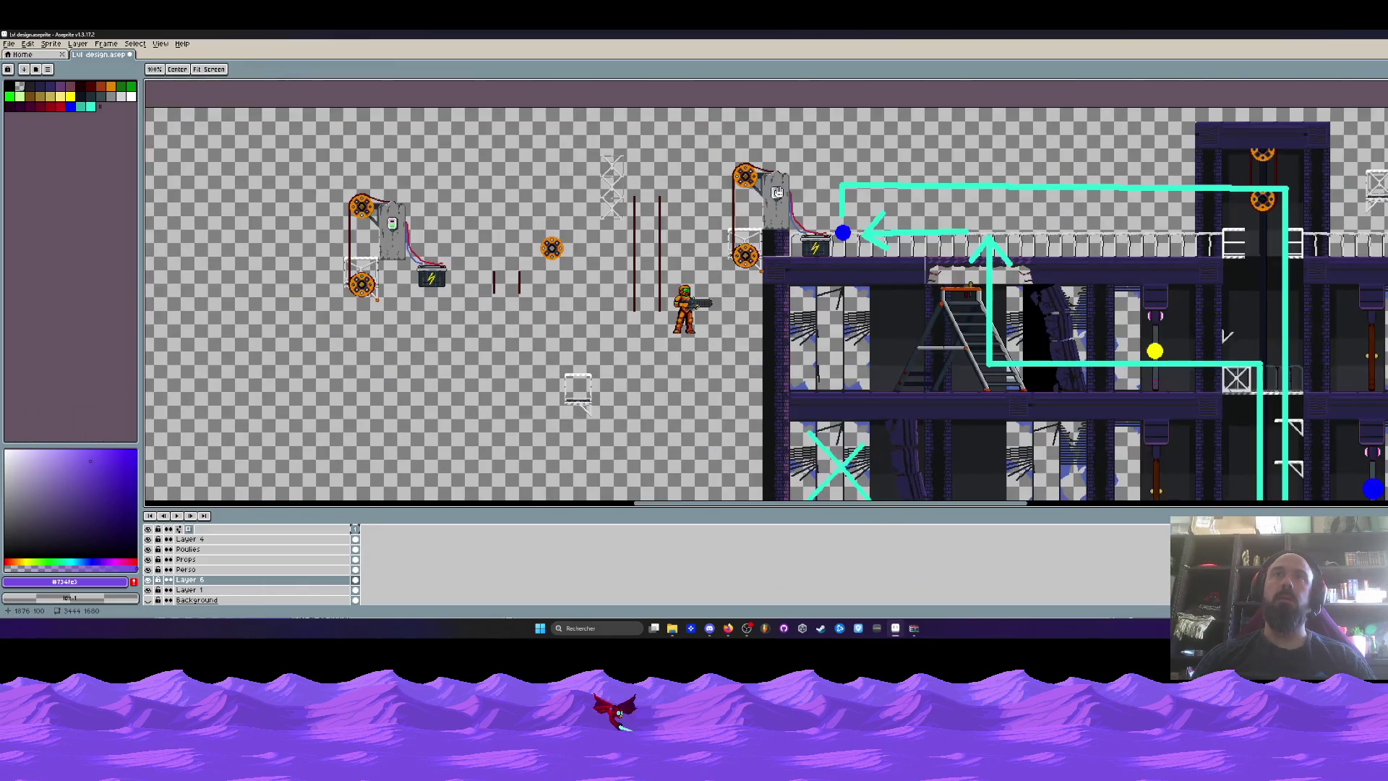
pyautogui.scroll(1, 728, 334)
pyautogui.scroll(-3, 728, 334)
pyautogui.scroll(1, 727, 334)
pyautogui.scroll(-1, 720, 284)
pyautogui.scroll(3, 652, 226)
# Quit Aseprite with Ctrl+Q without saving changes.
pyautogui.press('m')
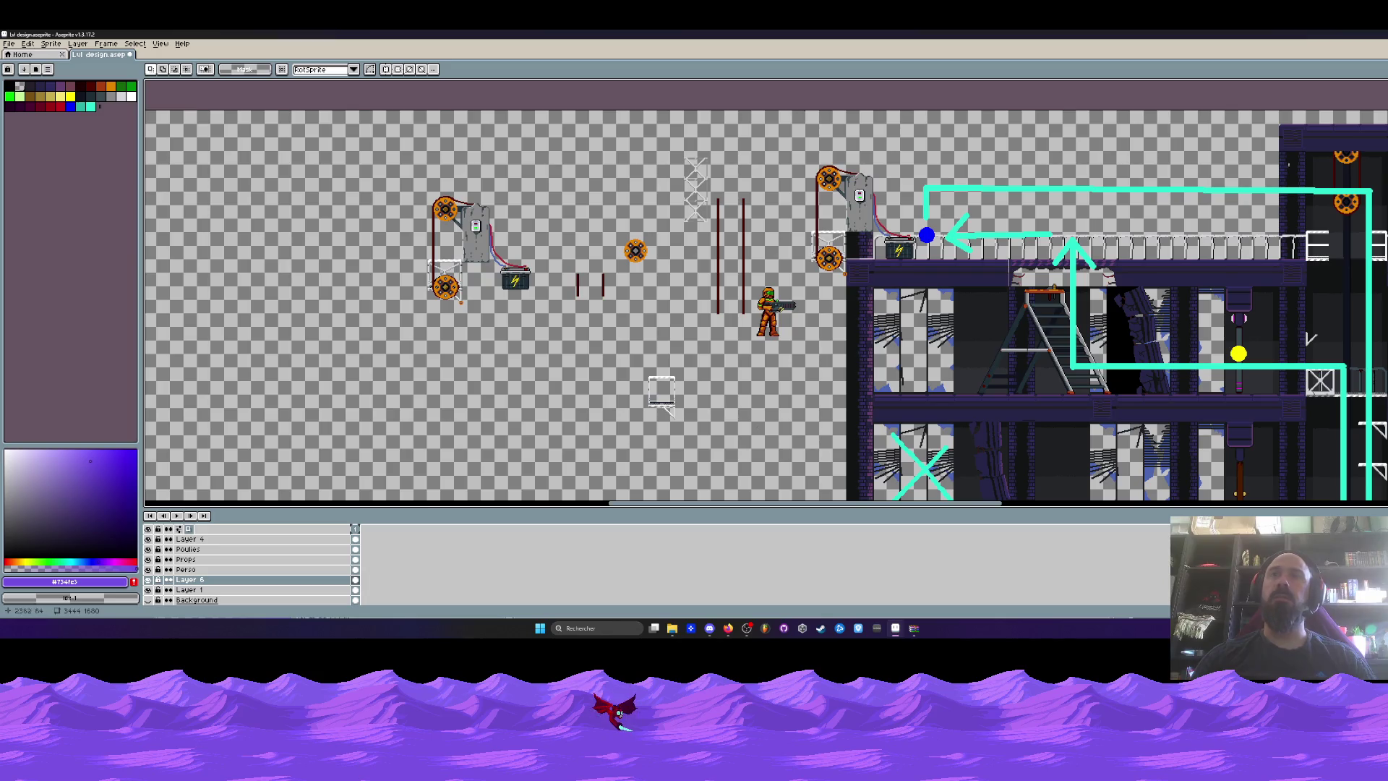
pyautogui.hotkey('ctrl', 'q')
pyautogui.click(673, 350)
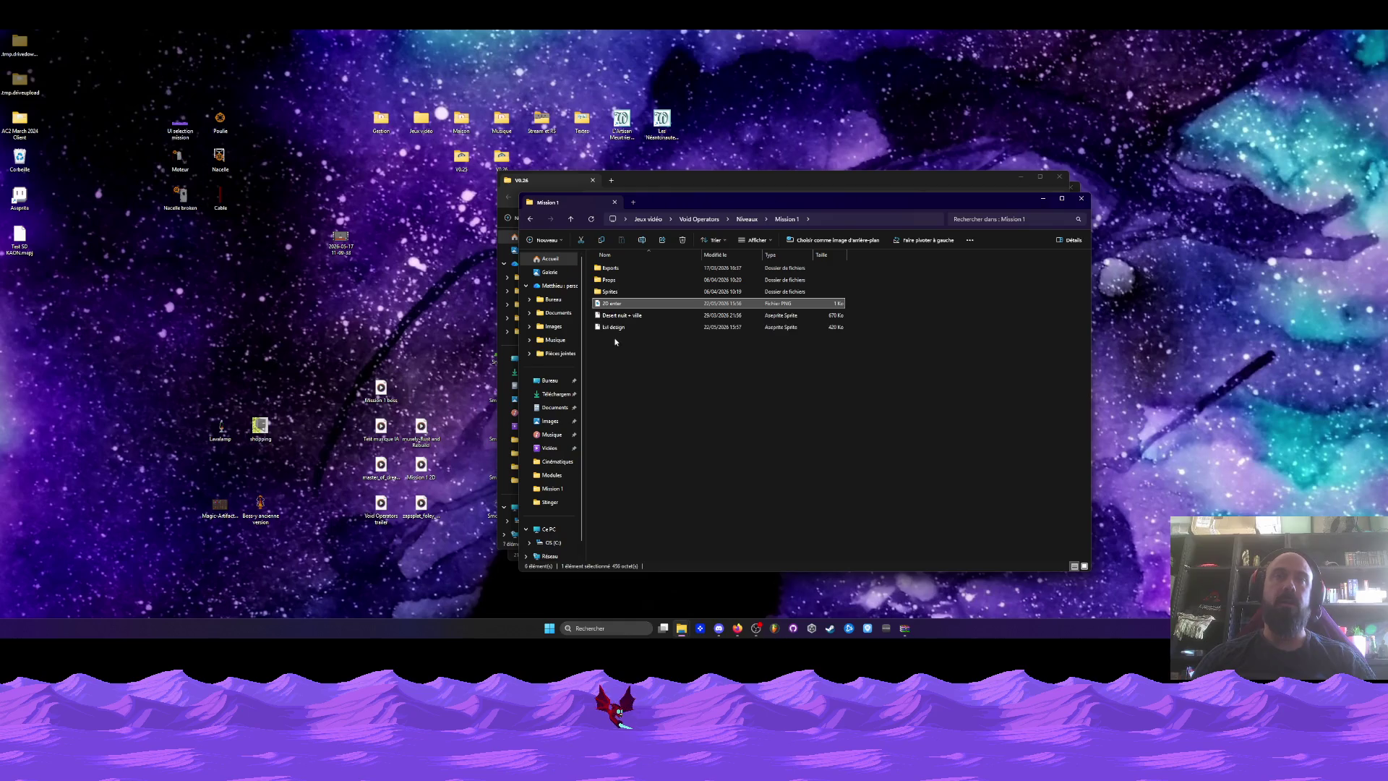
# Open Desert nuit + ville.aseprite from the Mission 1 folder and toggle Layer 4's visibility.
pyautogui.doubleClick(618, 327)
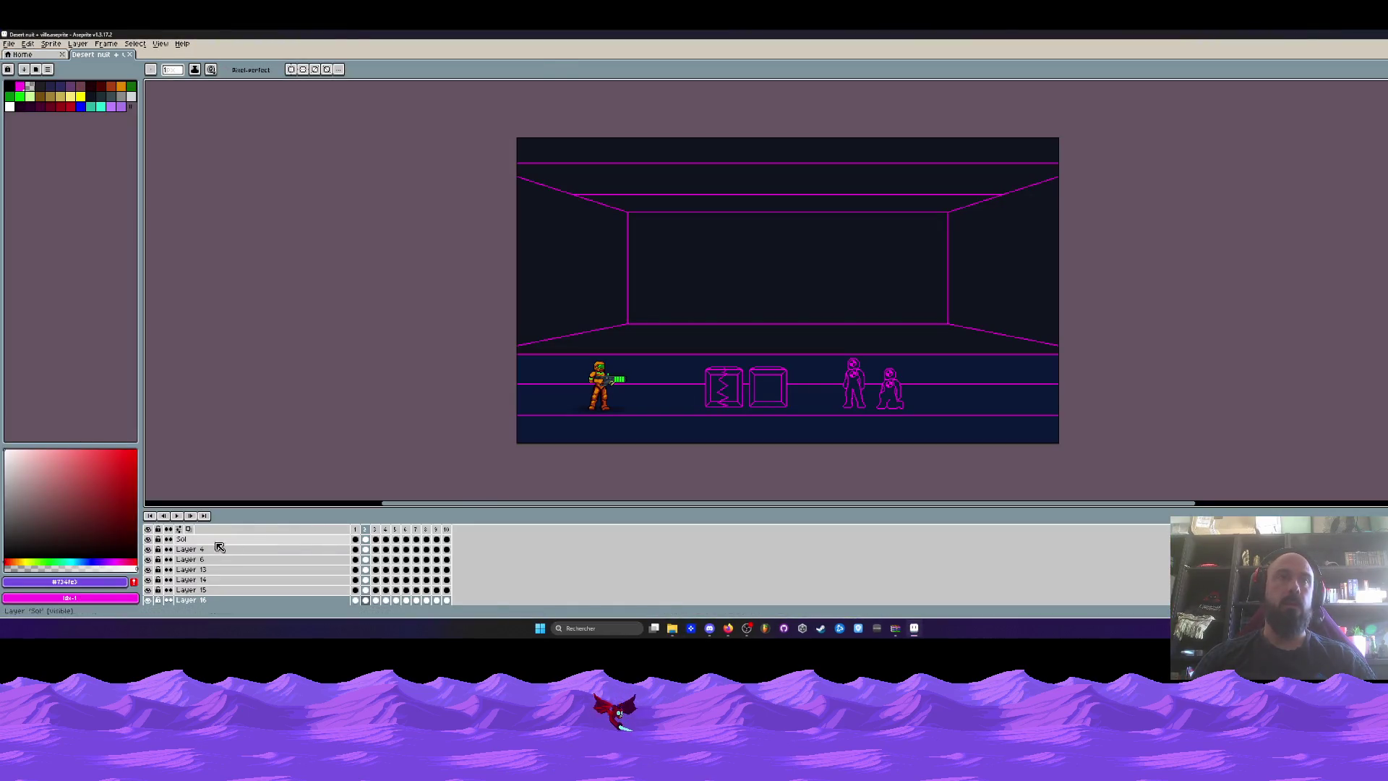
pyautogui.click(147, 549)
# Hide all layers, then show only the Sol dune layer.
pyautogui.click(148, 549)
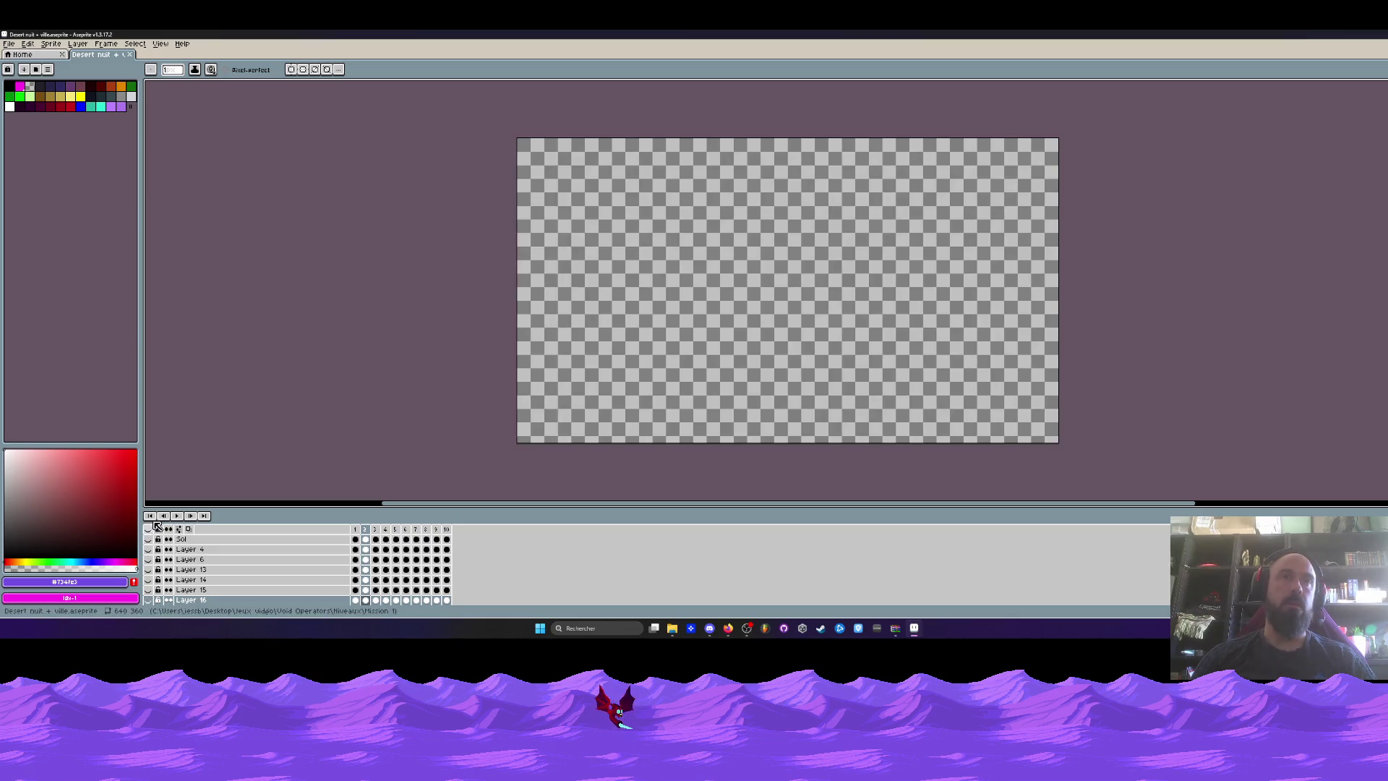
pyautogui.scroll(1, 154, 569)
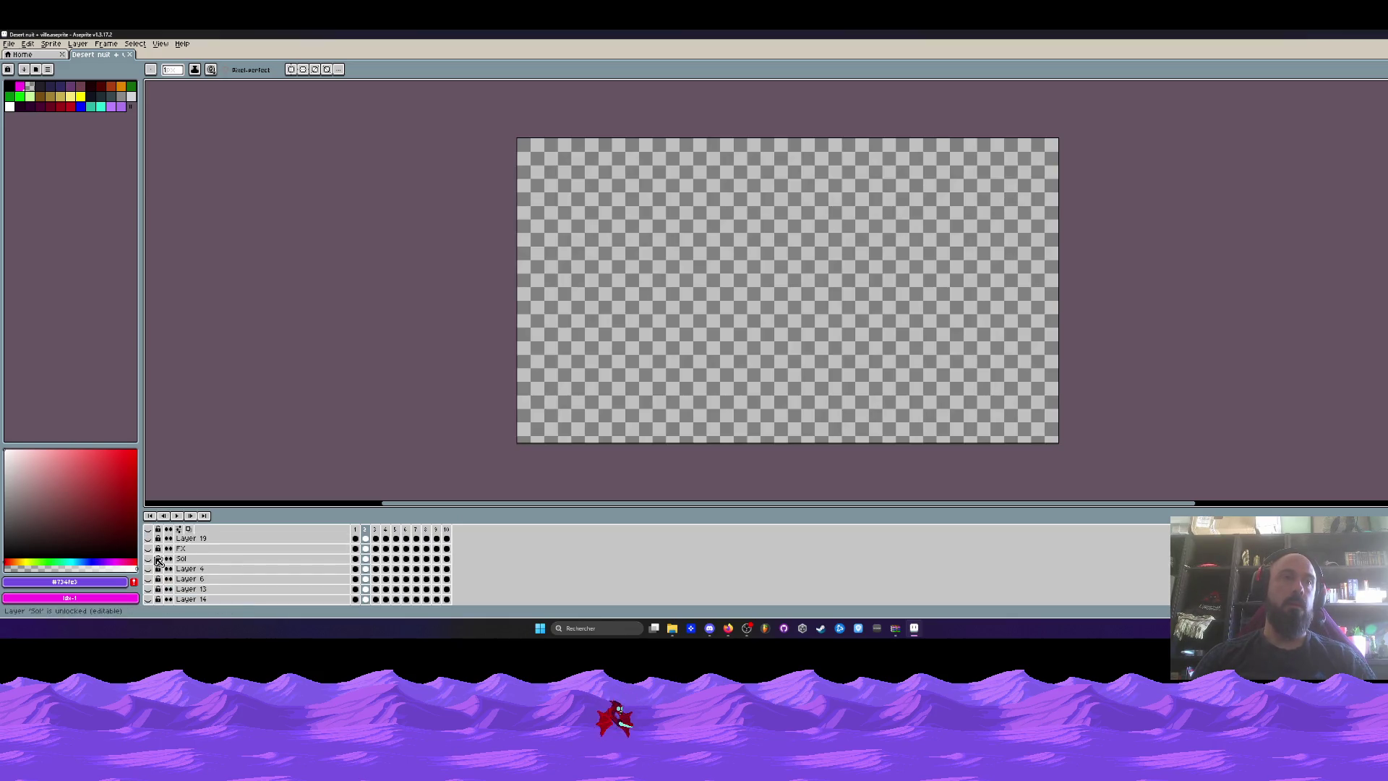
pyautogui.click(149, 559)
pyautogui.scroll(2, 816, 308)
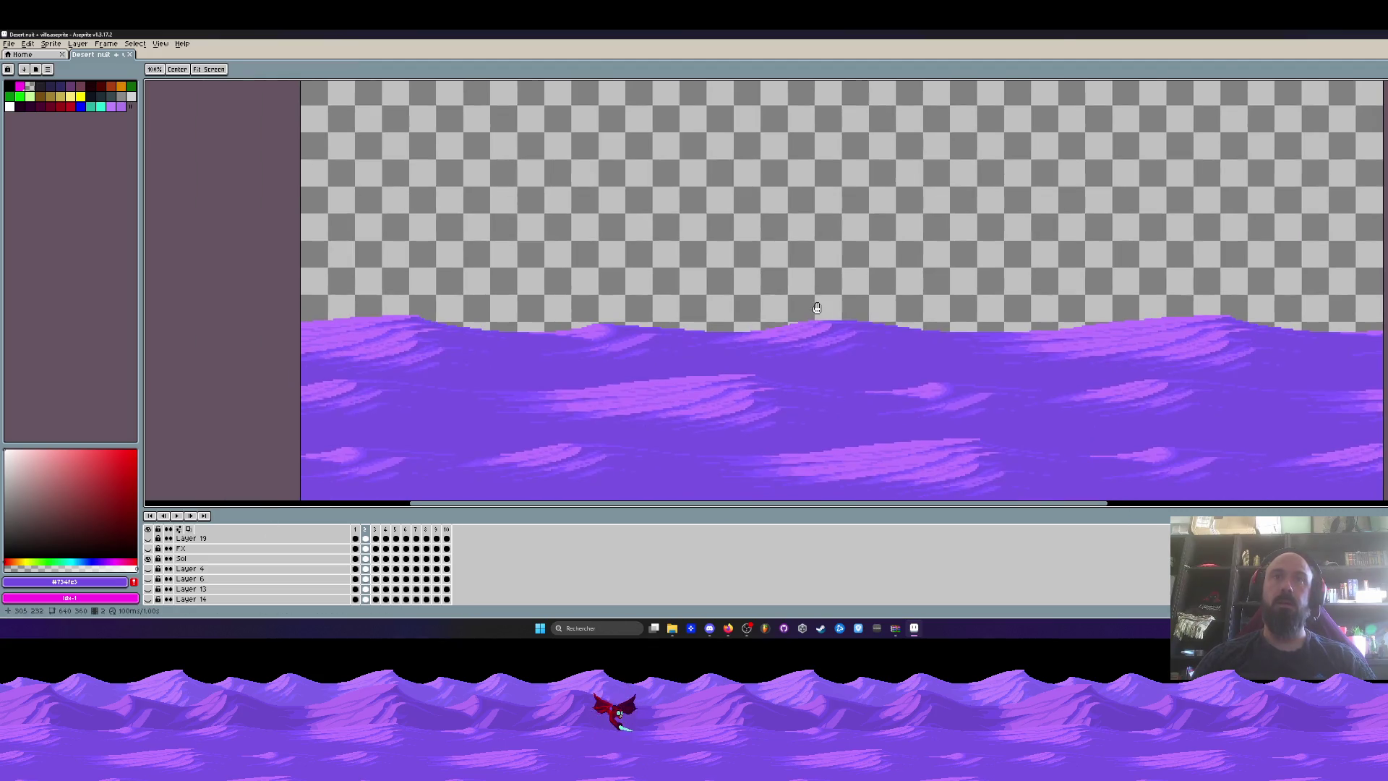
pyautogui.moveTo(363, 308)
pyautogui.mouseDown()
pyautogui.moveTo(344, 304)
pyautogui.moveTo(409, 257)
pyautogui.mouseUp()
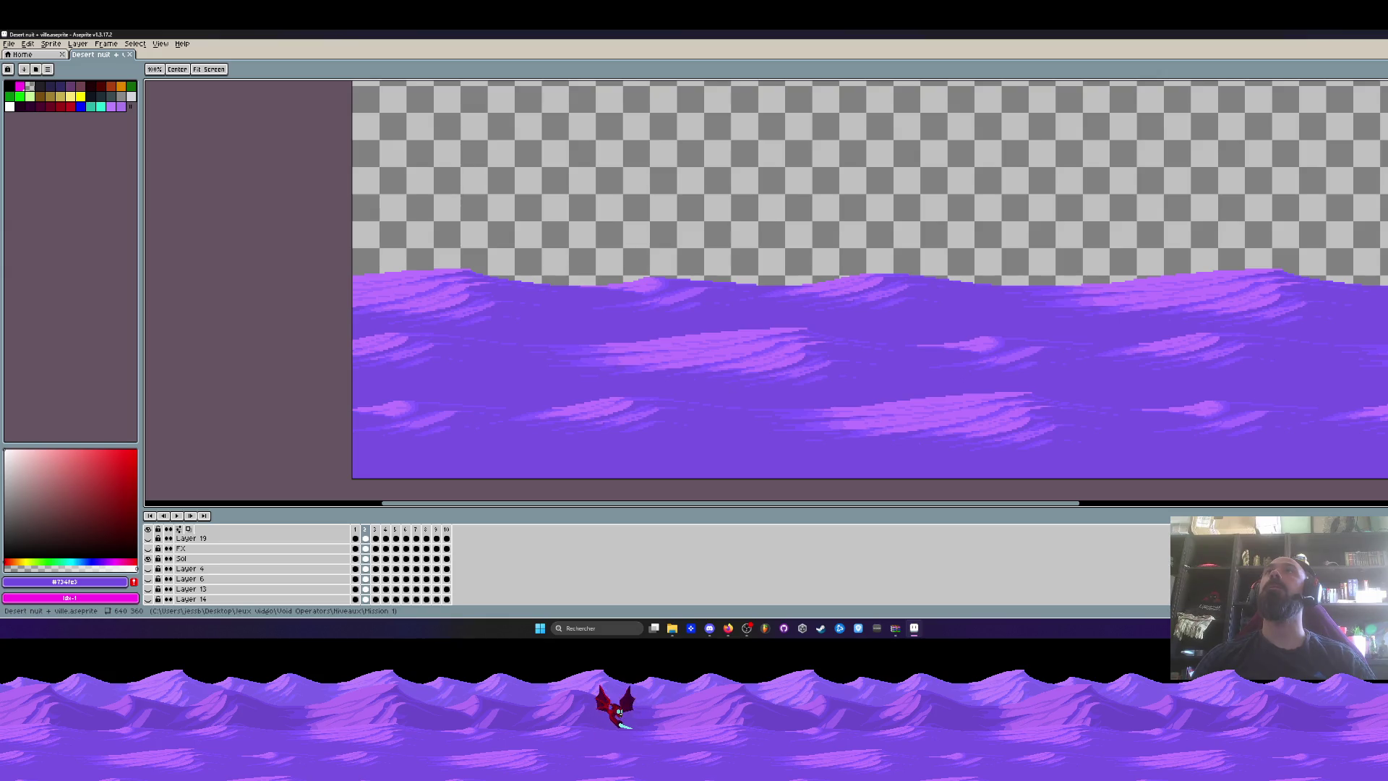
# Draw a trial rectangle selection across the dunes, then clear it.
pyautogui.hotkey('alt', 'Tab')
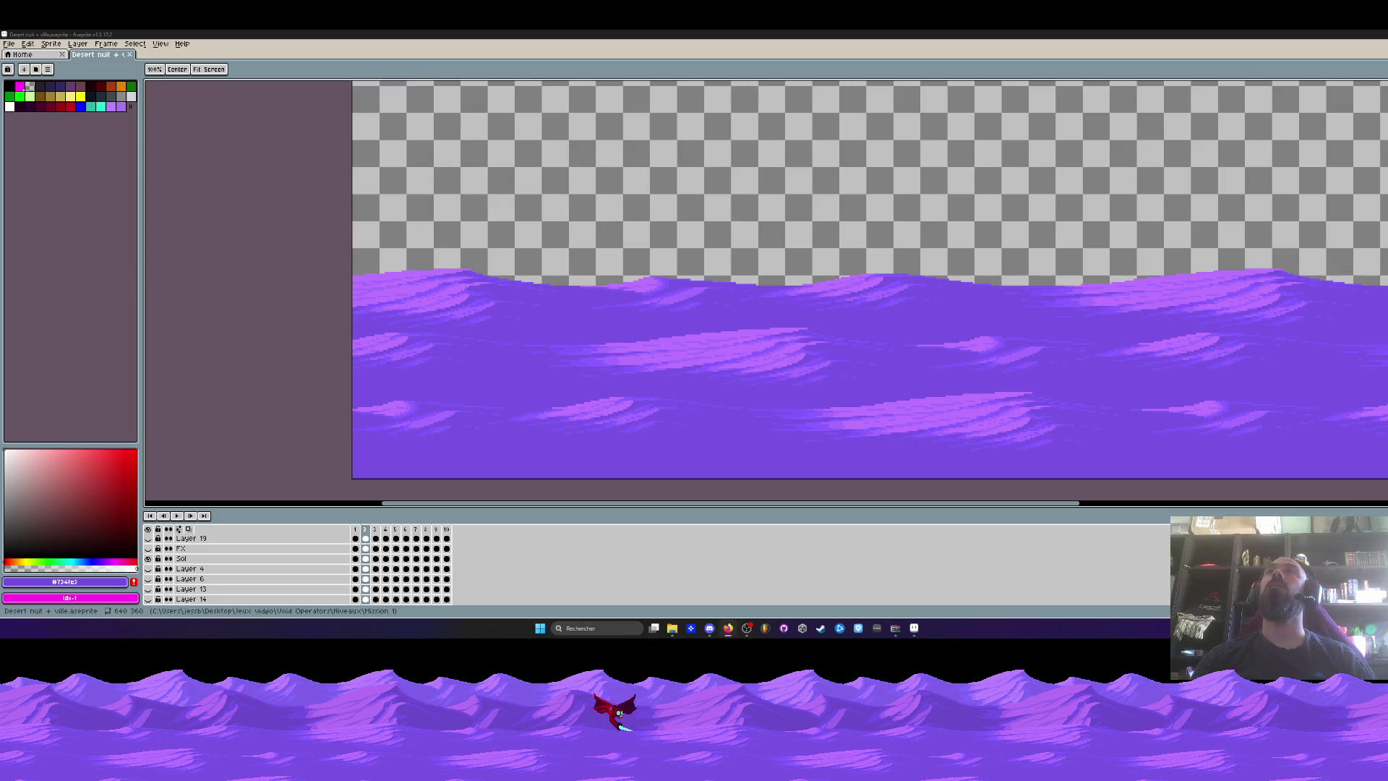
pyautogui.scroll(-5, 796, 124)
pyautogui.scroll(5, 790, 173)
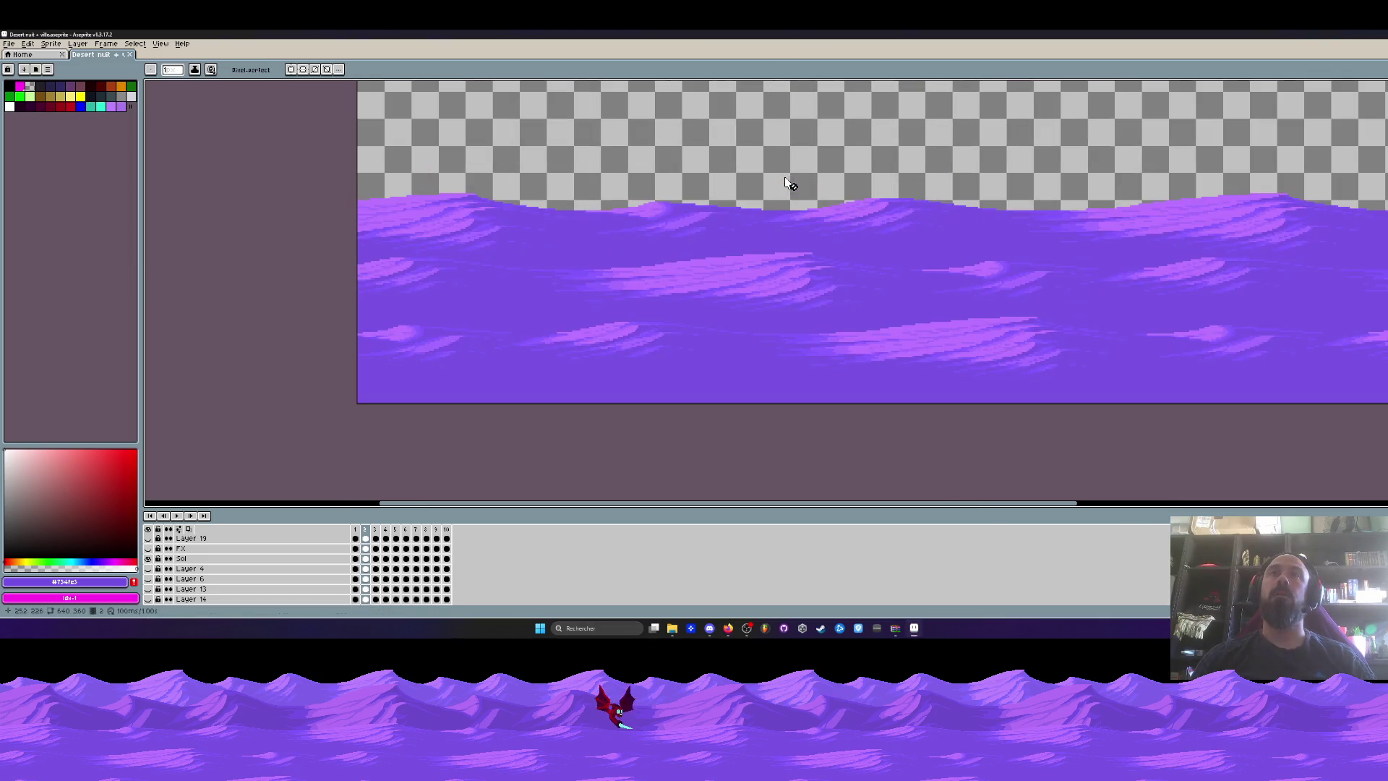
pyautogui.press('m')
pyautogui.scroll(1, 503, 203)
pyautogui.moveTo(286, 156)
pyautogui.mouseDown()
pyautogui.moveTo(340, 309)
pyautogui.moveTo(533, 499)
pyautogui.moveTo(556, 499)
pyautogui.mouseUp()
pyautogui.click(650, 206)
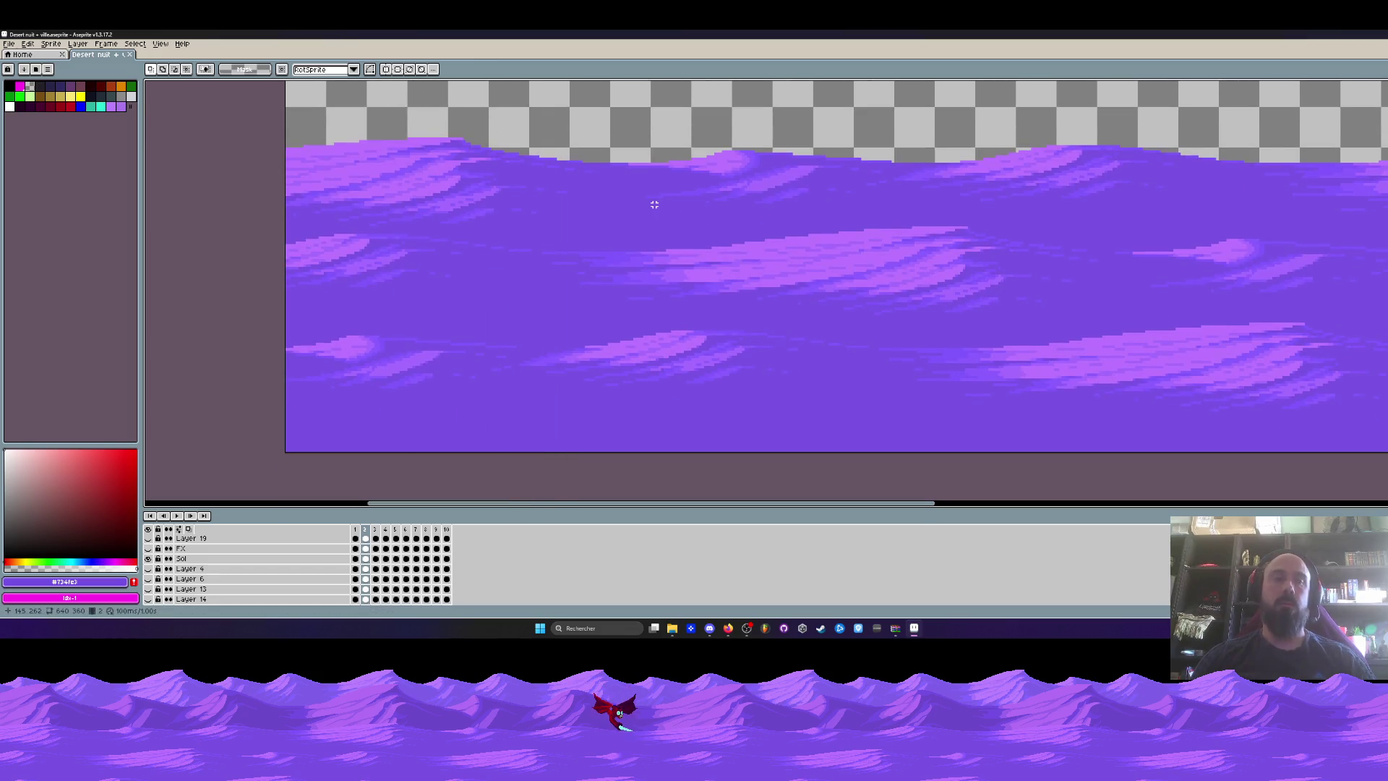
# Lasso the left dune crest on the Sol layer and lower it slightly.
pyautogui.press('q')
pyautogui.moveTo(436, 300)
pyautogui.mouseDown()
pyautogui.moveTo(297, 318)
pyautogui.moveTo(629, 127)
pyautogui.mouseUp()
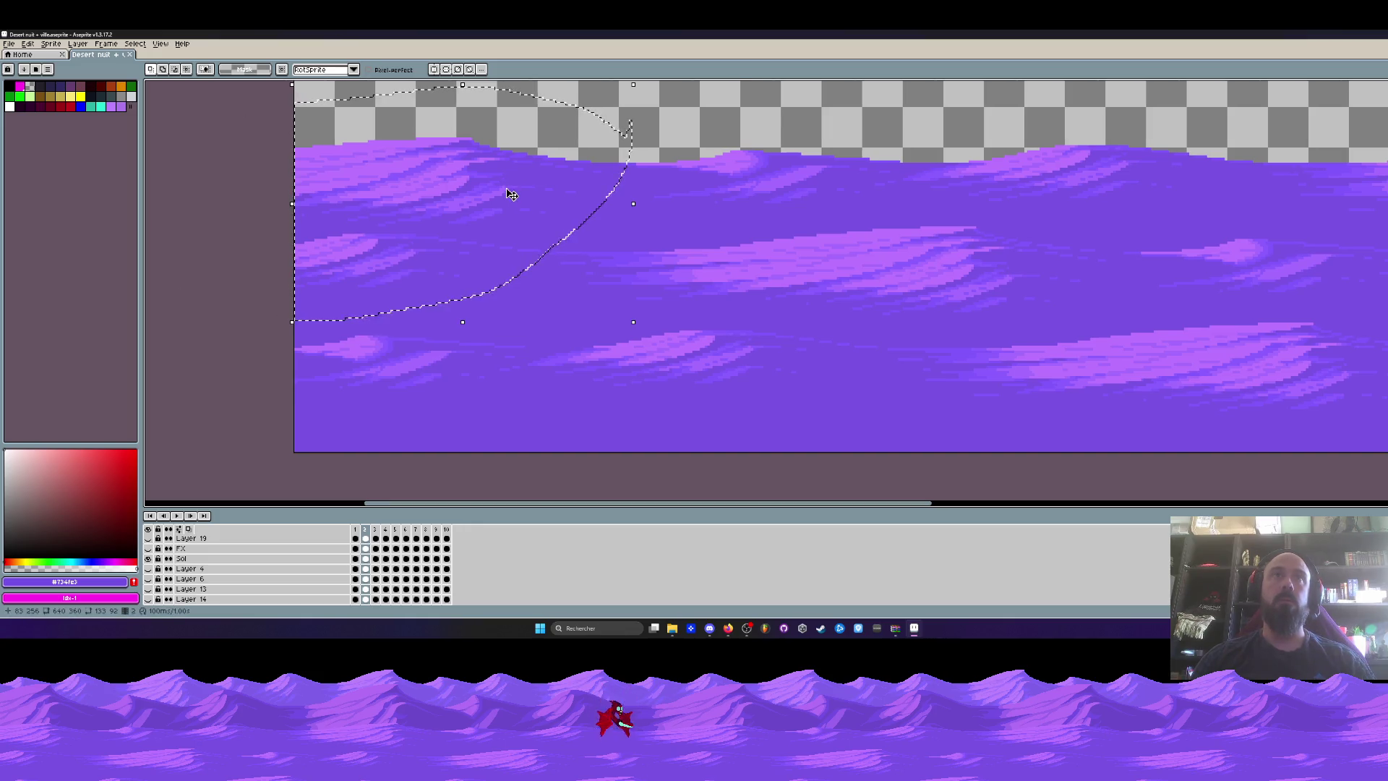
pyautogui.click(355, 559)
pyautogui.scroll(1, 463, 181)
pyautogui.moveTo(458, 172); pyautogui.dragTo(455, 200)
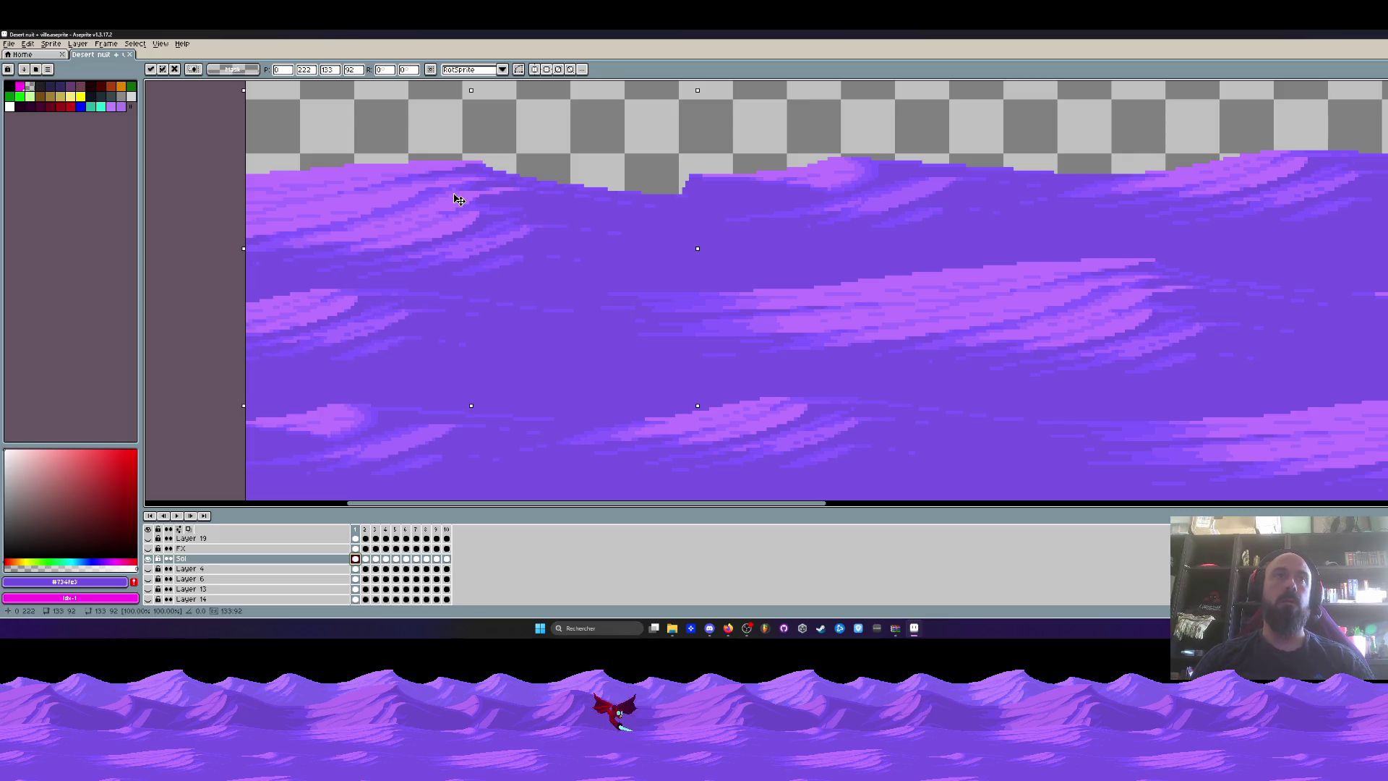
pyautogui.press('b')
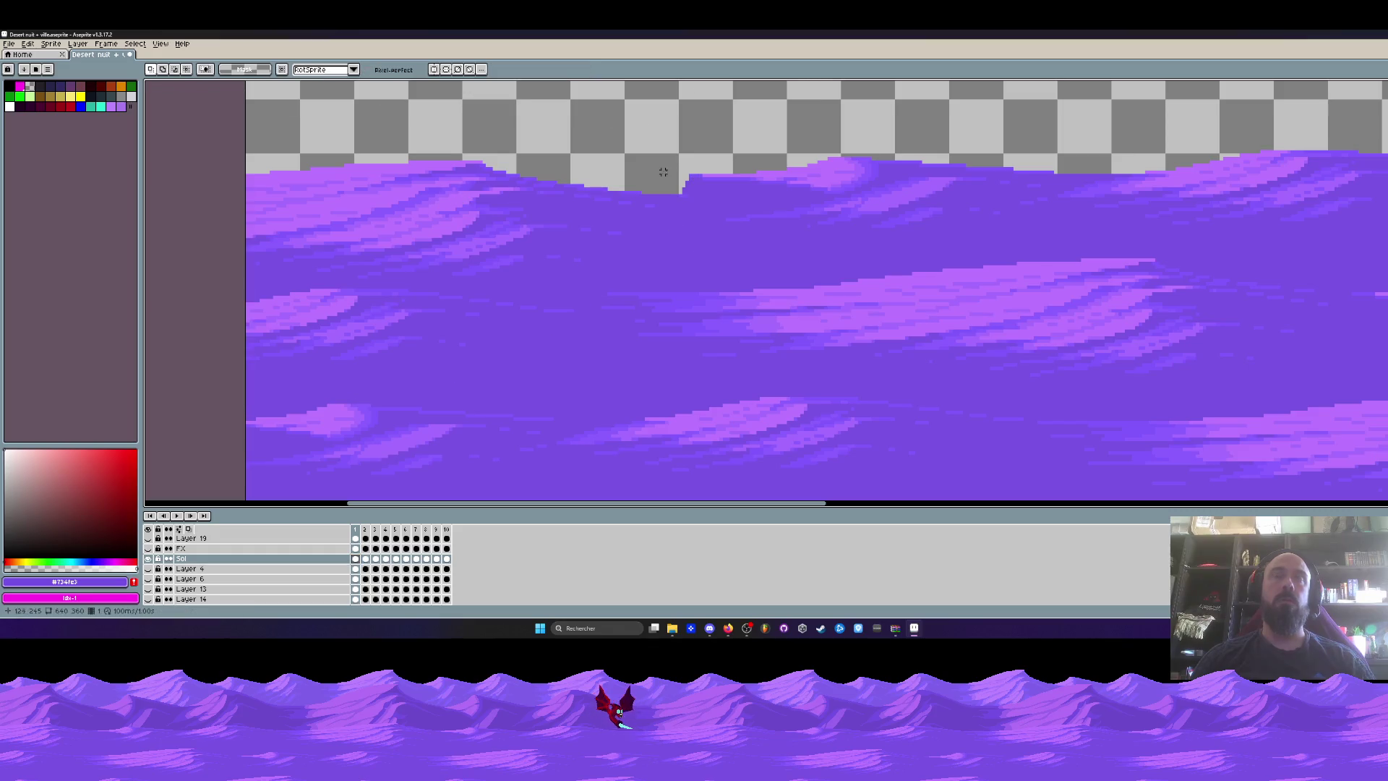
# Sample the dune purple and pencil over the gaps along the top edge.
pyautogui.scroll(2, 687, 167)
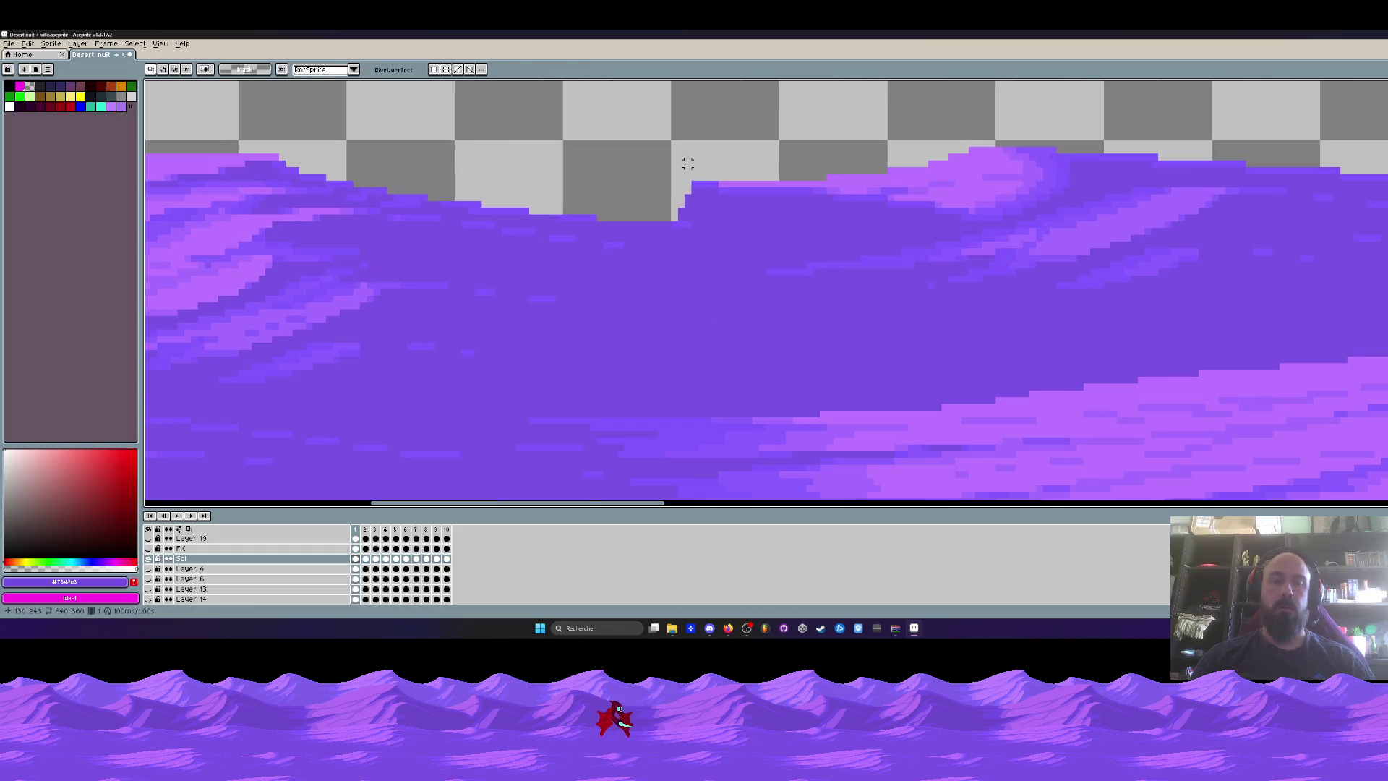
pyautogui.keyDown('alt'); pyautogui.click(701, 203); pyautogui.keyUp('alt')
pyautogui.click(564, 210)
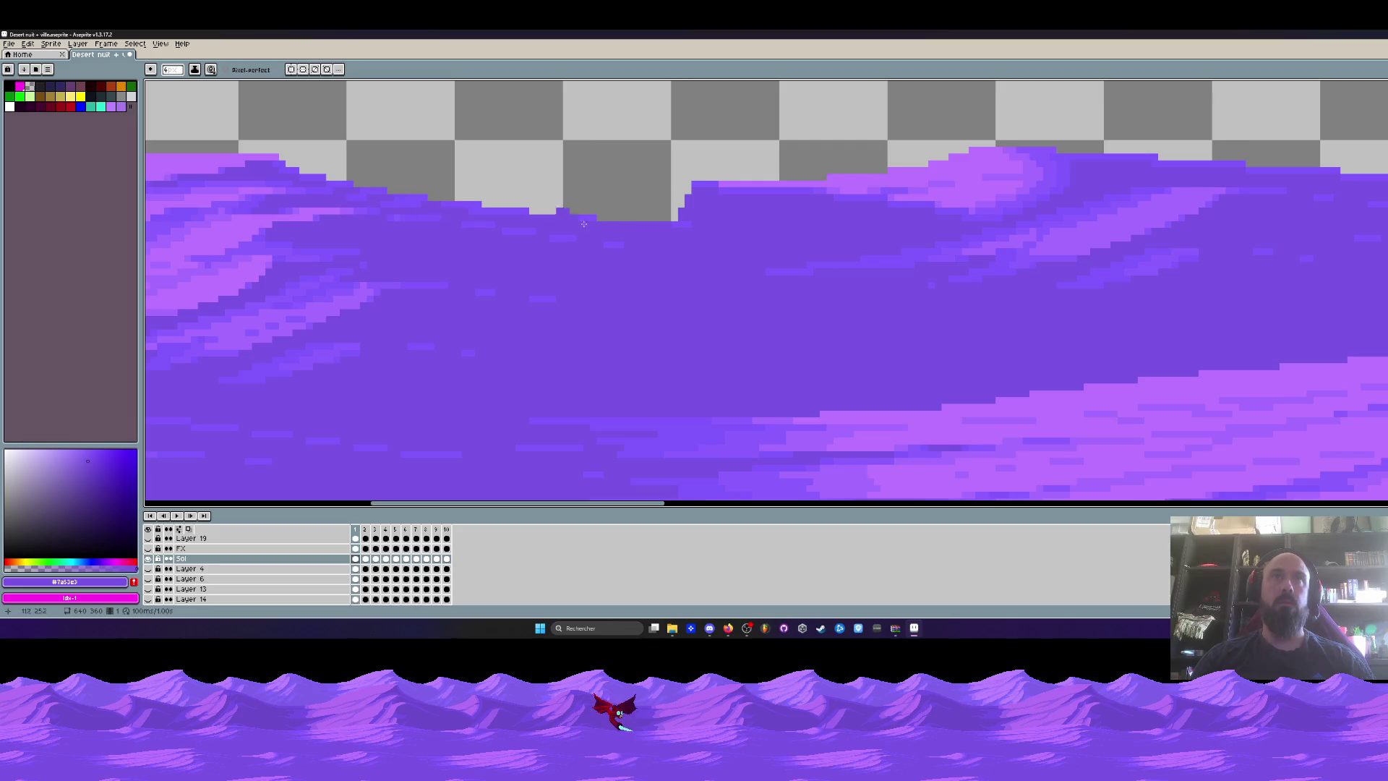
pyautogui.moveTo(692, 207)
pyautogui.mouseDown()
pyautogui.moveTo(484, 205)
pyautogui.moveTo(651, 191)
pyautogui.mouseUp()
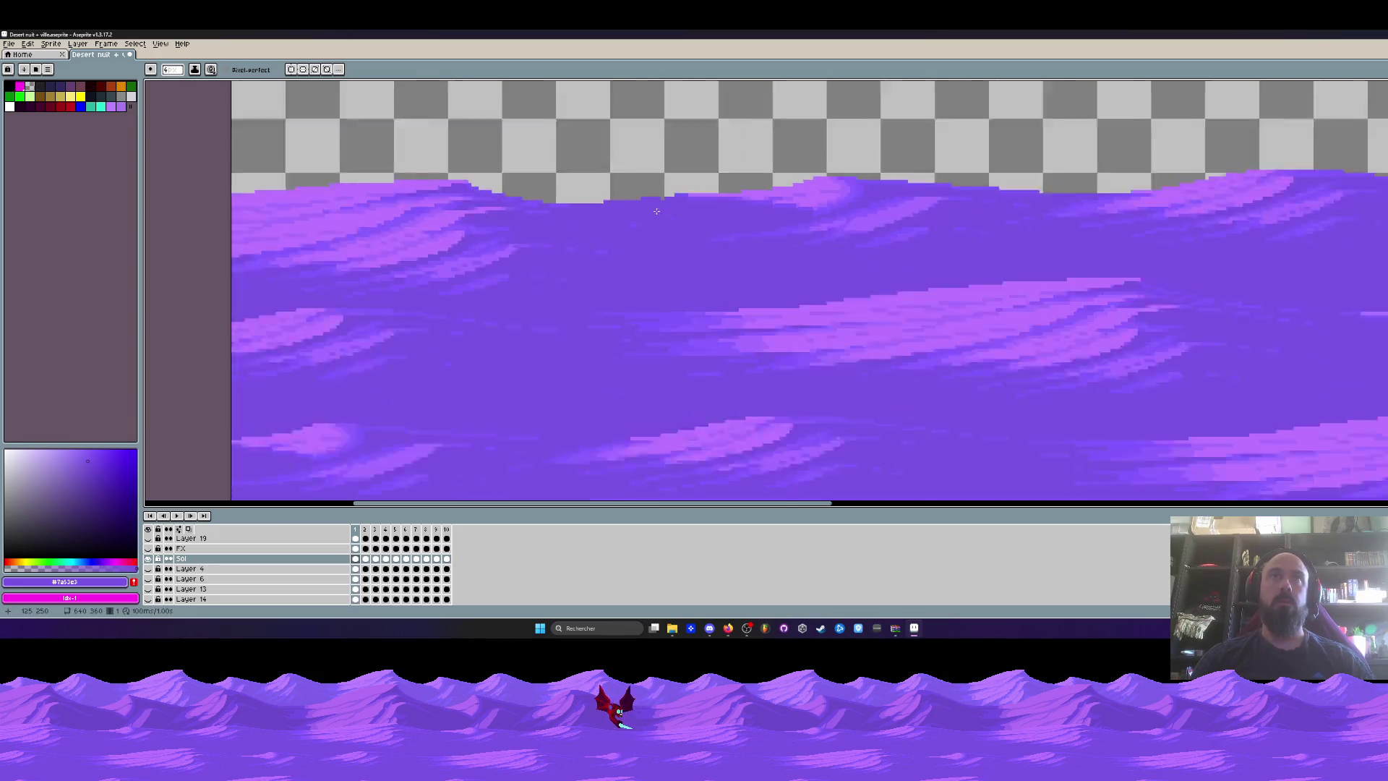
pyautogui.scroll(-3, 669, 217)
pyautogui.scroll(3, 669, 217)
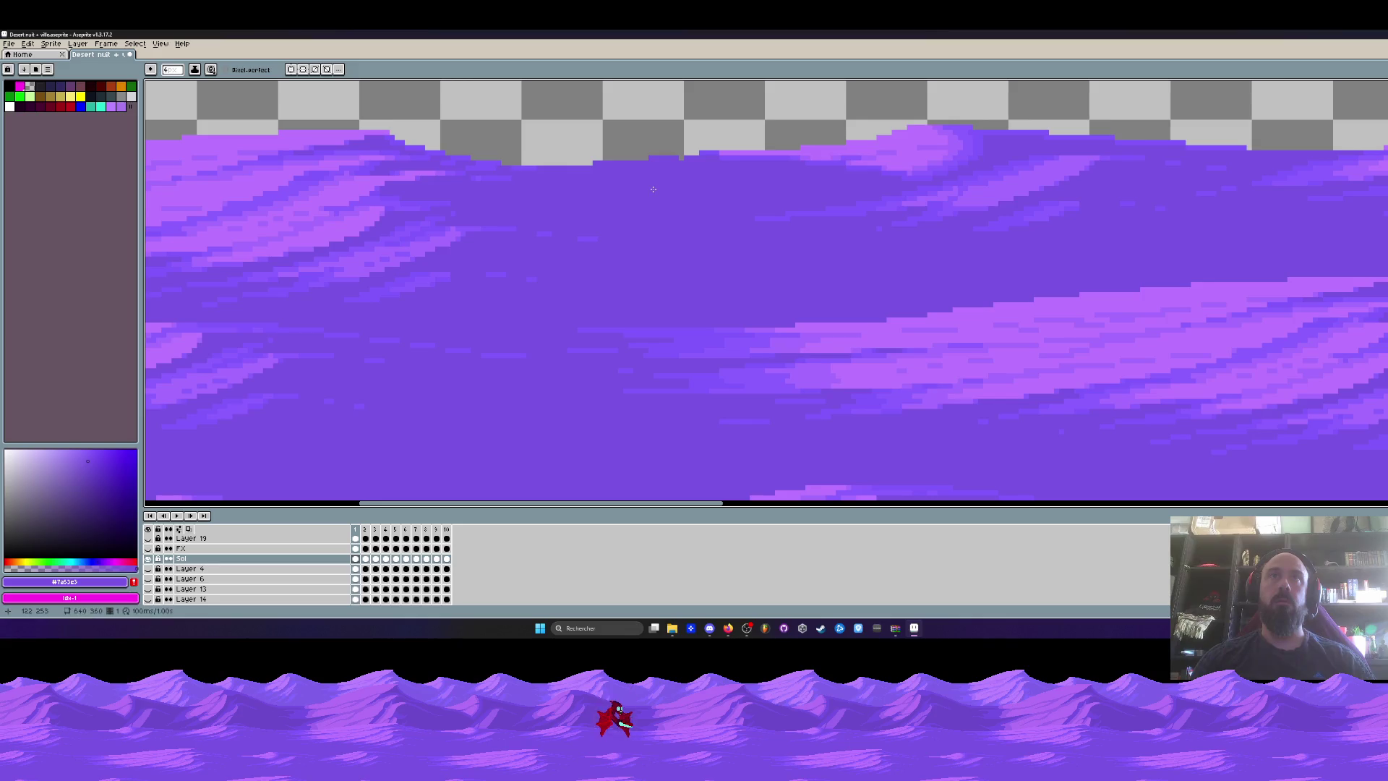
# Pan across the dune strip to check the patched top edge.
pyautogui.press('alt')
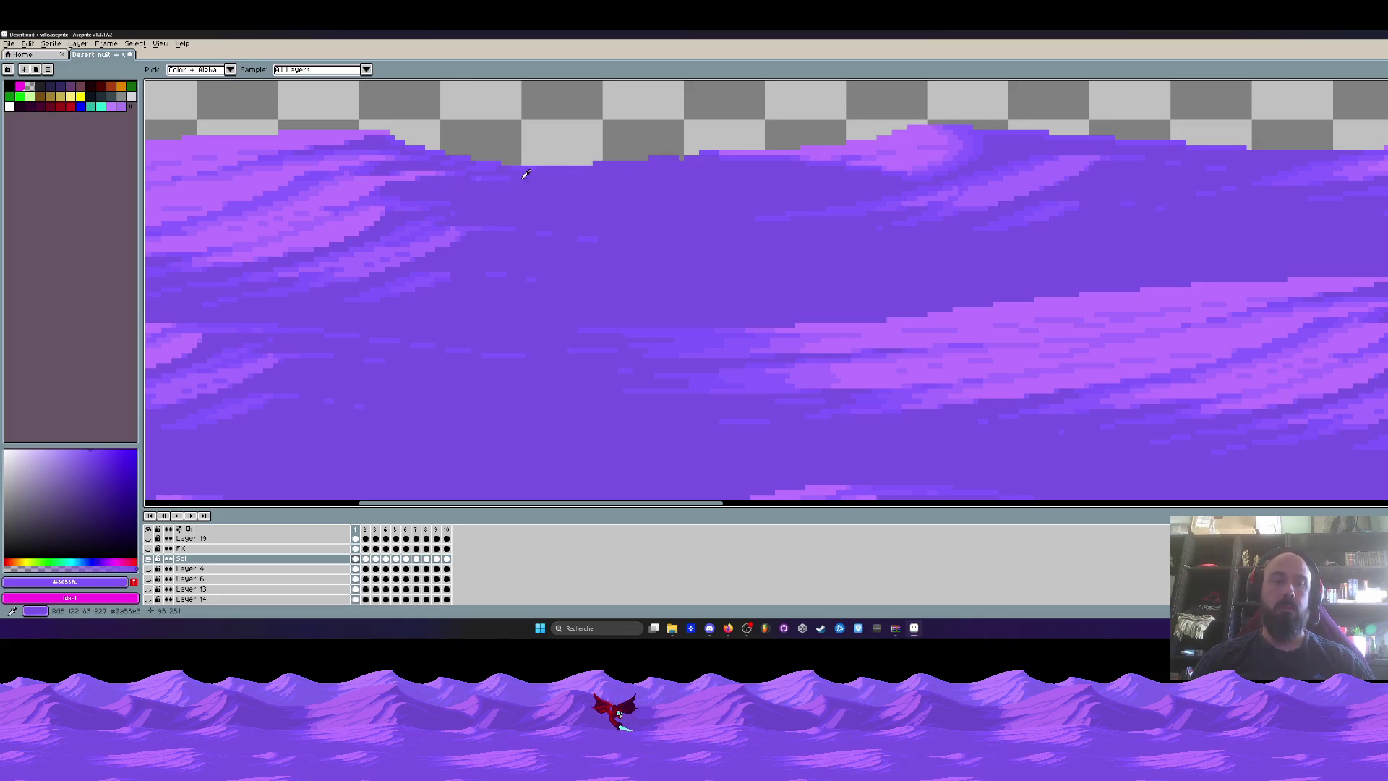
pyautogui.scroll(2, 716, 156)
pyautogui.scroll(-3, 364, 219)
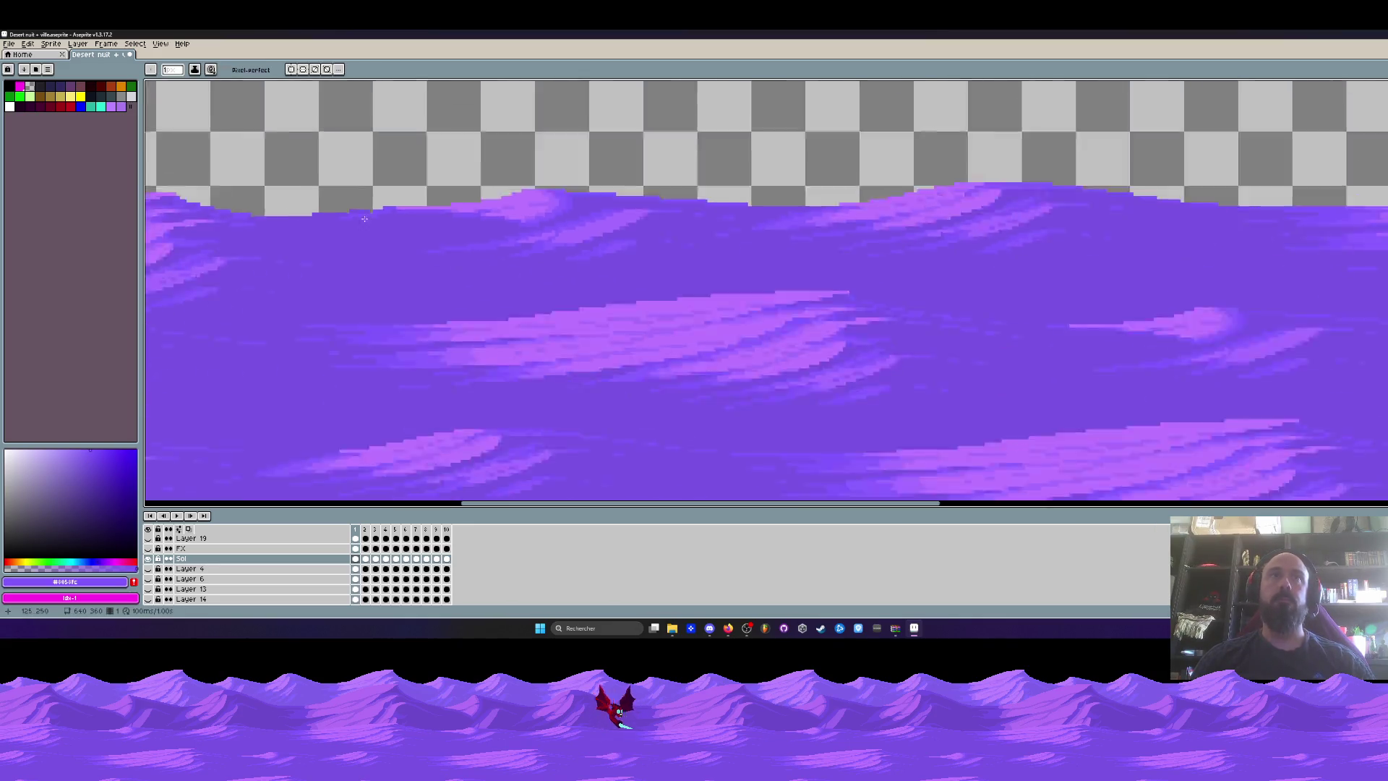
pyautogui.scroll(-2, 364, 218)
pyautogui.moveTo(605, 217); pyautogui.dragTo(560, 207)
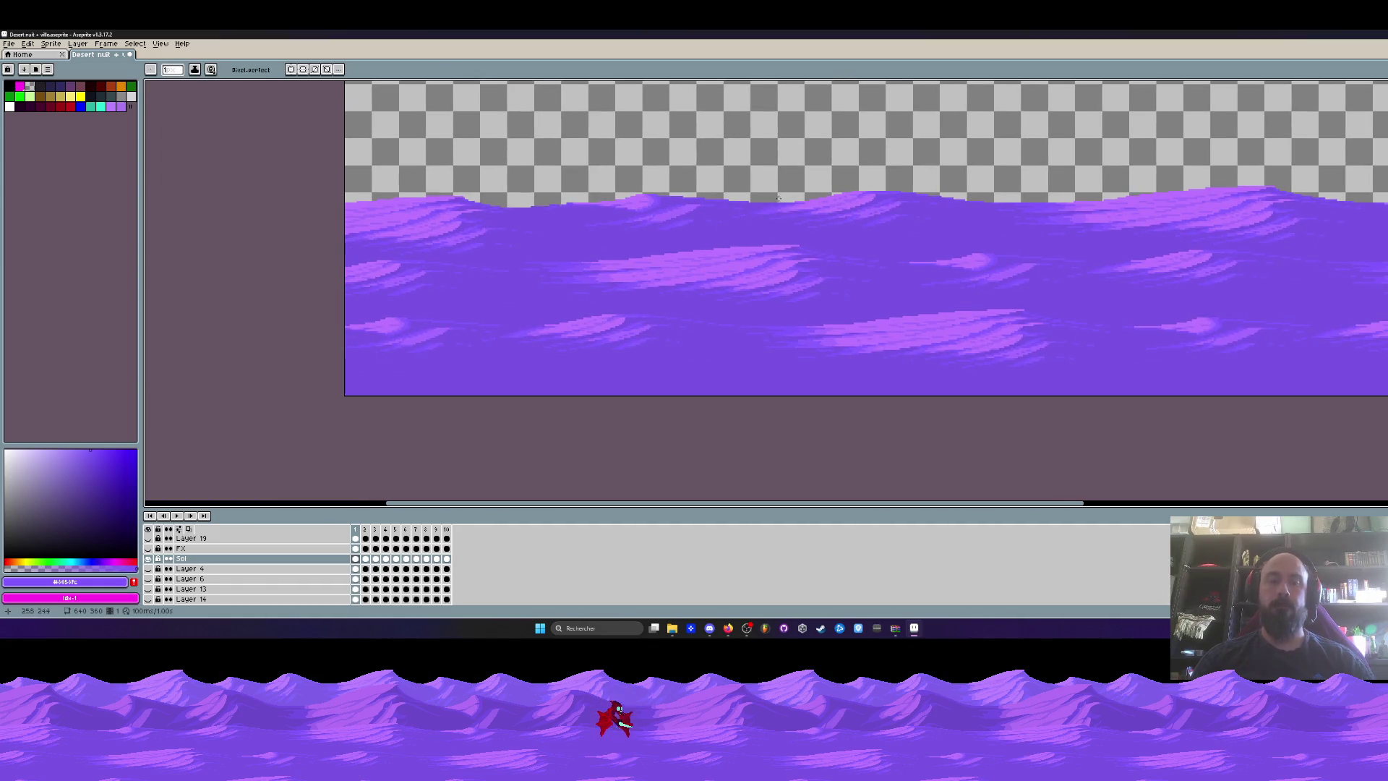
pyautogui.scroll(-2, 722, 198)
pyautogui.moveTo(734, 195); pyautogui.dragTo(668, 193)
pyautogui.scroll(1, 665, 192)
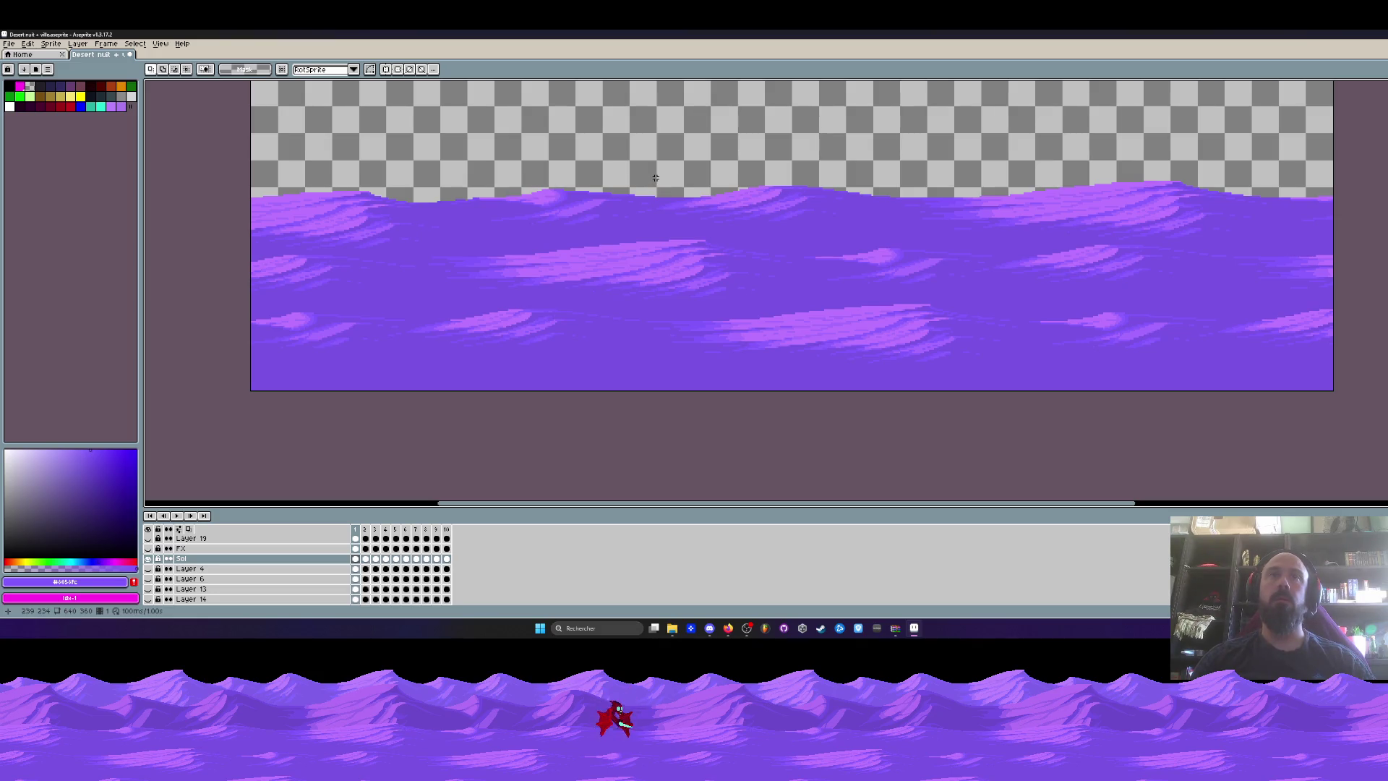
pyautogui.moveTo(692, 181); pyautogui.dragTo(276, 185)
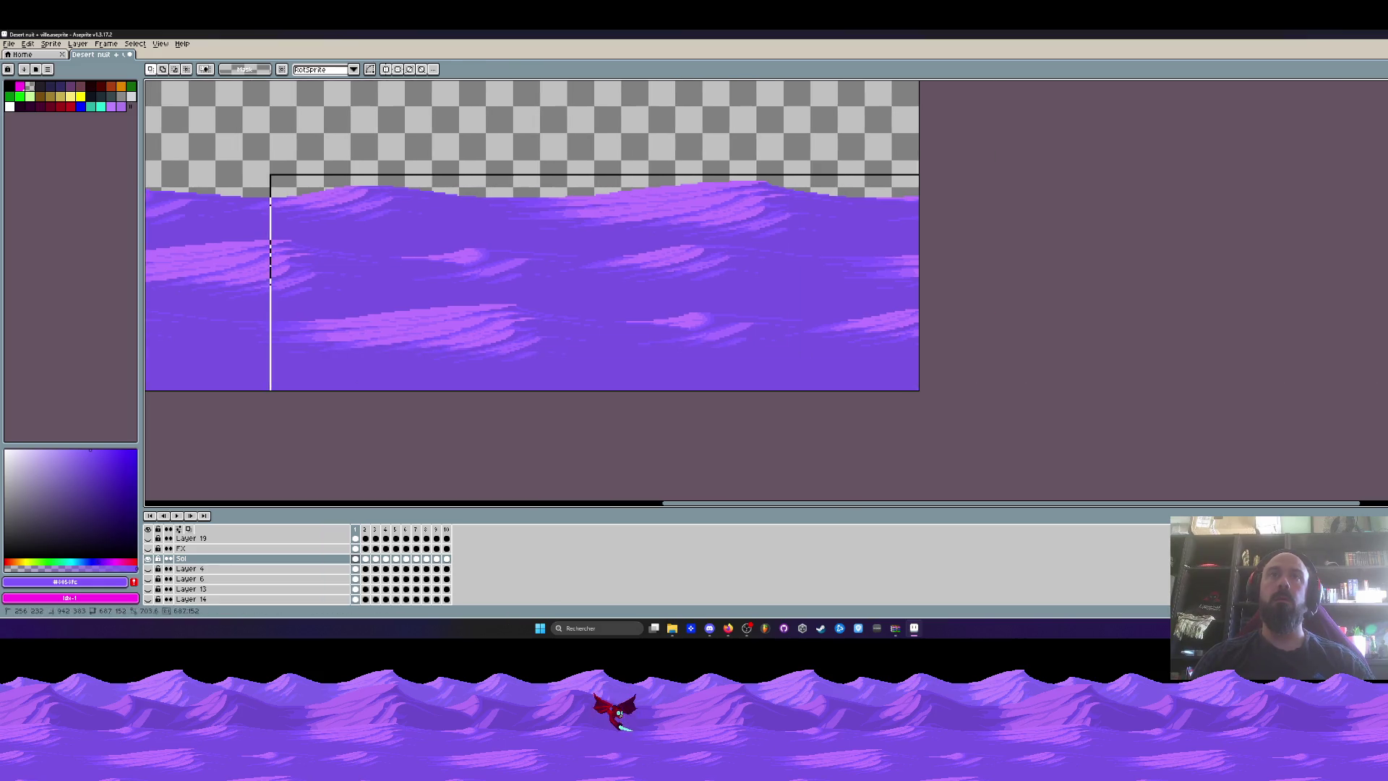
pyautogui.moveTo(489, 241); pyautogui.dragTo(669, 217)
pyautogui.scroll(-1, 561, 174)
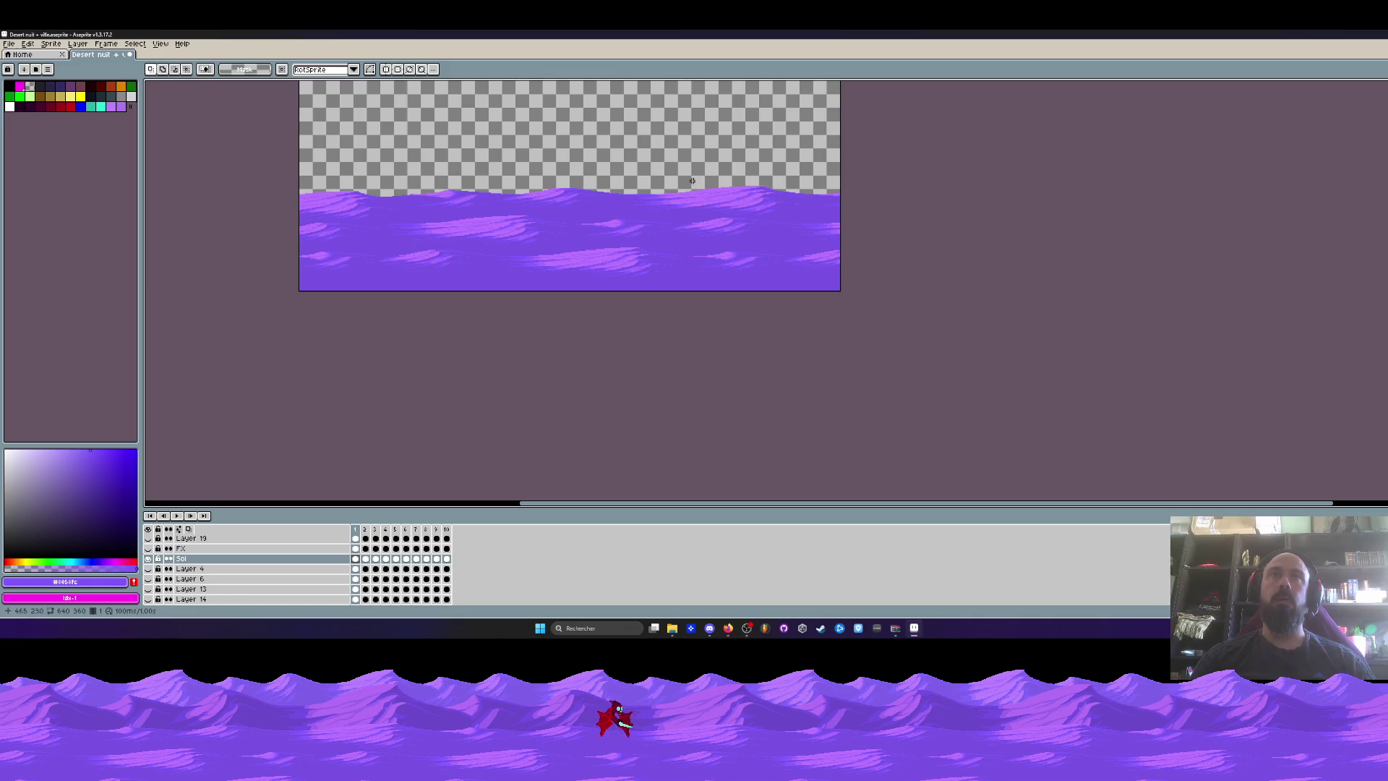
pyautogui.scroll(1, 692, 168)
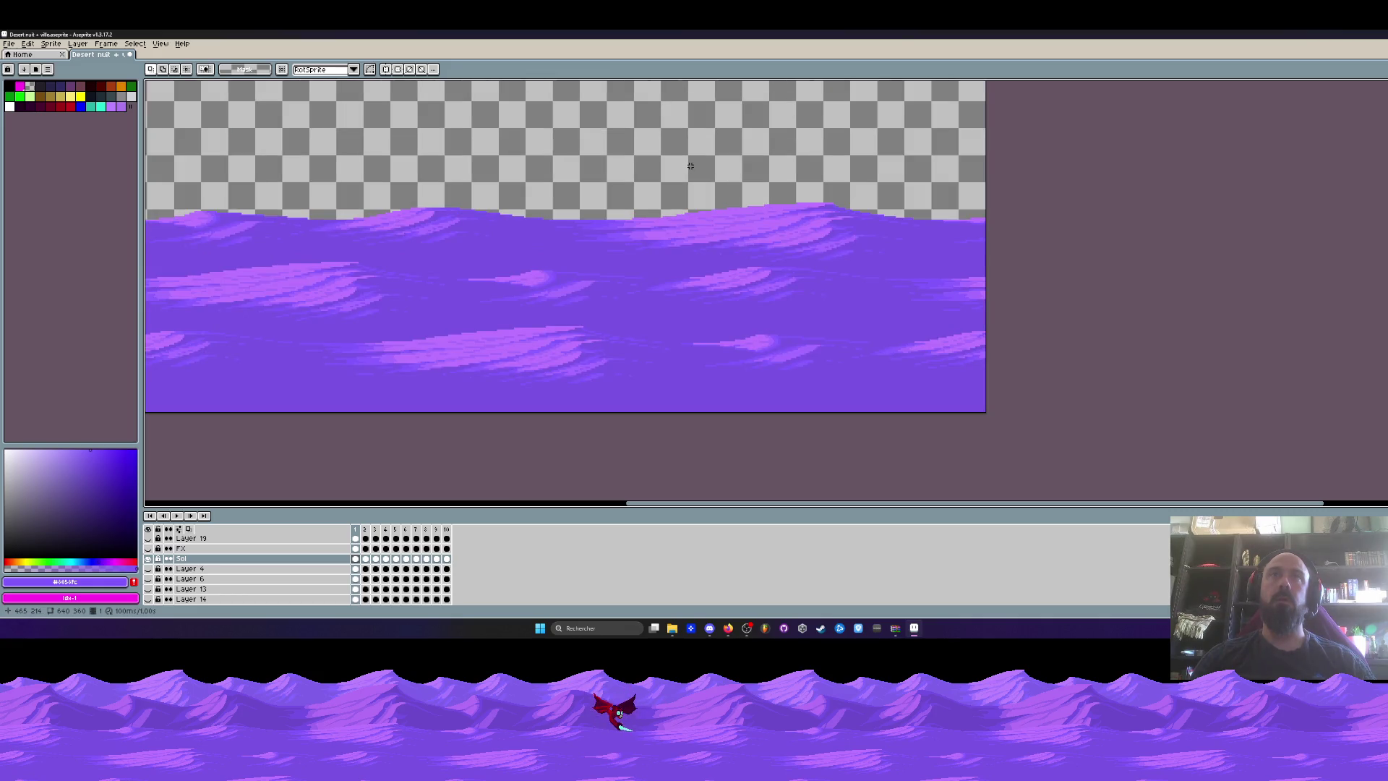
pyautogui.moveTo(688, 166); pyautogui.dragTo(987, 413)
pyautogui.scroll(-1, 827, 310)
pyautogui.scroll(2, 574, 310)
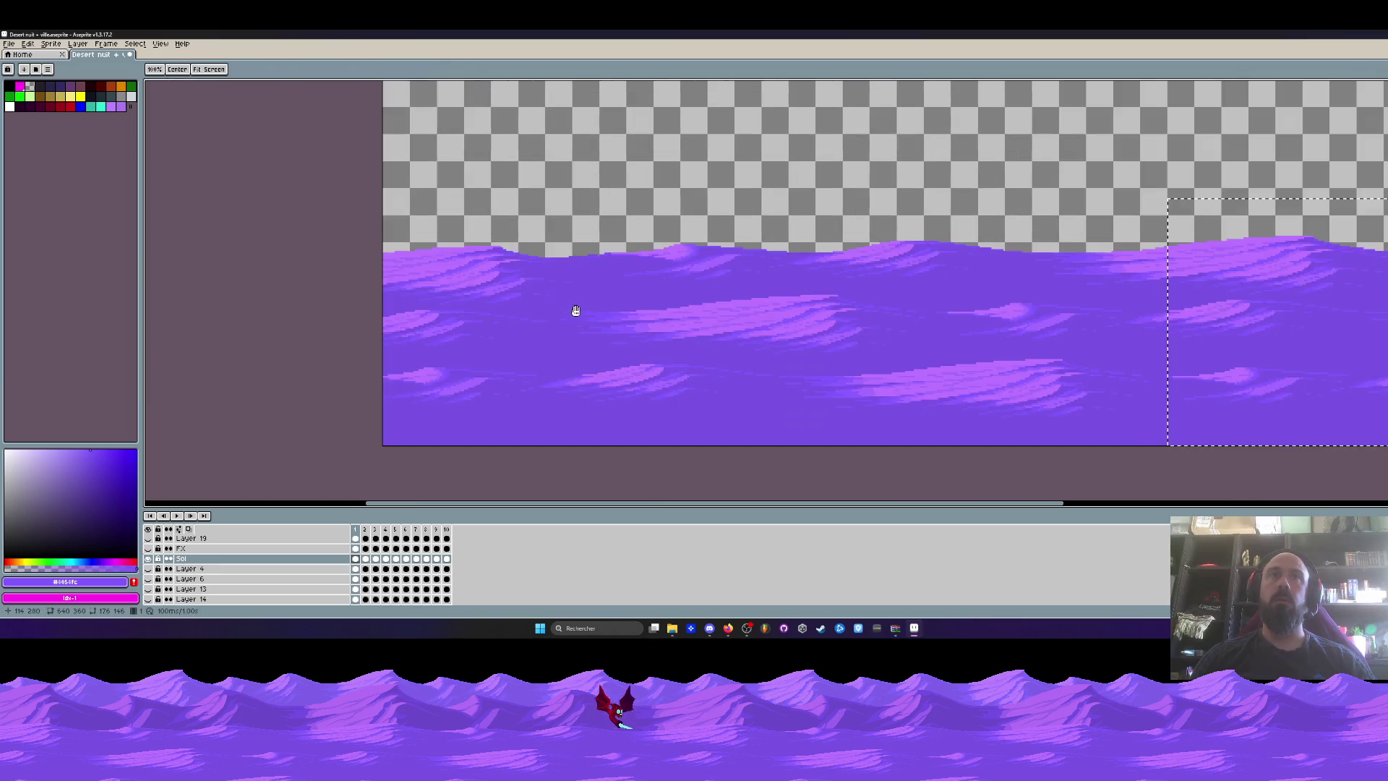
pyautogui.hscroll(5, 578, 289)
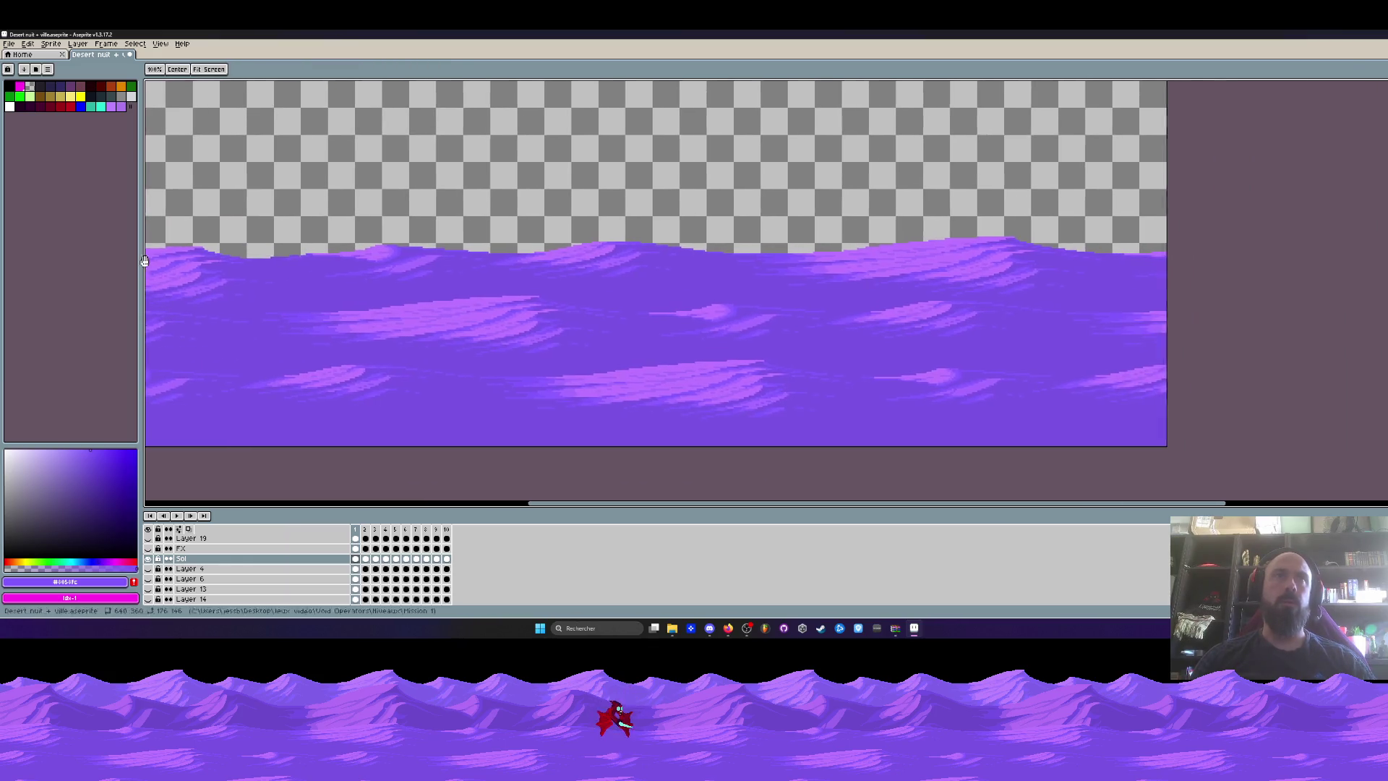
pyautogui.scroll(1, 752, 217)
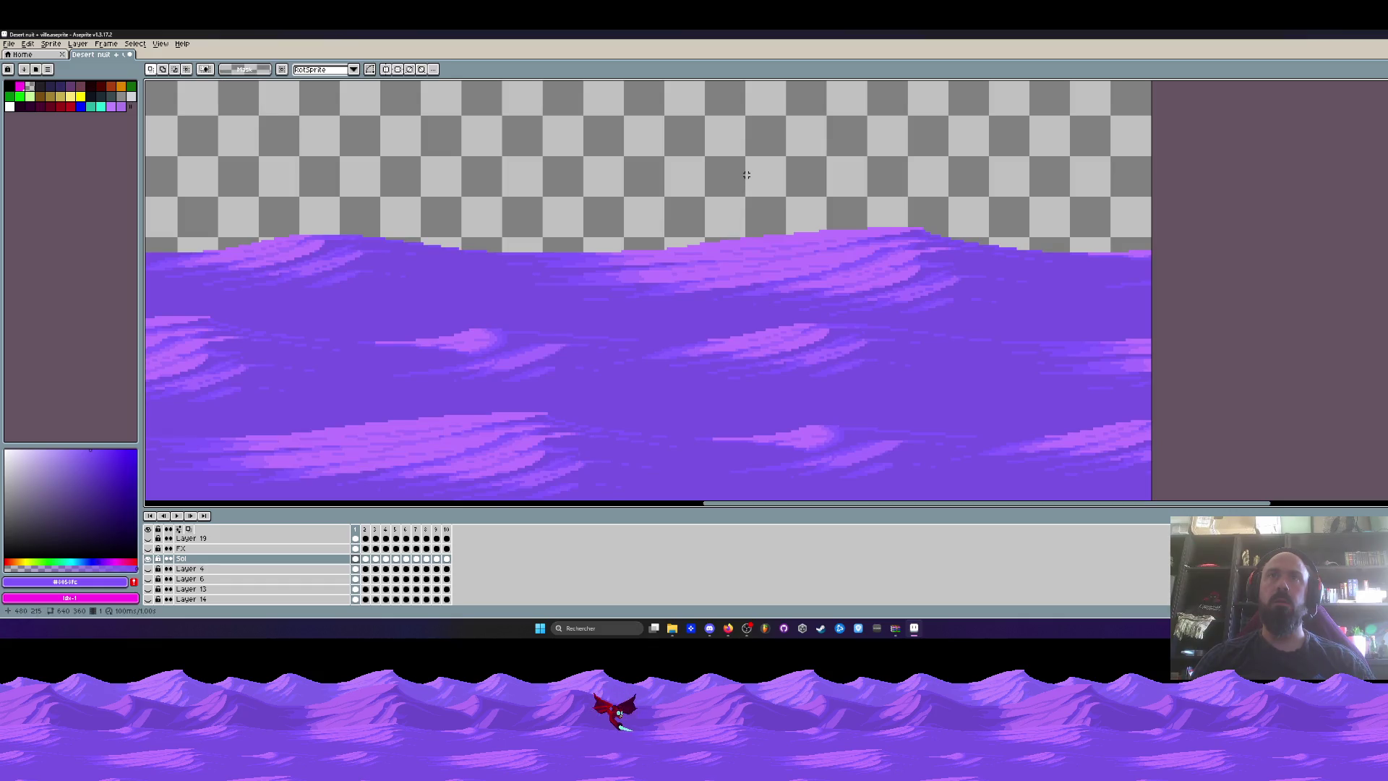
pyautogui.scroll(-2, 787, 172)
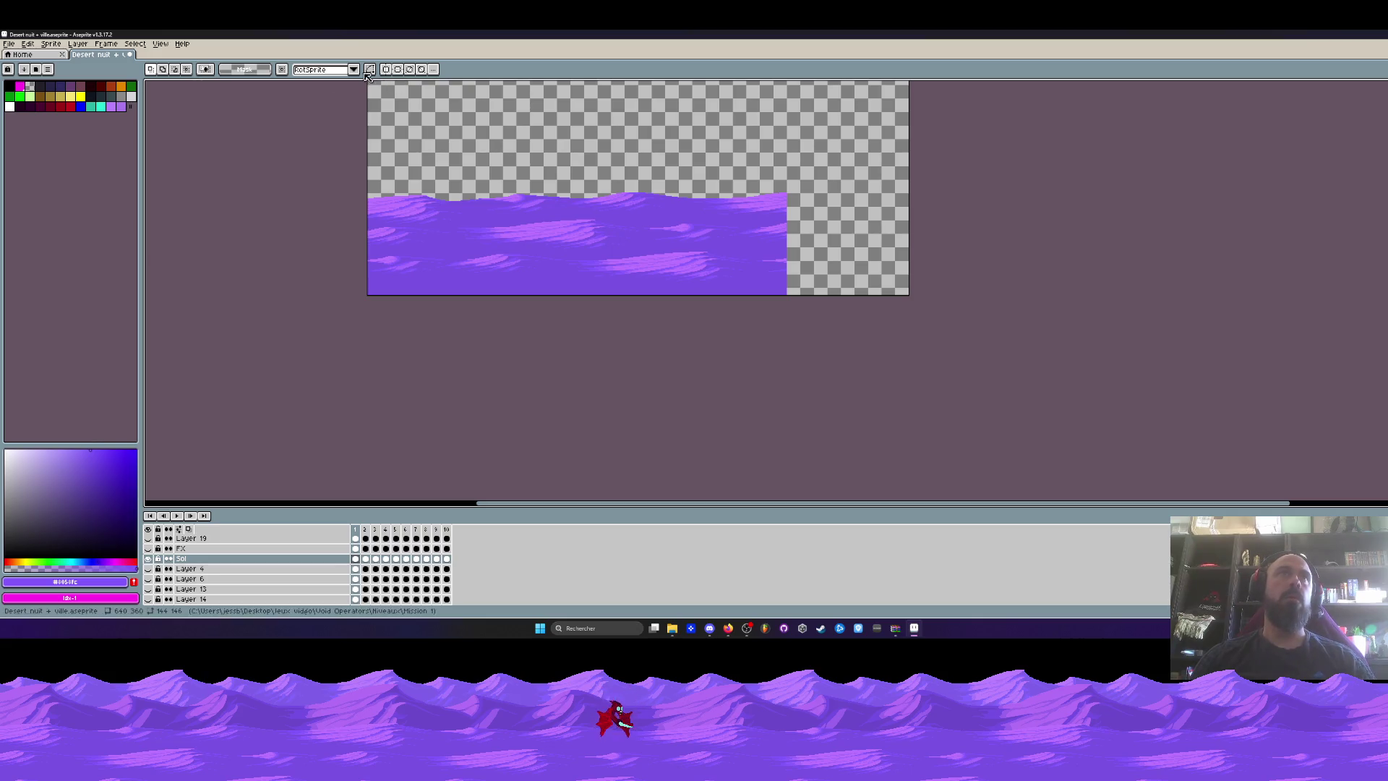
pyautogui.moveTo(853, 200); pyautogui.dragTo(858, 240)
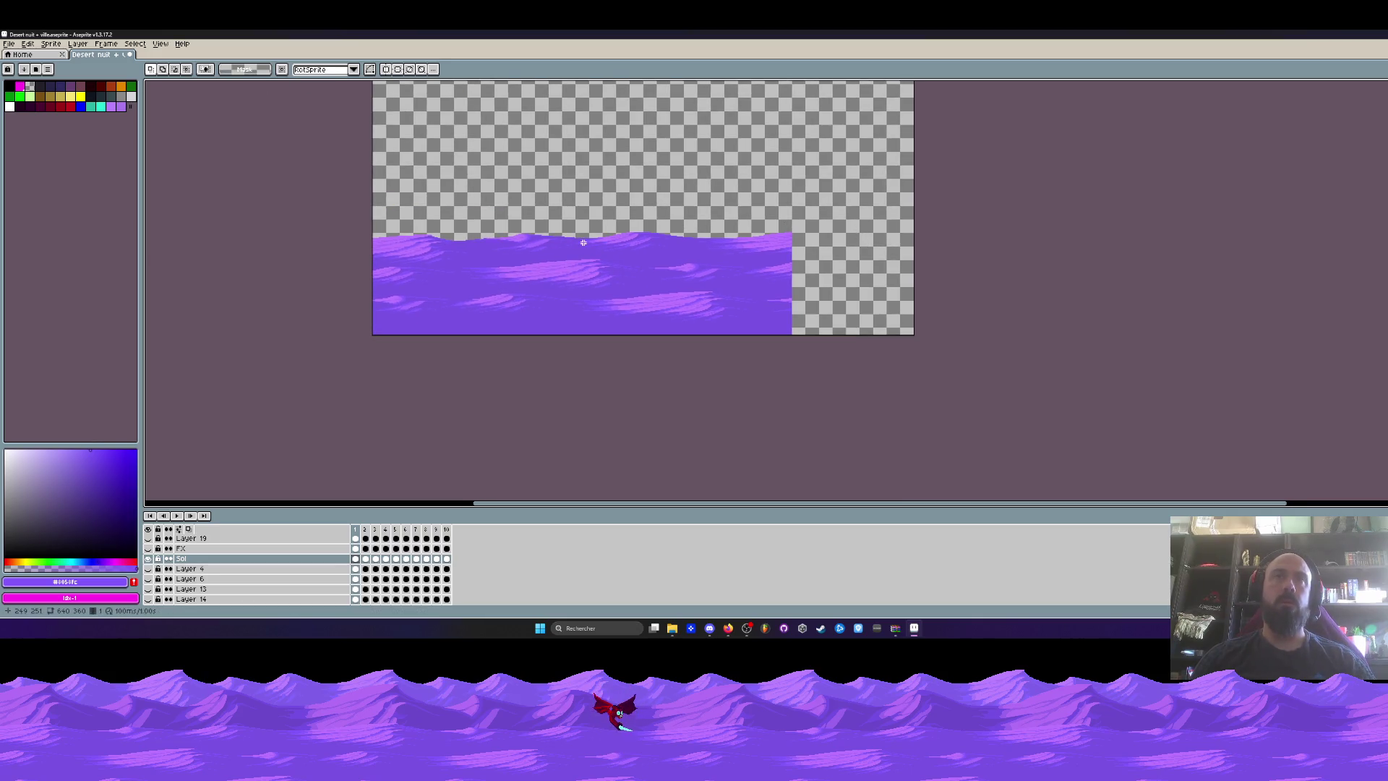
pyautogui.click(103, 45)
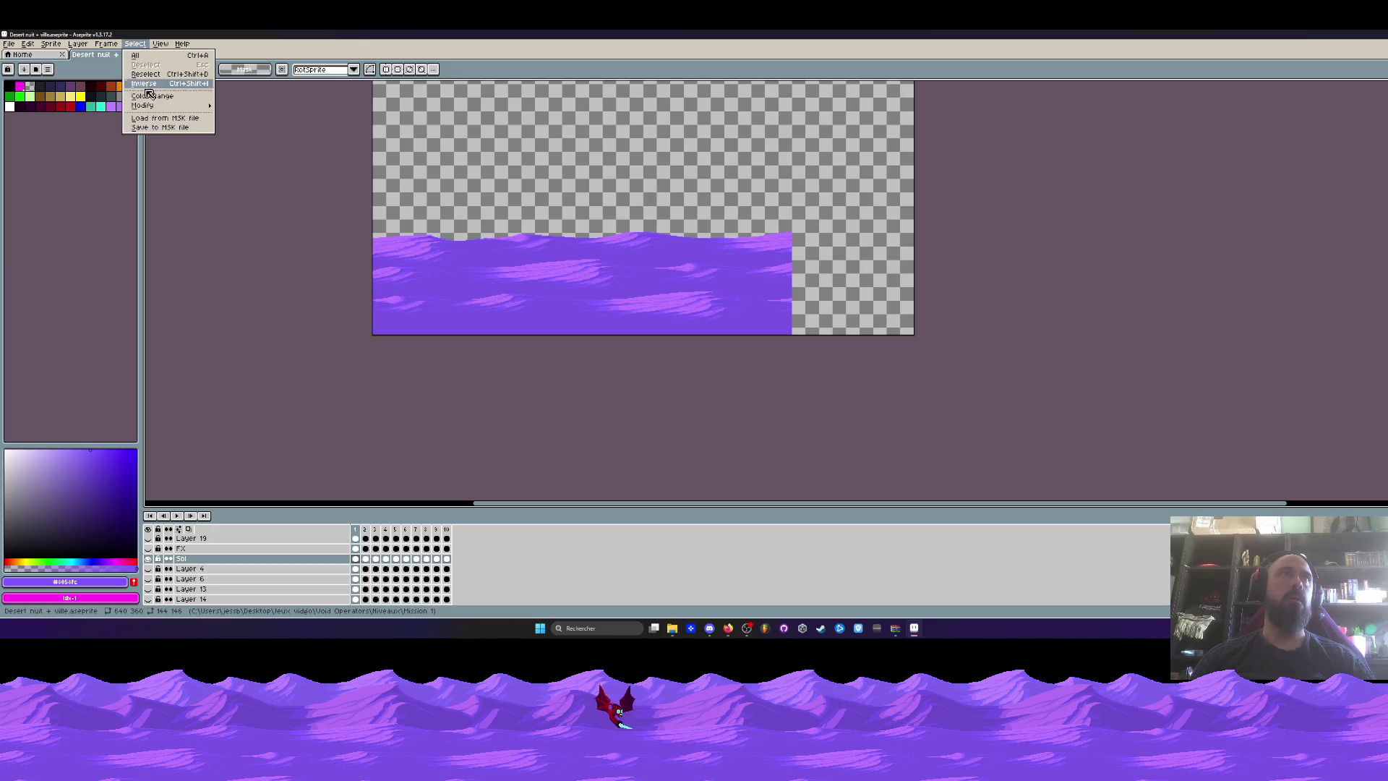
# Turn on Tiled Mode in the X axis to preview the dunes repeating horizontally.
pyautogui.moveTo(160, 44)
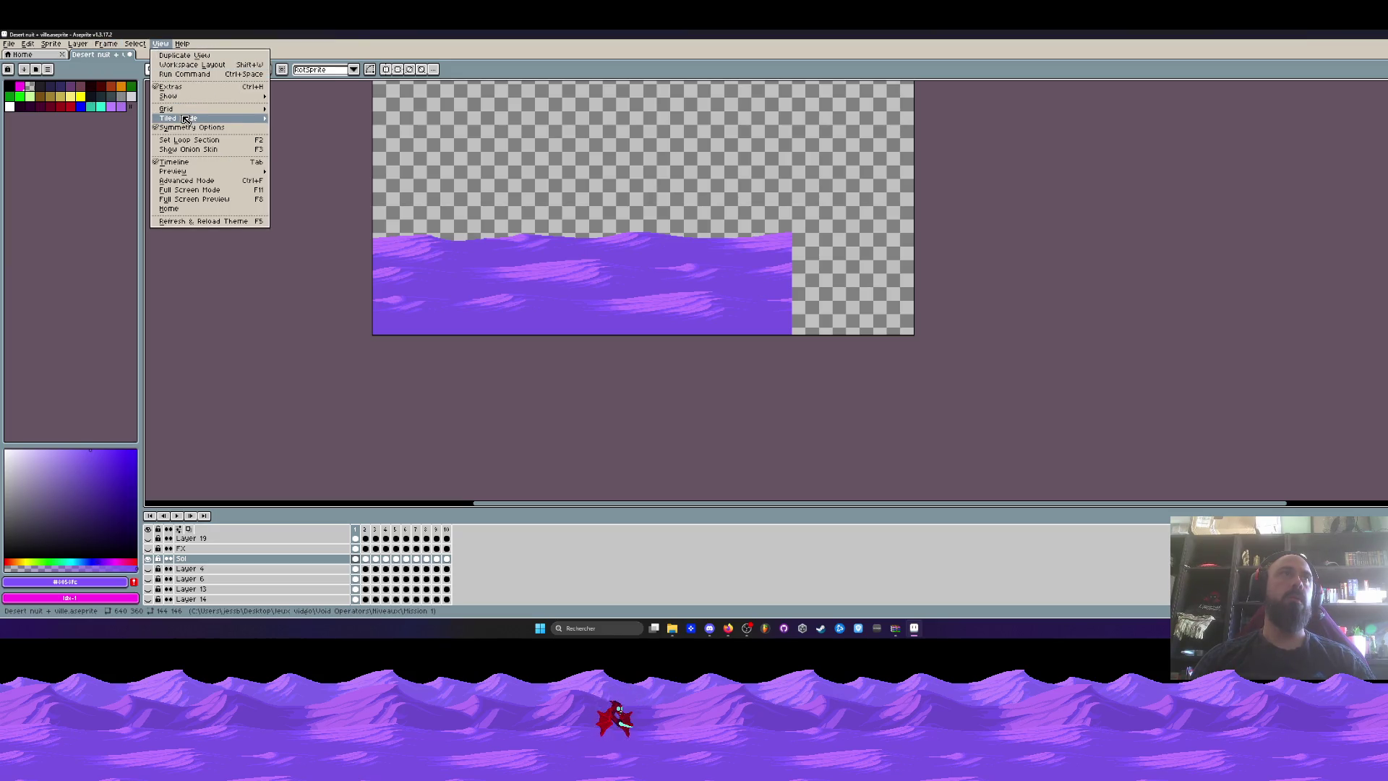
pyautogui.moveTo(182, 118)
pyautogui.click(303, 138)
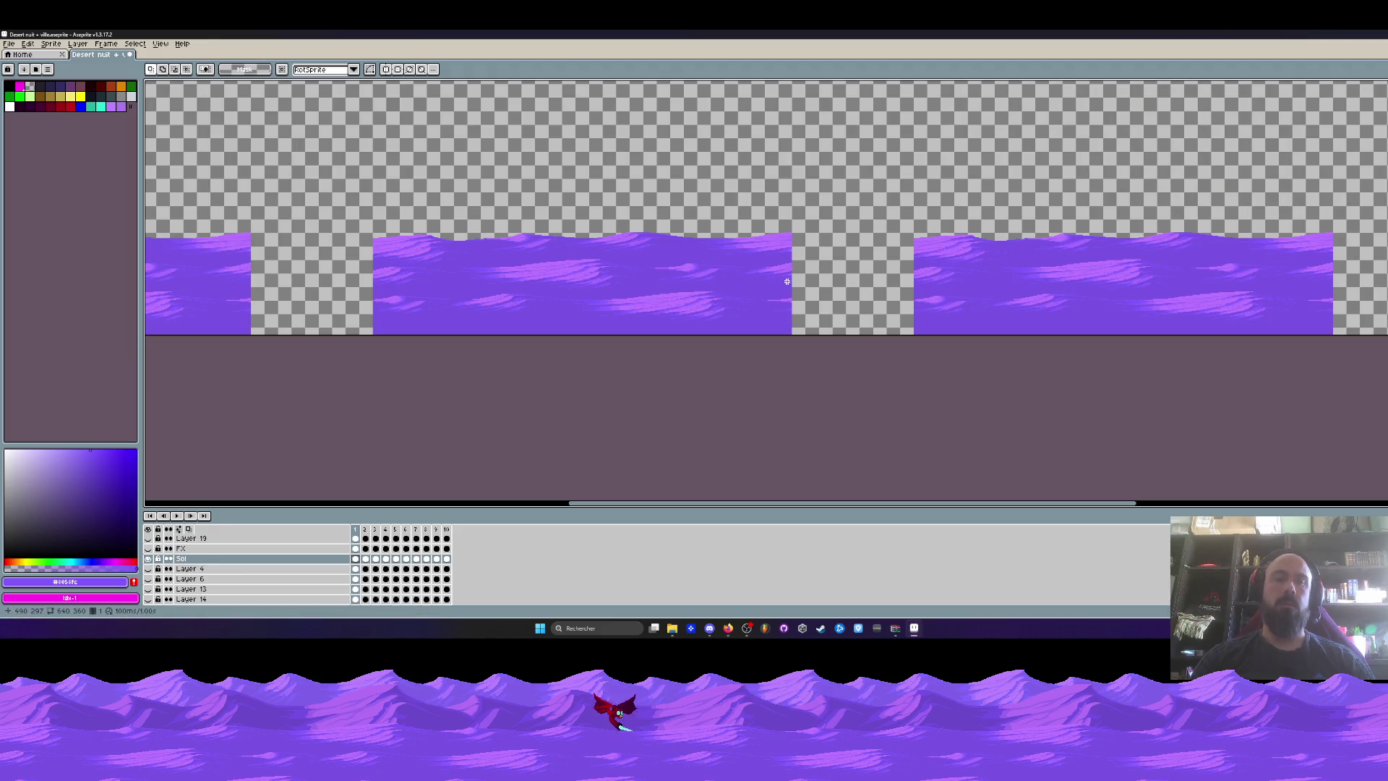
# Trial-trim the canvas width to 496 px in Canvas Size.
pyautogui.hotkey('ctrl', 'alt', 'c')
pyautogui.moveTo(914, 221); pyautogui.dragTo(793, 229)
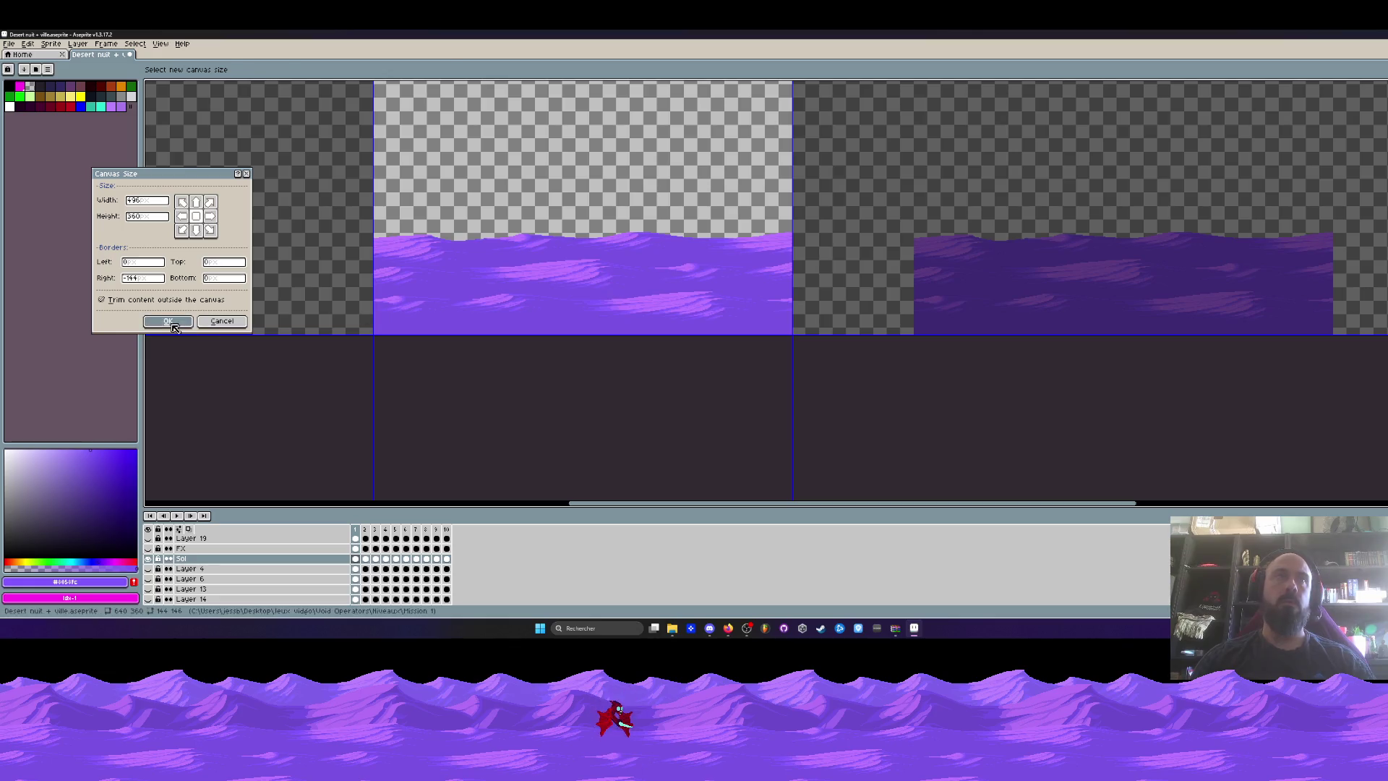
pyautogui.press('Return')
pyautogui.scroll(-1, 633, 264)
pyautogui.scroll(2, 756, 267)
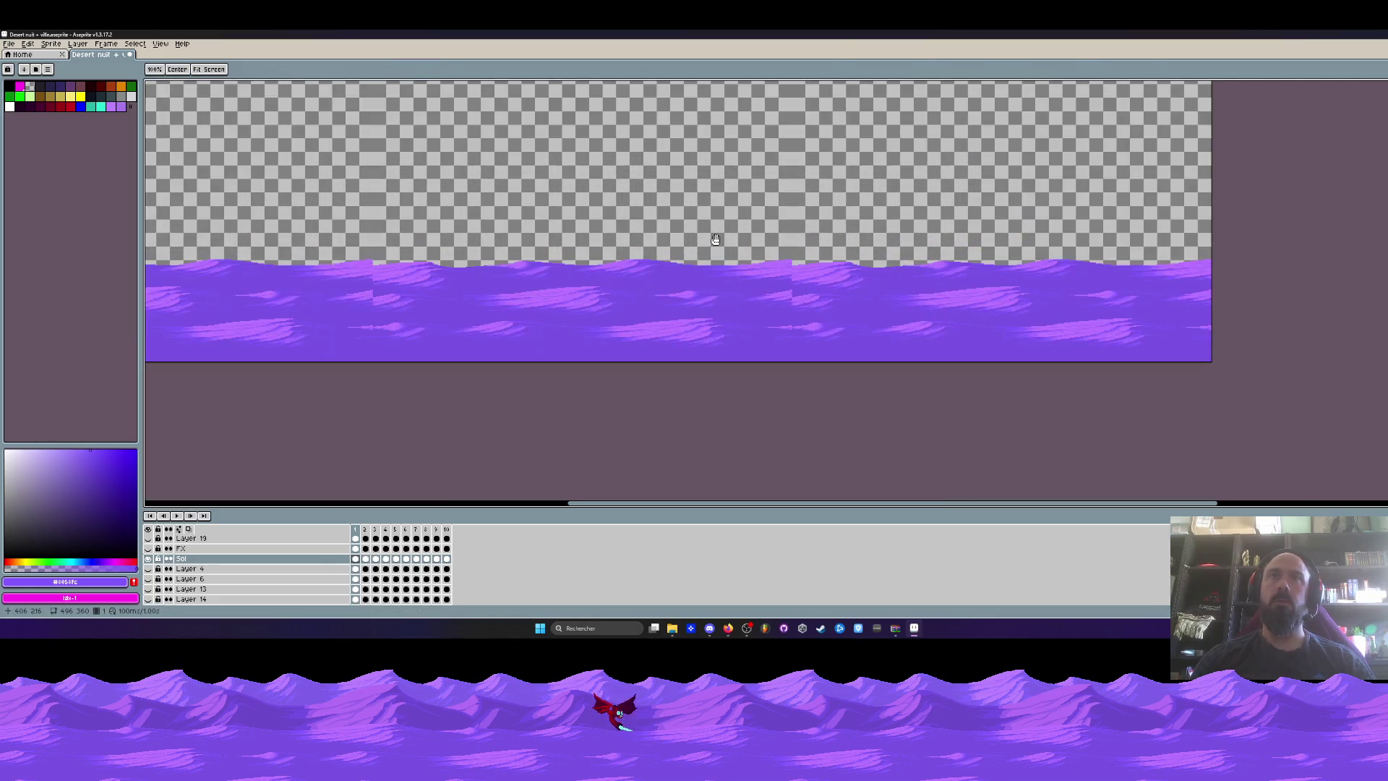
pyautogui.scroll(2, 715, 239)
pyautogui.scroll(-2, 784, 238)
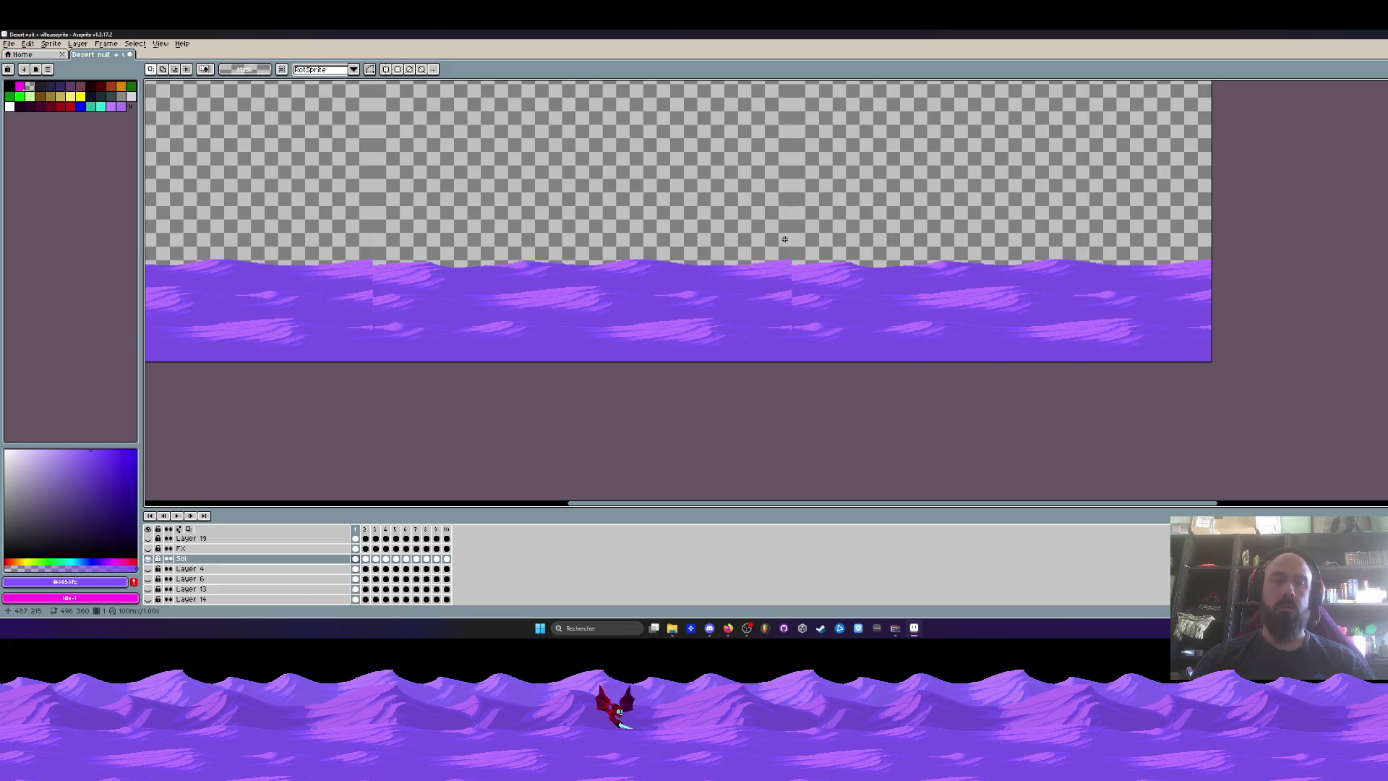
# Narrow the canvas by one more pixel, then undo that resize.
pyautogui.hotkey('ctrl', 'alt', 'c')
pyautogui.scroll(2, 788, 245)
pyautogui.scroll(1, 789, 245)
pyautogui.moveTo(808, 241); pyautogui.dragTo(812, 242)
pyautogui.click(168, 321)
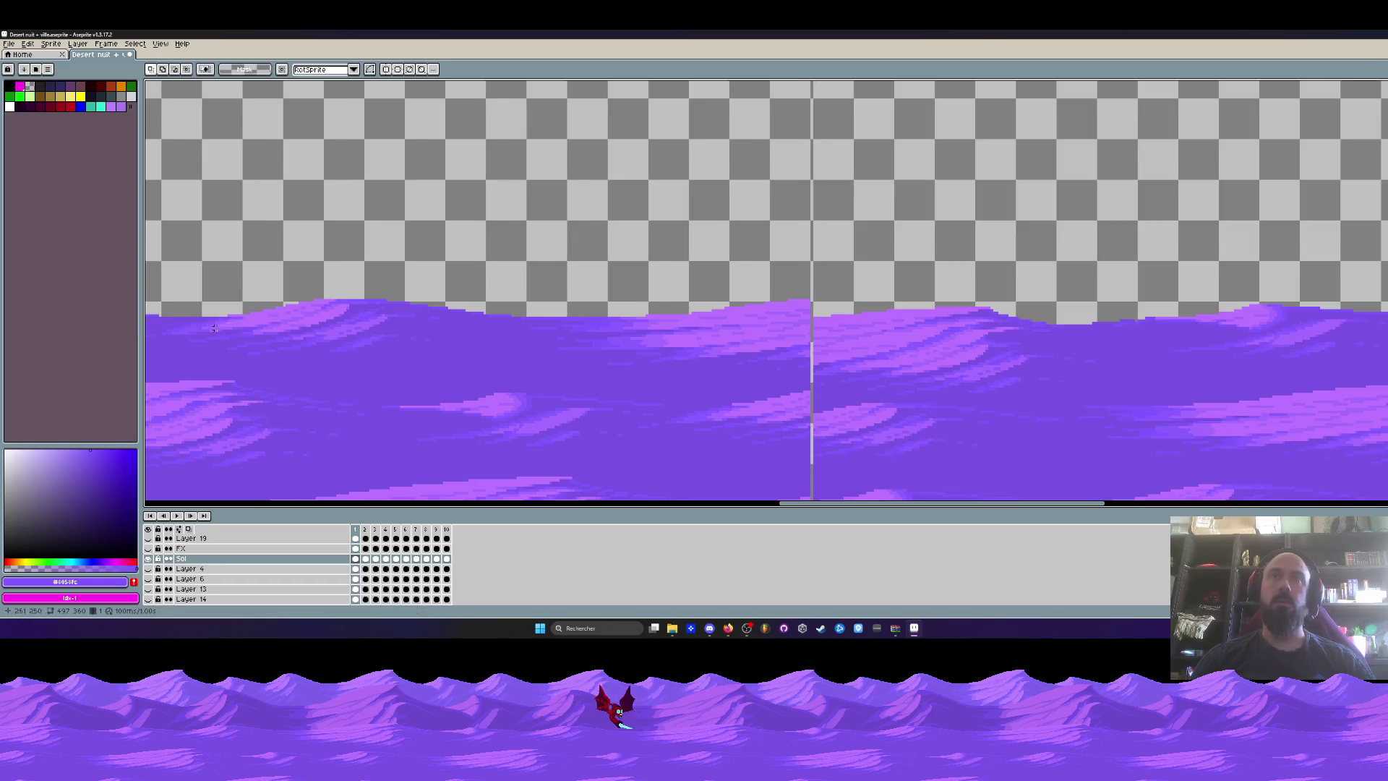
pyautogui.hotkey('ctrl', 'z')
pyautogui.scroll(-3, 775, 267)
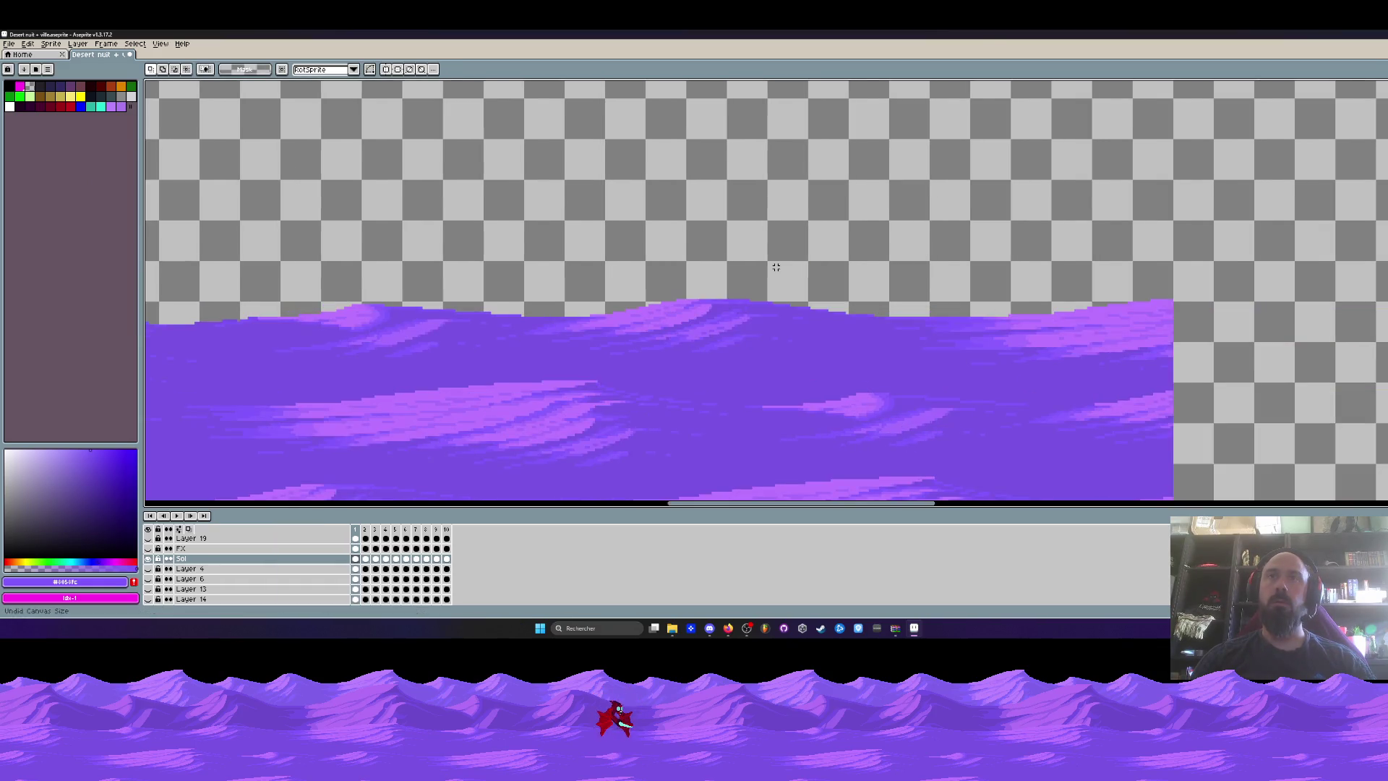
# Try shifting the whole dune layer about 40 px left, then cancel the move and deselect.
pyautogui.press('m')
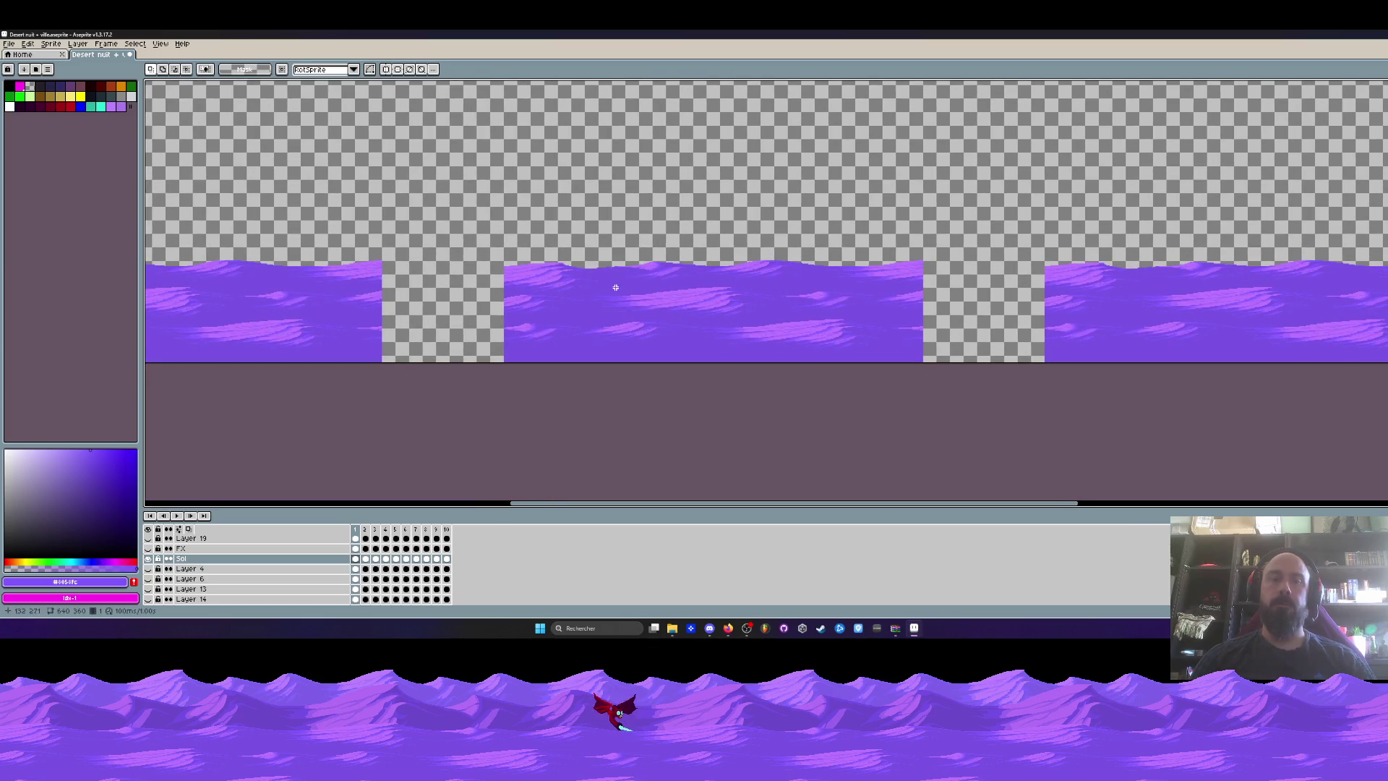
pyautogui.moveTo(411, 204); pyautogui.dragTo(617, 273)
pyautogui.hotkey('ctrl', 'a')
pyautogui.moveTo(757, 328)
pyautogui.mouseDown()
pyautogui.moveTo(784, 328)
pyautogui.moveTo(561, 323)
pyautogui.mouseUp()
pyautogui.press('Escape')
pyautogui.click(734, 302)
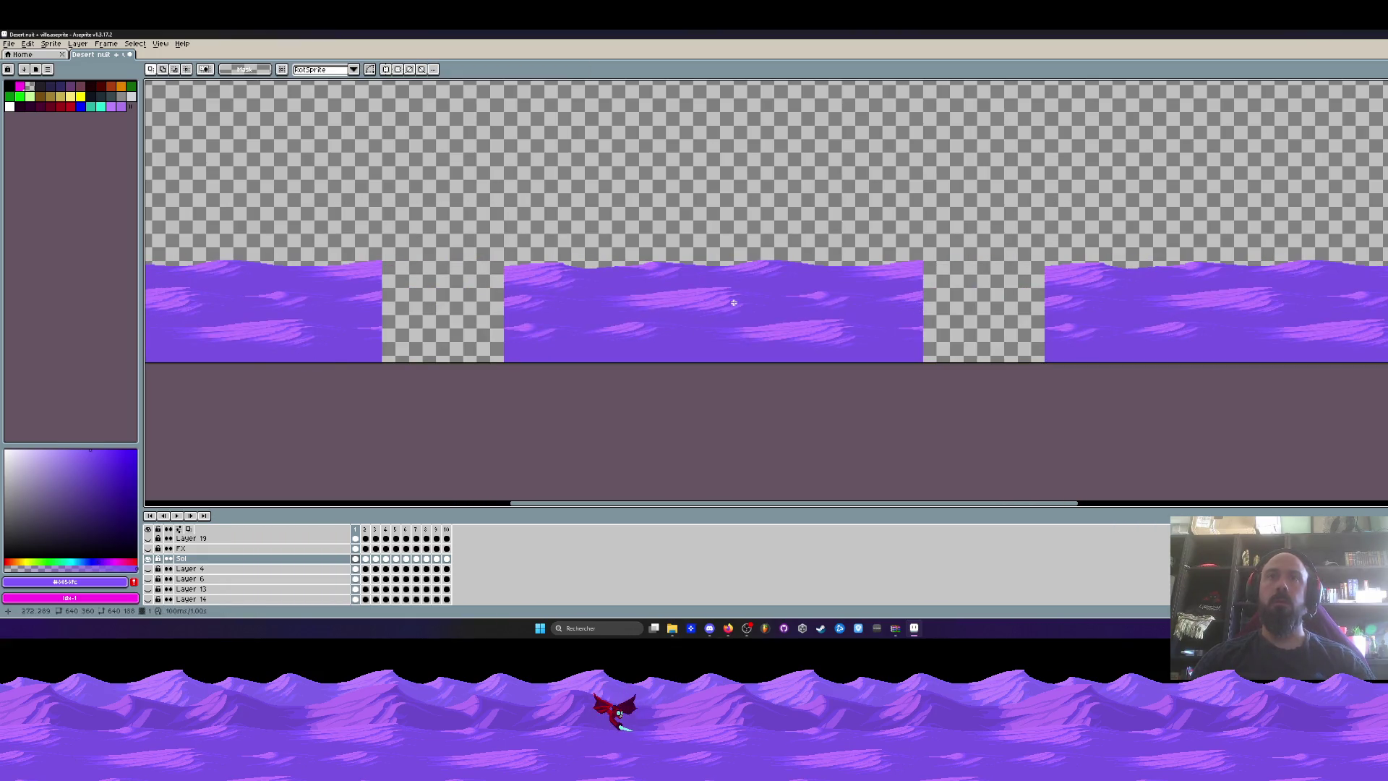
pyautogui.scroll(3, 574, 278)
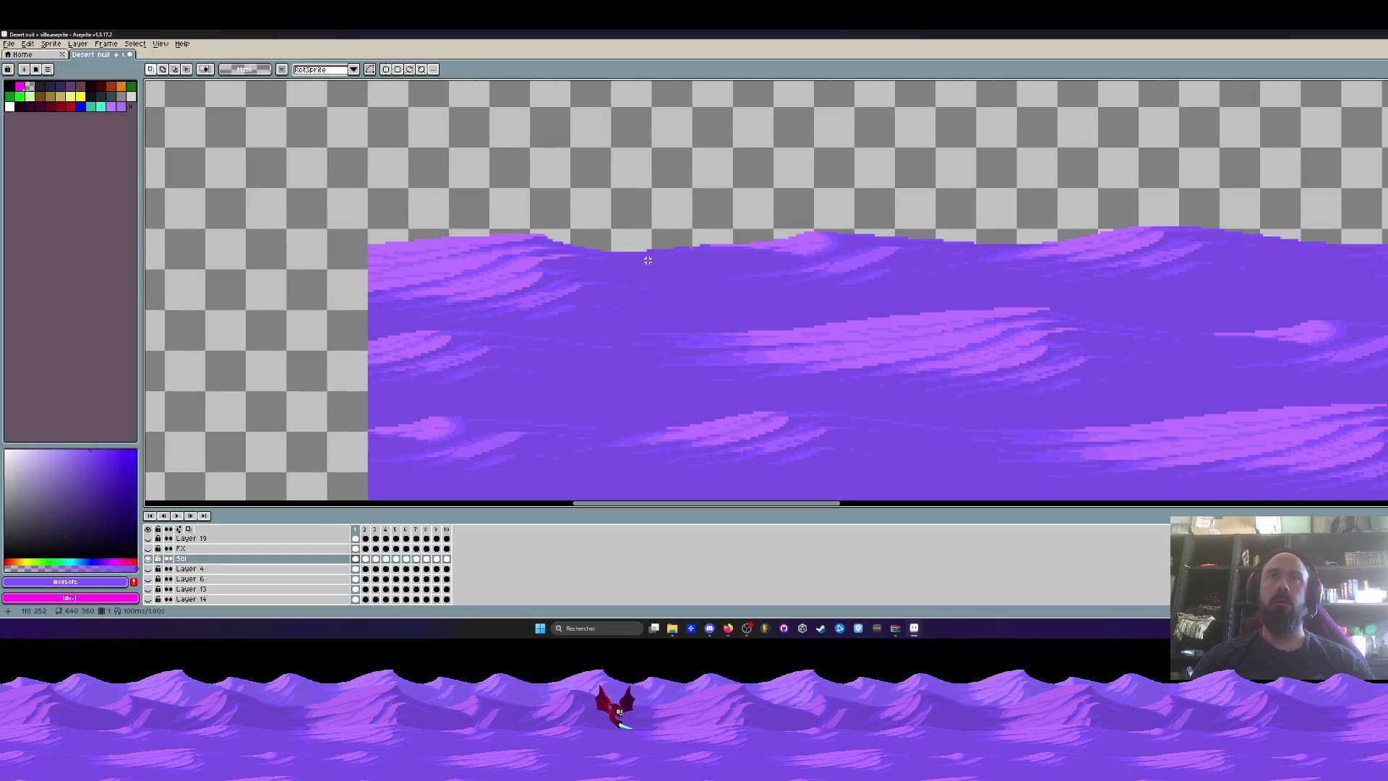
pyautogui.scroll(-1, 809, 244)
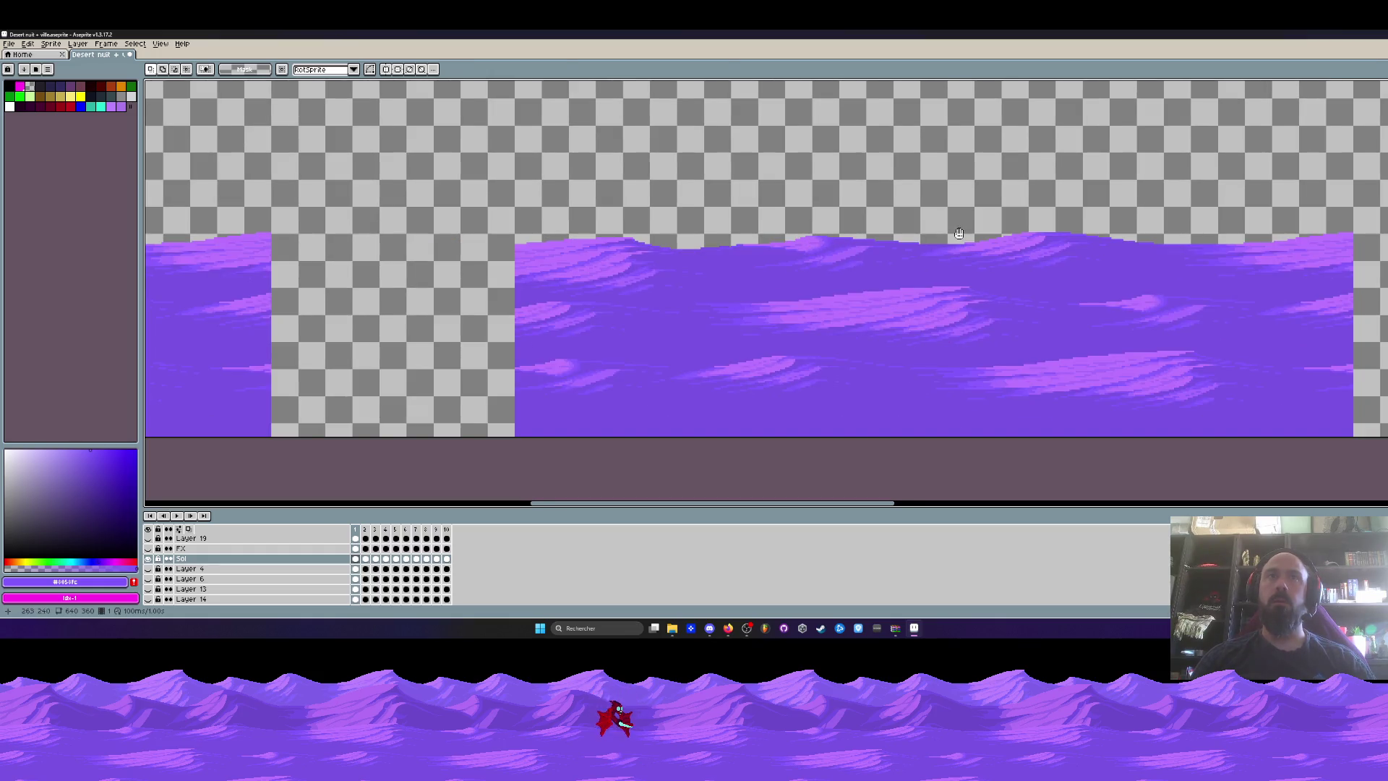
# Trim the canvas width to 496 px again, then undo back to 640 px.
pyautogui.moveTo(958, 233); pyautogui.dragTo(864, 222)
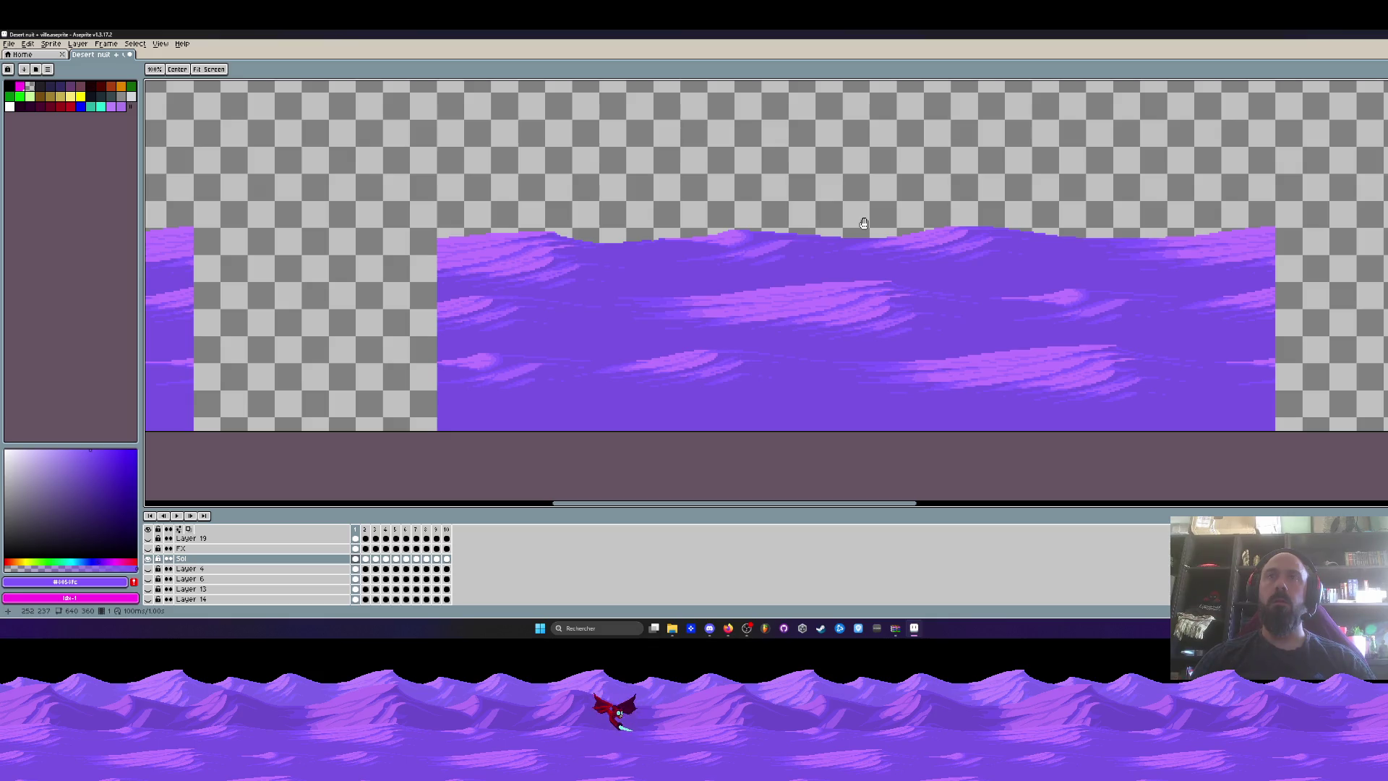
pyautogui.press('m')
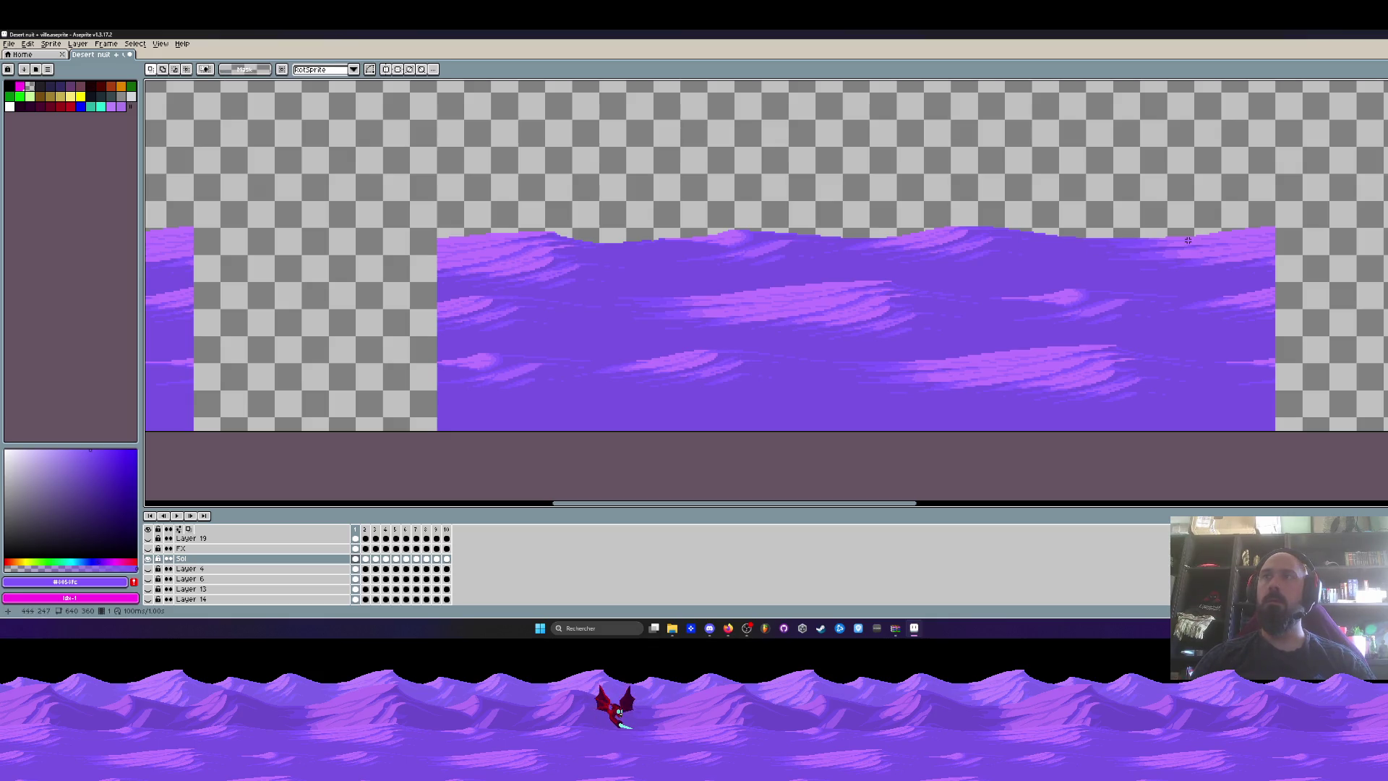
pyautogui.scroll(-1, 1201, 250)
pyautogui.hscroll(2, 1202, 250)
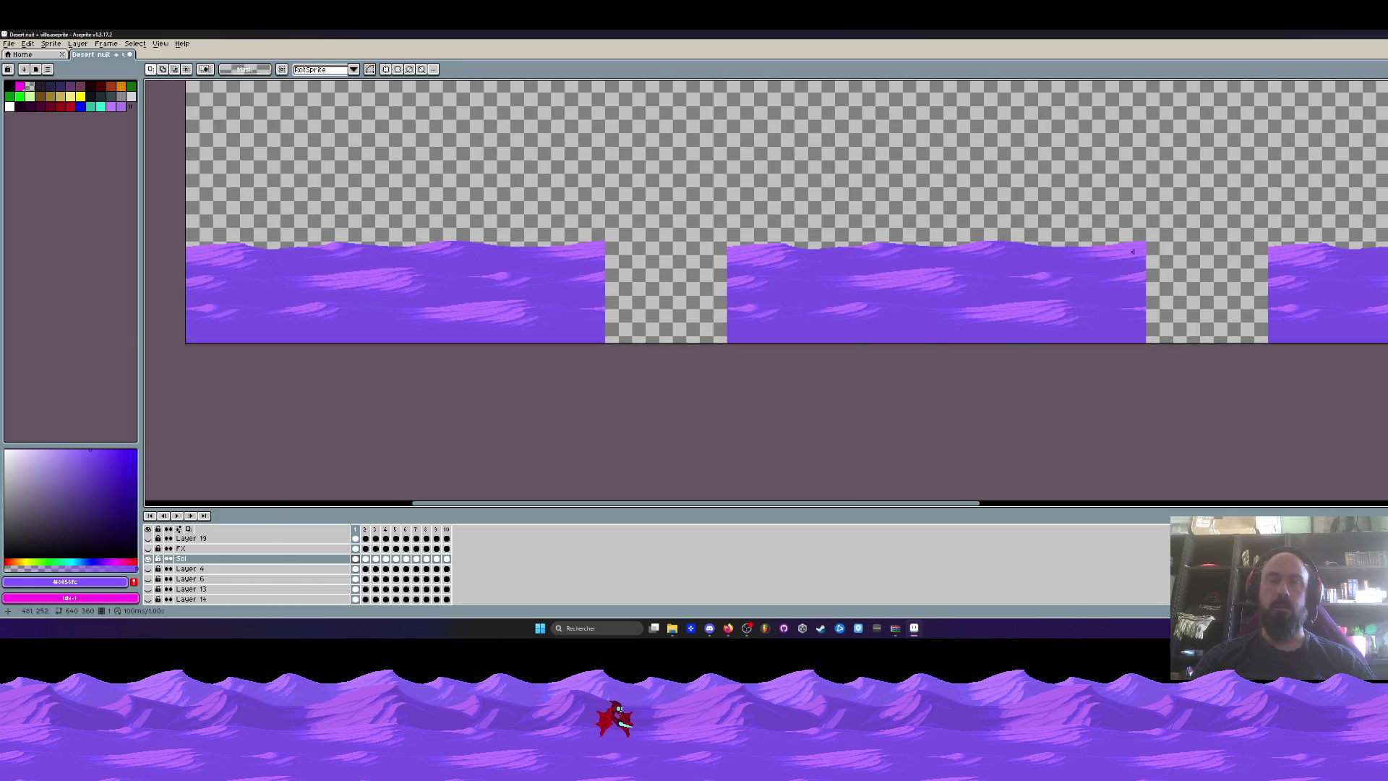
pyautogui.hotkey('ctrl', 'alt', 'c')
pyautogui.moveTo(1268, 214); pyautogui.dragTo(1144, 229)
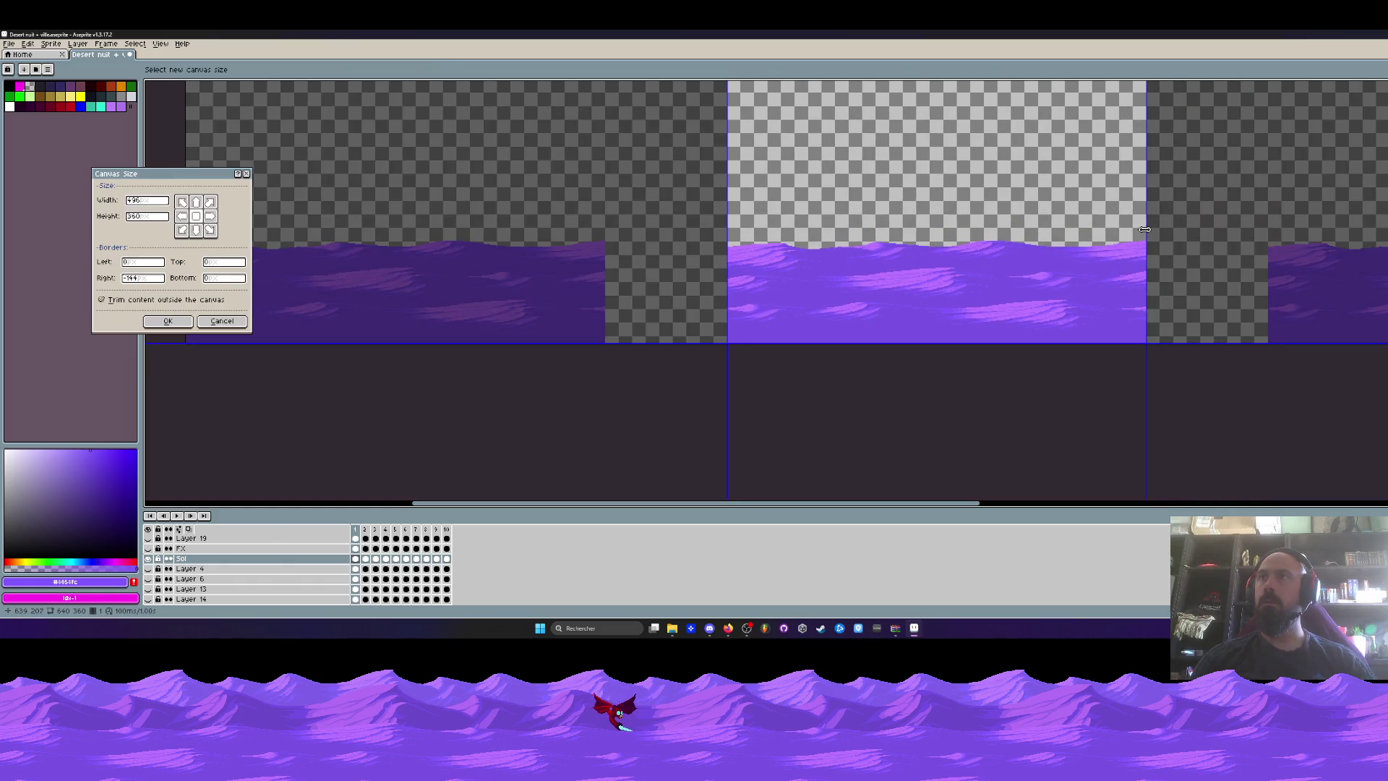
pyautogui.click(168, 321)
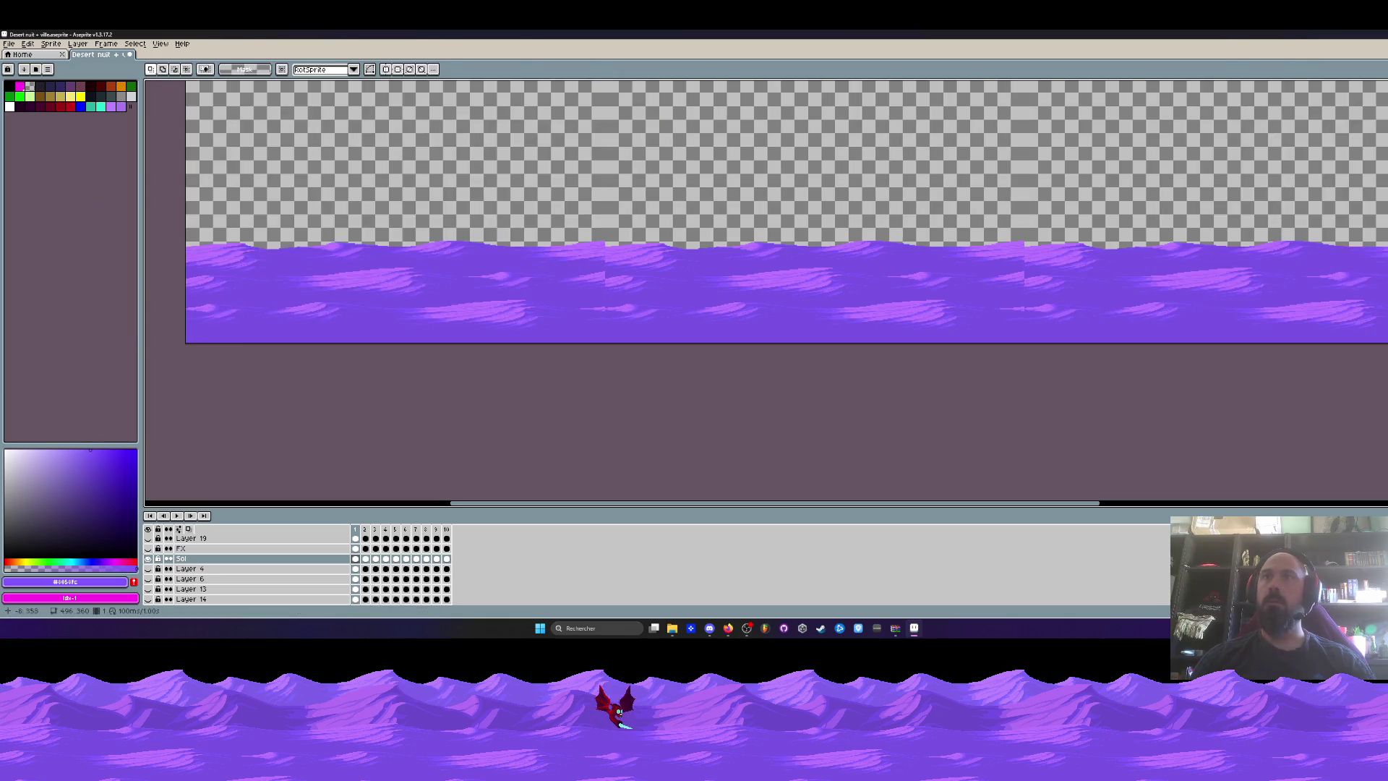
pyautogui.scroll(3, 1031, 226)
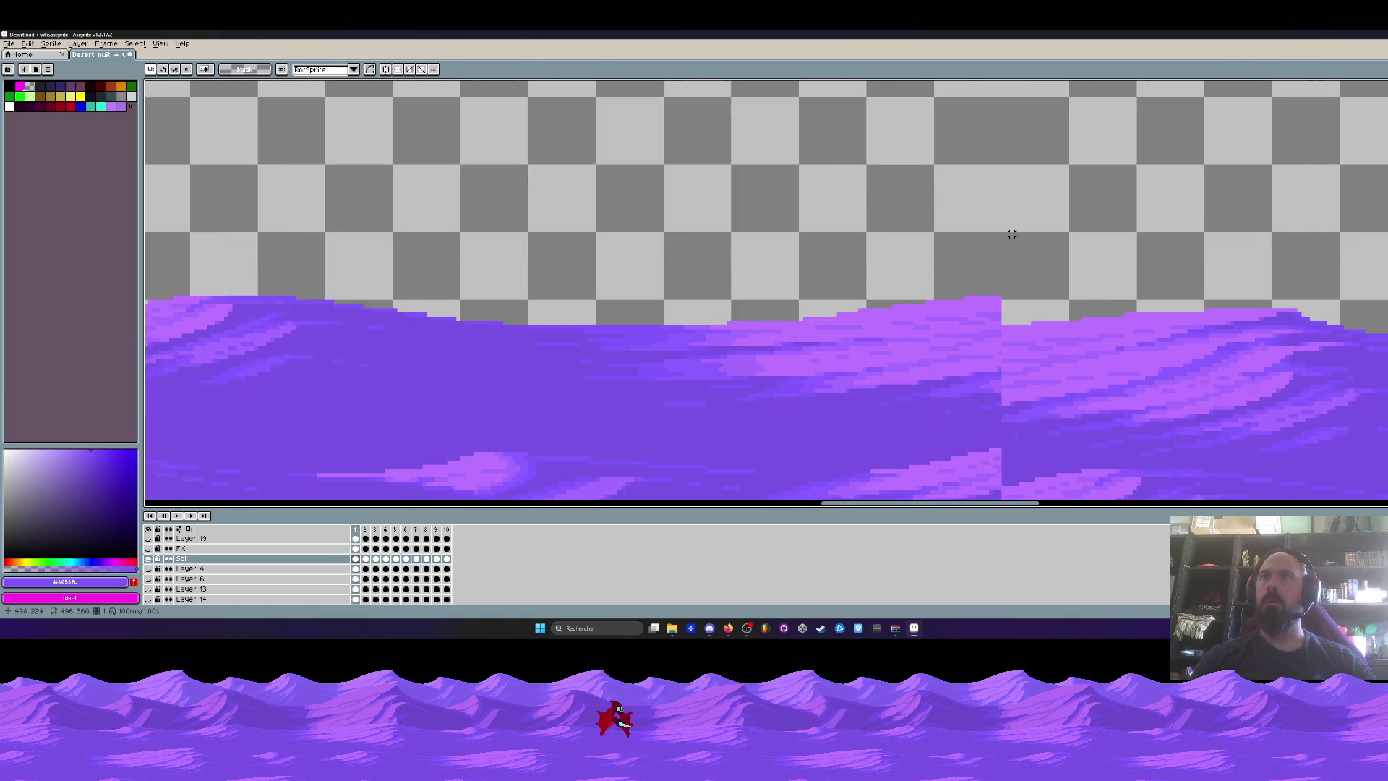
pyautogui.scroll(-2, 1014, 236)
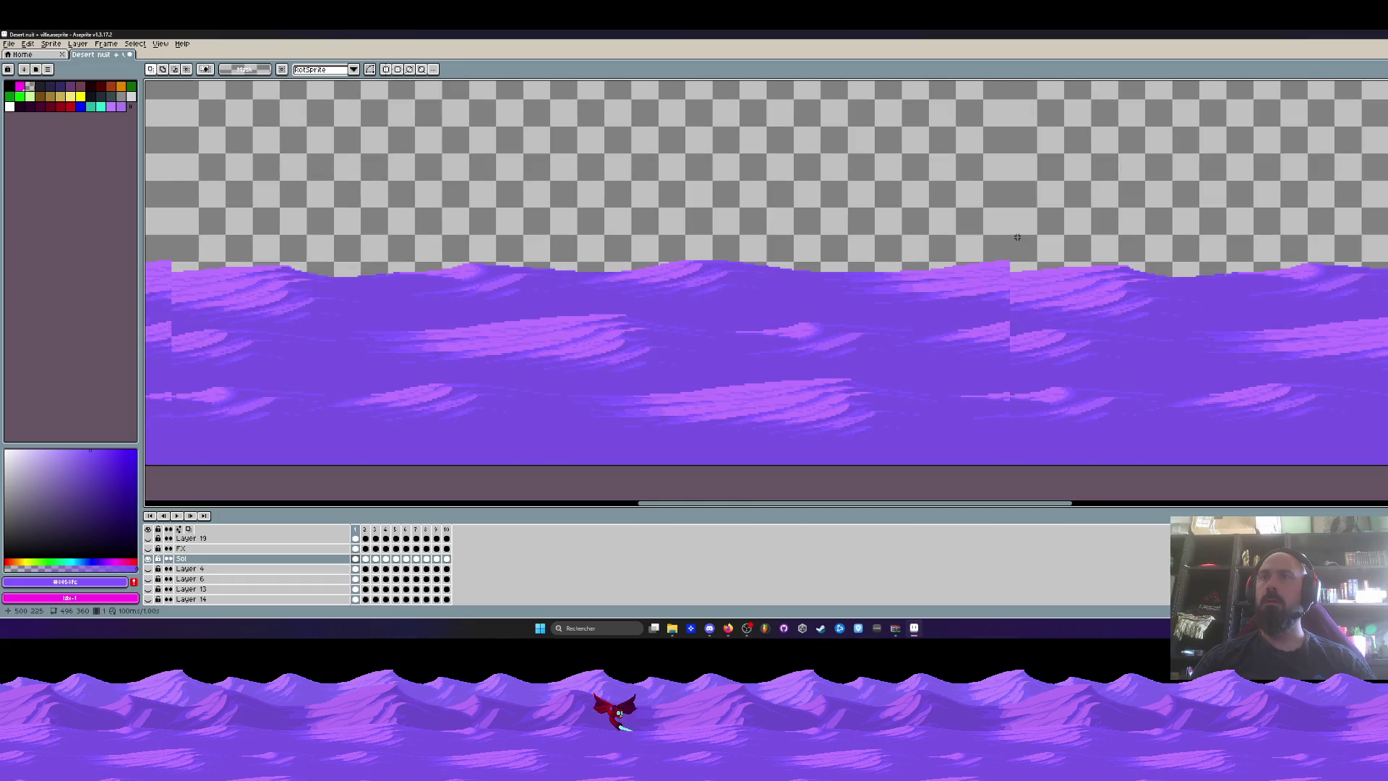
pyautogui.hotkey('ctrl', 'z')
# Reopen the Canvas Size dialog, showing the 360 px height.
pyautogui.scroll(1, 1235, 253)
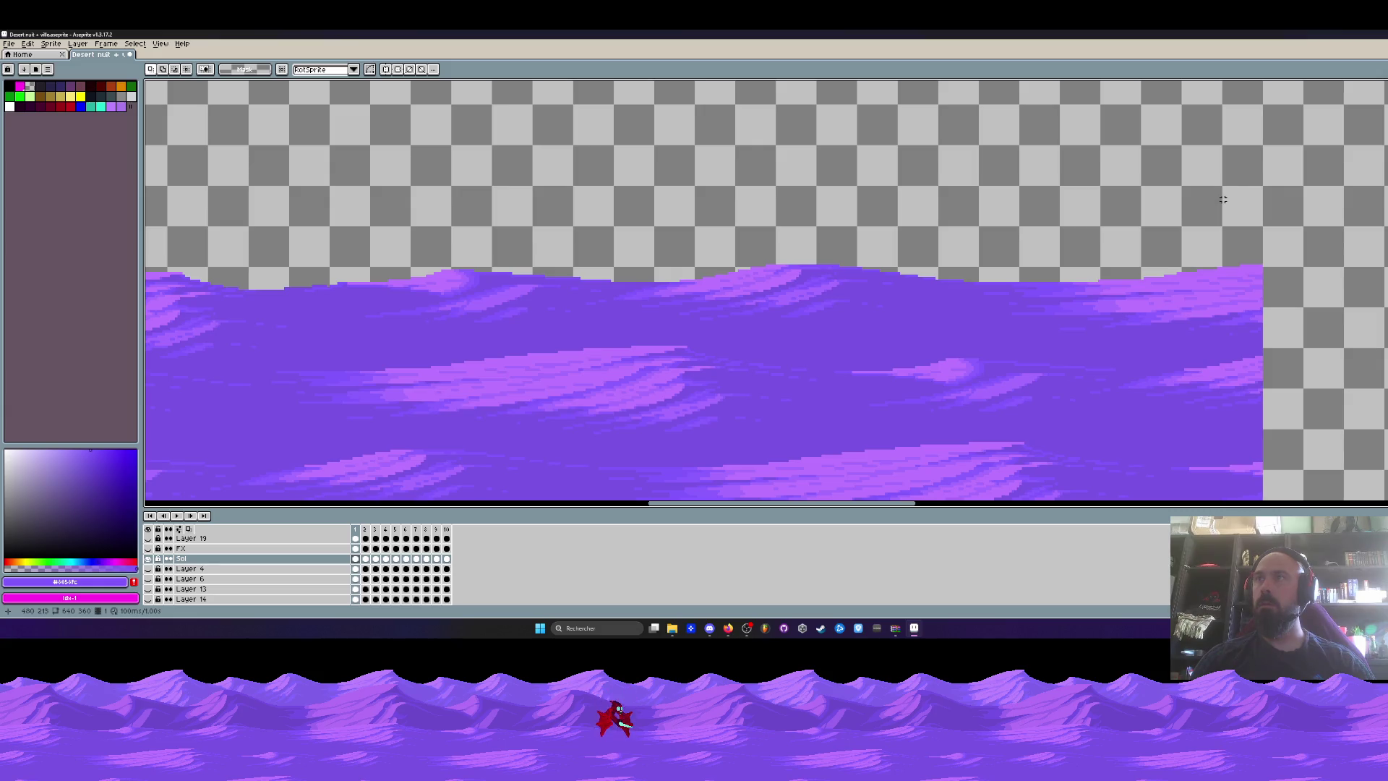
pyautogui.scroll(-5, 1222, 199)
pyautogui.hscroll(1, 1256, 238)
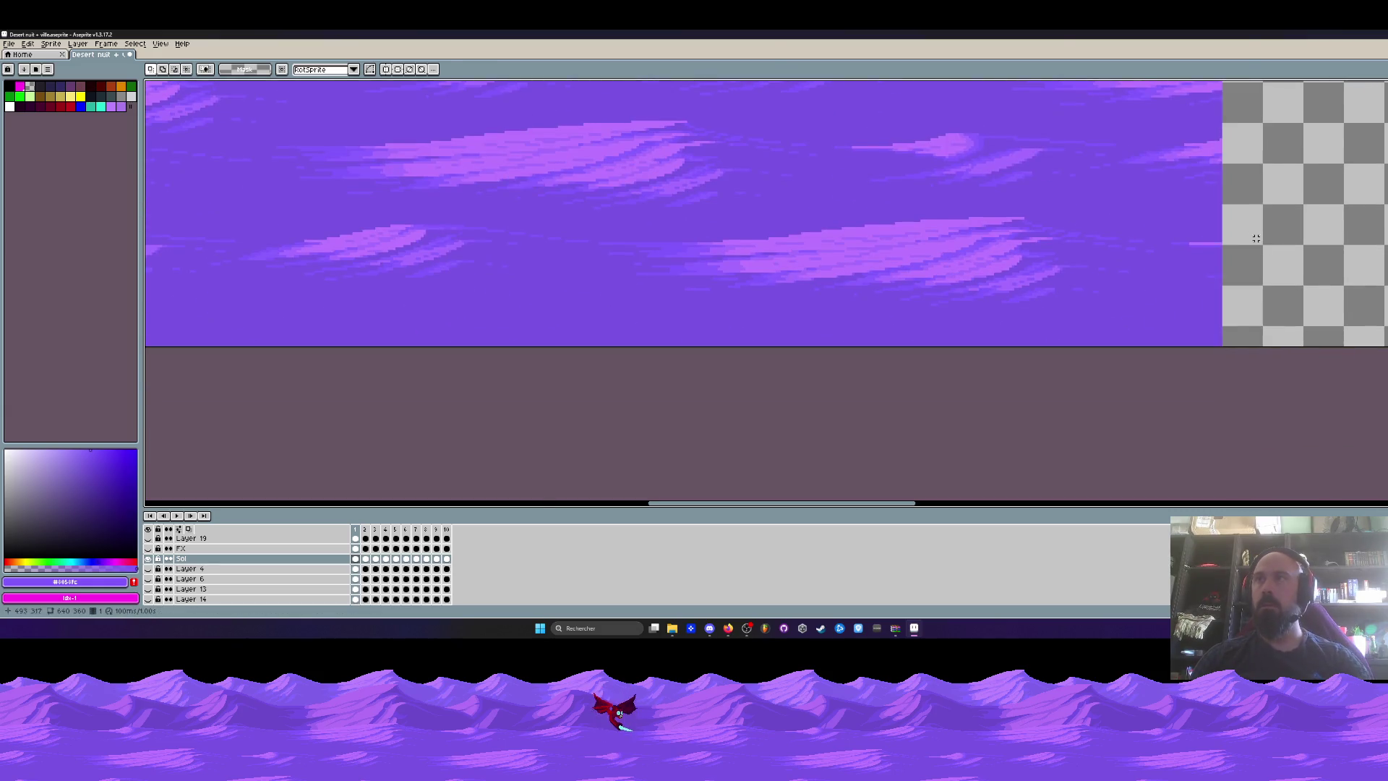
pyautogui.scroll(-2, 1255, 238)
pyautogui.scroll(1, 1229, 249)
pyautogui.scroll(2, 1221, 256)
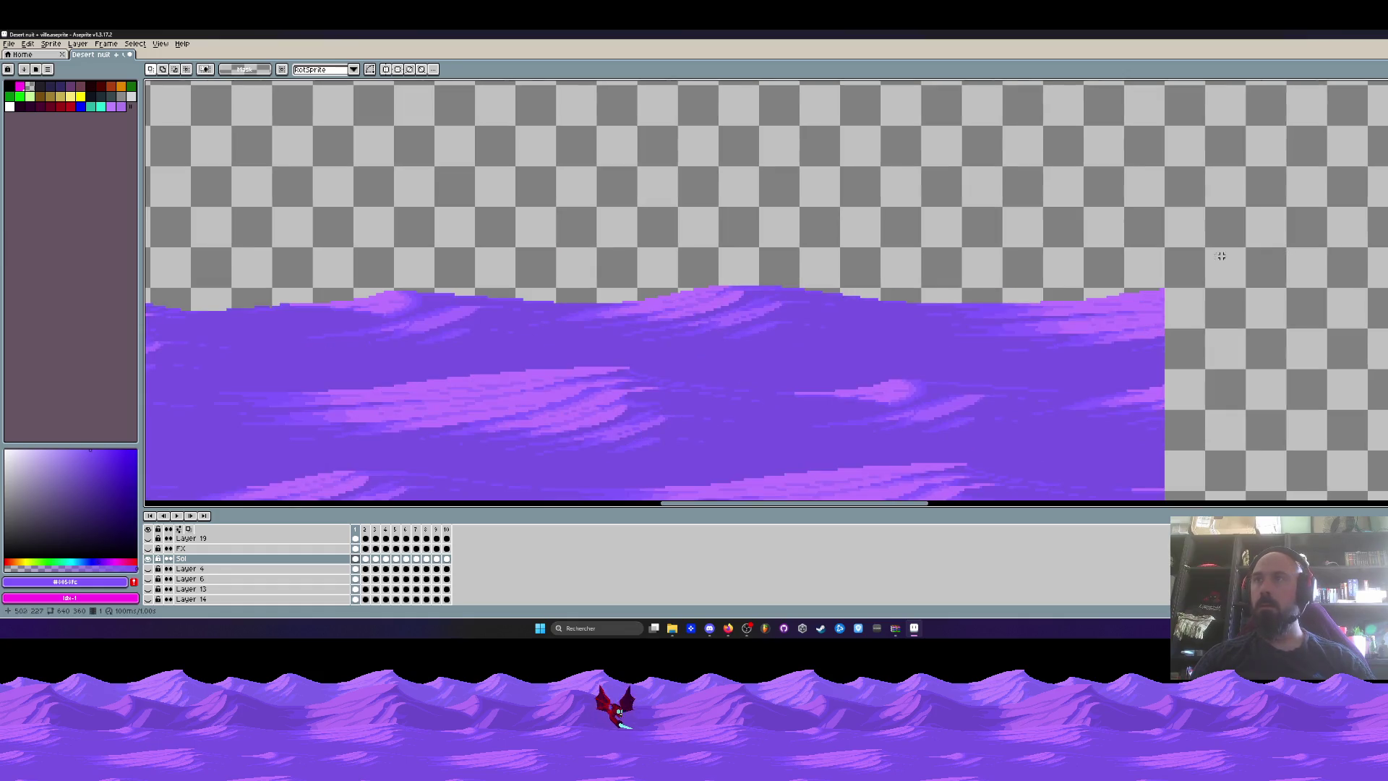
pyautogui.scroll(1, 1220, 256)
pyautogui.hotkey('ctrl', 'alt', 'c')
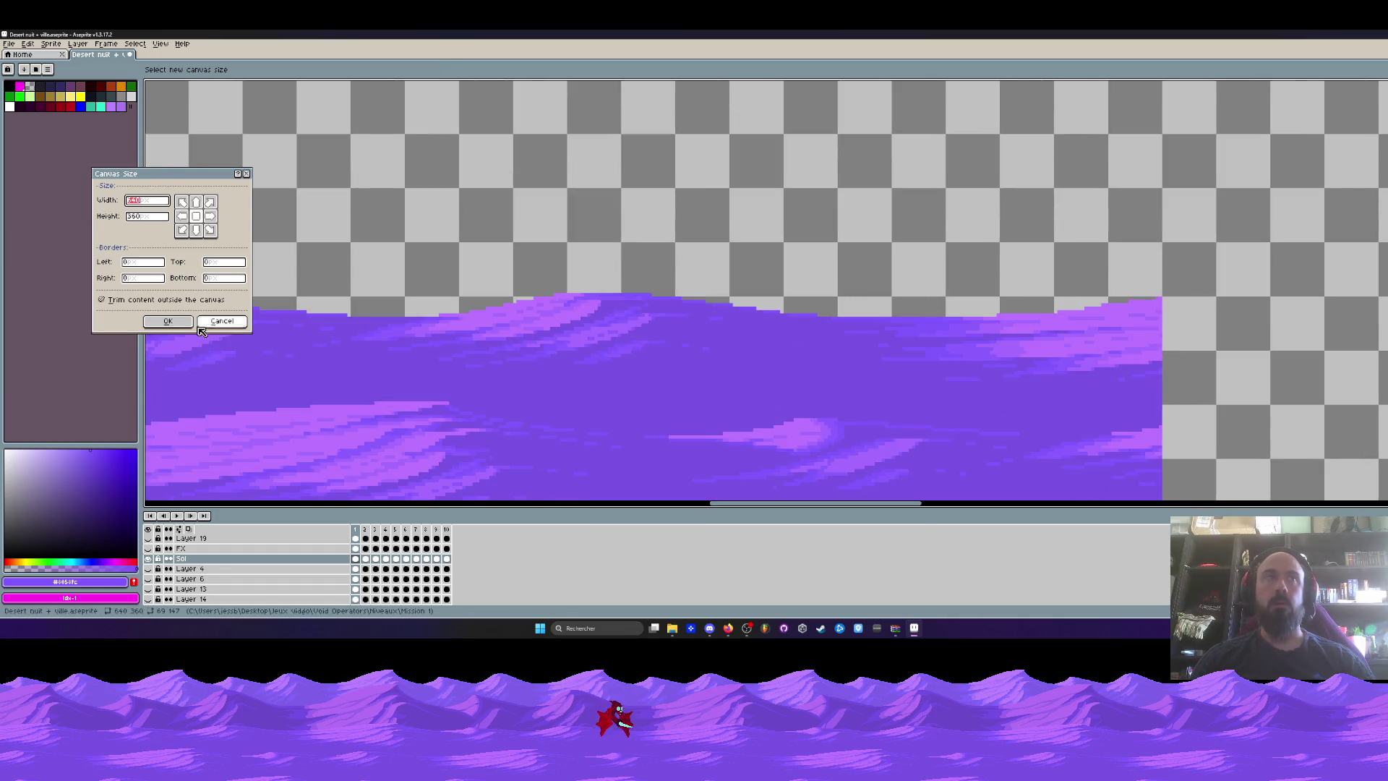
# Resize the canvas to 480×360 and pan across the tiled dunes to inspect the seams.
pyautogui.scroll(-1, 375, 287)
pyautogui.moveTo(1024, 238); pyautogui.dragTo(750, 255)
pyautogui.press('Return')
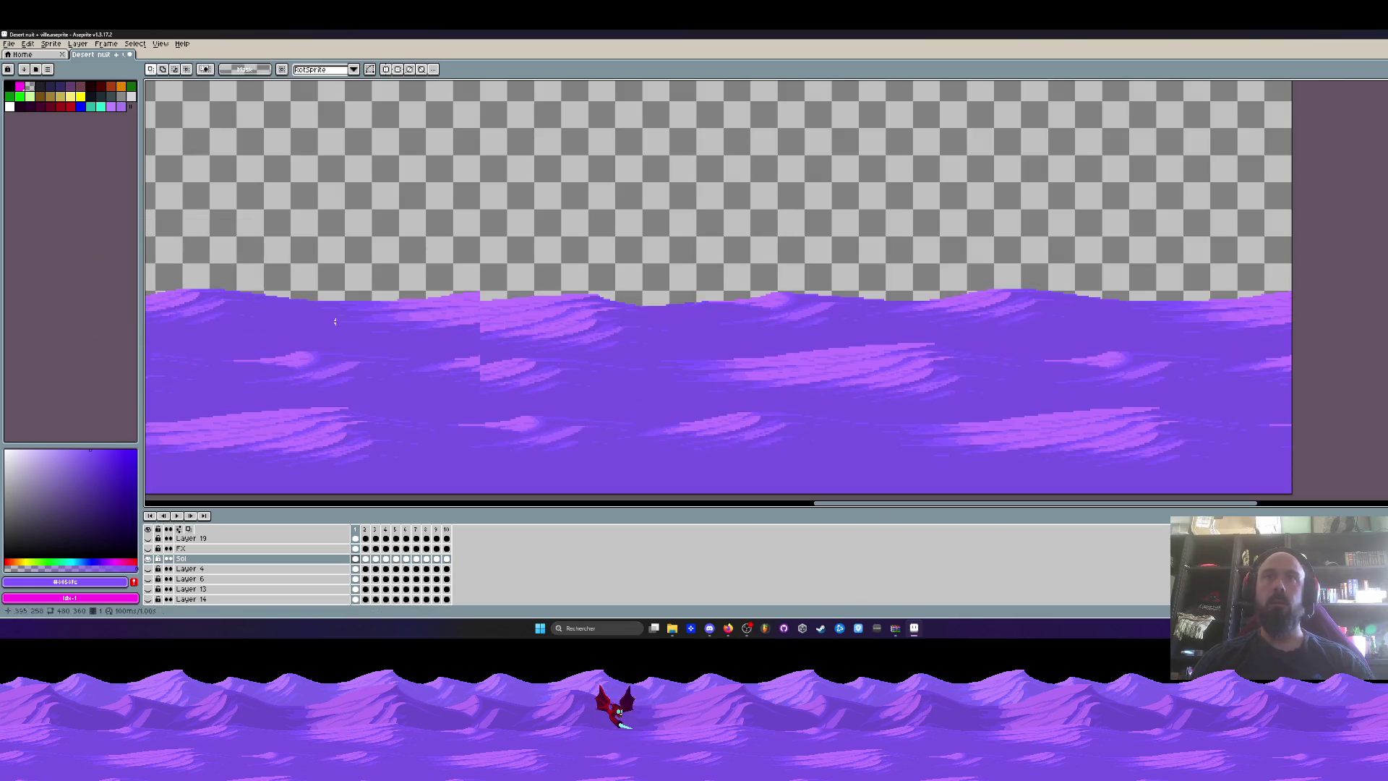
pyautogui.scroll(-2, 433, 318)
pyautogui.scroll(3, 564, 301)
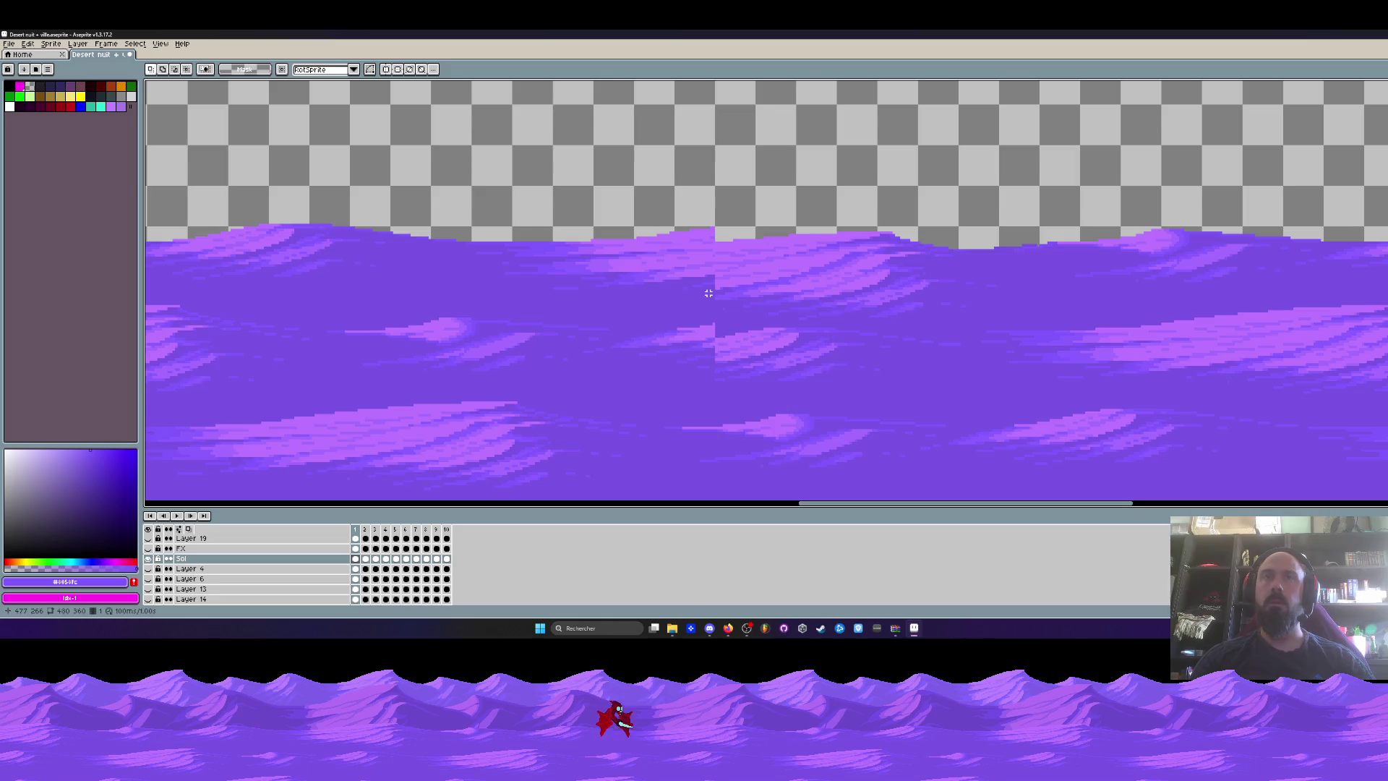
pyautogui.scroll(-2, 709, 293)
pyautogui.scroll(1, 708, 293)
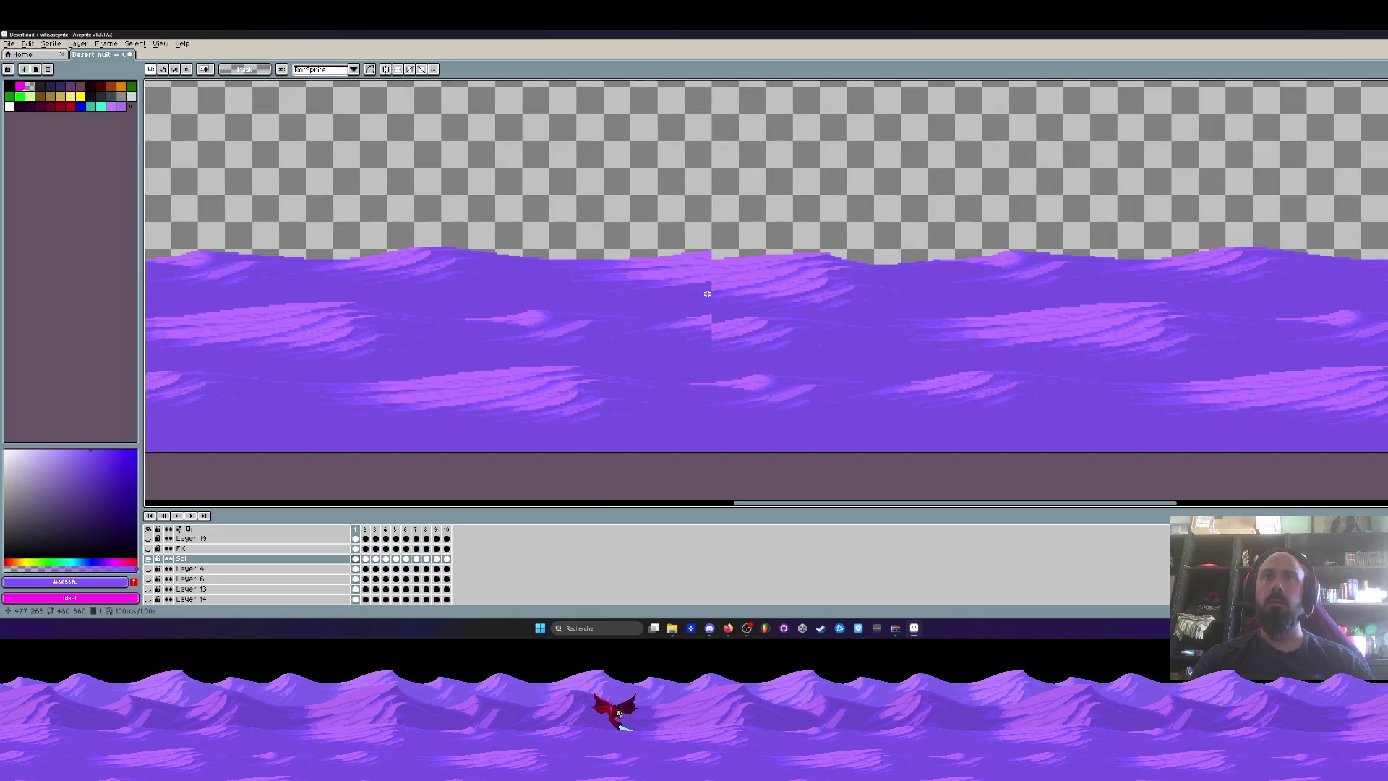
pyautogui.moveTo(697, 288)
pyautogui.mouseDown()
pyautogui.moveTo(1048, 277)
pyautogui.moveTo(747, 295)
pyautogui.moveTo(895, 280)
pyautogui.mouseUp()
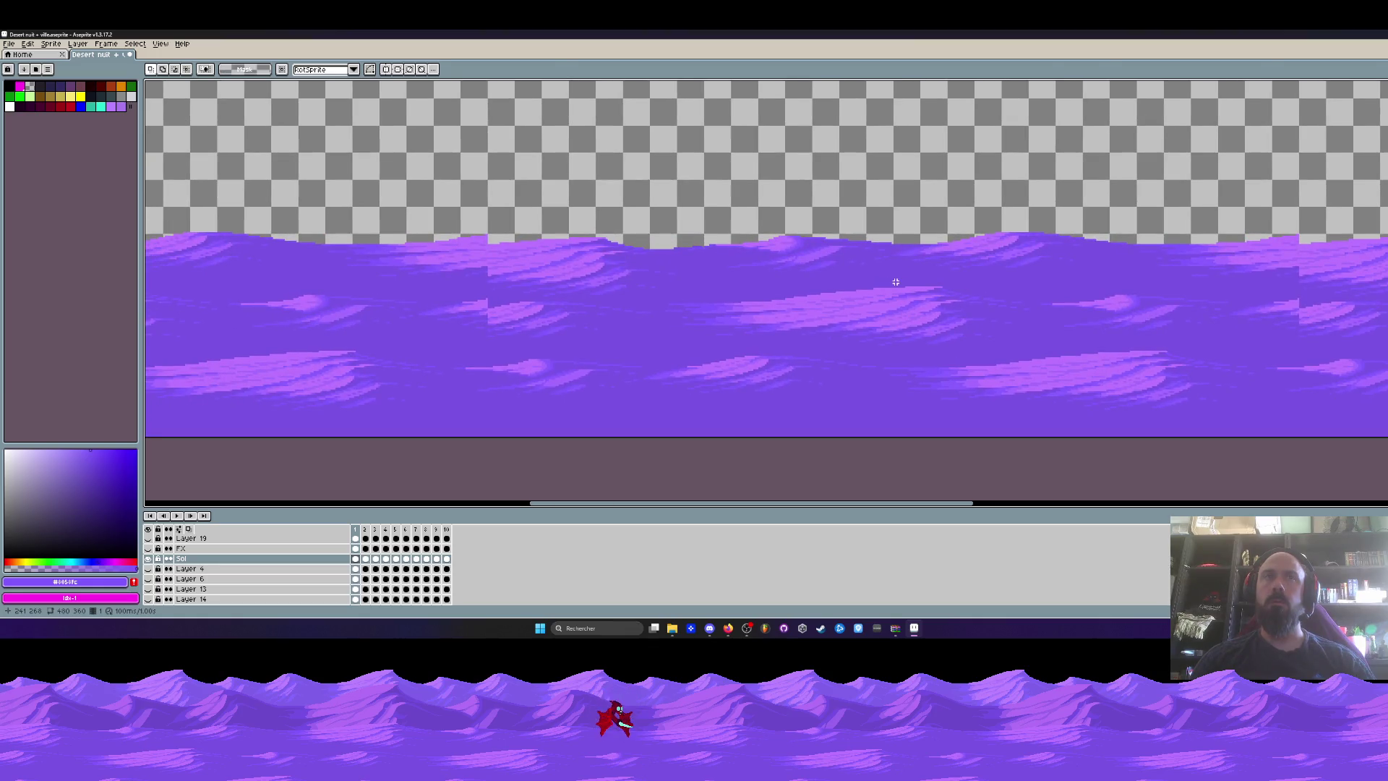
pyautogui.scroll(-1, 894, 281)
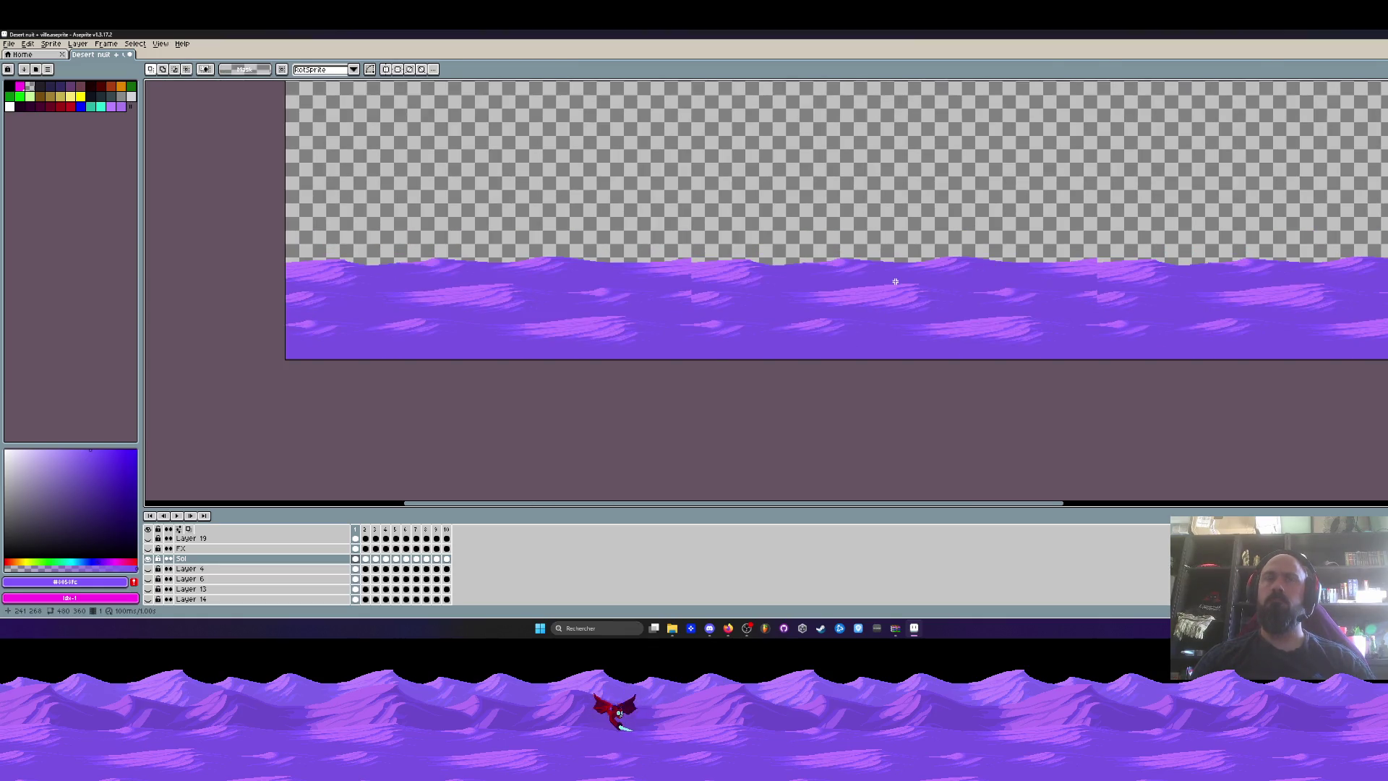
# Undo the last two rectangular selection edits and the lasso edit on the crest.
pyautogui.hotkey('ctrl', 'z')
pyautogui.hotkey('ctrl', 'z')
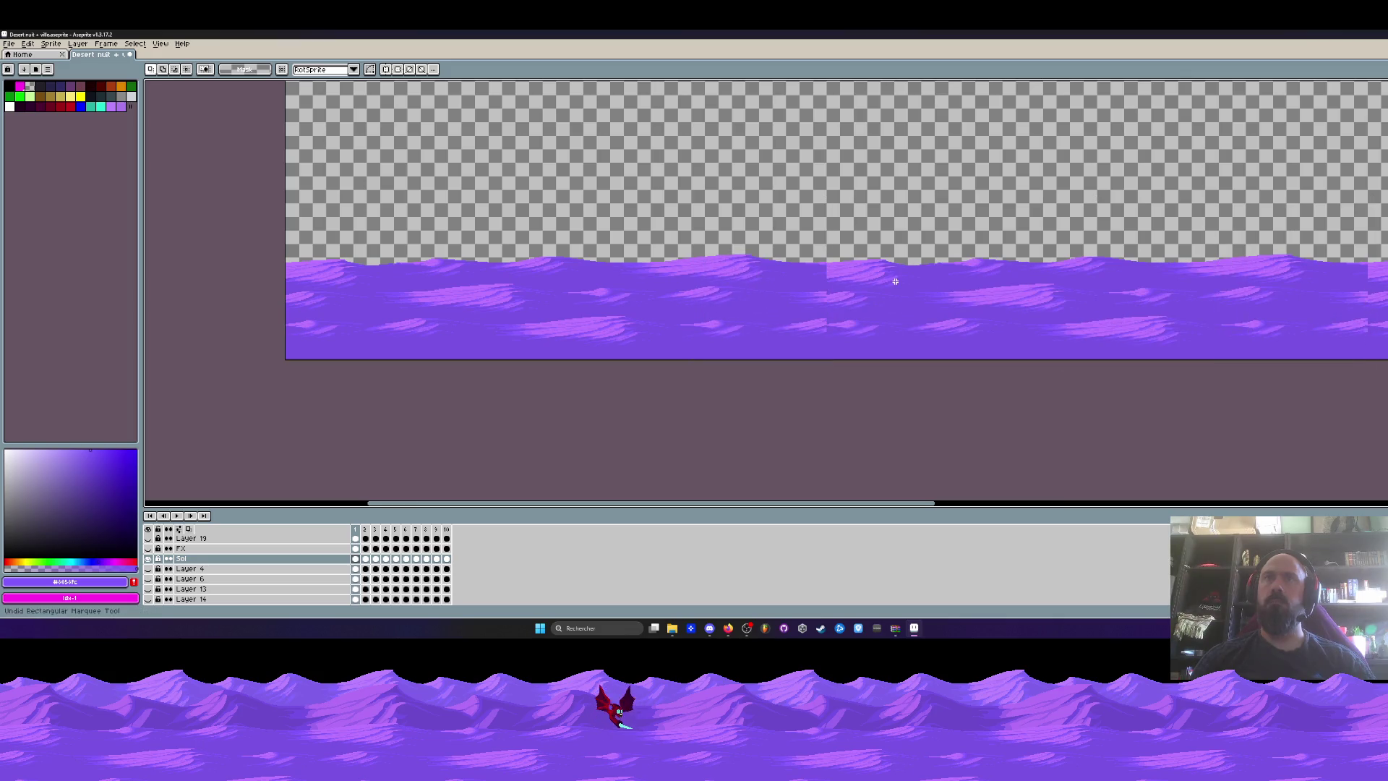
pyautogui.hotkey('ctrl', 'z')
pyautogui.hotkey('ctrl', 'z')
pyautogui.hotkey('ctrl', 'z')
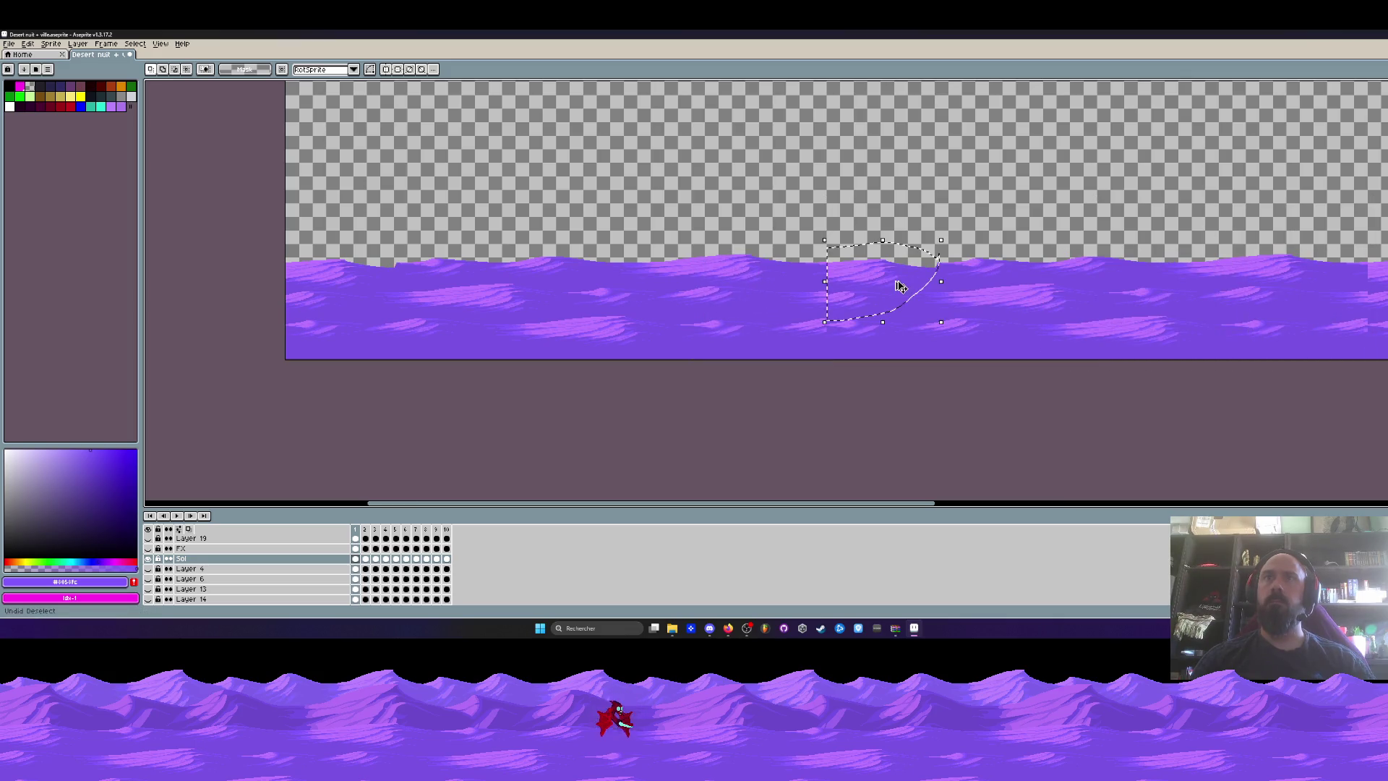
pyautogui.hotkey('ctrl', 'z')
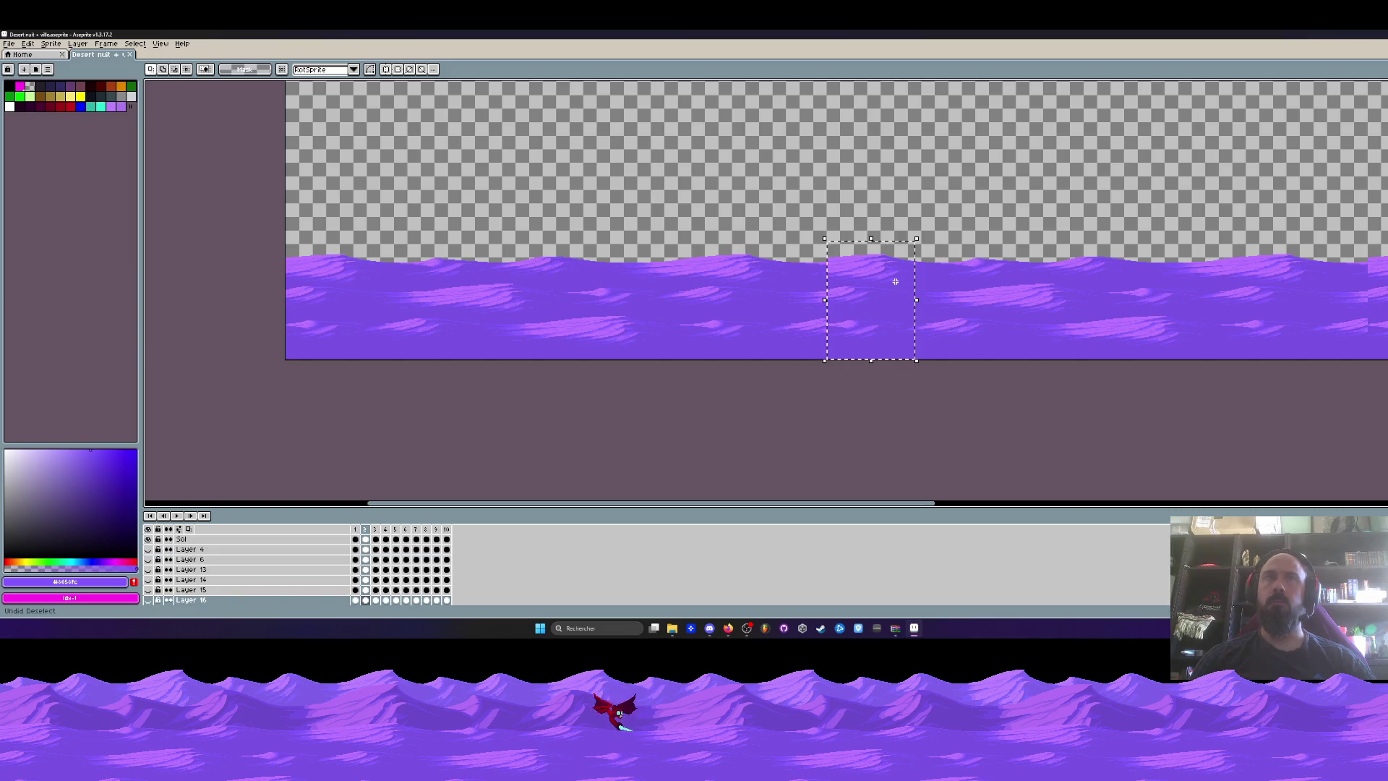
# Commit the moved crest section, toggling undo/redo of the deselect to recheck the selection.
pyautogui.moveTo(901, 287); pyautogui.dragTo(726, 289)
pyautogui.hotkey('ctrl', 'y')
pyautogui.hotkey('ctrl', 'y')
pyautogui.hotkey('ctrl', 'y')
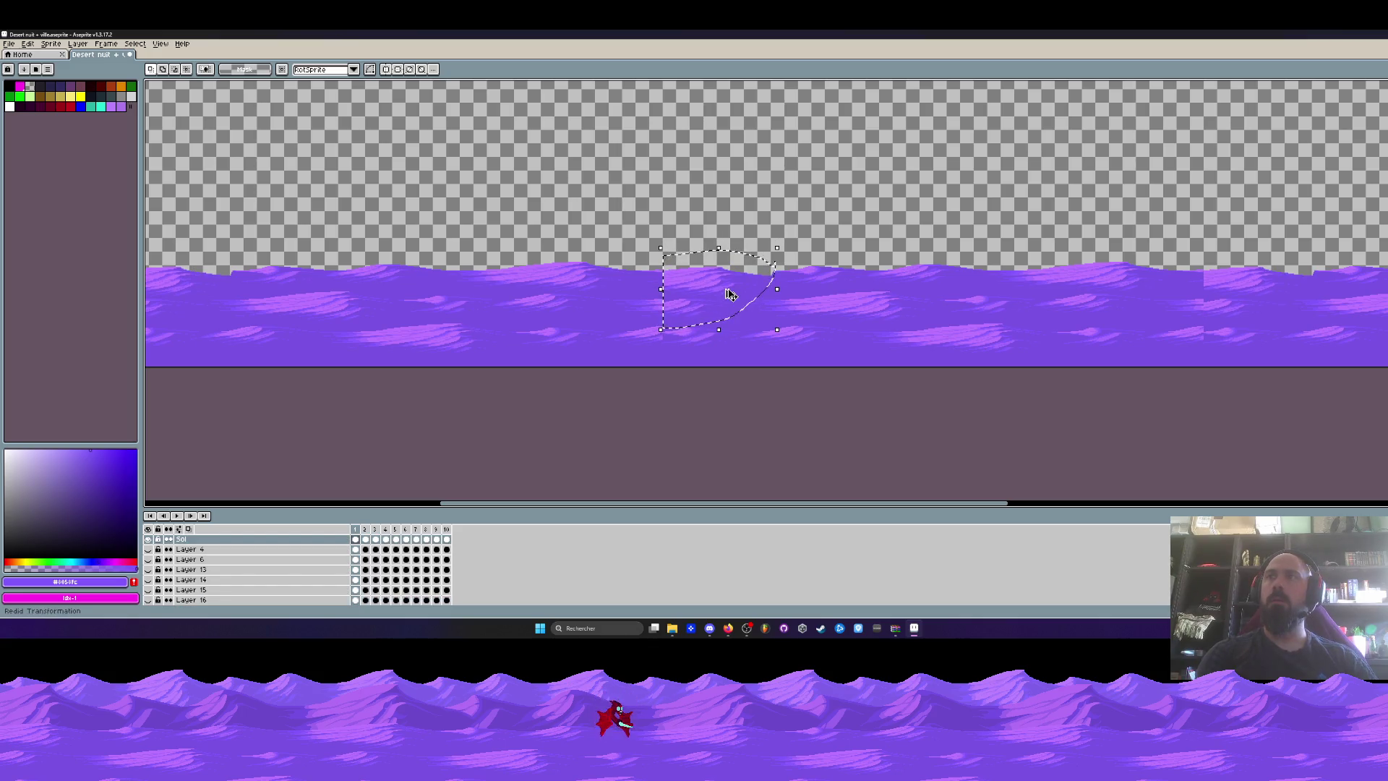
pyautogui.click(1100, 280)
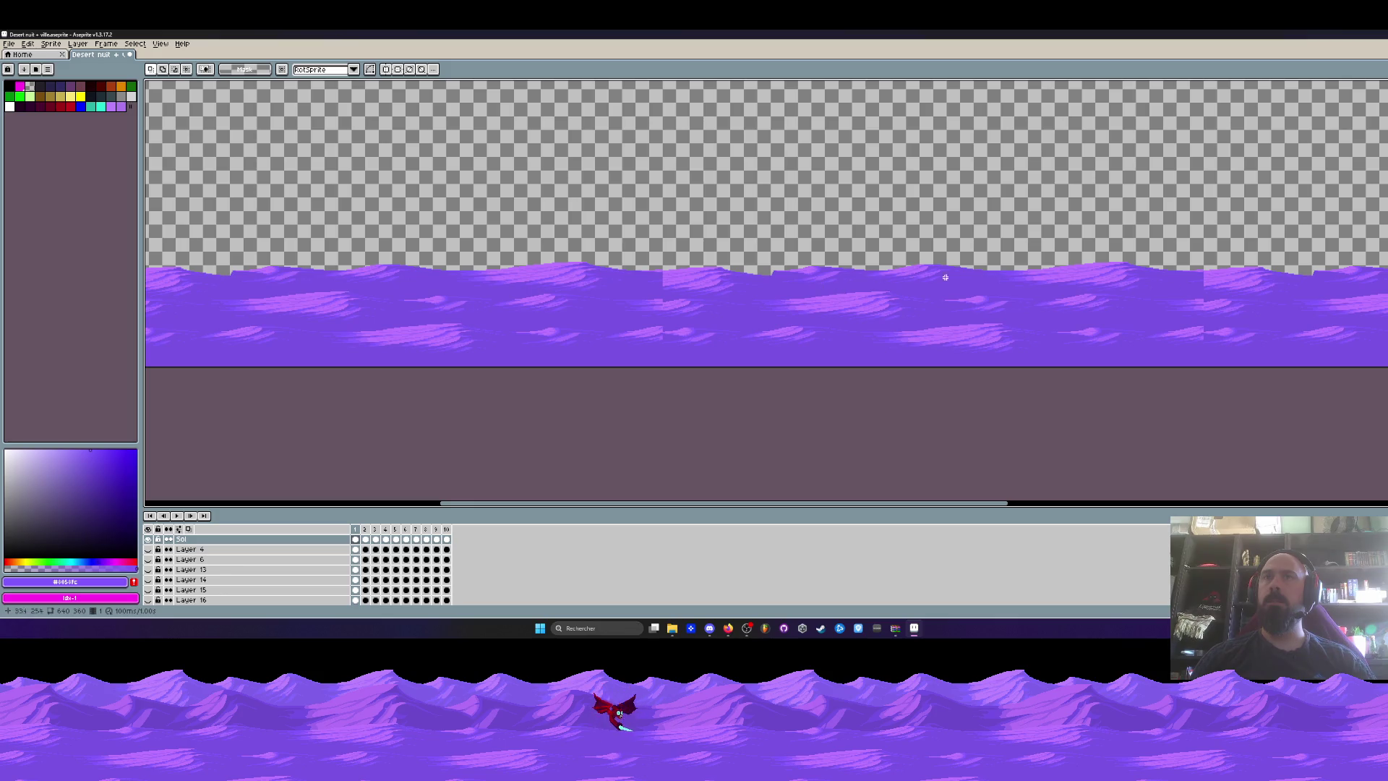
pyautogui.scroll(2, 776, 277)
pyautogui.hotkey('ctrl', 'z')
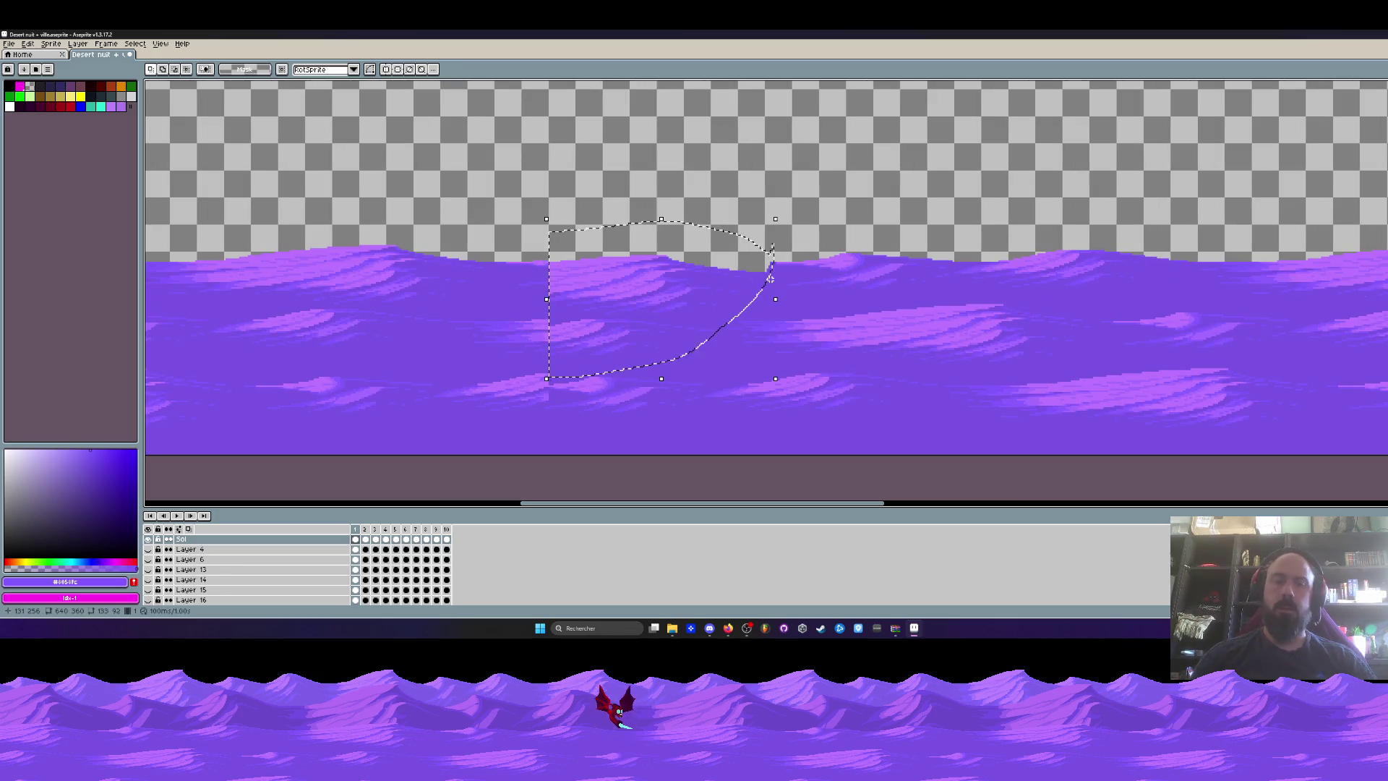
pyautogui.hotkey('ctrl', 'y')
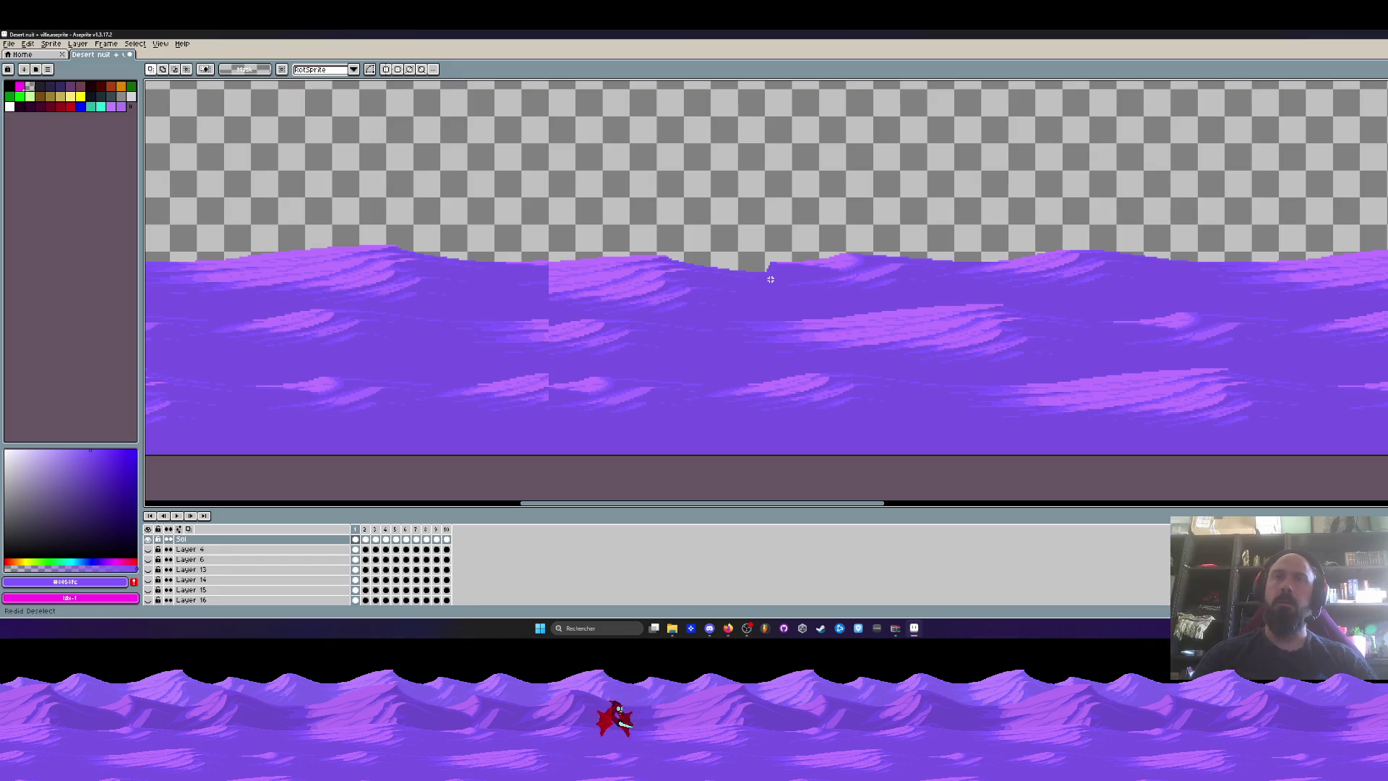
pyautogui.scroll(-2, 770, 279)
pyautogui.hotkey('ctrl', 'z')
pyautogui.hotkey('ctrl', 'y')
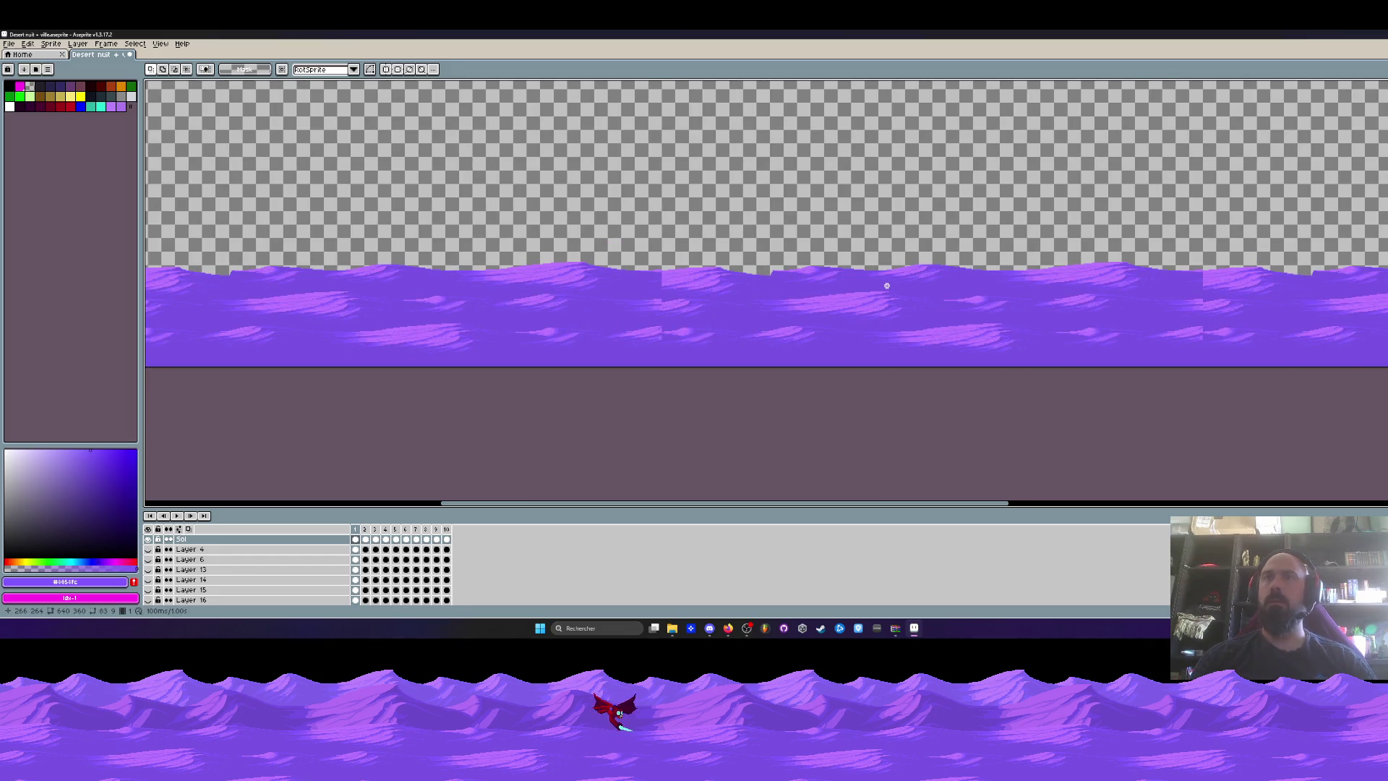
pyautogui.scroll(4, 734, 279)
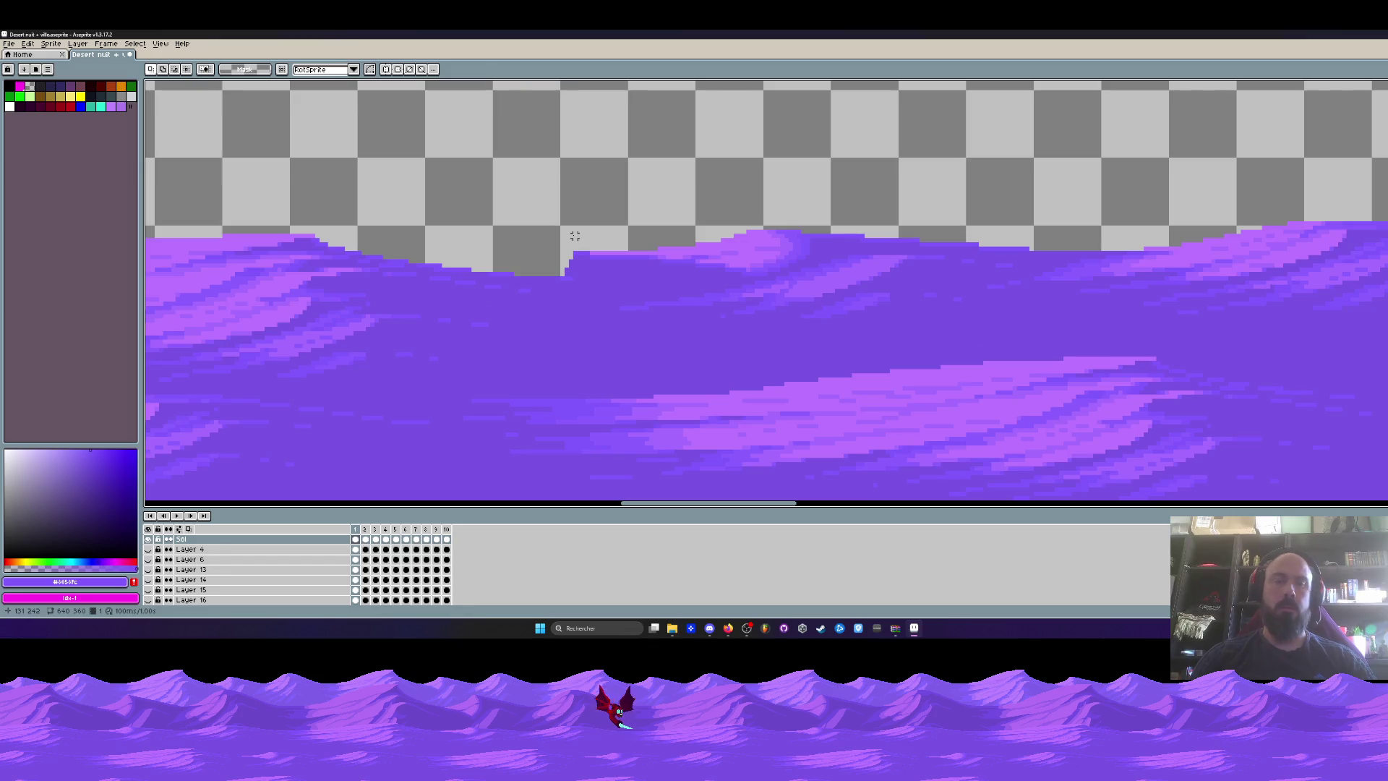
# Lasso the crest section at the seam, lower it slightly, commit, and sample the dune purple.
pyautogui.press('b')
pyautogui.moveTo(598, 219)
pyautogui.mouseDown()
pyautogui.moveTo(561, 300)
pyautogui.moveTo(879, 346)
pyautogui.moveTo(1023, 289)
pyautogui.moveTo(573, 217)
pyautogui.mouseUp()
pyautogui.moveTo(693, 269); pyautogui.dragTo(700, 285)
pyautogui.press('Return')
pyautogui.scroll(-2, 700, 282)
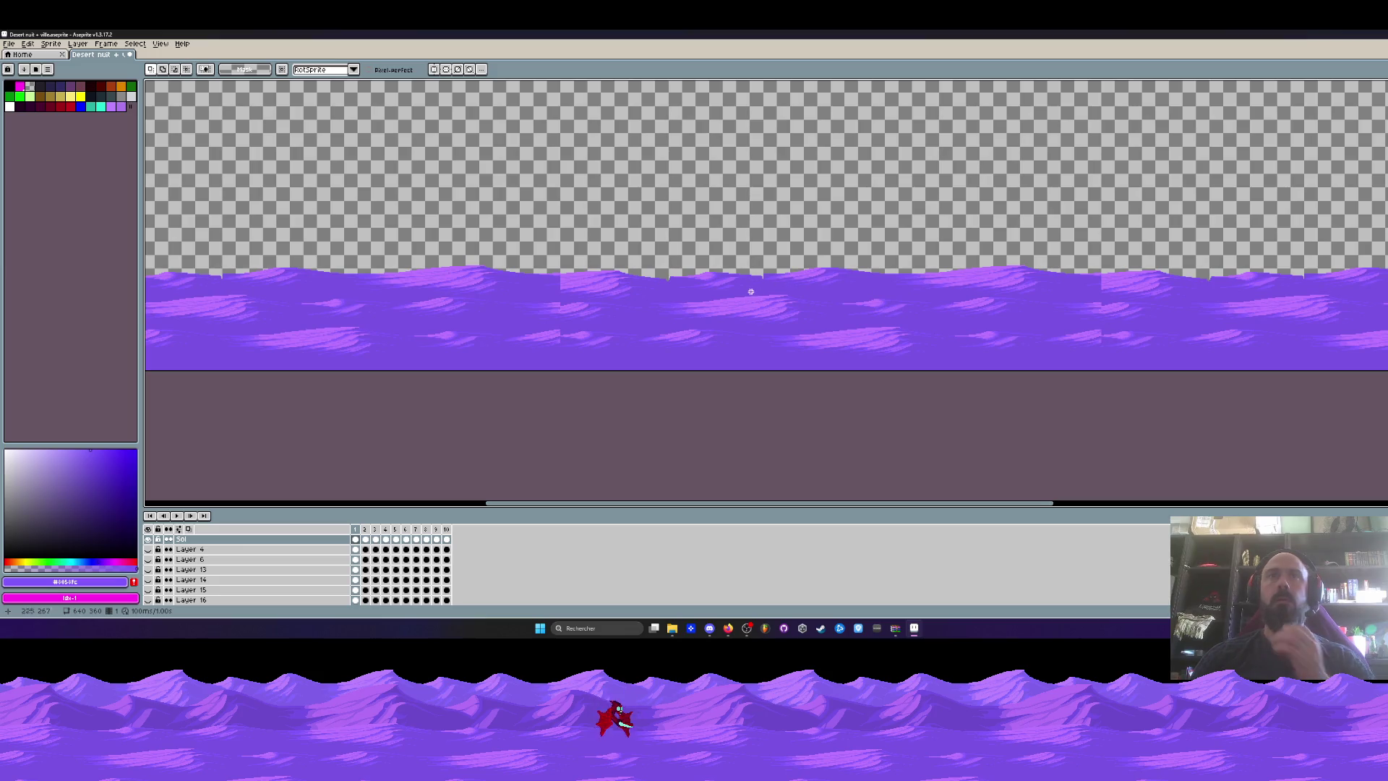
pyautogui.scroll(3, 749, 291)
pyautogui.keyDown('alt'); pyautogui.click(571, 272); pyautogui.keyUp('alt')
# With the Pencil, clear stray pixels along the dune edge at the seam to transparency.
pyautogui.press('b')
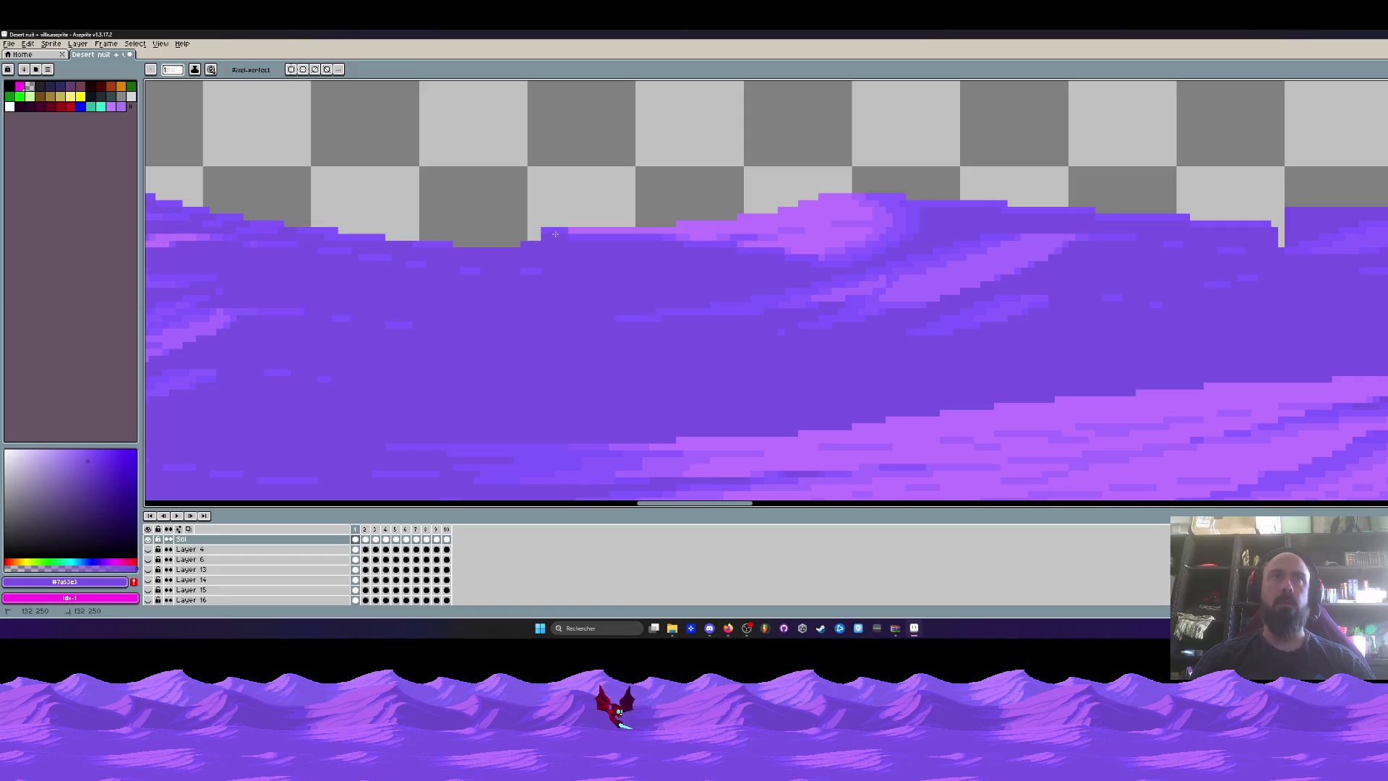
pyautogui.scroll(-3, 506, 248)
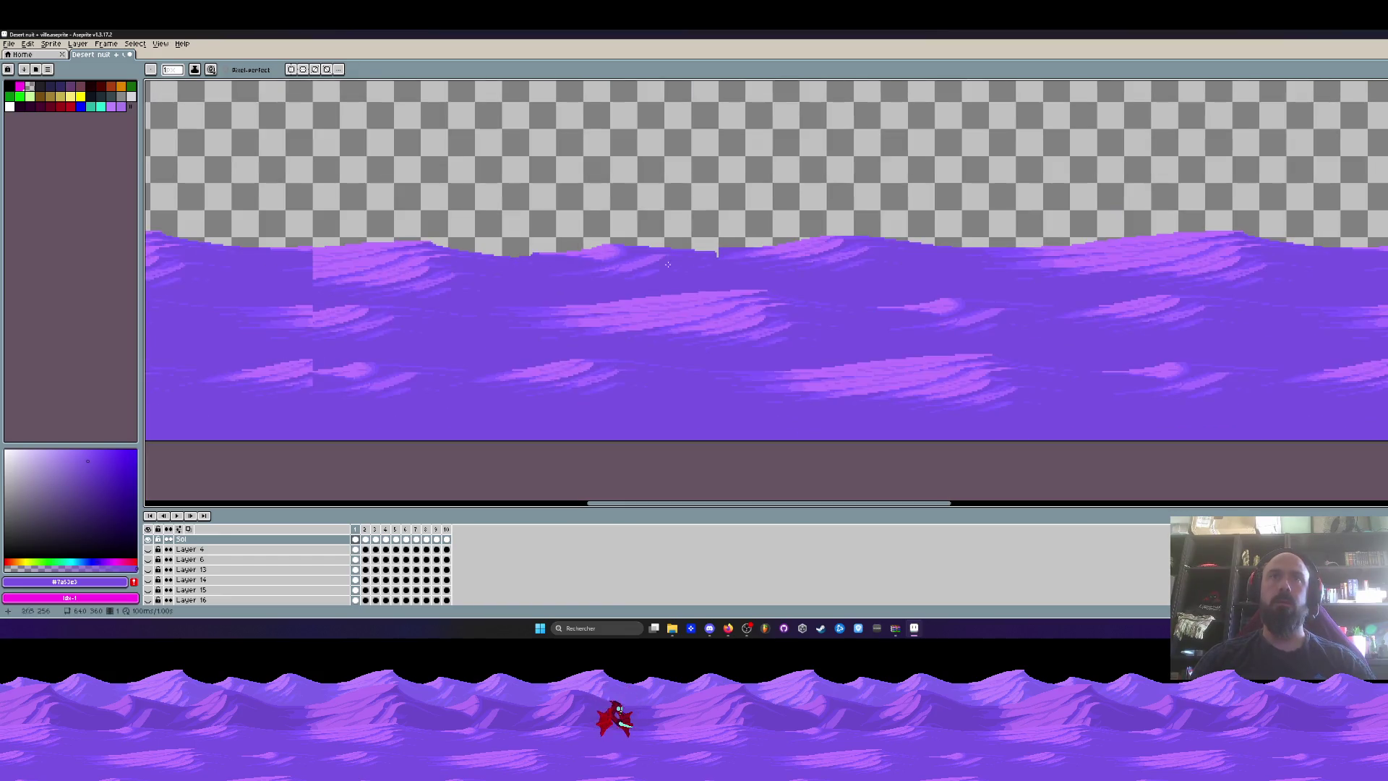
pyautogui.scroll(3, 735, 232)
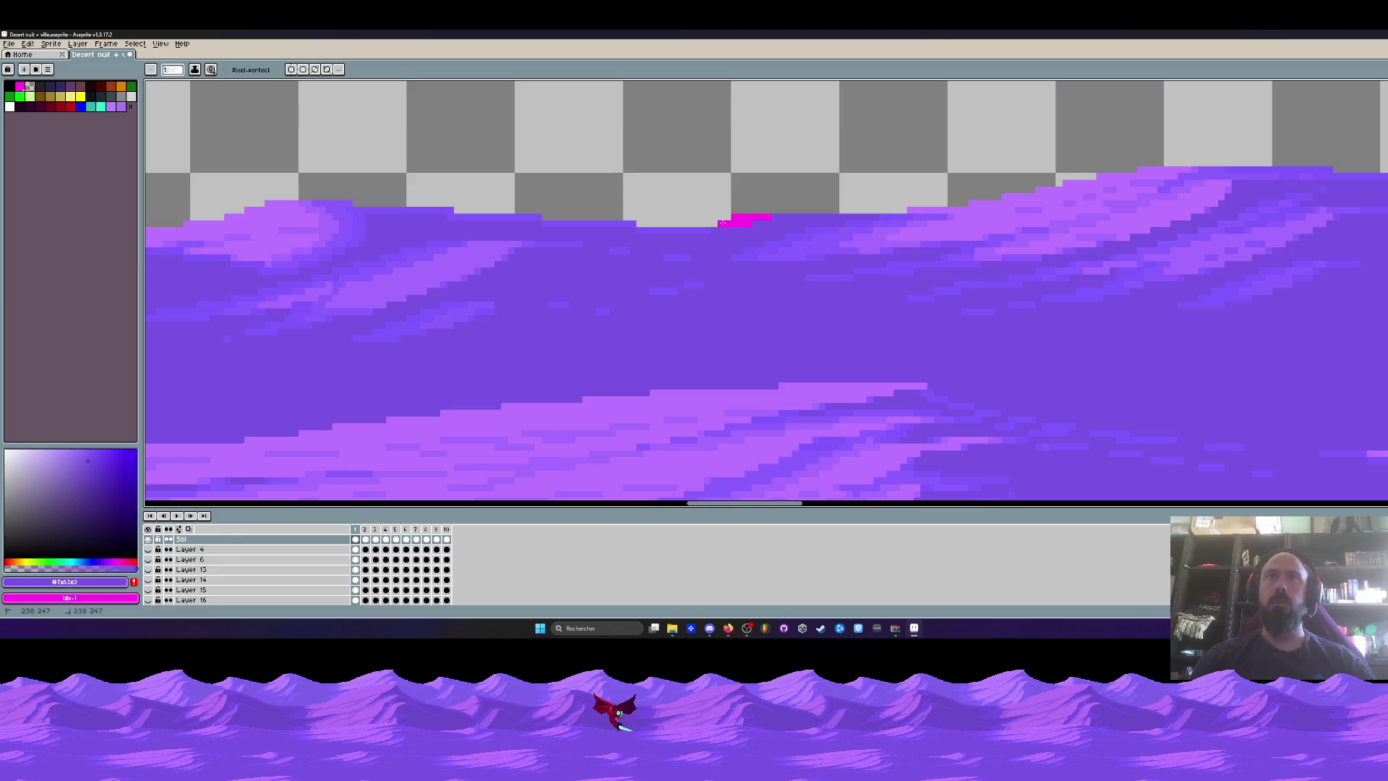
pyautogui.rightClick(30, 86)
pyautogui.hotkey('ctrl', 'z')
pyautogui.moveTo(766, 213); pyautogui.dragTo(793, 216)
pyautogui.scroll(-5, 863, 187)
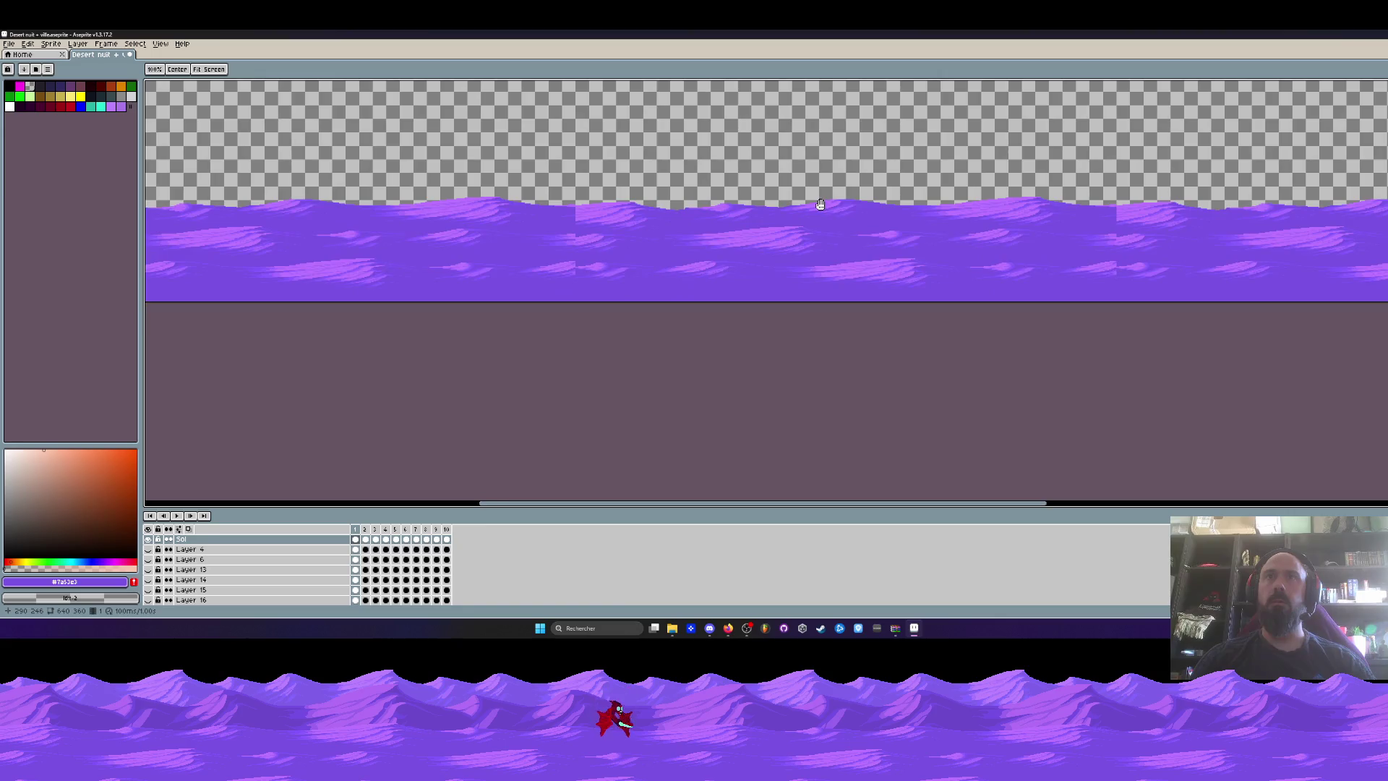
# Set View > Tiled Mode to None.
pyautogui.click(160, 44)
pyautogui.moveTo(217, 122)
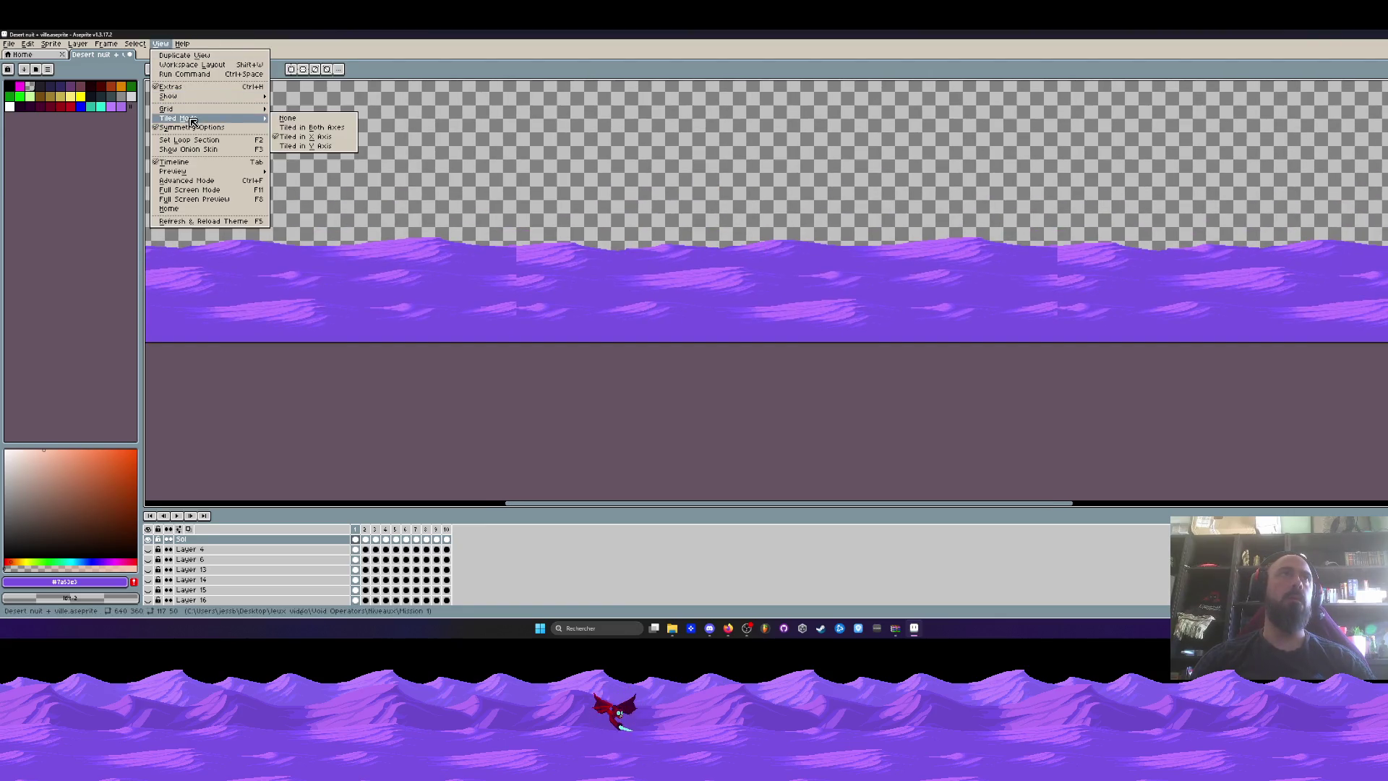
pyautogui.click(303, 121)
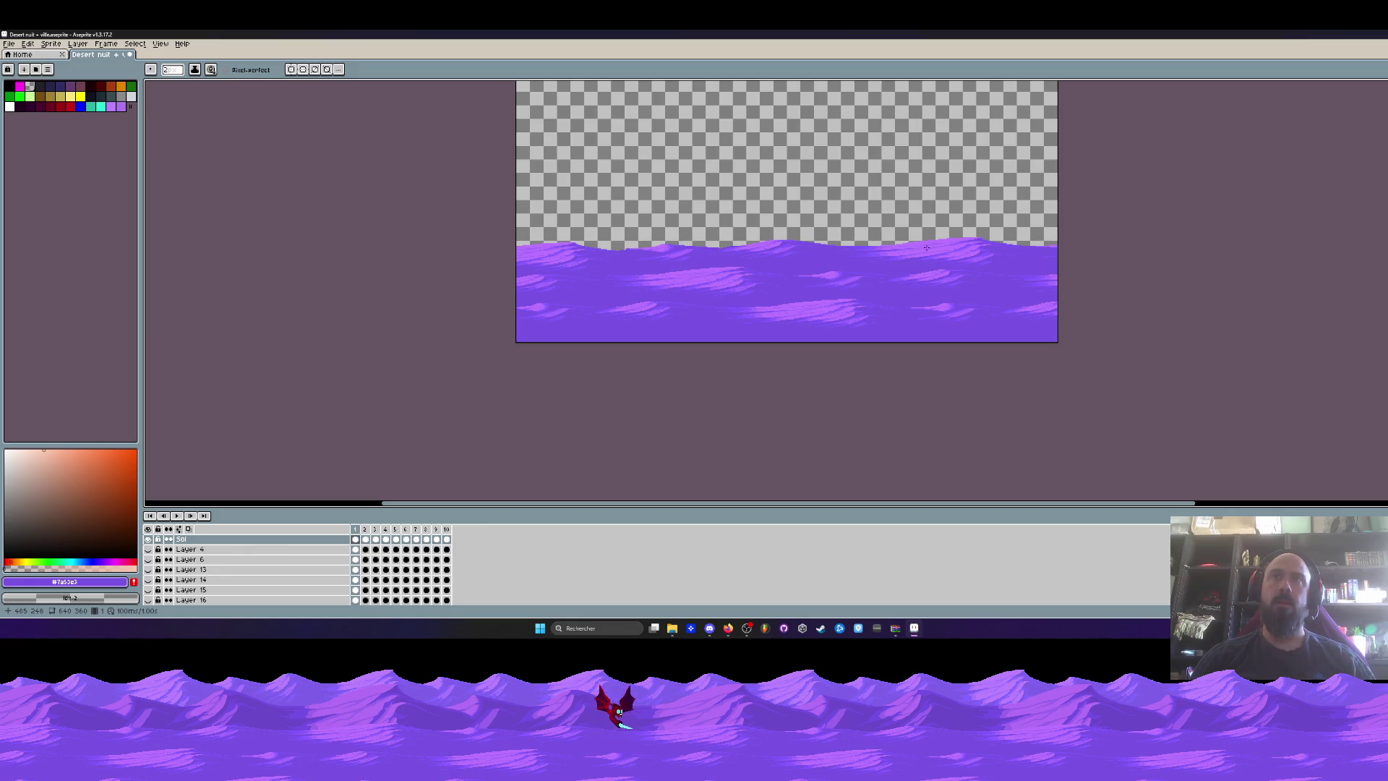
pyautogui.scroll(2, 546, 258)
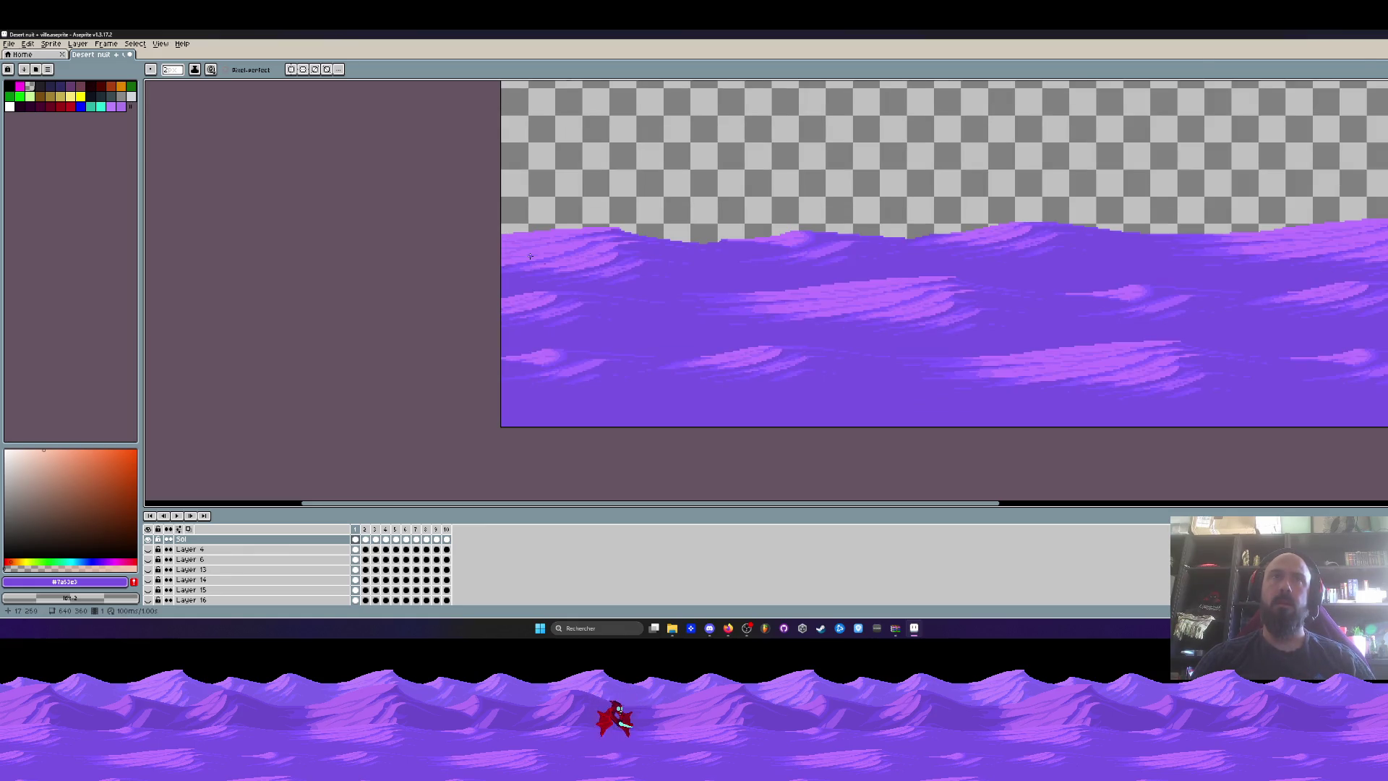
pyautogui.scroll(-2, 632, 260)
# Marquee-select a region out to the repeat point to measure the repeat width, then deselect.
pyautogui.press('m')
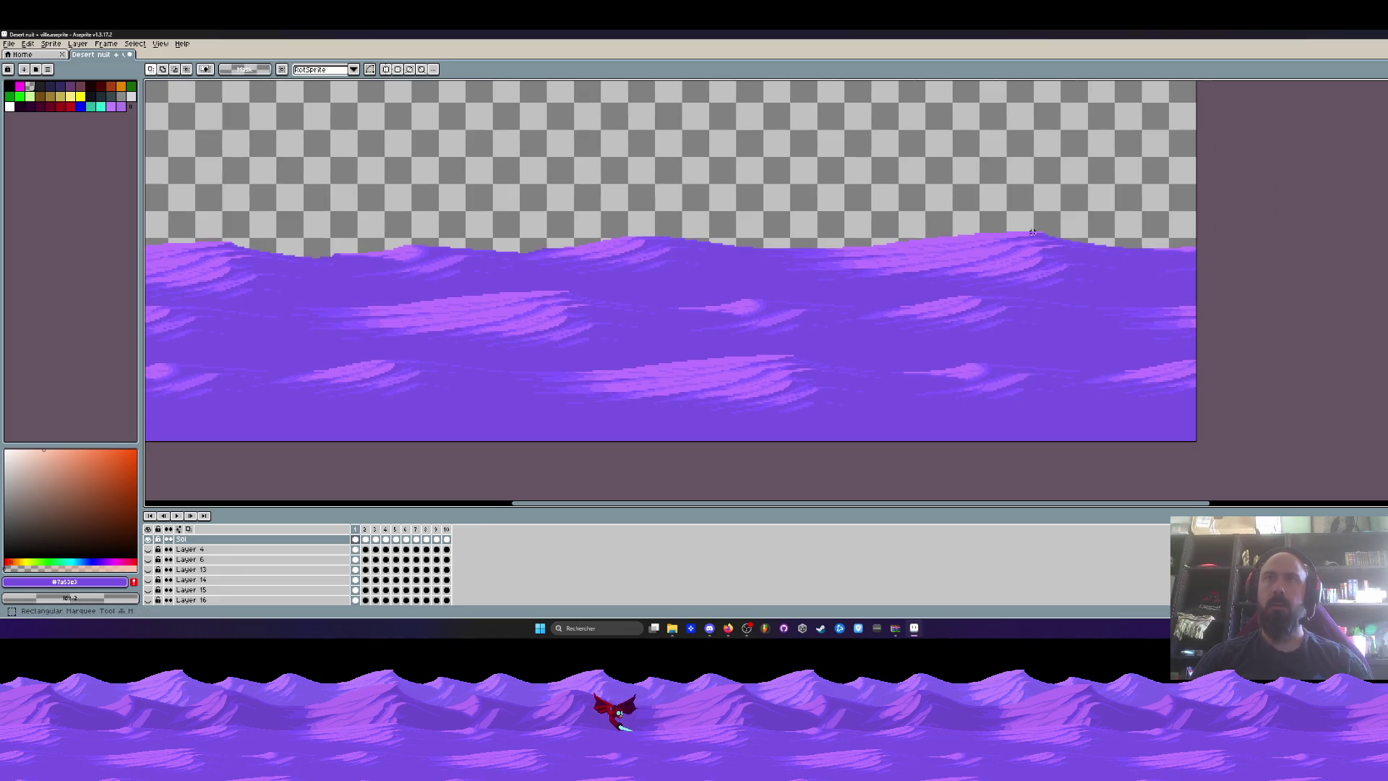
pyautogui.scroll(-1, 921, 243)
pyautogui.moveTo(457, 194)
pyautogui.mouseDown()
pyautogui.moveTo(670, 350)
pyautogui.moveTo(737, 381)
pyautogui.mouseUp()
pyautogui.scroll(2, 692, 359)
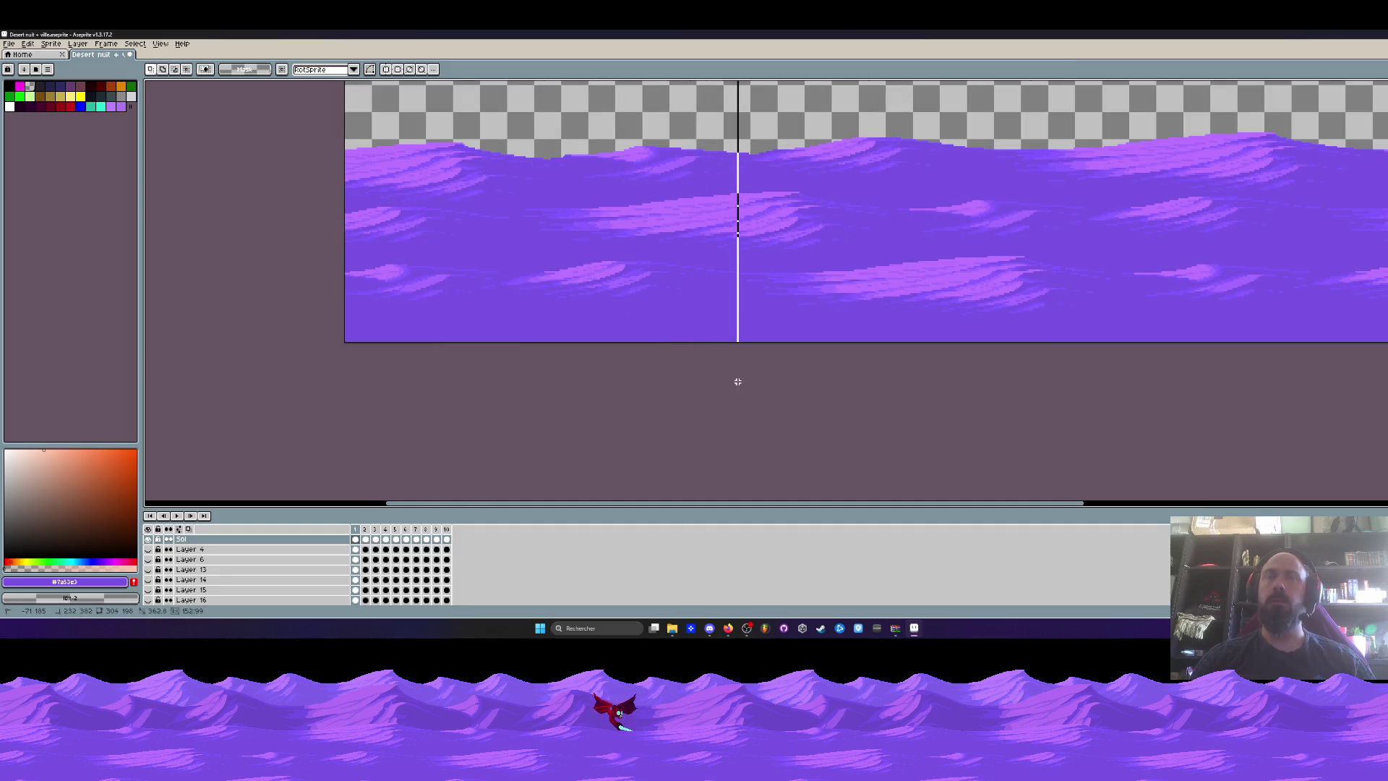
pyautogui.scroll(-2, 737, 381)
pyautogui.moveTo(737, 381)
pyautogui.mouseDown()
pyautogui.moveTo(975, 393)
pyautogui.moveTo(879, 390)
pyautogui.mouseUp()
pyautogui.click(1018, 279)
pyautogui.scroll(2, 739, 241)
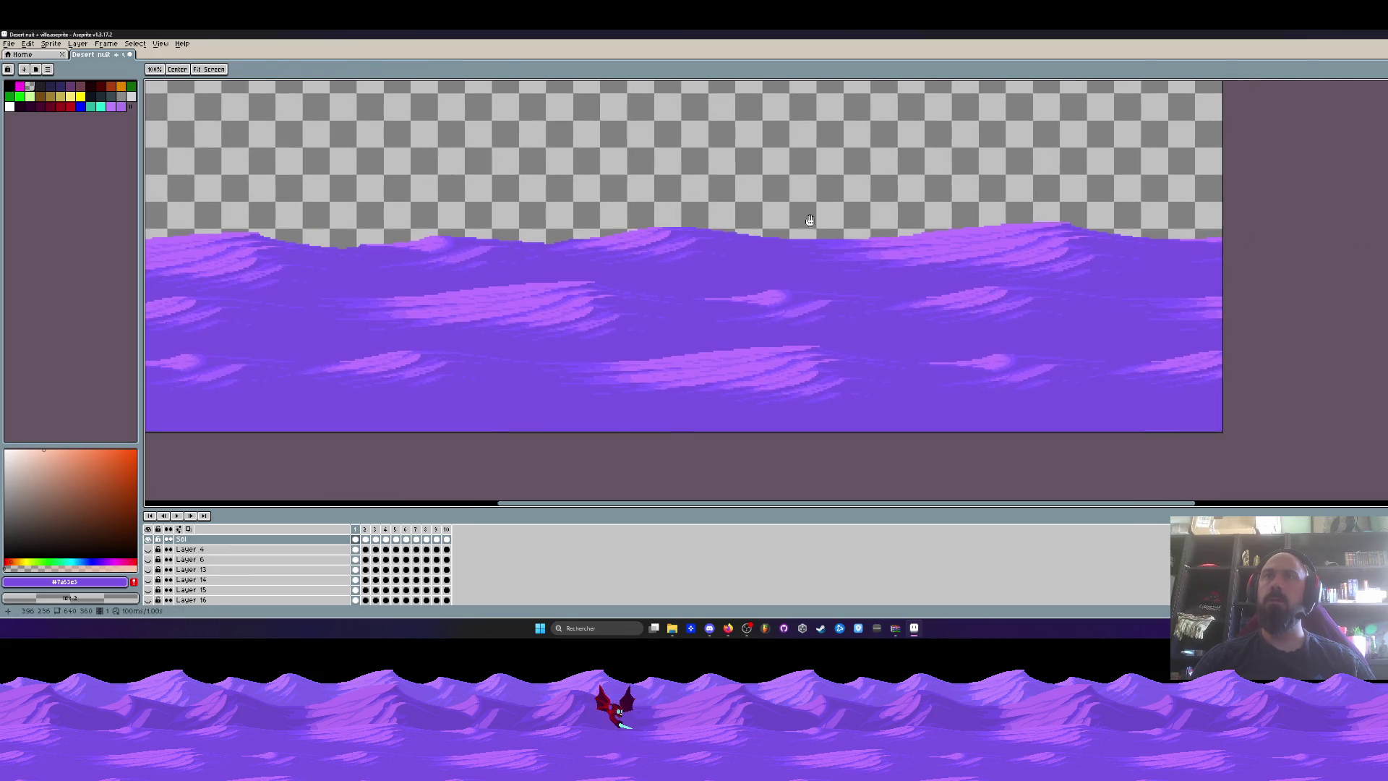
pyautogui.scroll(-2, 788, 187)
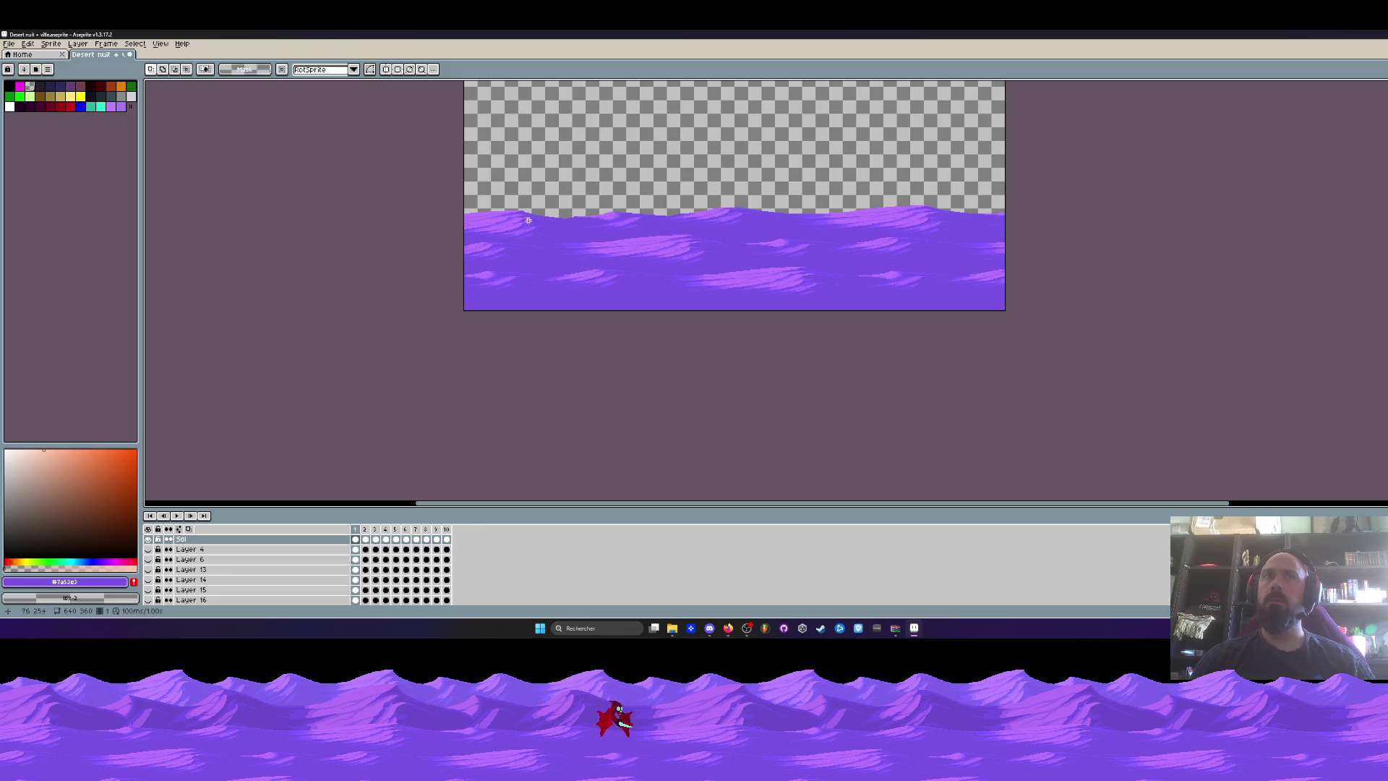
pyautogui.scroll(2, 946, 195)
# Select the repeated right-hand part of the dunes and delete it to transparency.
pyautogui.moveTo(818, 180); pyautogui.dragTo(1127, 434)
pyautogui.scroll(-2, 1077, 368)
pyautogui.scroll(2, 948, 349)
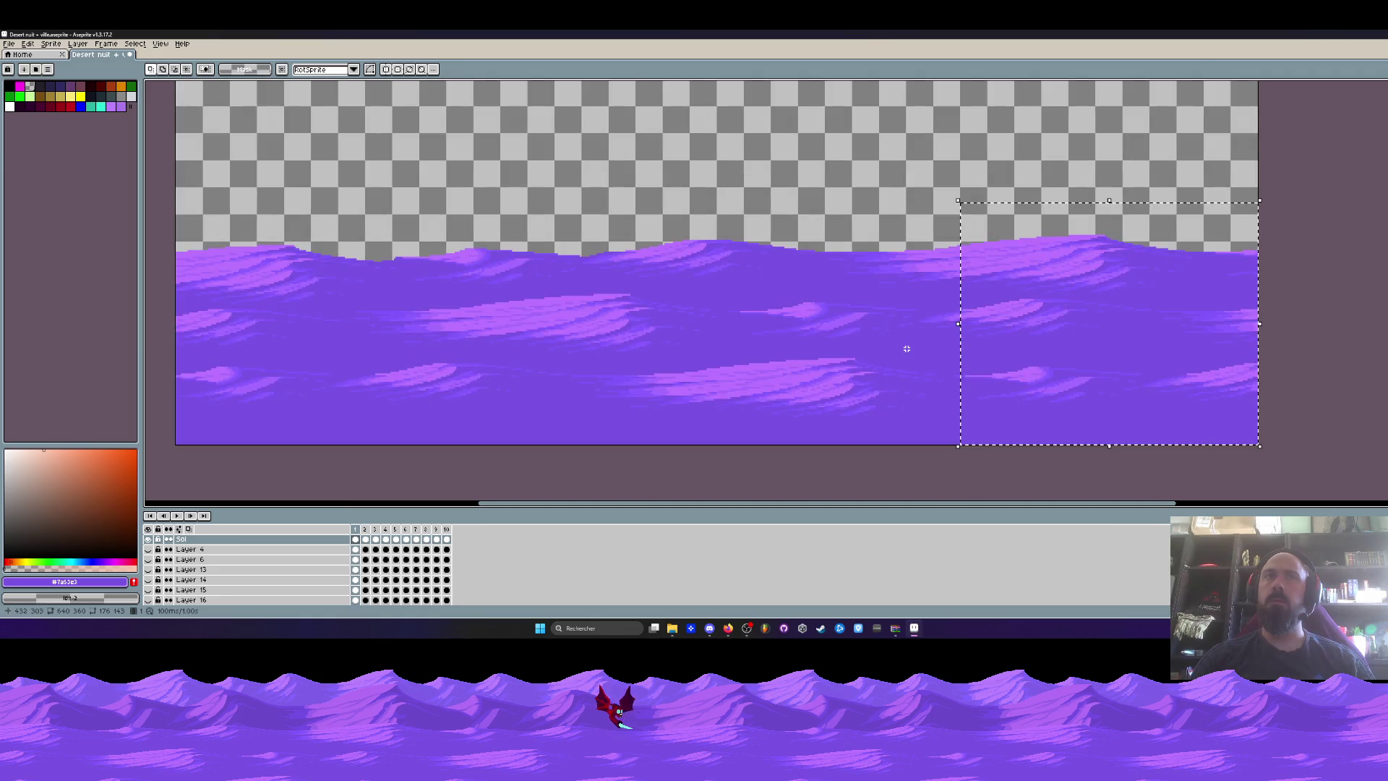
pyautogui.press('Delete')
pyautogui.scroll(-2, 908, 345)
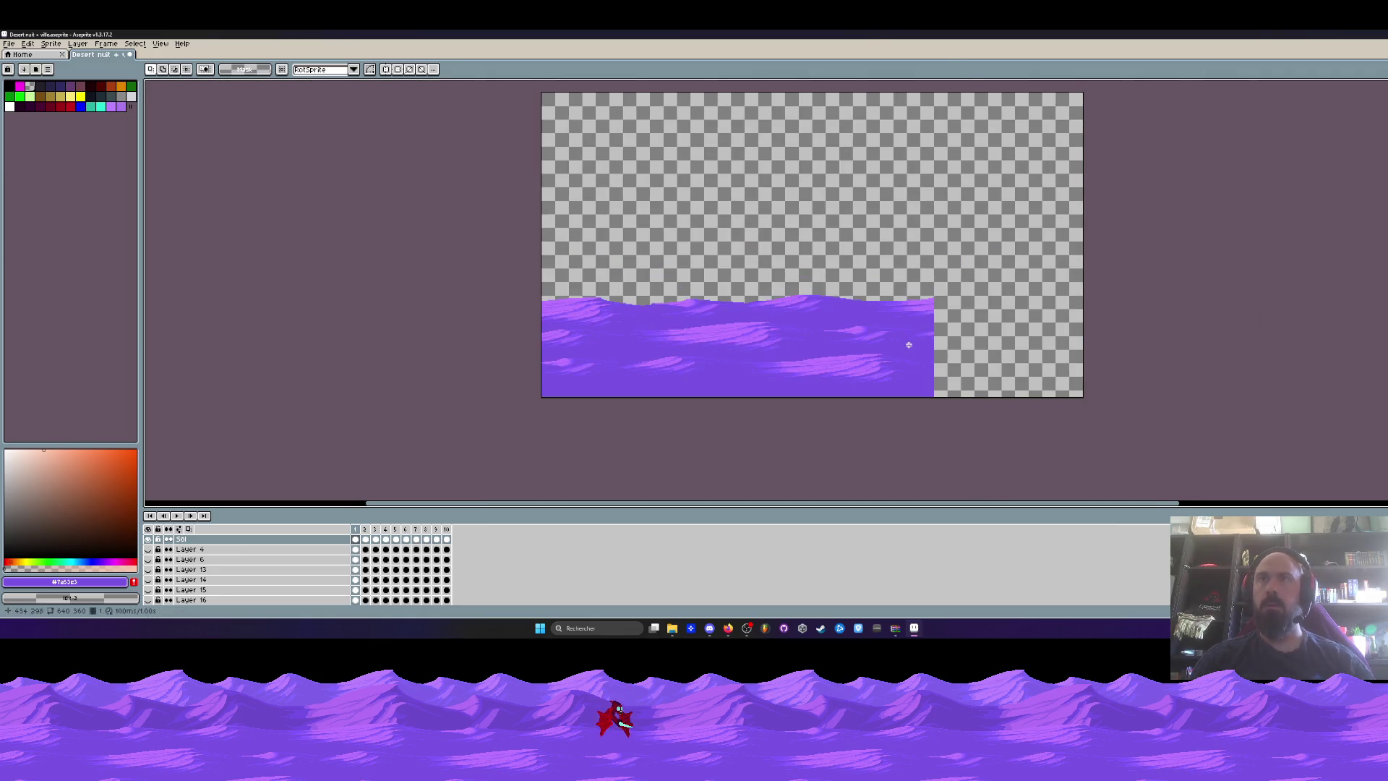
# Trim the canvas to 464×360 with Canvas Size.
pyautogui.hotkey('ctrl', 'alt', 'c')
pyautogui.moveTo(1099, 261); pyautogui.dragTo(792, 297)
pyautogui.click(168, 321)
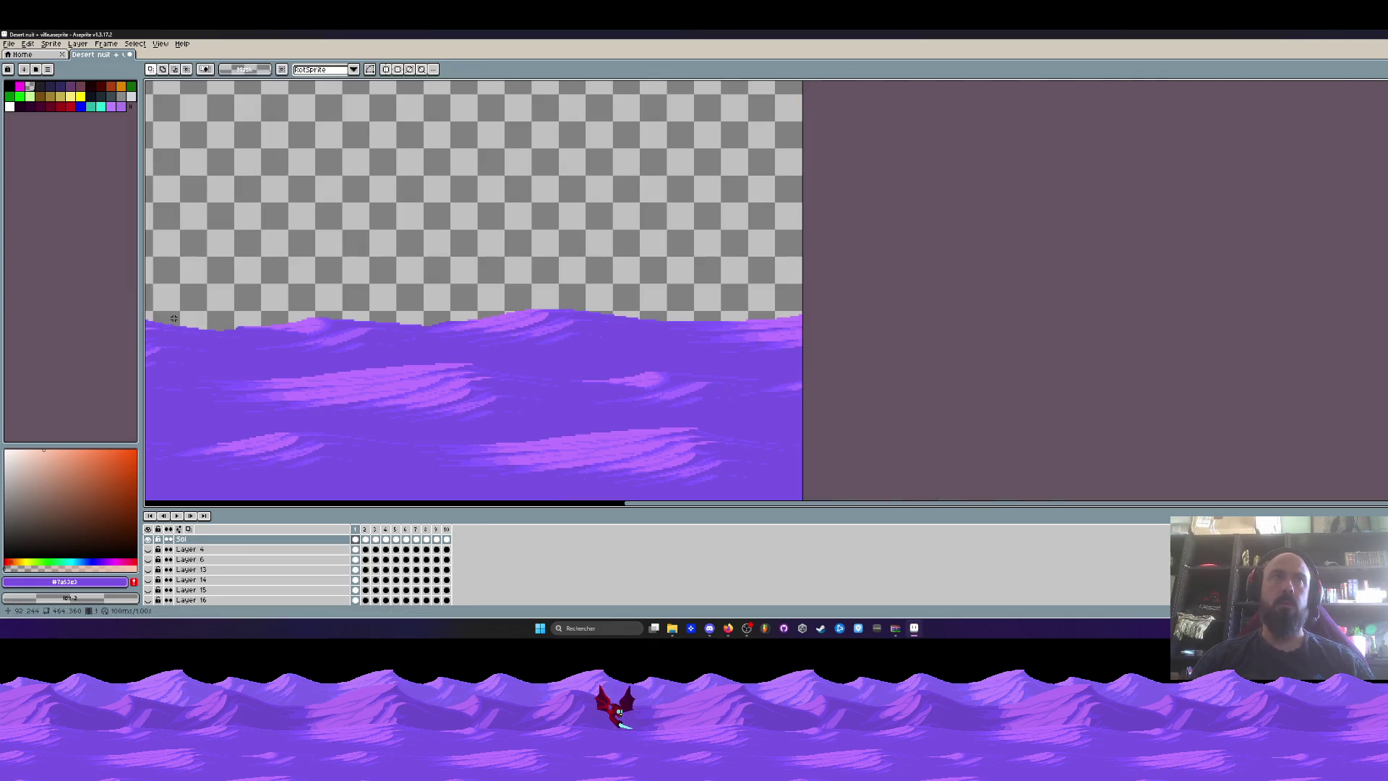
pyautogui.click(155, 44)
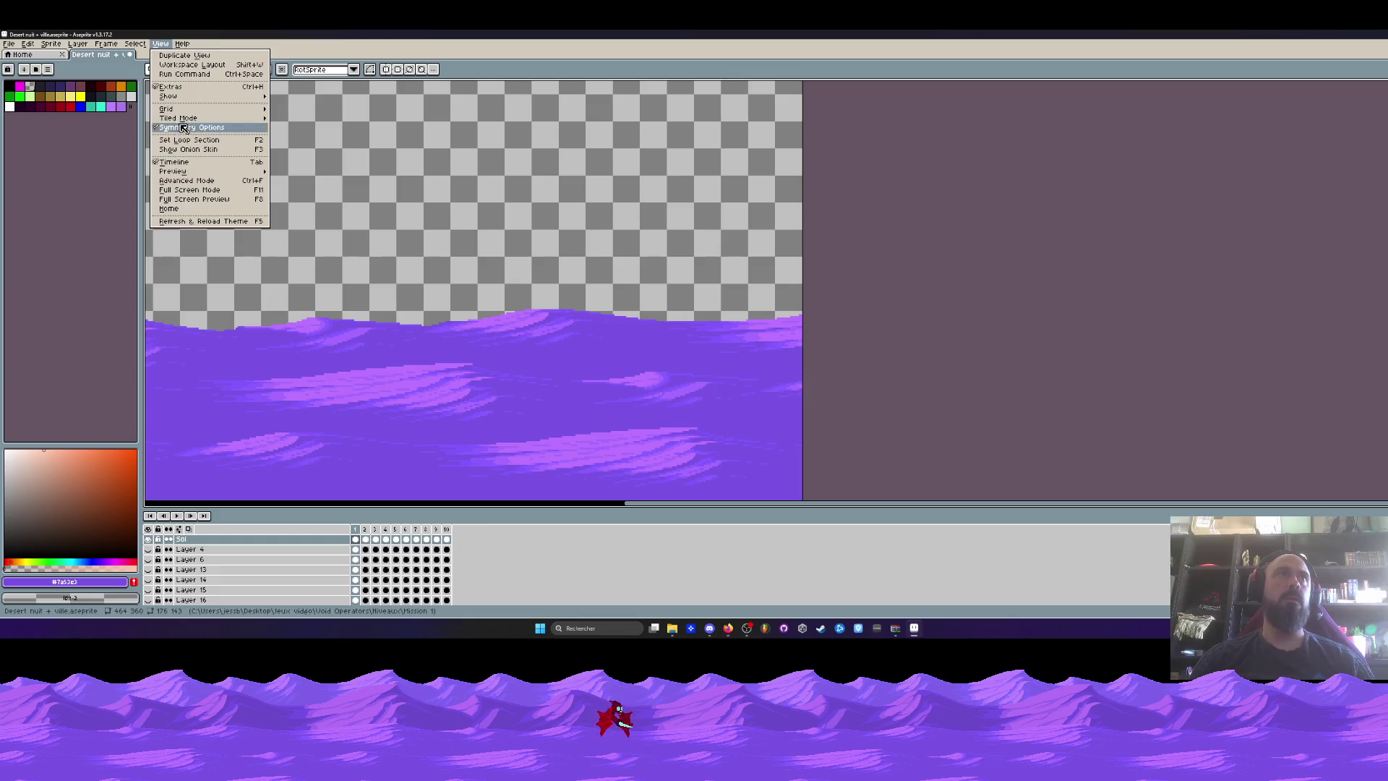
# Re-enable horizontal tiling and marquee-select an area near the seam.
pyautogui.moveTo(184, 122)
pyautogui.click(304, 146)
pyautogui.press('h')
pyautogui.scroll(1, 770, 215)
pyautogui.press('m')
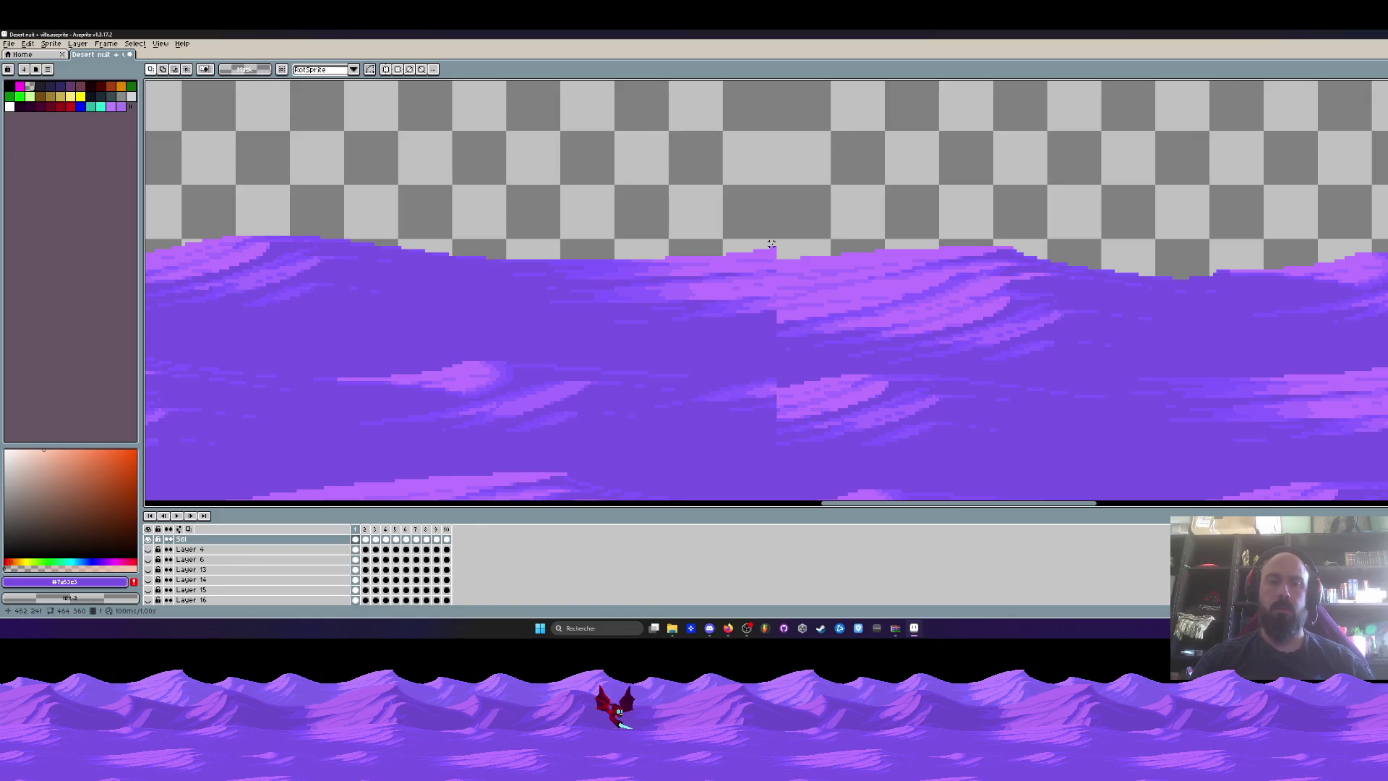
pyautogui.scroll(2, 772, 240)
pyautogui.scroll(-1, 777, 231)
pyautogui.moveTo(777, 231)
pyautogui.mouseDown()
pyautogui.moveTo(707, 493)
pyautogui.moveTo(688, 481)
pyautogui.moveTo(722, 471)
pyautogui.mouseUp()
# Lasso a chunk of the dune's top edge near the seam and shift it down.
pyautogui.press('q')
pyautogui.scroll(2, 781, 170)
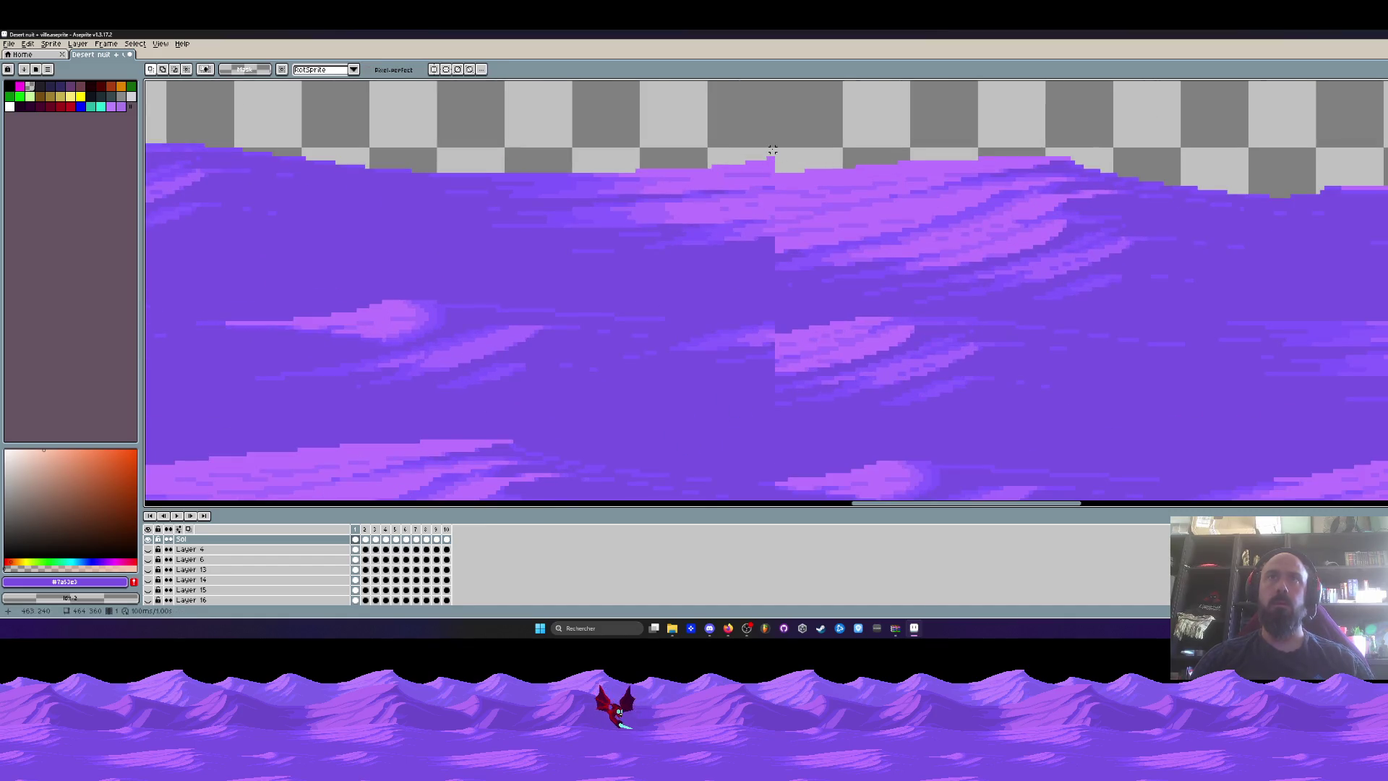
pyautogui.moveTo(772, 228)
pyautogui.mouseDown()
pyautogui.moveTo(614, 275)
pyautogui.moveTo(425, 130)
pyautogui.moveTo(744, 124)
pyautogui.moveTo(723, 201)
pyautogui.mouseUp()
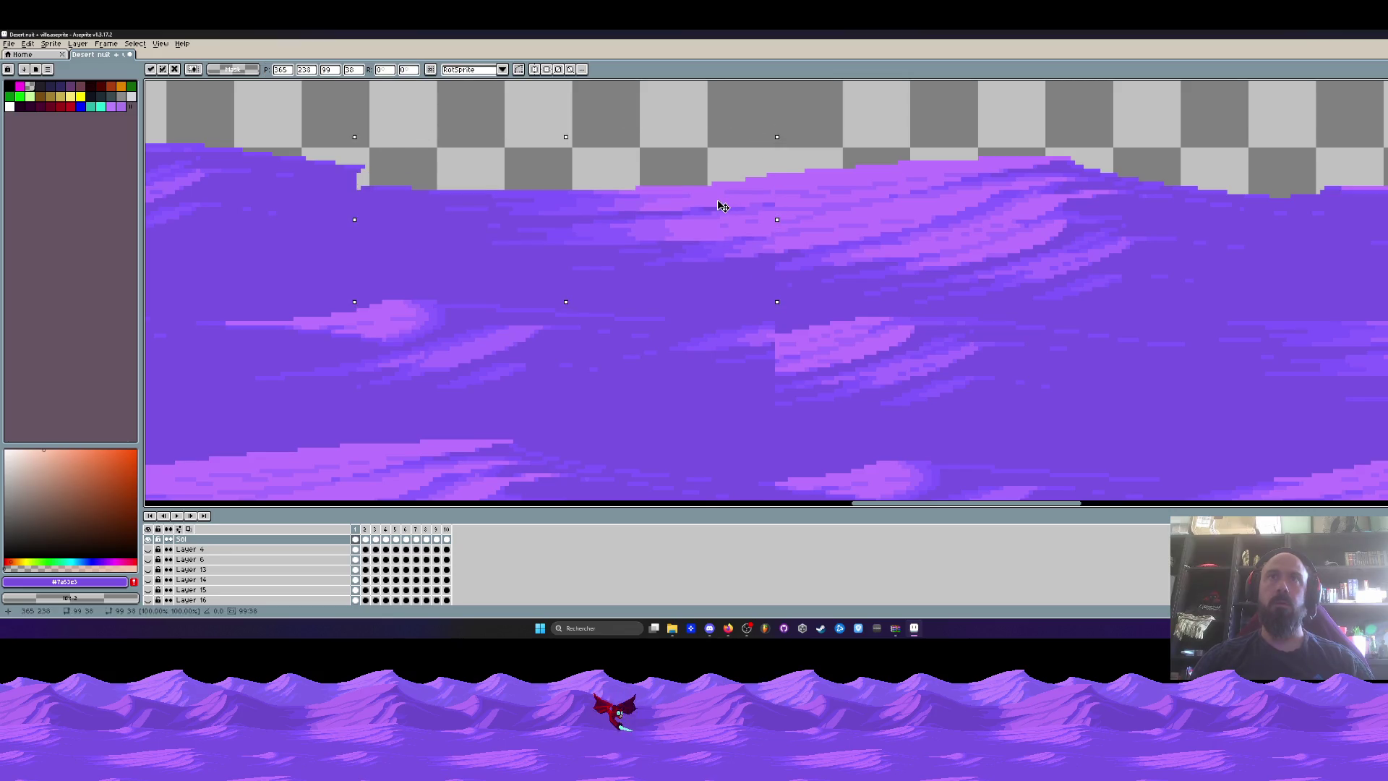
pyautogui.scroll(-3, 723, 198)
pyautogui.scroll(3, 697, 186)
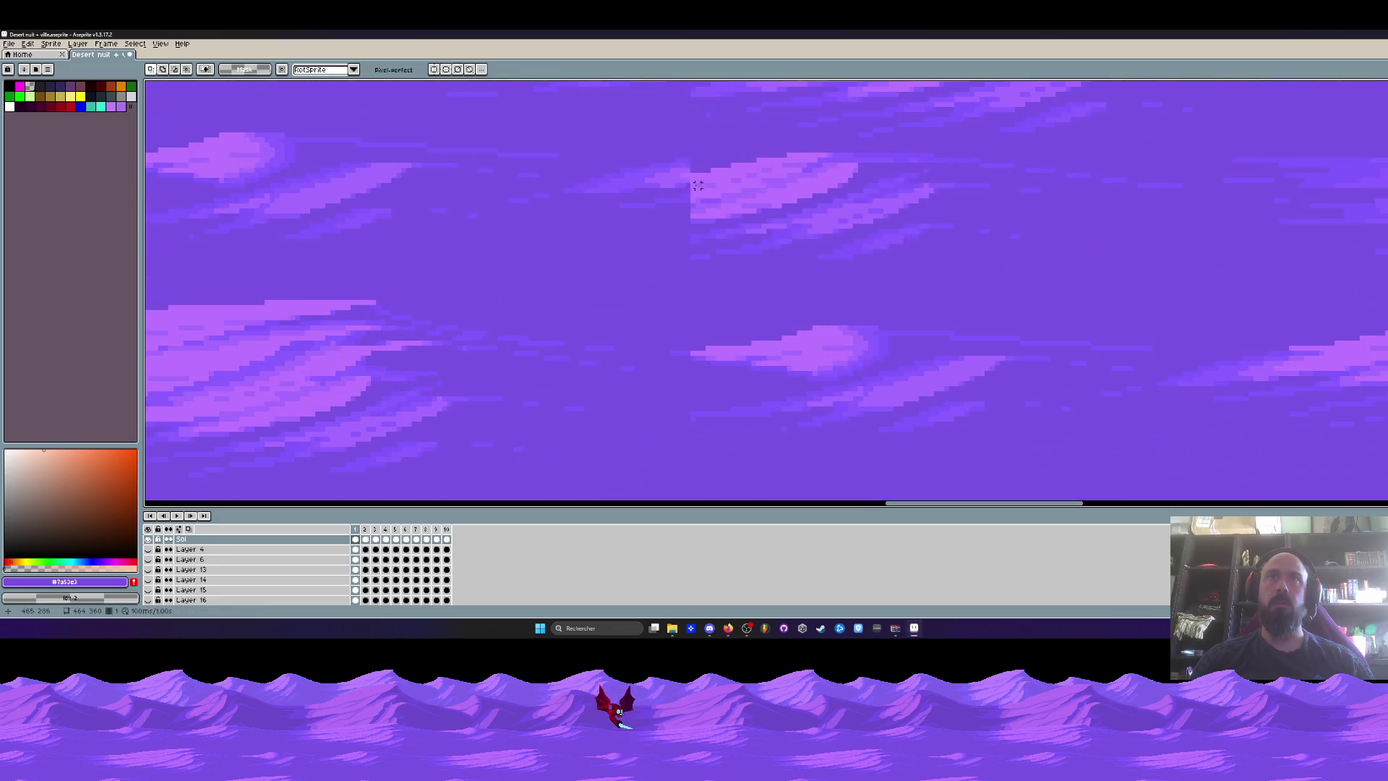
pyautogui.moveTo(683, 230)
pyautogui.mouseDown()
pyautogui.moveTo(561, 207)
pyautogui.moveTo(690, 148)
pyautogui.moveTo(657, 186)
pyautogui.moveTo(656, 223)
pyautogui.mouseUp()
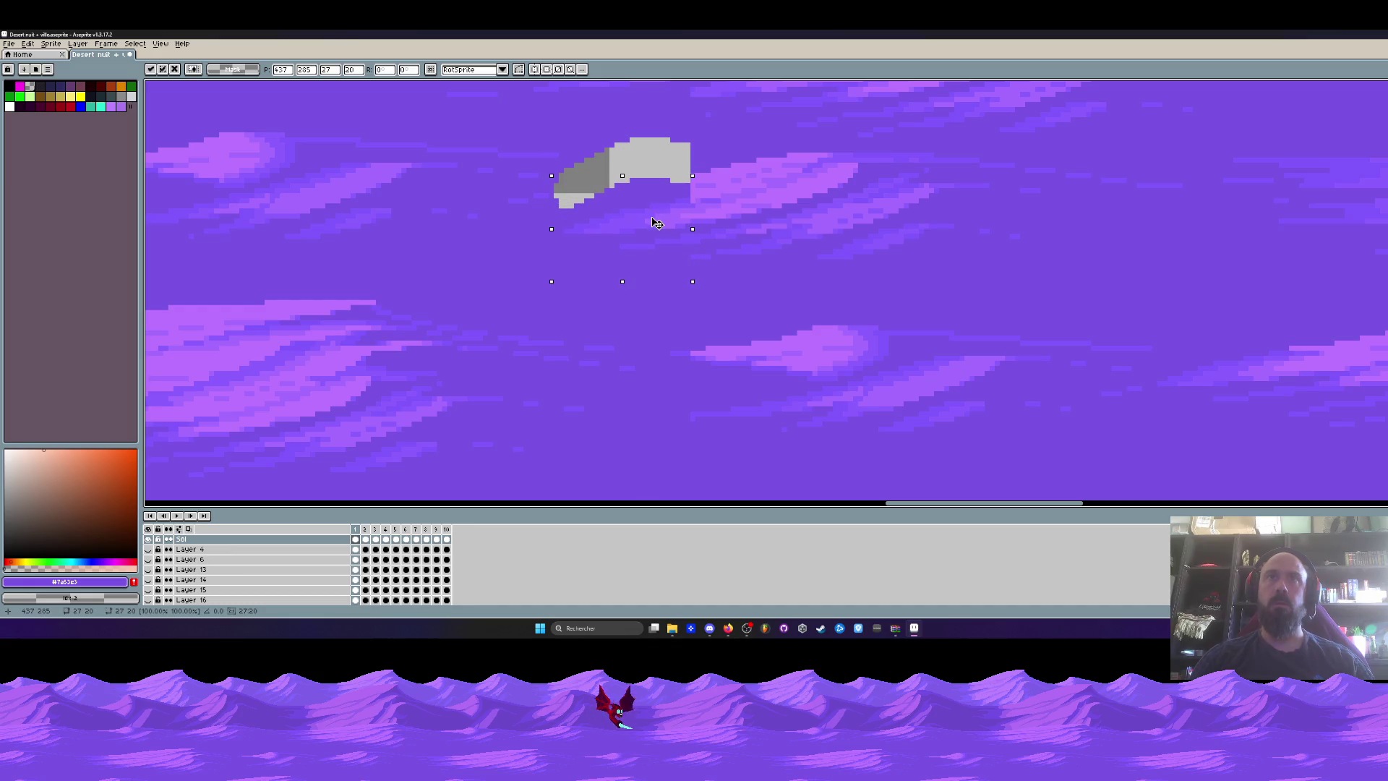
# Fill the transparent gap in the sand with the Paint Bucket.
pyautogui.scroll(-3, 656, 223)
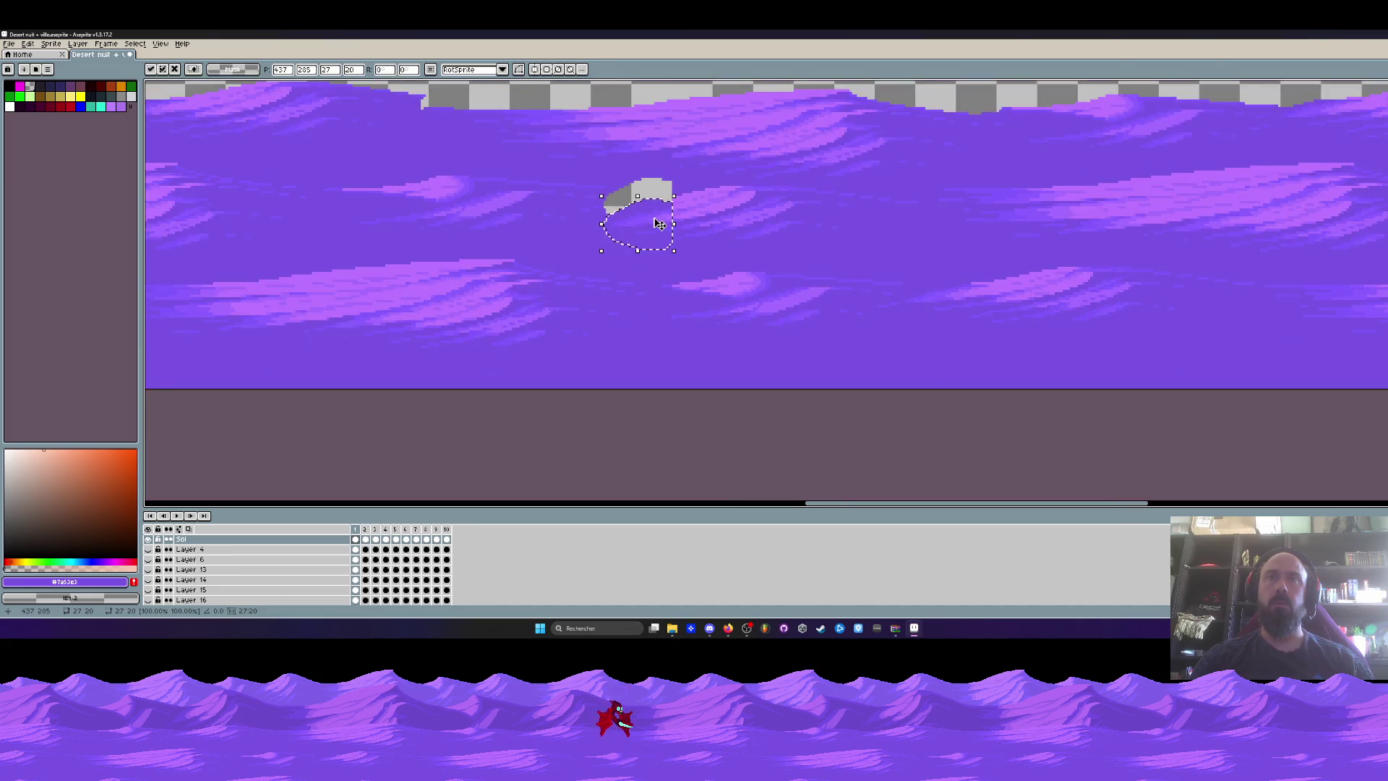
pyautogui.press('space')
pyautogui.scroll(3, 663, 233)
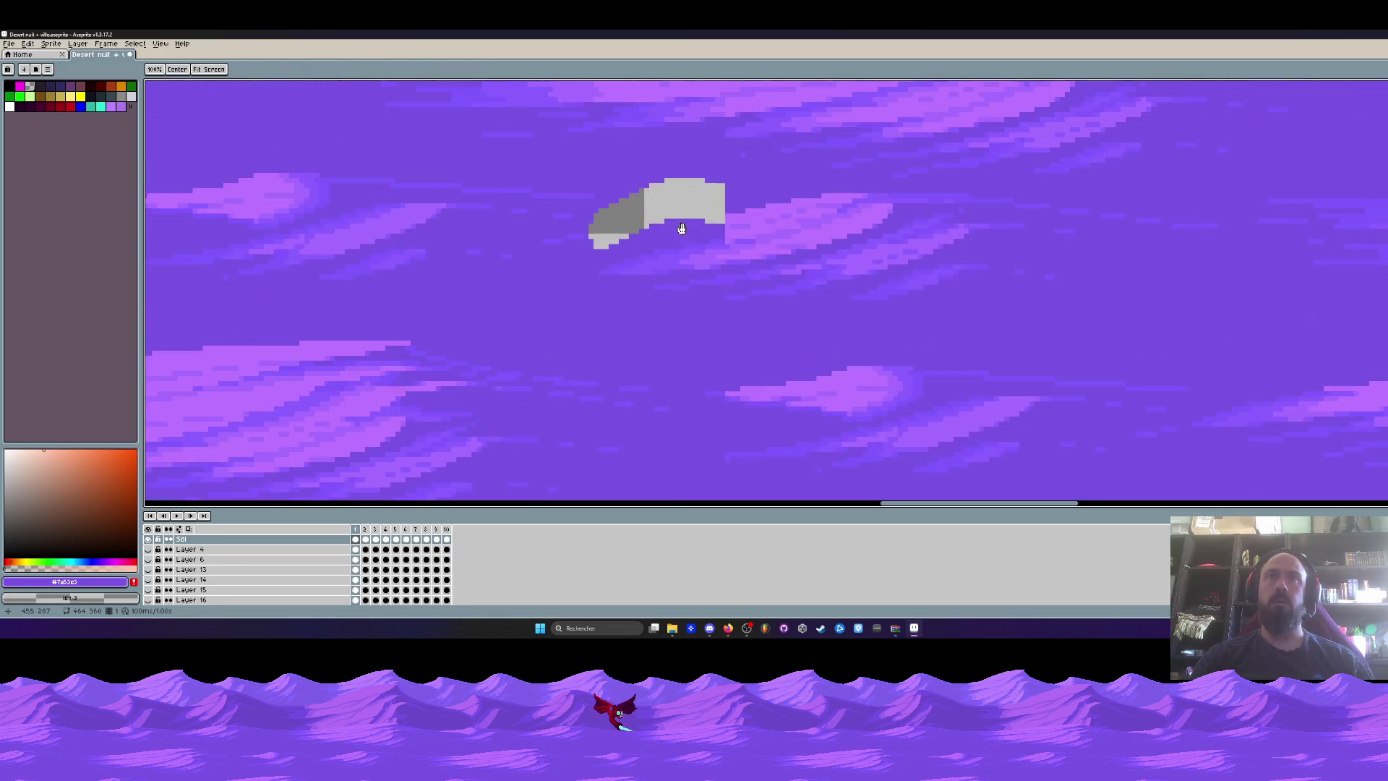
pyautogui.press('i')
pyautogui.hotkey('ctrl', 'z')
pyautogui.press('w')
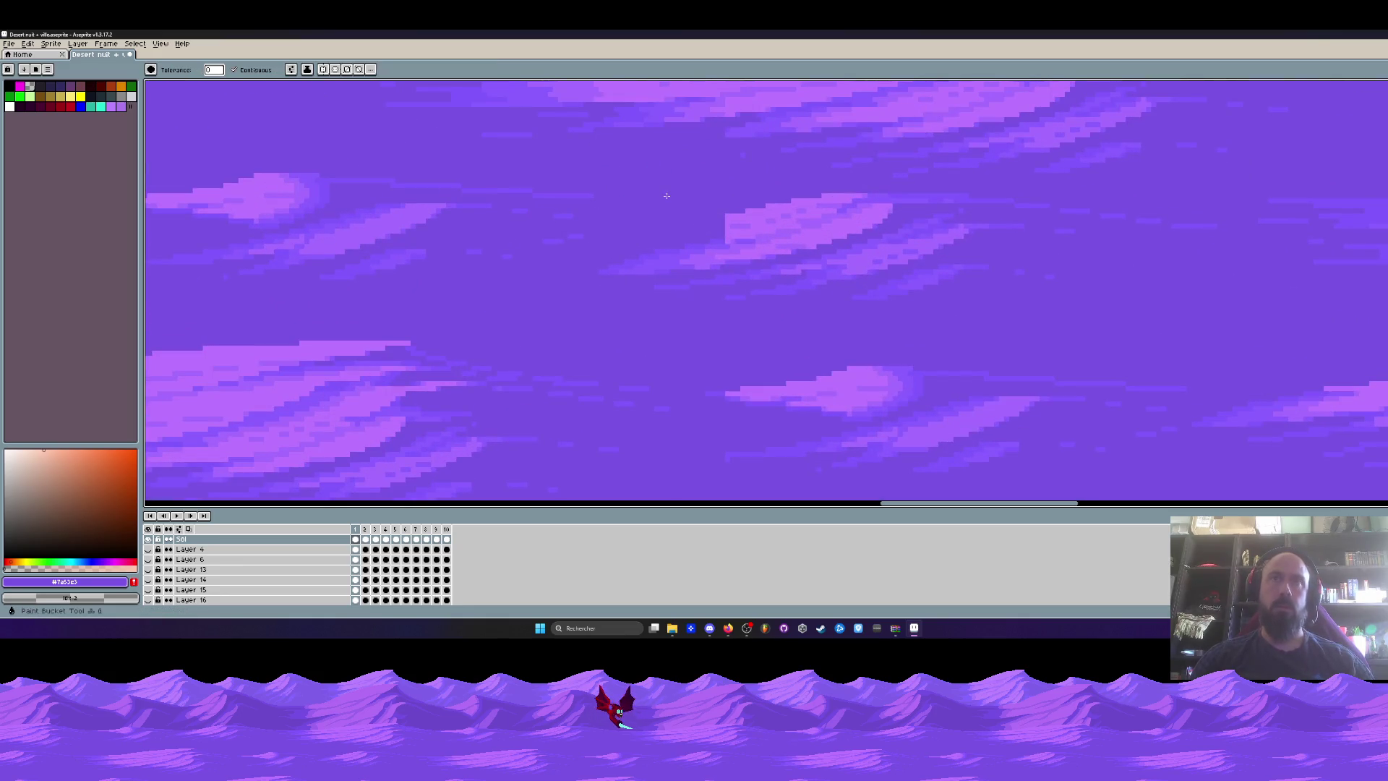
pyautogui.scroll(-2, 653, 163)
pyautogui.scroll(2, 694, 213)
# Extend the light streak leftward with Pencil pixels in sampled light and slightly darker purples.
pyautogui.press('b')
pyautogui.keyDown('alt'); pyautogui.click(707, 213); pyautogui.keyUp('alt')
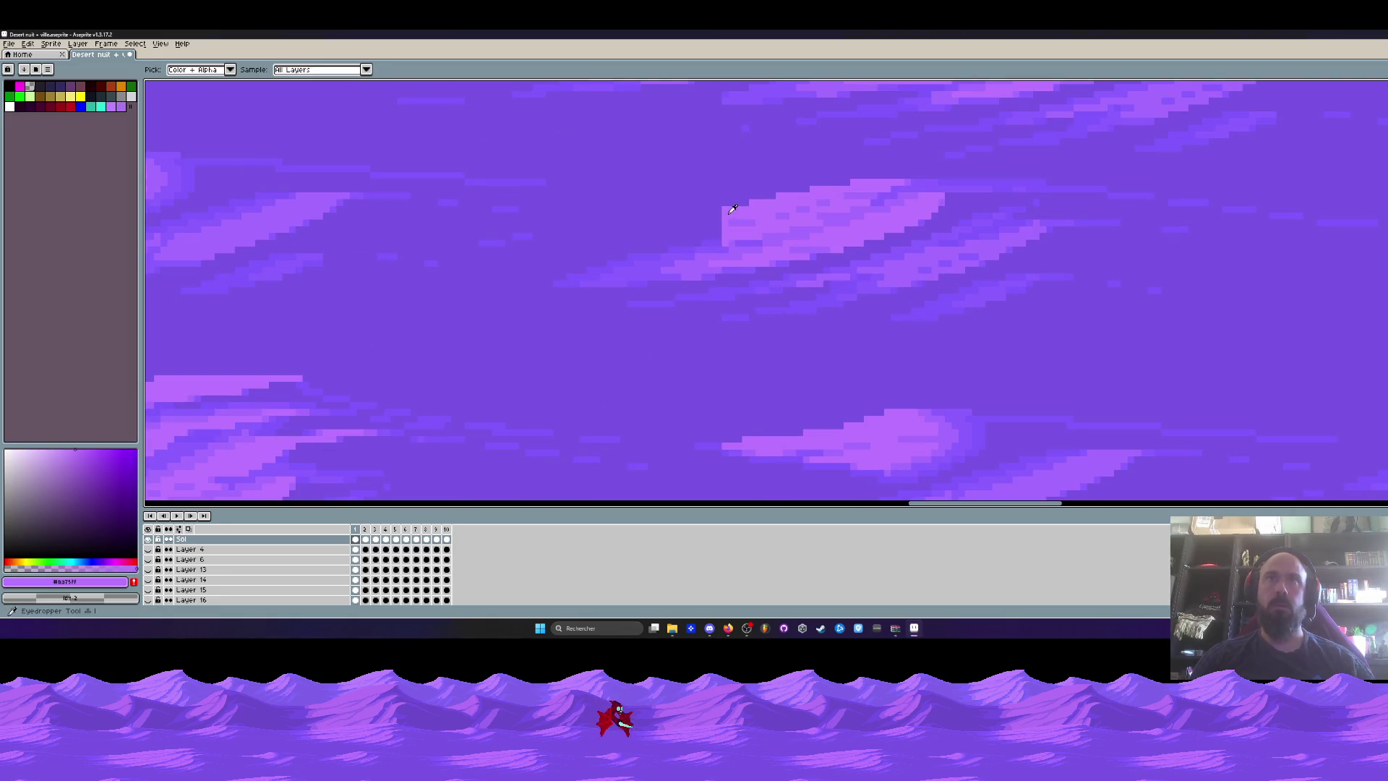
pyautogui.scroll(1, 707, 212)
pyautogui.moveTo(715, 216); pyautogui.dragTo(632, 247)
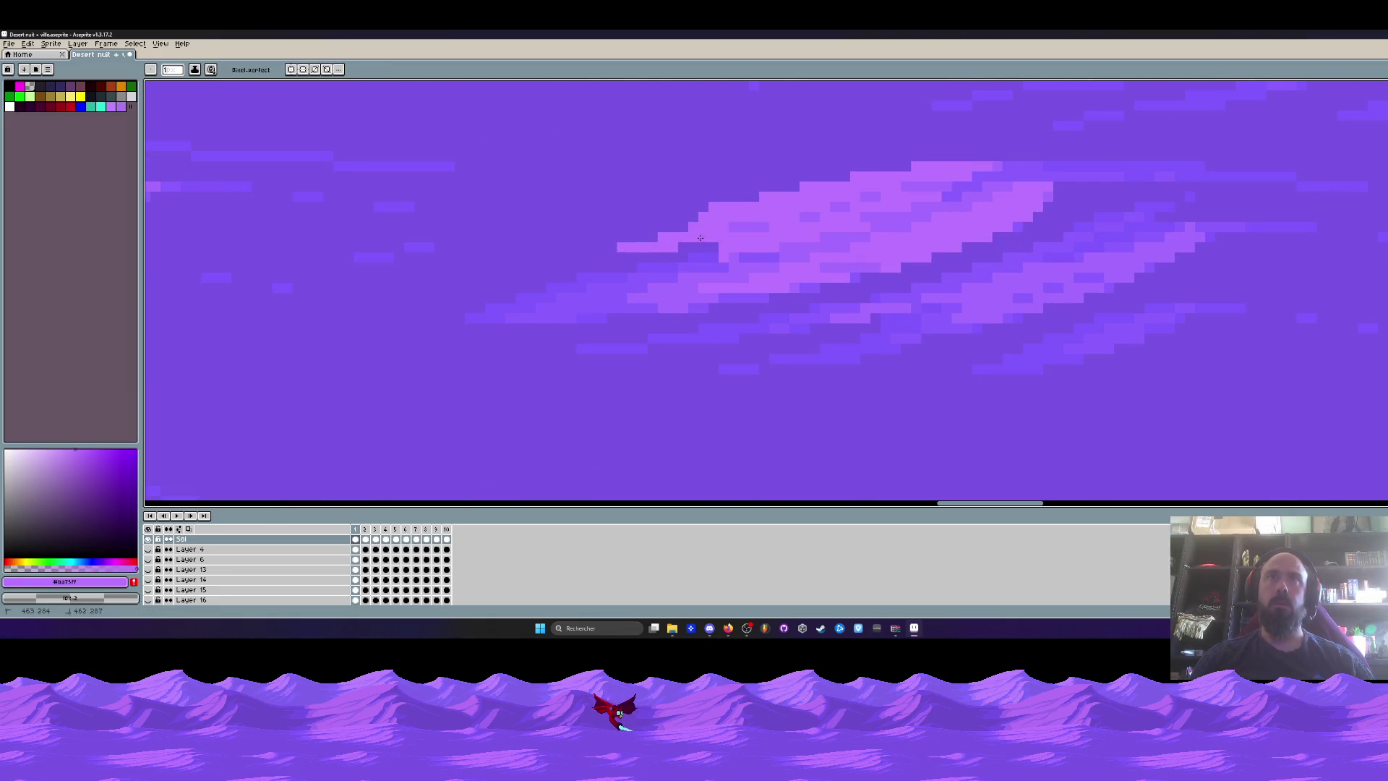
pyautogui.scroll(-5, 542, 274)
pyautogui.scroll(4, 605, 238)
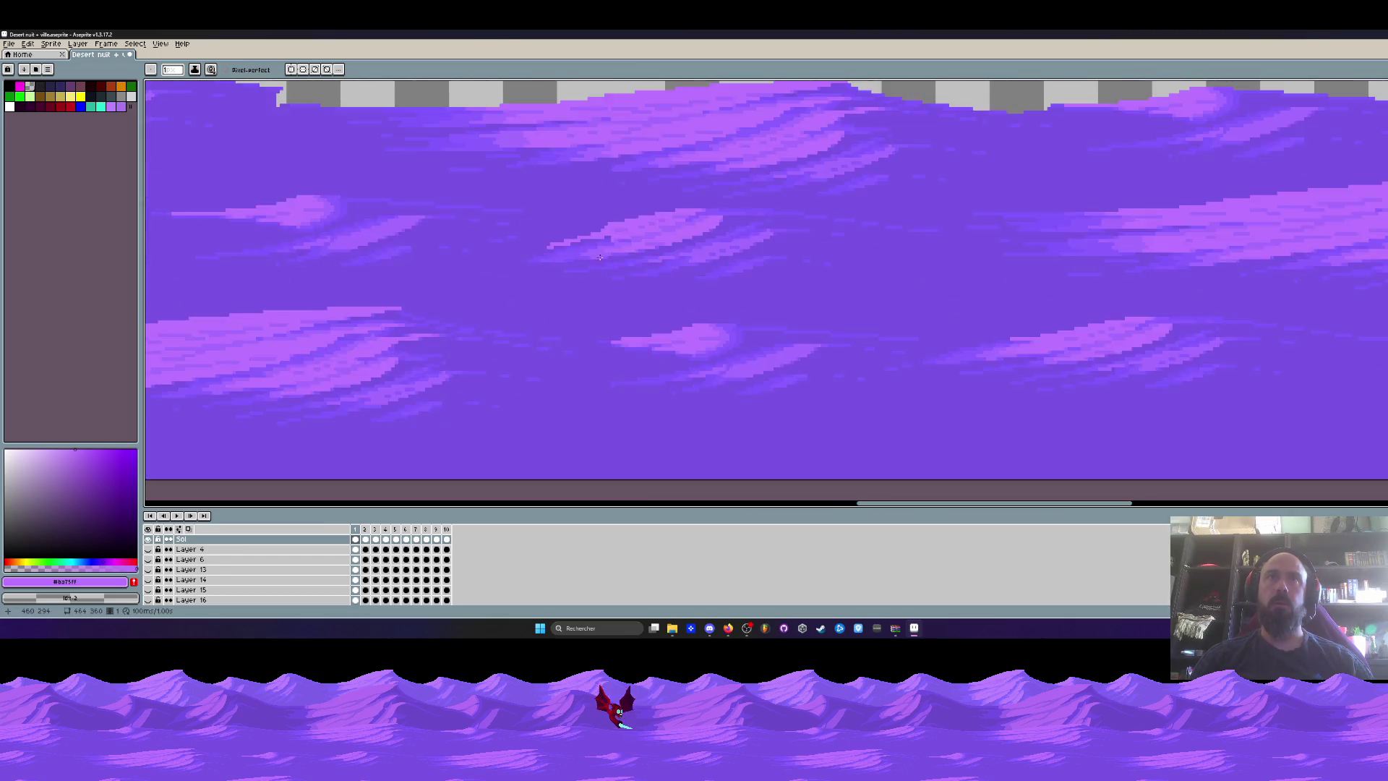
pyautogui.scroll(1, 605, 239)
pyautogui.keyDown('alt'); pyautogui.click(658, 204); pyautogui.keyUp('alt')
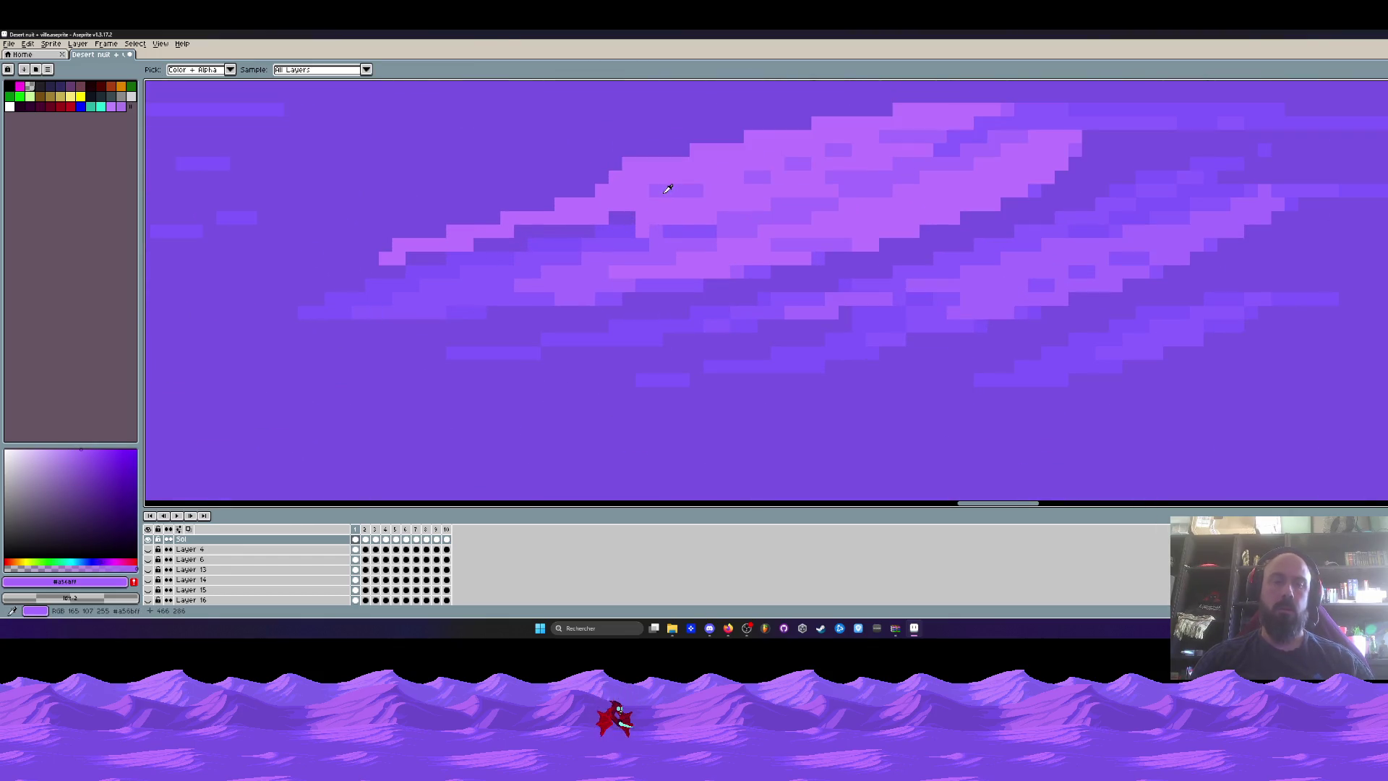
pyautogui.moveTo(630, 220)
pyautogui.mouseDown()
pyautogui.moveTo(380, 262)
pyautogui.moveTo(326, 289)
pyautogui.mouseUp()
# Lighten one streak pixel, then darken another with the sampled shading purple.
pyautogui.scroll(-3, 363, 279)
pyautogui.scroll(-2, 362, 279)
pyautogui.scroll(5, 376, 271)
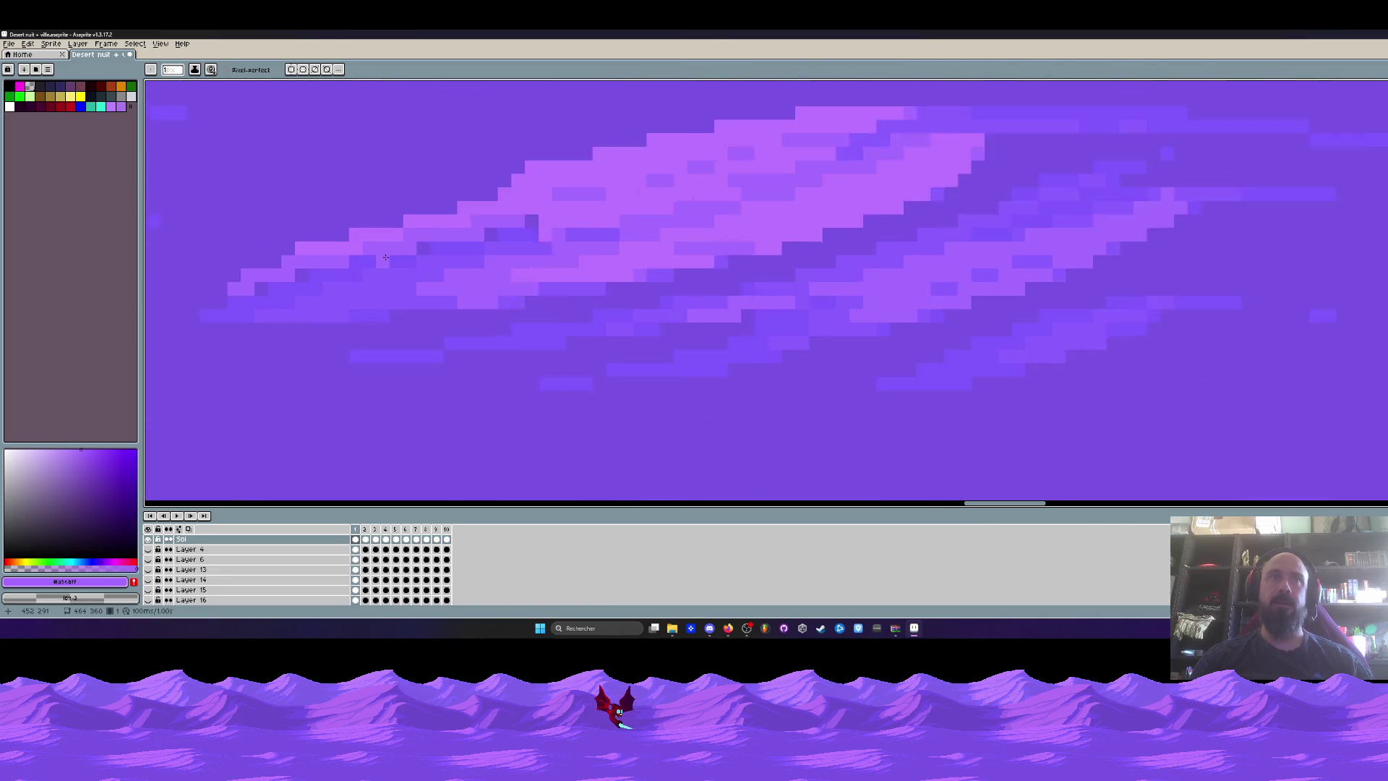
pyautogui.click(544, 223)
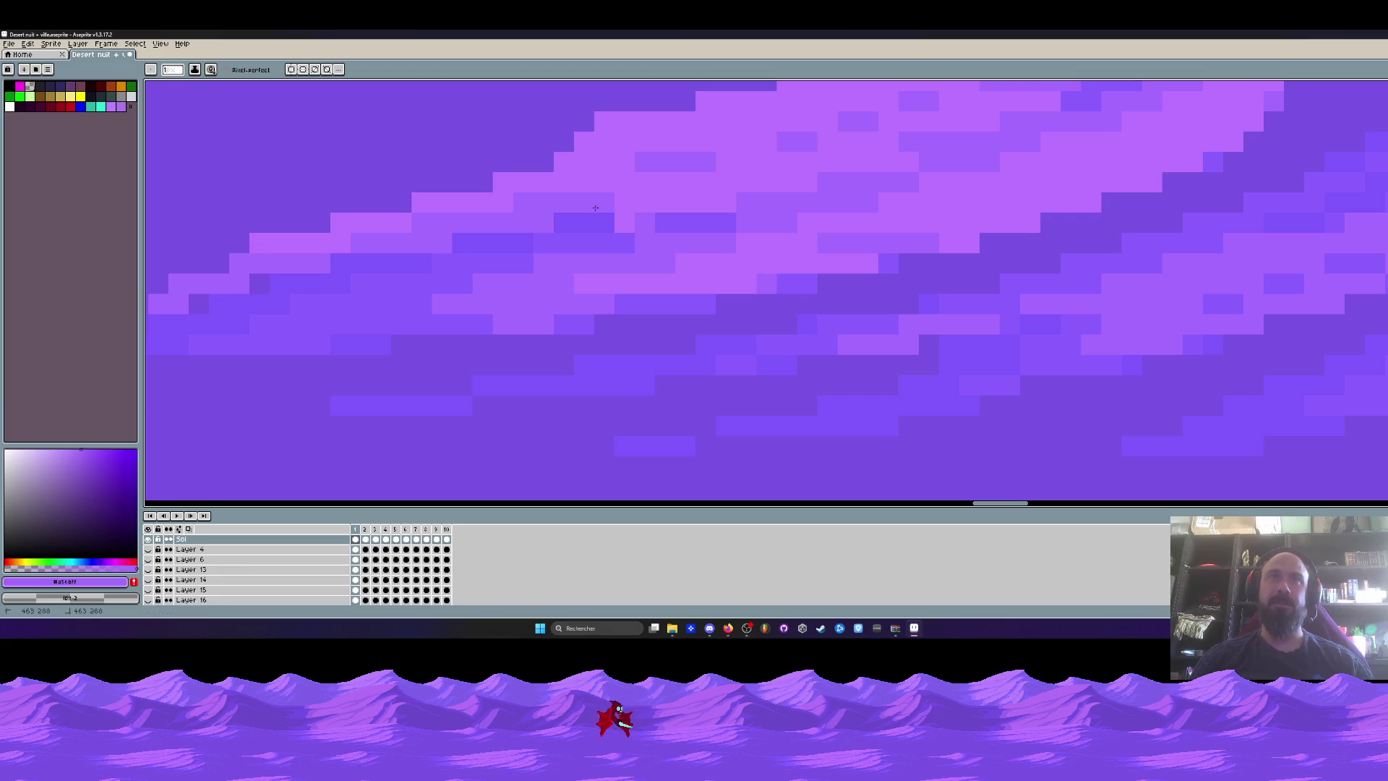
pyautogui.keyDown('alt'); pyautogui.click(579, 219); pyautogui.keyUp('alt')
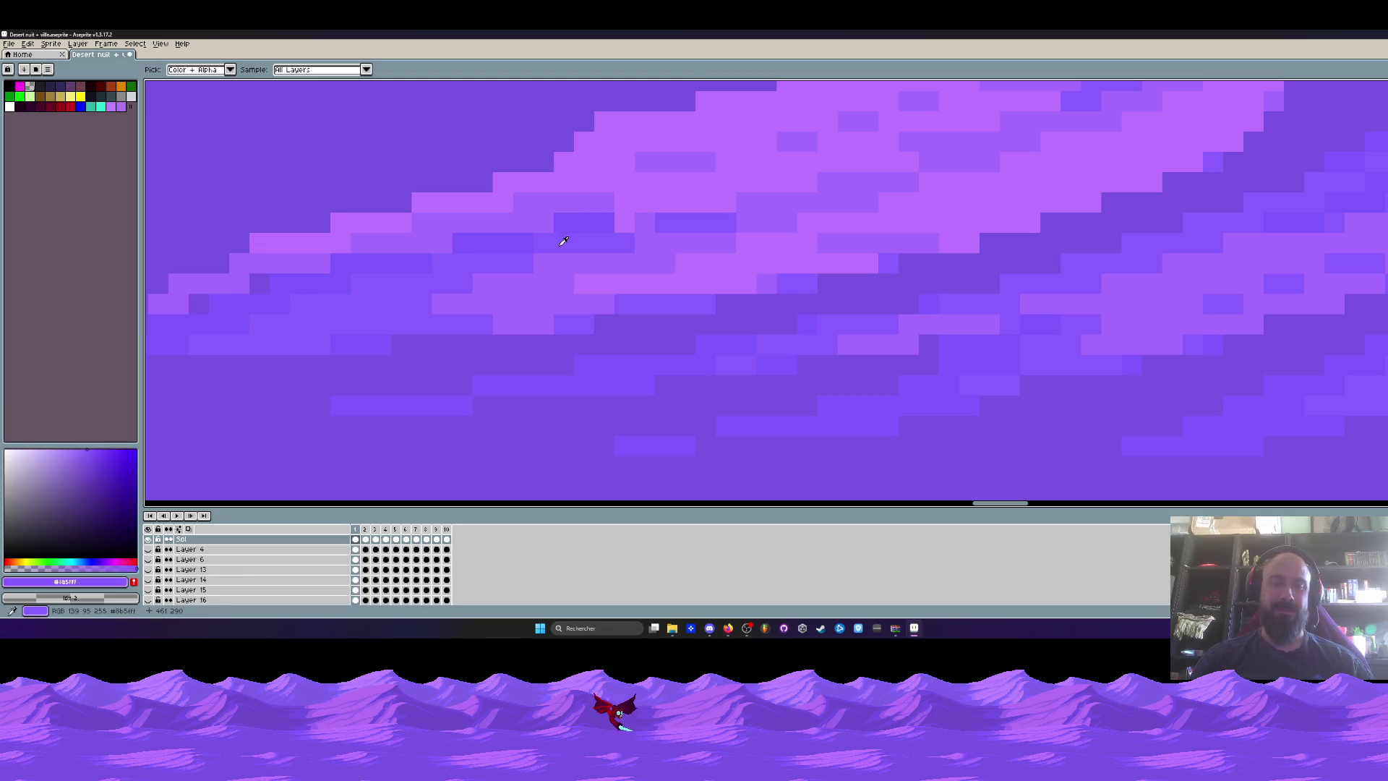
pyautogui.click(438, 244)
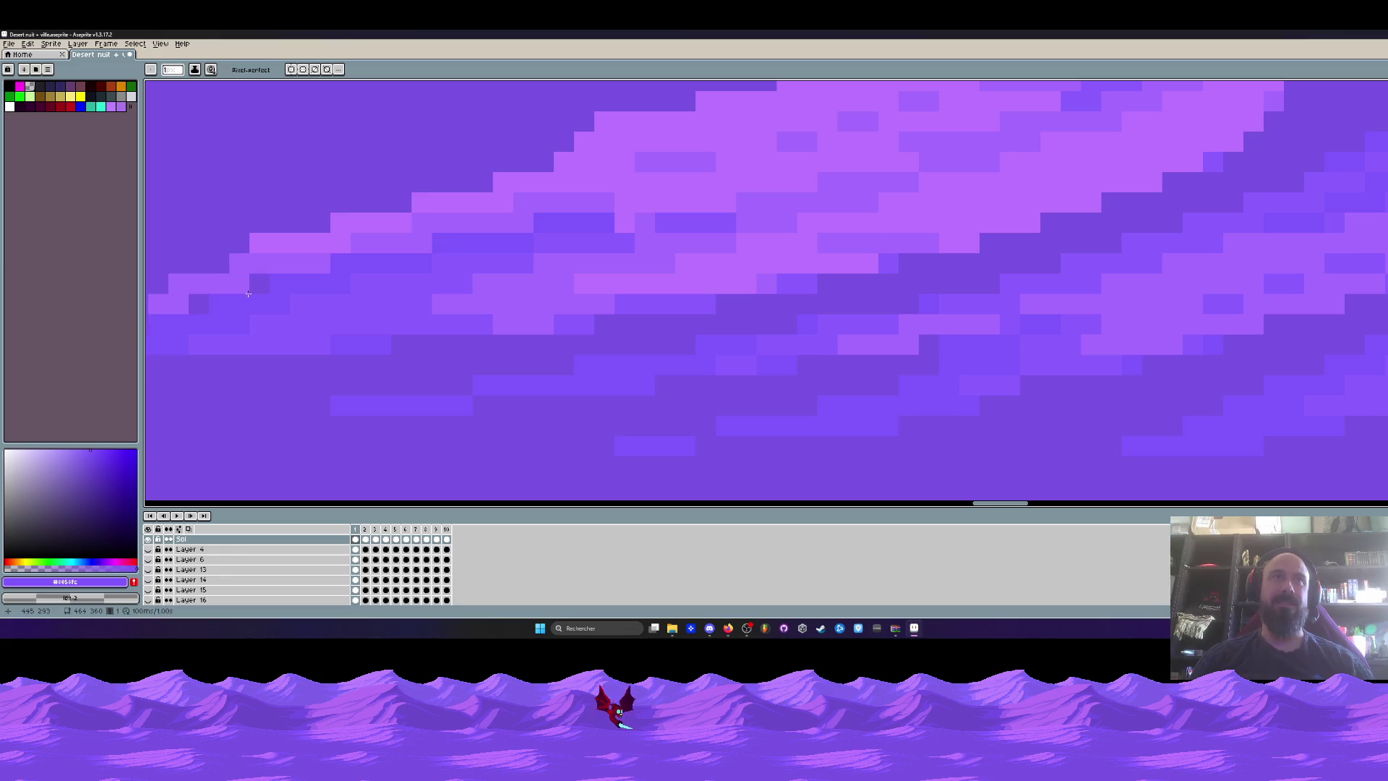
pyautogui.scroll(-10, 200, 308)
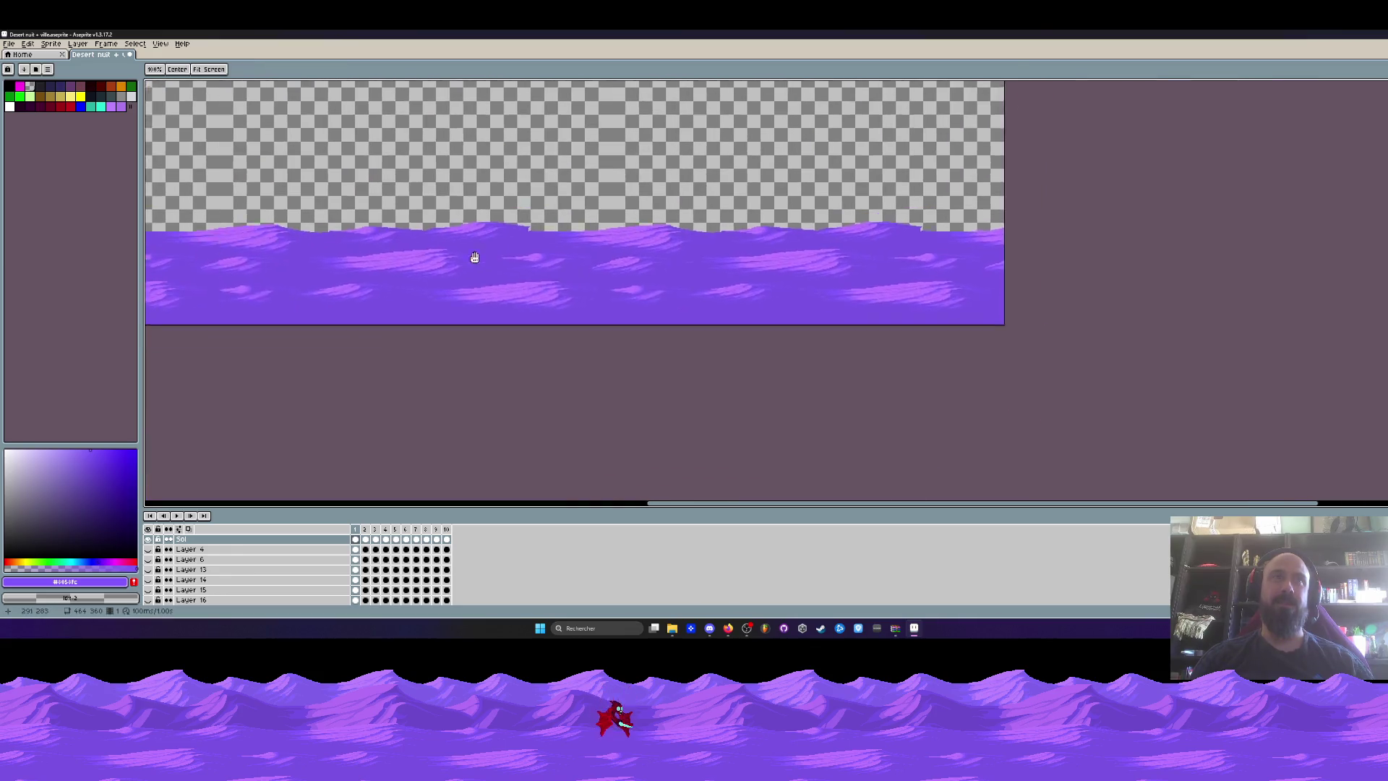
pyautogui.scroll(8, 621, 235)
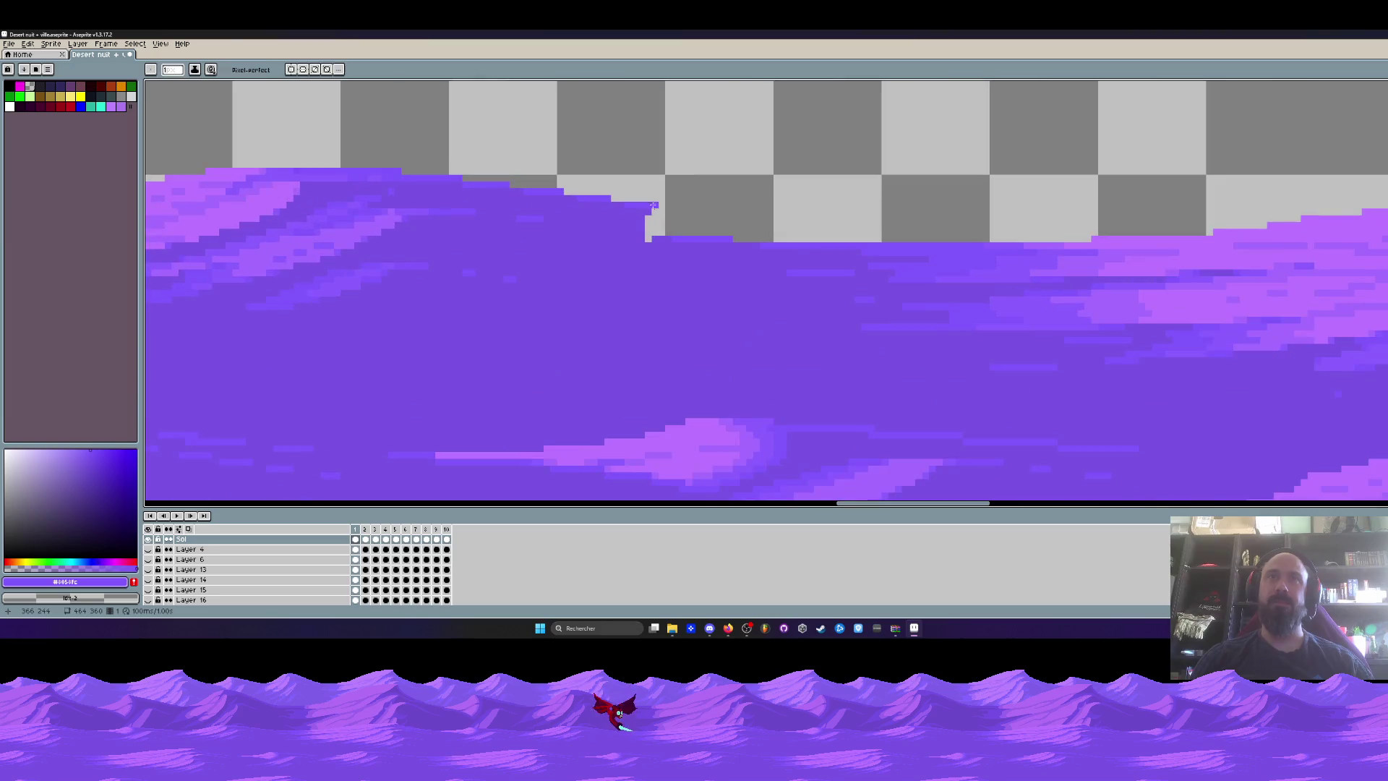
pyautogui.keyDown('alt'); pyautogui.click(567, 232); pyautogui.keyUp('alt')
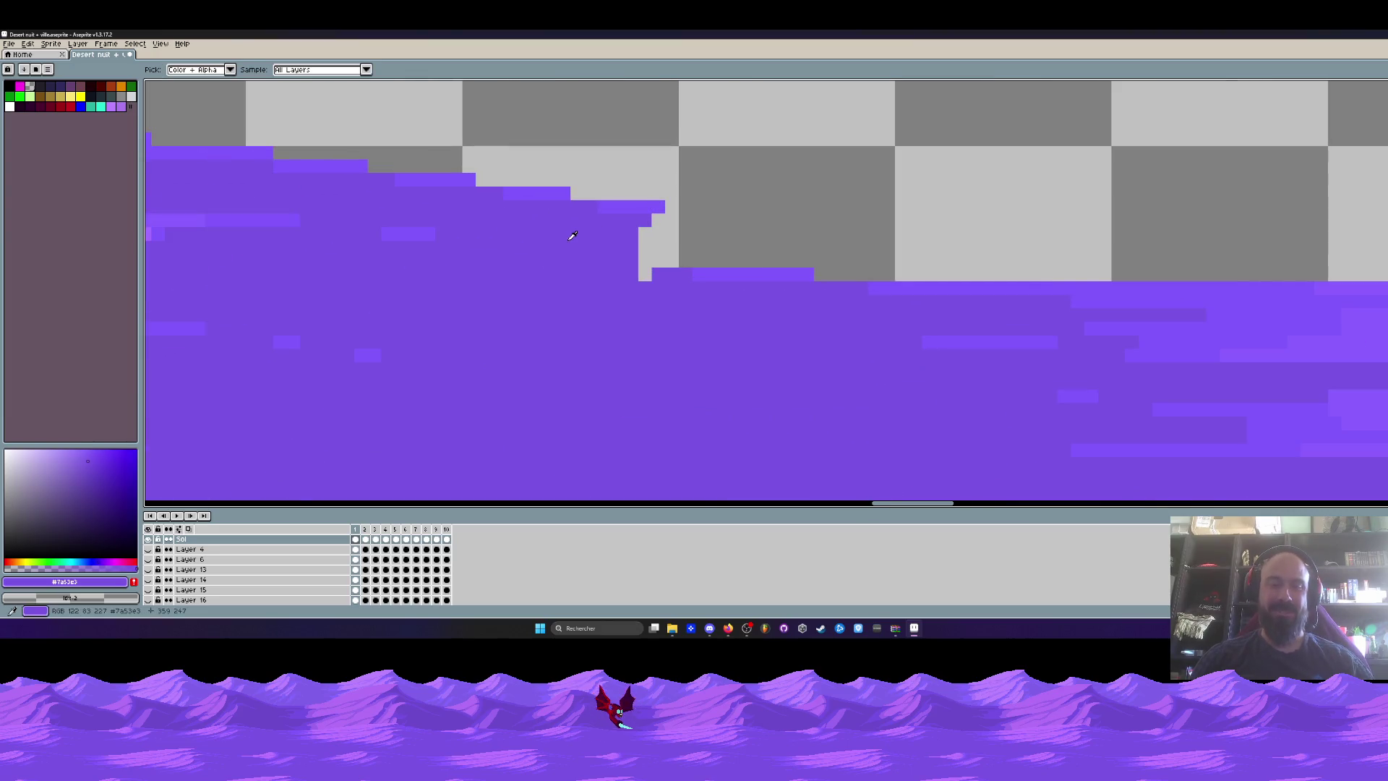
pyautogui.scroll(3, 596, 219)
pyautogui.scroll(-3, 651, 186)
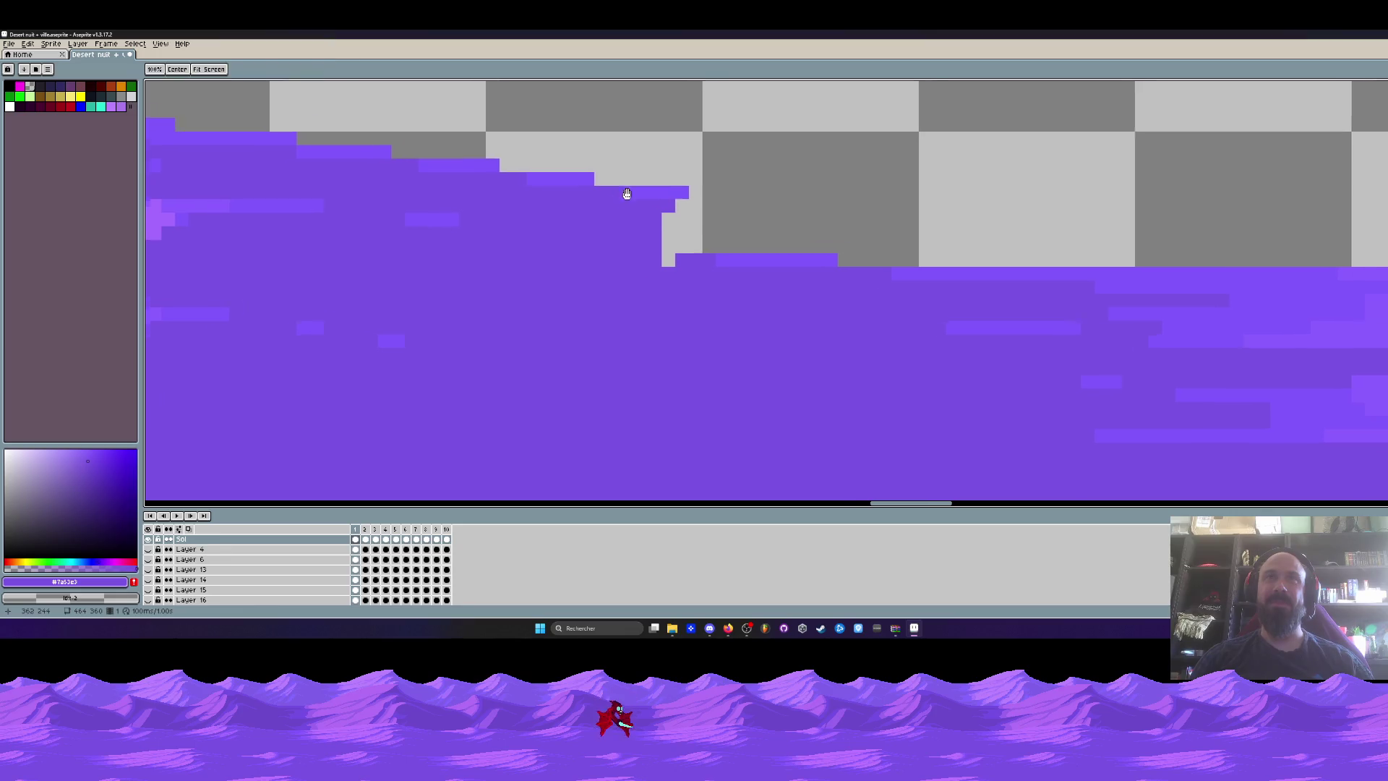
pyautogui.scroll(-2, 626, 196)
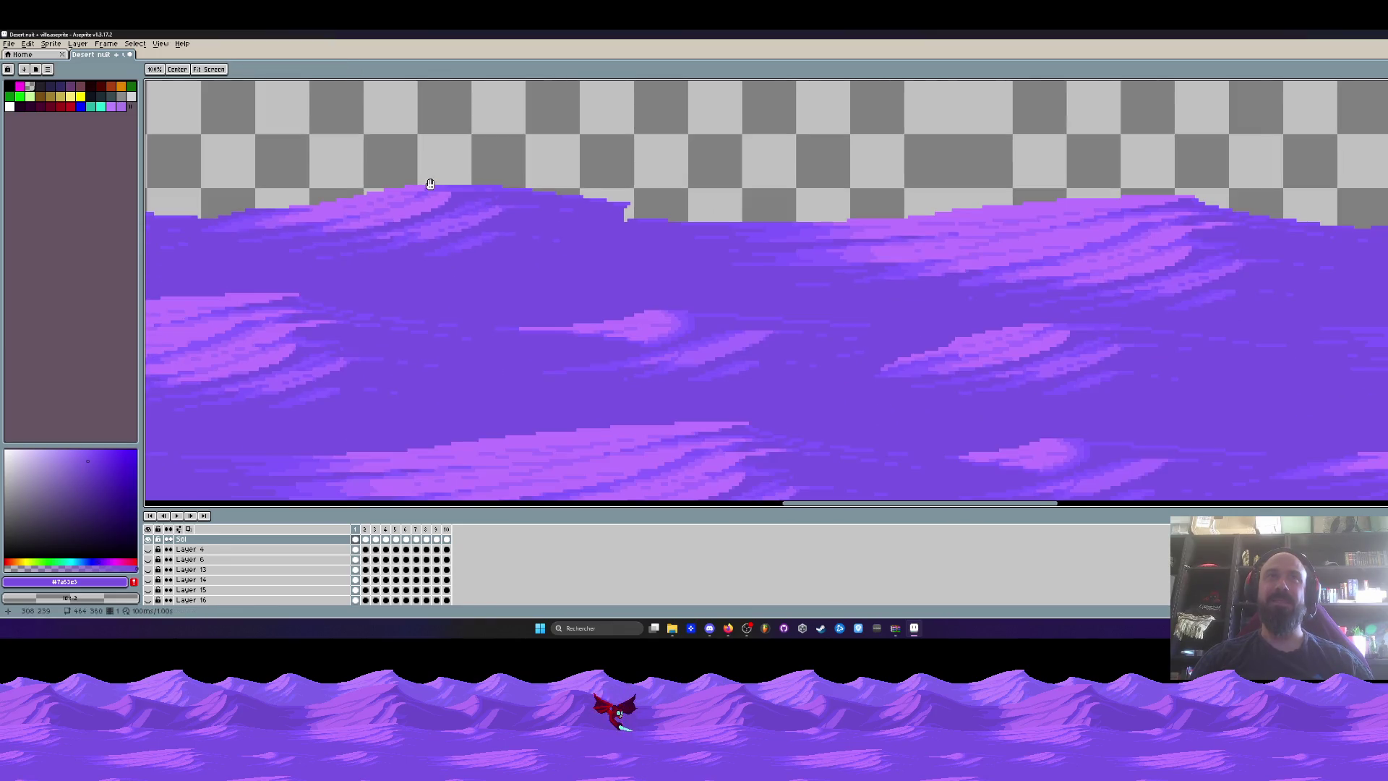
pyautogui.scroll(1, 623, 199)
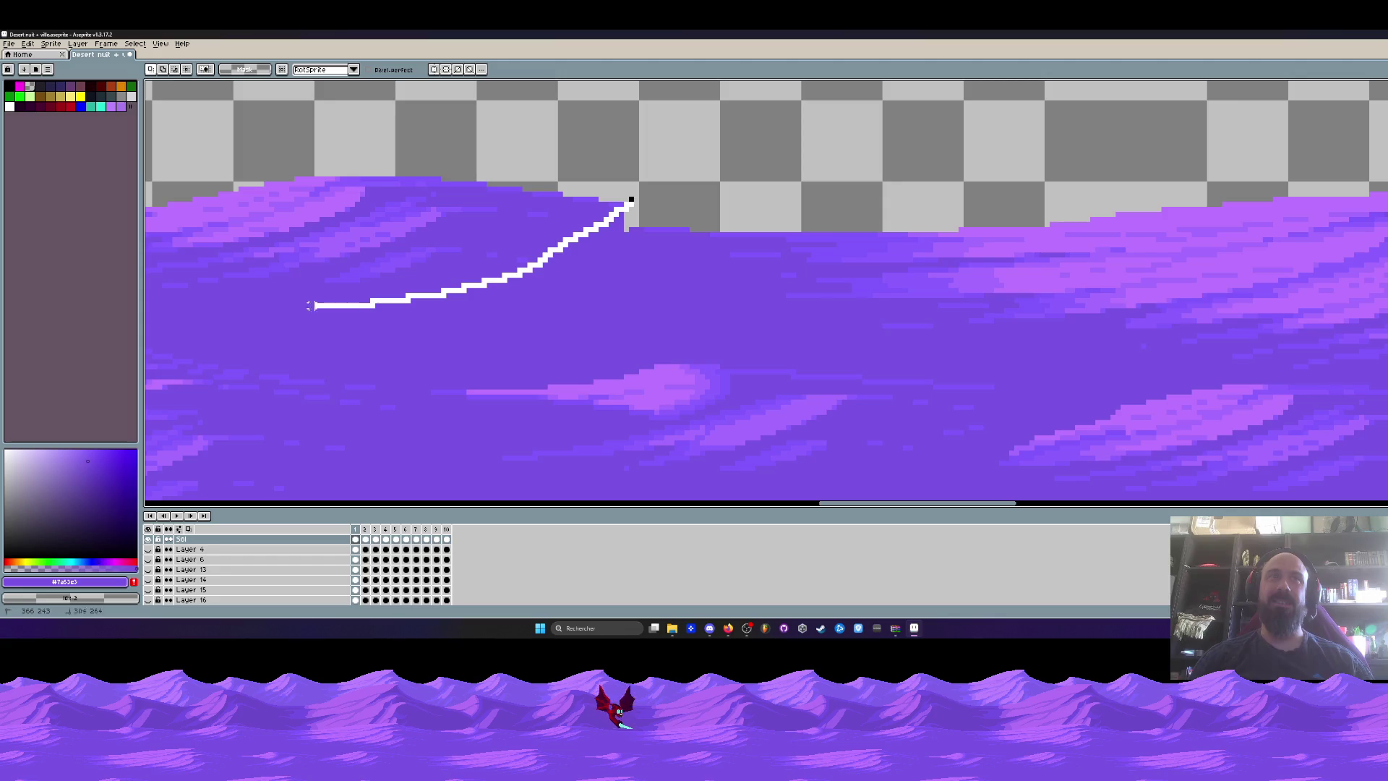
pyautogui.scroll(-1, 211, 310)
pyautogui.hscroll(-3, 450, 310)
pyautogui.moveTo(347, 292); pyautogui.dragTo(672, 285)
pyautogui.moveTo(795, 226)
pyautogui.mouseDown()
pyautogui.moveTo(403, 149)
pyautogui.moveTo(266, 217)
pyautogui.mouseUp()
pyautogui.moveTo(533, 217); pyautogui.dragTo(580, 230)
pyautogui.press('Return')
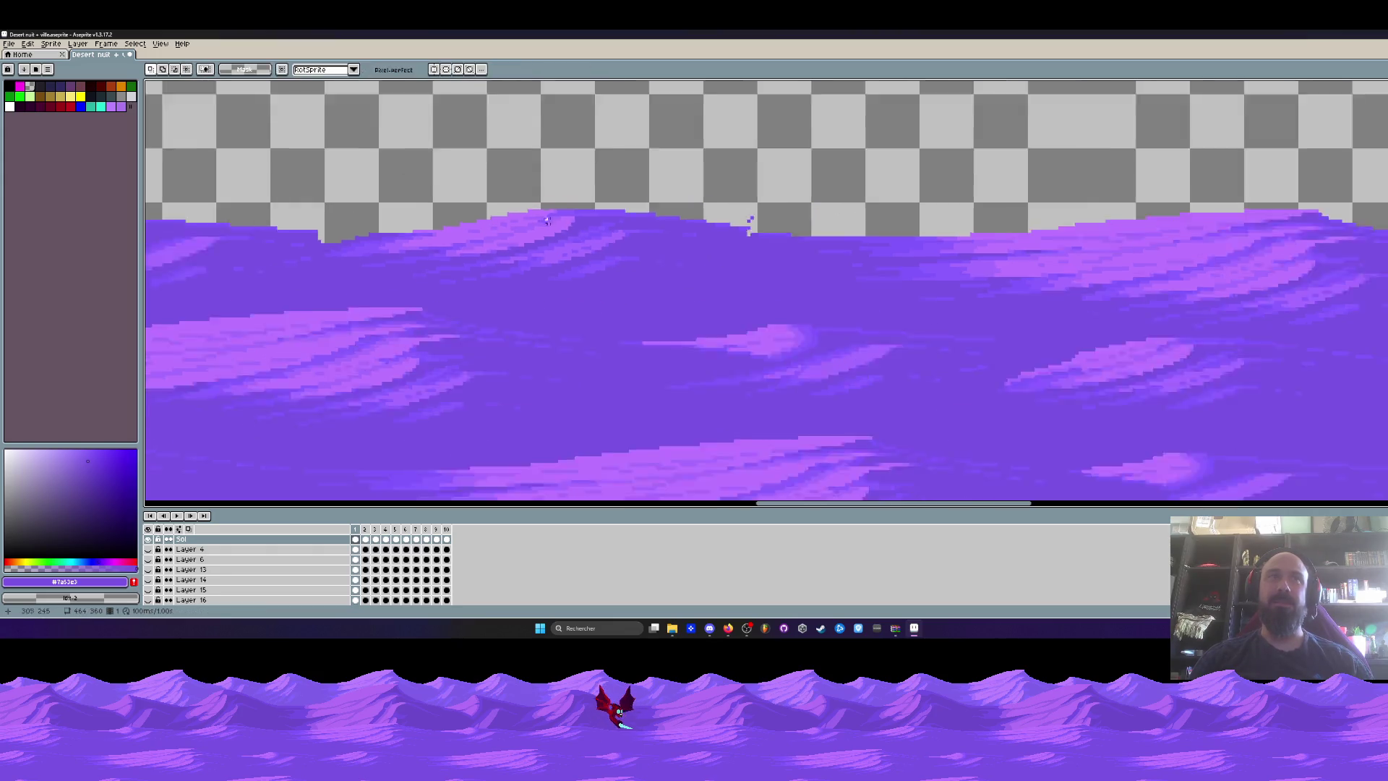
pyautogui.scroll(-2, 512, 224)
pyautogui.scroll(3, 516, 223)
pyautogui.moveTo(666, 220)
pyautogui.mouseDown()
pyautogui.moveTo(458, 217)
pyautogui.moveTo(843, 186)
pyautogui.mouseUp()
pyautogui.scroll(2, 804, 206)
pyautogui.press('i')
pyautogui.press('e')
pyautogui.moveTo(806, 260)
pyautogui.mouseDown()
pyautogui.moveTo(489, 201)
pyautogui.moveTo(768, 264)
pyautogui.moveTo(759, 232)
pyautogui.moveTo(495, 193)
pyautogui.moveTo(791, 283)
pyautogui.moveTo(853, 263)
pyautogui.mouseUp()
pyautogui.scroll(-1, 836, 248)
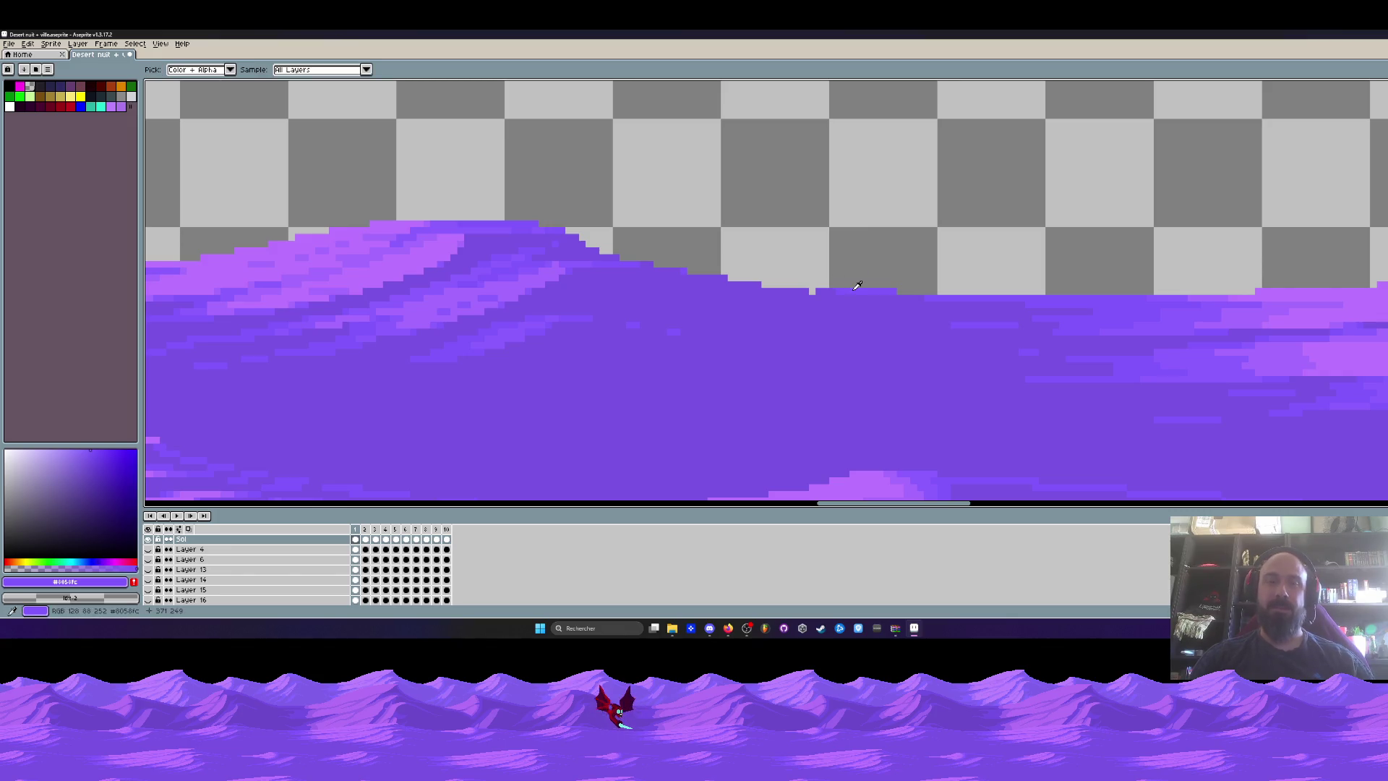
pyautogui.scroll(1, 570, 231)
pyautogui.scroll(3, 569, 231)
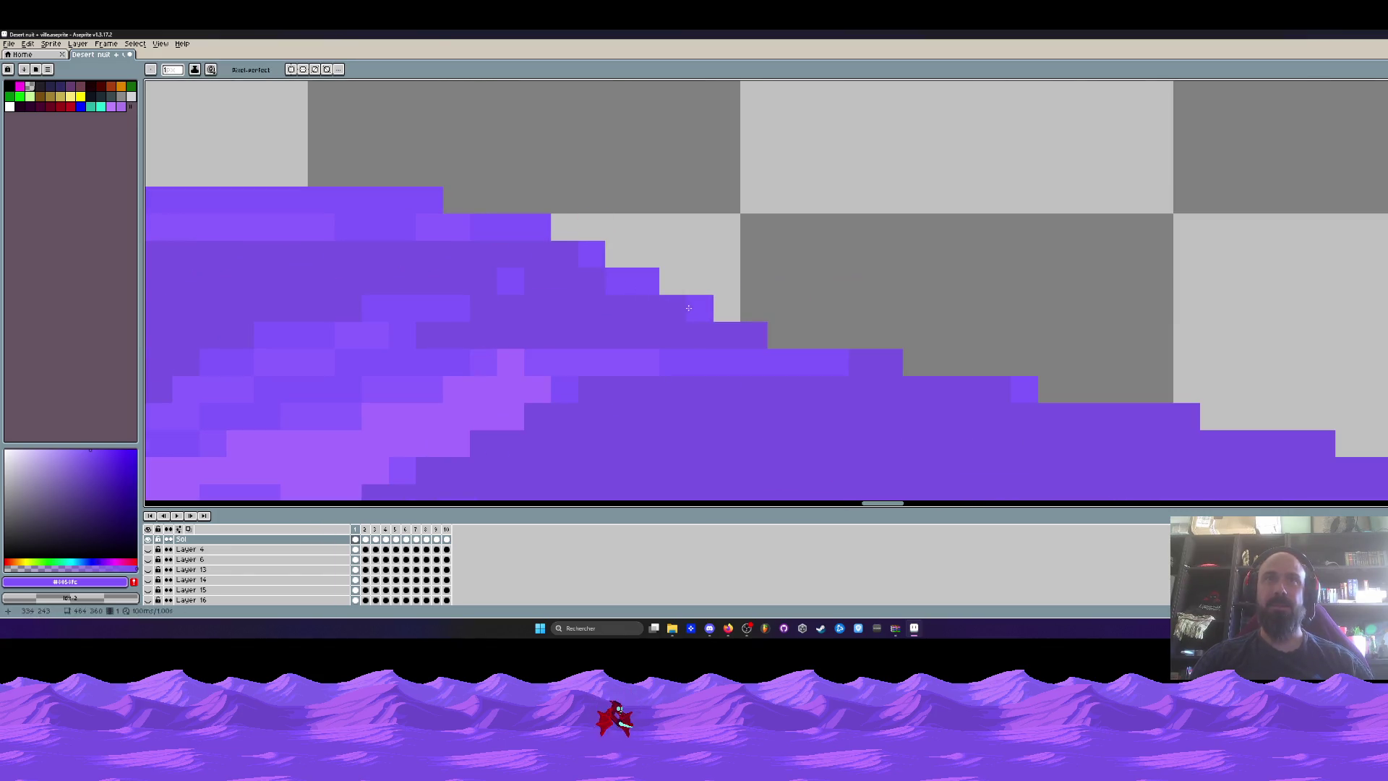
pyautogui.press('h')
pyautogui.moveTo(662, 306); pyautogui.dragTo(769, 298)
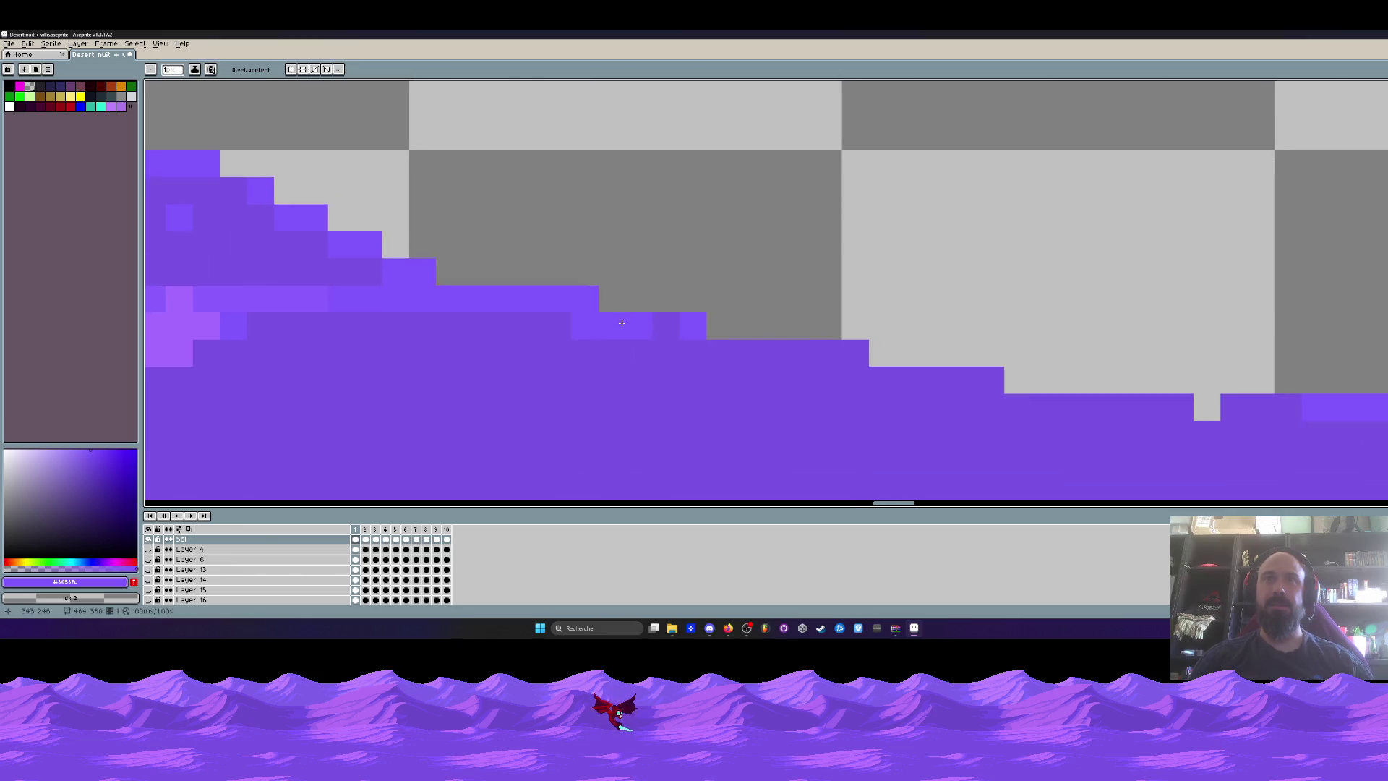
pyautogui.scroll(-5, 1050, 322)
pyautogui.scroll(-2, 1050, 322)
pyautogui.scroll(4, 877, 284)
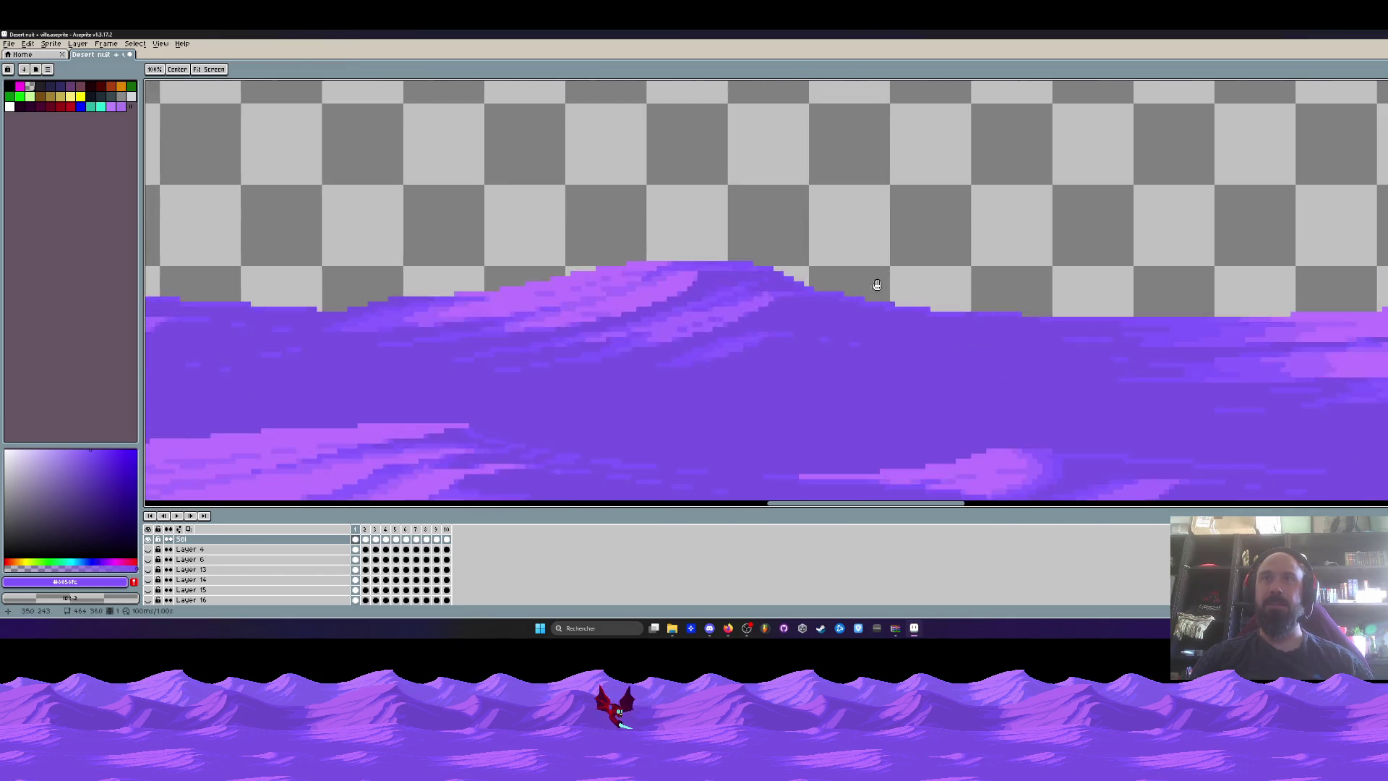
pyautogui.press('b')
pyautogui.keyDown('alt'); pyautogui.click(735, 360); pyautogui.keyUp('alt')
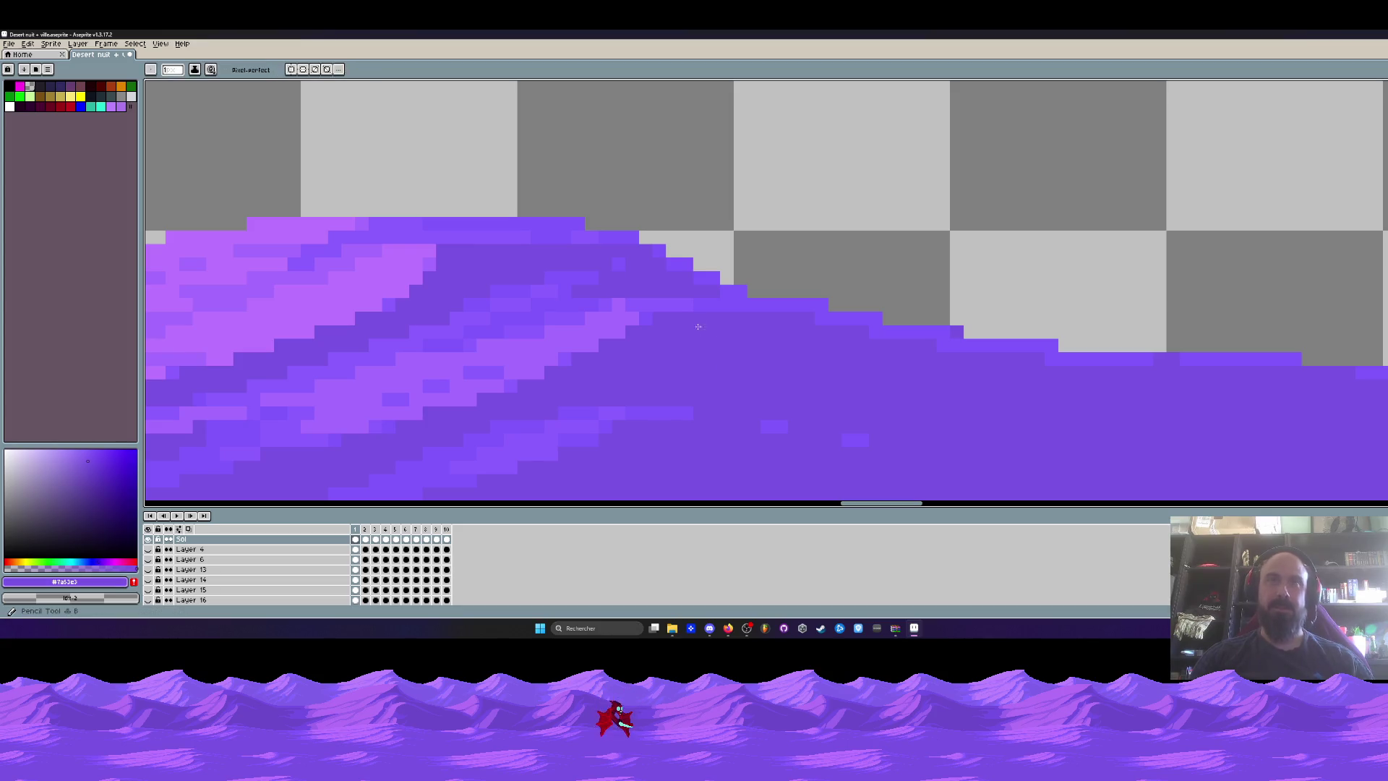
pyautogui.scroll(-3, 768, 307)
pyautogui.scroll(3, 767, 309)
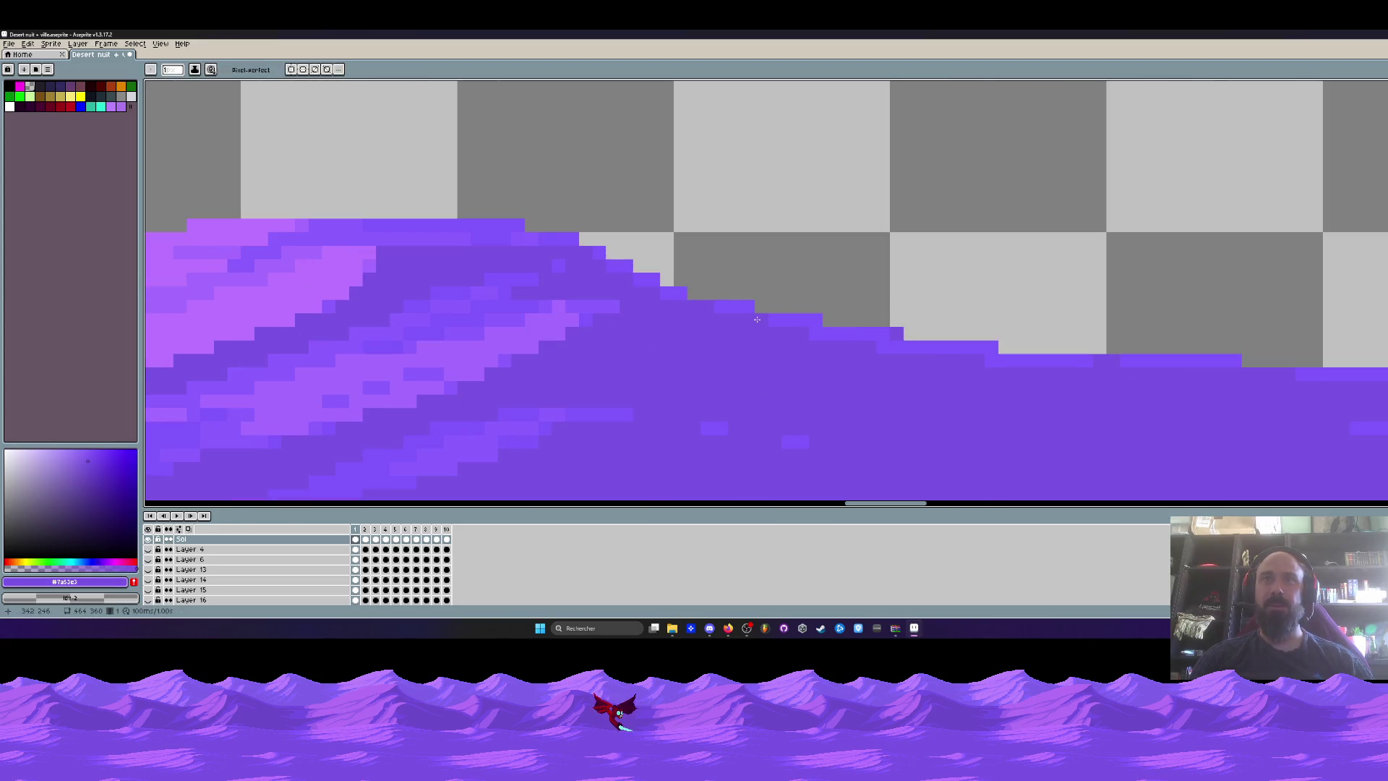
pyautogui.scroll(-3, 817, 336)
pyautogui.scroll(2, 862, 331)
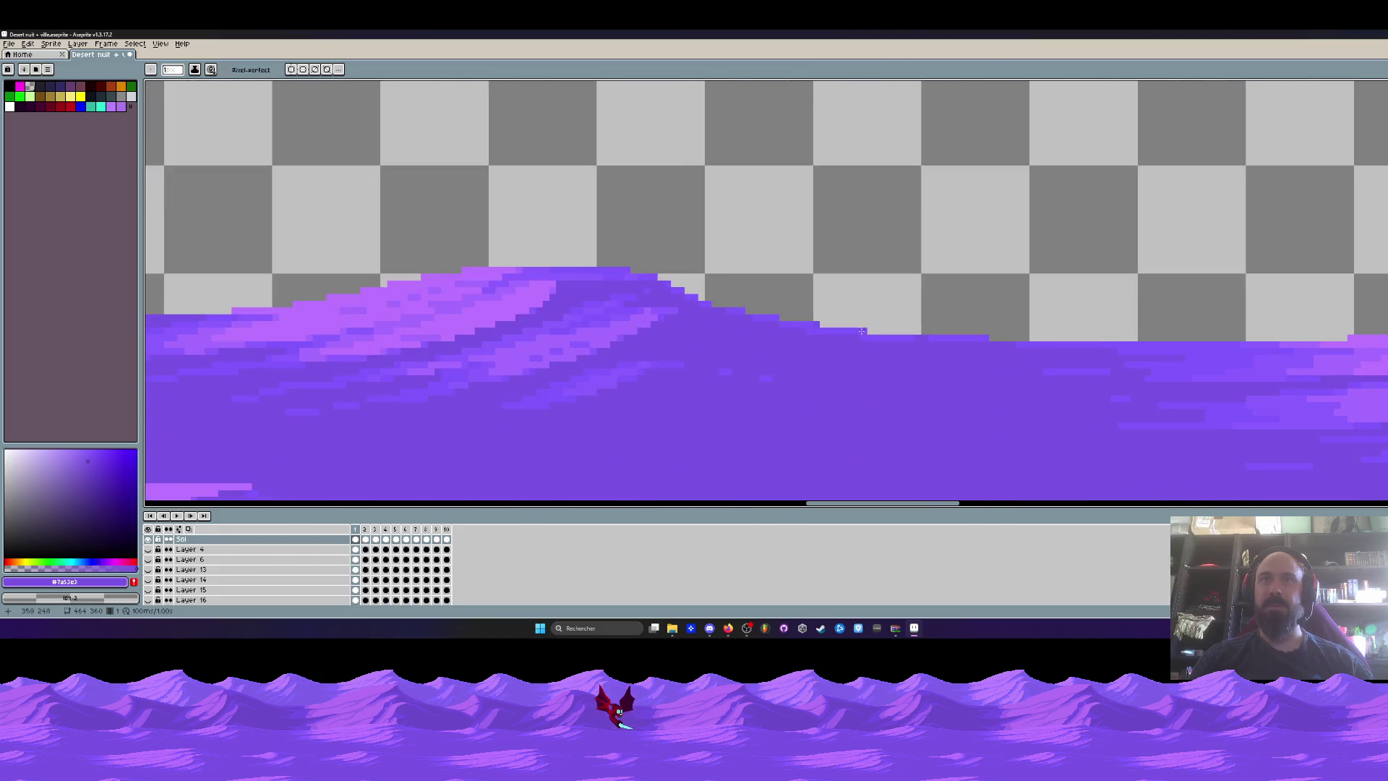
pyautogui.scroll(-3, 873, 327)
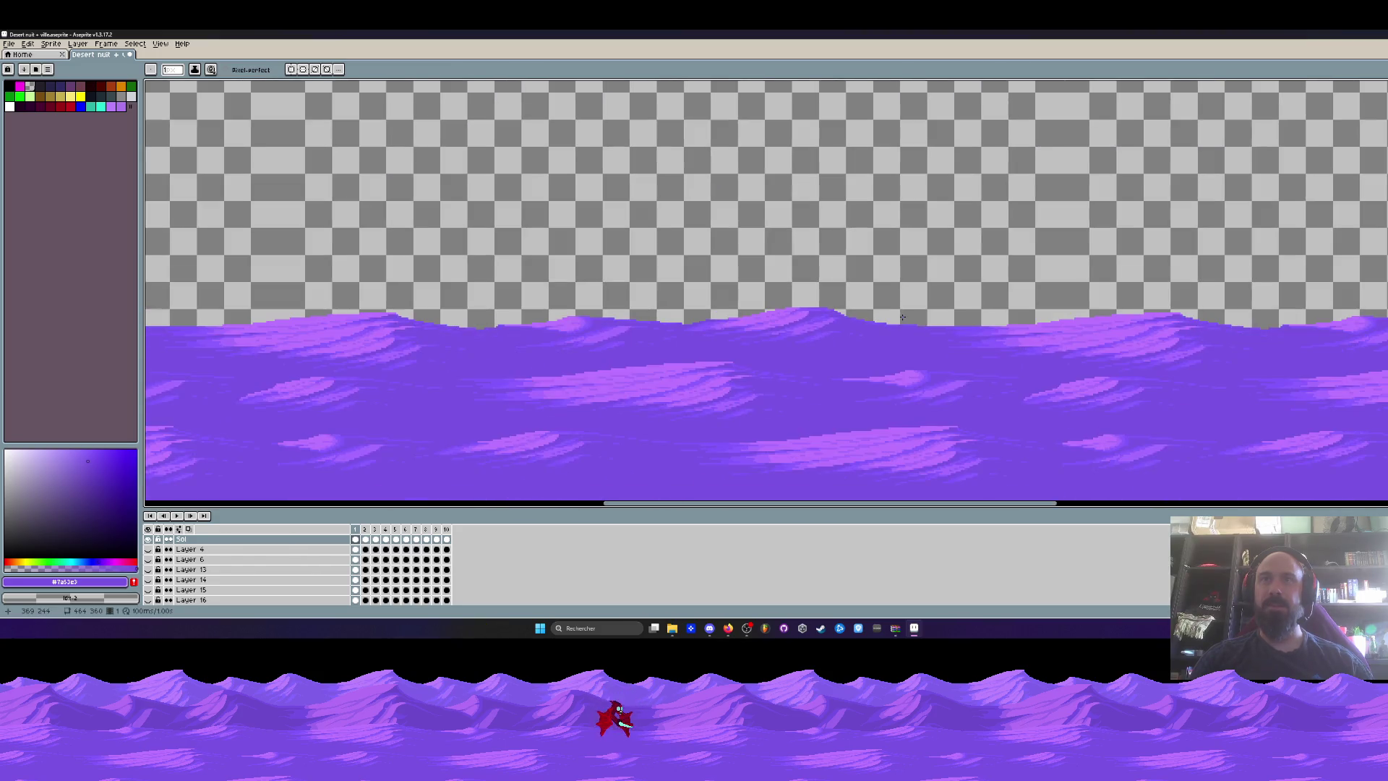
pyautogui.scroll(-3, 897, 317)
pyautogui.scroll(3, 741, 304)
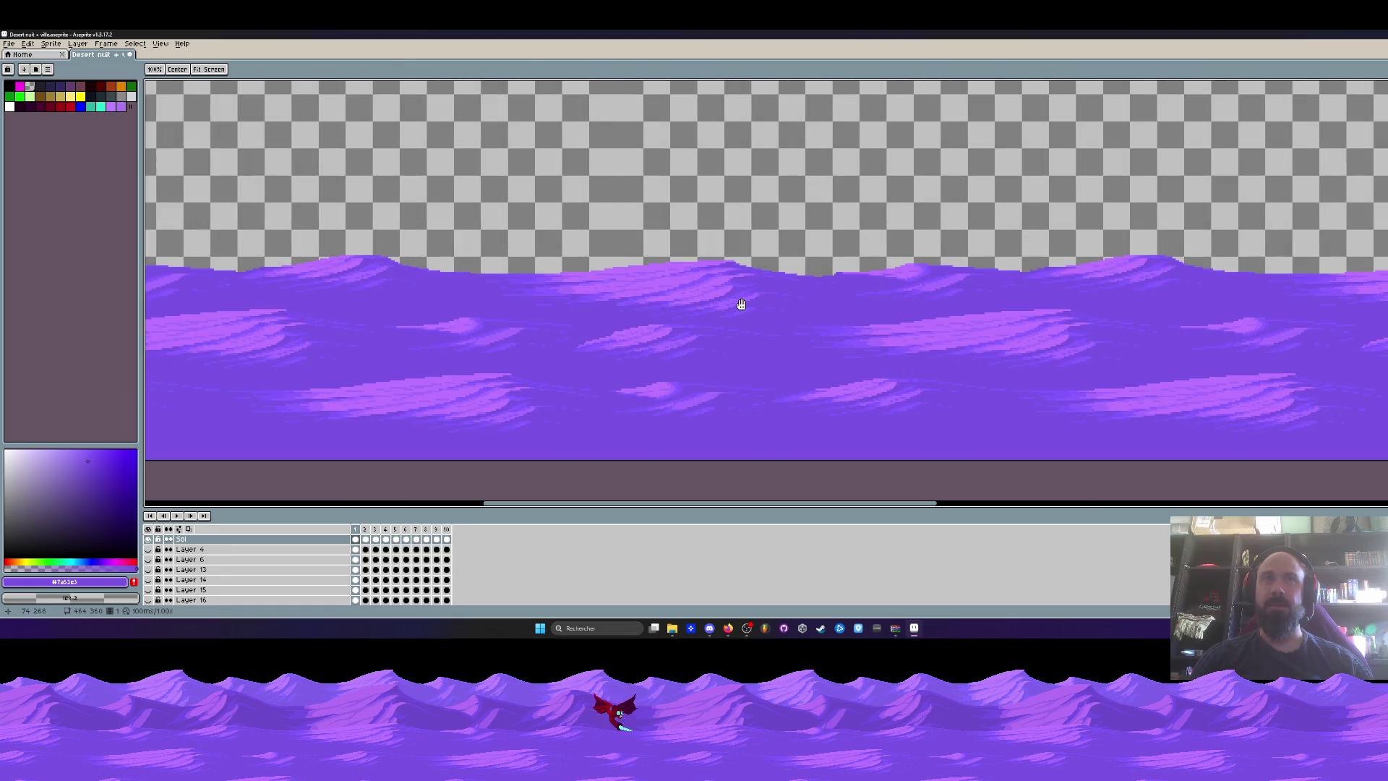
pyautogui.scroll(-1, 740, 304)
pyautogui.scroll(1, 719, 300)
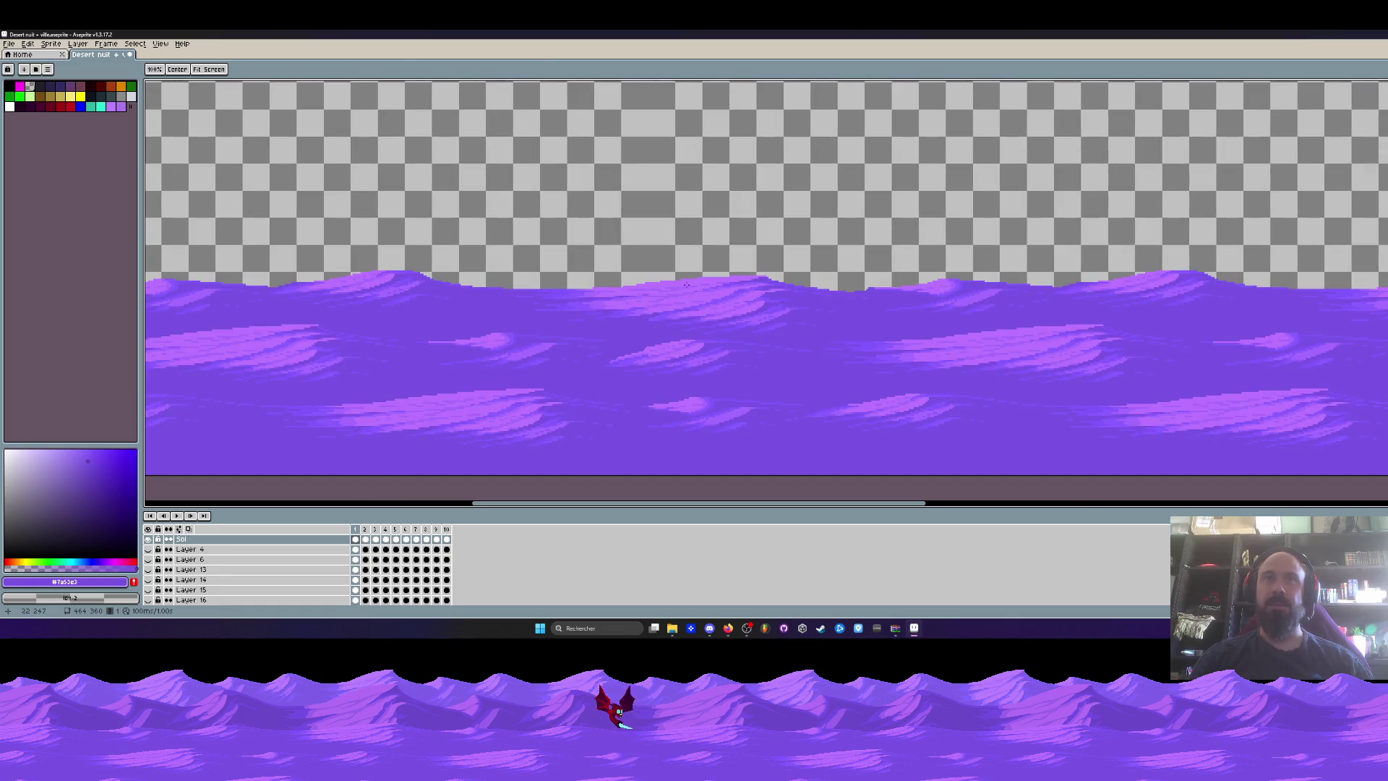
pyautogui.press('b')
pyautogui.scroll(1, 663, 220)
pyautogui.scroll(-1, 665, 221)
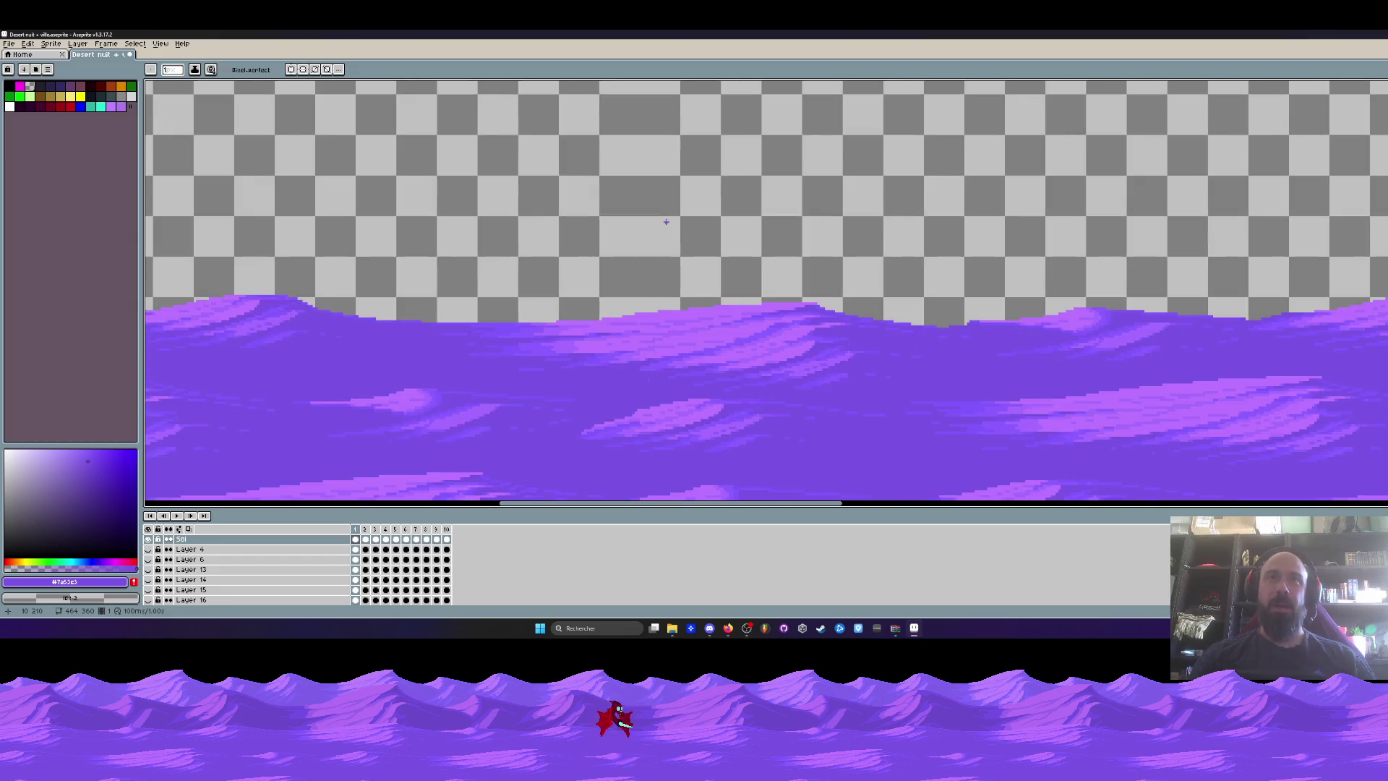
pyautogui.scroll(-2, 666, 222)
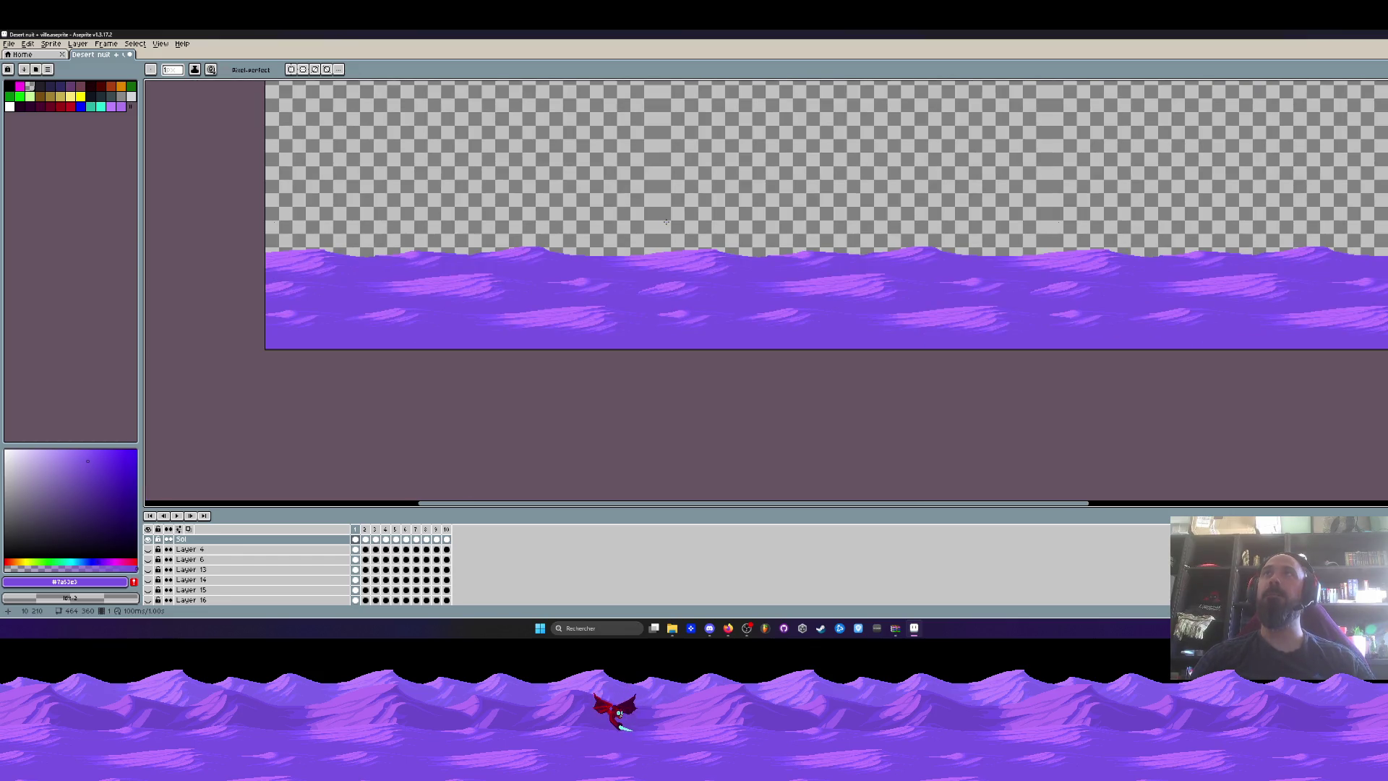
# Set Tiled Mode to None and check the canvas size without changing it.
pyautogui.click(135, 44)
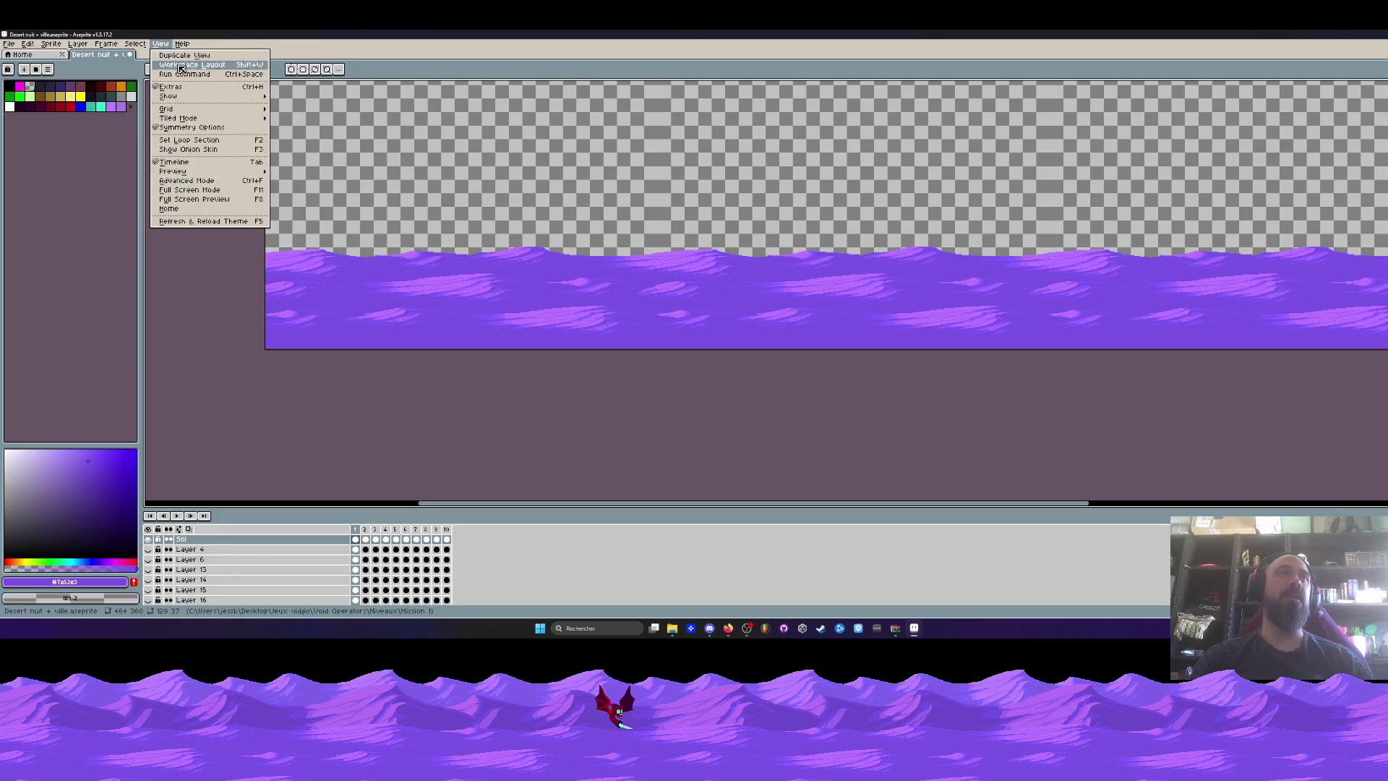
pyautogui.moveTo(242, 119)
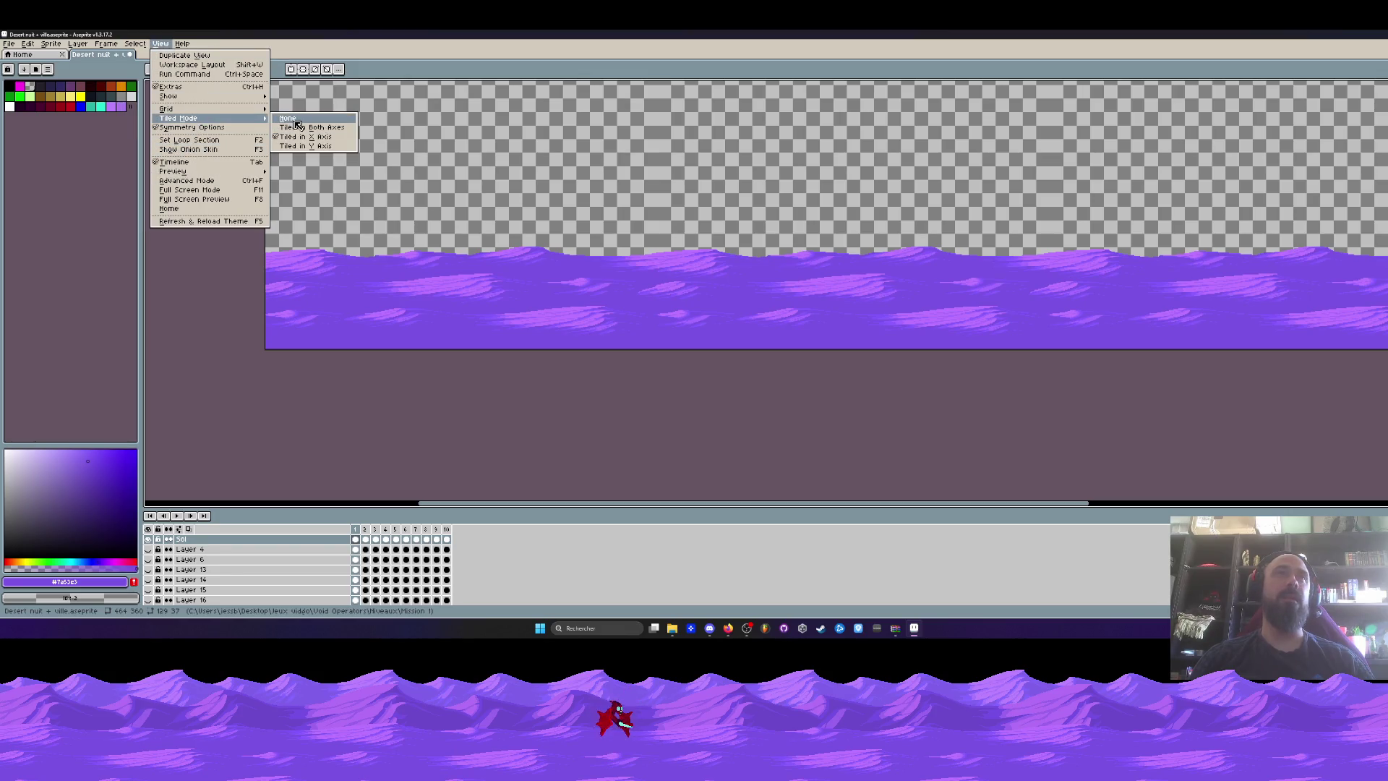
pyautogui.click(295, 120)
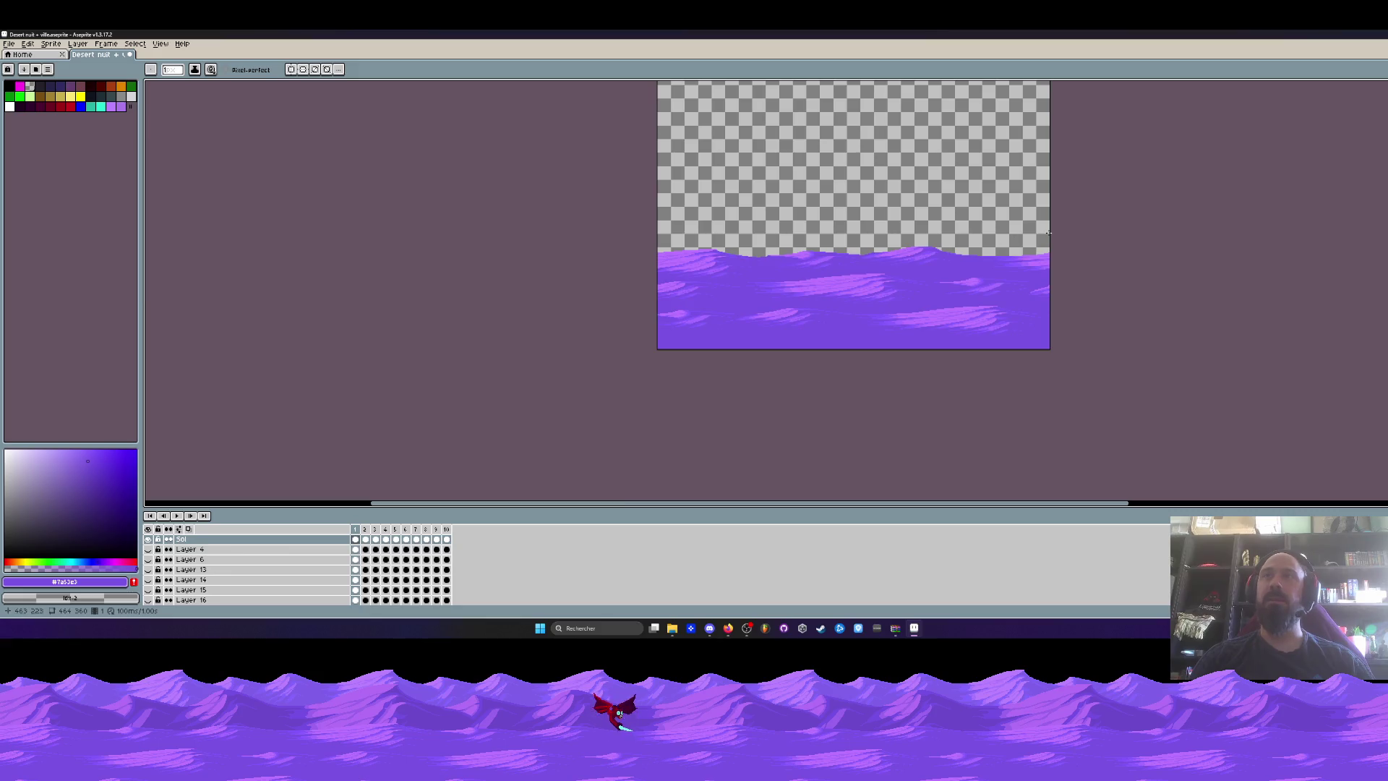
pyautogui.scroll(2, 1048, 233)
pyautogui.hotkey('ctrl', 'alt', 'c')
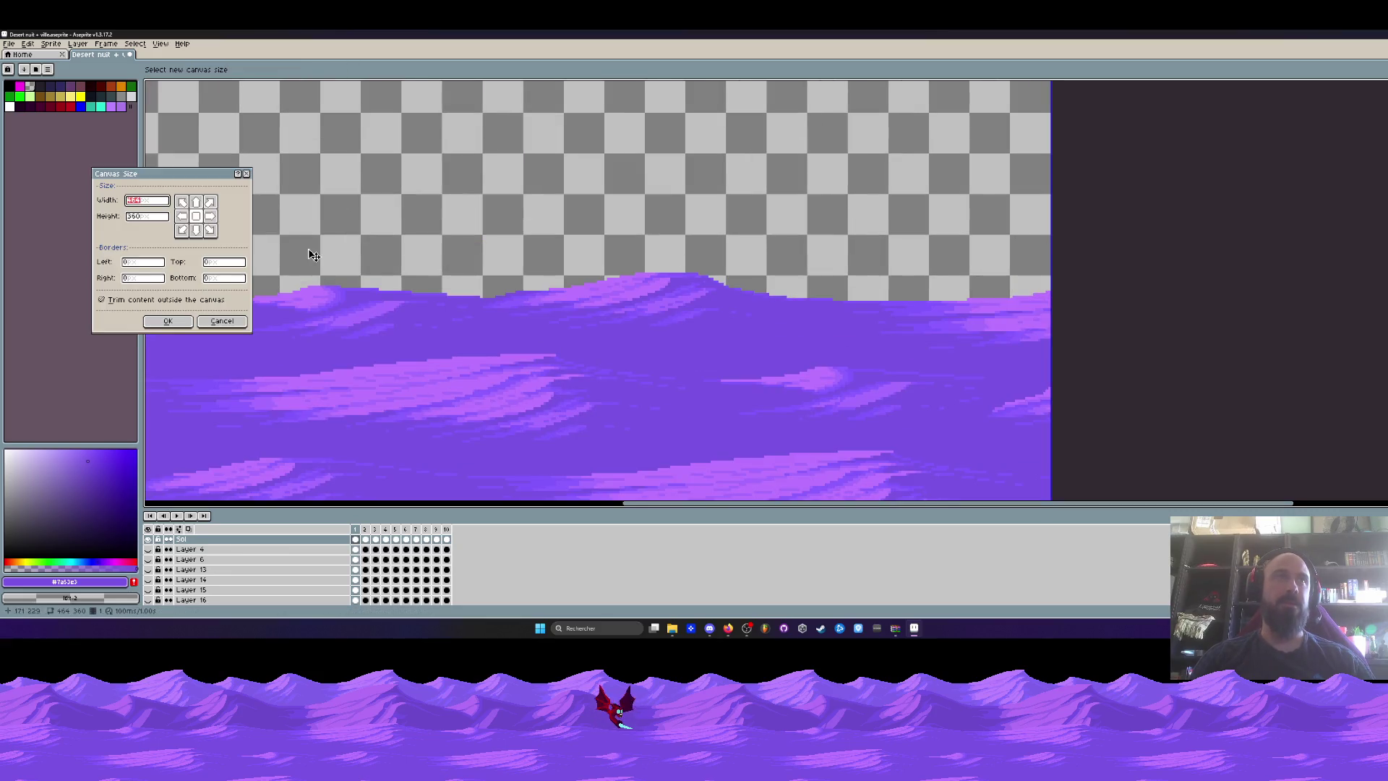
pyautogui.click(235, 322)
# Centre the sprite in the view and set Tiled Mode to Tiled in X Axis.
pyautogui.scroll(2, 1021, 205)
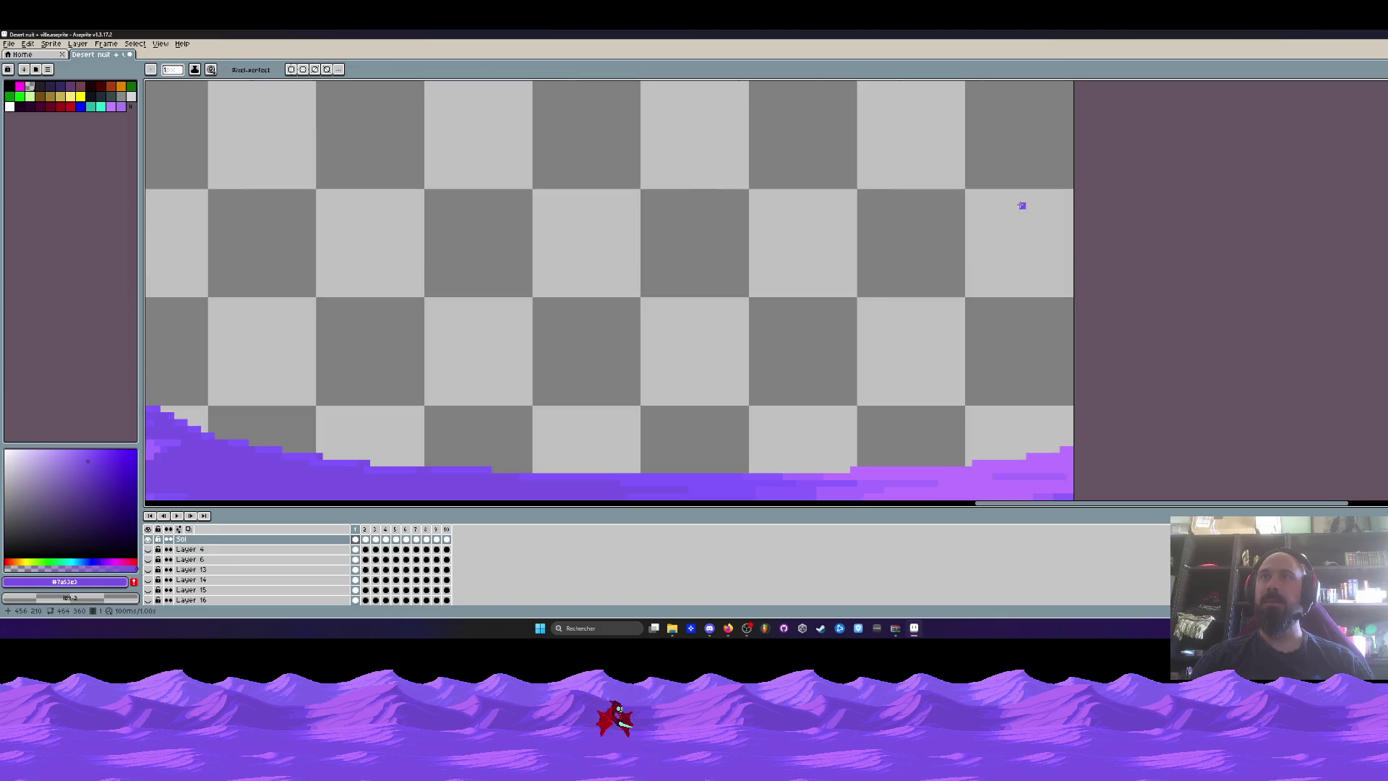
pyautogui.scroll(-2, 974, 206)
pyautogui.scroll(-2, 995, 283)
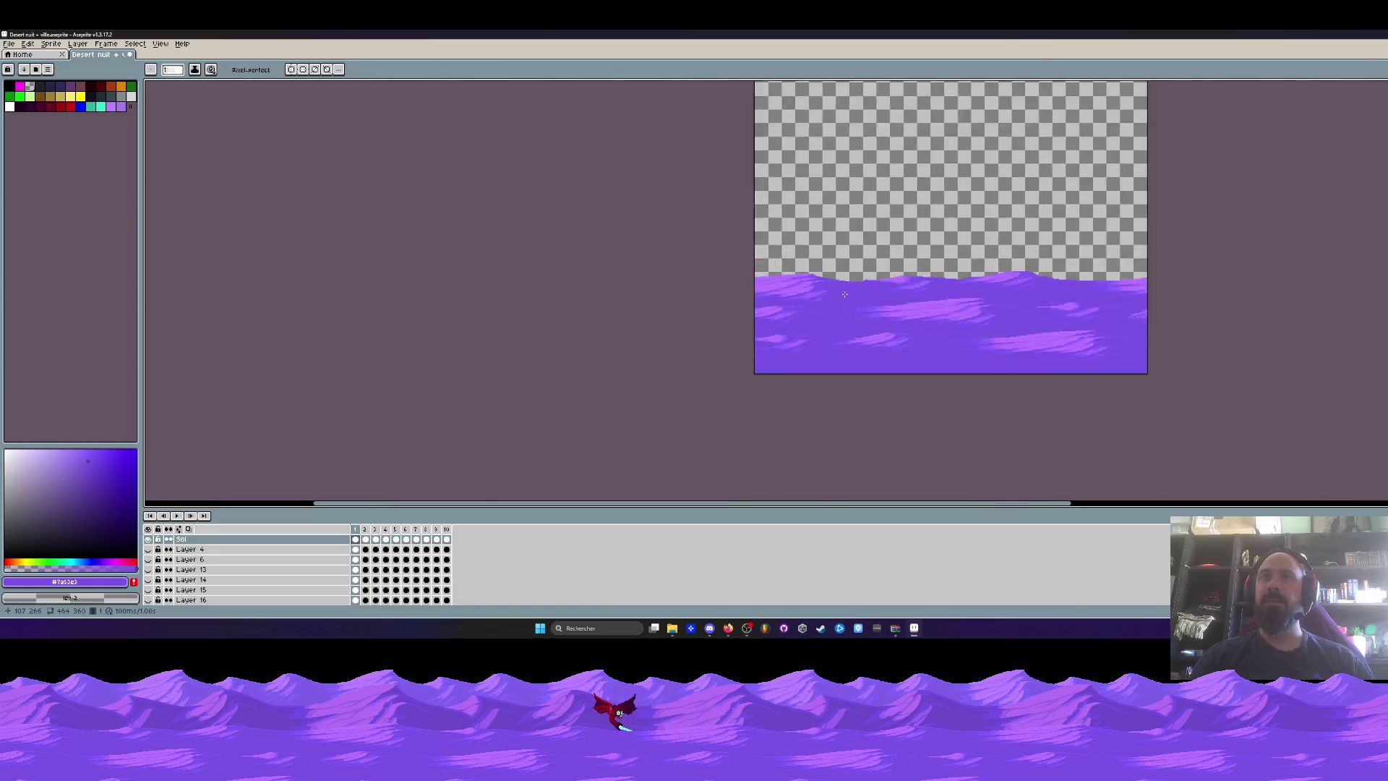
pyautogui.scroll(1, 994, 283)
pyautogui.press('space')
pyautogui.moveTo(843, 294); pyautogui.dragTo(644, 297)
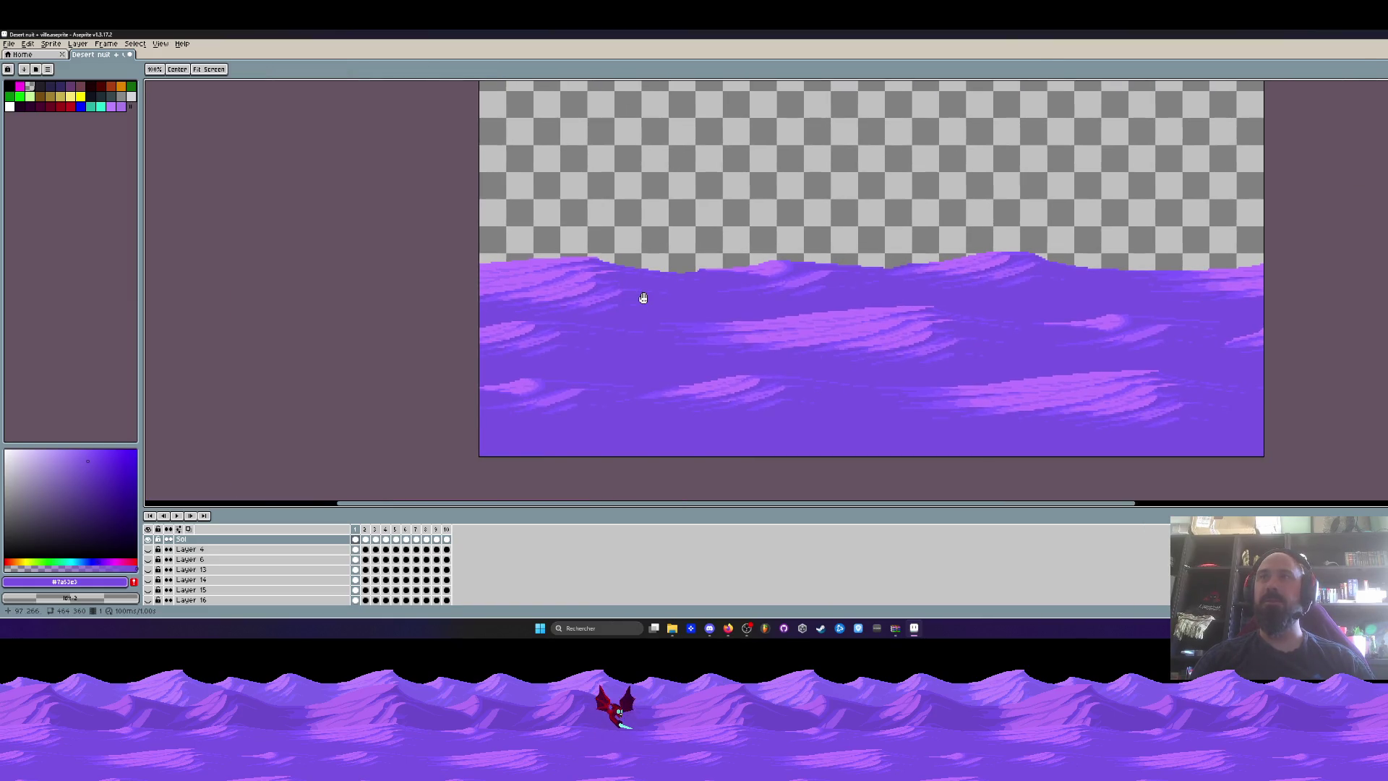
pyautogui.scroll(-2, 644, 297)
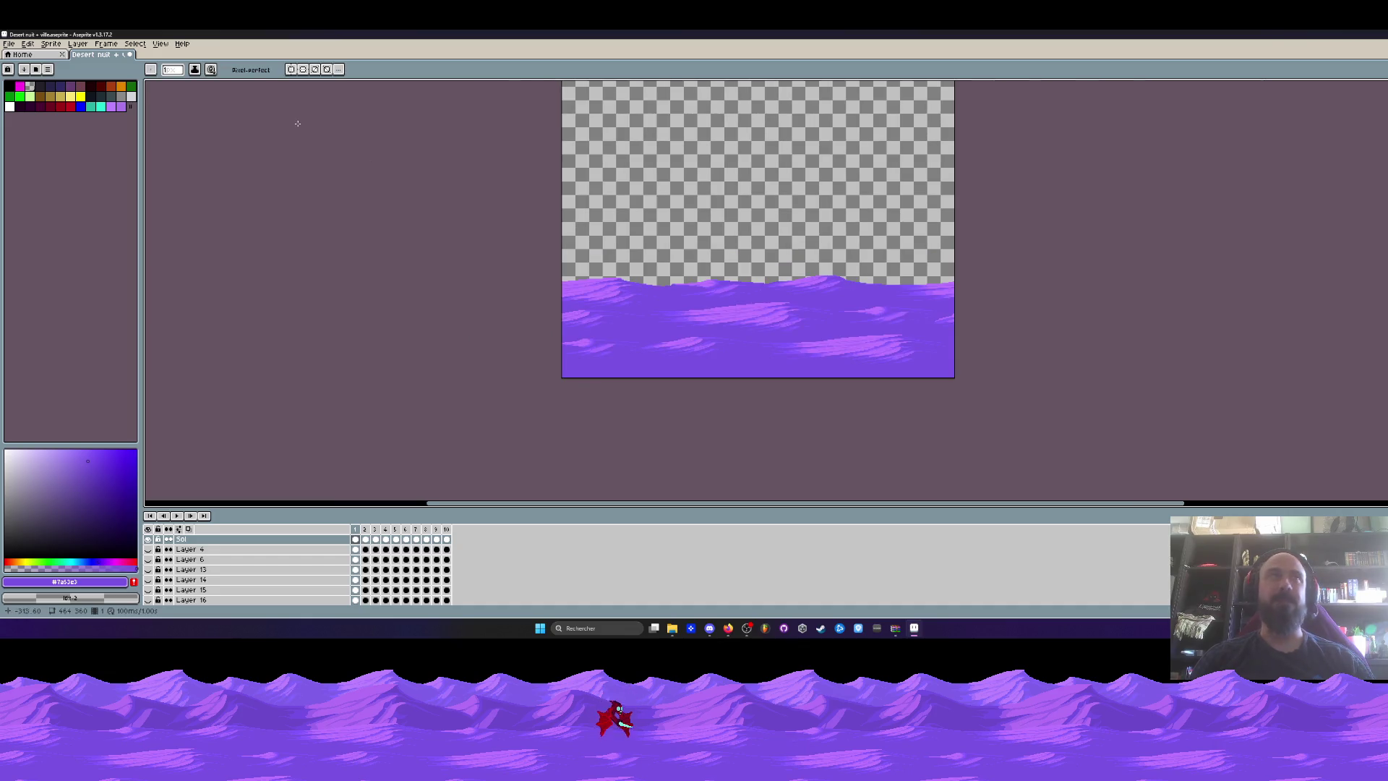
pyautogui.click(160, 43)
pyautogui.moveTo(173, 110)
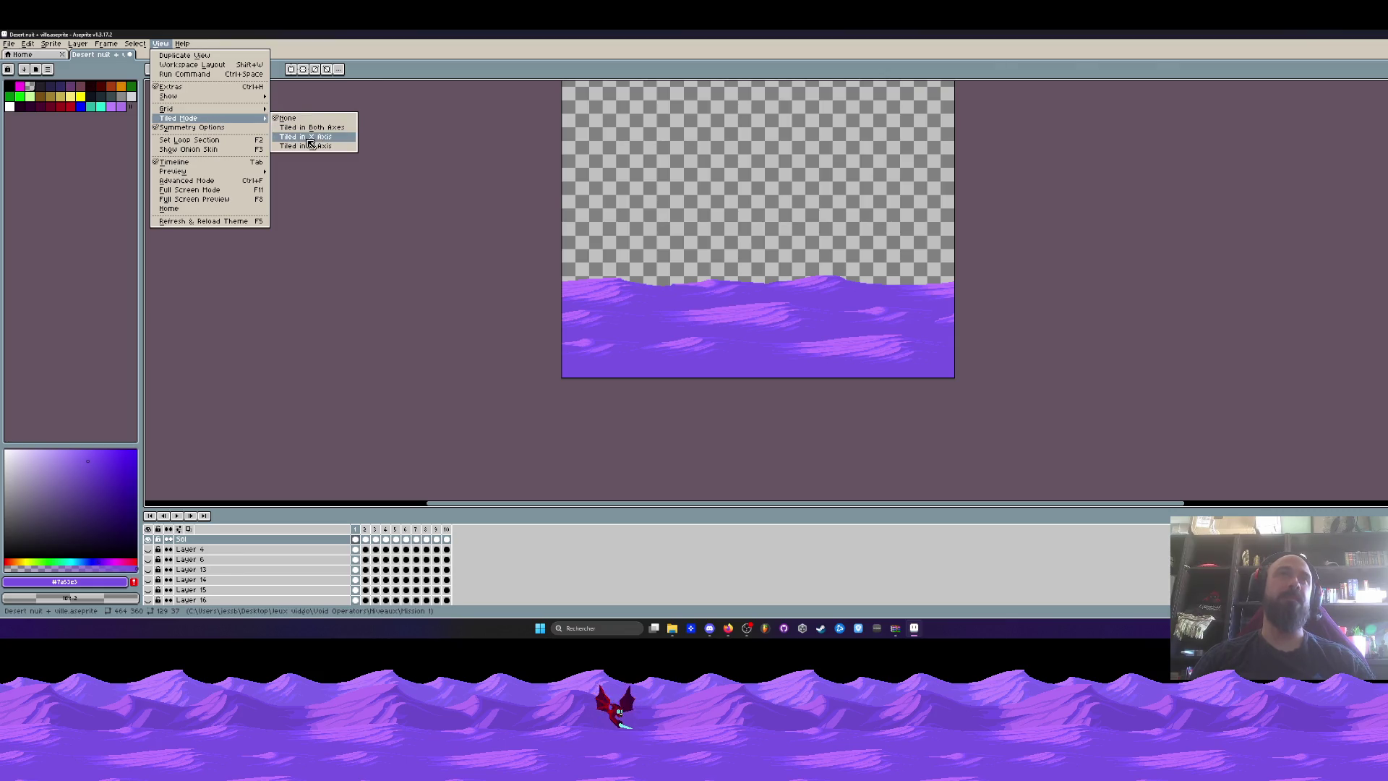
pyautogui.click(306, 138)
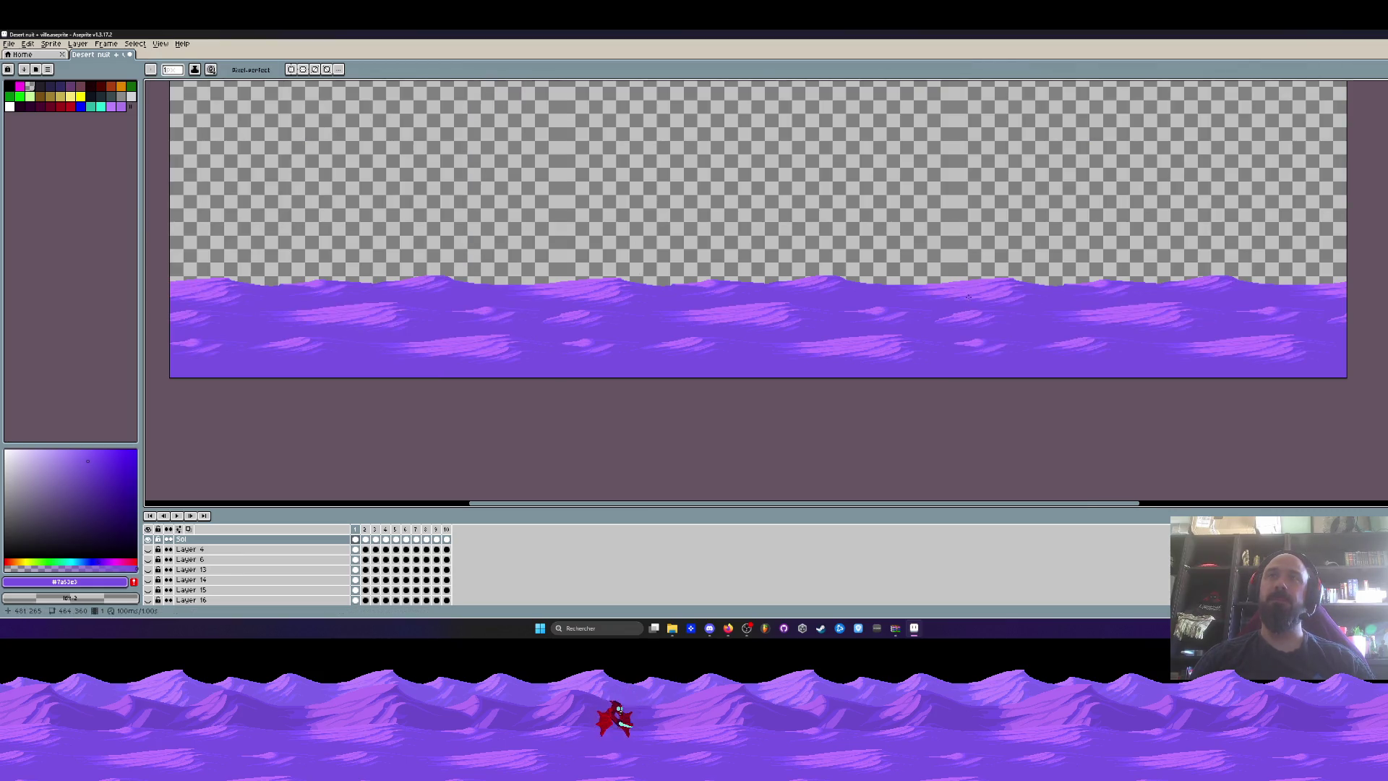
# Frame the tiled strip and uncheck View > Symmetry Options.
pyautogui.scroll(2, 969, 296)
pyautogui.scroll(-4, 906, 287)
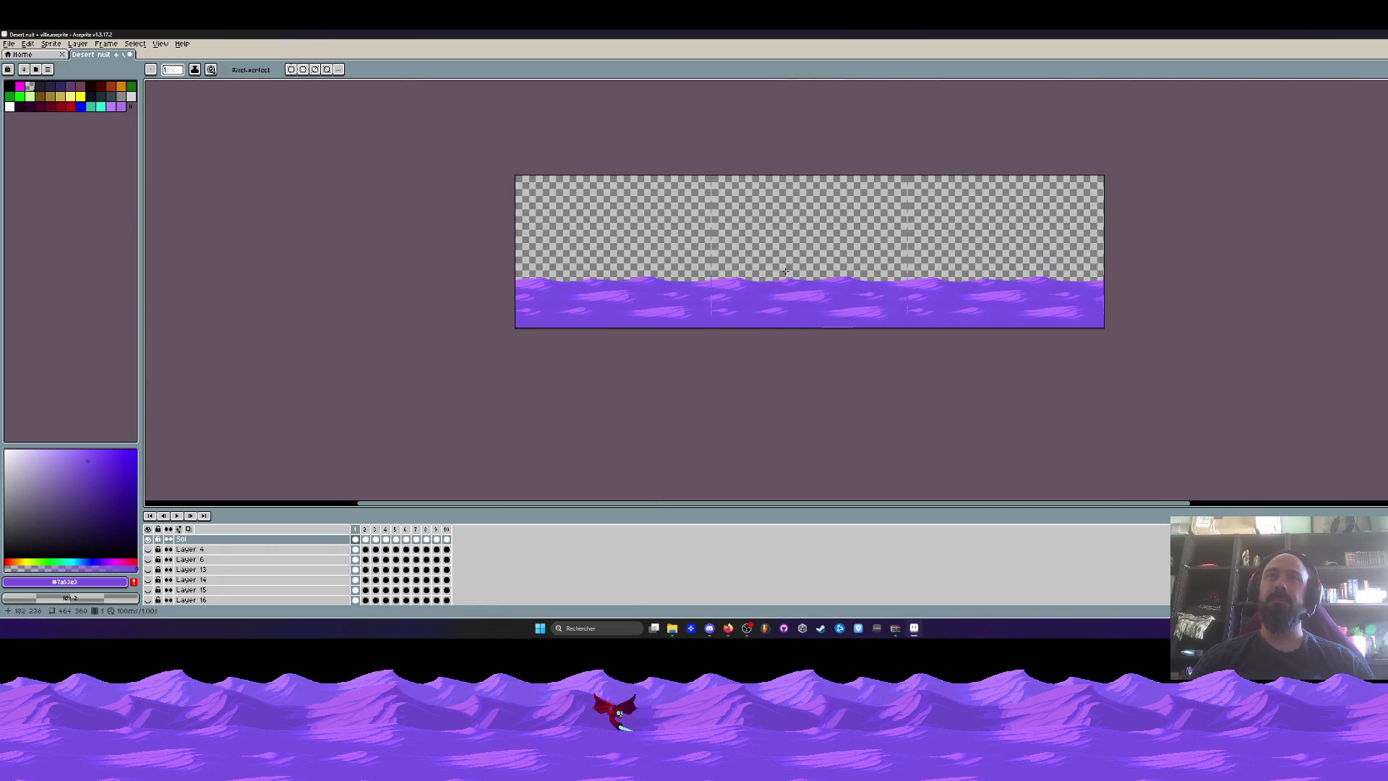
pyautogui.scroll(1, 720, 215)
pyautogui.scroll(2, 714, 200)
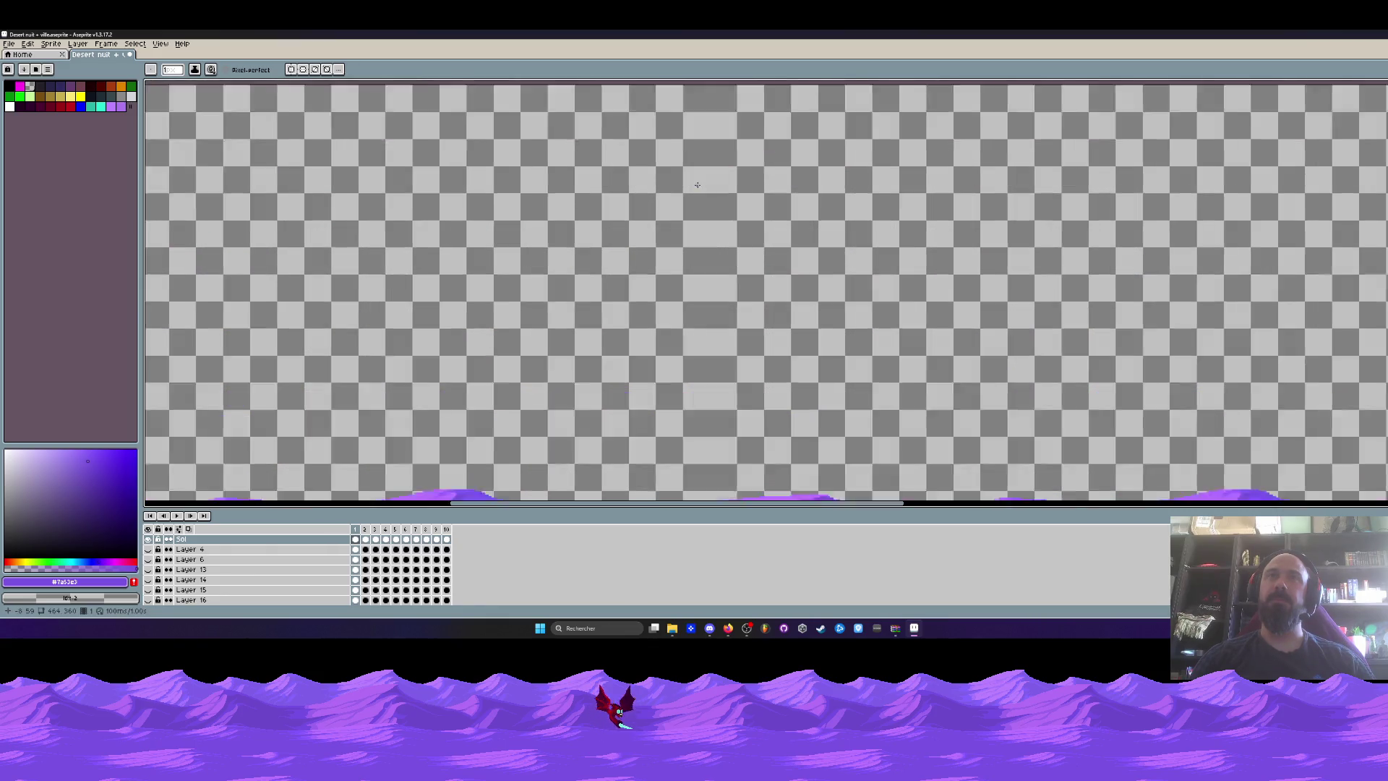
pyautogui.scroll(-2, 697, 185)
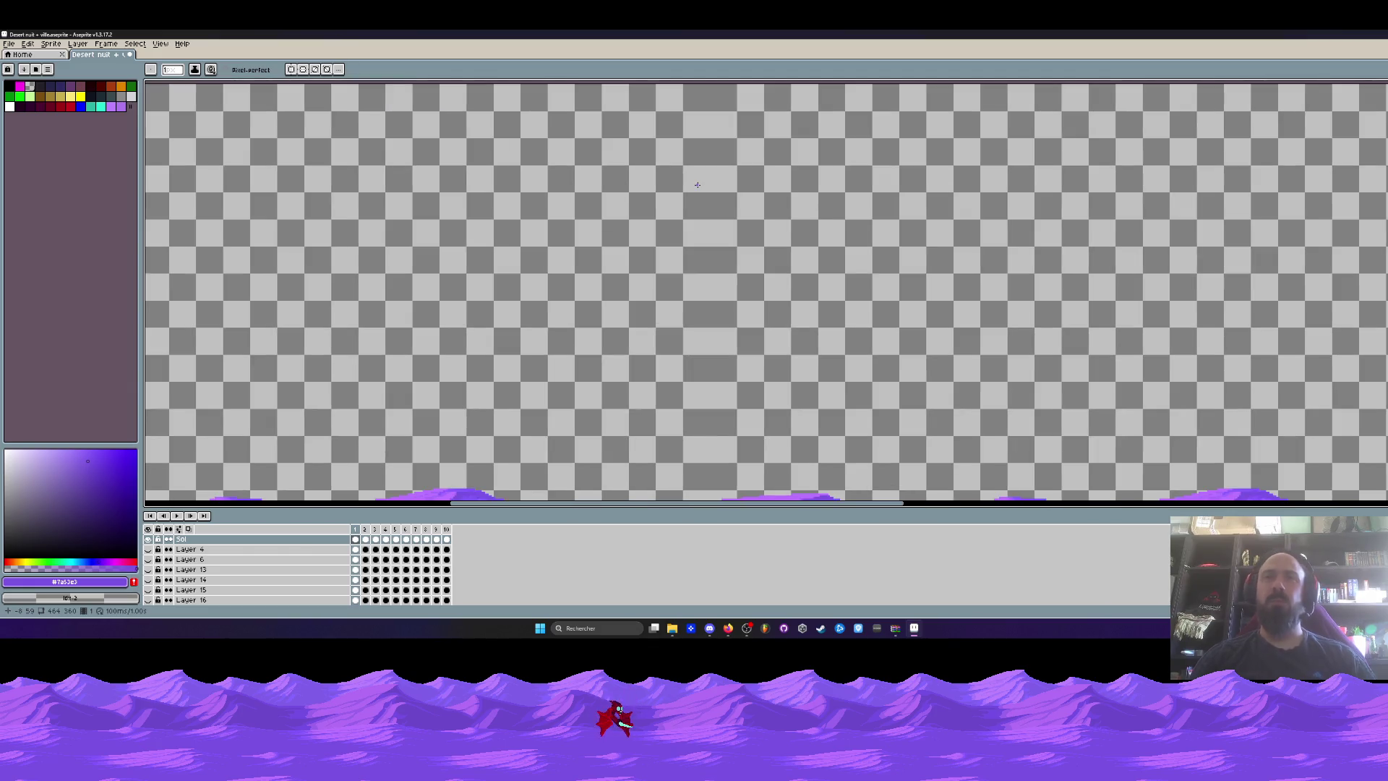
pyautogui.scroll(1, 712, 410)
pyautogui.scroll(-2, 712, 411)
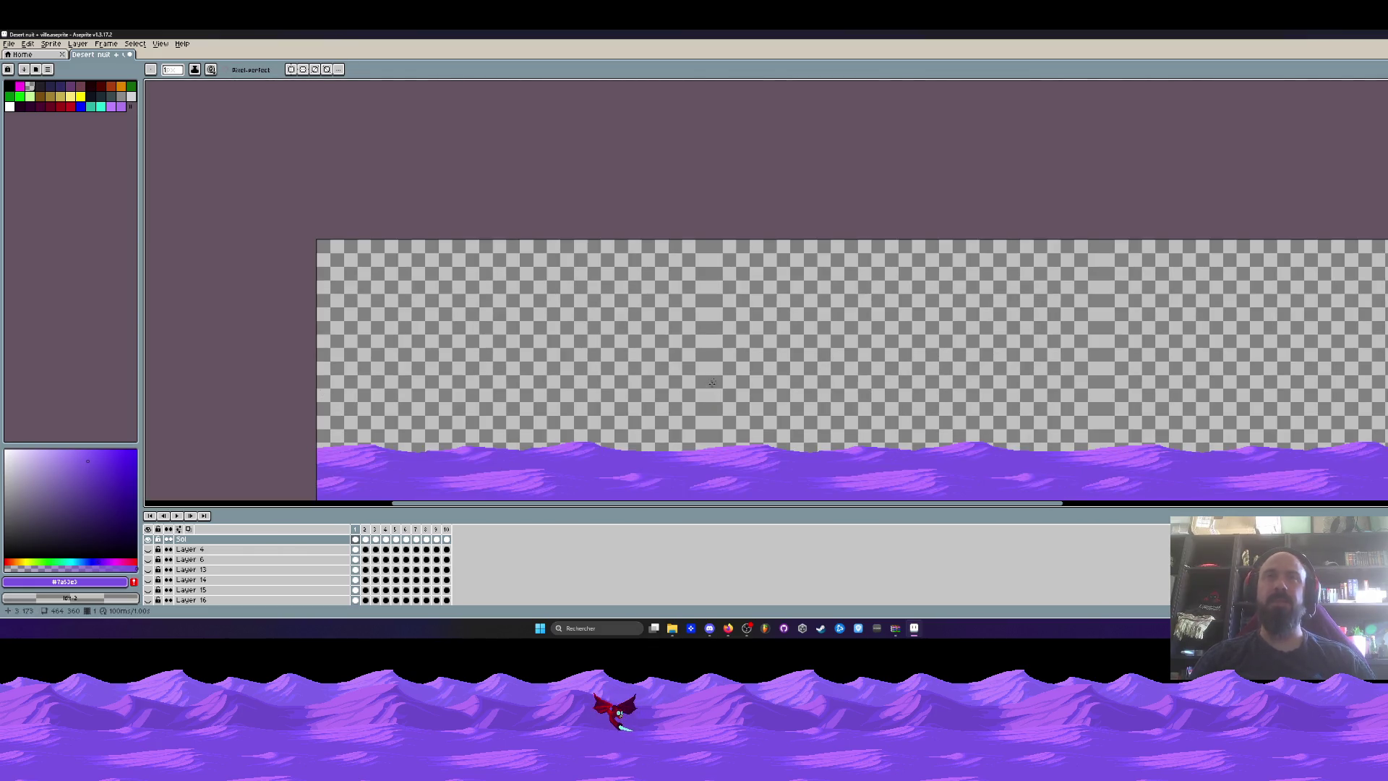
pyautogui.moveTo(718, 354); pyautogui.dragTo(710, 293)
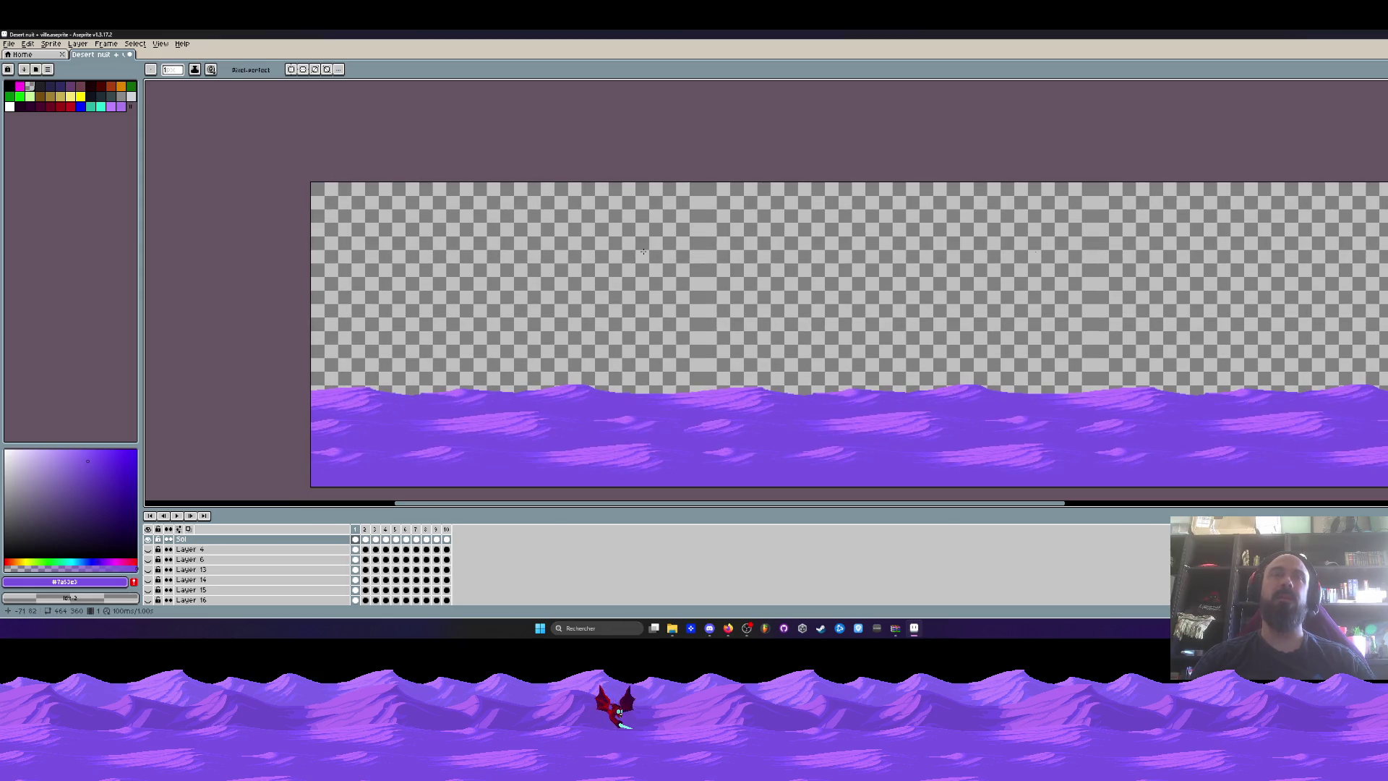
pyautogui.click(148, 44)
pyautogui.moveTo(160, 45)
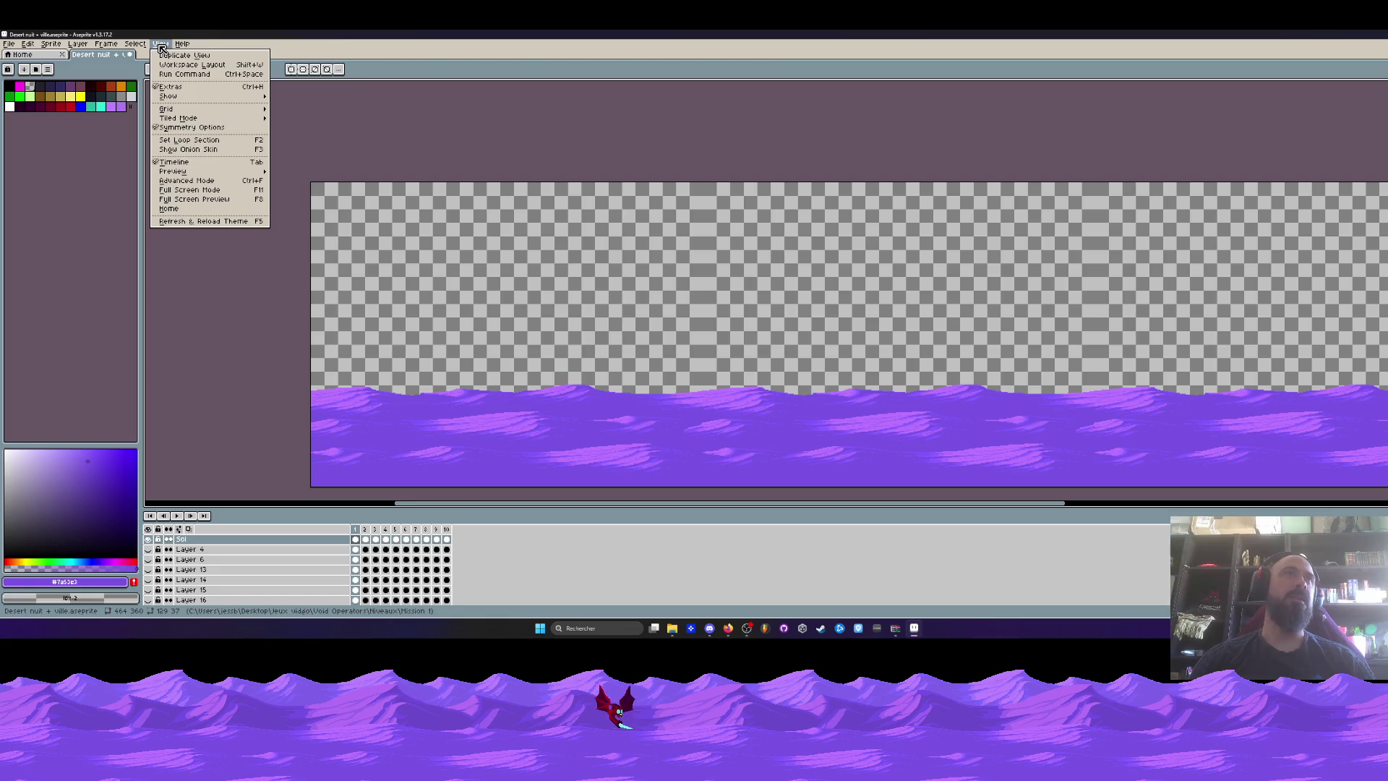
pyautogui.click(184, 126)
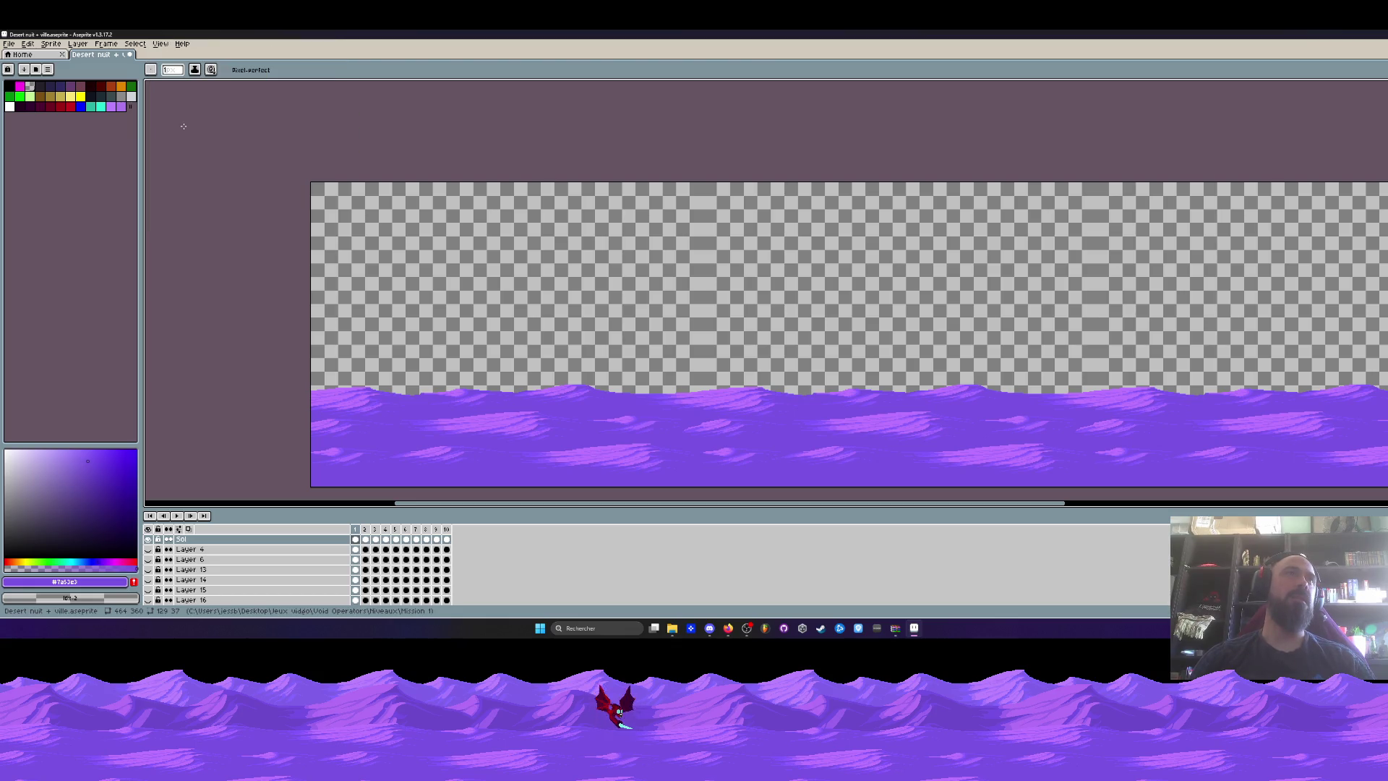
pyautogui.click(161, 44)
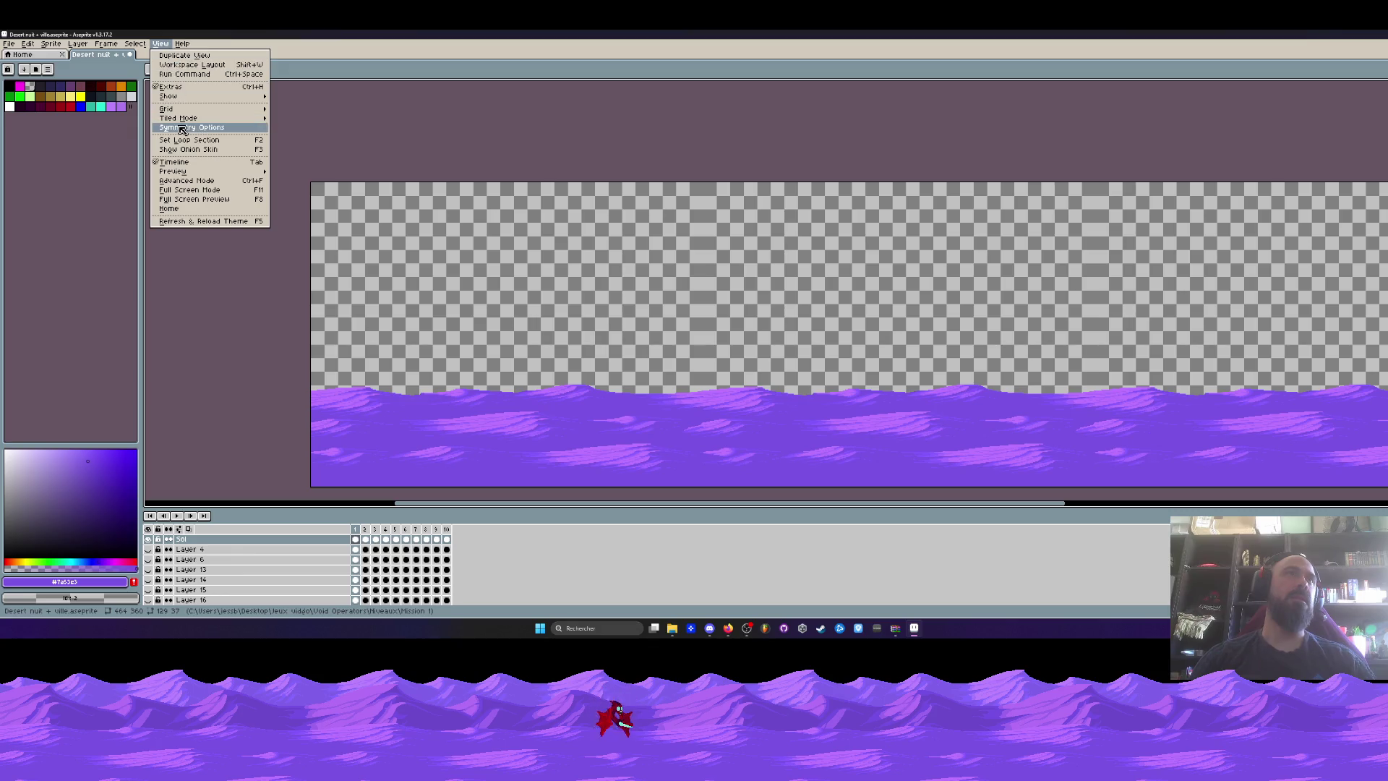
pyautogui.moveTo(188, 118)
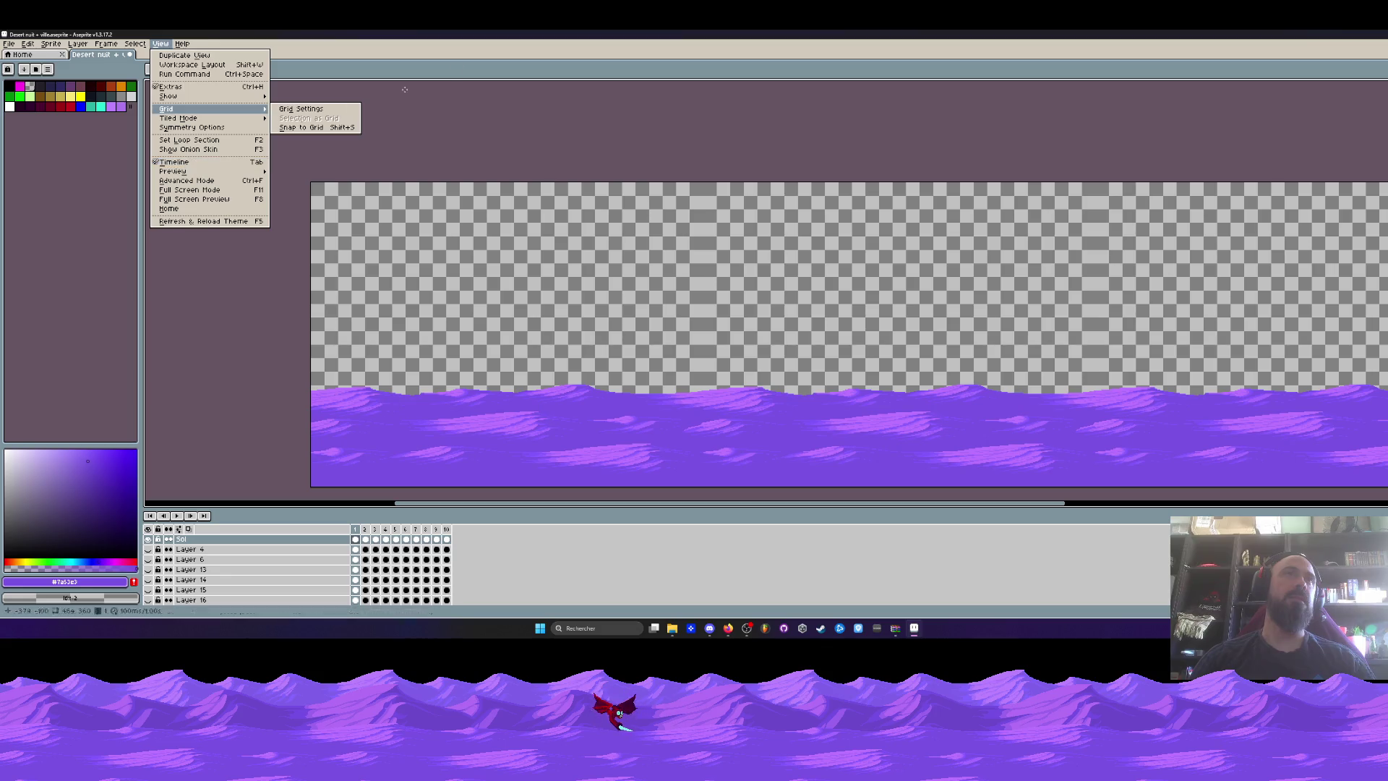
pyautogui.press('Escape')
pyautogui.scroll(5, 683, 185)
pyautogui.scroll(1, 683, 186)
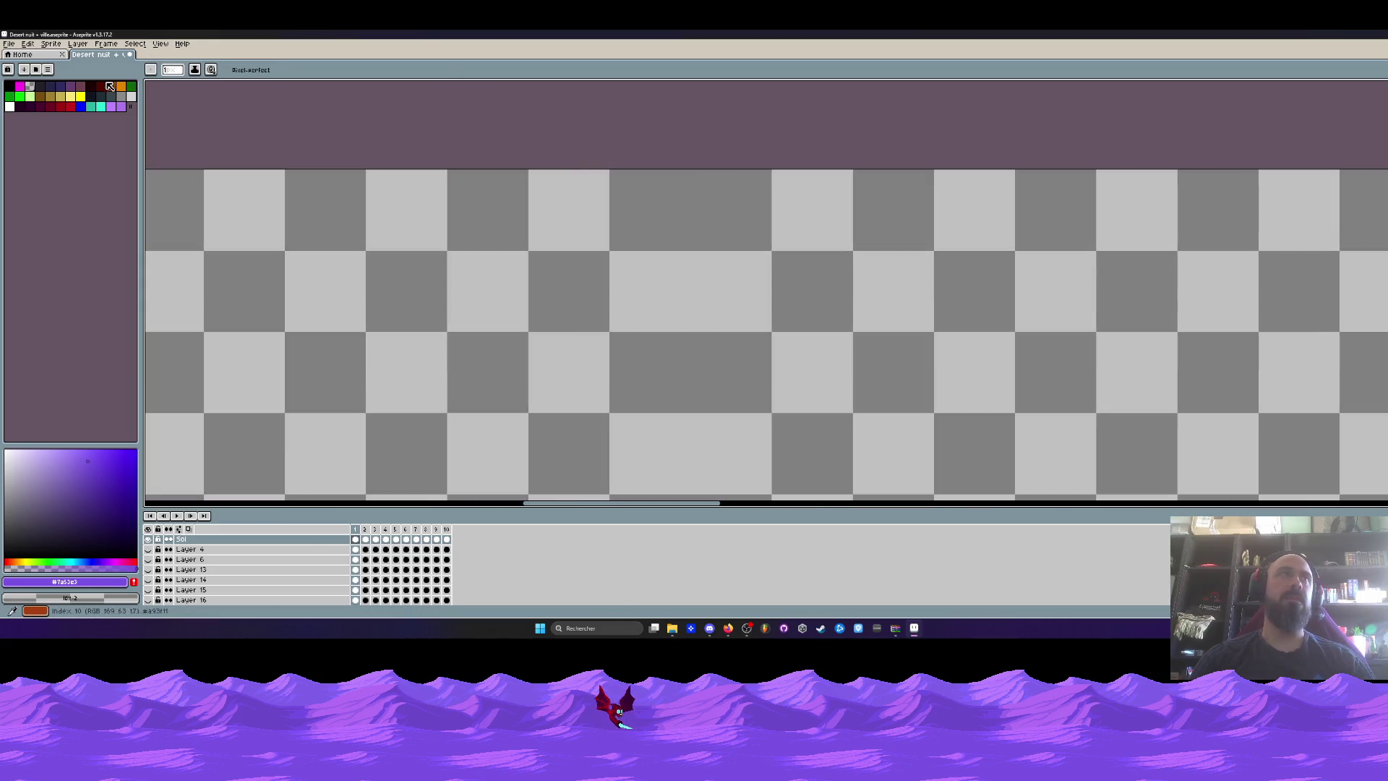
# Draw a yellow guide line along the sprite's top edge.
pyautogui.click(80, 97)
pyautogui.click(651, 208)
pyautogui.scroll(-5, 699, 191)
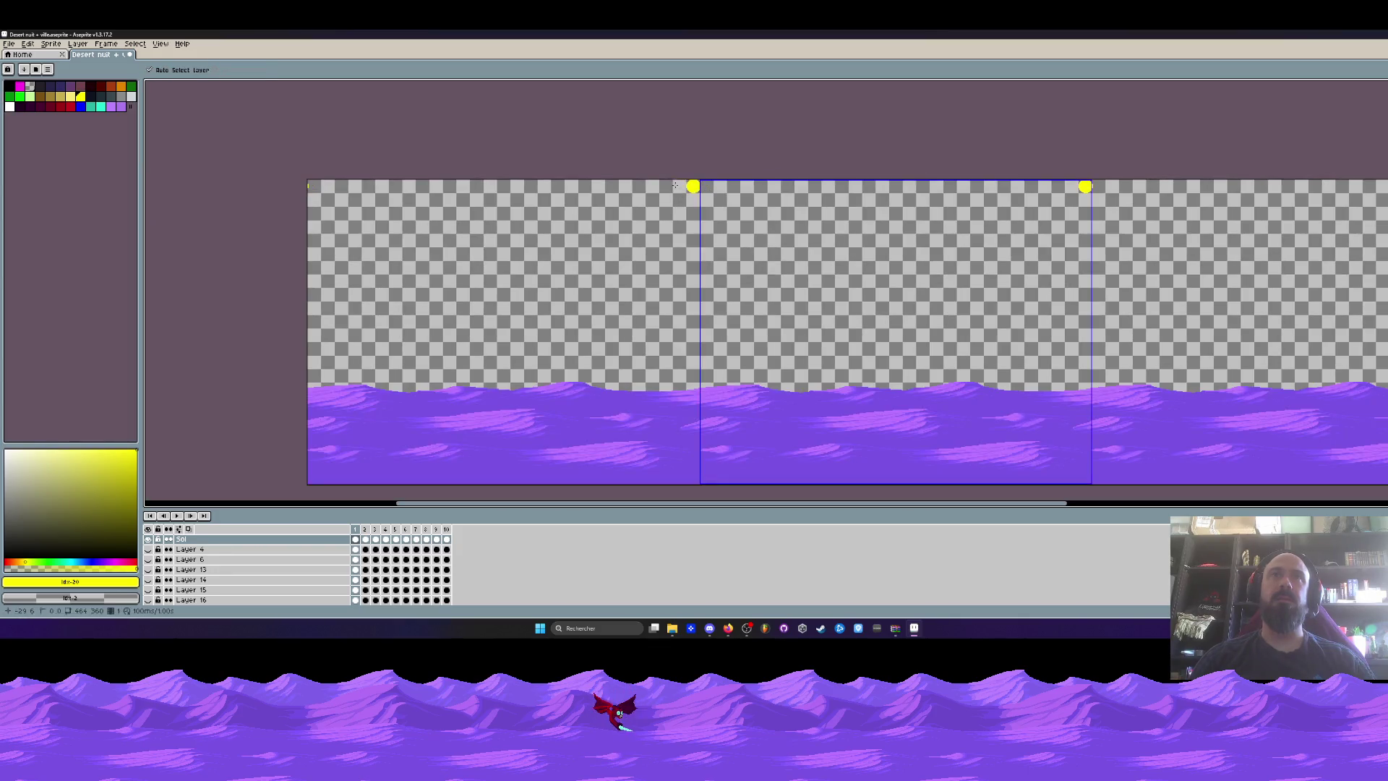
pyautogui.scroll(6, 675, 182)
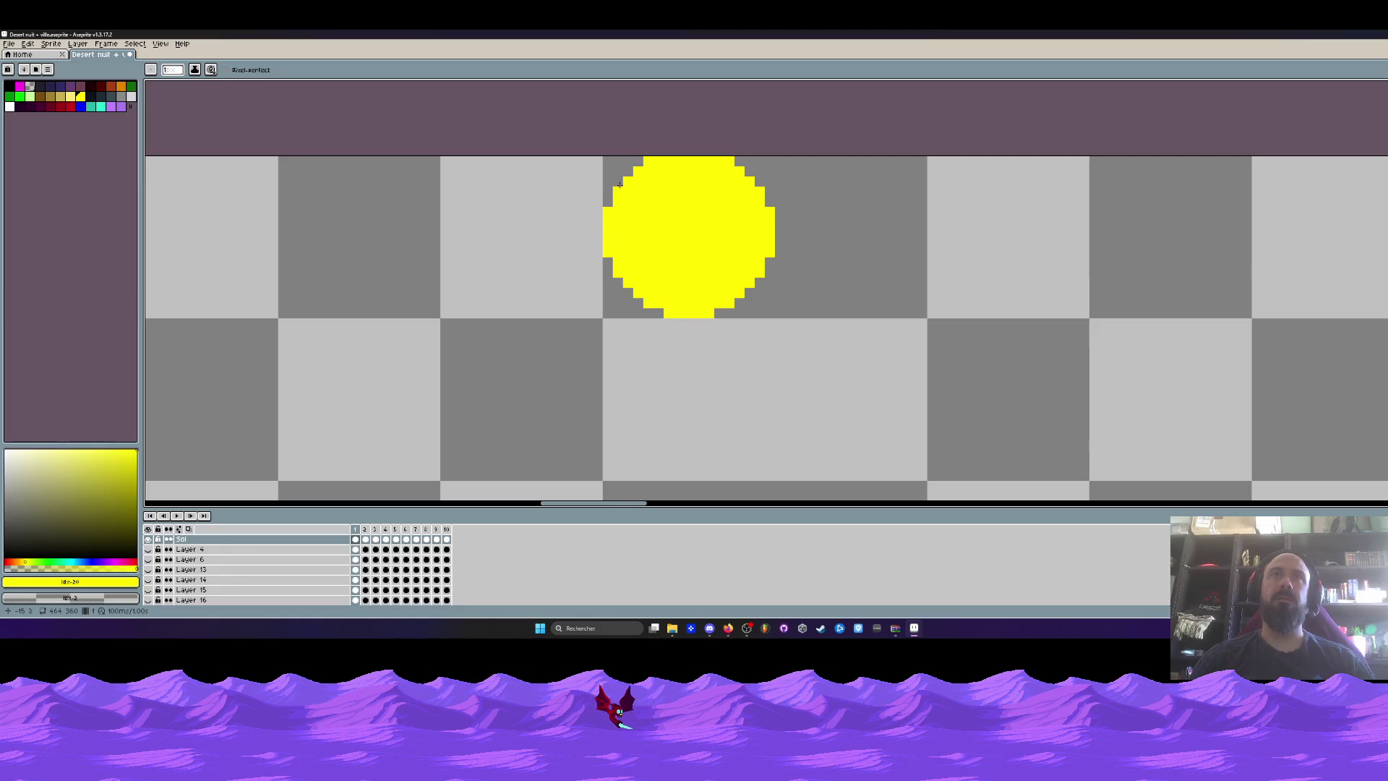
pyautogui.hotkey('ctrl', 'z')
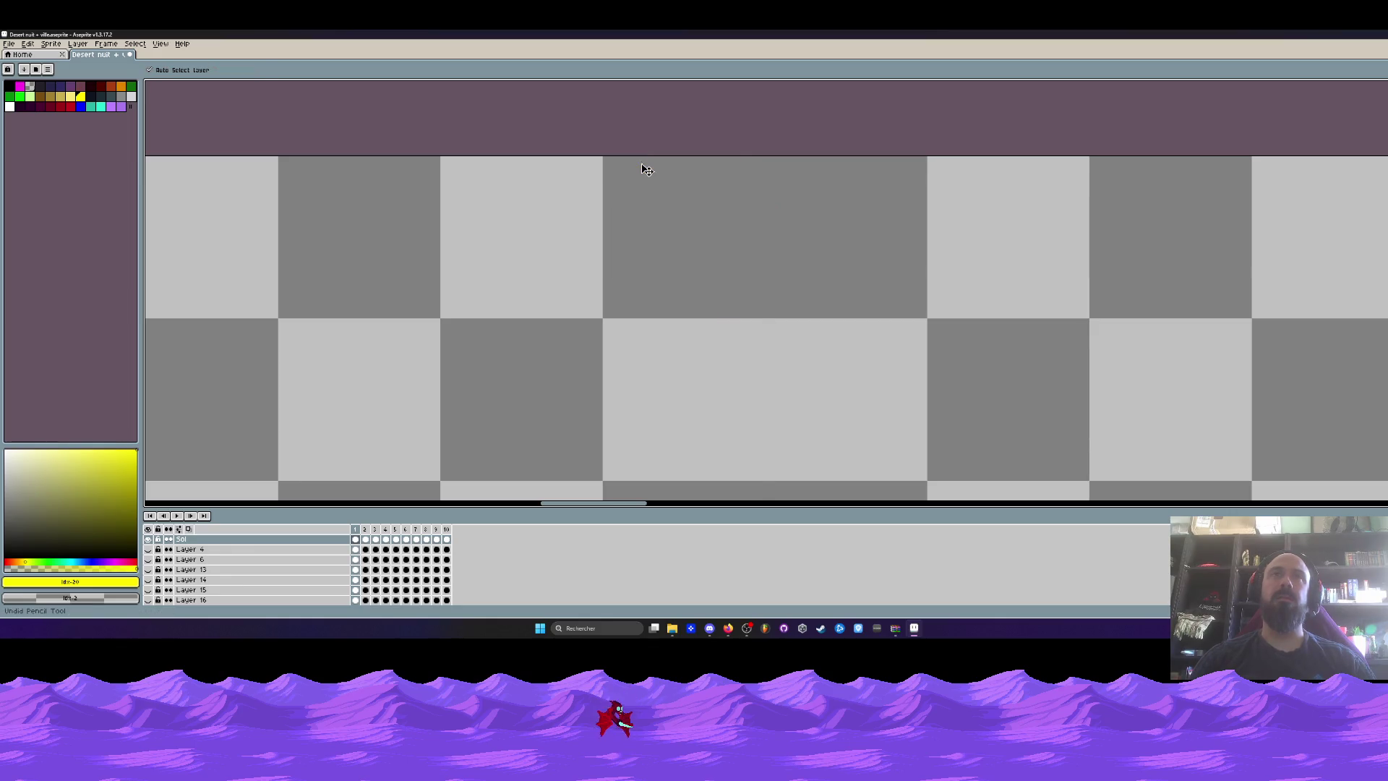
pyautogui.moveTo(443, 161); pyautogui.dragTo(607, 161)
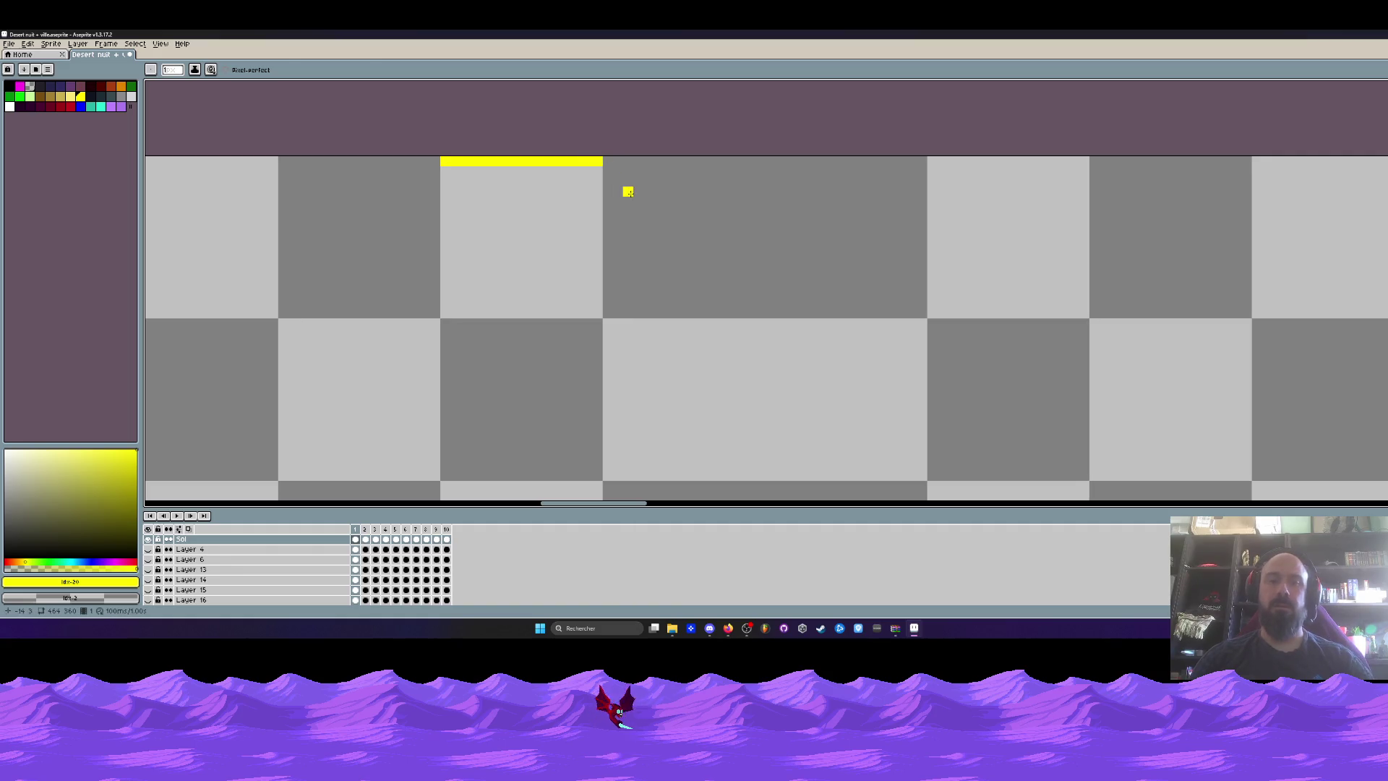
# Select the rectangular region around the yellow line.
pyautogui.press('m')
pyautogui.moveTo(529, 167); pyautogui.dragTo(534, 166)
pyautogui.moveTo(415, 159); pyautogui.dragTo(676, 206)
pyautogui.scroll(-3, 547, 160)
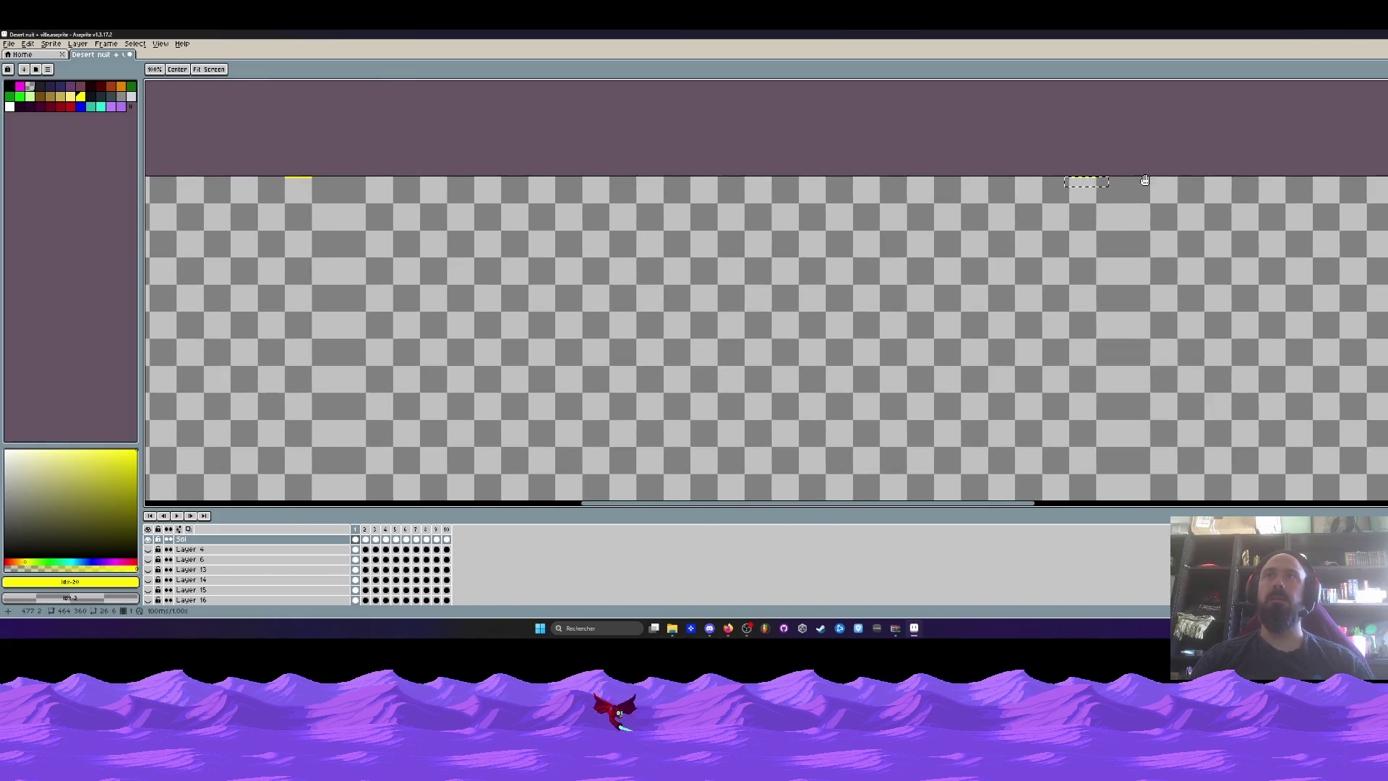
pyautogui.scroll(2, 1037, 185)
pyautogui.click(1003, 171)
pyautogui.hotkey('ctrl', 'z')
pyautogui.hotkey('ctrl', 'z')
pyautogui.hotkey('ctrl', 'z')
pyautogui.hotkey('ctrl', 'y')
pyautogui.scroll(1, 1028, 184)
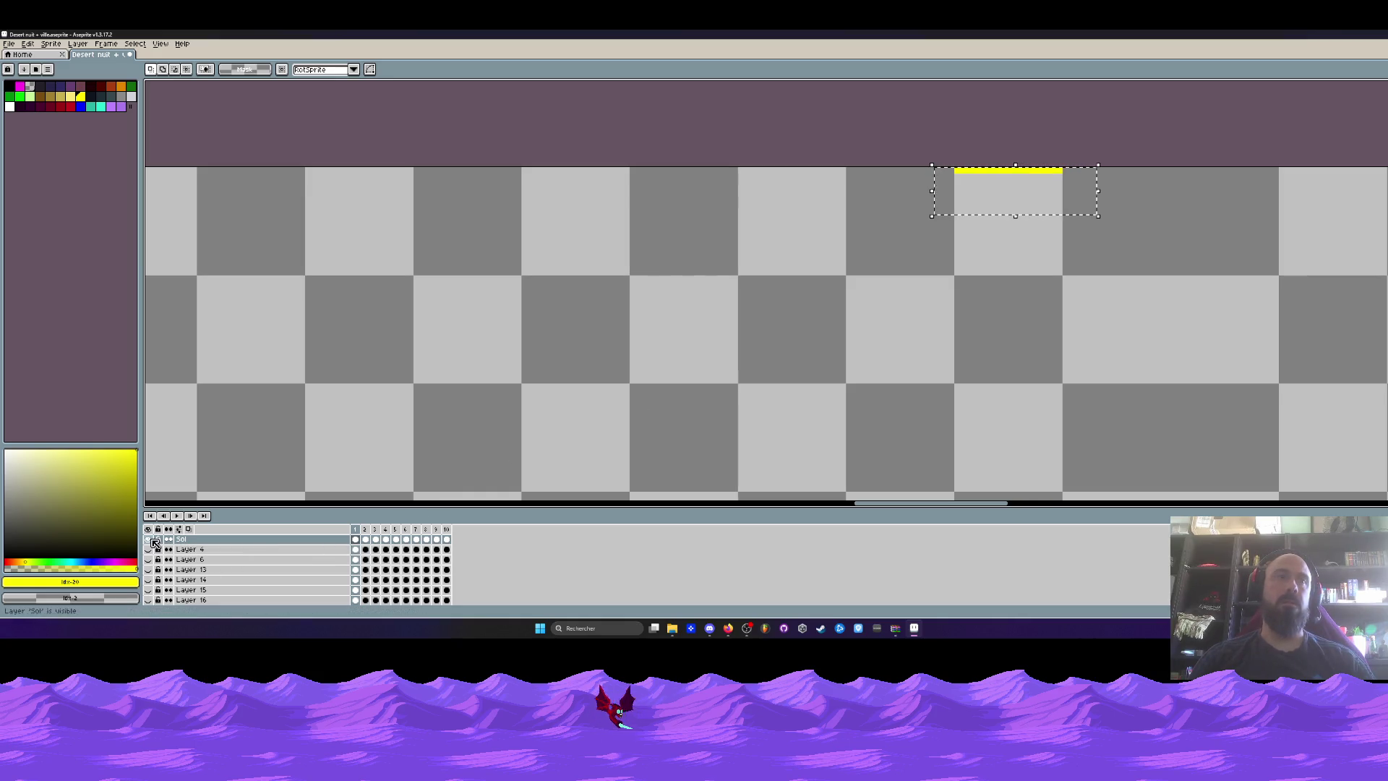
# Move the selected yellow line further right, commit, then undo to restore the selection.
pyautogui.moveTo(985, 174)
pyautogui.mouseDown()
pyautogui.moveTo(991, 220)
pyautogui.moveTo(1094, 174)
pyautogui.moveTo(1189, 175)
pyautogui.mouseUp()
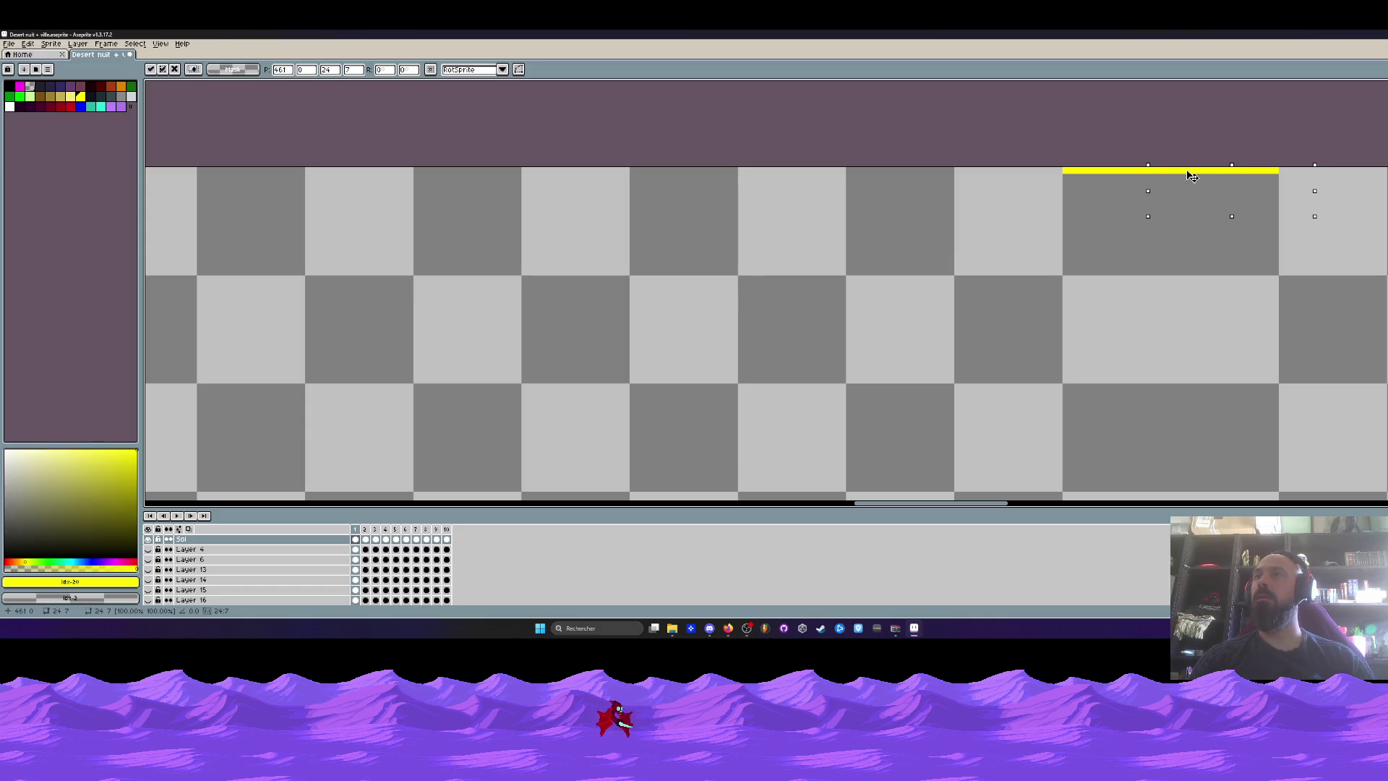
pyautogui.scroll(-4, 1191, 176)
pyautogui.press('Return')
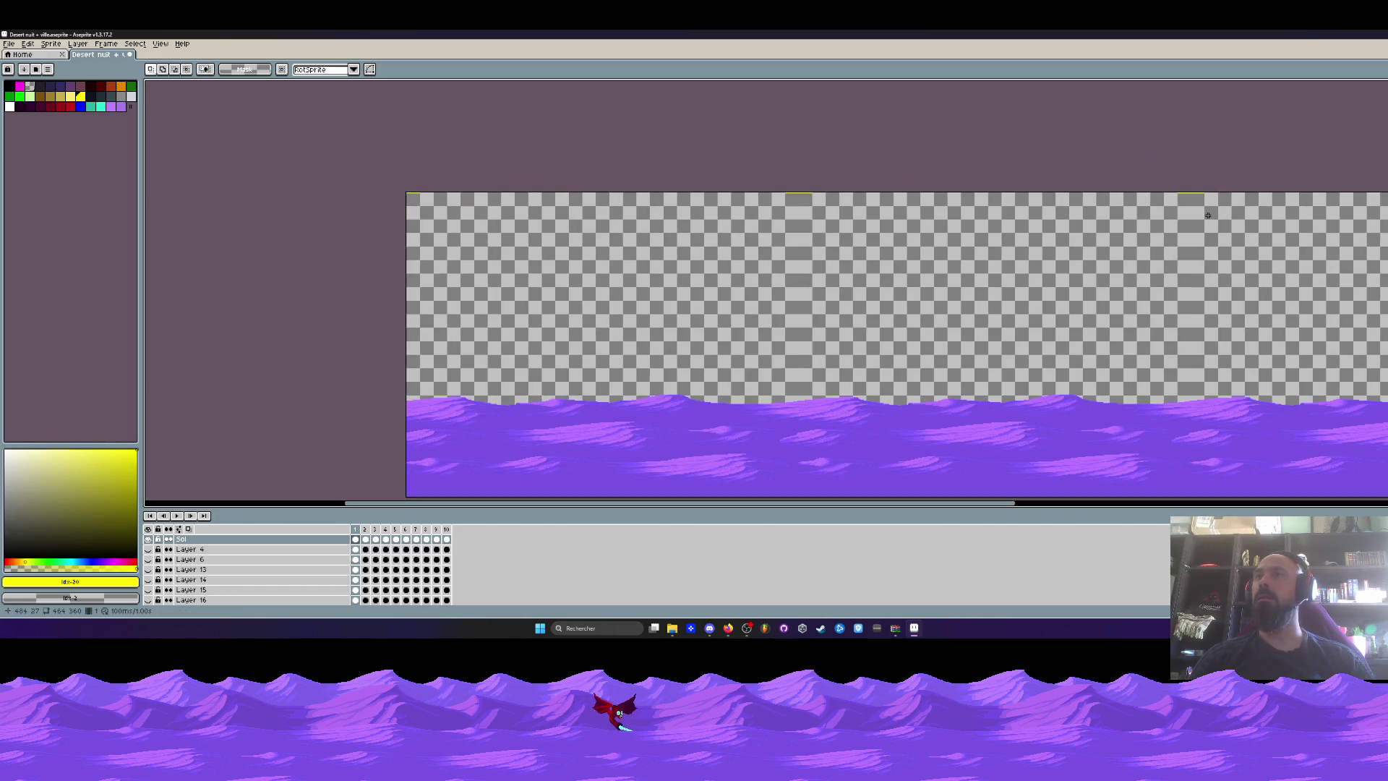
pyautogui.scroll(-2, 1208, 214)
pyautogui.hotkey('ctrl', 'z')
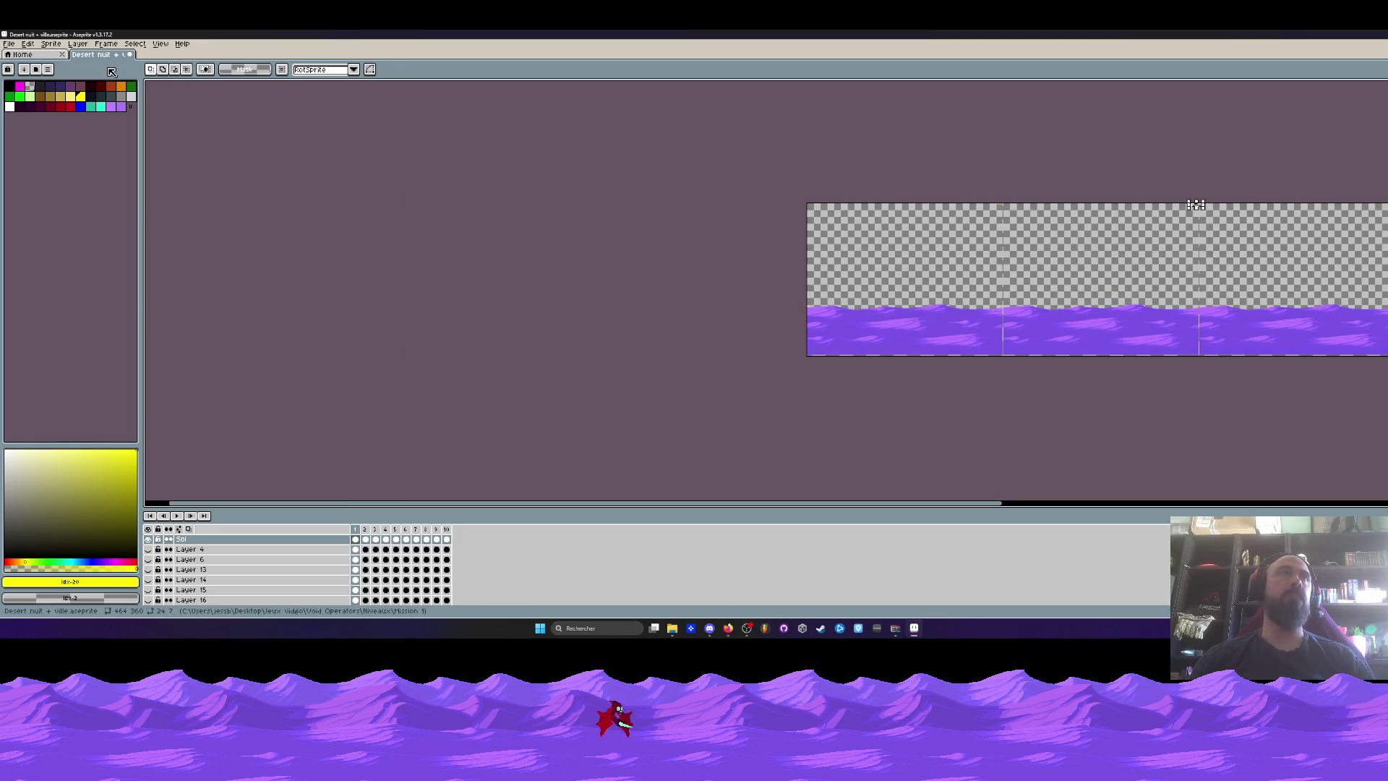
# Set Tiled Mode to None and bring the sprite's right edge into view.
pyautogui.click(160, 44)
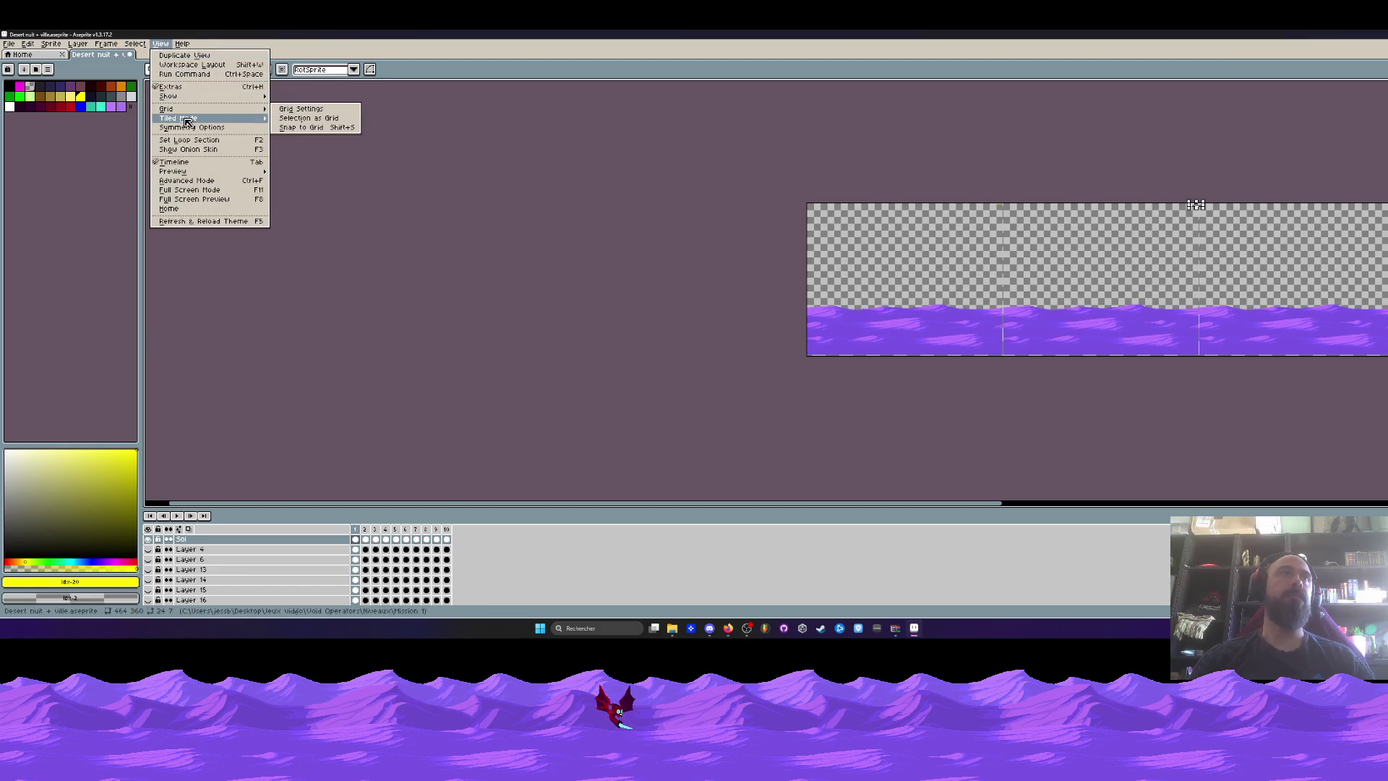
pyautogui.click(294, 118)
pyautogui.scroll(3, 1196, 204)
pyautogui.moveTo(1249, 145); pyautogui.dragTo(1354, 190)
pyautogui.scroll(-4, 1068, 272)
pyautogui.press('h')
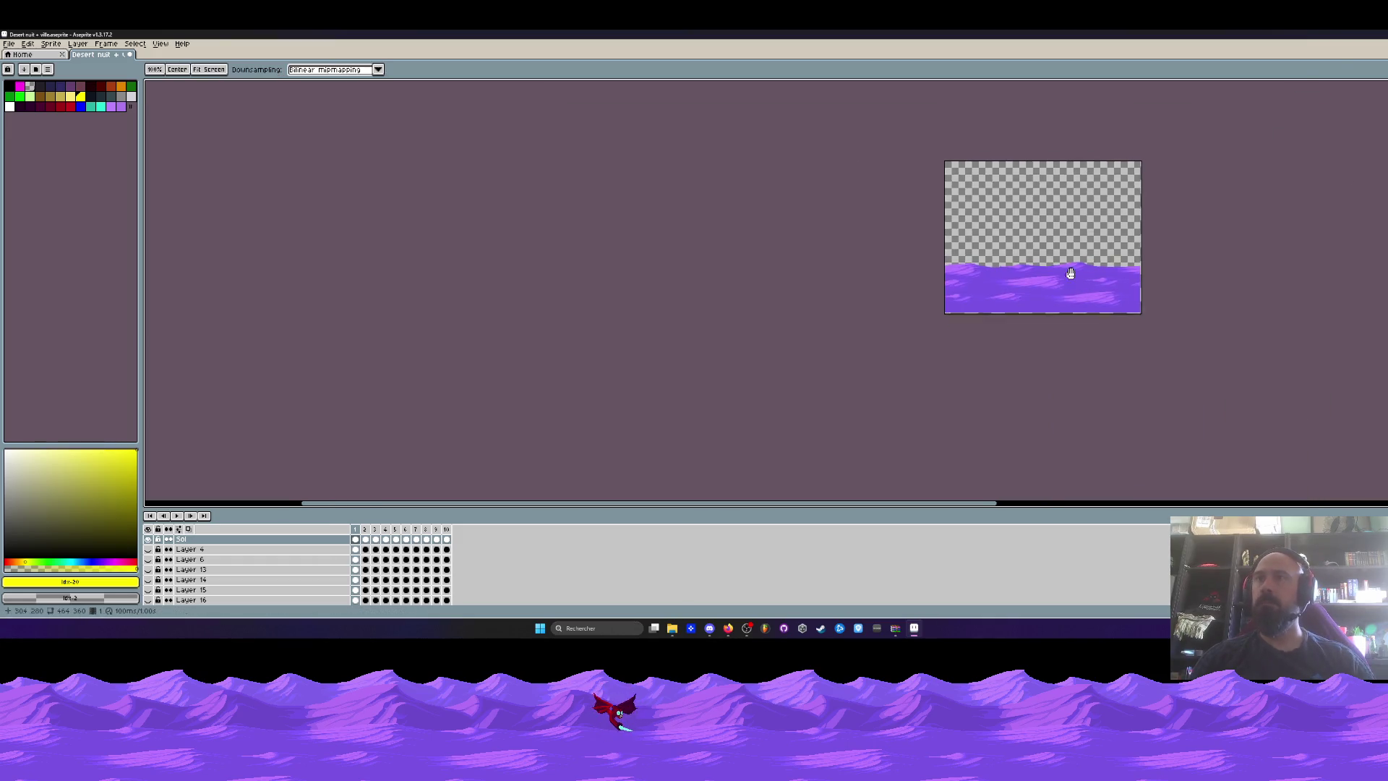
pyautogui.scroll(4, 1041, 282)
pyautogui.scroll(-1, 1042, 280)
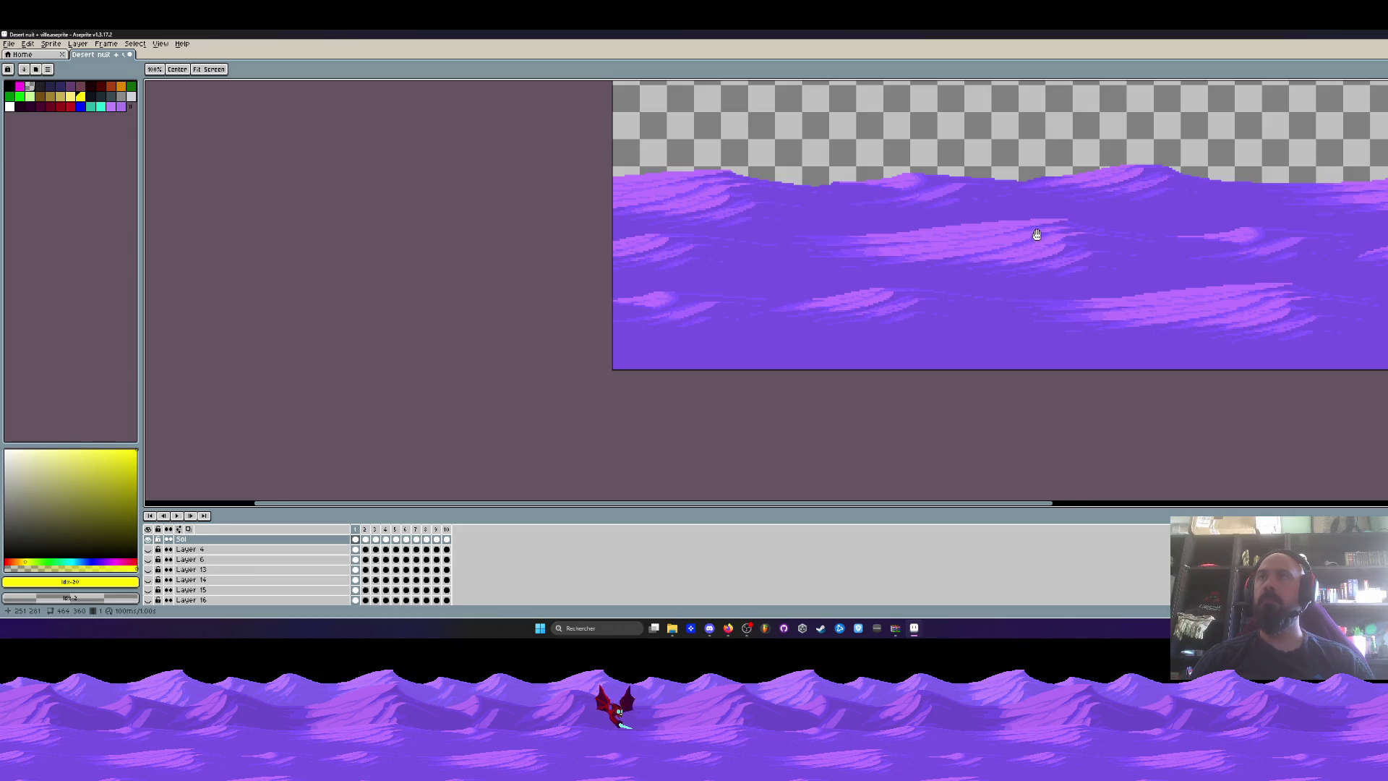
pyautogui.moveTo(1036, 233); pyautogui.dragTo(997, 260)
pyautogui.scroll(2, 1111, 184)
# Lasso the right dune crest and nudge it down slightly.
pyautogui.press('m')
pyautogui.moveTo(855, 158)
pyautogui.mouseDown()
pyautogui.moveTo(1119, 208)
pyautogui.moveTo(1275, 284)
pyautogui.mouseUp()
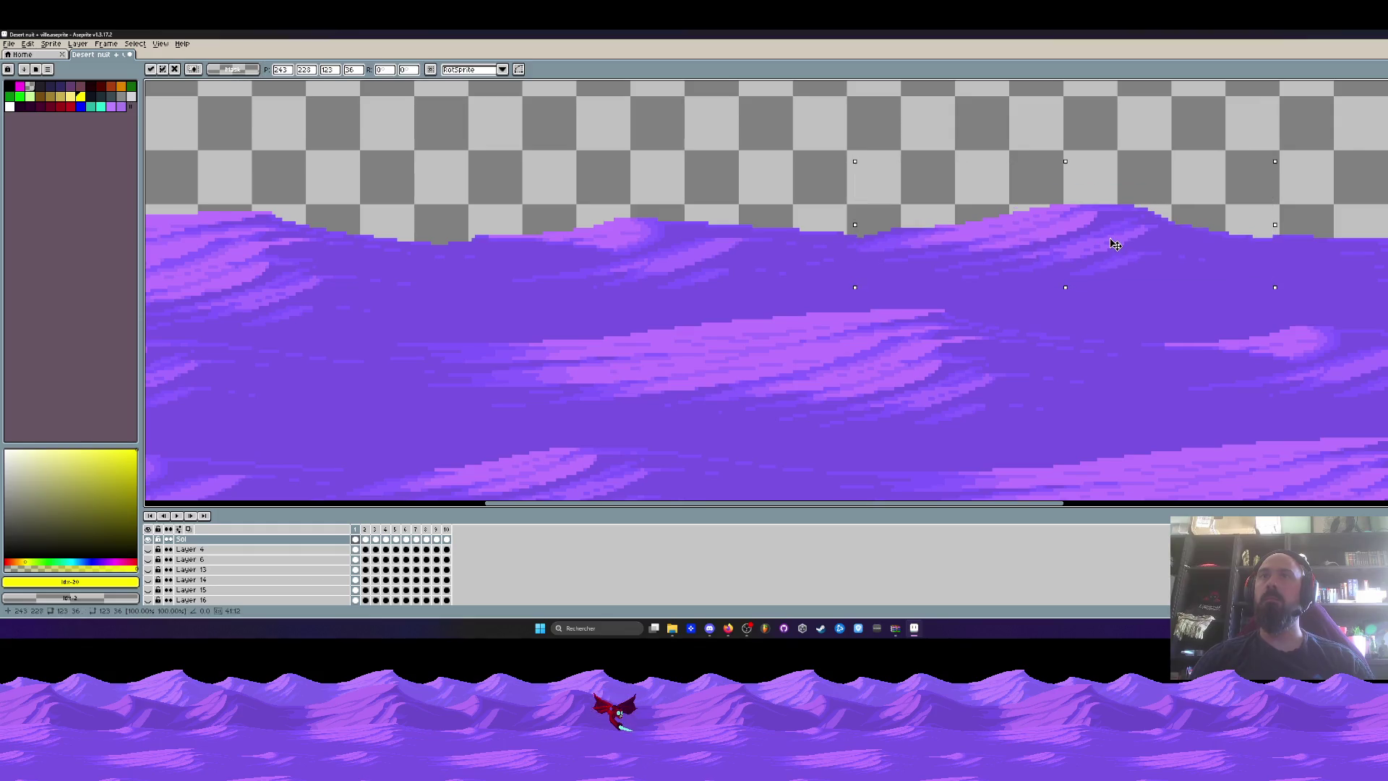
pyautogui.press('q')
pyautogui.click(928, 218)
pyautogui.moveTo(895, 205)
pyautogui.mouseDown()
pyautogui.moveTo(852, 230)
pyautogui.moveTo(920, 285)
pyautogui.moveTo(1290, 253)
pyautogui.moveTo(899, 202)
pyautogui.mouseUp()
pyautogui.moveTo(1121, 225); pyautogui.dragTo(1121, 238)
pyautogui.scroll(1, 803, 244)
pyautogui.scroll(2, 803, 244)
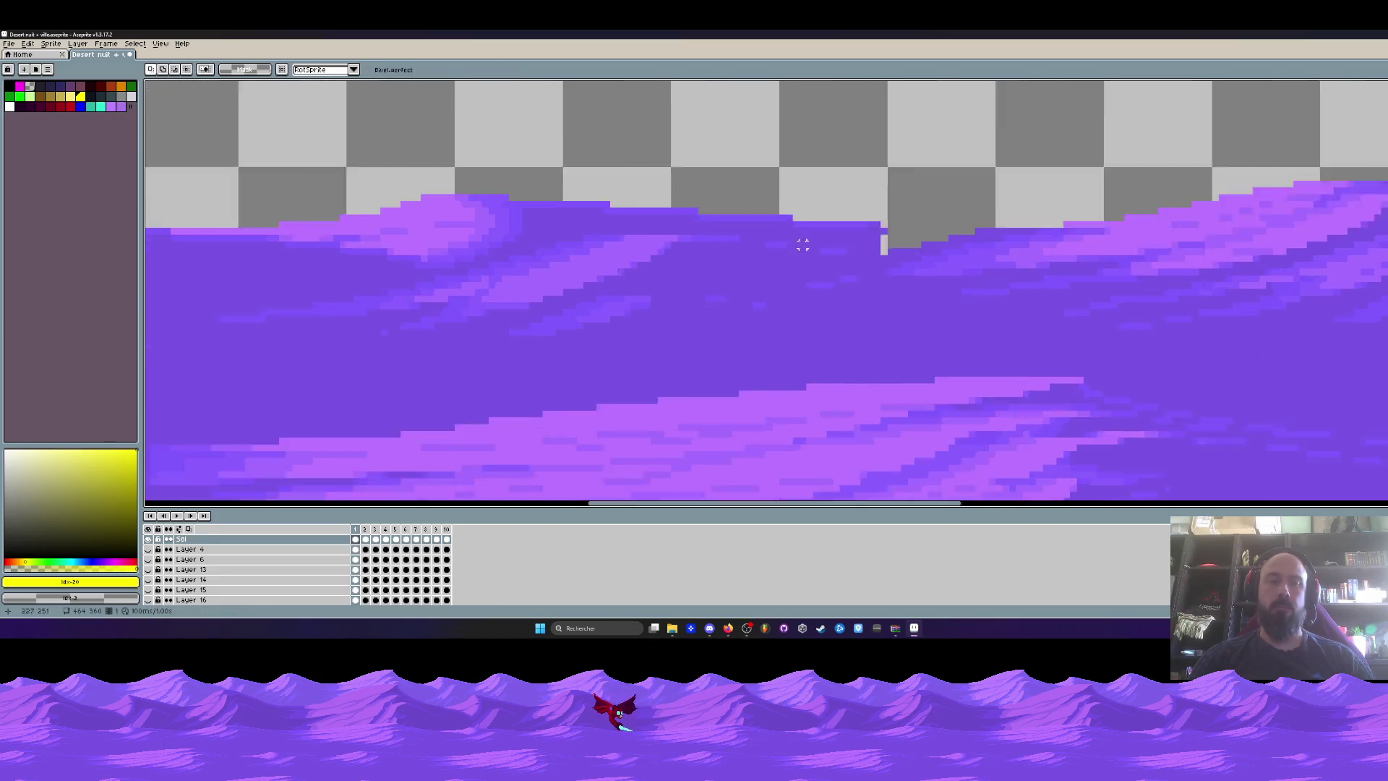
# Sample the dune purple and fill five stray transparent pixels on the crest.
pyautogui.press('i')
pyautogui.click(867, 249)
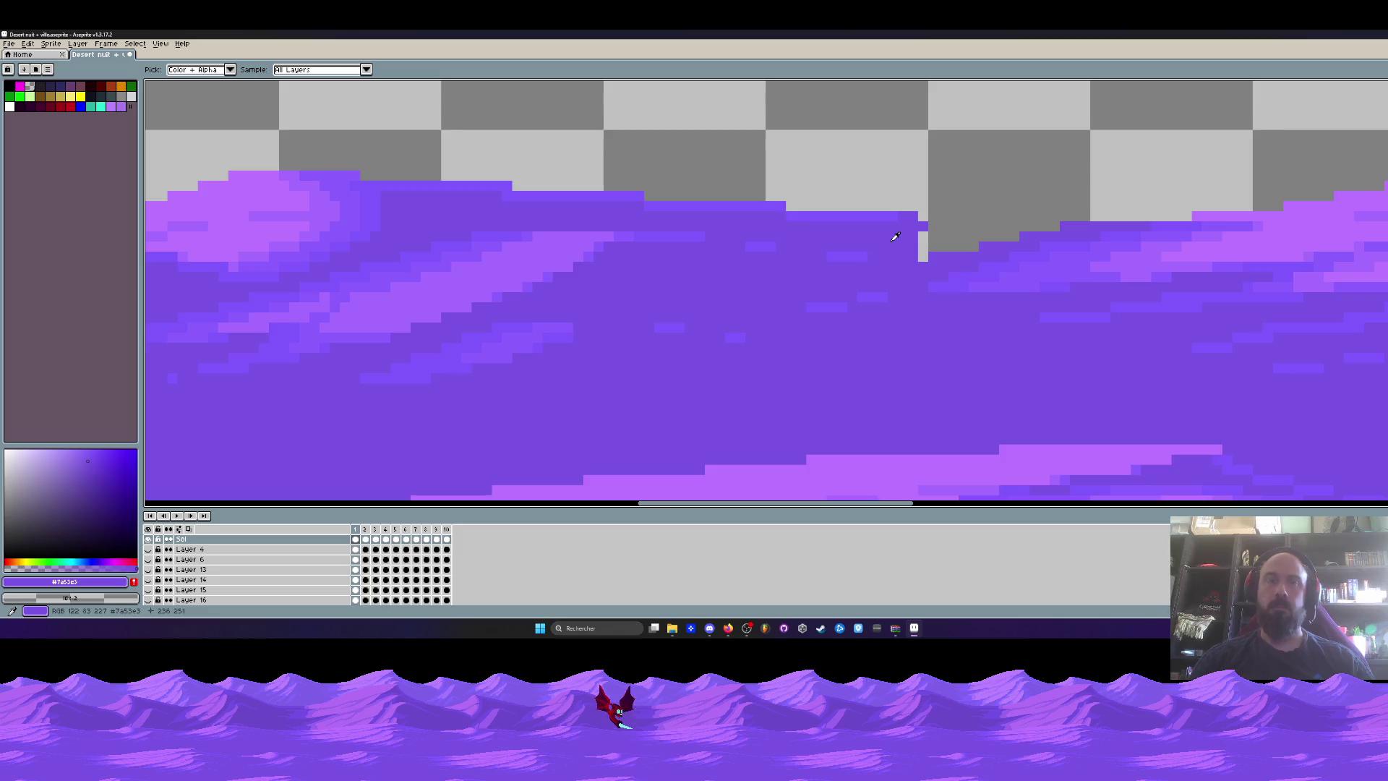
pyautogui.scroll(2, 885, 246)
pyautogui.click(941, 234)
pyautogui.click(971, 214)
pyautogui.click(1012, 253)
pyautogui.click(940, 274)
pyautogui.click(1043, 250)
pyautogui.scroll(-4, 1048, 261)
pyautogui.scroll(1, 1048, 257)
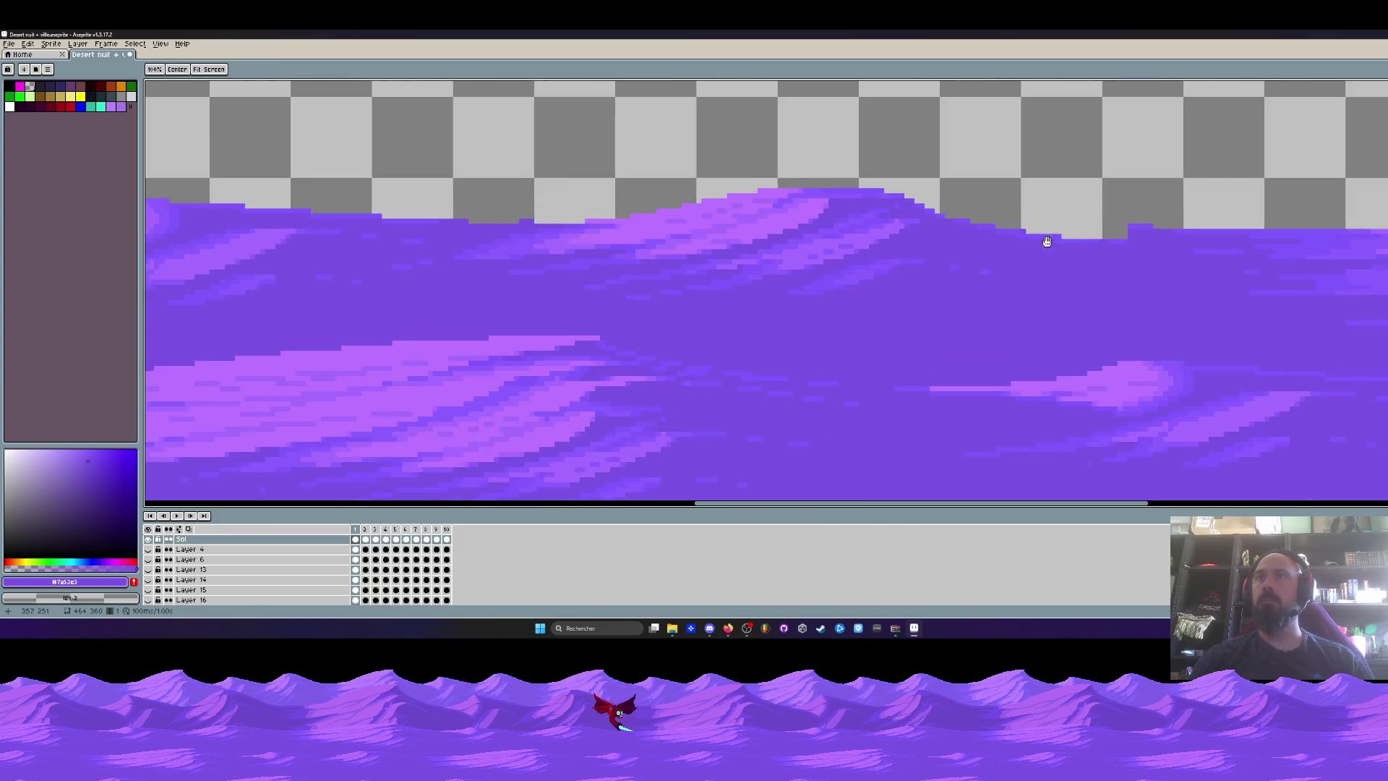
pyautogui.scroll(1, 1043, 253)
# Paint purple pixels along the dune's top edge with the Pencil.
pyautogui.press('b')
pyautogui.moveTo(1216, 271); pyautogui.dragTo(1030, 273)
pyautogui.scroll(-2, 1056, 304)
pyautogui.press('h')
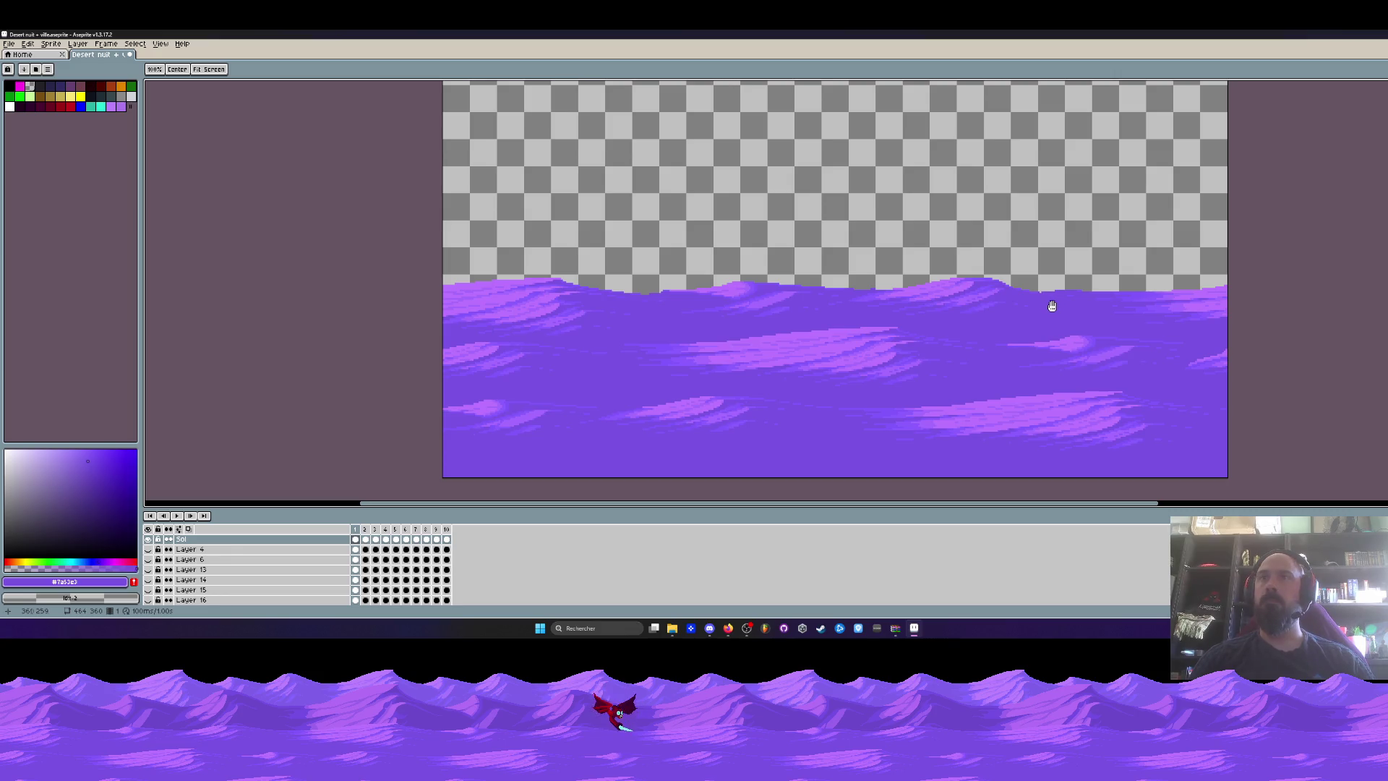
pyautogui.scroll(2, 1054, 302)
pyautogui.scroll(-1, 1043, 295)
pyautogui.moveTo(1035, 285); pyautogui.dragTo(1008, 282)
pyautogui.press('b')
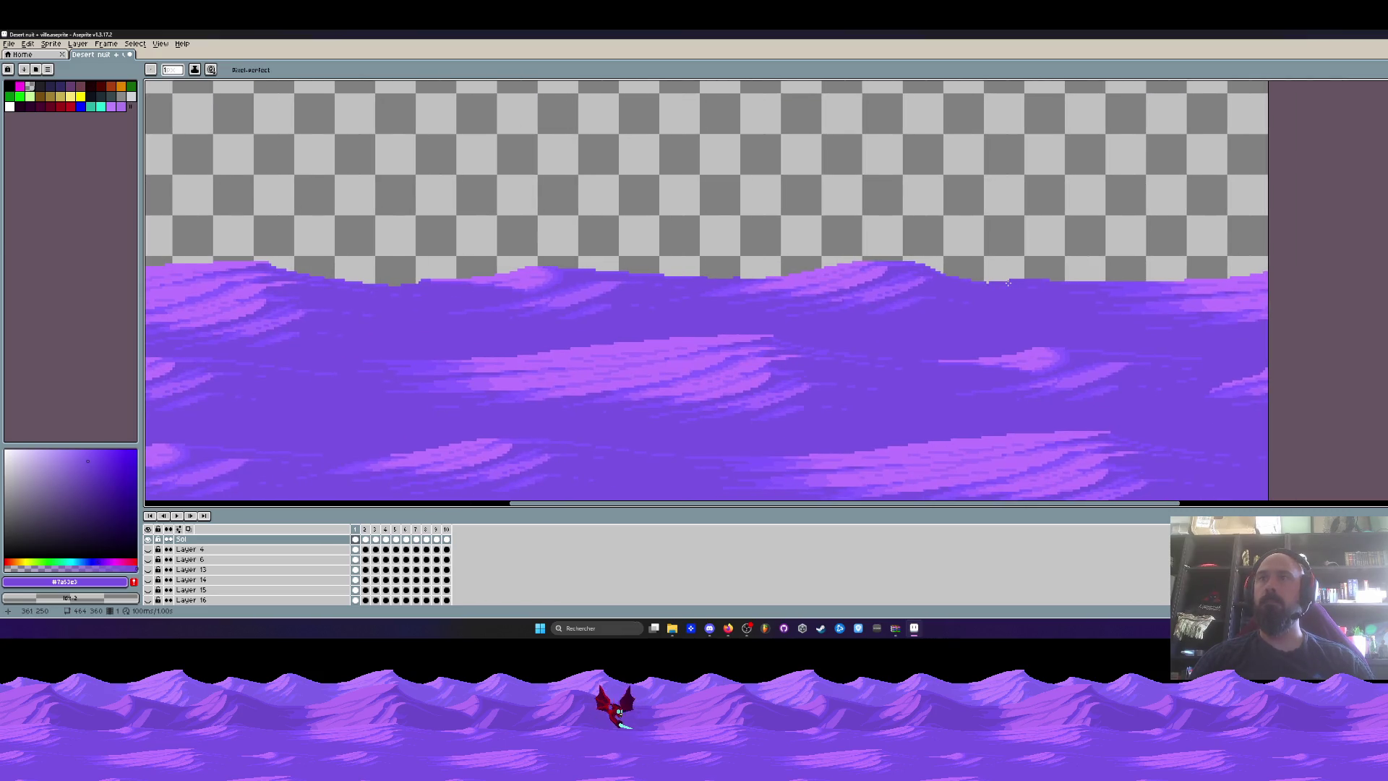
pyautogui.press('m')
pyautogui.scroll(-1, 1008, 280)
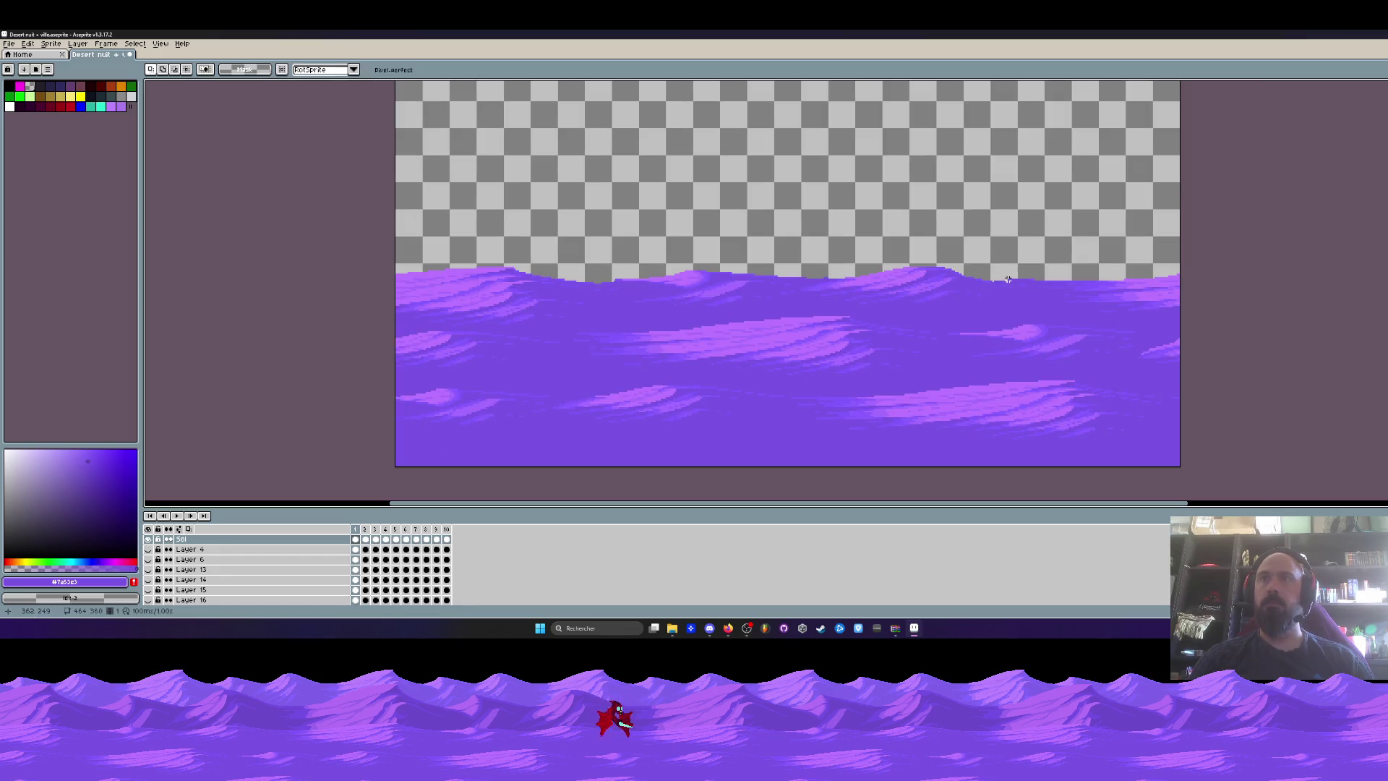
pyautogui.scroll(-1, 1008, 279)
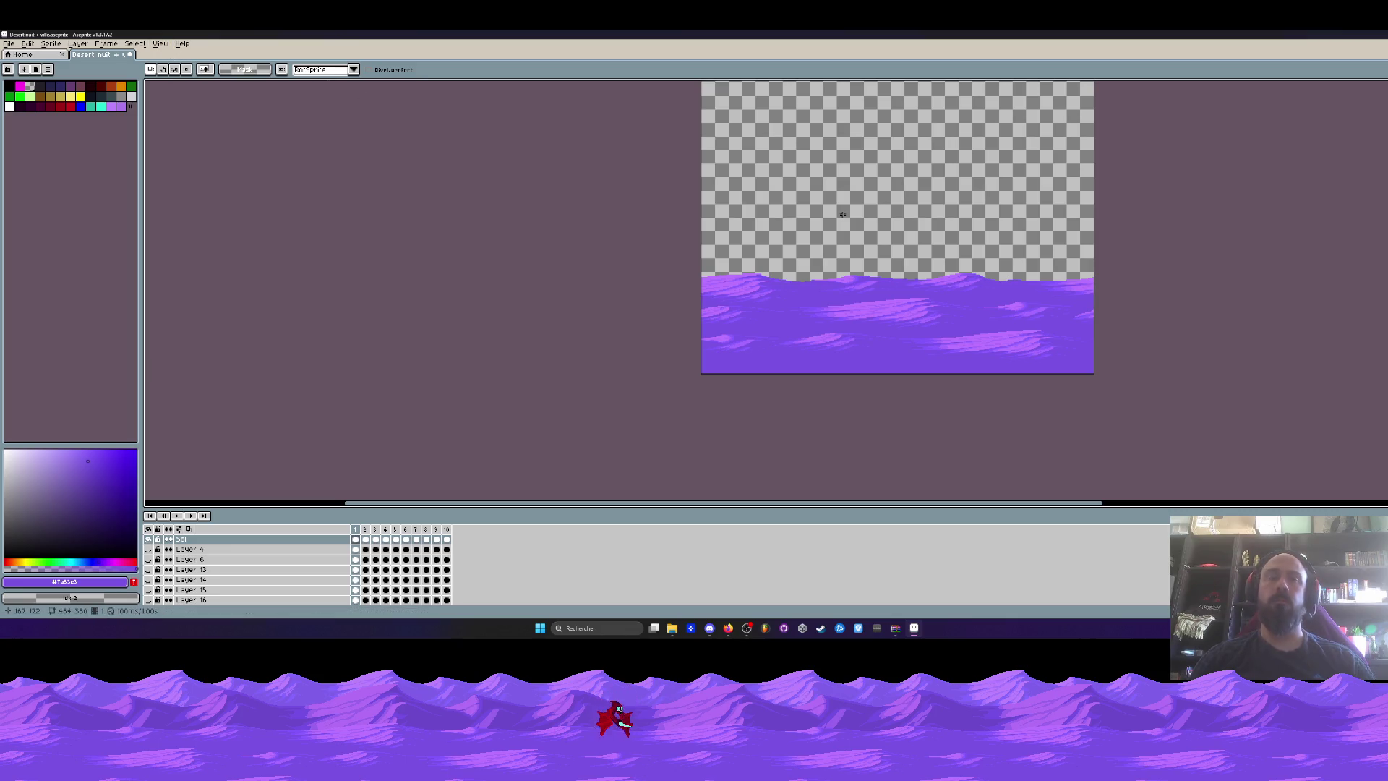
pyautogui.hotkey('ctrl', 'alt', 'c')
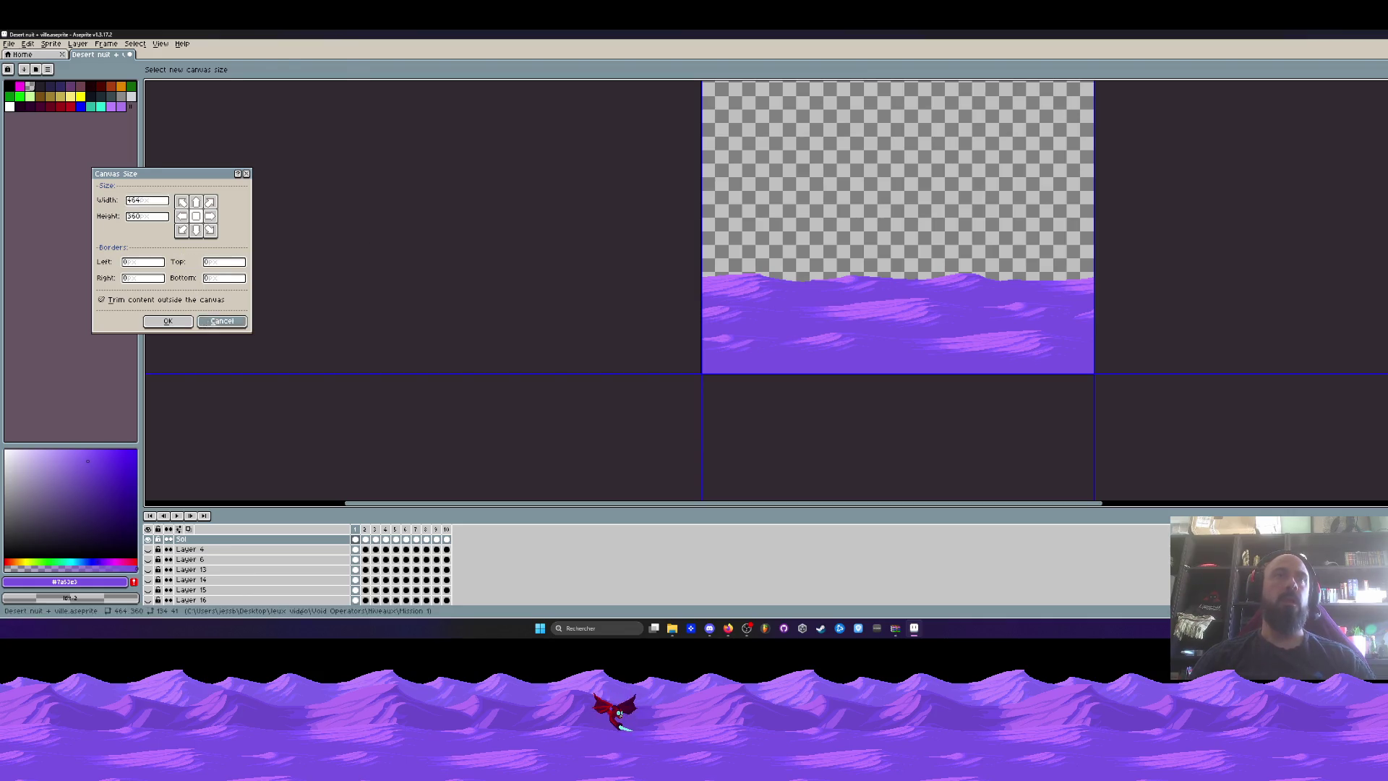
pyautogui.press('Escape')
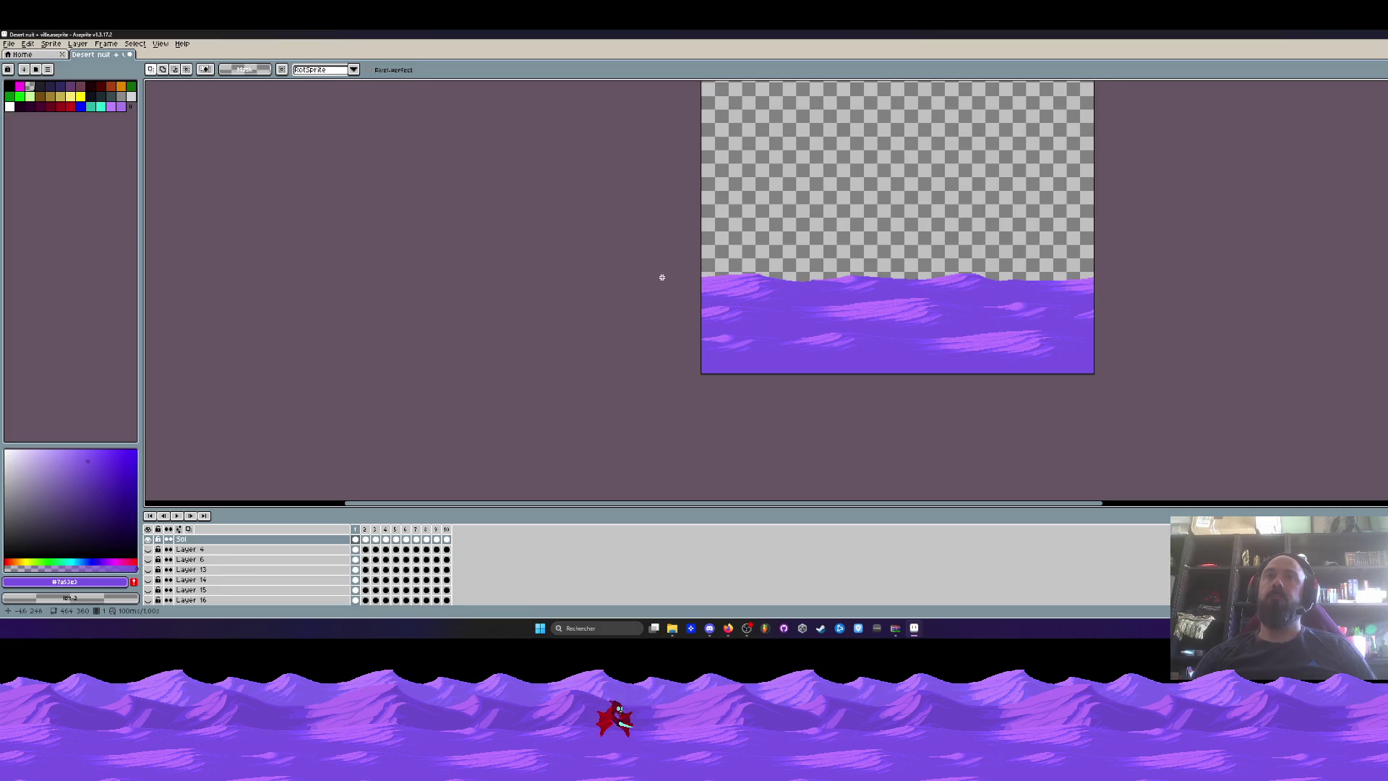
pyautogui.scroll(2, 776, 268)
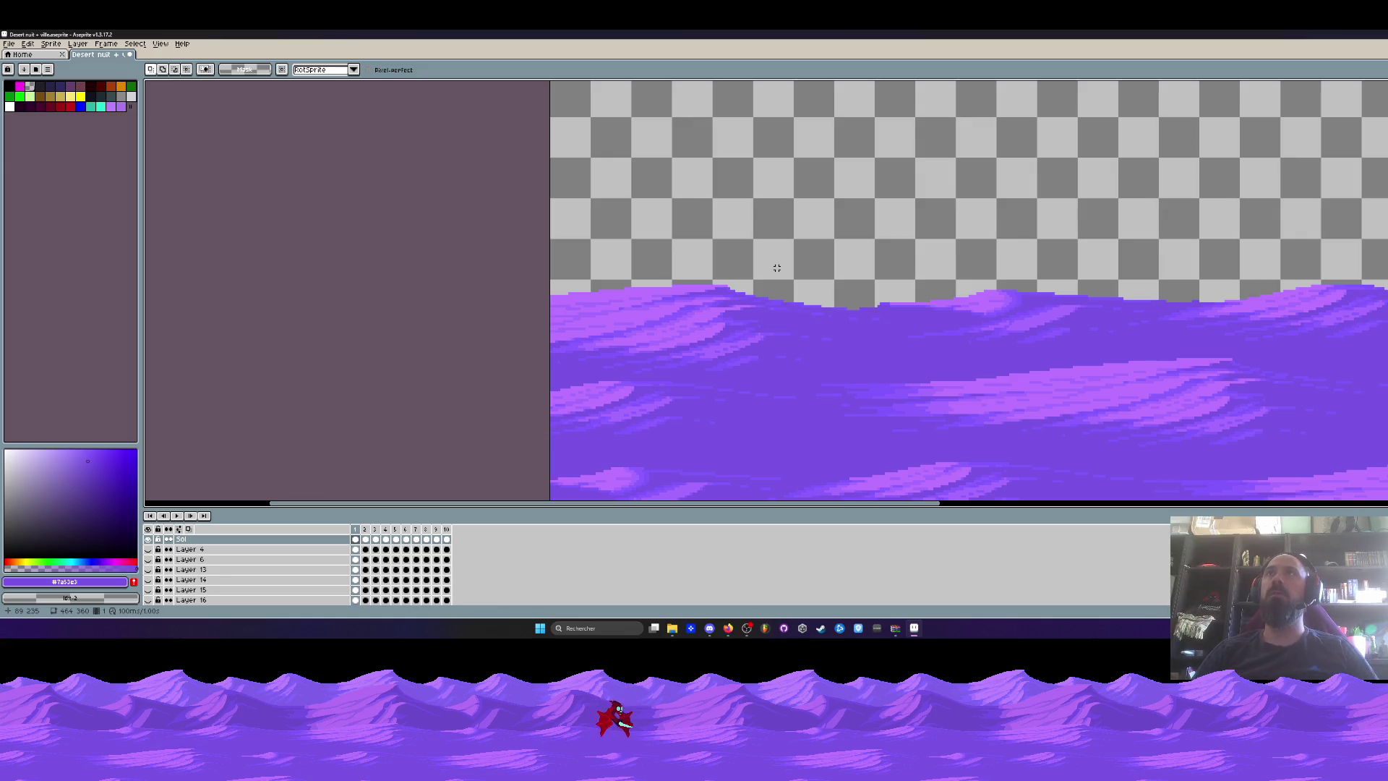
pyautogui.scroll(-4, 776, 267)
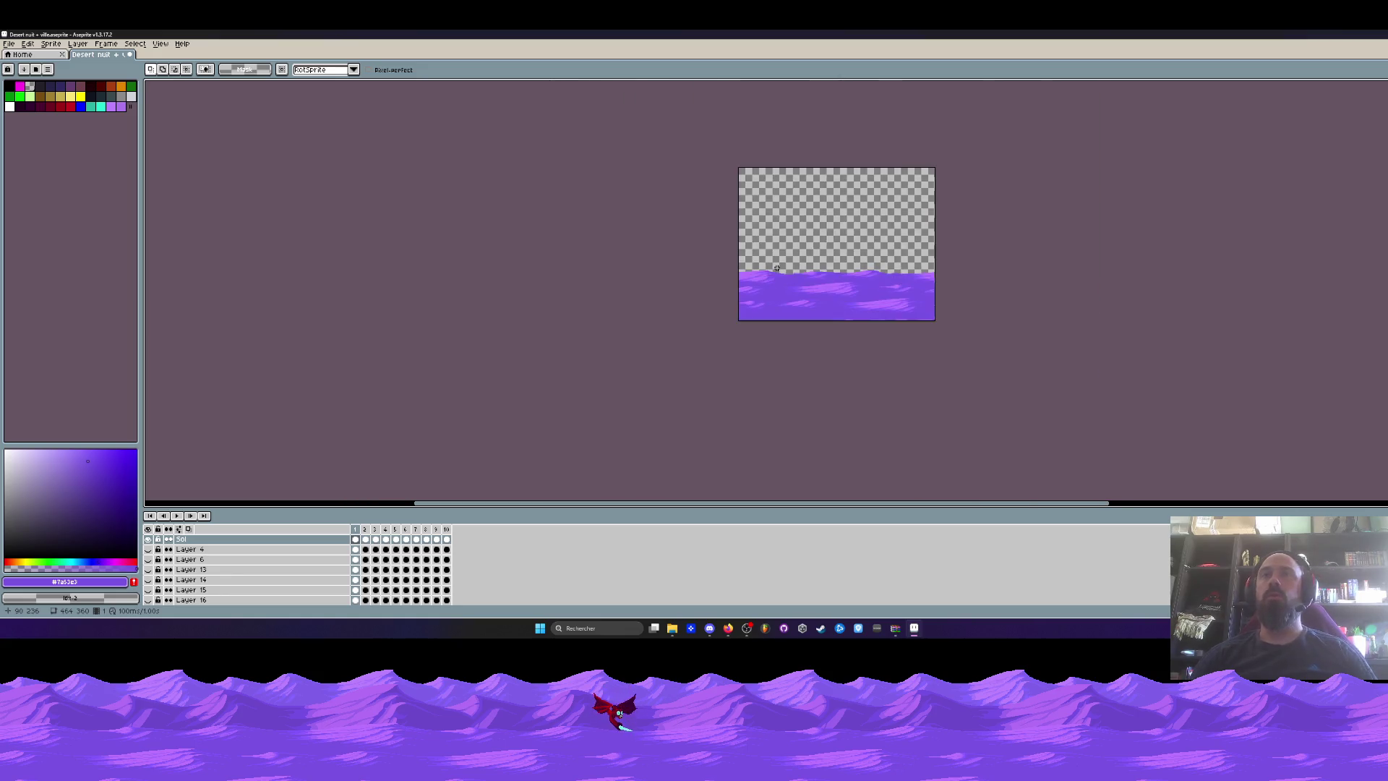
pyautogui.scroll(3, 776, 267)
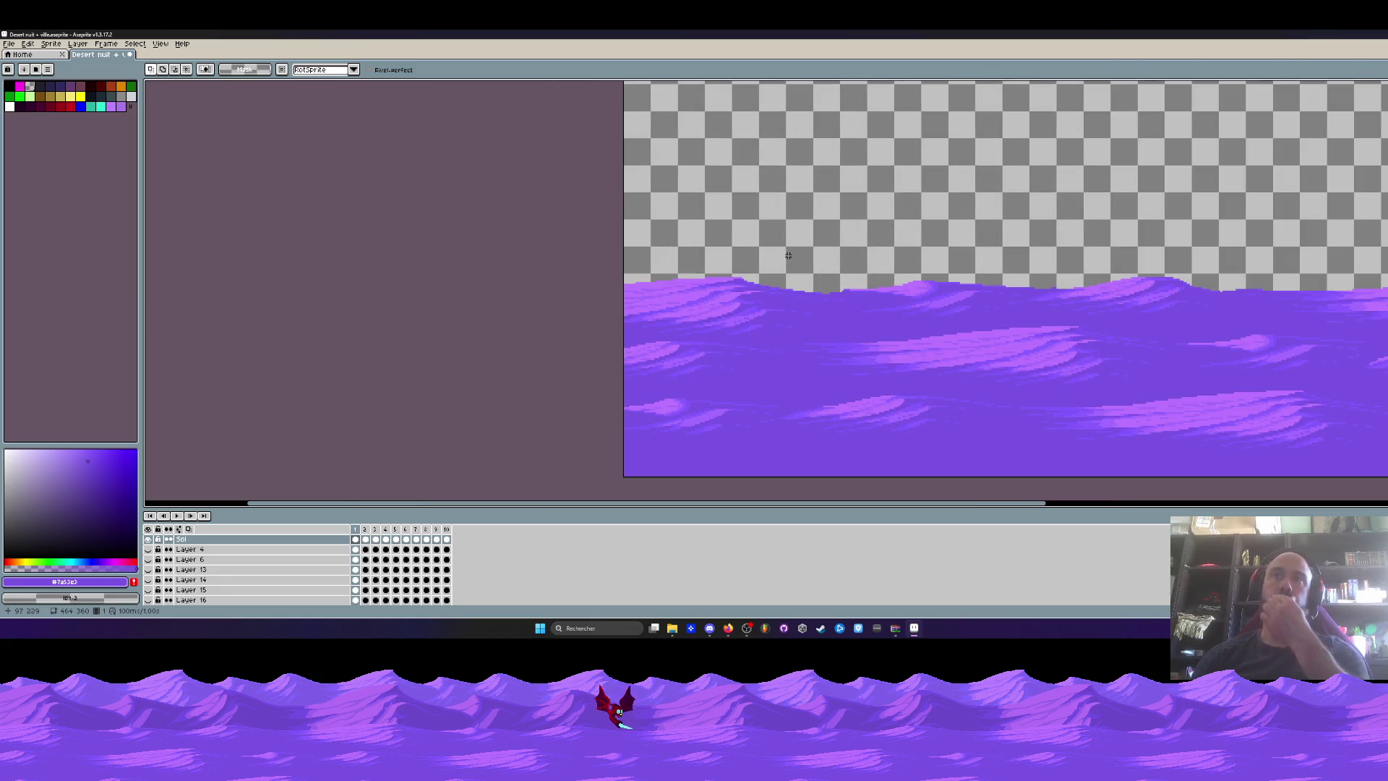
pyautogui.scroll(-3, 785, 253)
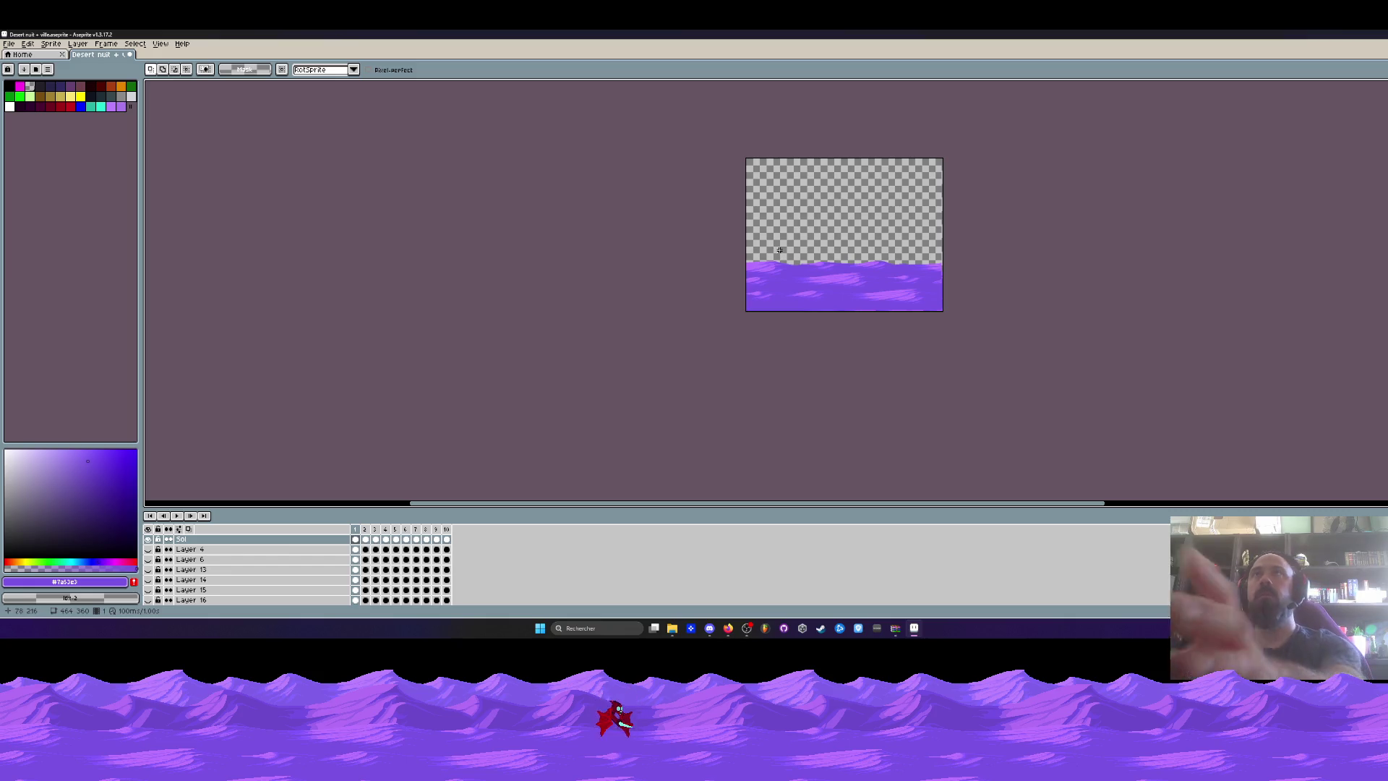
pyautogui.scroll(4, 779, 251)
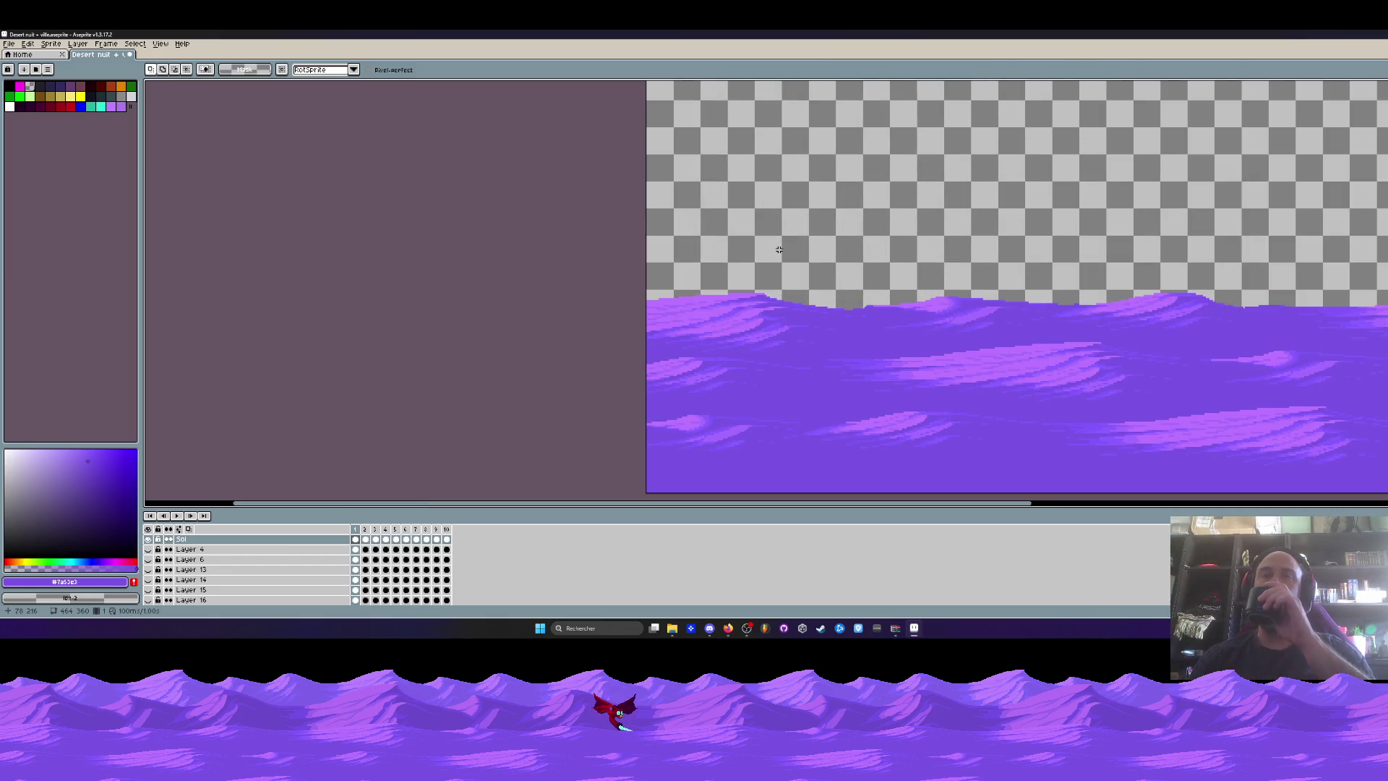
pyautogui.scroll(-3, 778, 249)
pyautogui.scroll(4, 858, 290)
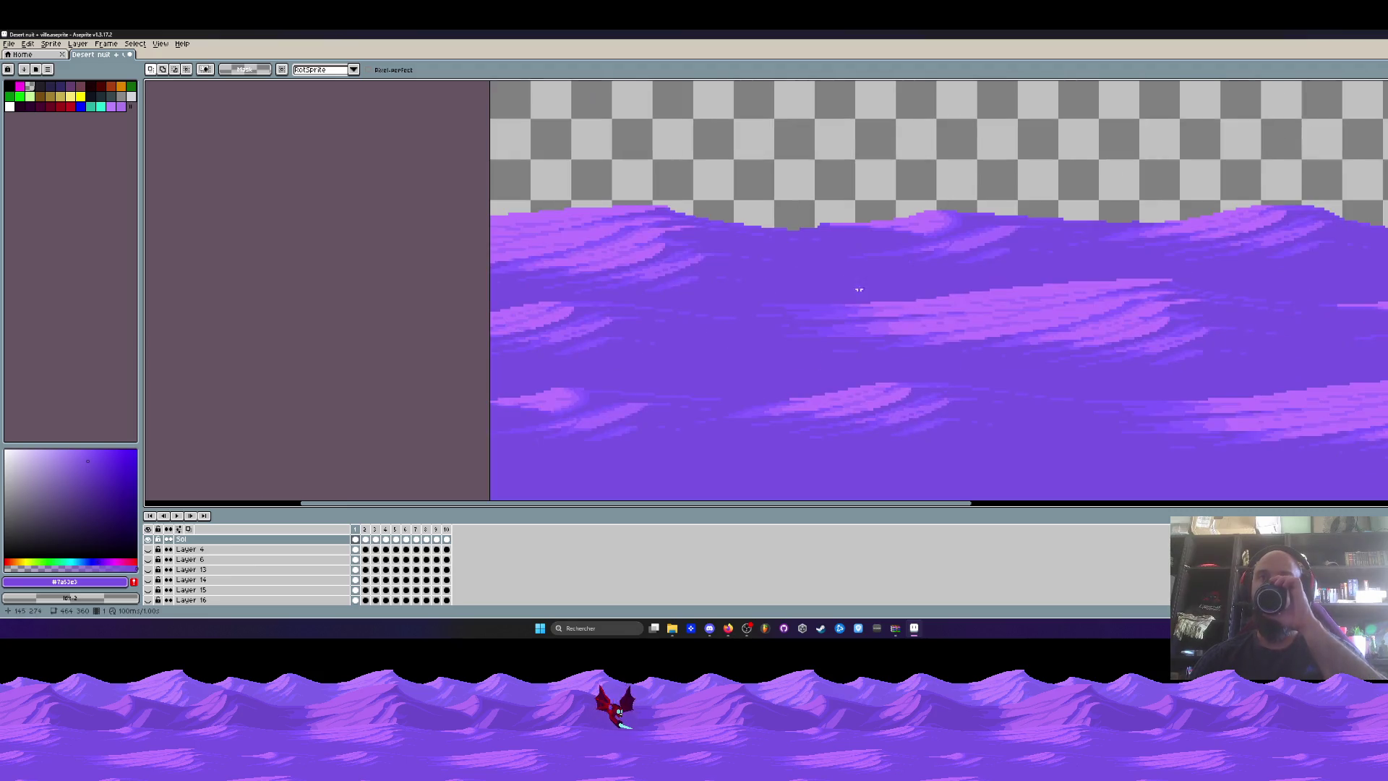
pyautogui.scroll(4, 828, 217)
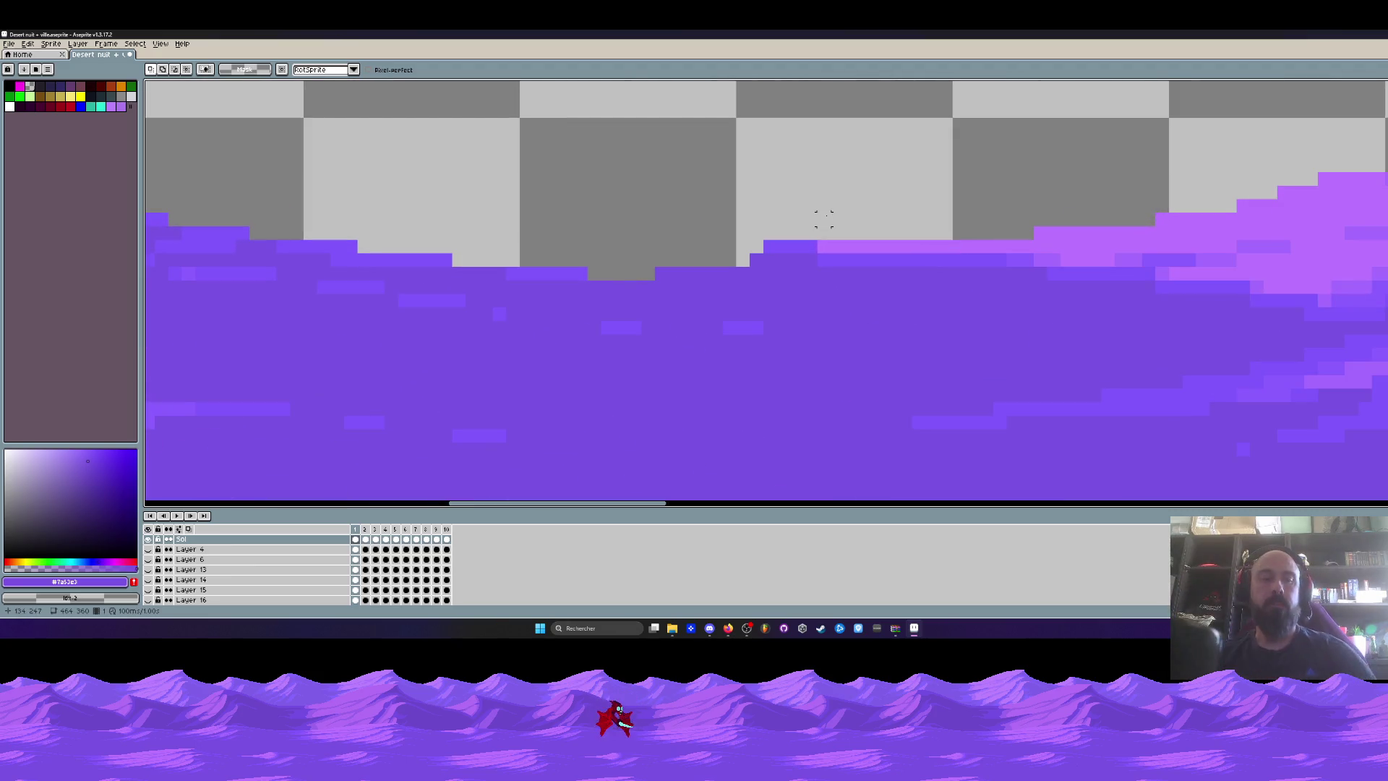
pyautogui.scroll(2, 812, 201)
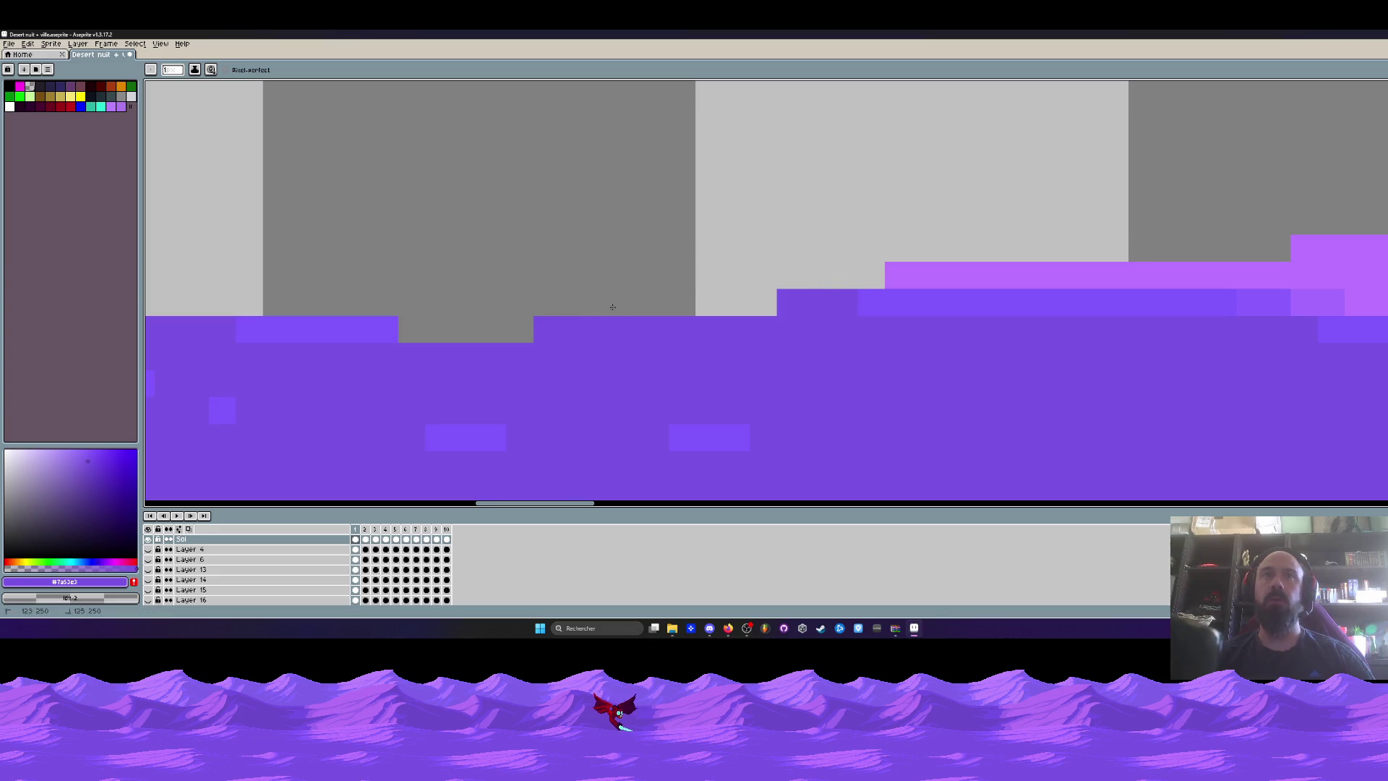
pyautogui.scroll(-5, 940, 246)
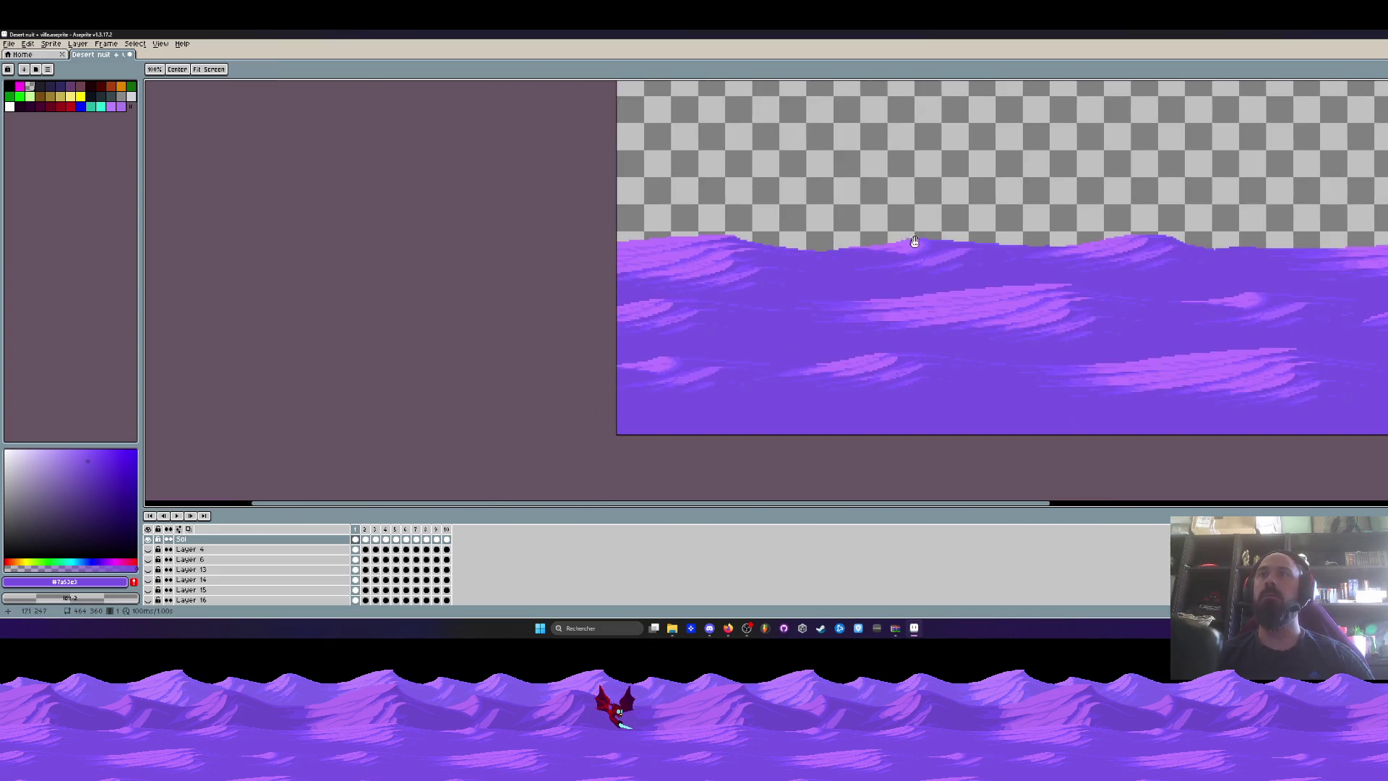
pyautogui.moveTo(914, 241); pyautogui.dragTo(783, 239)
pyautogui.scroll(5, 923, 263)
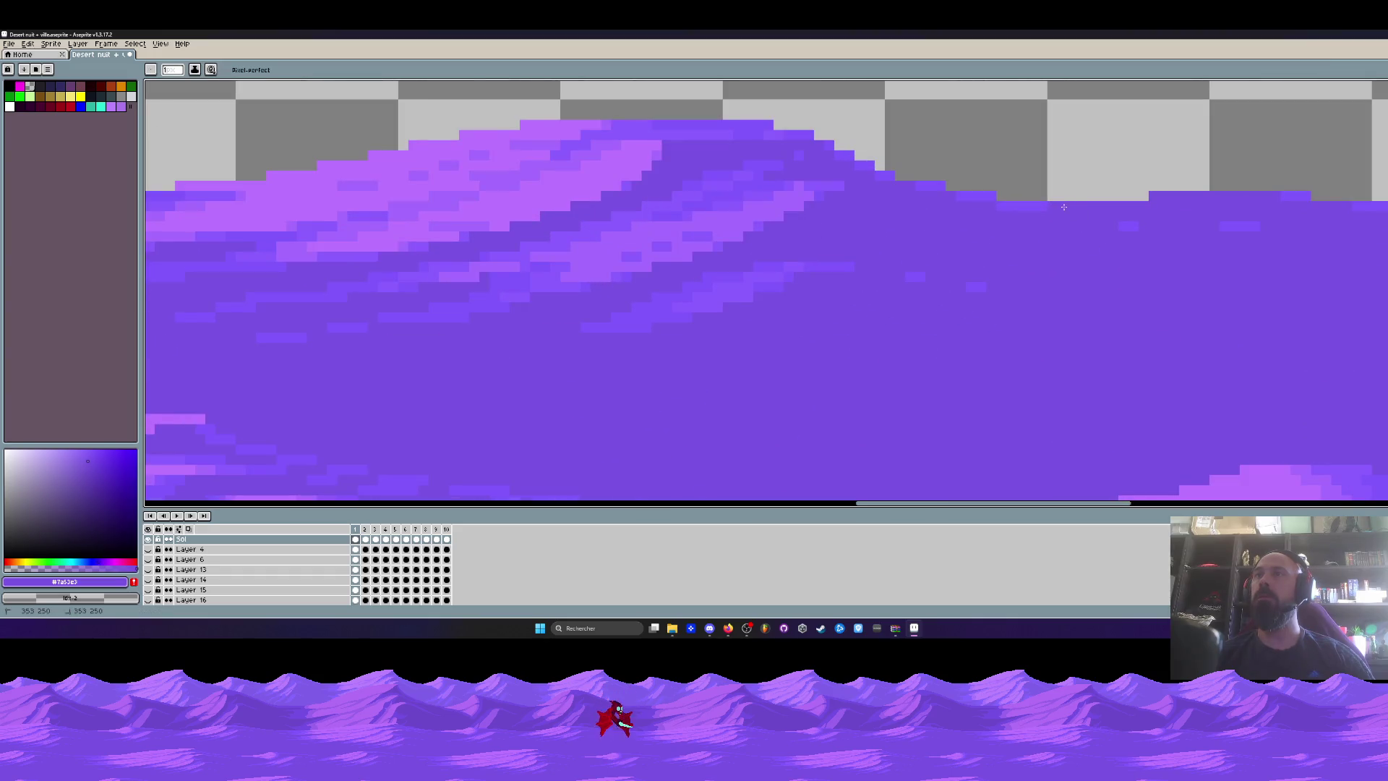
pyautogui.scroll(-3, 1063, 206)
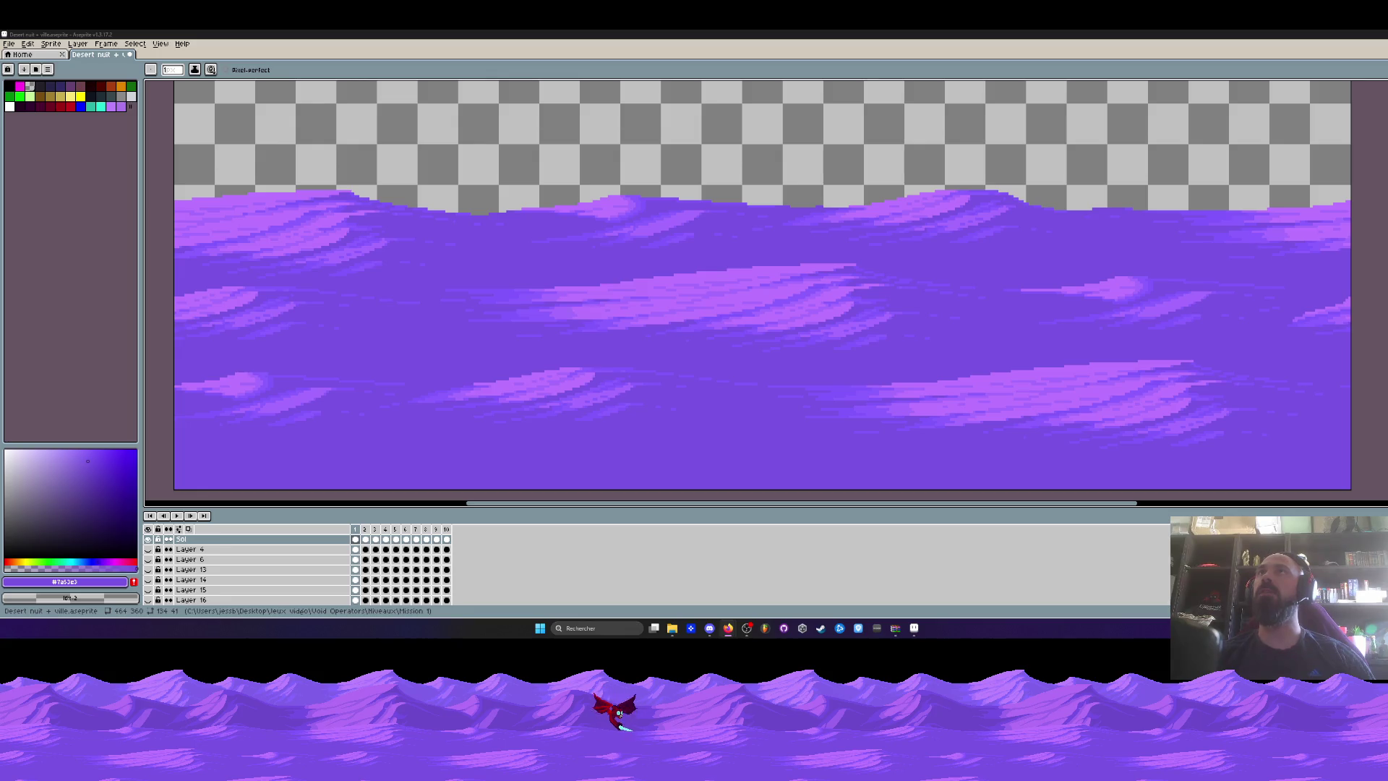
pyautogui.press('-')
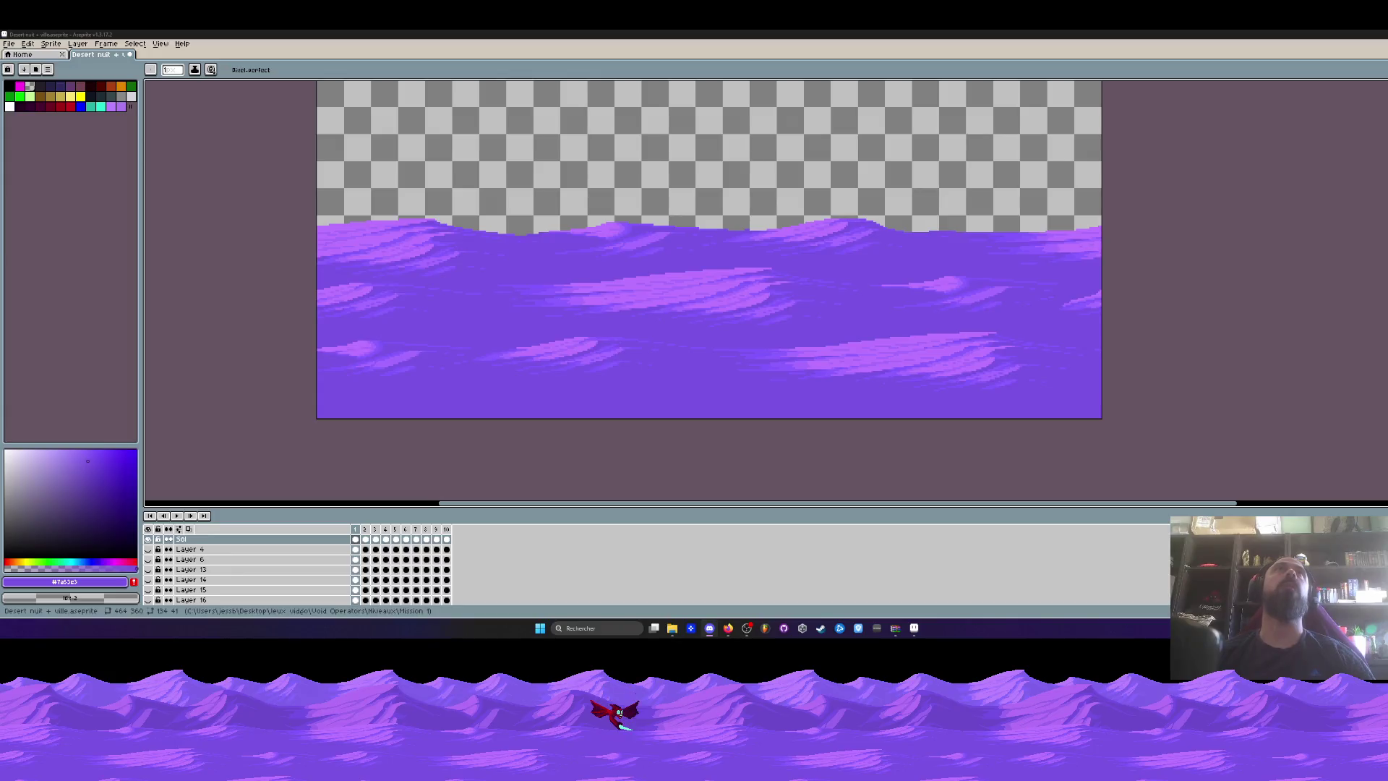
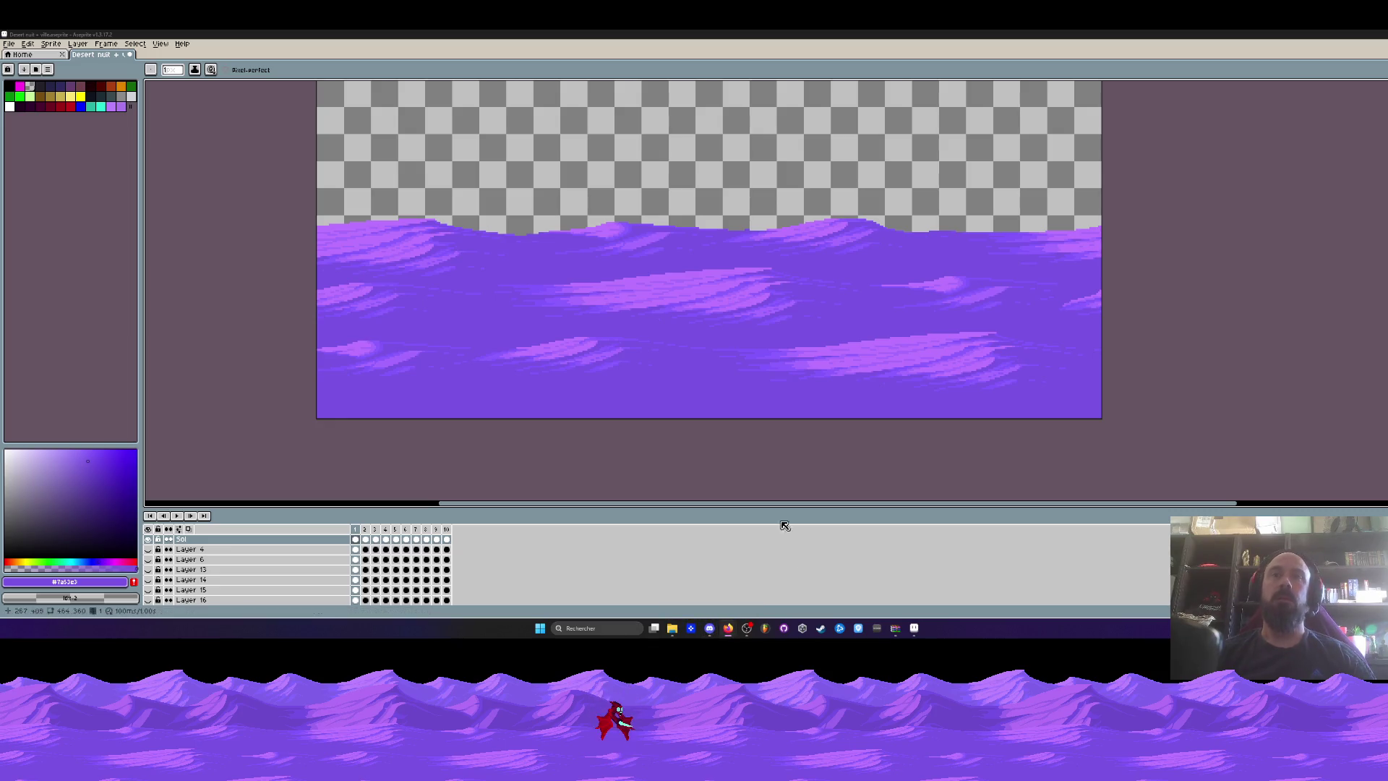
# Export only the selected frames as 'Layer sup 2d.gif', then bring up the Mission 1 folder in Explorer.
pyautogui.click(9, 43)
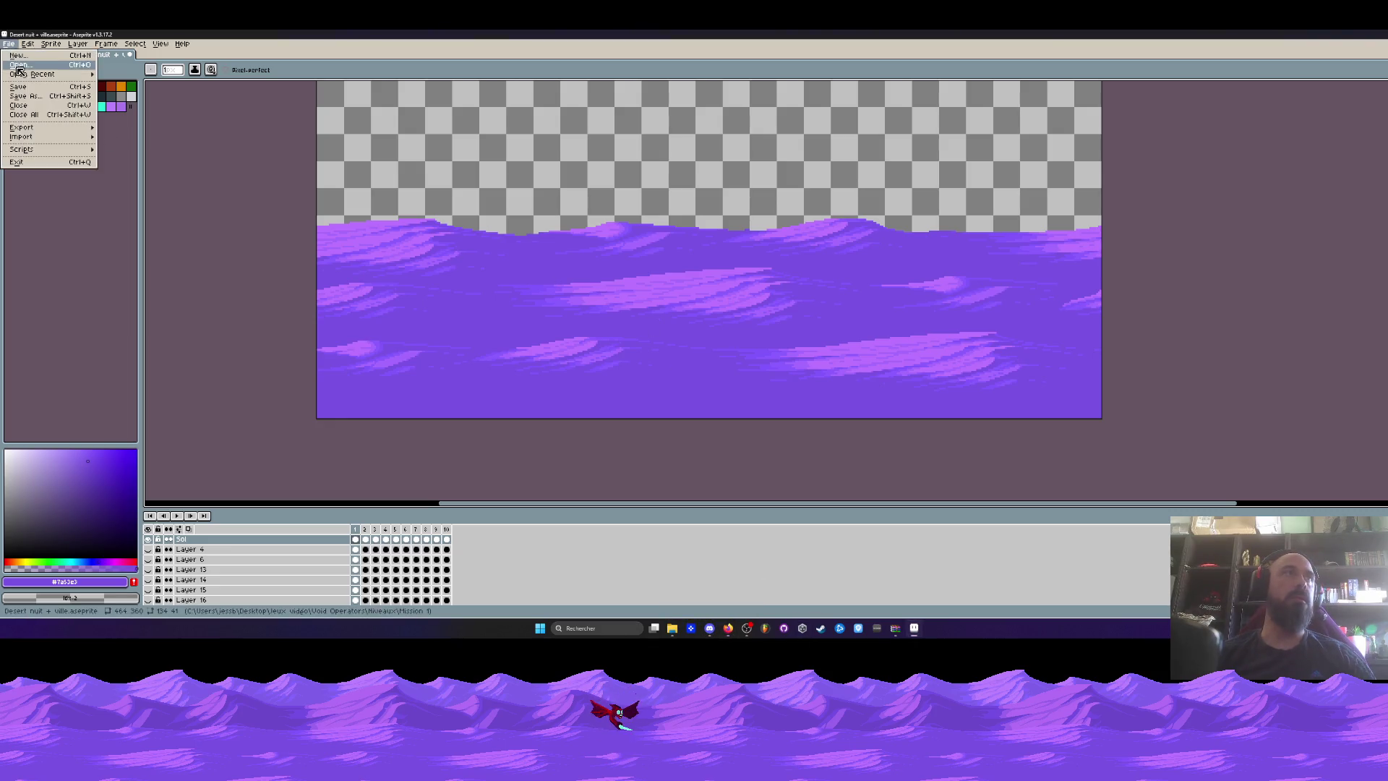
pyautogui.moveTo(80, 127)
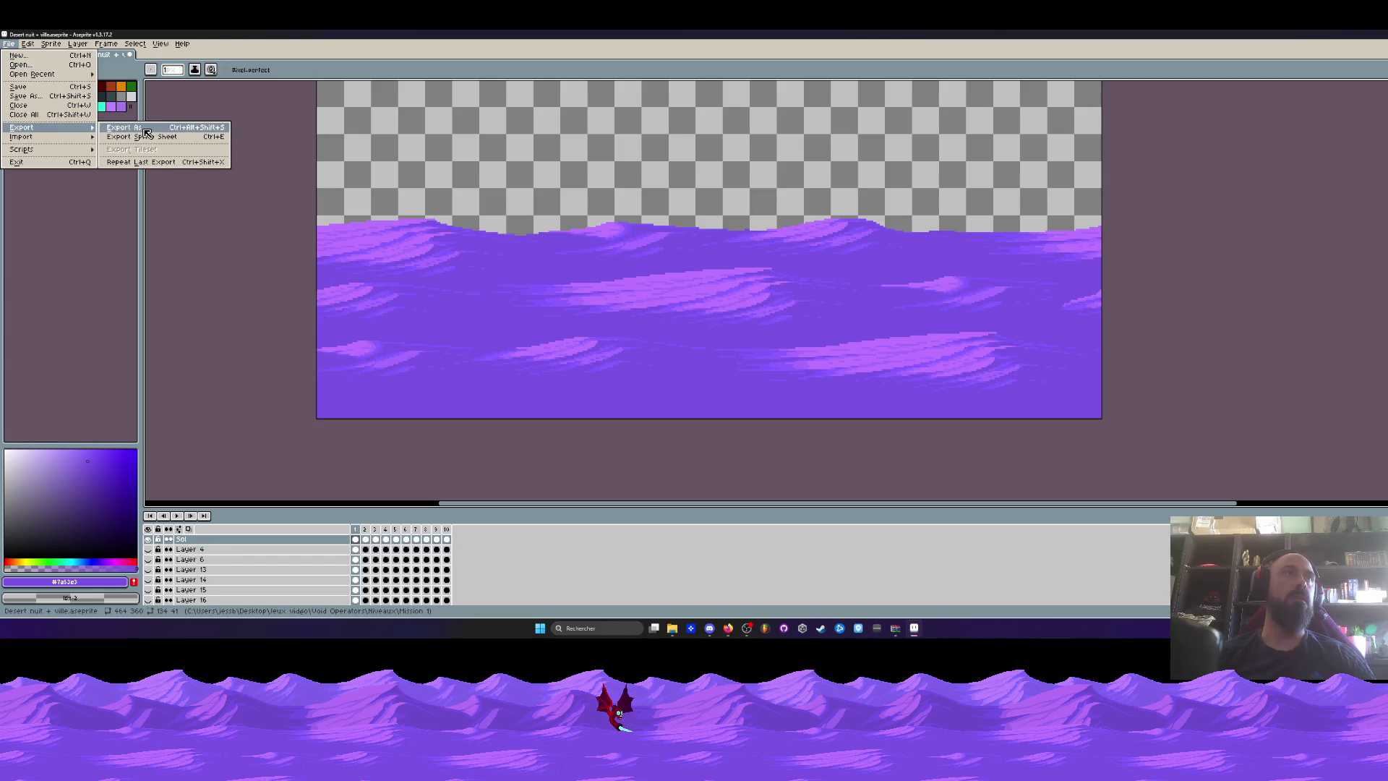
pyautogui.click(146, 130)
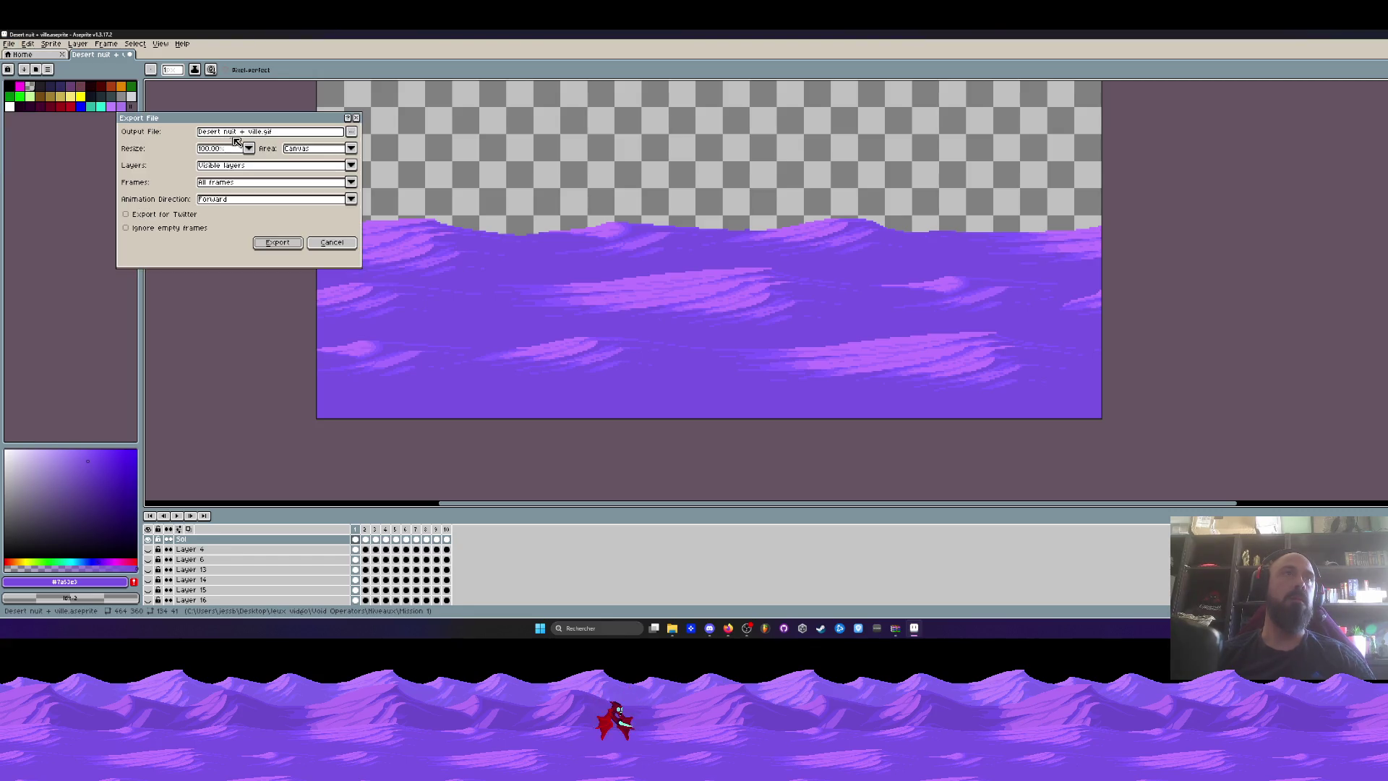
pyautogui.click(224, 182)
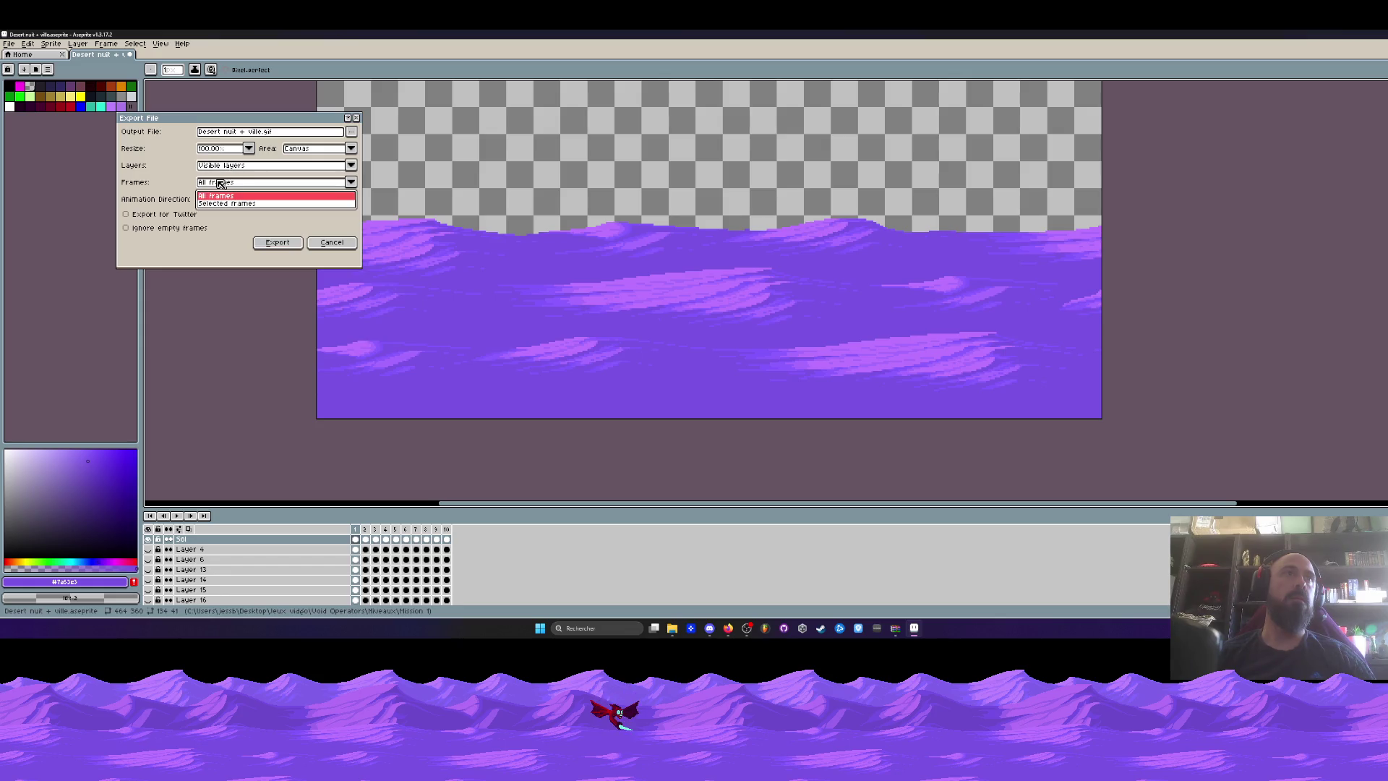
pyautogui.click(220, 203)
pyautogui.moveTo(258, 133); pyautogui.dragTo(197, 135)
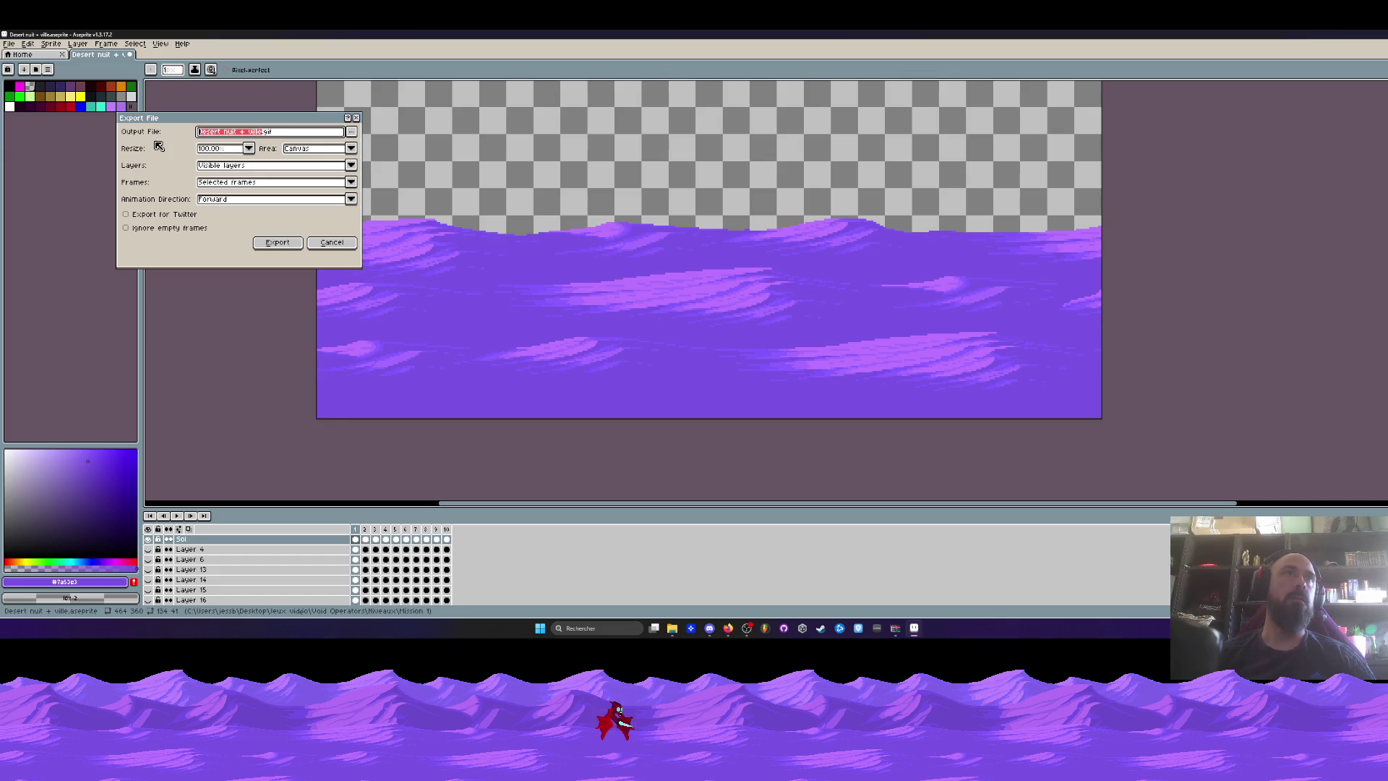
pyautogui.write('LAyer ')
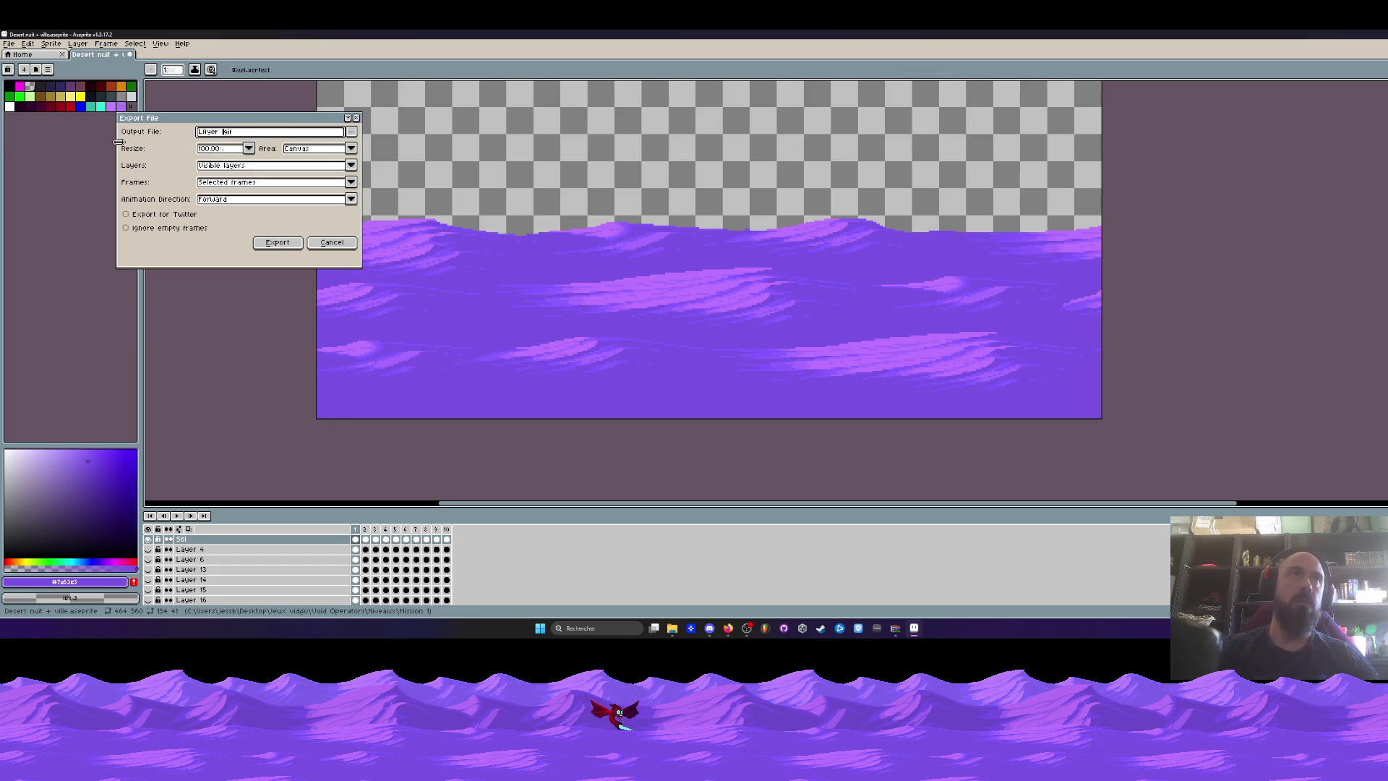
pyautogui.write('Layer')
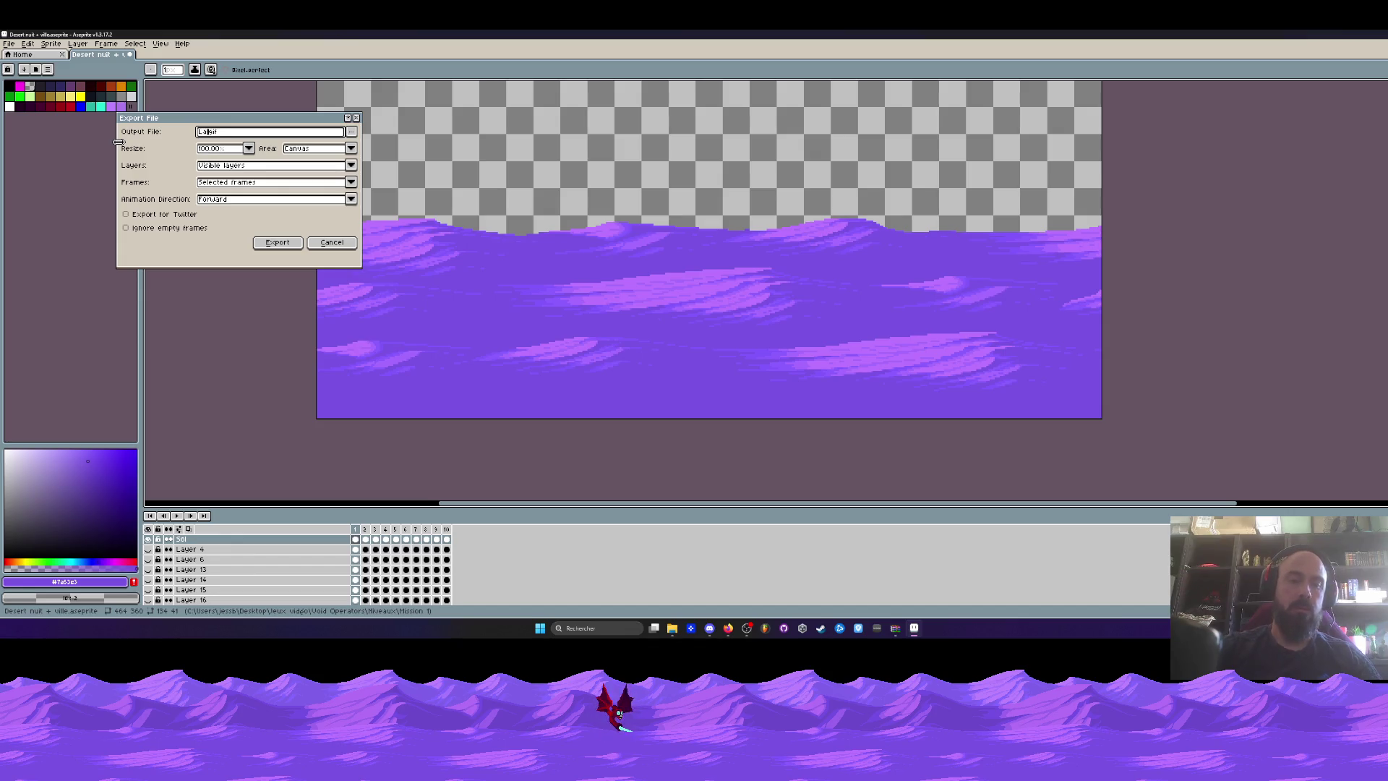
pyautogui.write('sup ')
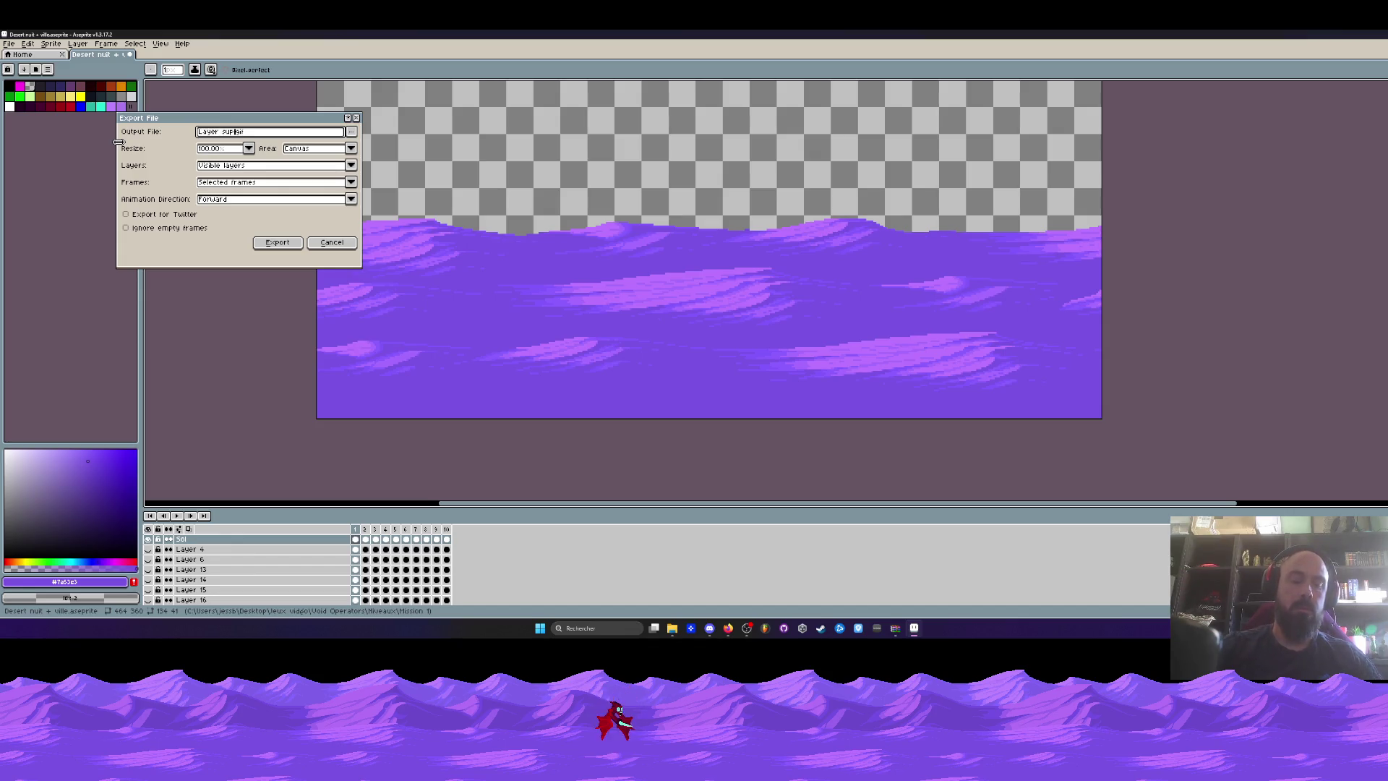
pyautogui.write('2d')
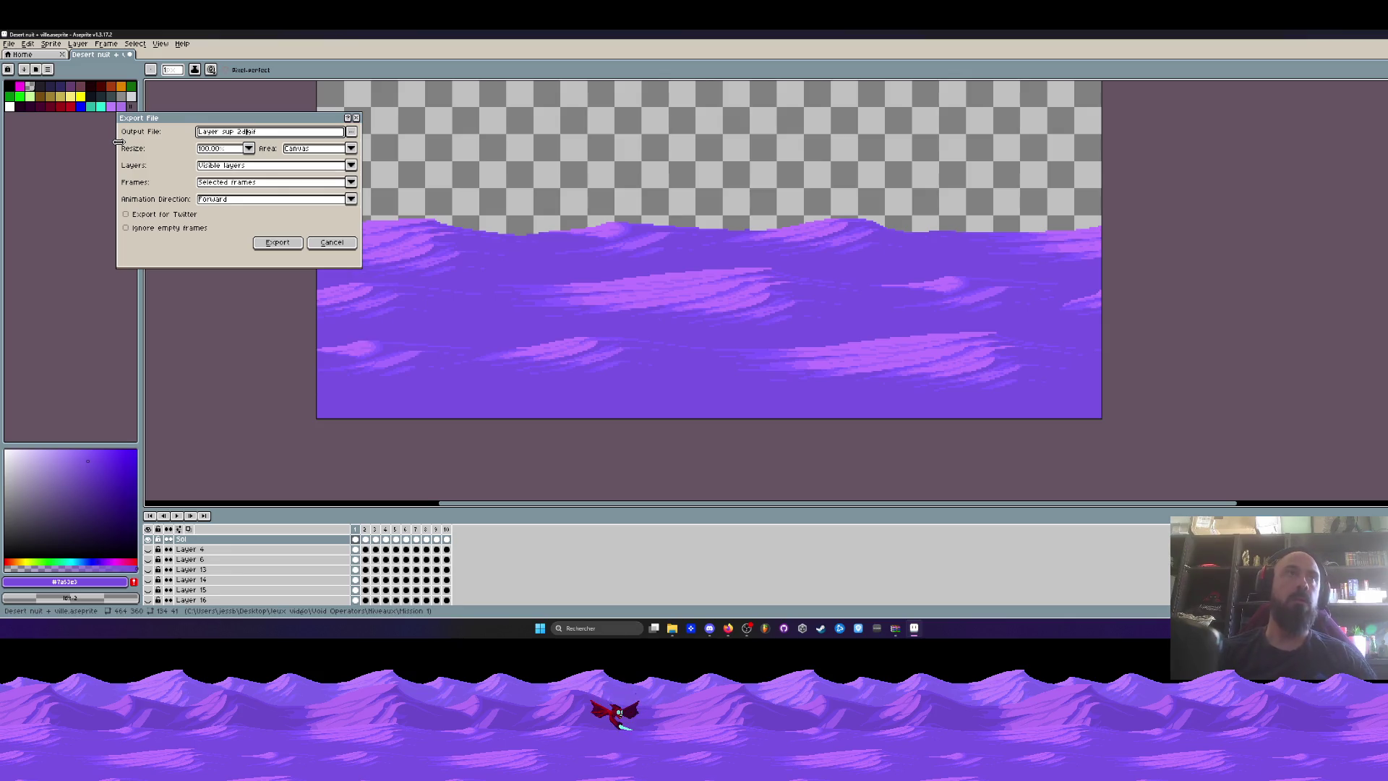
pyautogui.click(277, 244)
pyautogui.click(754, 361)
pyautogui.press('super+d')
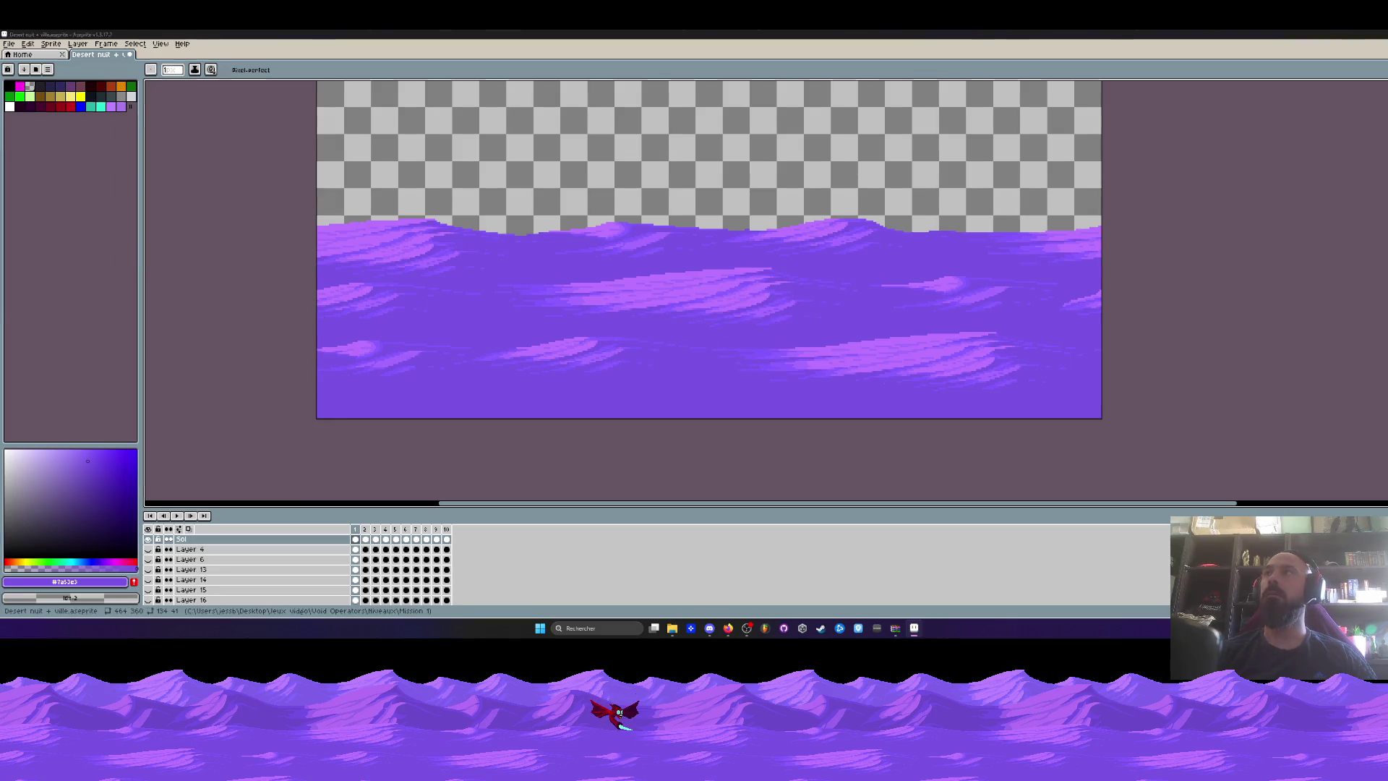
pyautogui.click(626, 314)
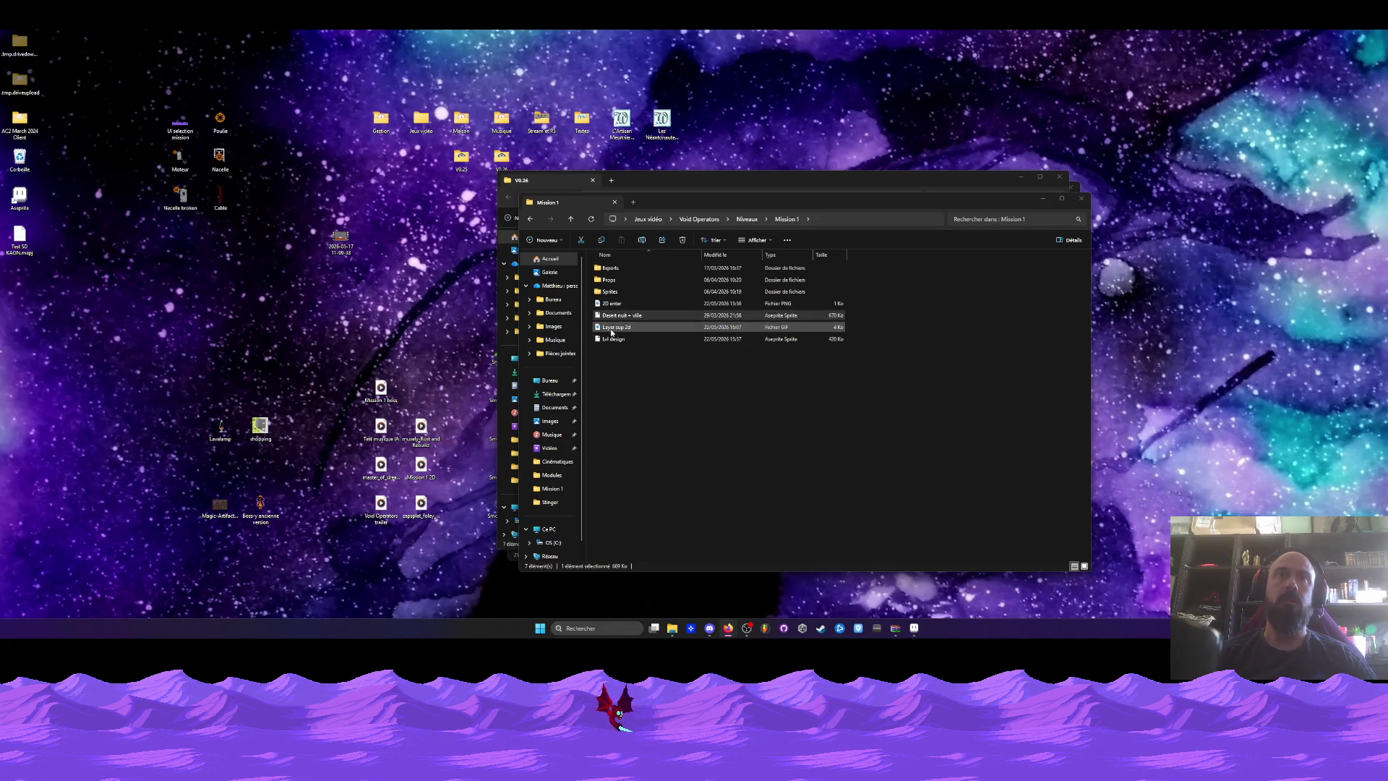
# Preview the exported Layer sup 2d GIF in Photos.
pyautogui.click(612, 329)
pyautogui.doubleClick(612, 329)
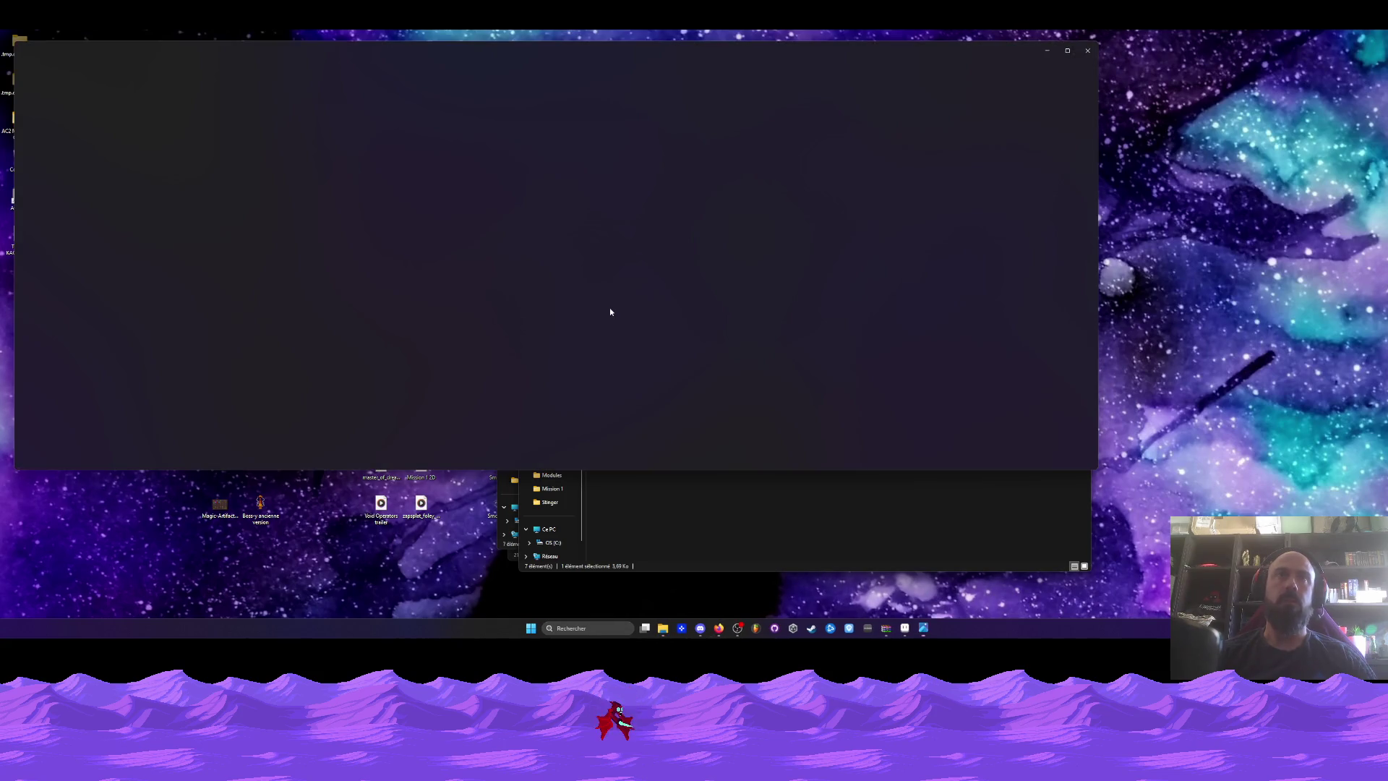
pyautogui.click(1080, 57)
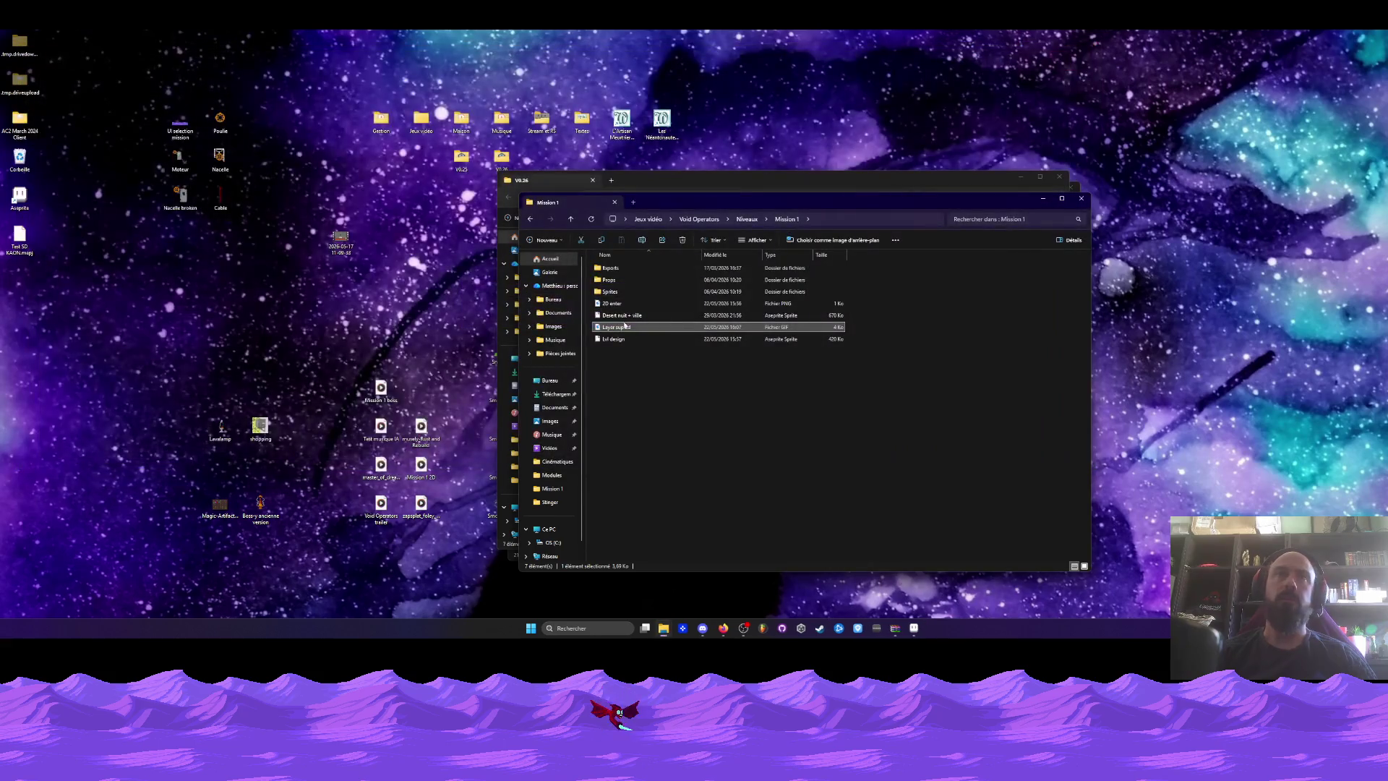
# Close the Desert nuit + ville sprite without saving and quit Aseprite.
pyautogui.doubleClick(621, 315)
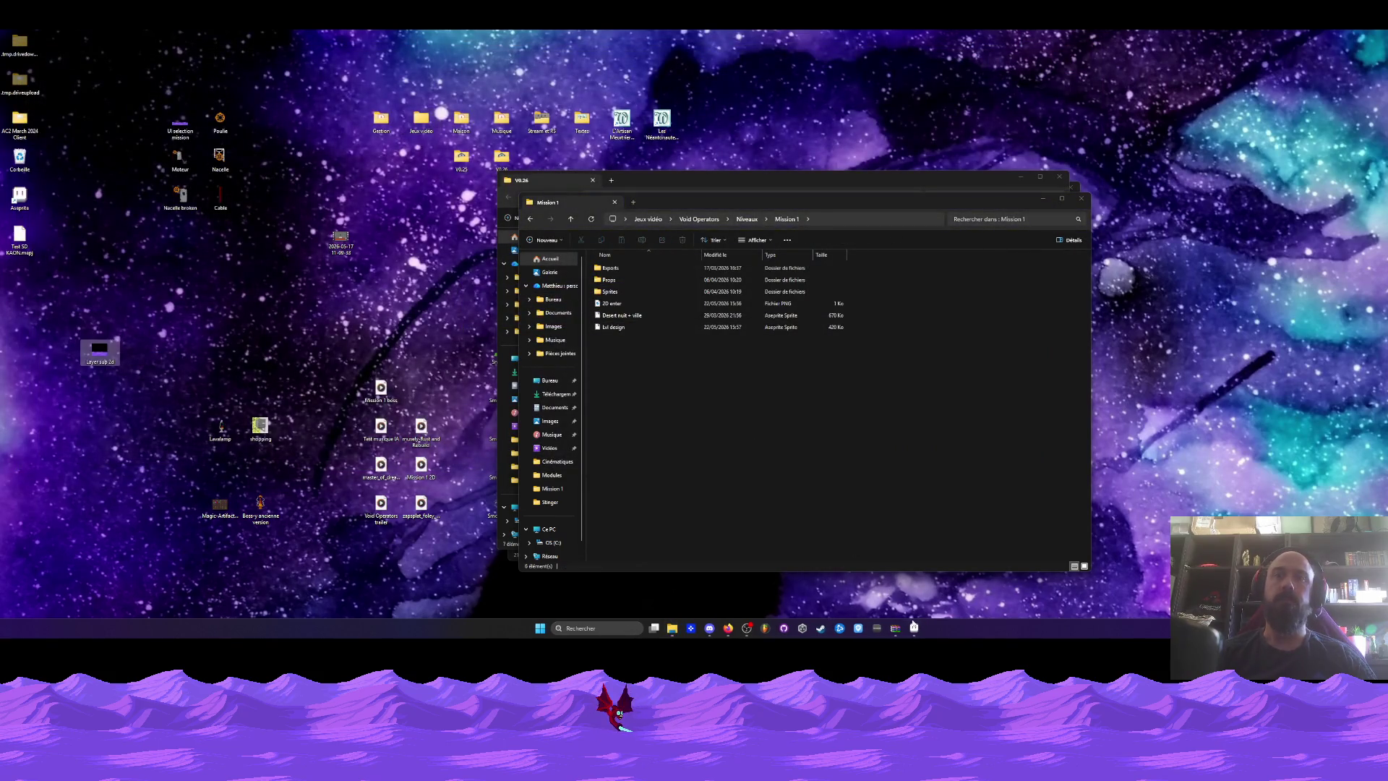
pyautogui.click(130, 54)
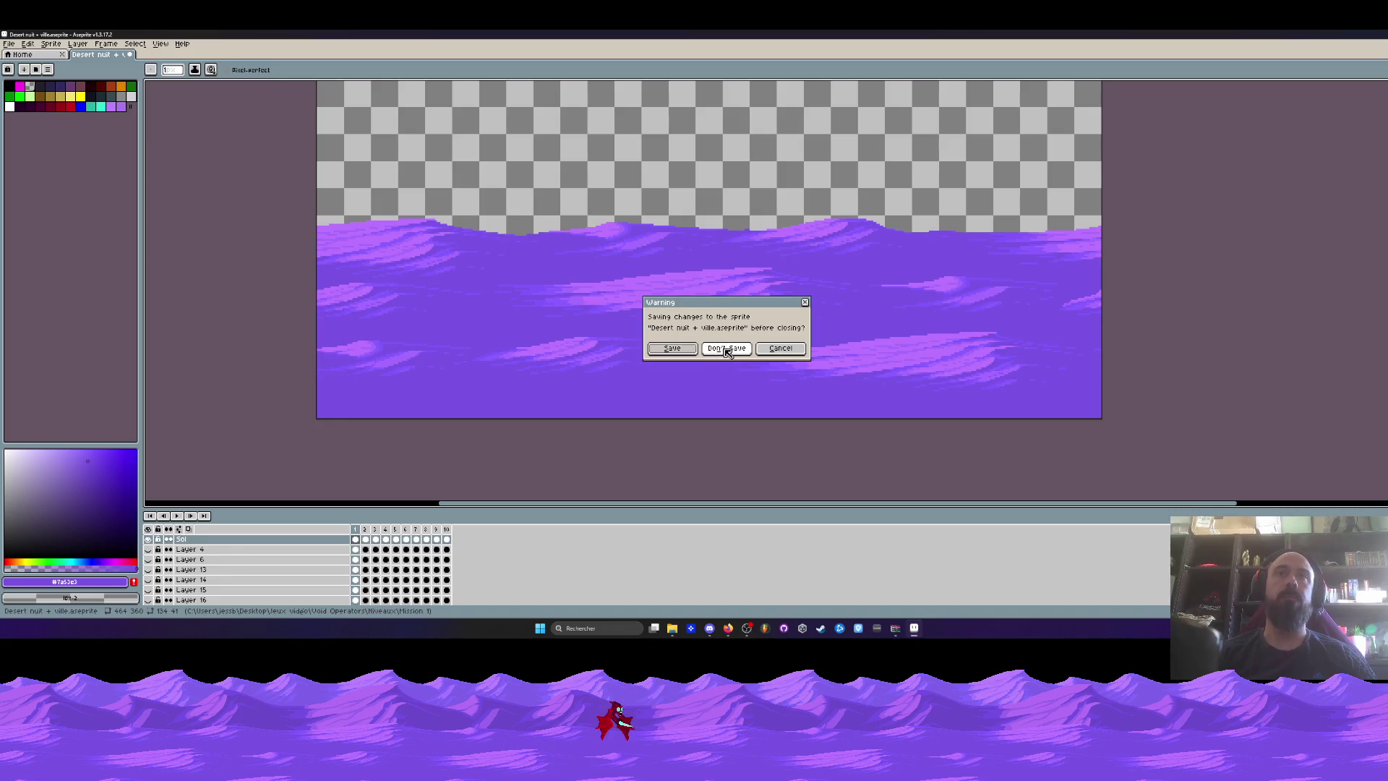
pyautogui.click(726, 348)
pyautogui.hotkey('ctrl', 'q')
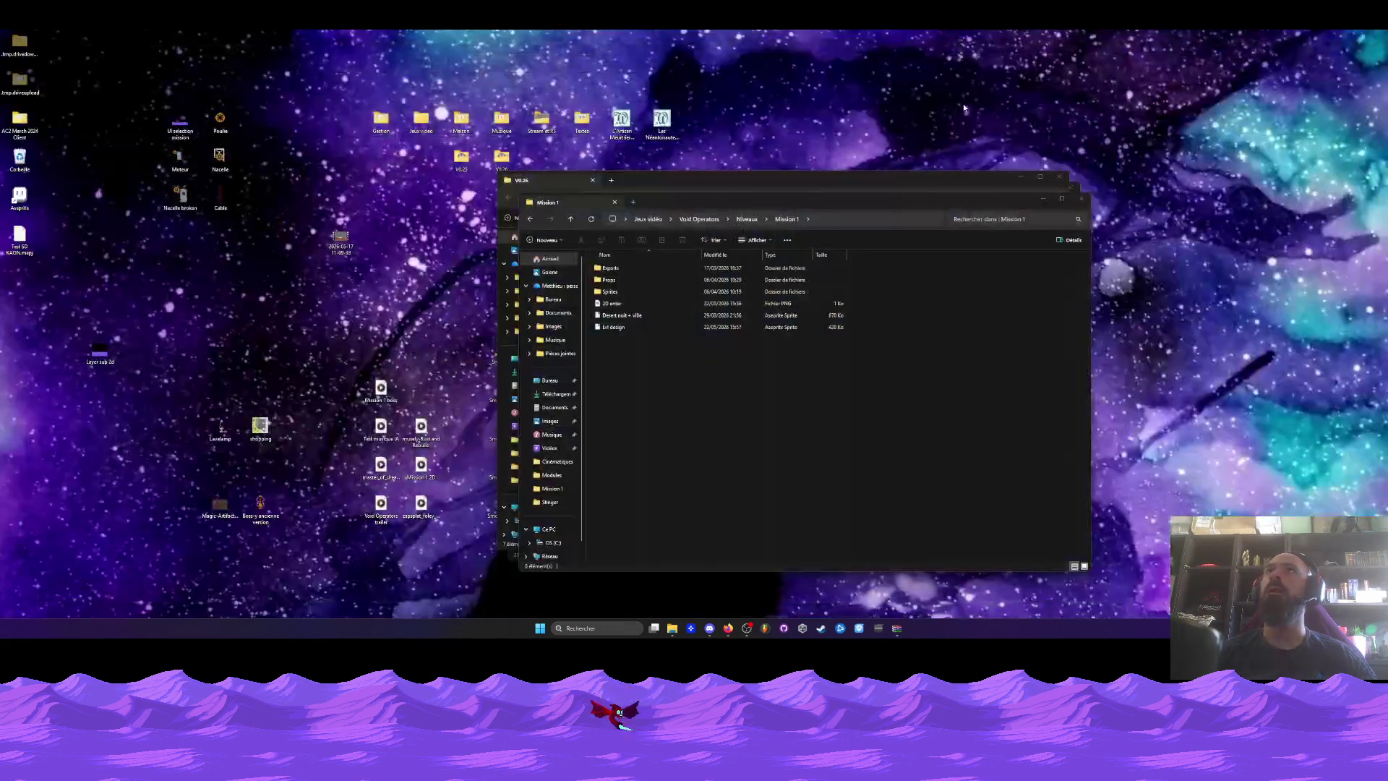
# Close the V0.26, Mission 1 and 0.2 File Explorer windows.
pyautogui.click(714, 166)
pyautogui.moveTo(714, 166); pyautogui.dragTo(657, 163)
pyautogui.click(1063, 216)
pyautogui.click(1070, 186)
pyautogui.click(981, 164)
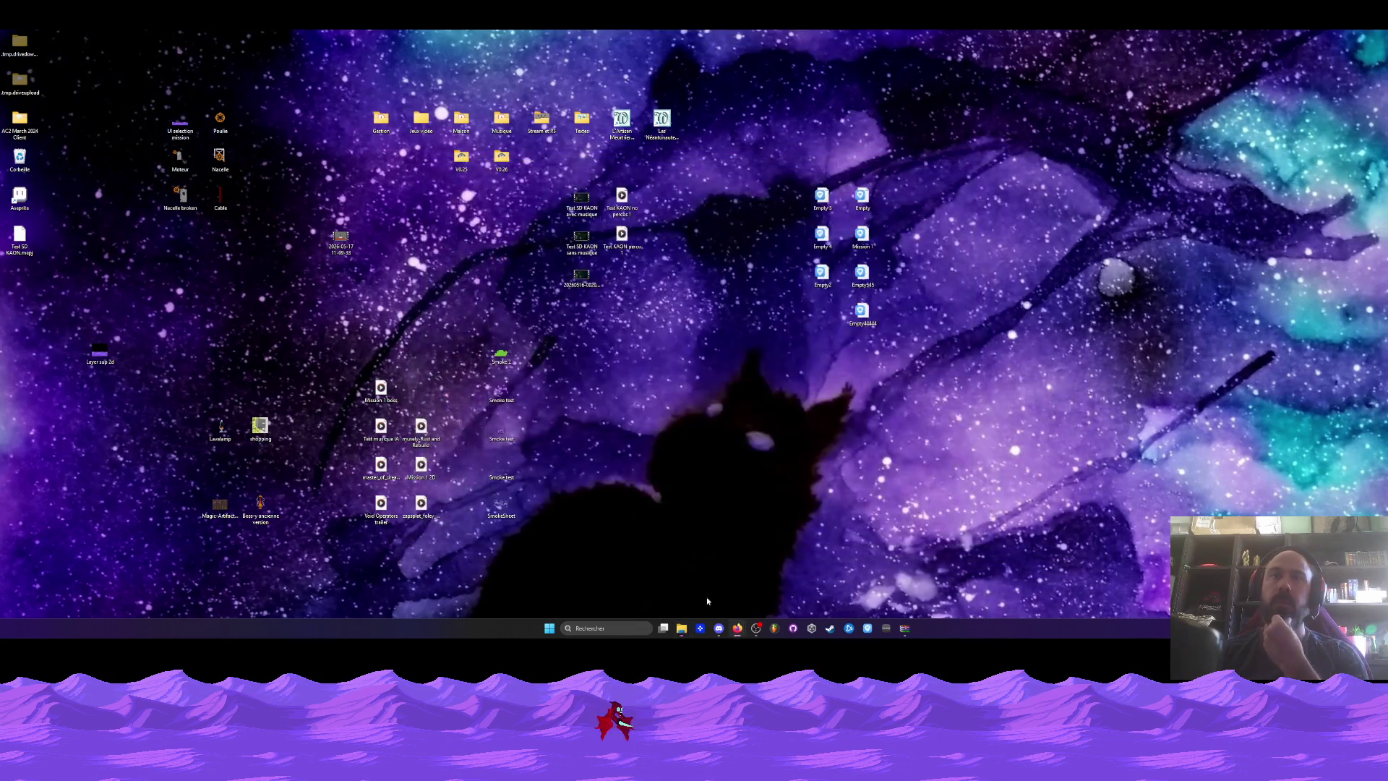
pyautogui.moveTo(681, 628)
pyautogui.click(710, 555)
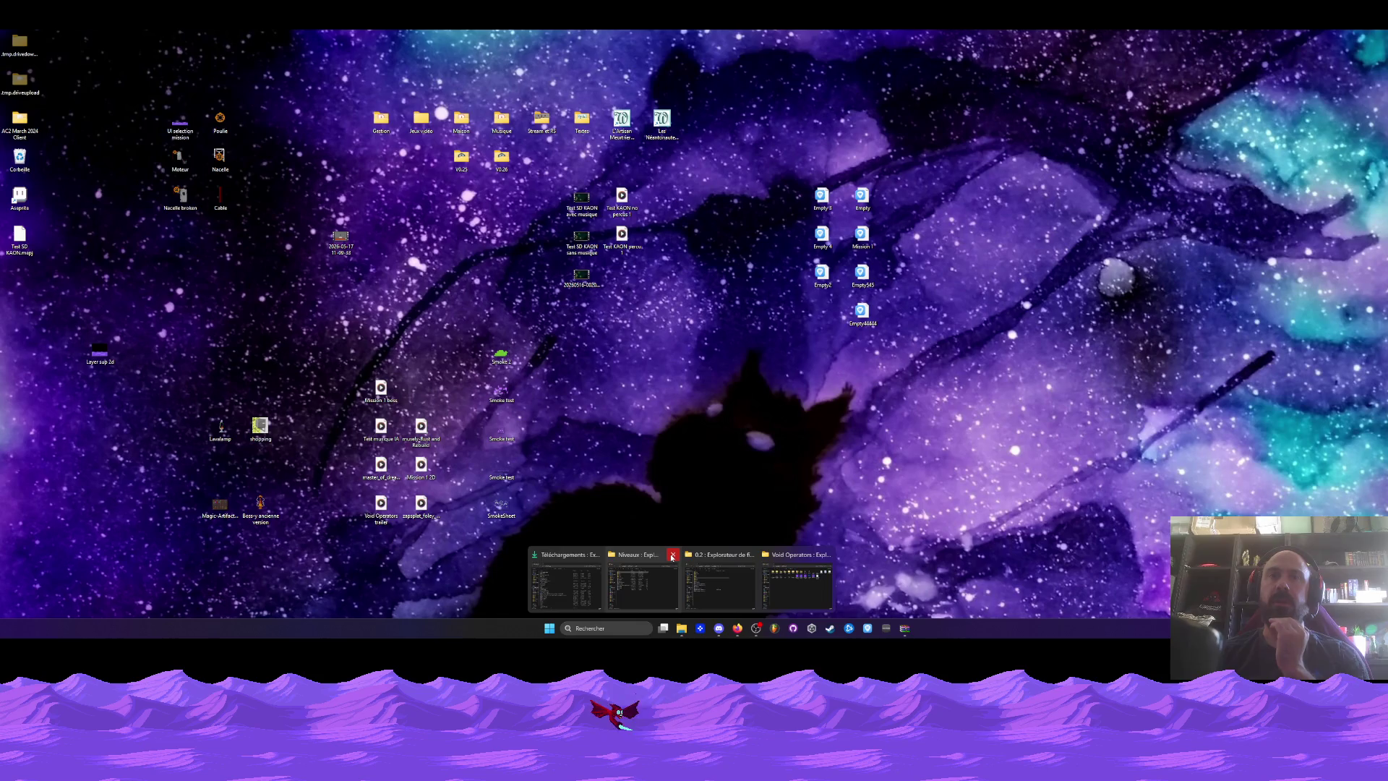
pyautogui.click(715, 582)
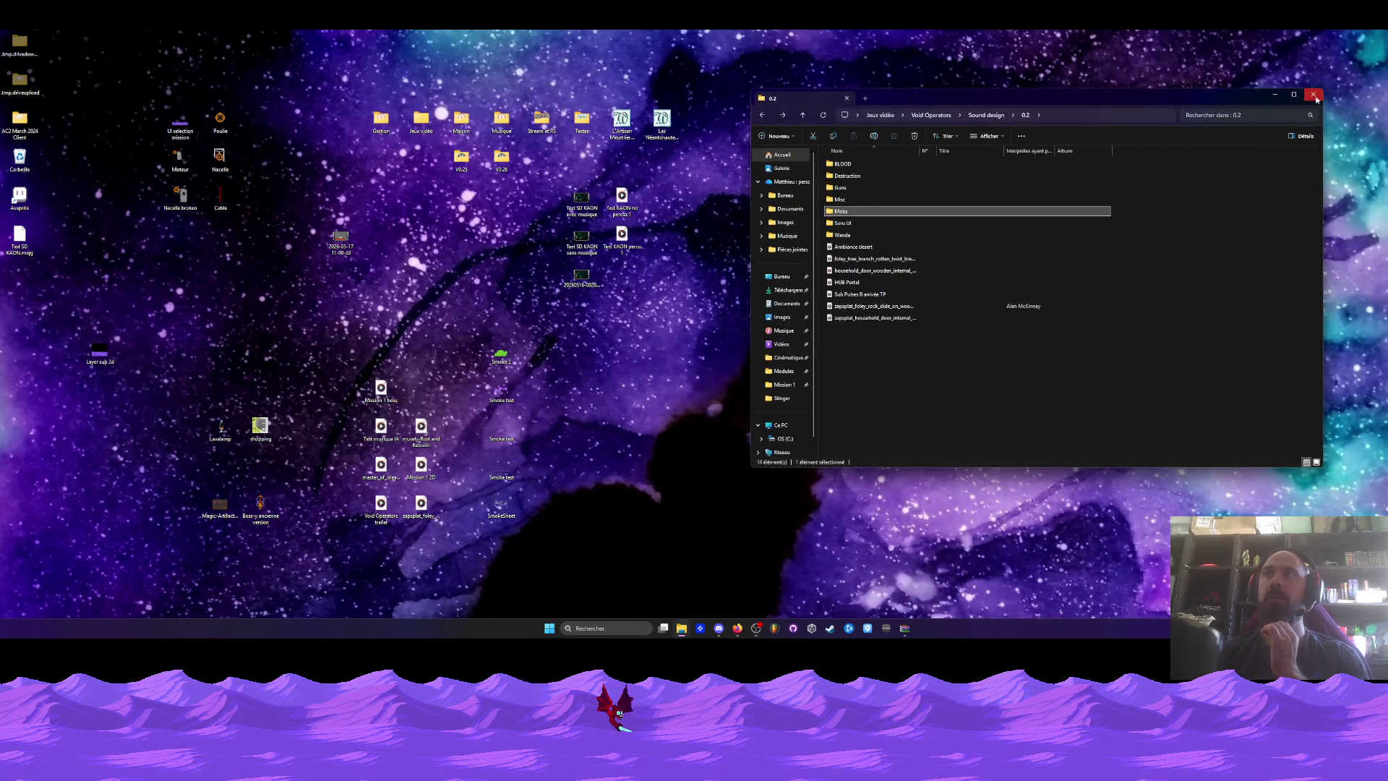
pyautogui.click(1313, 94)
pyautogui.moveTo(735, 631)
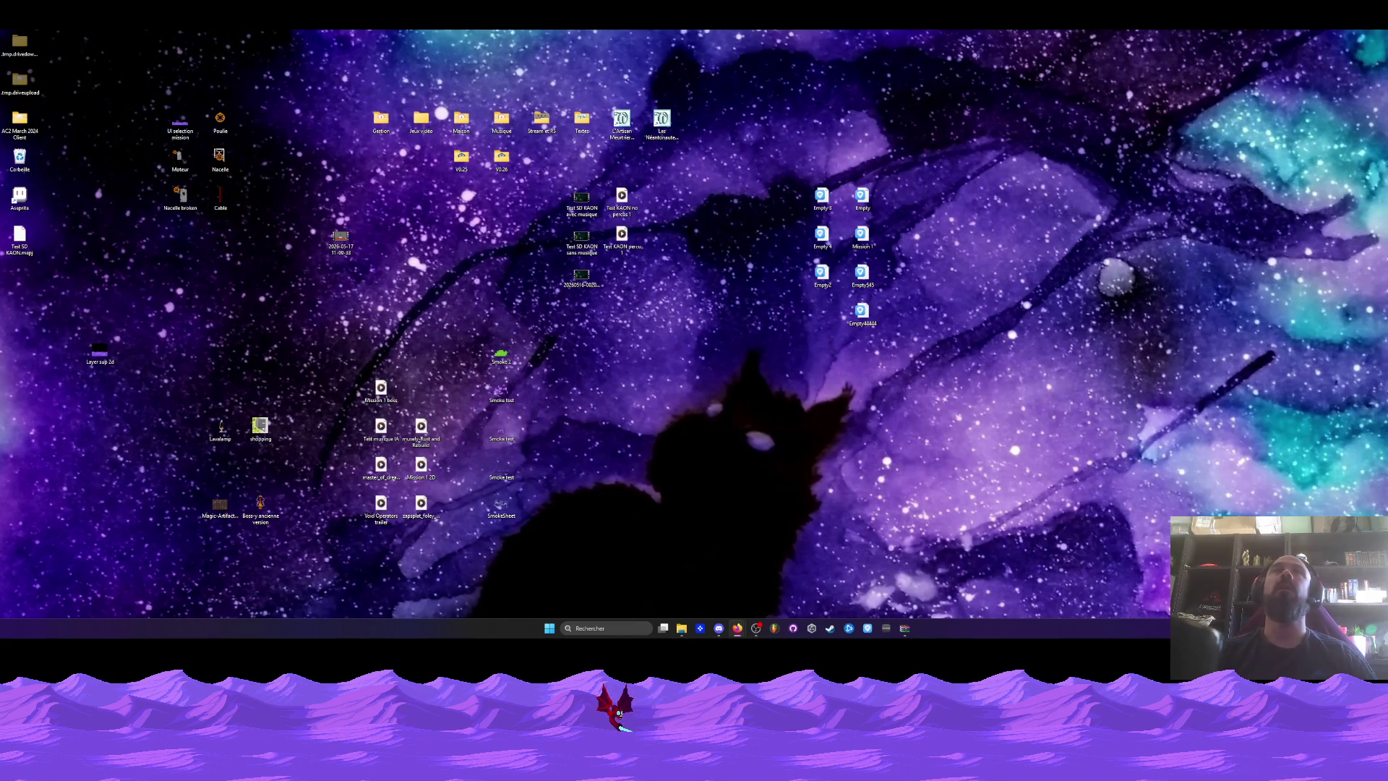
# Compare Layer sup 2d.gif with UI selection mission.png in Photos, then delete UI selection mission.png.
pyautogui.doubleClick(101, 352)
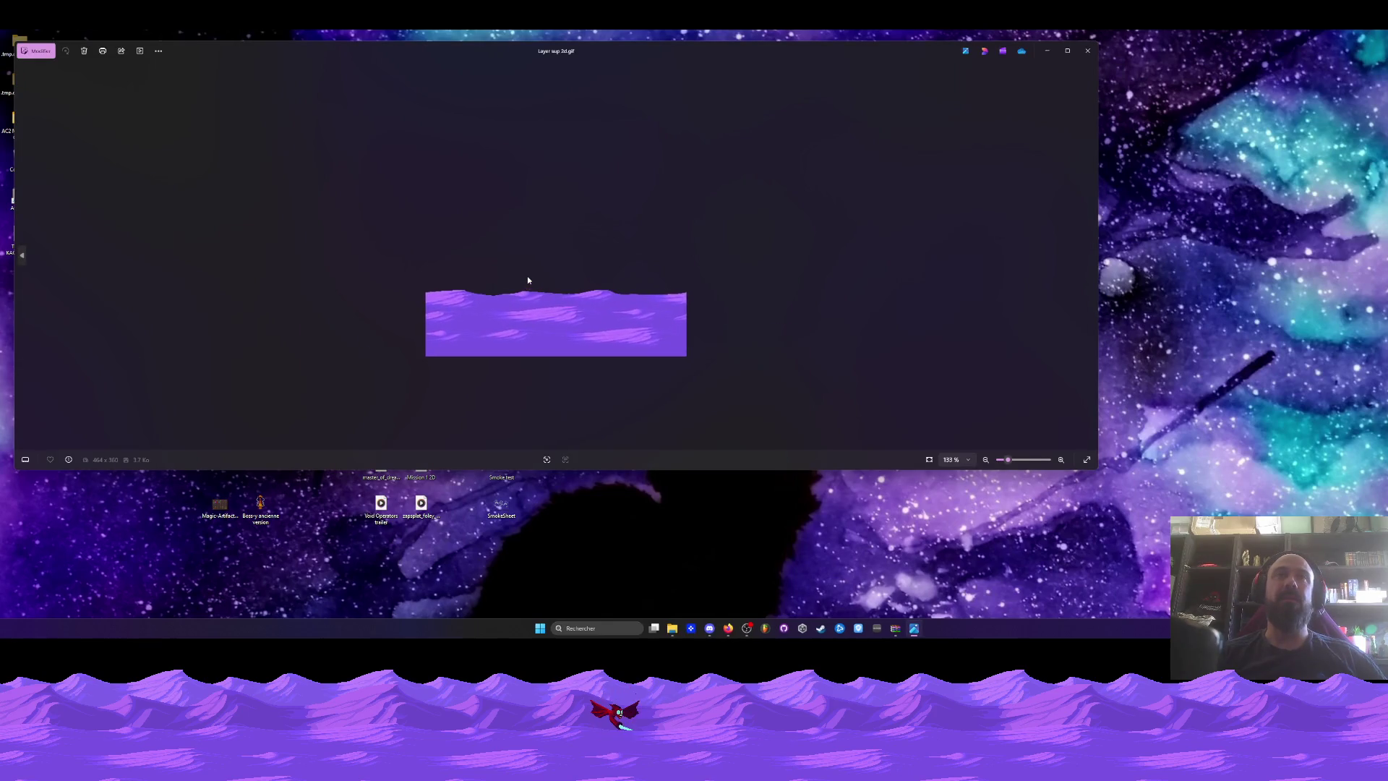
pyautogui.click(1087, 51)
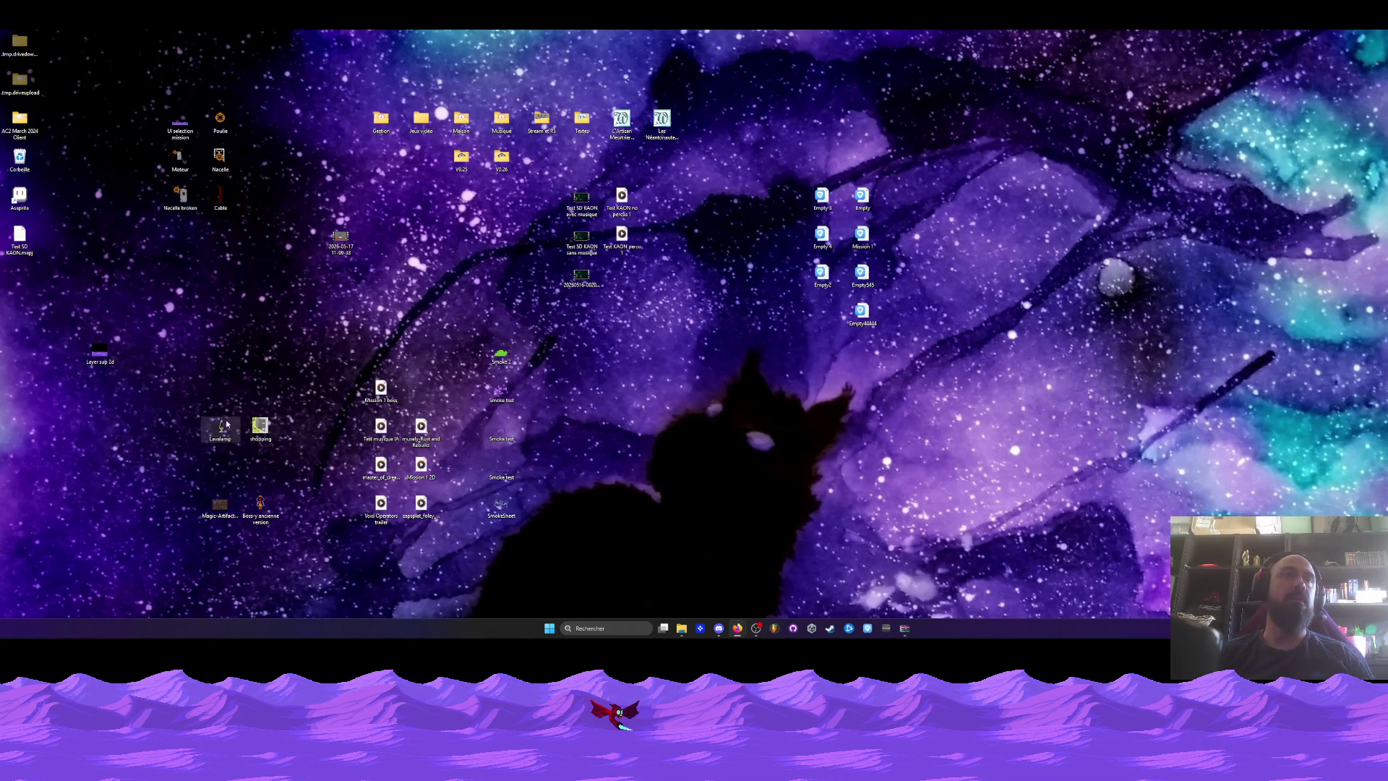
pyautogui.moveTo(128, 75); pyautogui.dragTo(230, 214)
pyautogui.click(168, 119)
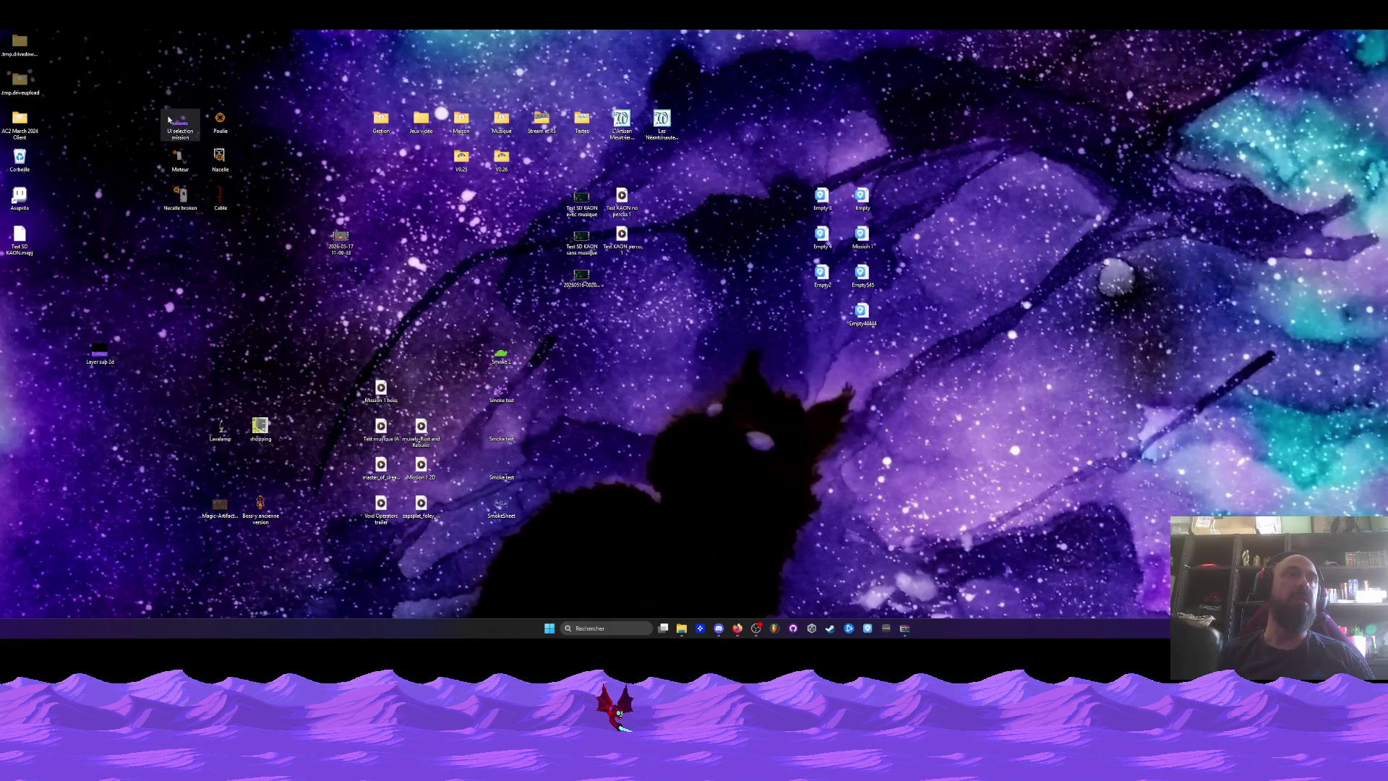
pyautogui.doubleClick(169, 120)
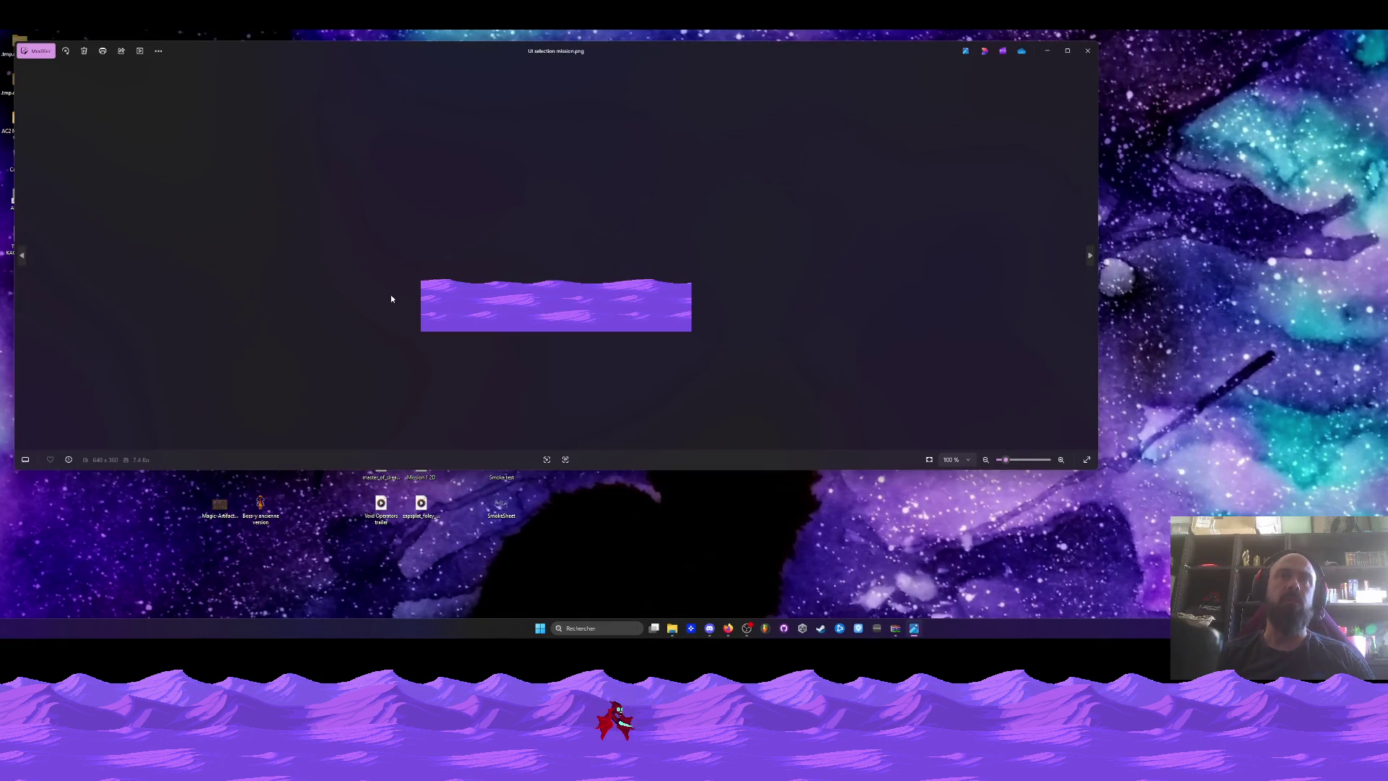
pyautogui.click(1087, 50)
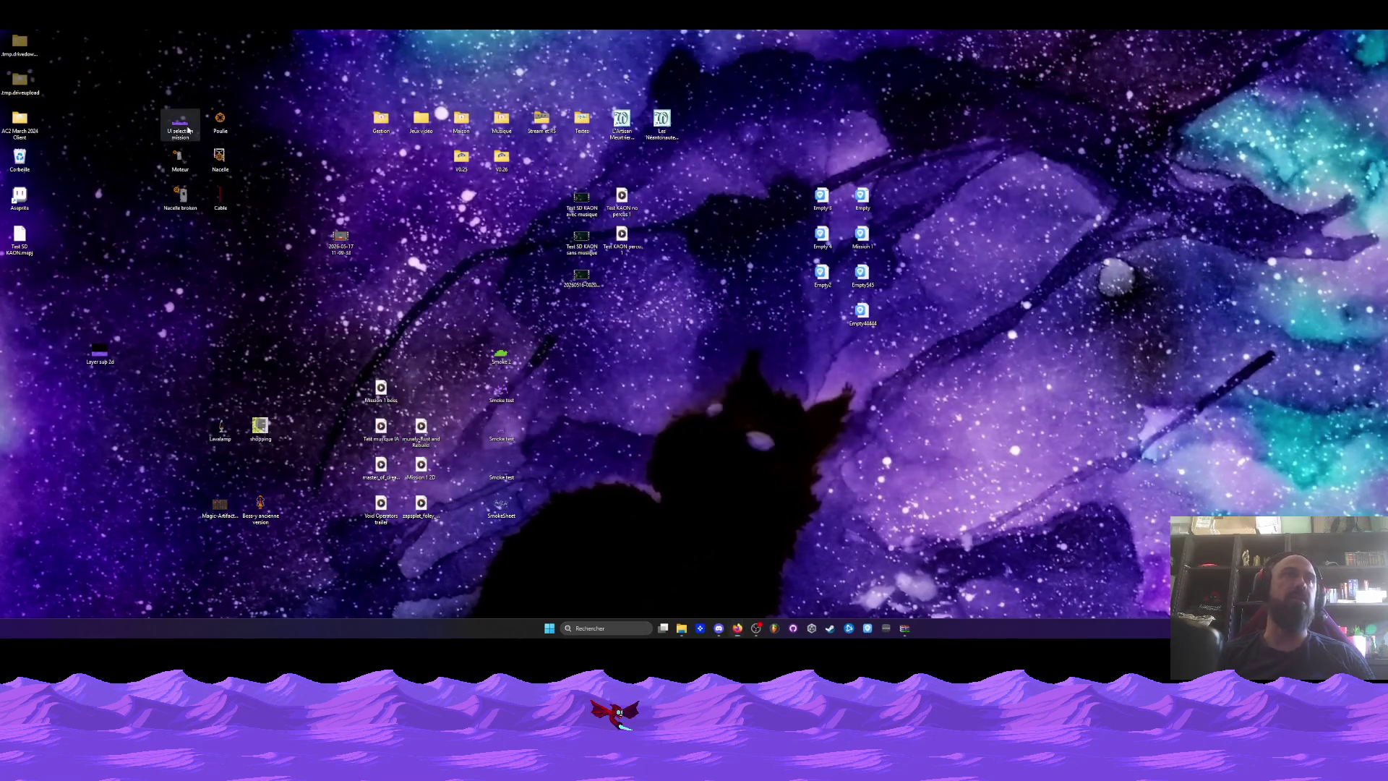
pyautogui.press('Delete')
pyautogui.press('Return')
# Move Poulie, group the Moteur, Nacelle, Nacelle broken and Cable icons, then open Nacelle broken.
pyautogui.moveTo(220, 121)
pyautogui.mouseDown()
pyautogui.moveTo(149, 262)
pyautogui.moveTo(98, 161)
pyautogui.mouseUp()
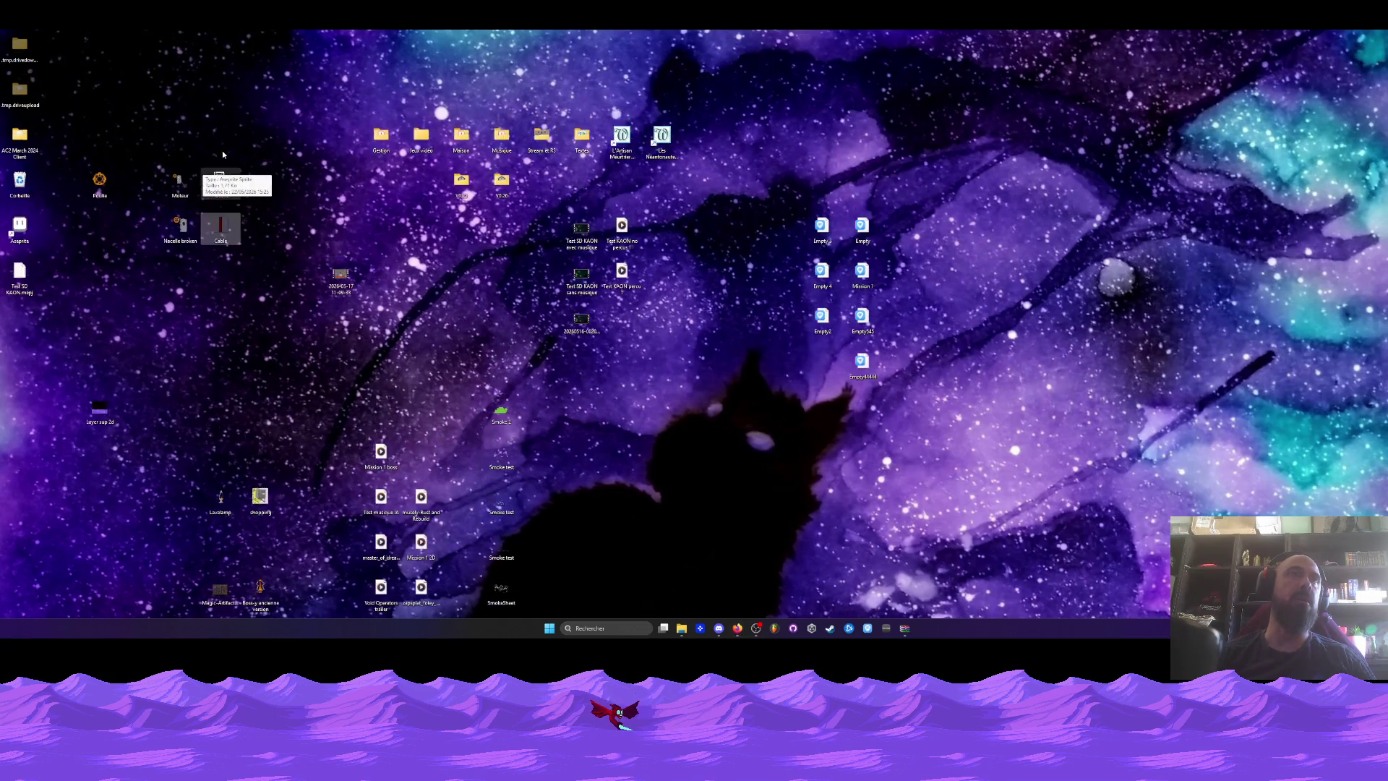
pyautogui.moveTo(137, 118); pyautogui.dragTo(241, 277)
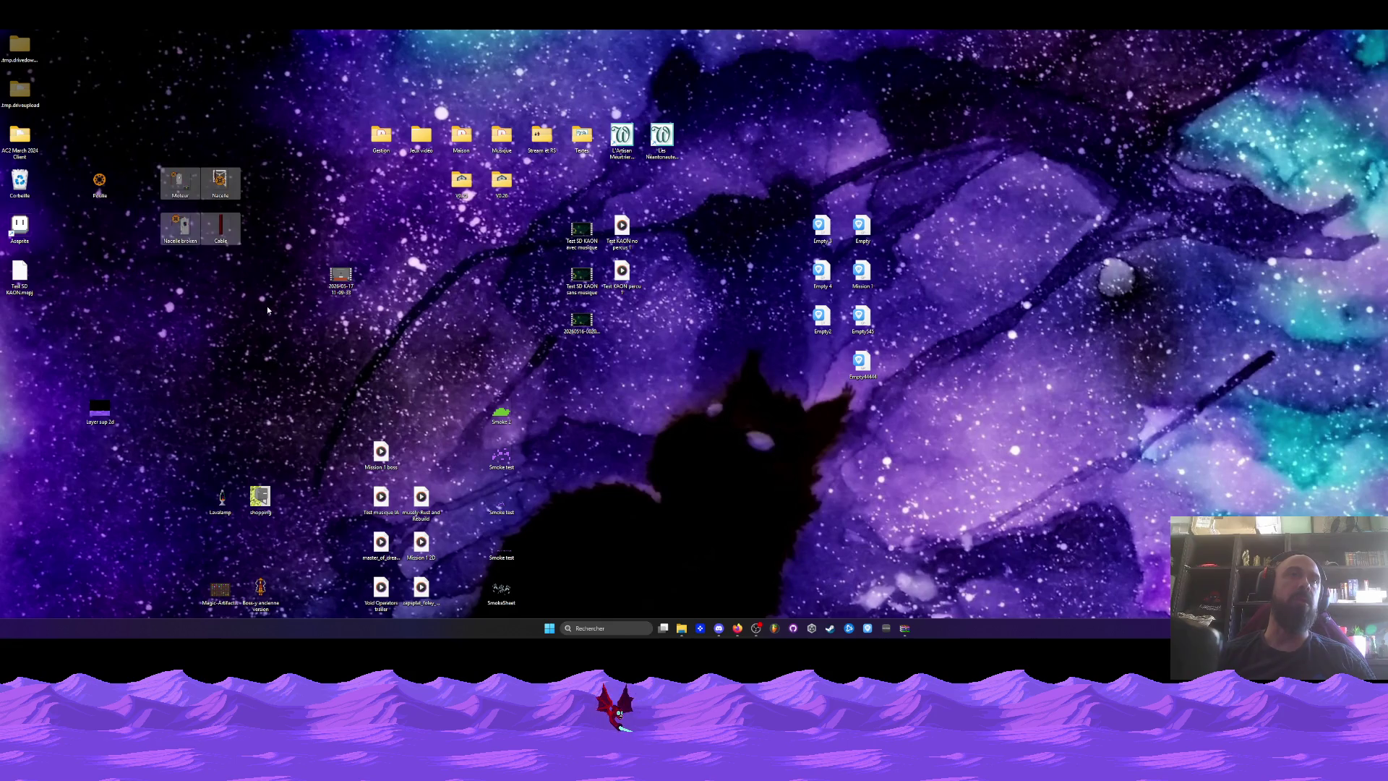
pyautogui.moveTo(232, 173); pyautogui.dragTo(235, 173)
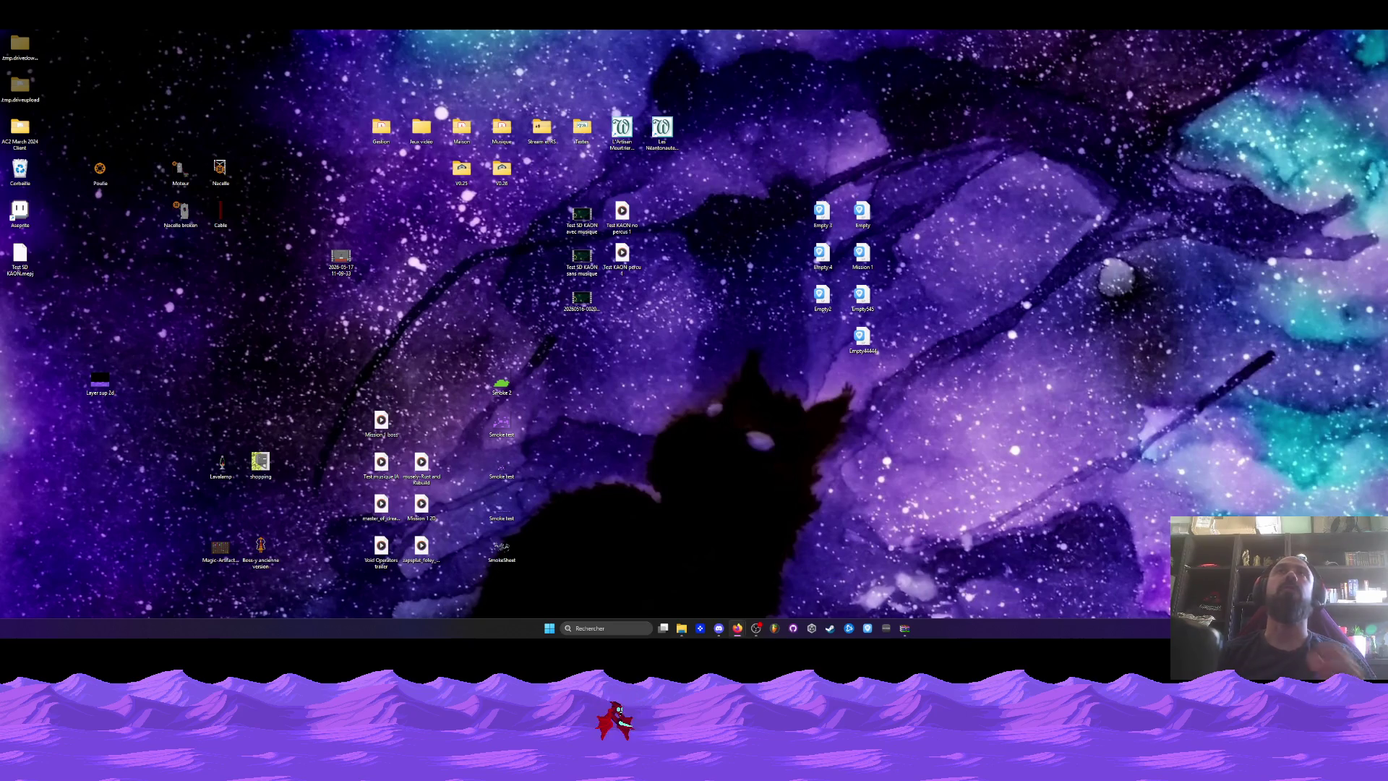
pyautogui.doubleClick(180, 208)
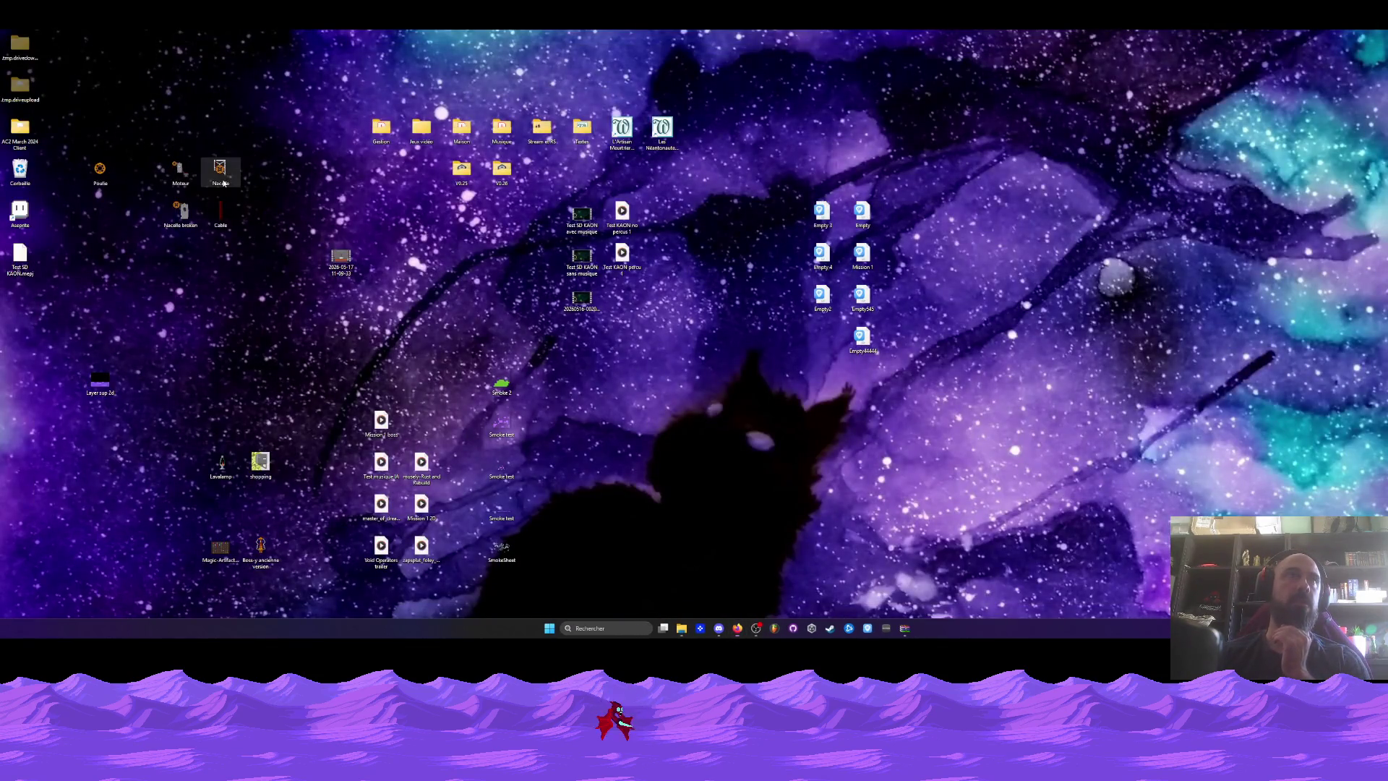
# Open the Nacelle sprite, play its animation, stop it, and close it.
pyautogui.doubleClick(224, 183)
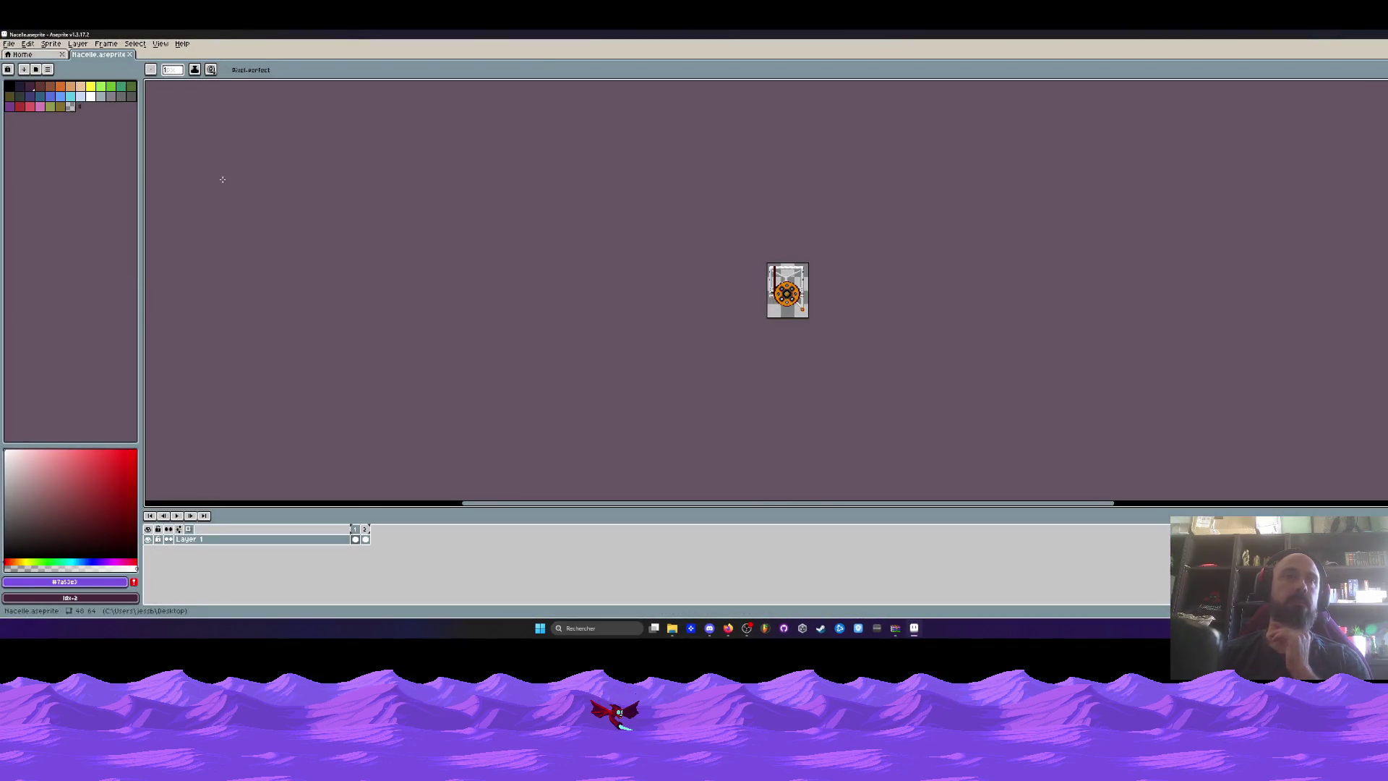
pyautogui.click(175, 515)
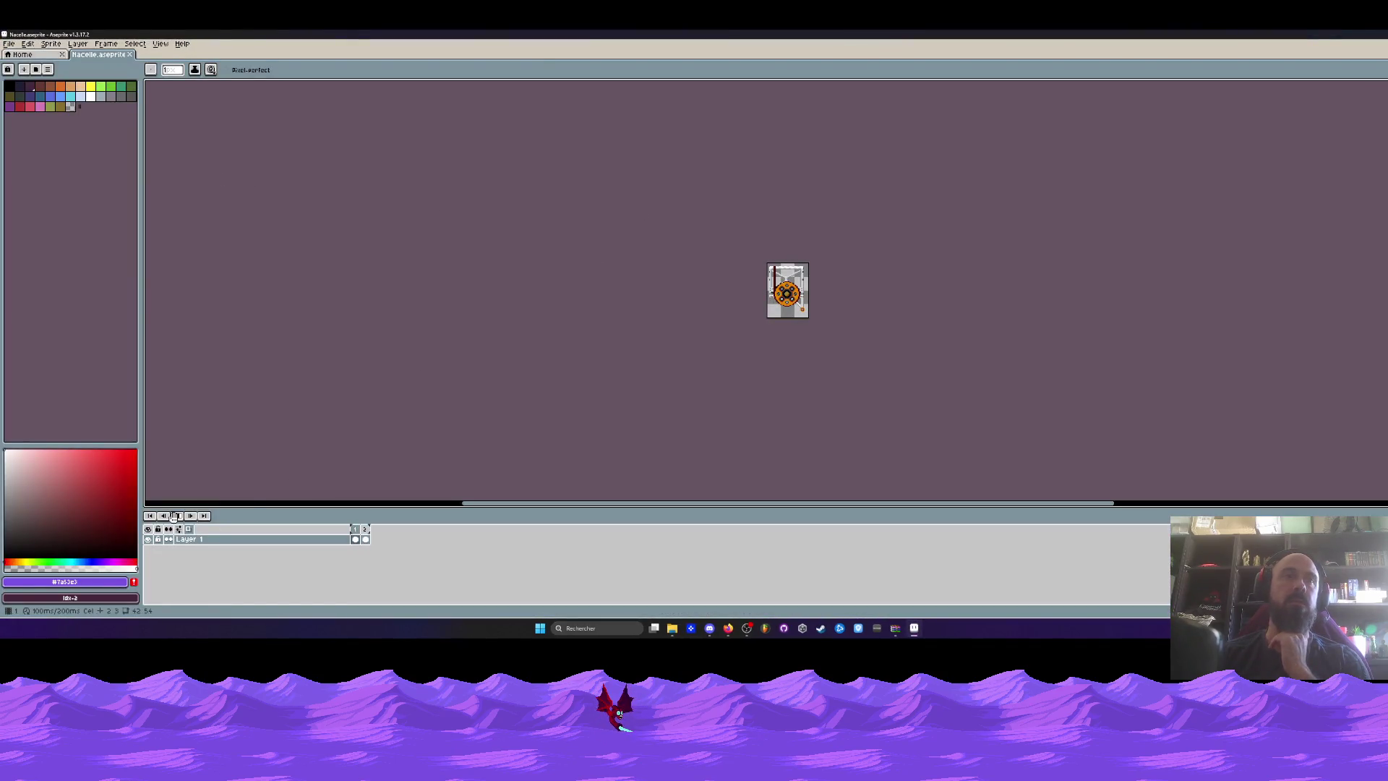
pyautogui.click(175, 516)
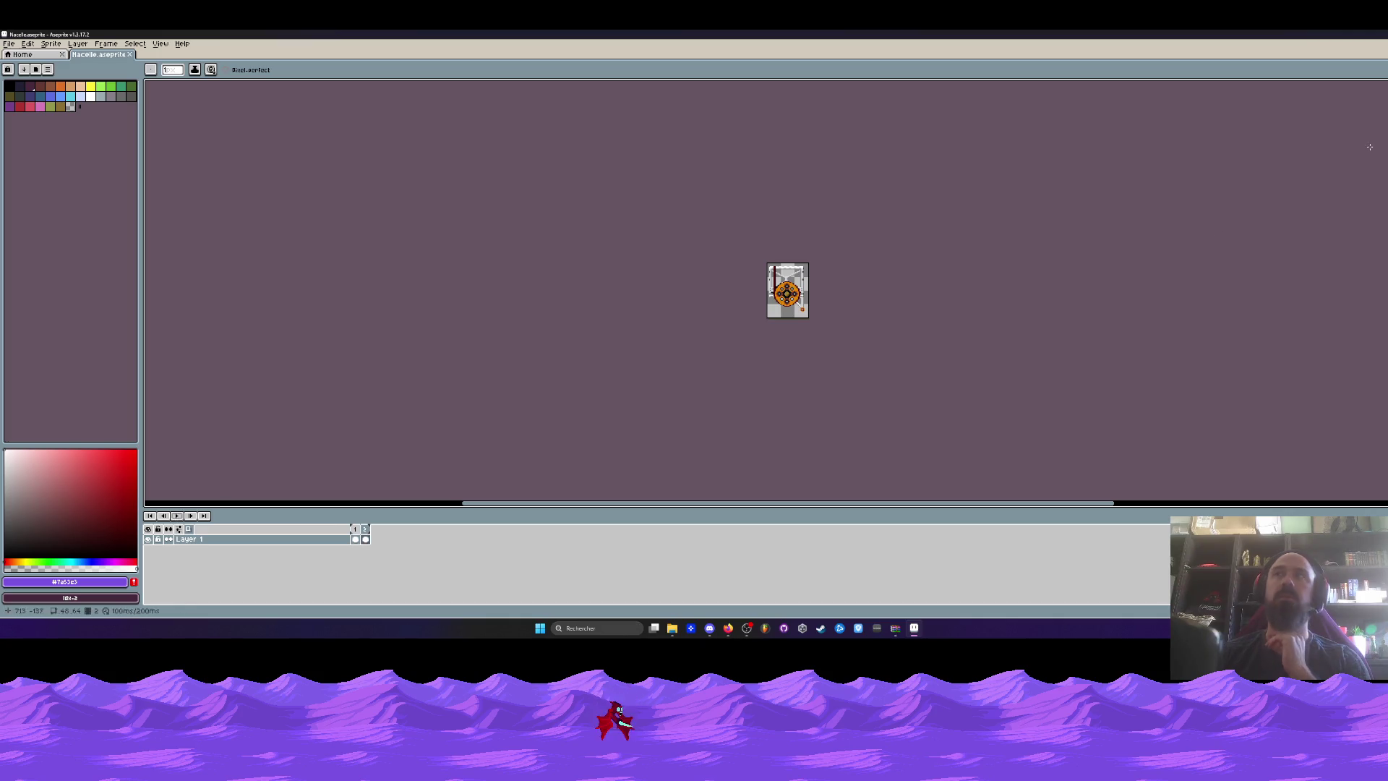
pyautogui.click(1377, 34)
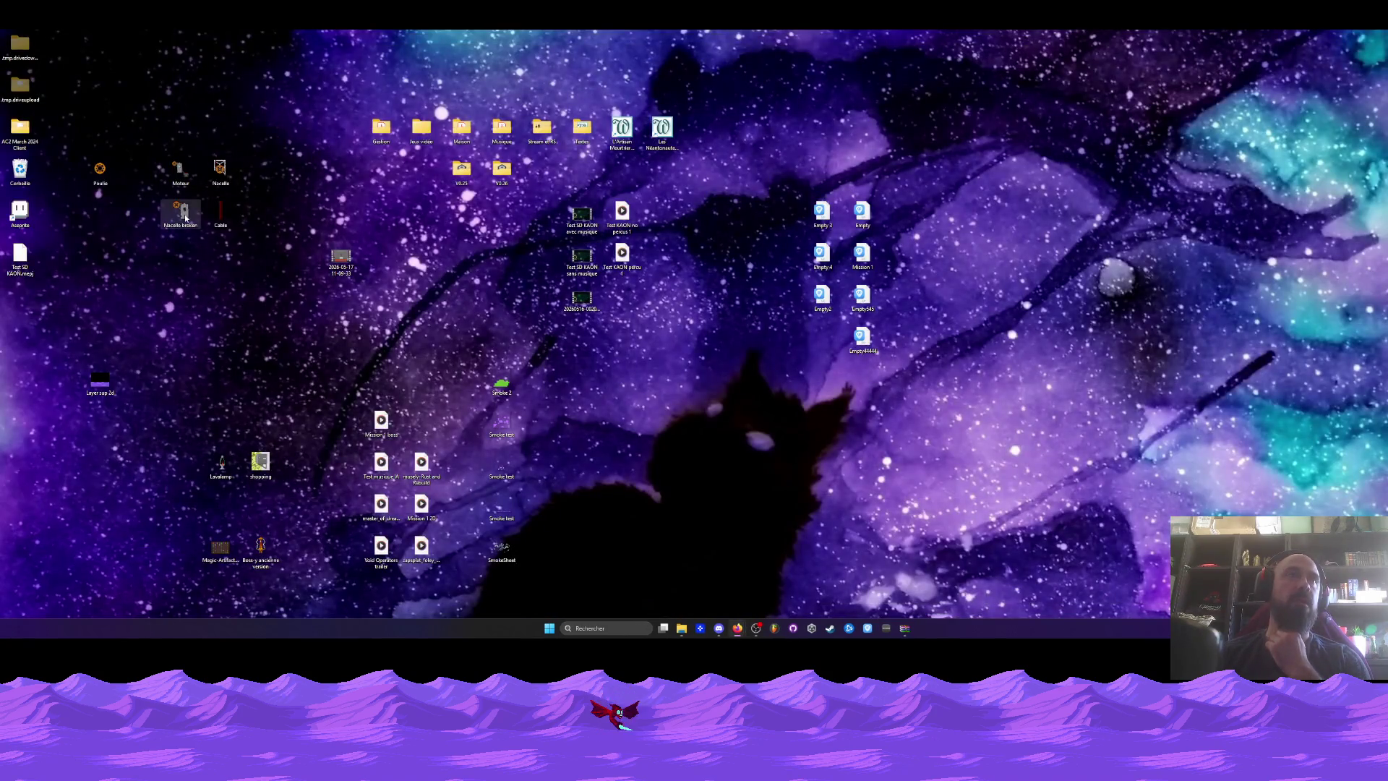
# Open the Moteur sprite, play its animation, stop it, and quit Aseprite.
pyautogui.doubleClick(180, 173)
pyautogui.click(178, 516)
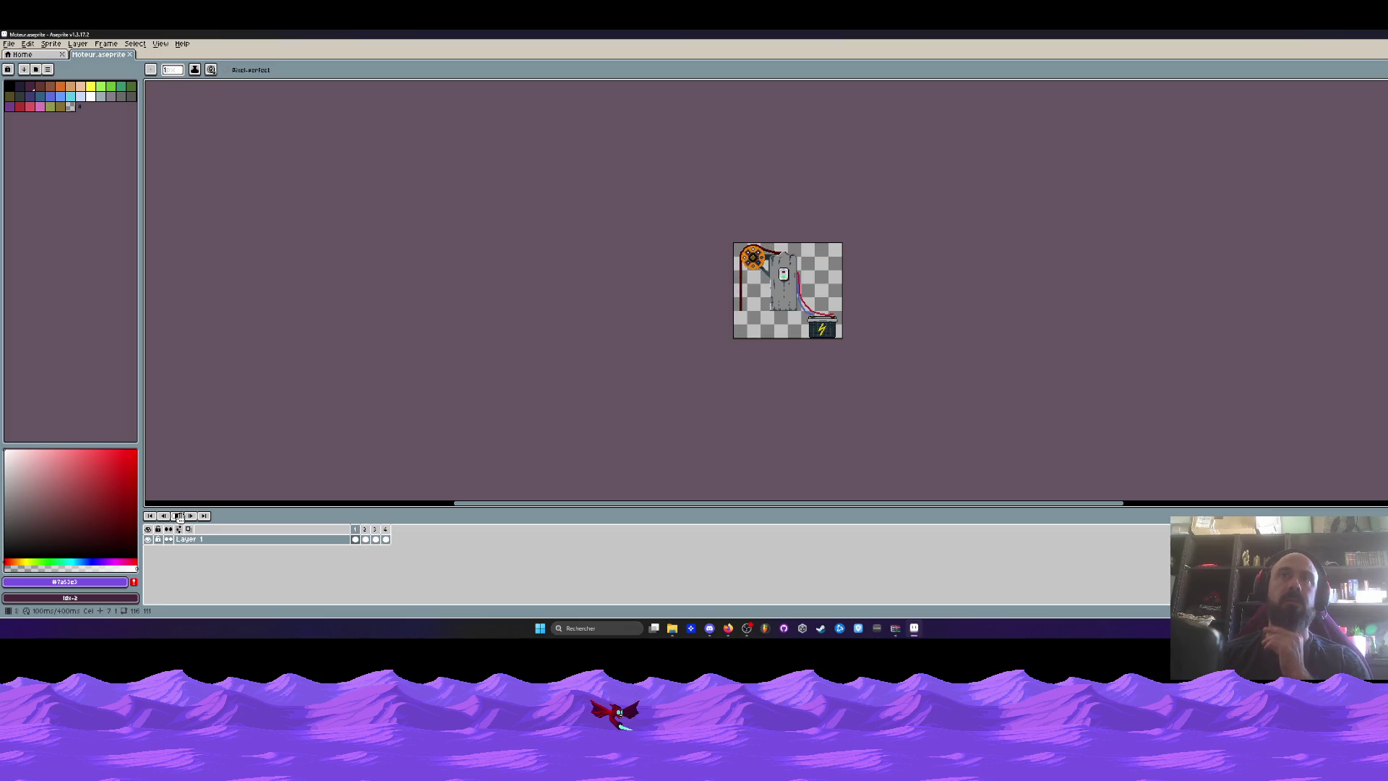
pyautogui.press('Return')
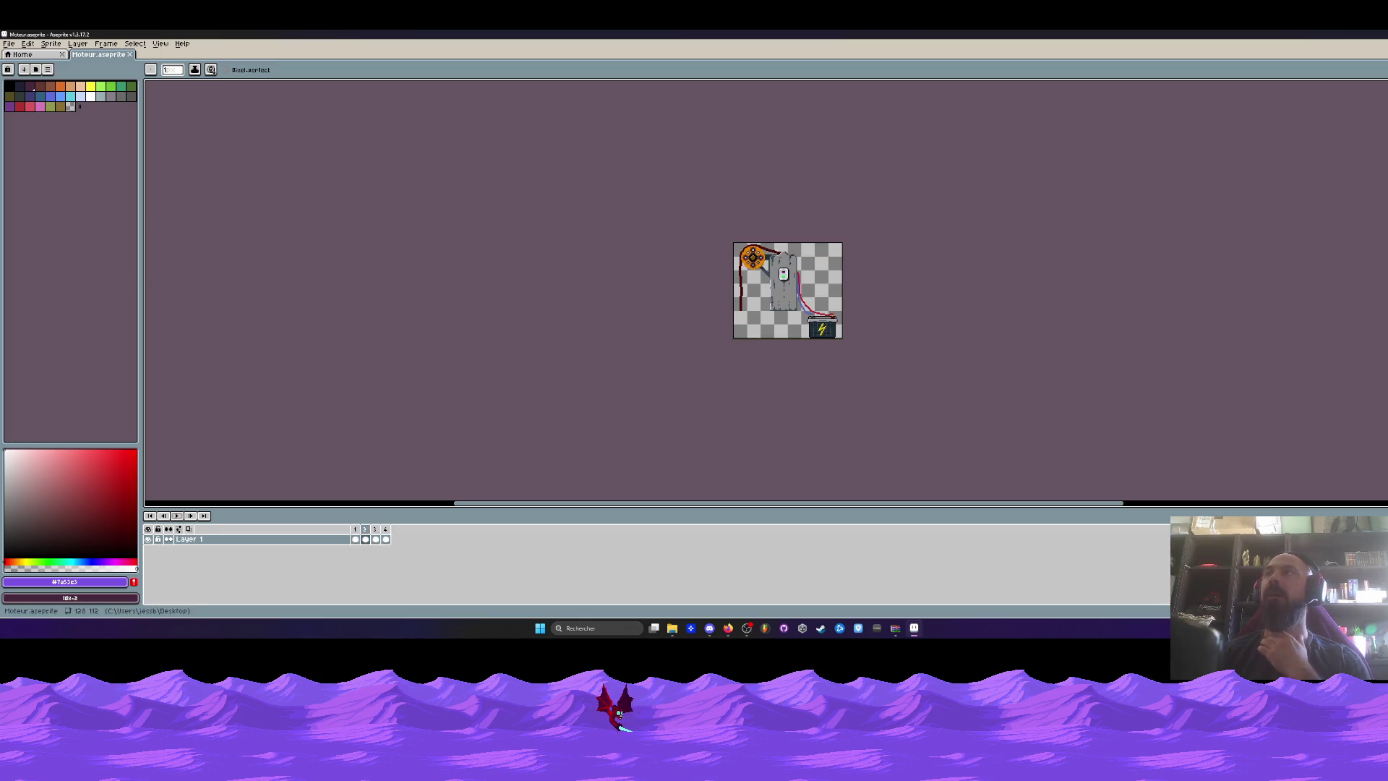
pyautogui.hotkey('ctrl', 'q')
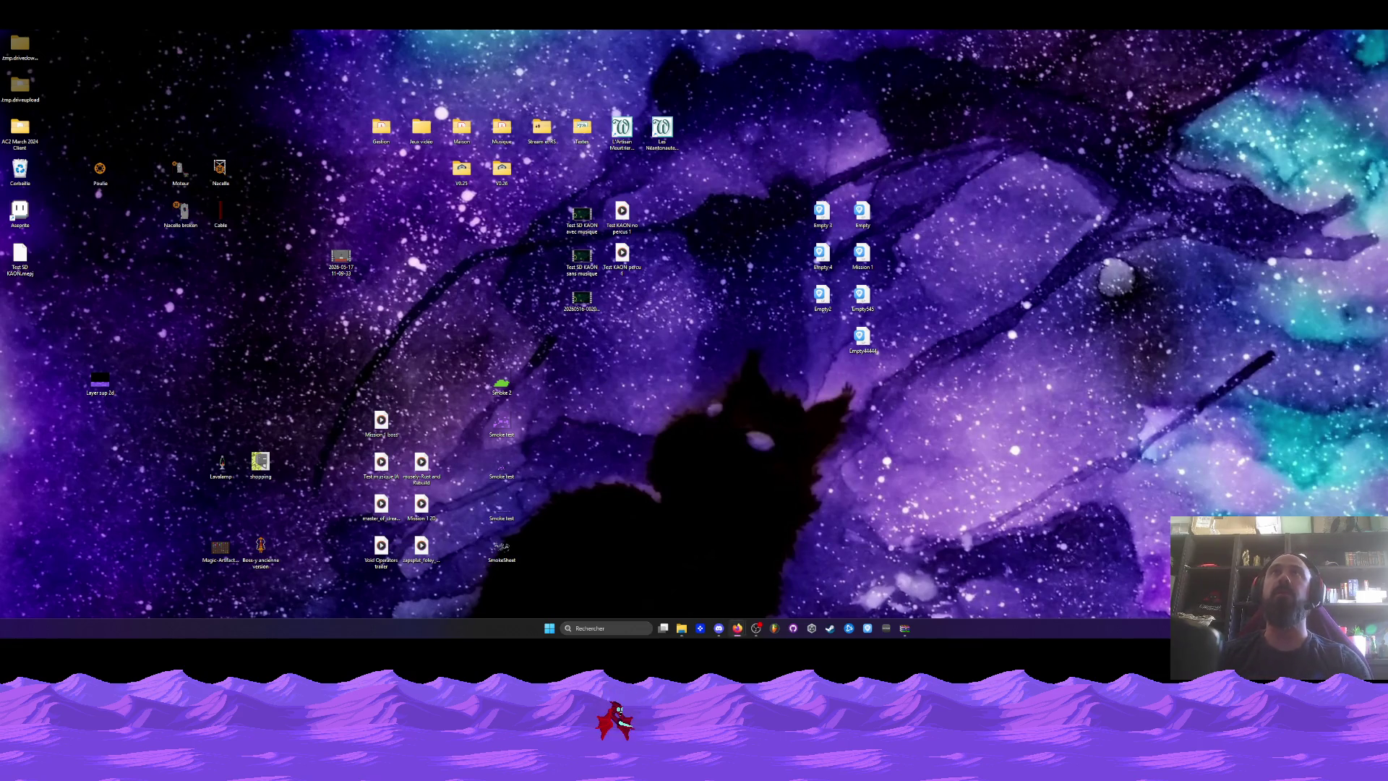
# Export the Cable sprite as Cable.png and reposition the Cable icon on the desktop.
pyautogui.doubleClick(223, 215)
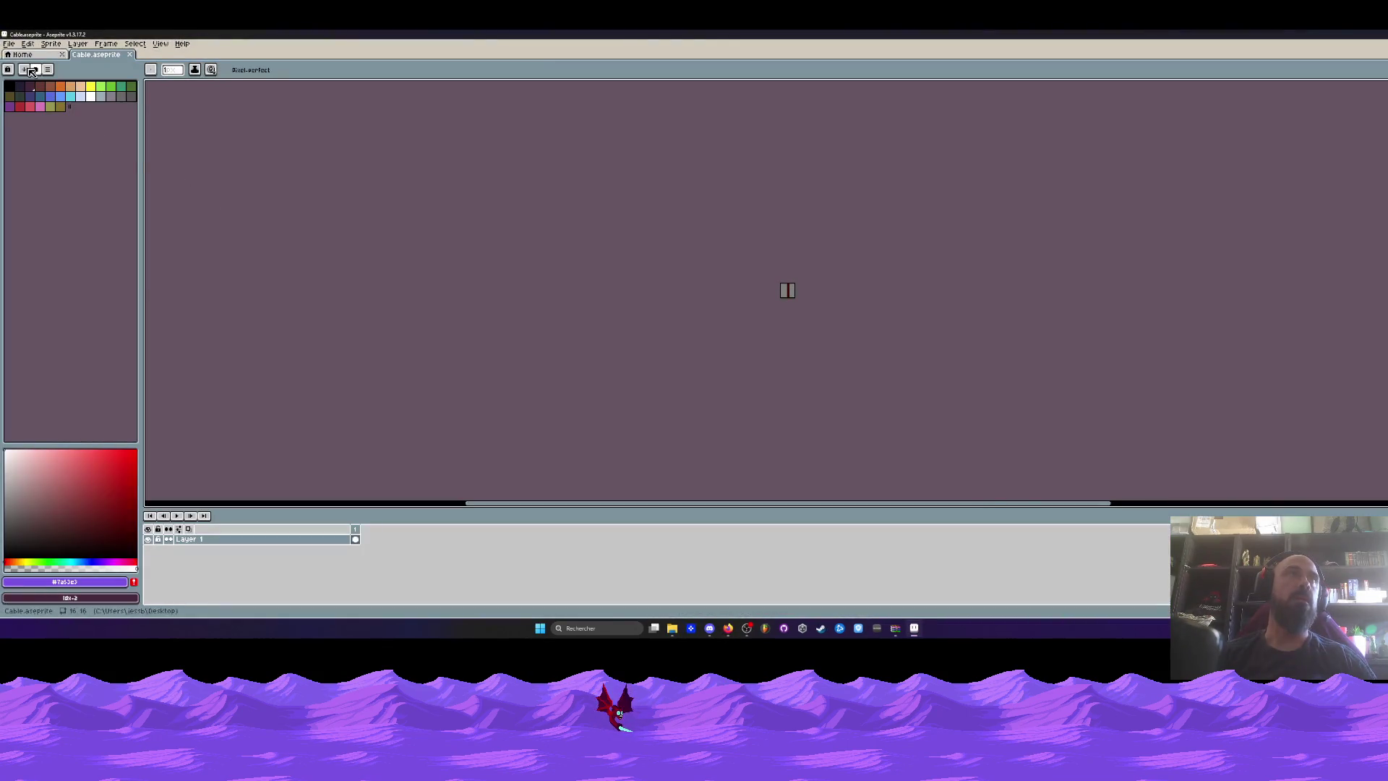
pyautogui.click(8, 43)
pyautogui.moveTo(22, 128)
pyautogui.click(187, 132)
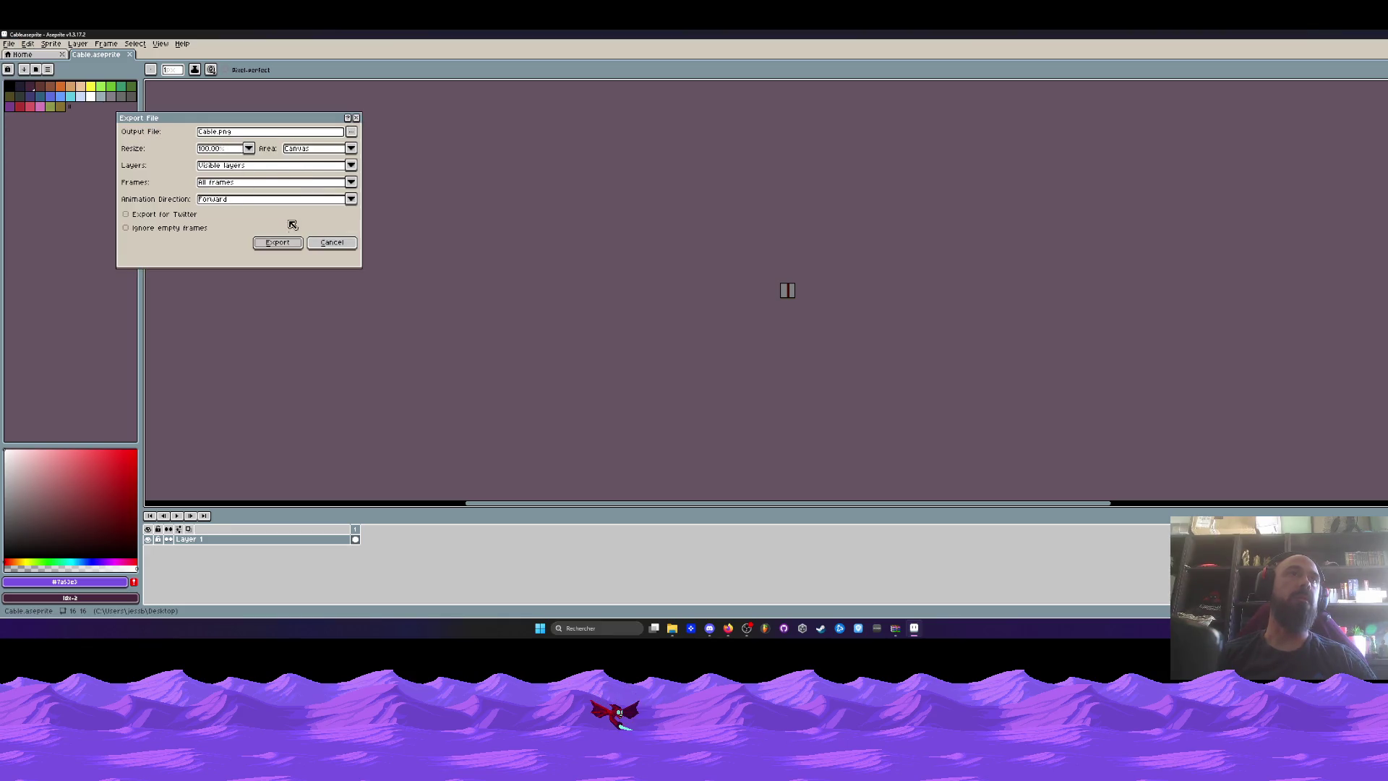
pyautogui.click(277, 242)
pyautogui.press('super+d')
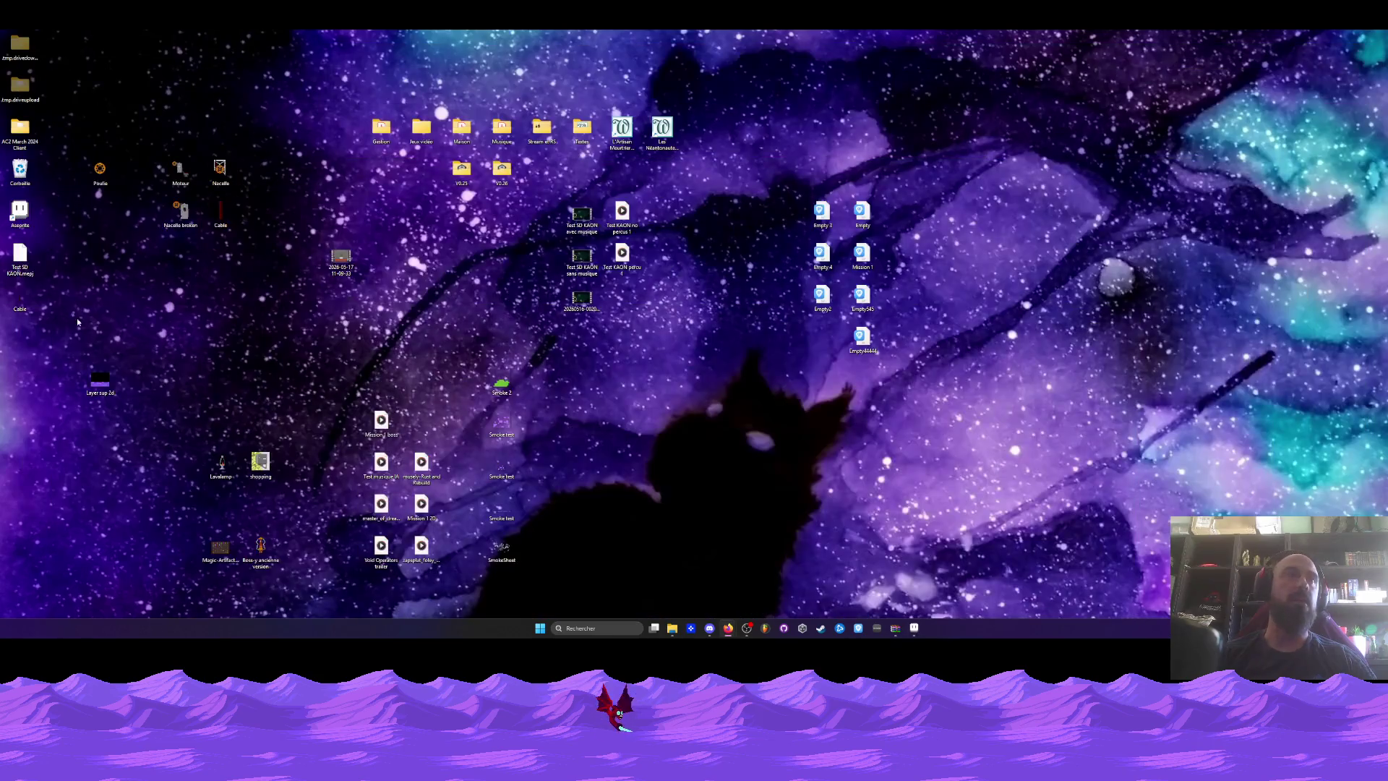
pyautogui.moveTo(20, 298); pyautogui.dragTo(221, 257)
# Move the Poulie and Layer sup 2d icons into the upper-left sprite group.
pyautogui.click(300, 253)
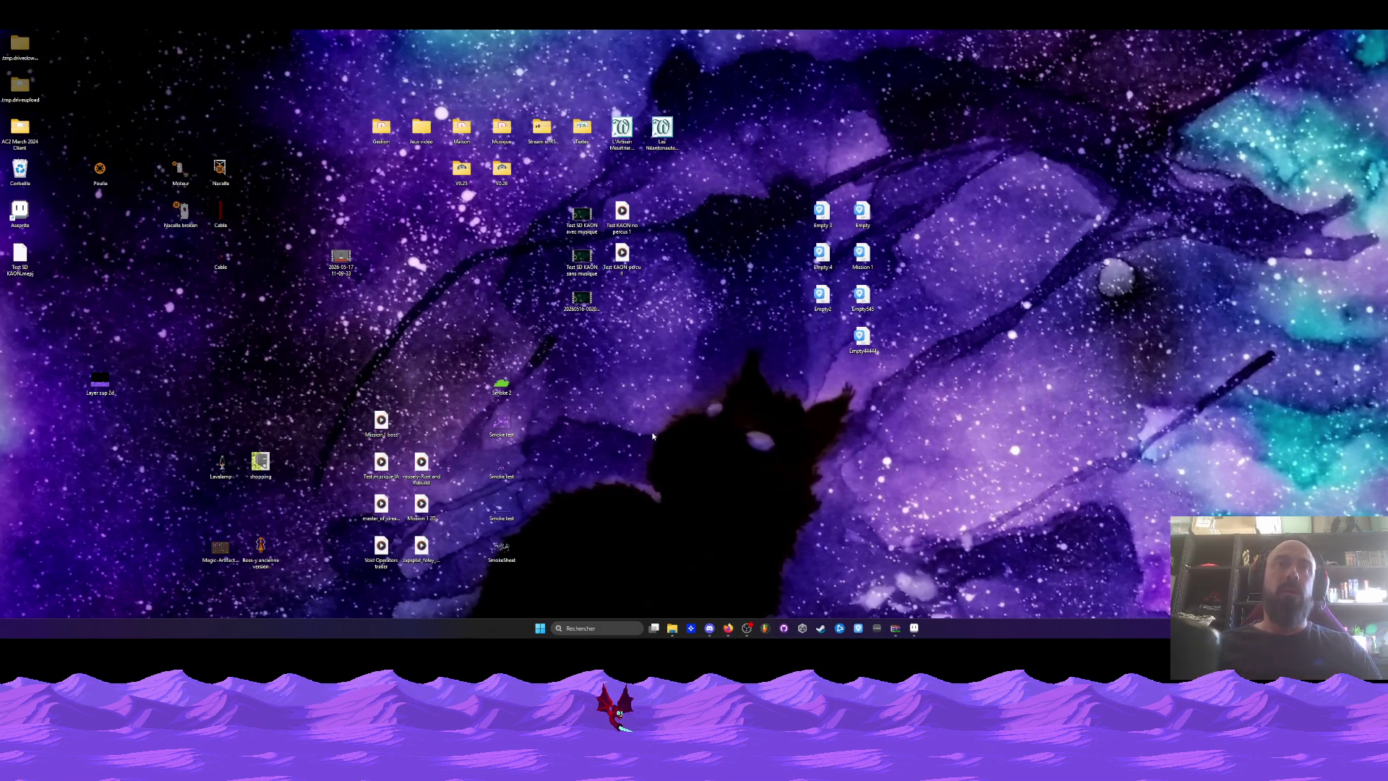
pyautogui.moveTo(100, 167); pyautogui.dragTo(180, 253)
pyautogui.moveTo(100, 381); pyautogui.dragTo(182, 321)
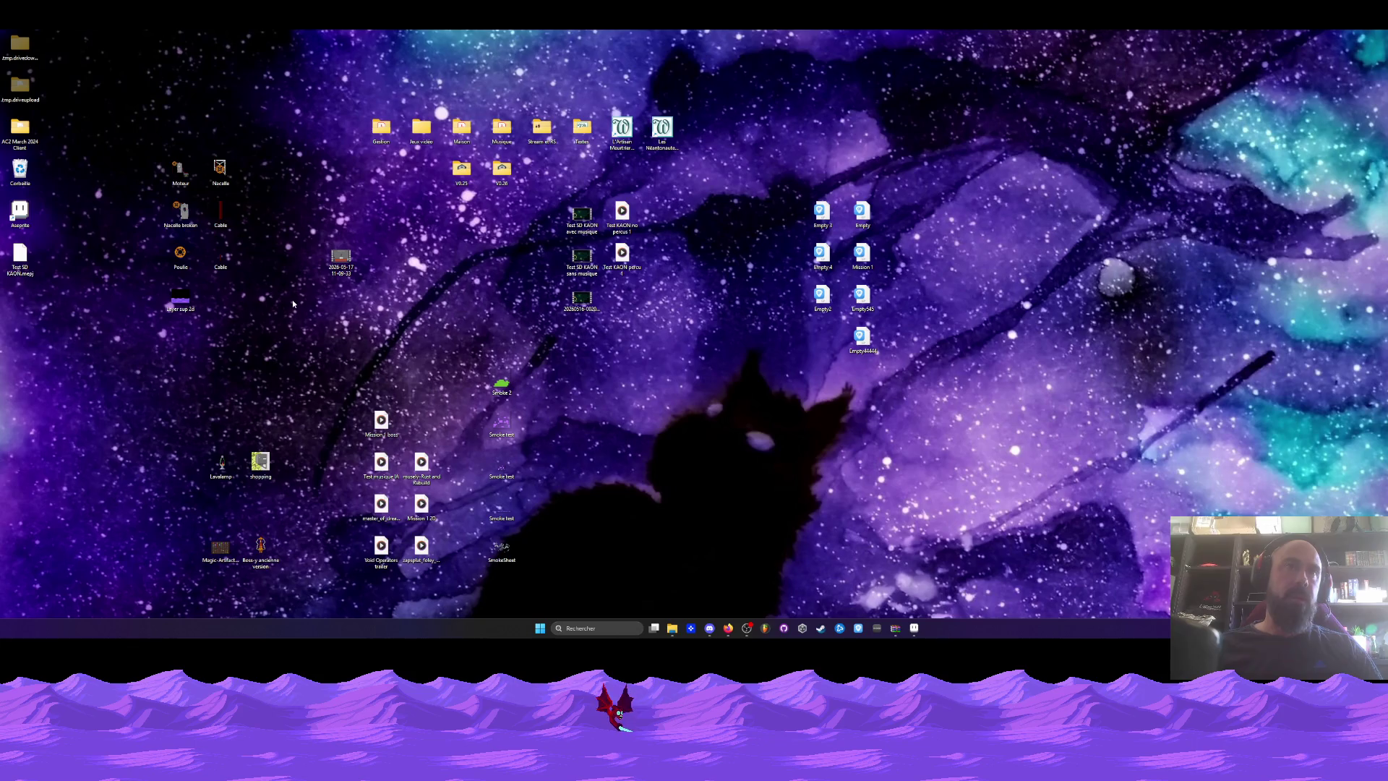
pyautogui.moveTo(468, 349); pyautogui.dragTo(577, 586)
pyautogui.click(595, 377)
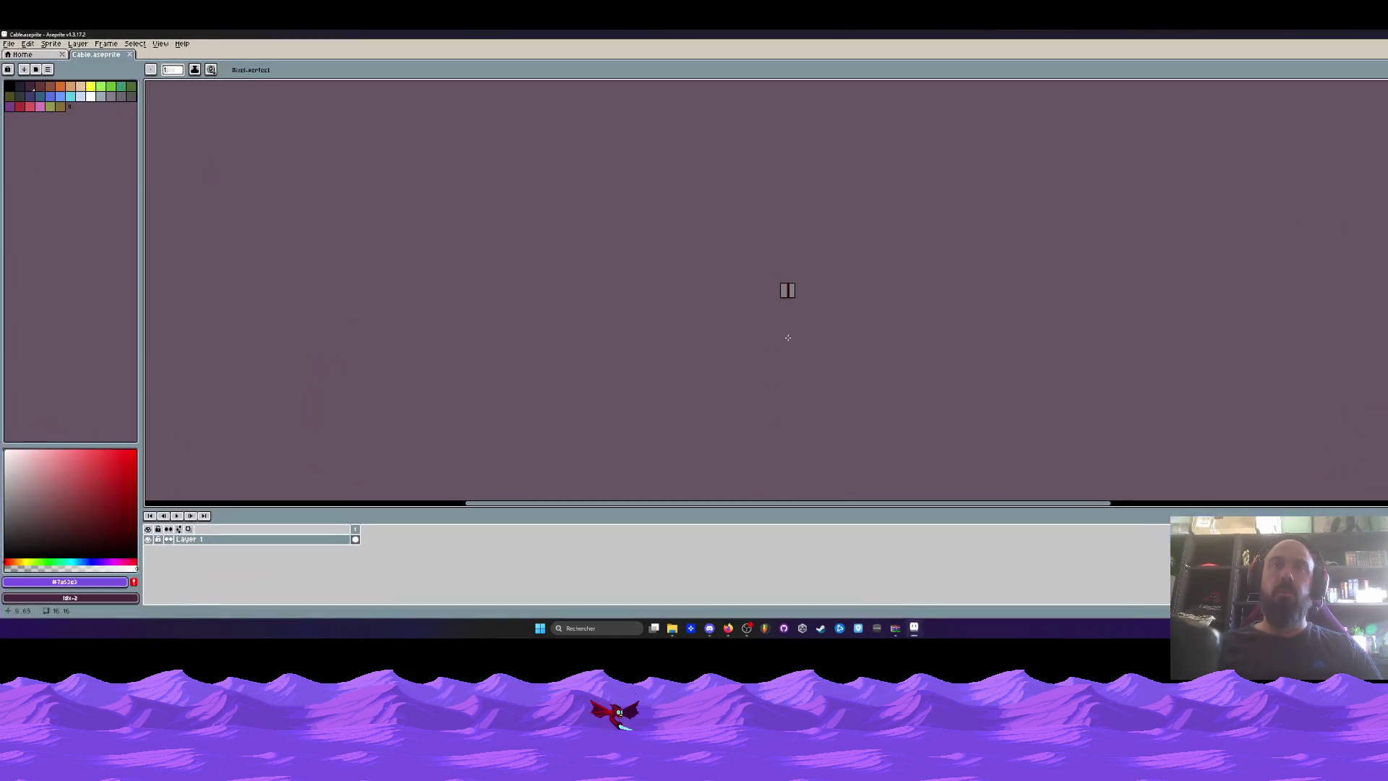
# Close Cable.aseprite, restore and reposition the Aseprite window, then minimize it.
pyautogui.click(130, 54)
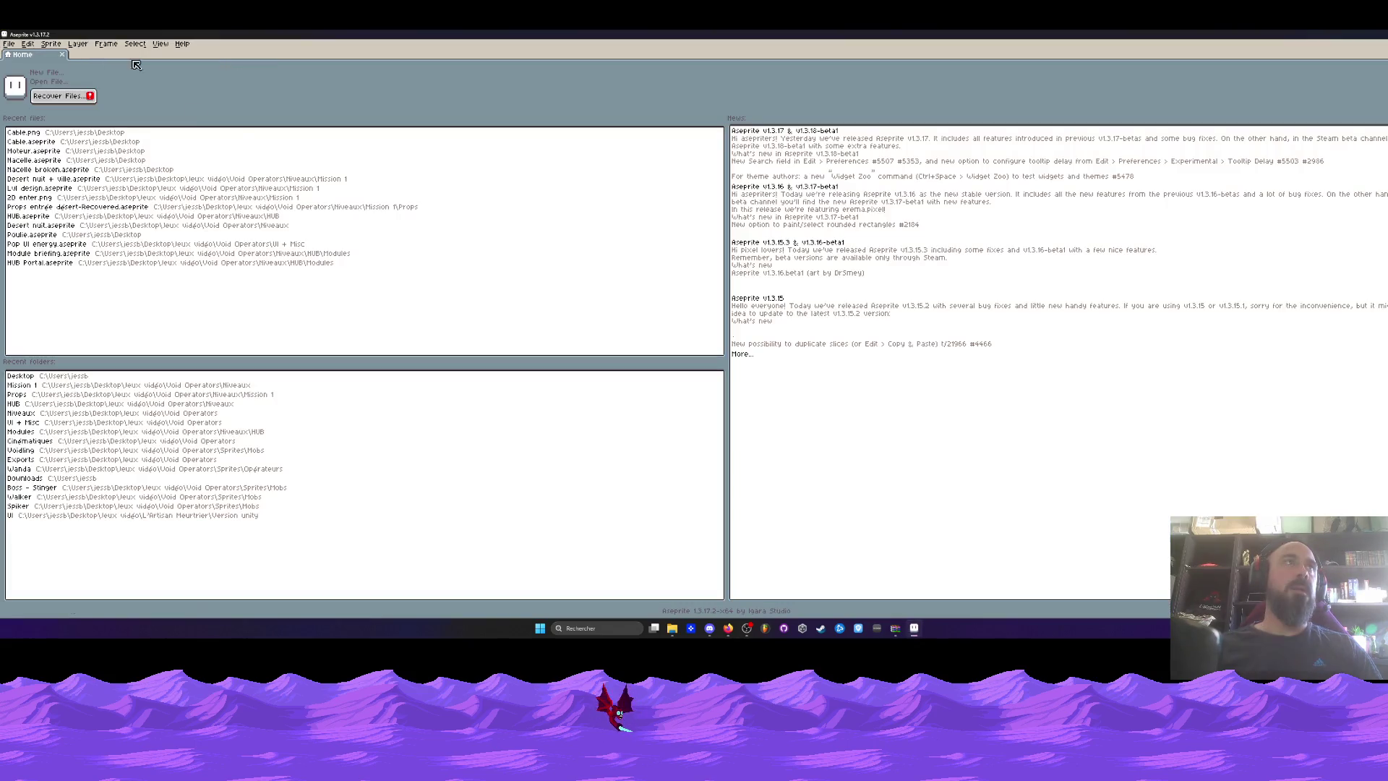
pyautogui.moveTo(289, 34)
pyautogui.mouseDown()
pyautogui.moveTo(284, 148)
pyautogui.moveTo(516, 127)
pyautogui.moveTo(610, 155)
pyautogui.moveTo(618, 96)
pyautogui.mouseUp()
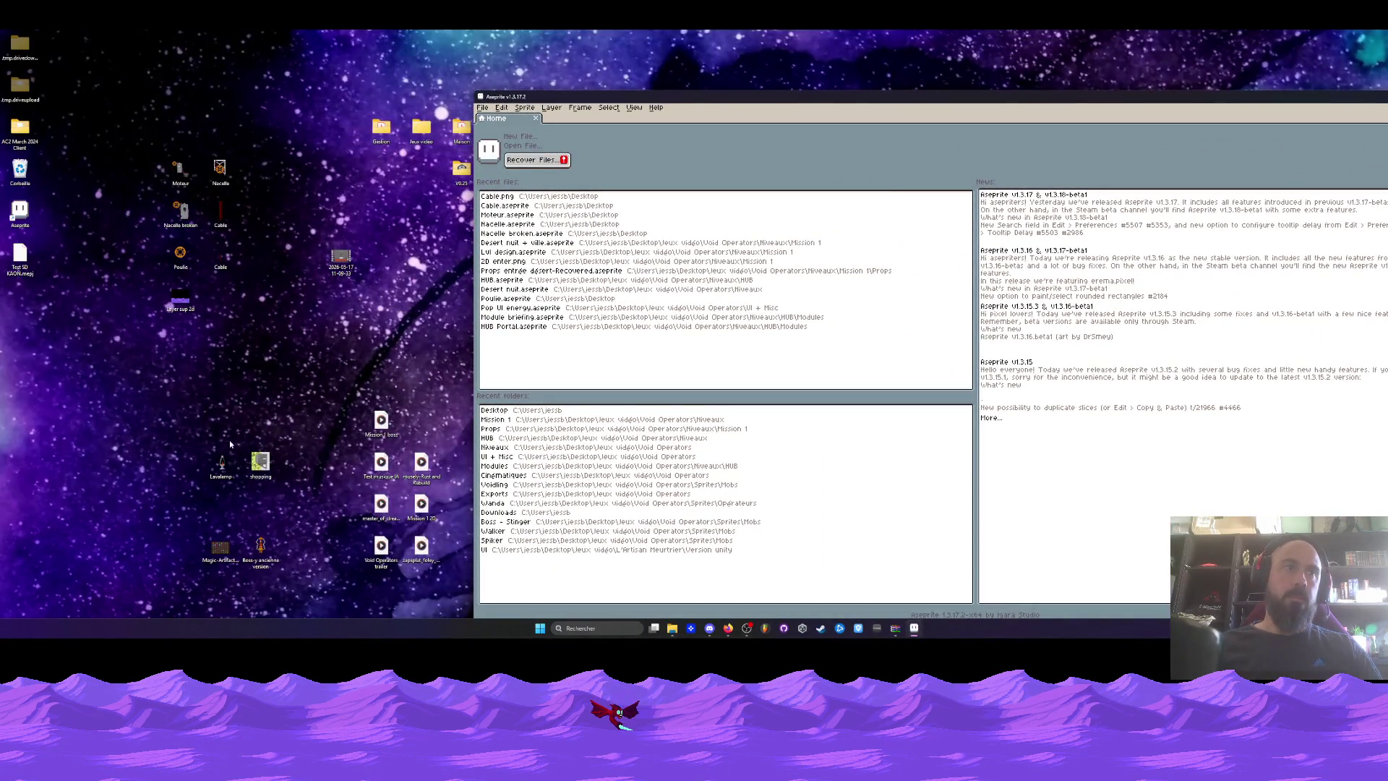
pyautogui.moveTo(867, 96); pyautogui.dragTo(679, 61)
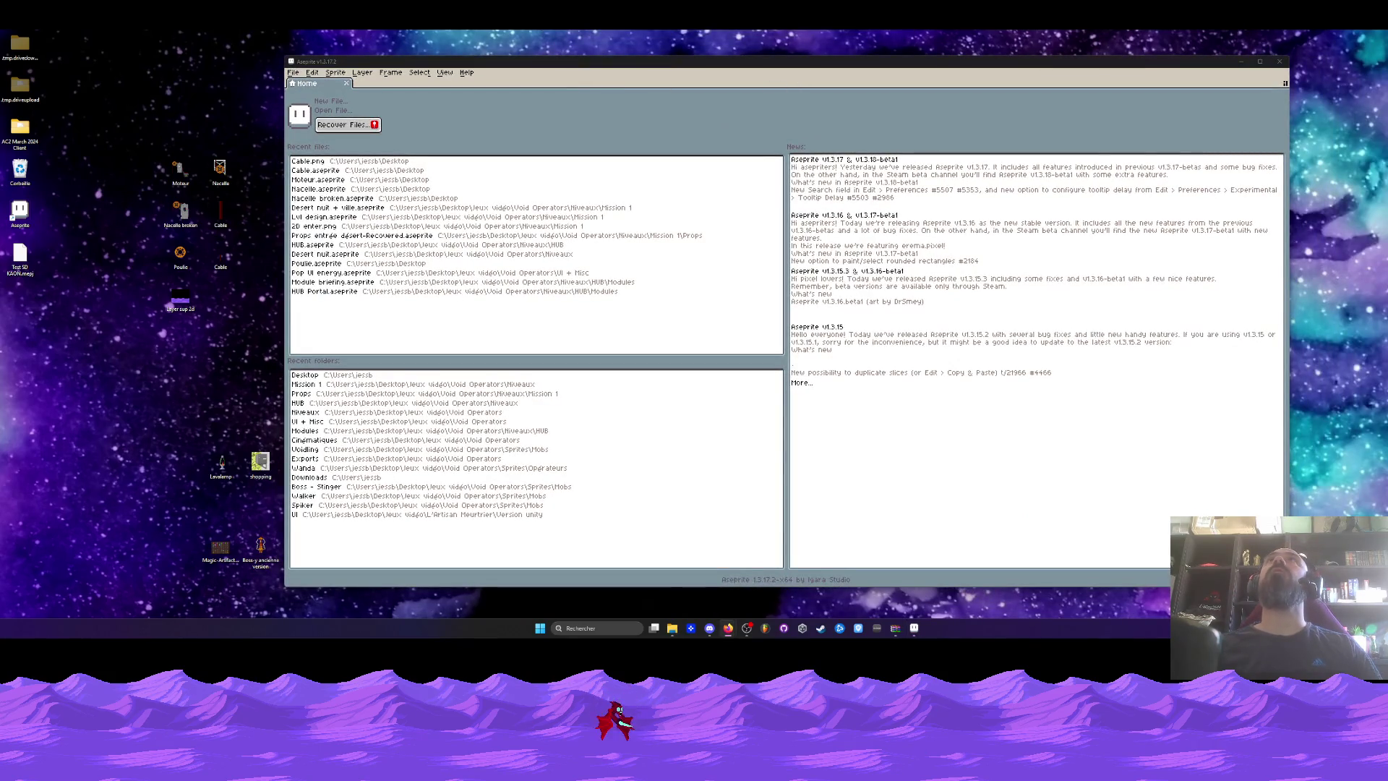
pyautogui.click(1240, 62)
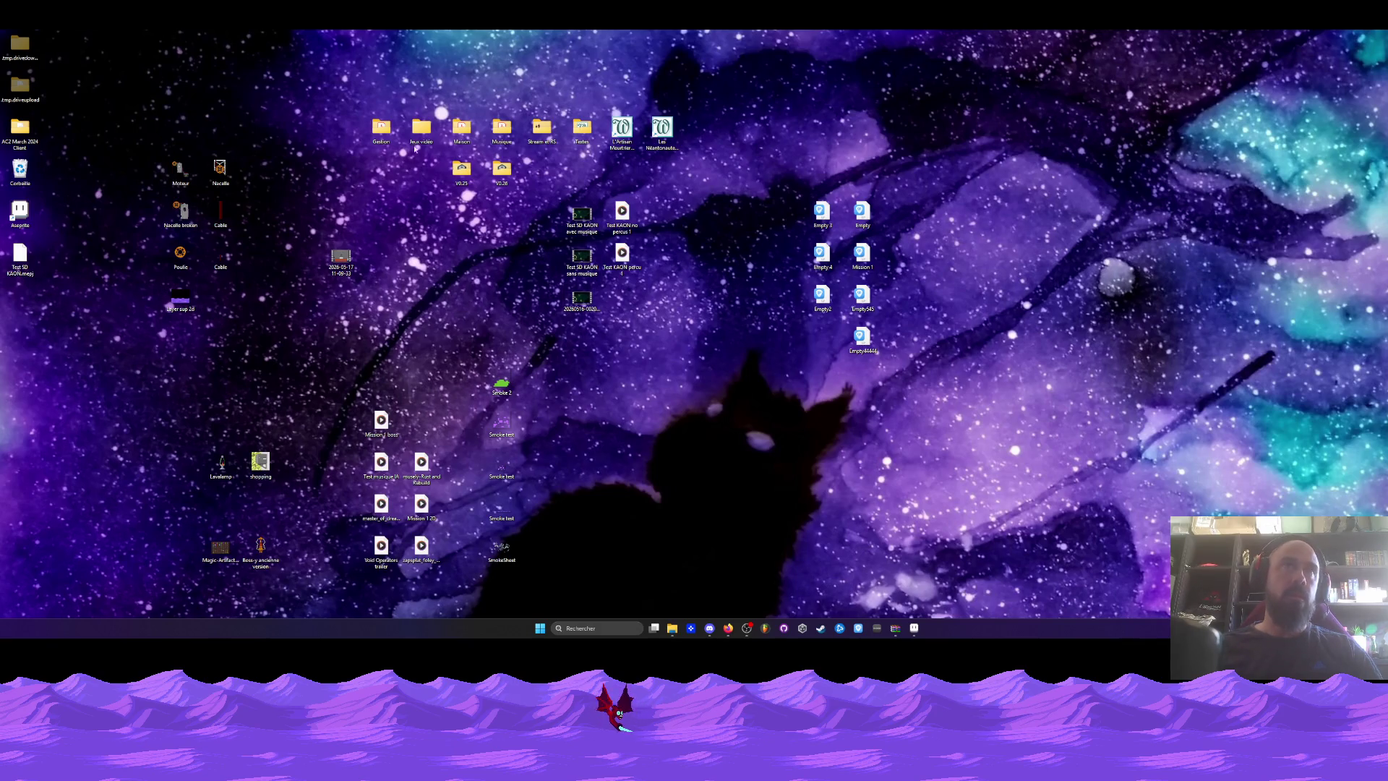
# Browse to Jeux vidéo > Void Operators > Niveaux > Mission 1 and preview 2D enter.png.
pyautogui.doubleClick(421, 130)
pyautogui.doubleClick(849, 247)
pyautogui.click(908, 163)
pyautogui.doubleClick(907, 163)
pyautogui.doubleClick(861, 176)
pyautogui.doubleClick(844, 202)
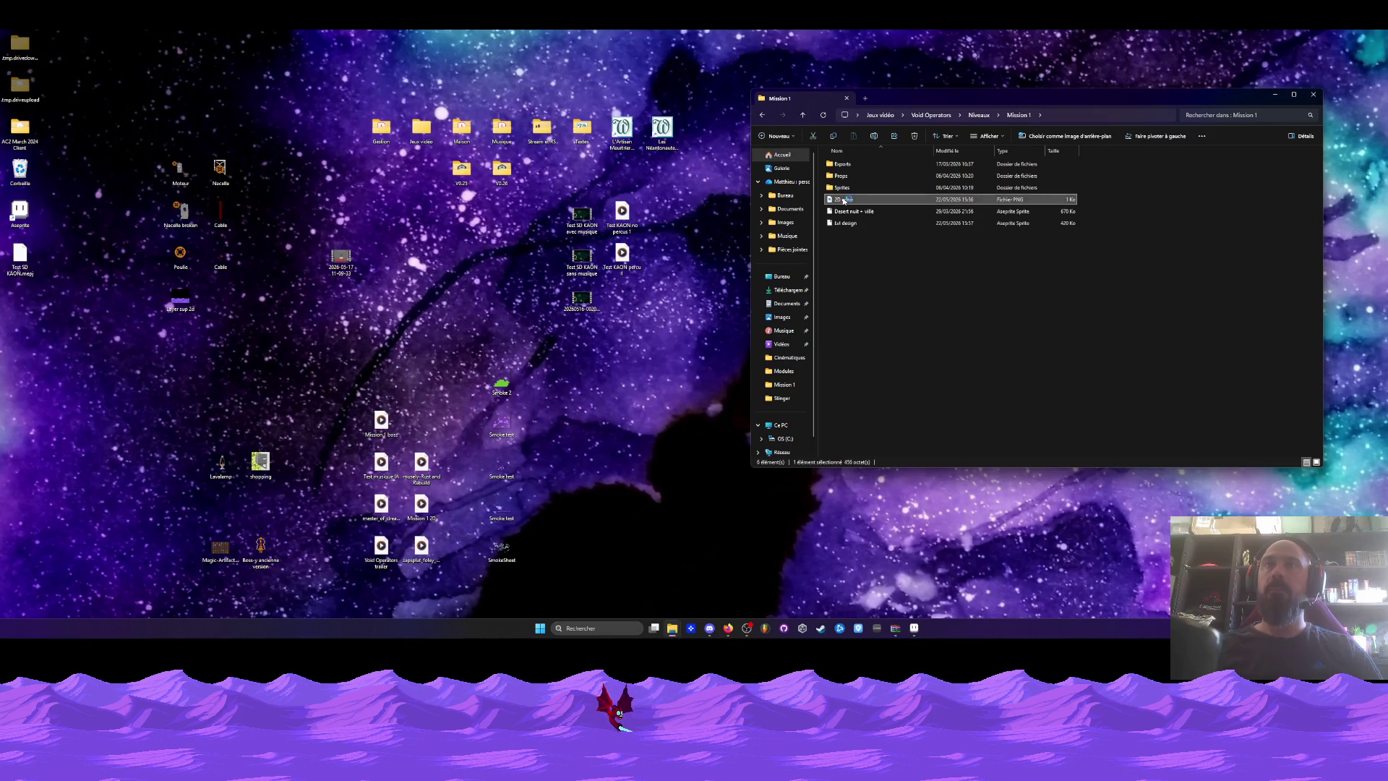
pyautogui.click(1088, 52)
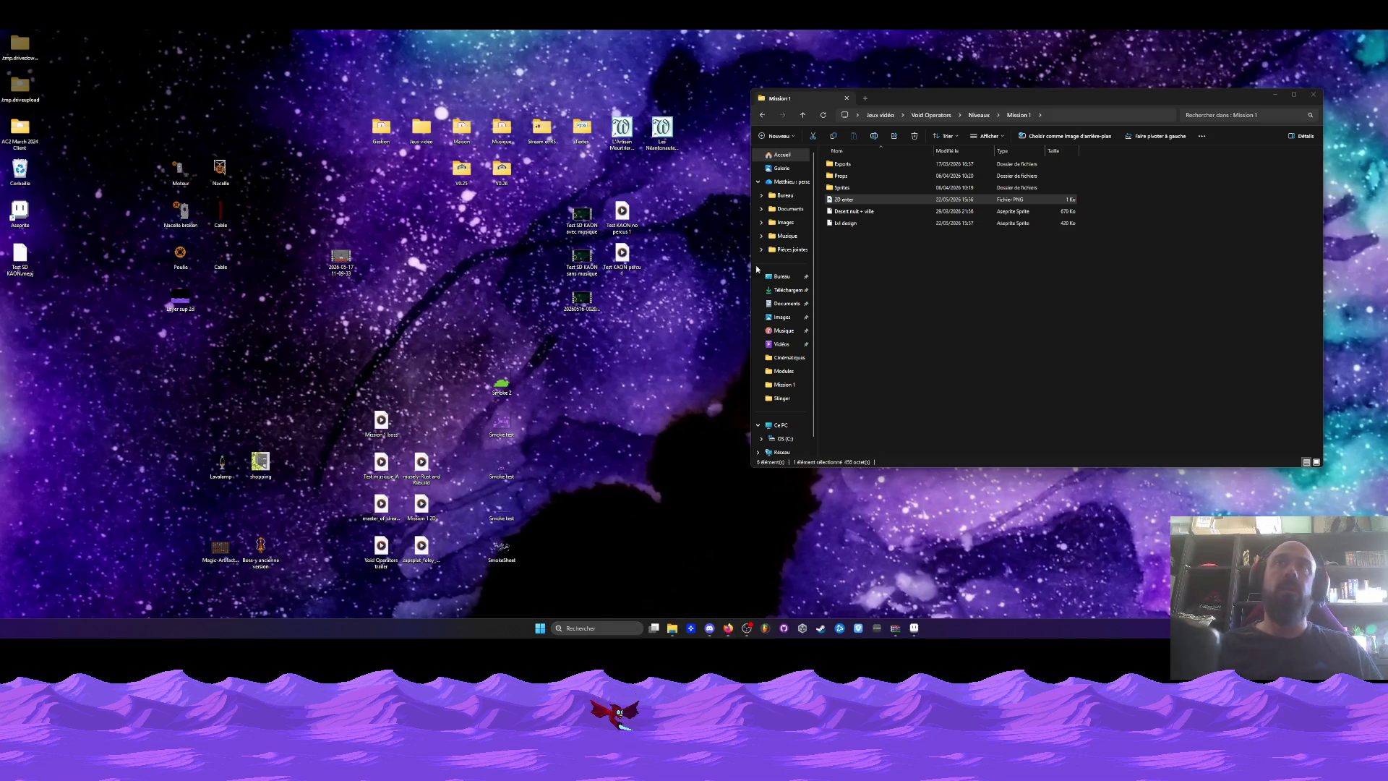
# Drag 2D enter.png onto the desktop, view it there, and close the Mission 1 folder.
pyautogui.moveTo(853, 204)
pyautogui.mouseDown()
pyautogui.moveTo(549, 268)
pyautogui.moveTo(242, 307)
pyautogui.mouseUp()
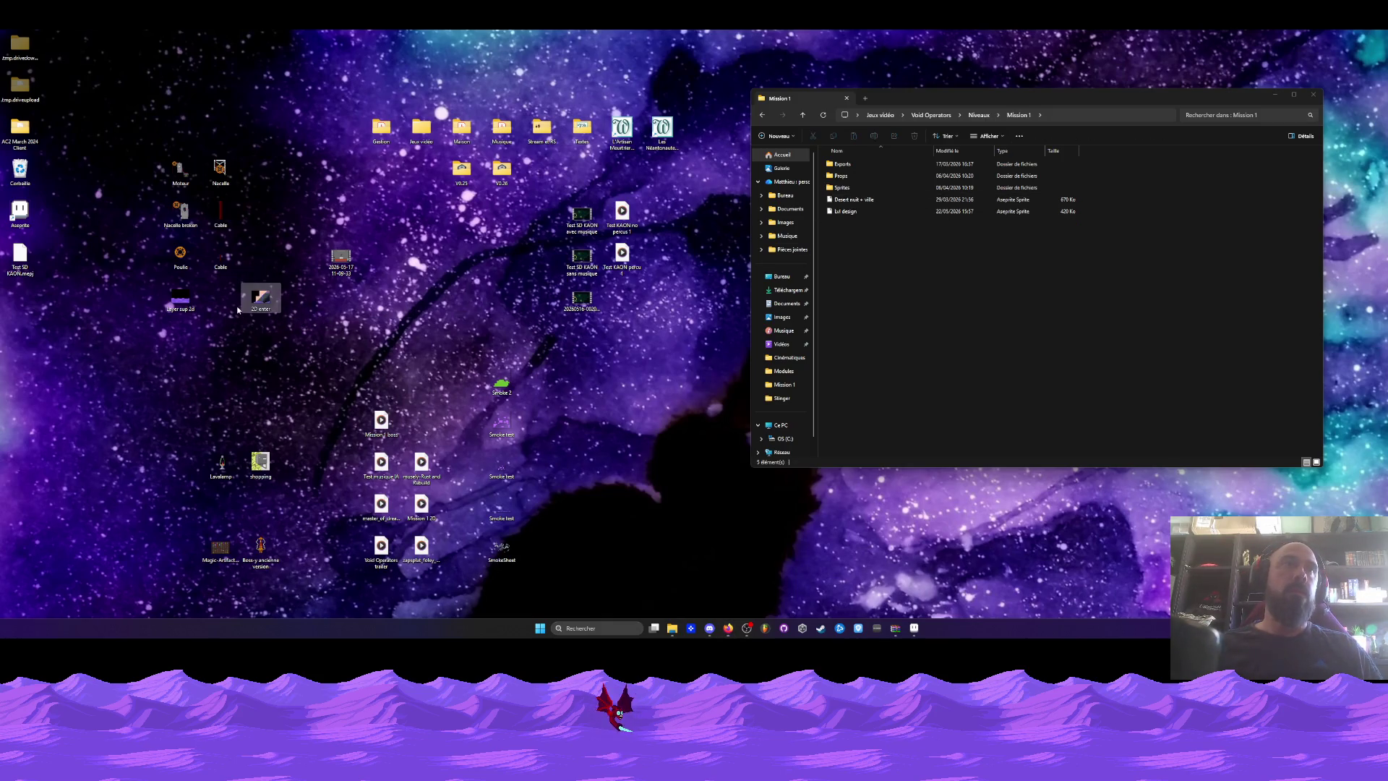
pyautogui.doubleClick(242, 304)
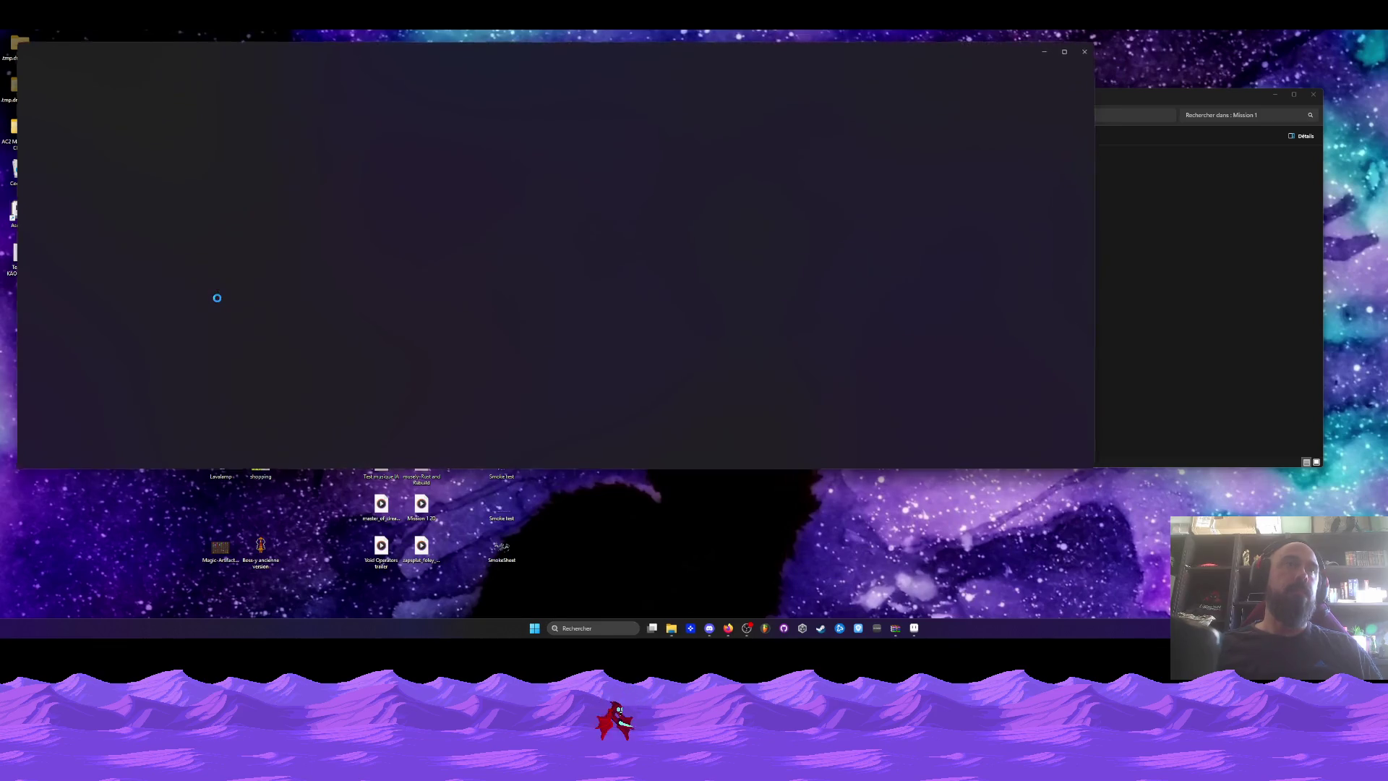
pyautogui.click(1087, 50)
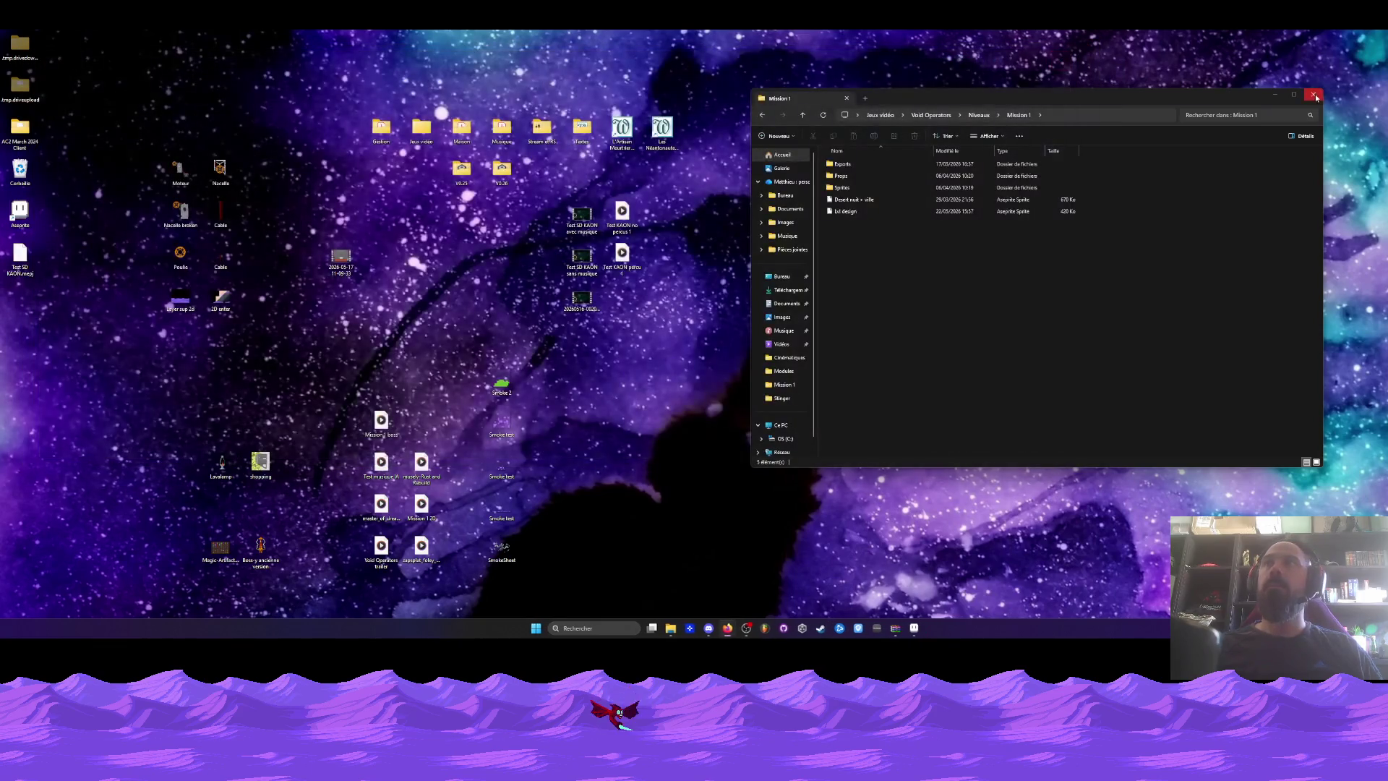
pyautogui.click(1313, 94)
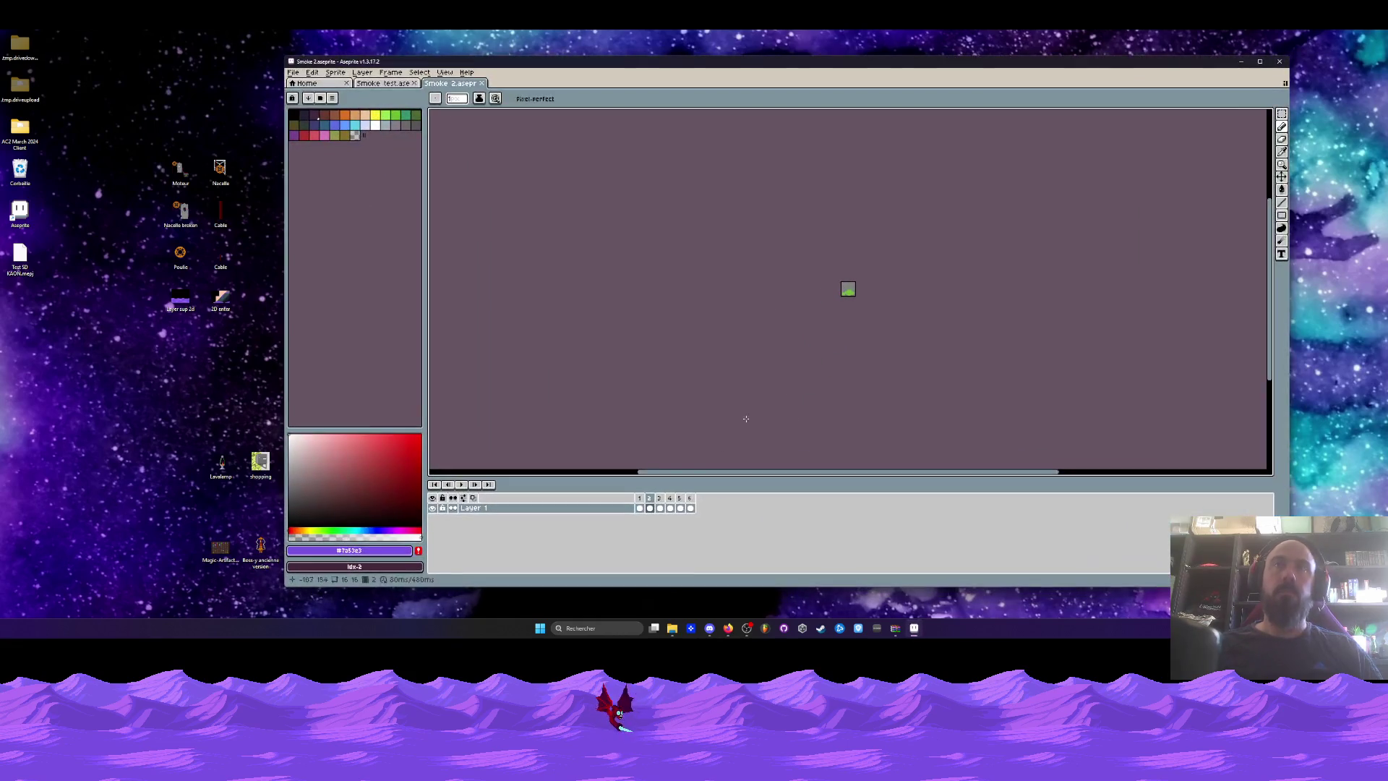
# Maximize Aseprite and play the purple Smoke test and green Smoke 2 animations.
pyautogui.doubleClick(509, 61)
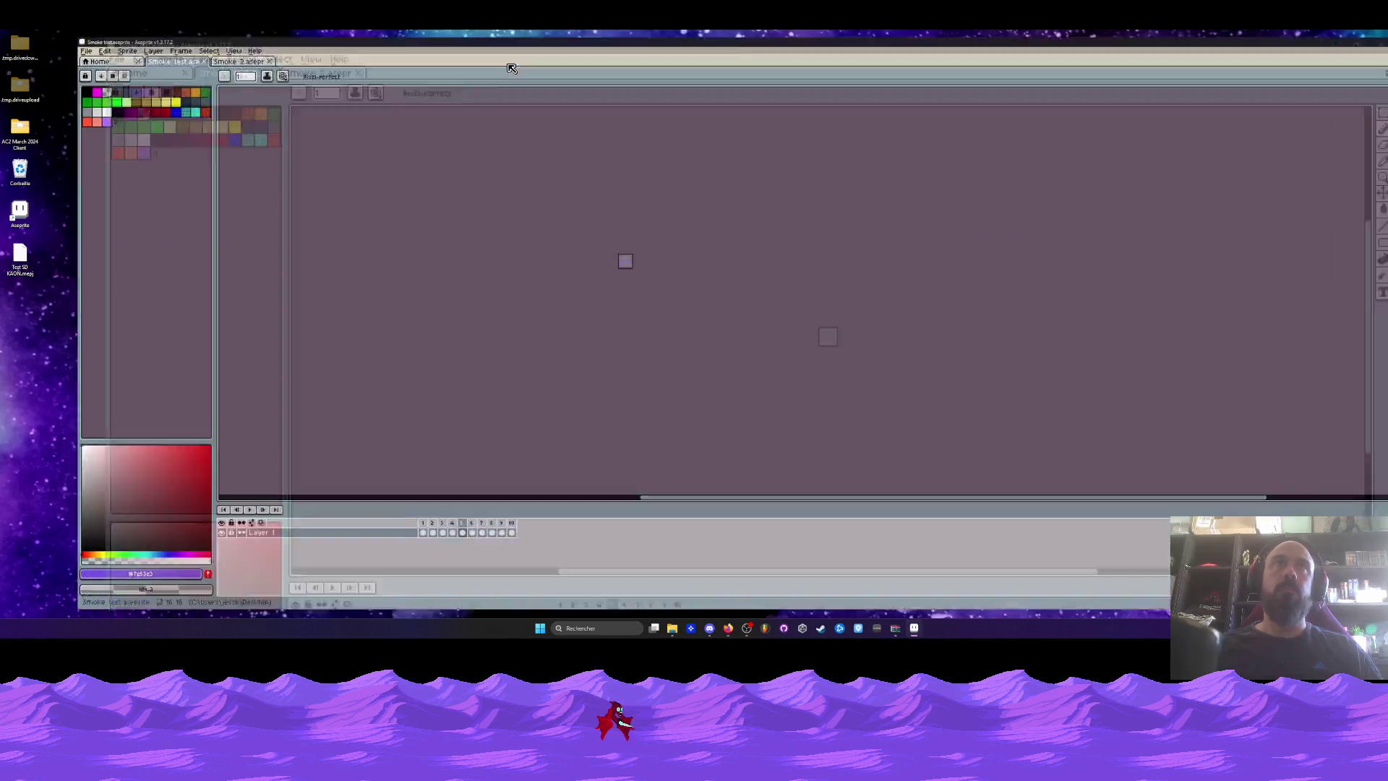
pyautogui.click(357, 529)
pyautogui.press('Return')
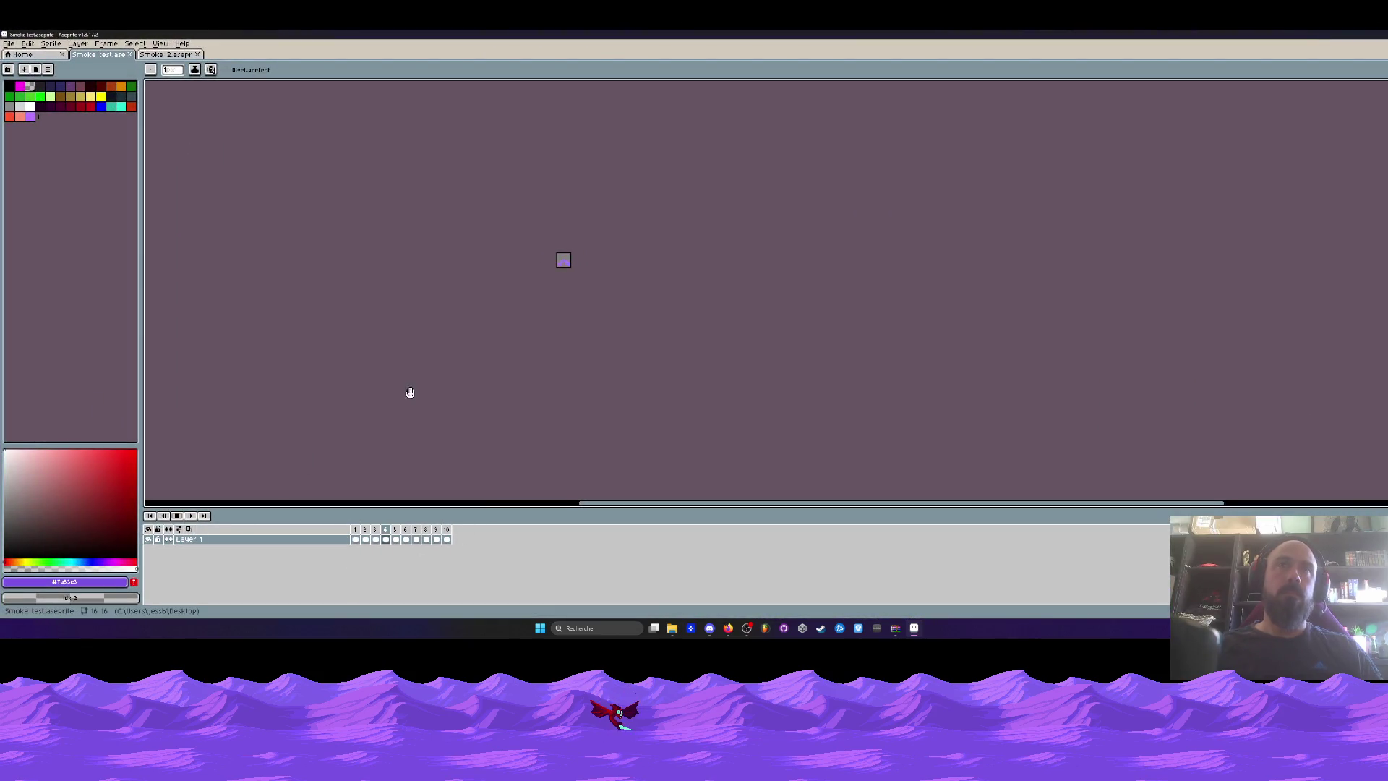
pyautogui.scroll(4, 557, 271)
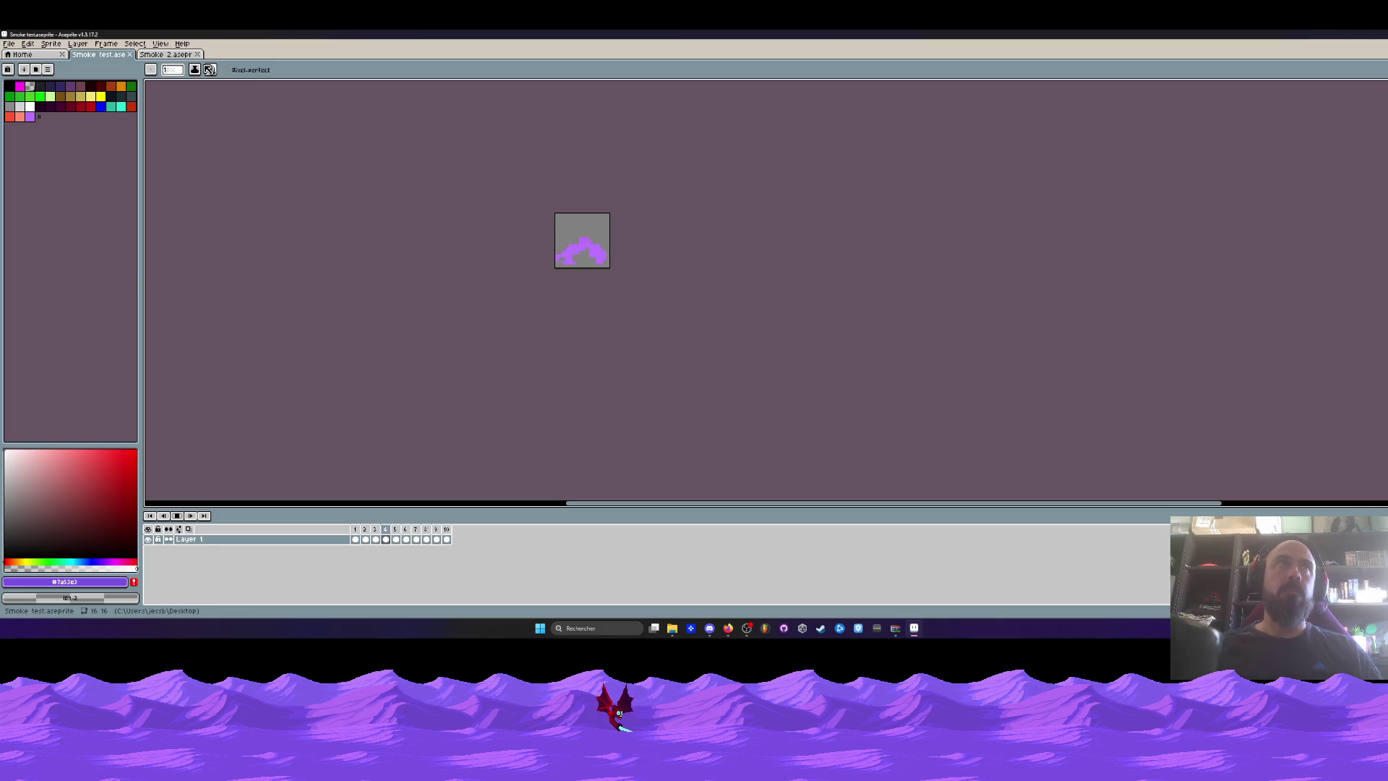
pyautogui.hotkey('ctrl', 'Tab')
pyautogui.click(177, 516)
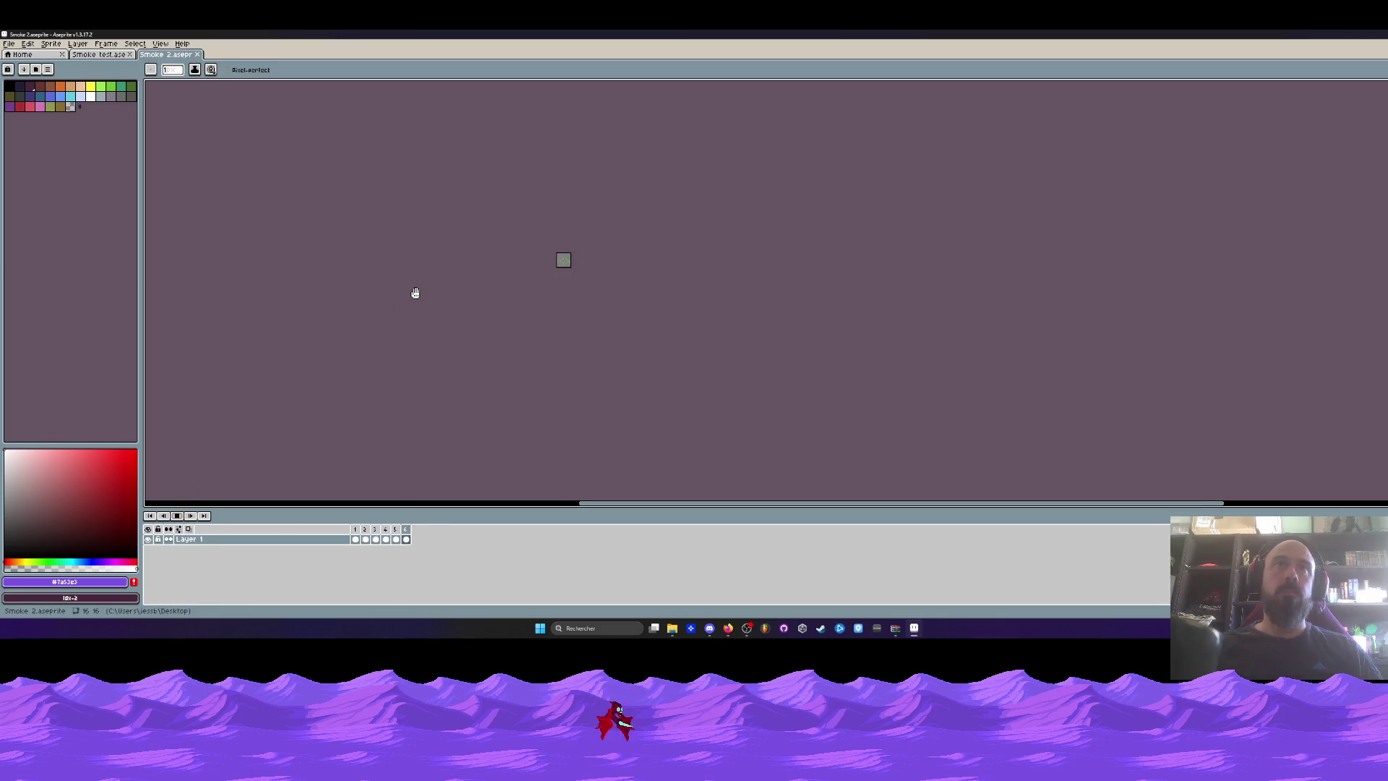
pyautogui.scroll(3, 539, 269)
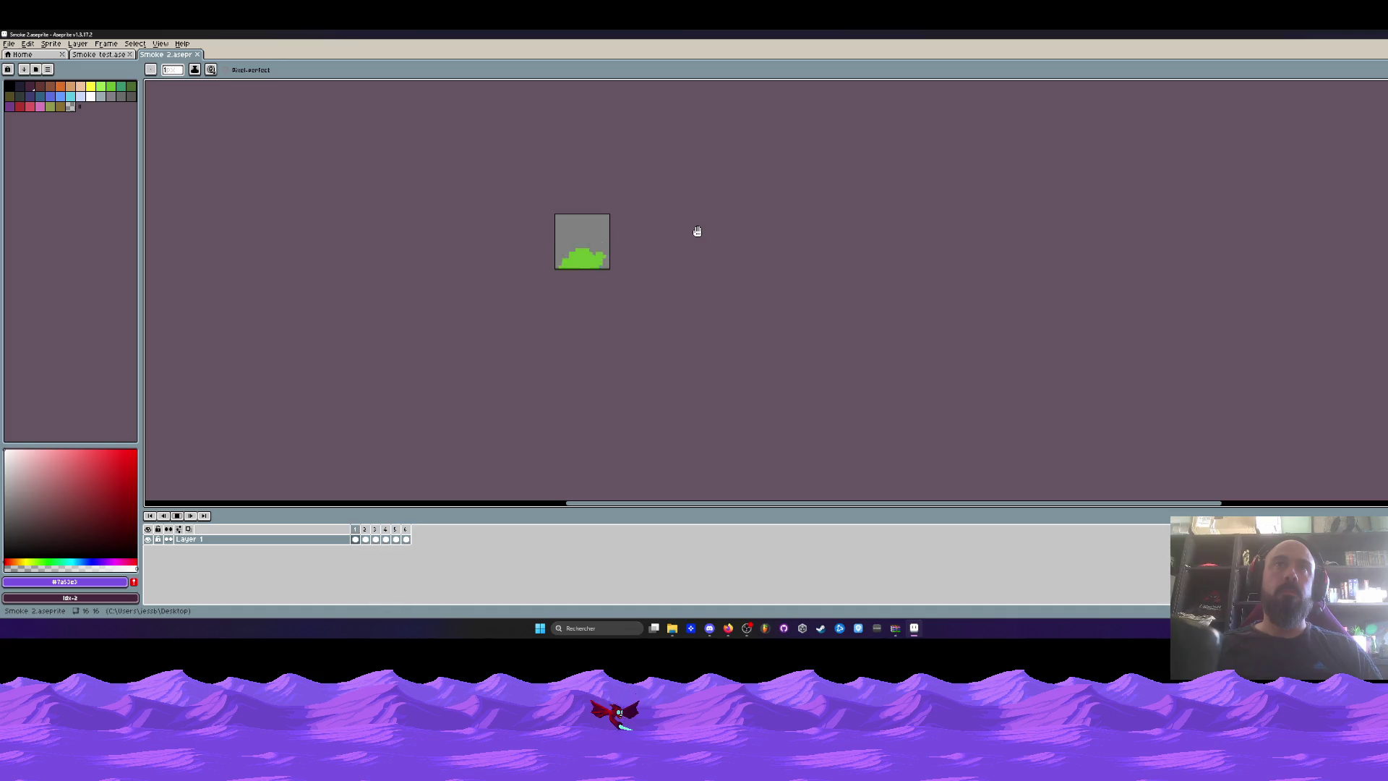
# Switch between Smoke test and Smoke 2 to compare them, stop playback, and minimize Aseprite.
pyautogui.click(92, 58)
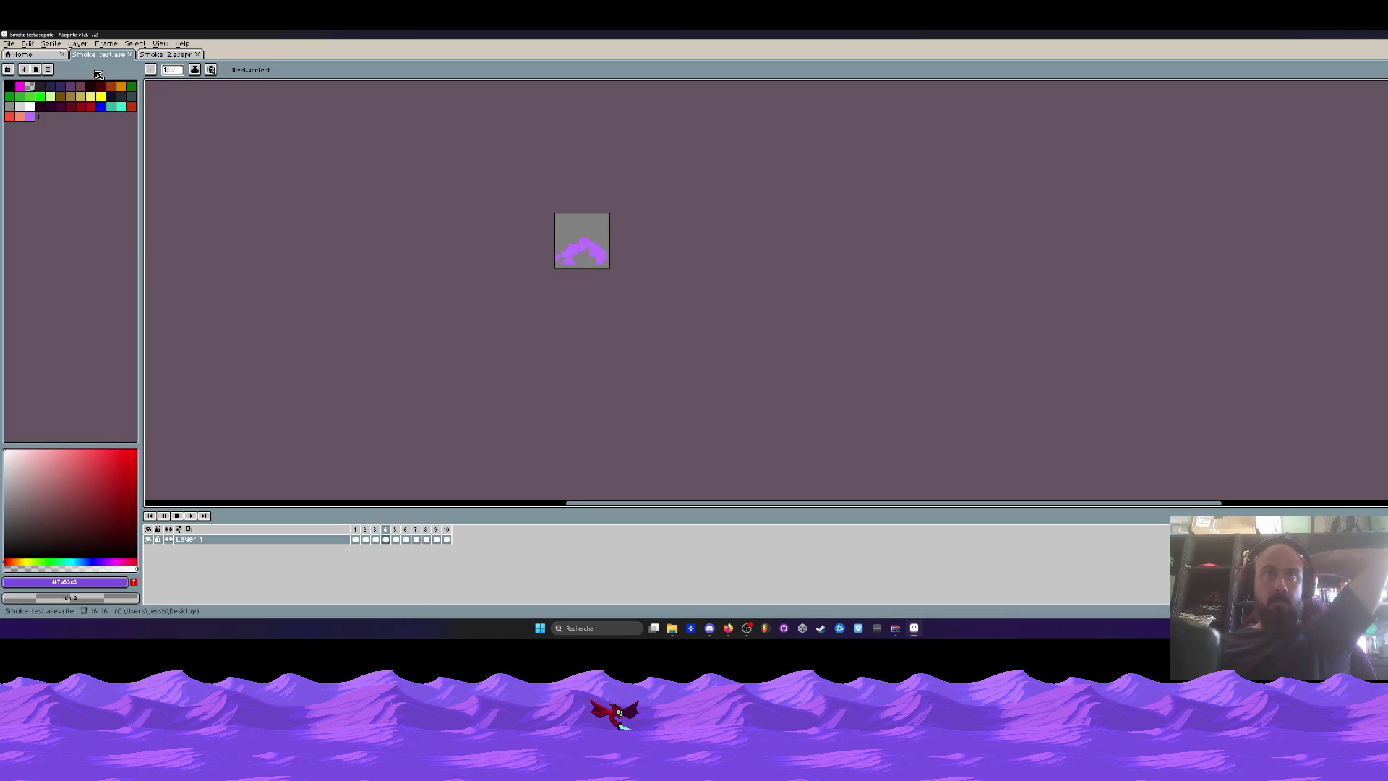
pyautogui.click(167, 54)
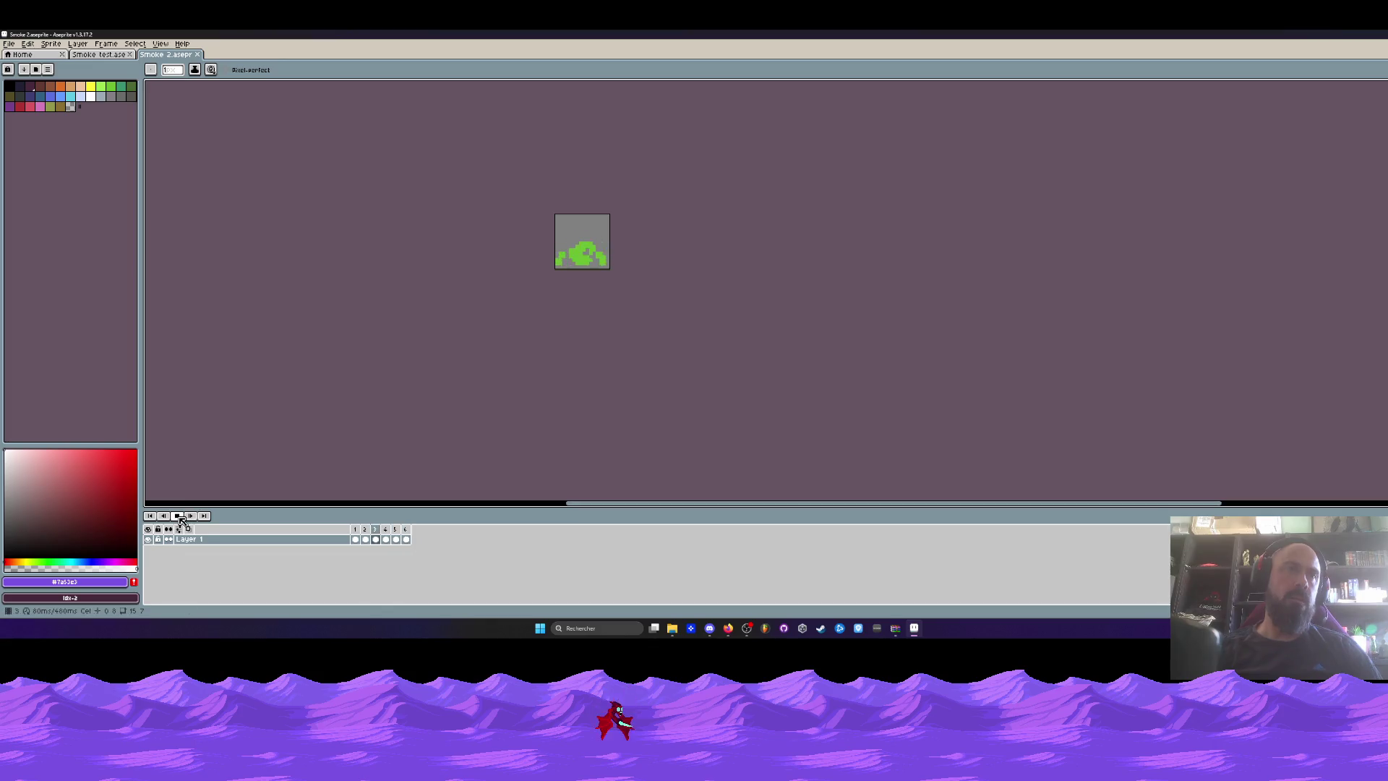
pyautogui.click(176, 516)
pyautogui.scroll(1, 590, 258)
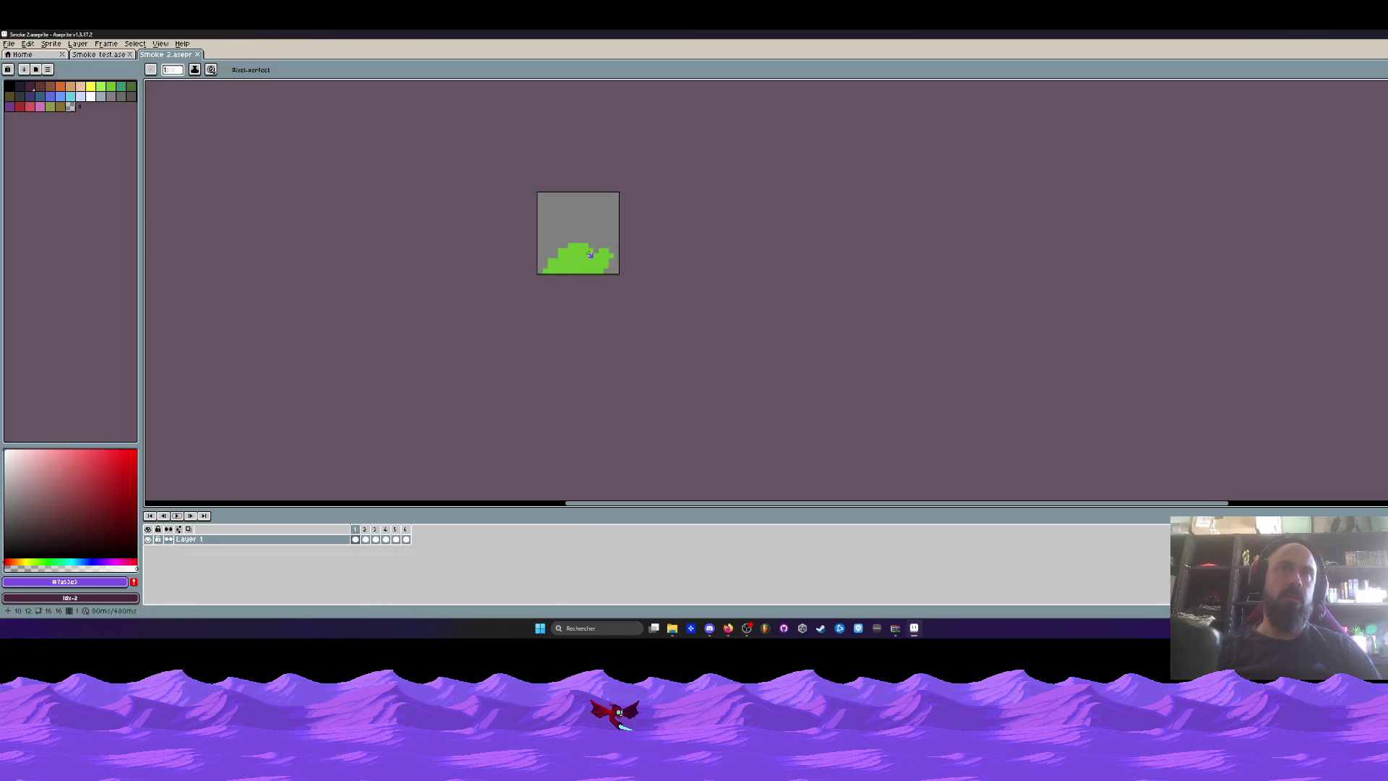
pyautogui.click(105, 56)
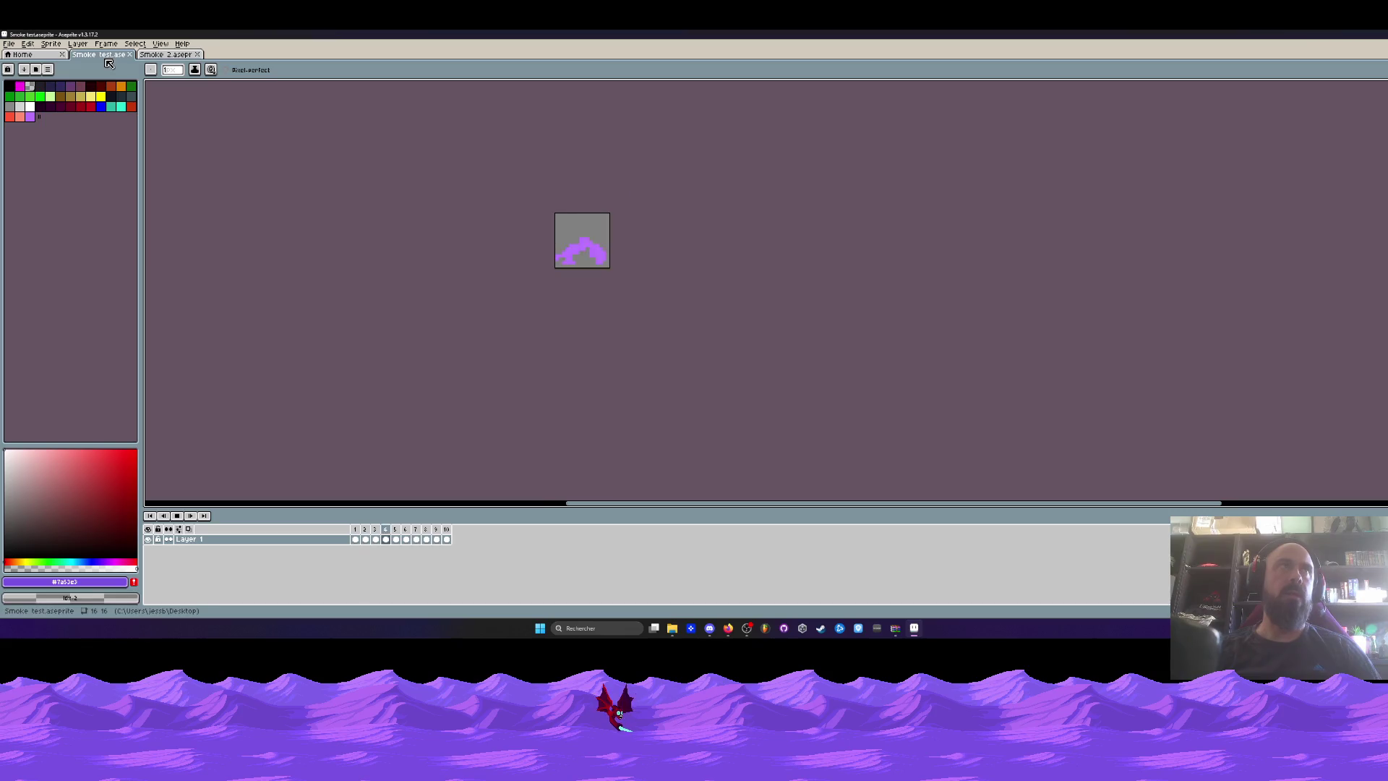
pyautogui.moveTo(976, 34)
pyautogui.mouseDown()
pyautogui.moveTo(994, 39)
pyautogui.moveTo(791, 421)
pyautogui.moveTo(981, 64)
pyautogui.mouseUp()
pyautogui.click(439, 82)
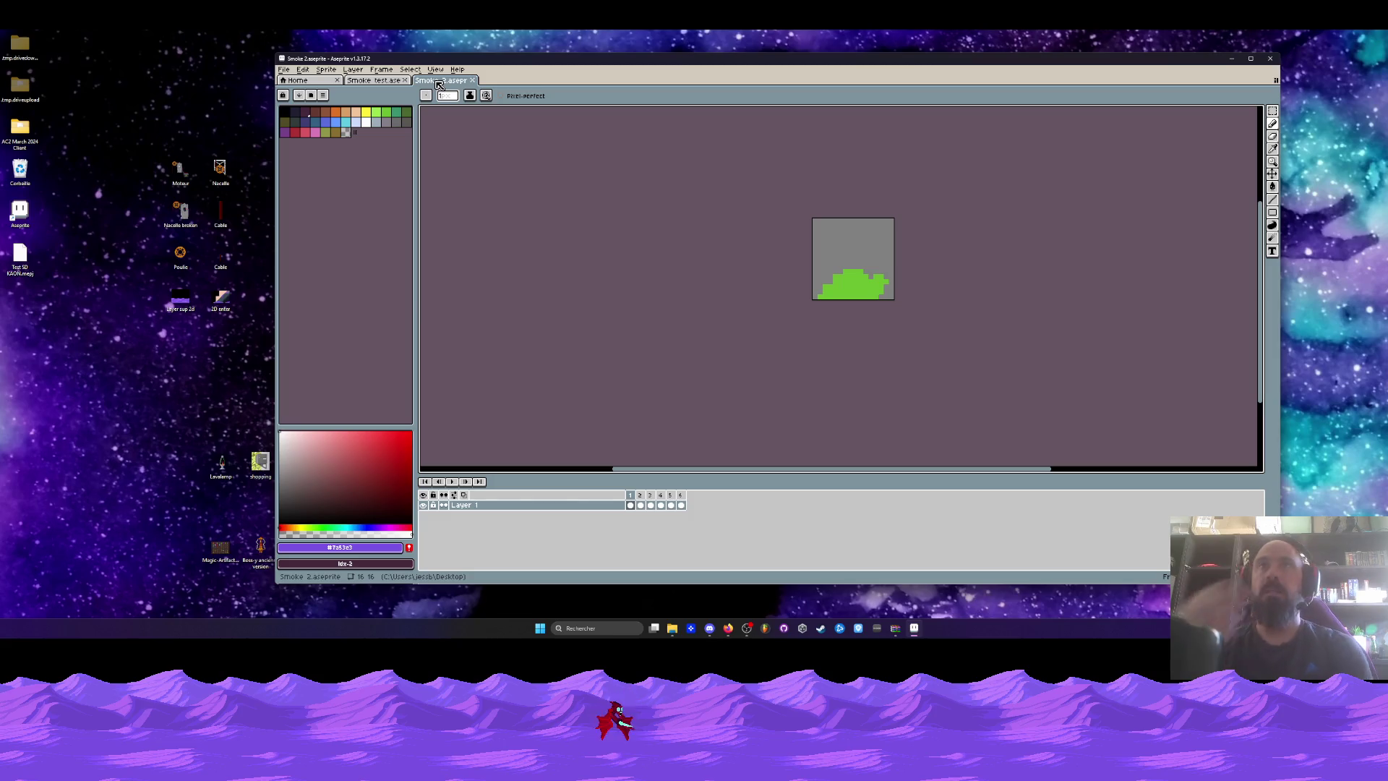
pyautogui.click(1233, 59)
pyautogui.click(527, 207)
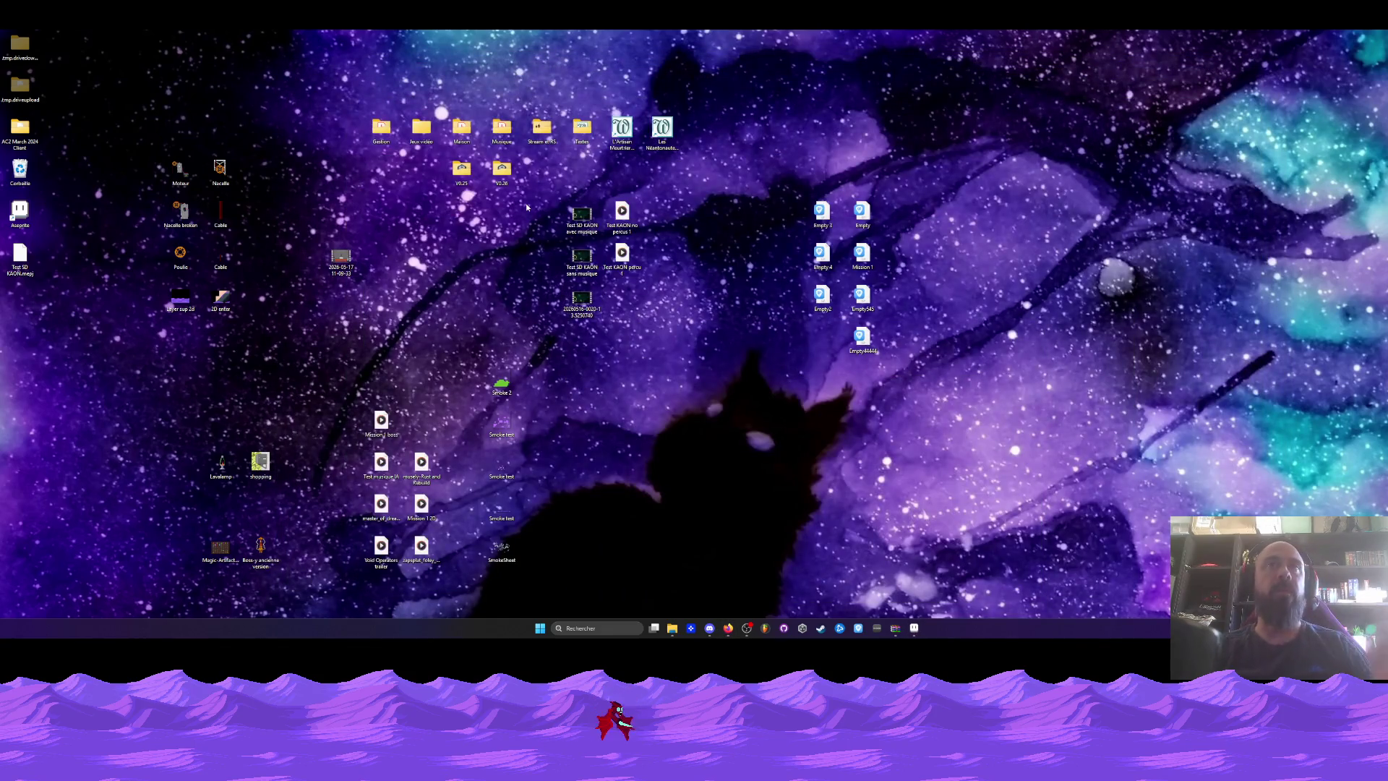
# Launch VoidOperators from the V0.26 build folder and start a mission.
pyautogui.doubleClick(501, 170)
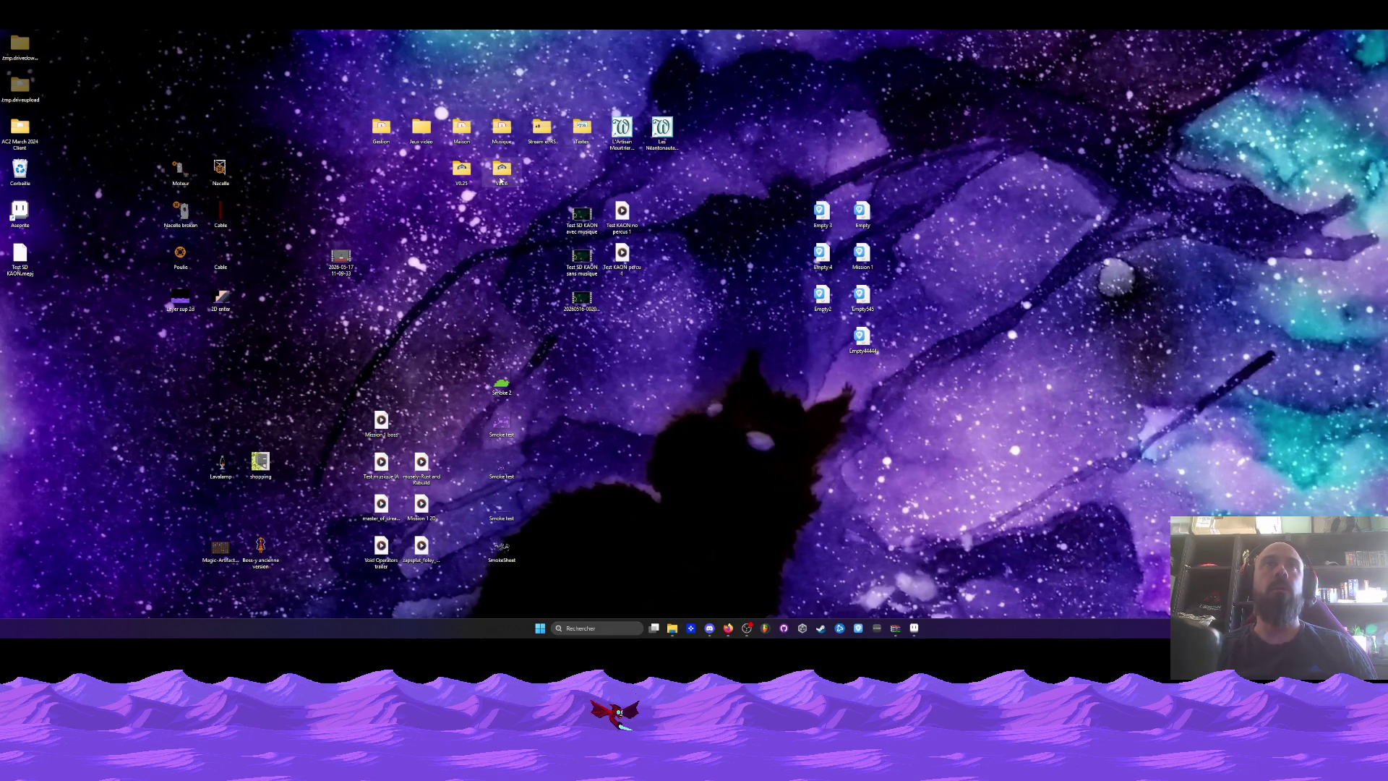
pyautogui.click(851, 236)
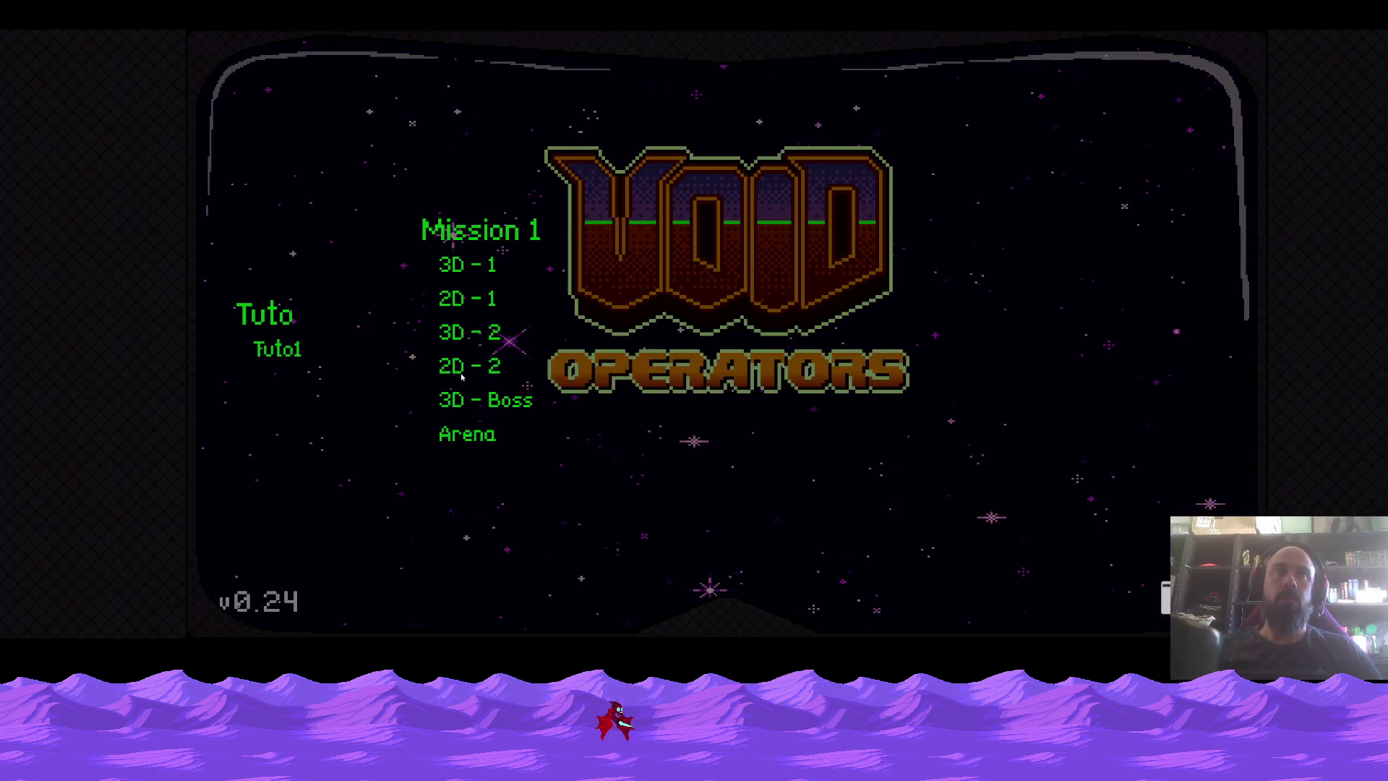
pyautogui.click(473, 397)
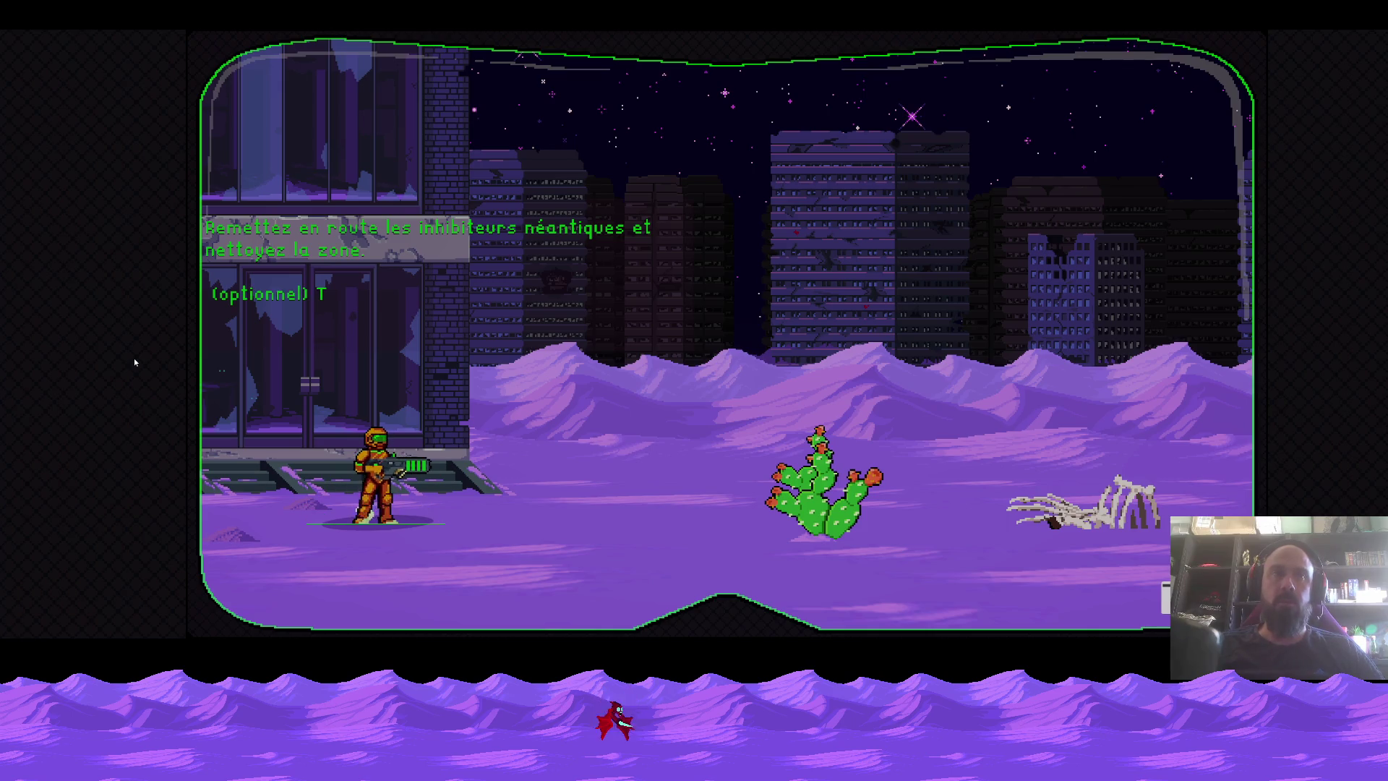
# Test walking and spin-jumping in a couple of levels, then reload the desert city level.
pyautogui.press('d')
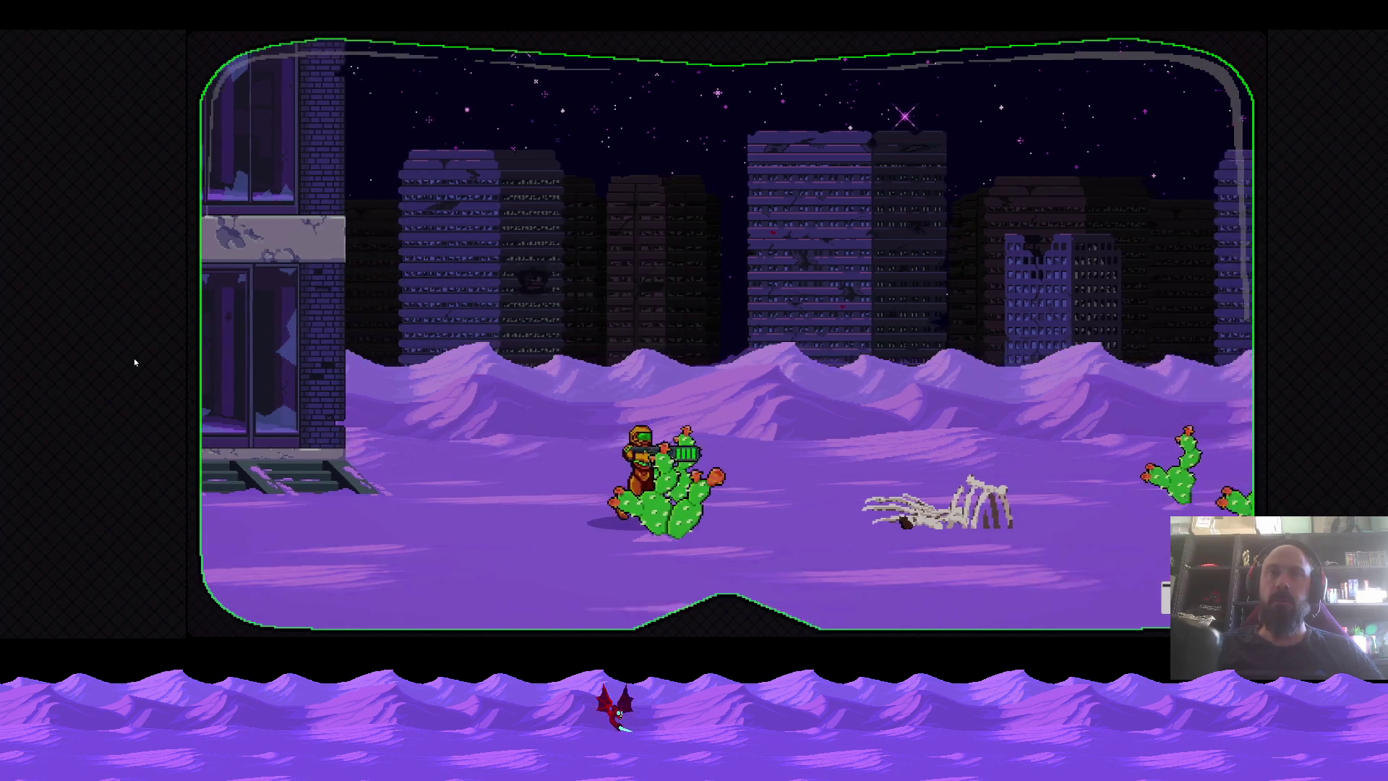
pyautogui.press('a')
pyautogui.press('d')
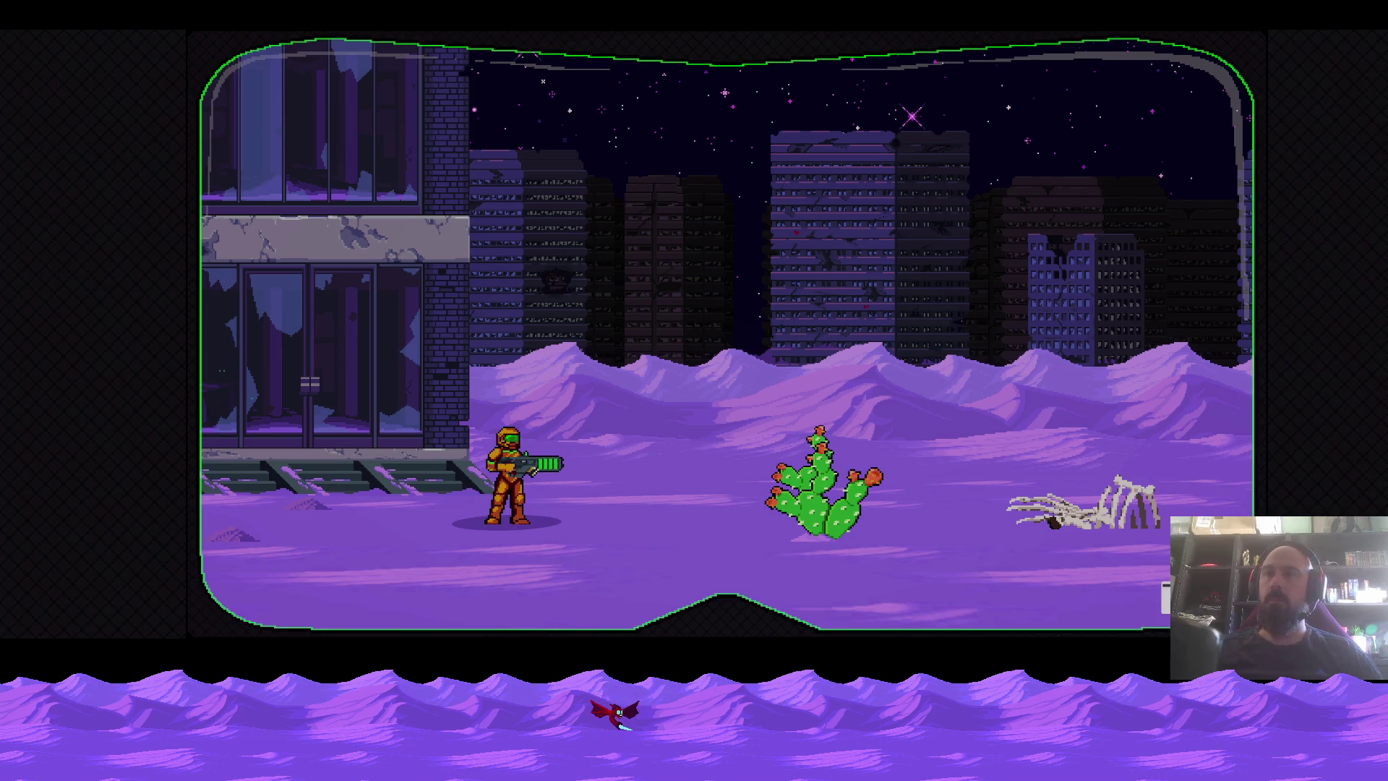
pyautogui.press('Escape')
pyautogui.click(462, 304)
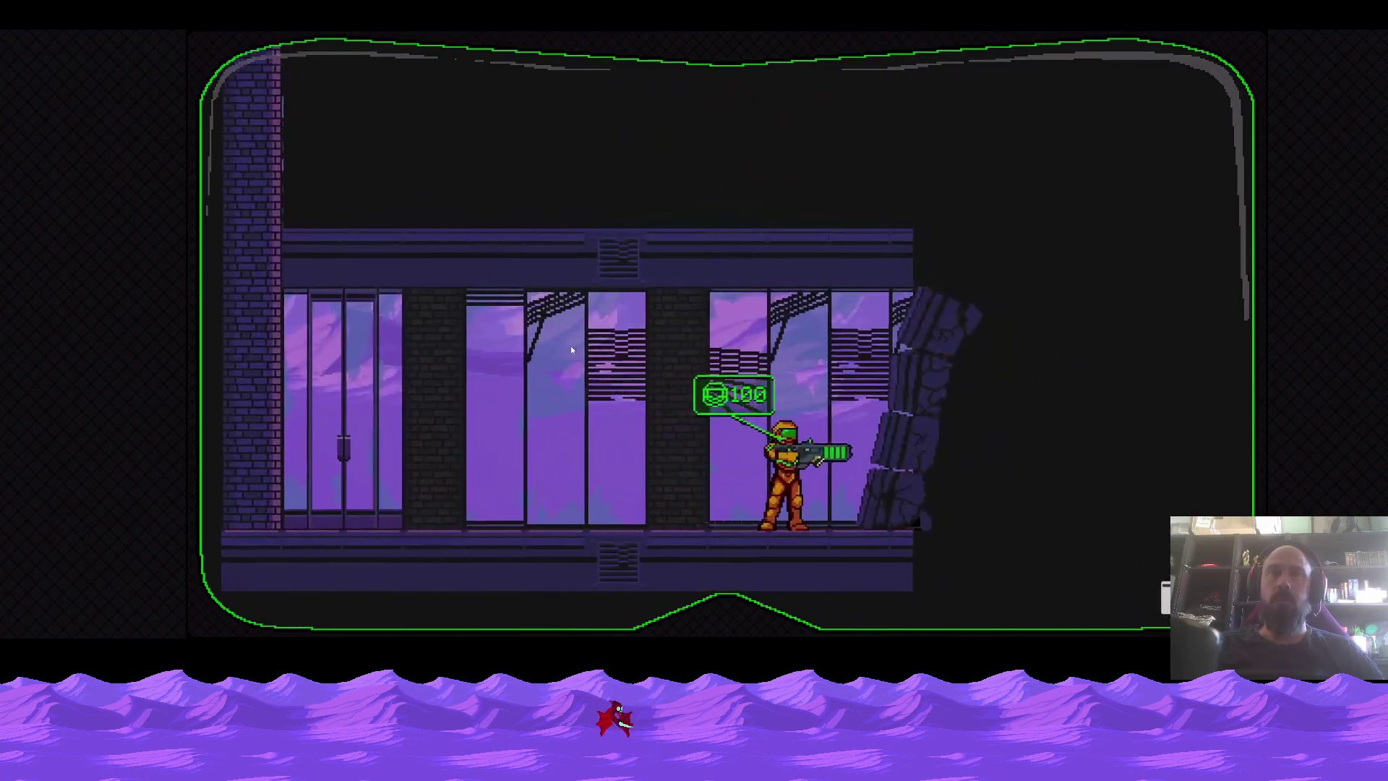
pyautogui.press('a')
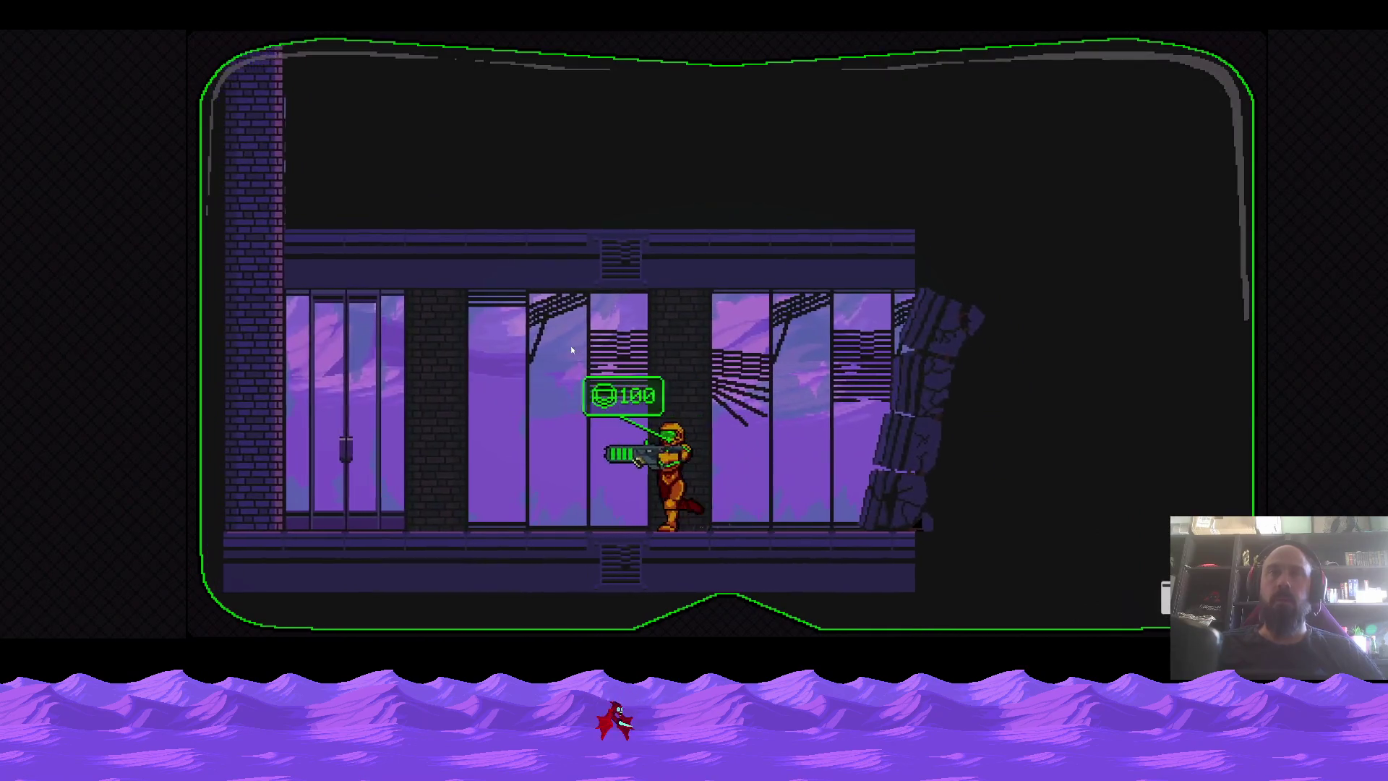
pyautogui.press('d')
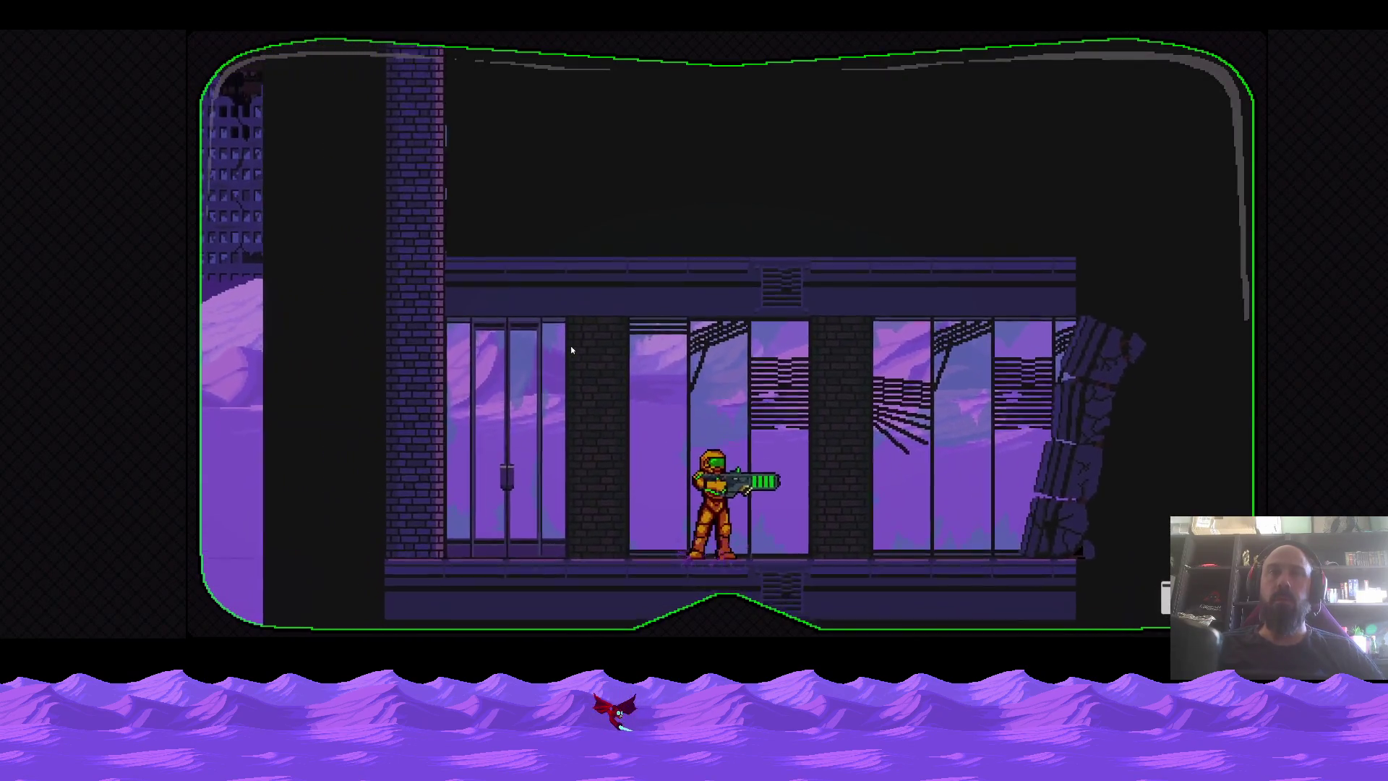
pyautogui.press('space')
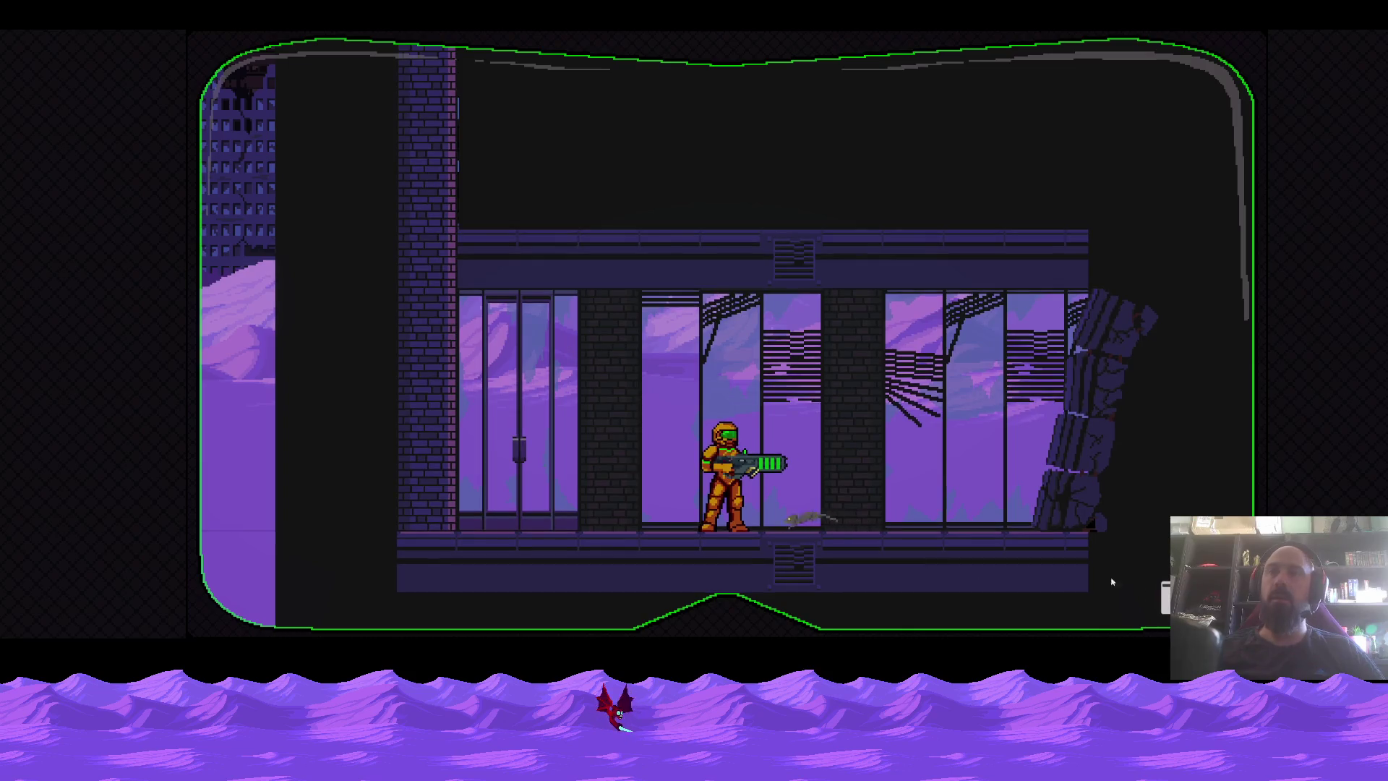
pyautogui.press('Escape')
pyautogui.click(570, 422)
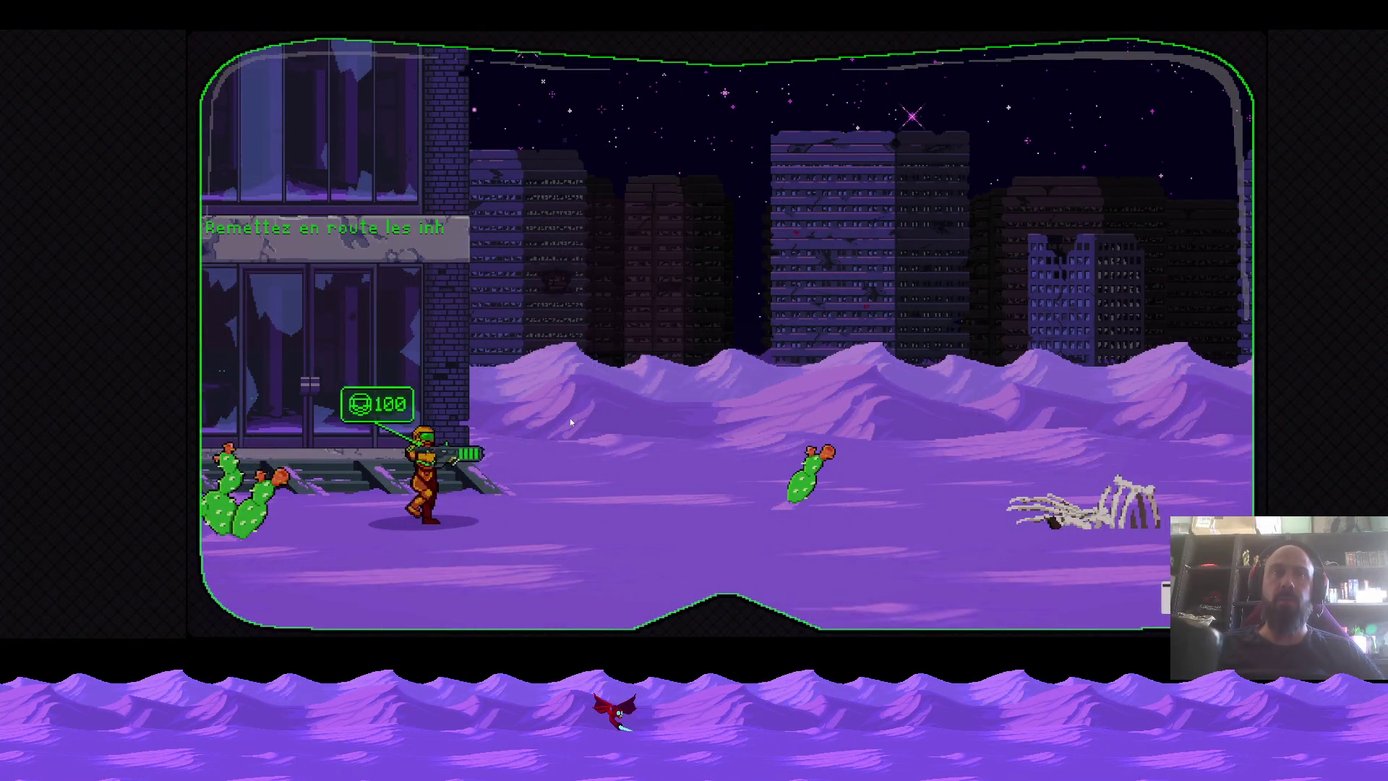
# Run and spin-jump rightward across the desert until the scorpion boss appears.
pyautogui.press('space')
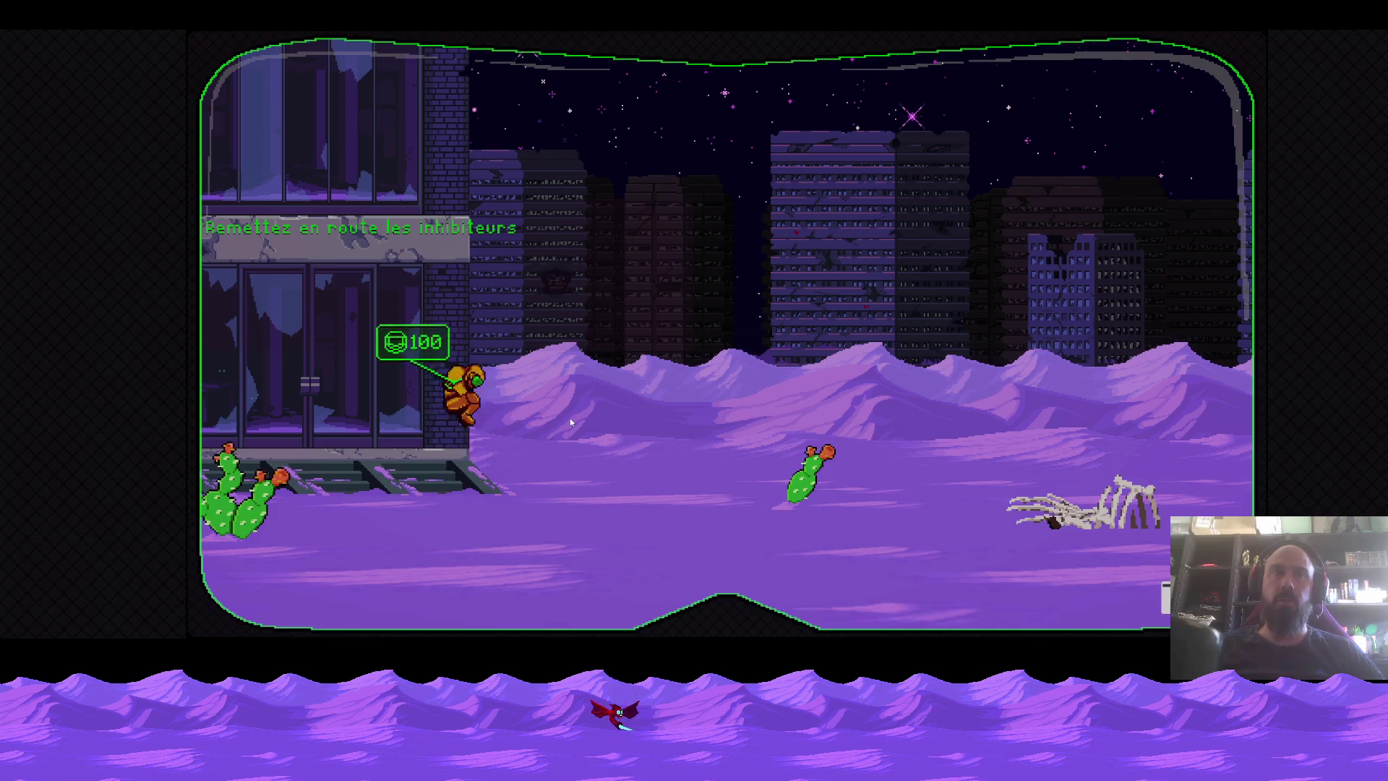
pyautogui.press('space')
pyautogui.press('space')
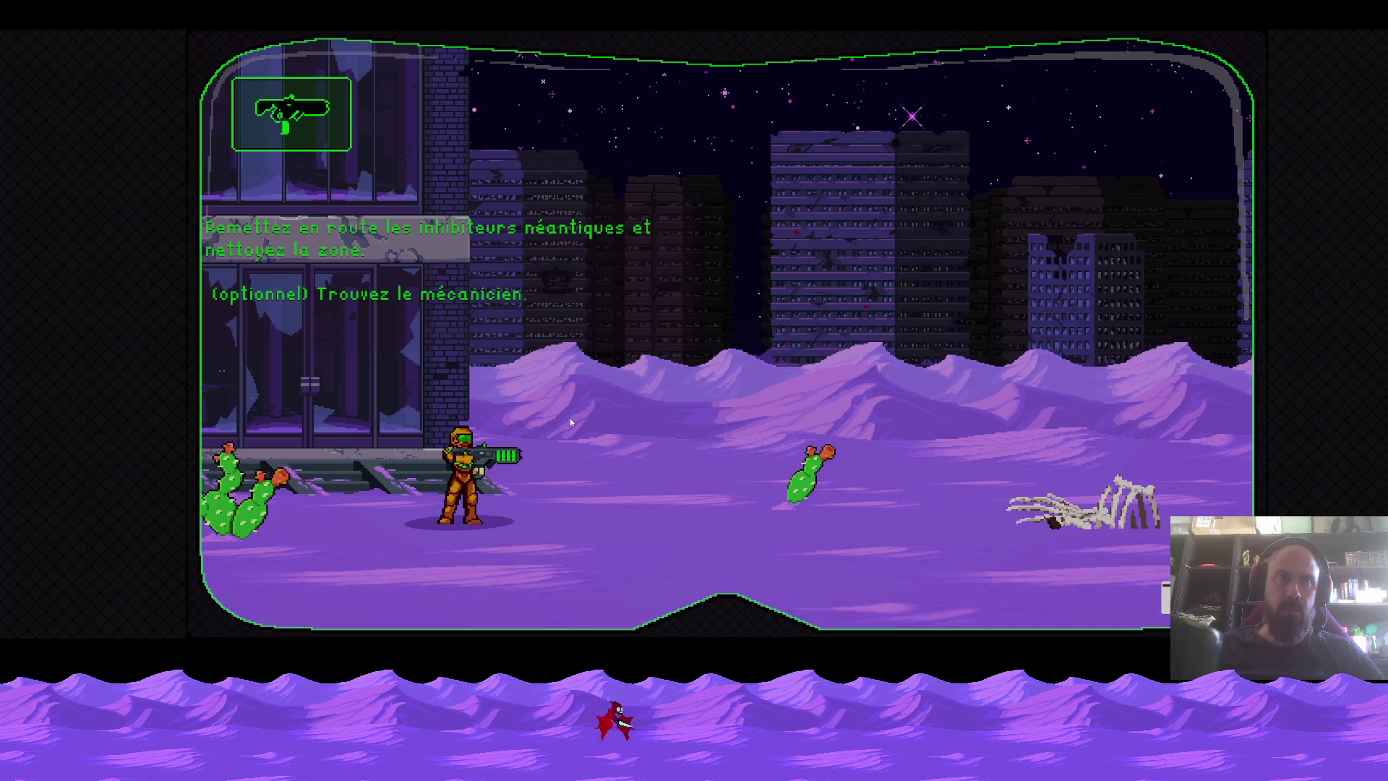
pyautogui.press('d')
pyautogui.press('d')
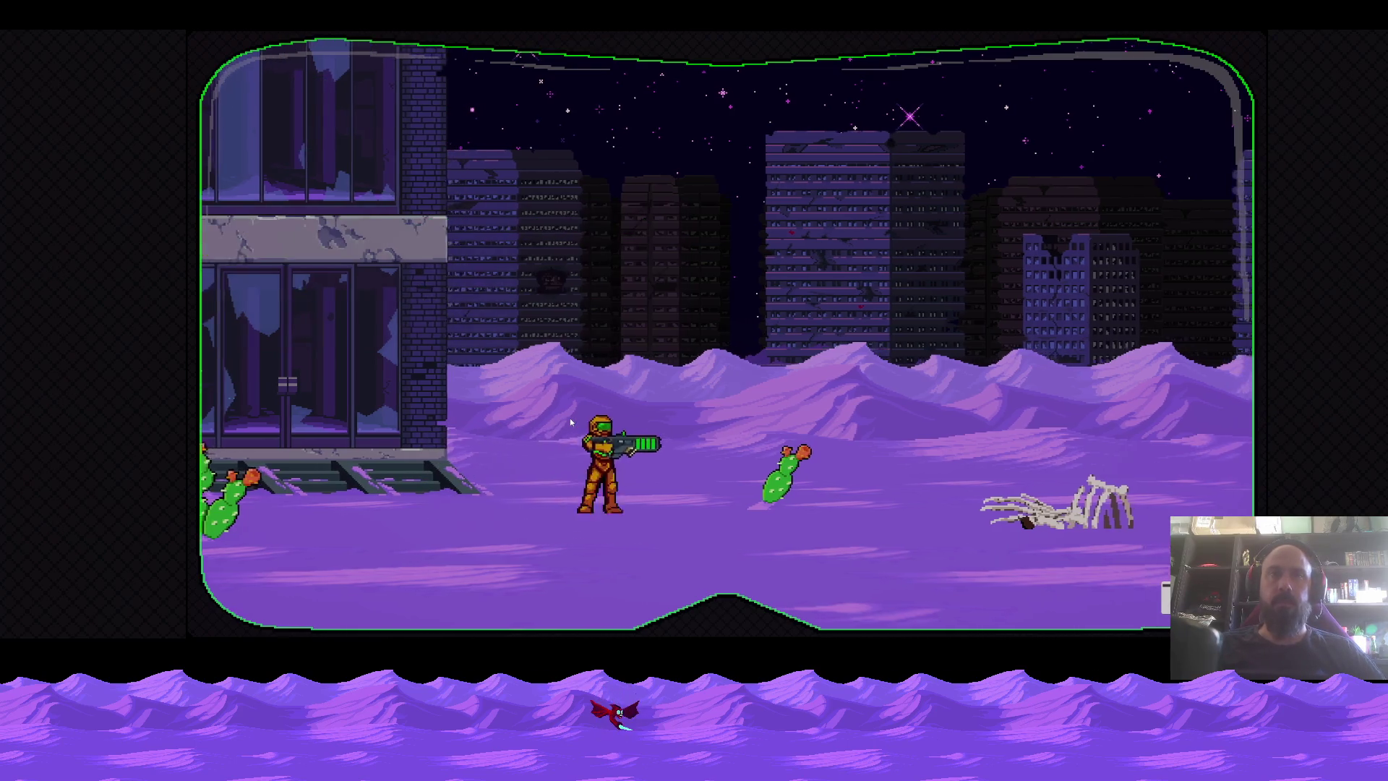
pyautogui.press('space')
pyautogui.press('space')
pyautogui.press('space')
pyautogui.press('space')
pyautogui.press('d')
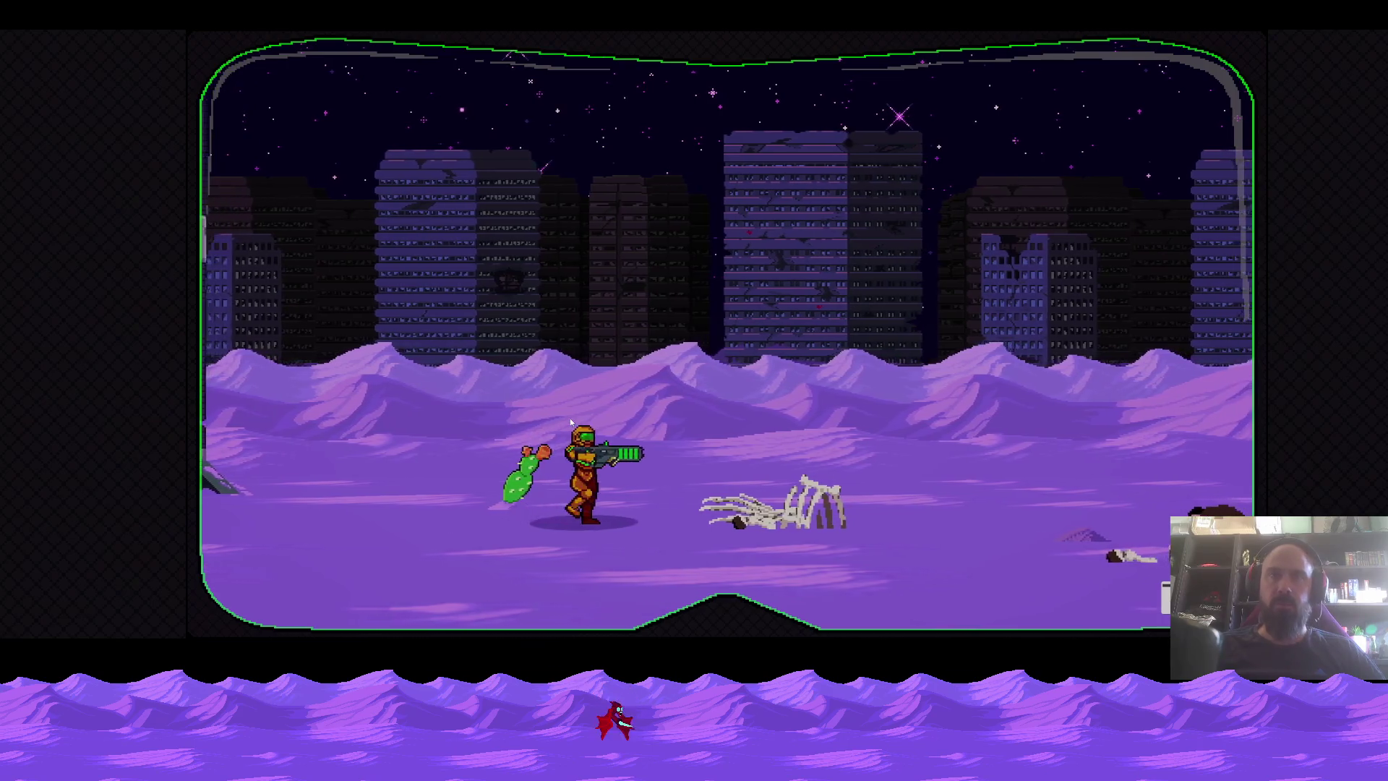
pyautogui.press('space')
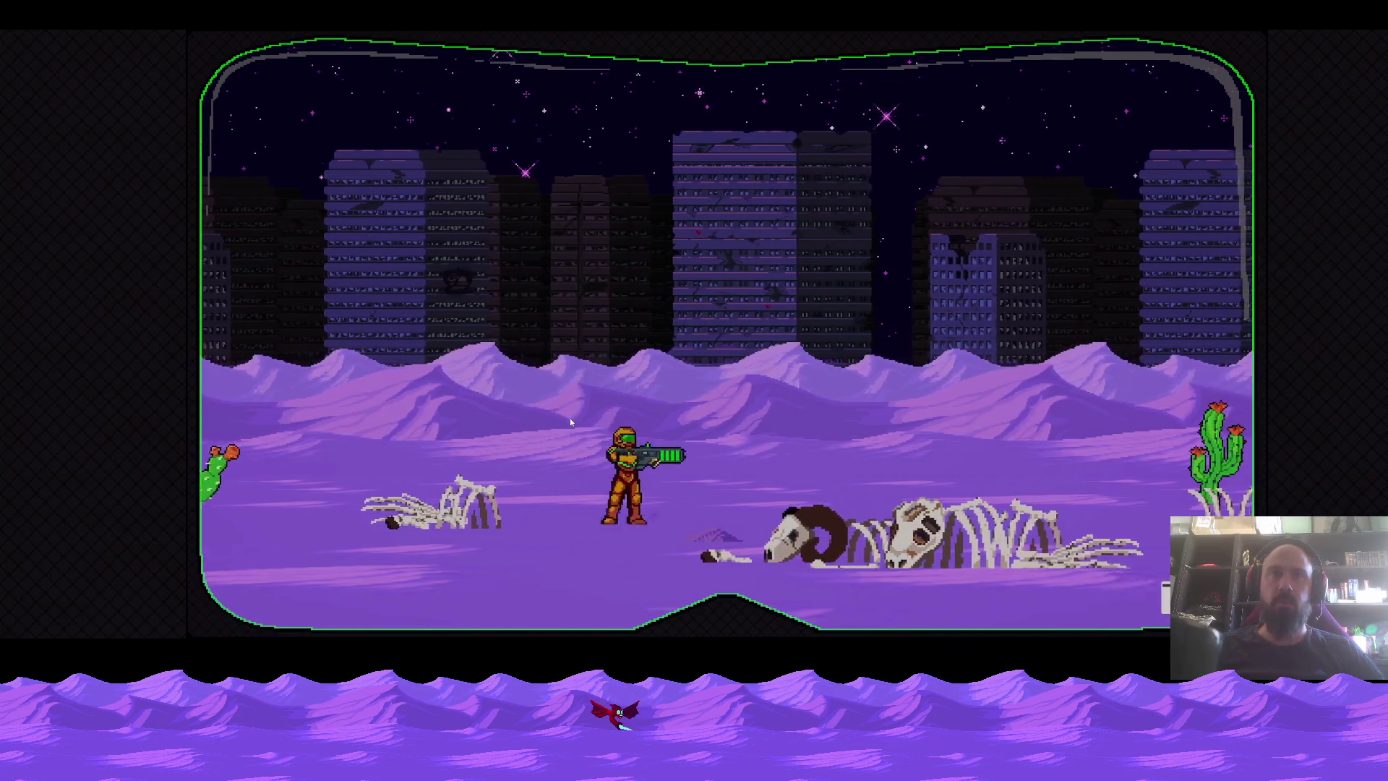
pyautogui.press('space')
pyautogui.press('d')
pyautogui.press('space')
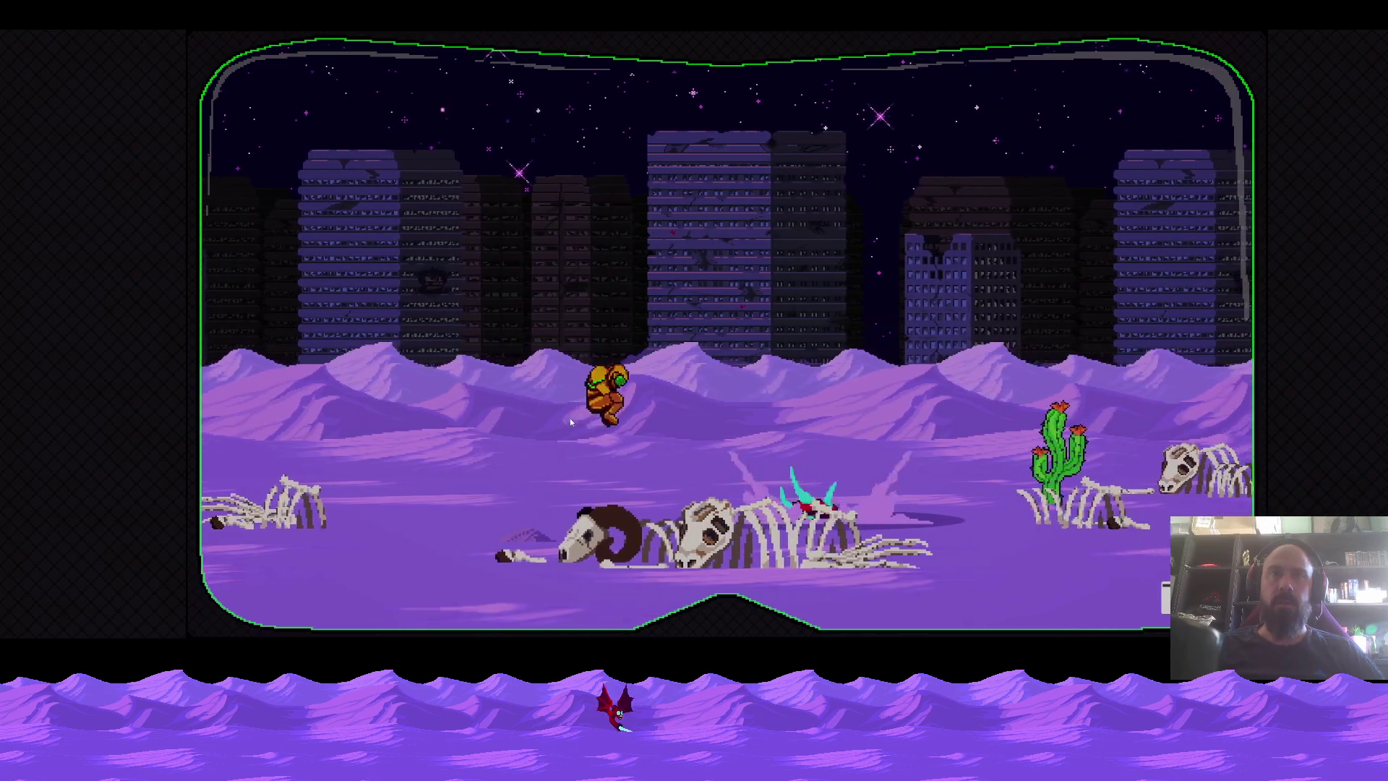
# Back away and jump to dodge the scorpion's tail while firing at it.
pyautogui.press('a')
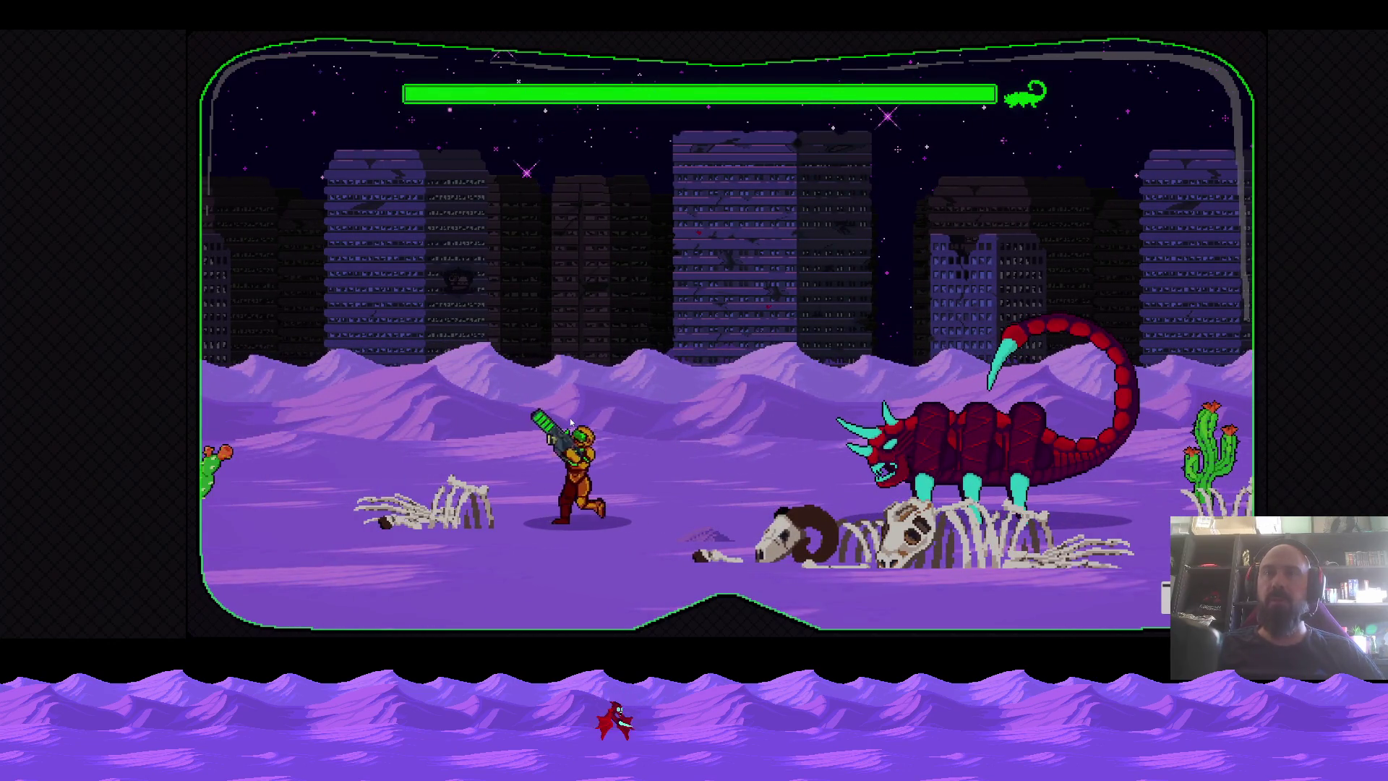
pyautogui.press('space')
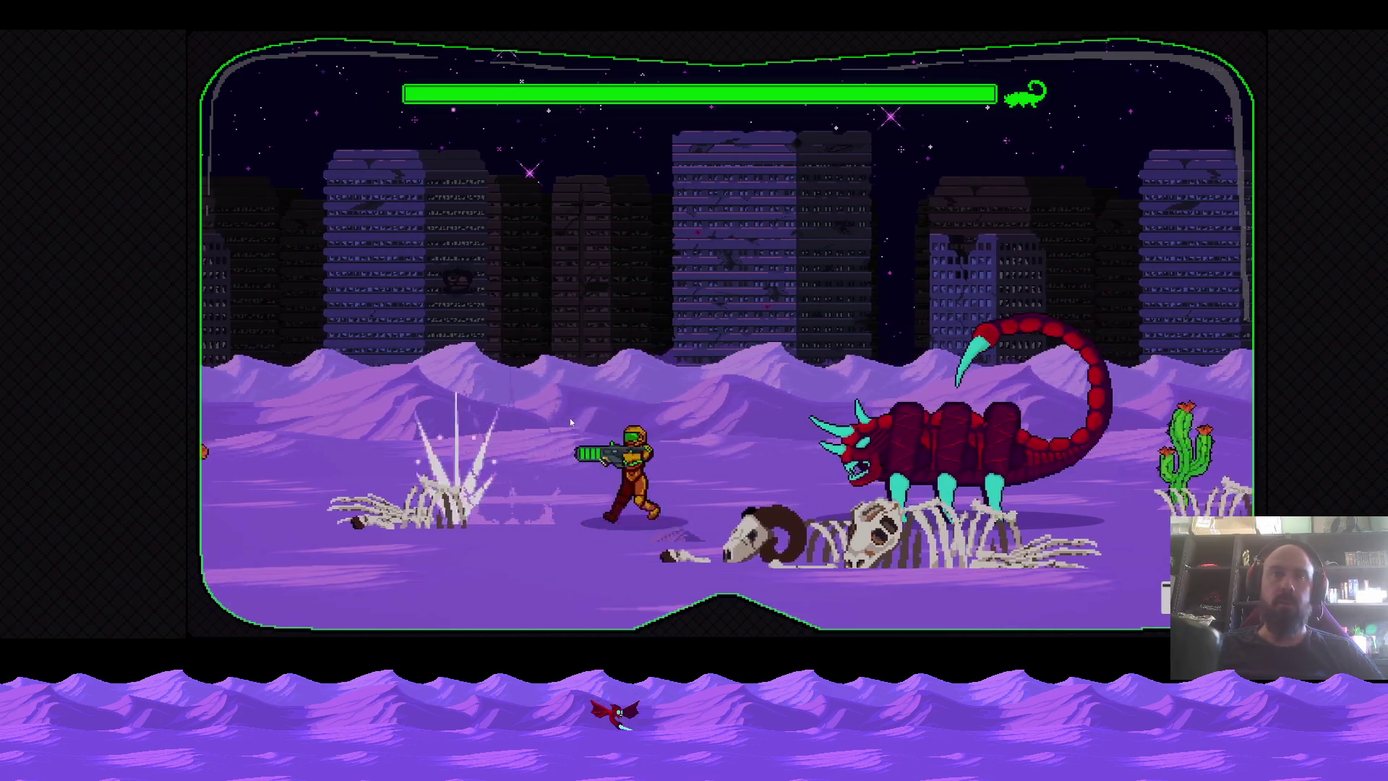
pyautogui.press('a')
pyautogui.press('space')
pyautogui.press('d')
pyautogui.press('a')
pyautogui.press('d')
pyautogui.press('space')
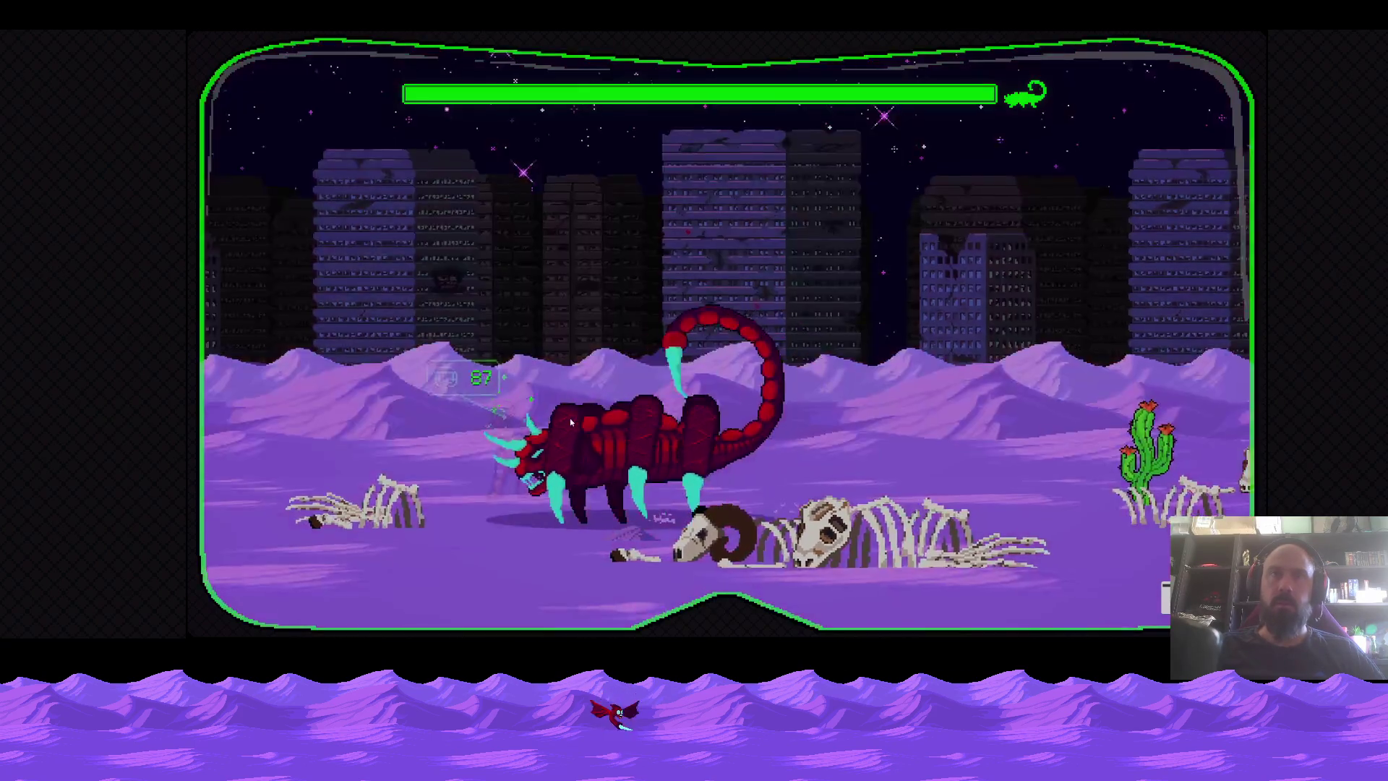
# Jump over the charging scorpion and keep firing to lower its health.
pyautogui.press('d')
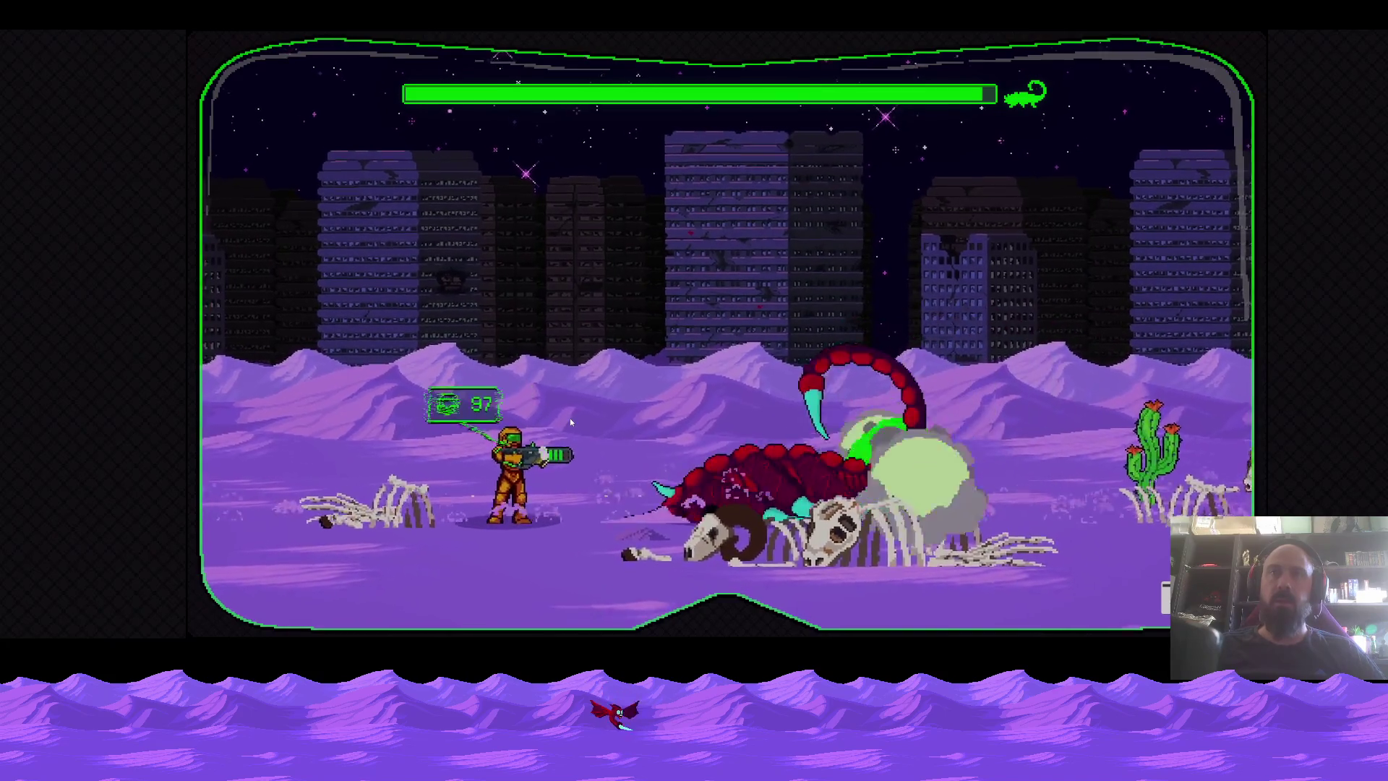
pyautogui.press('space')
pyautogui.press('d')
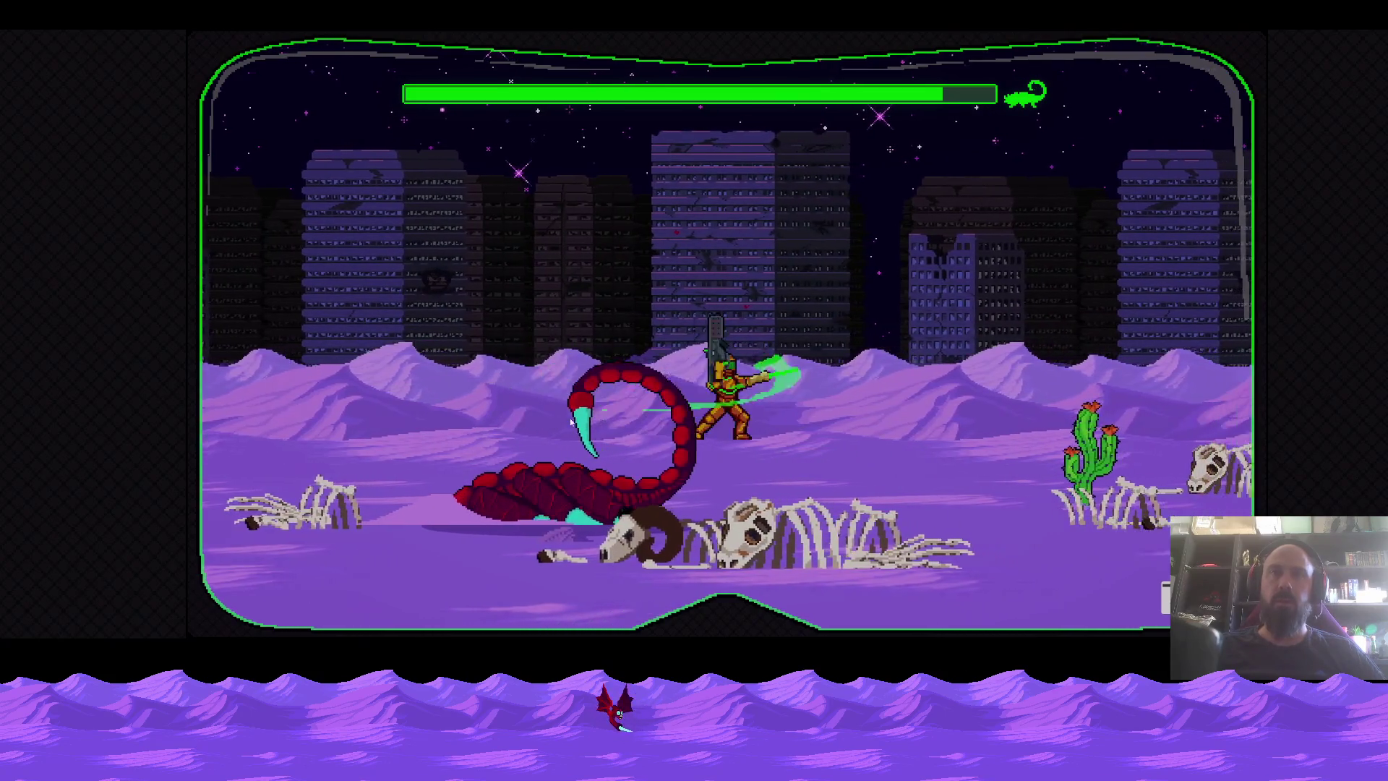
pyautogui.press('d')
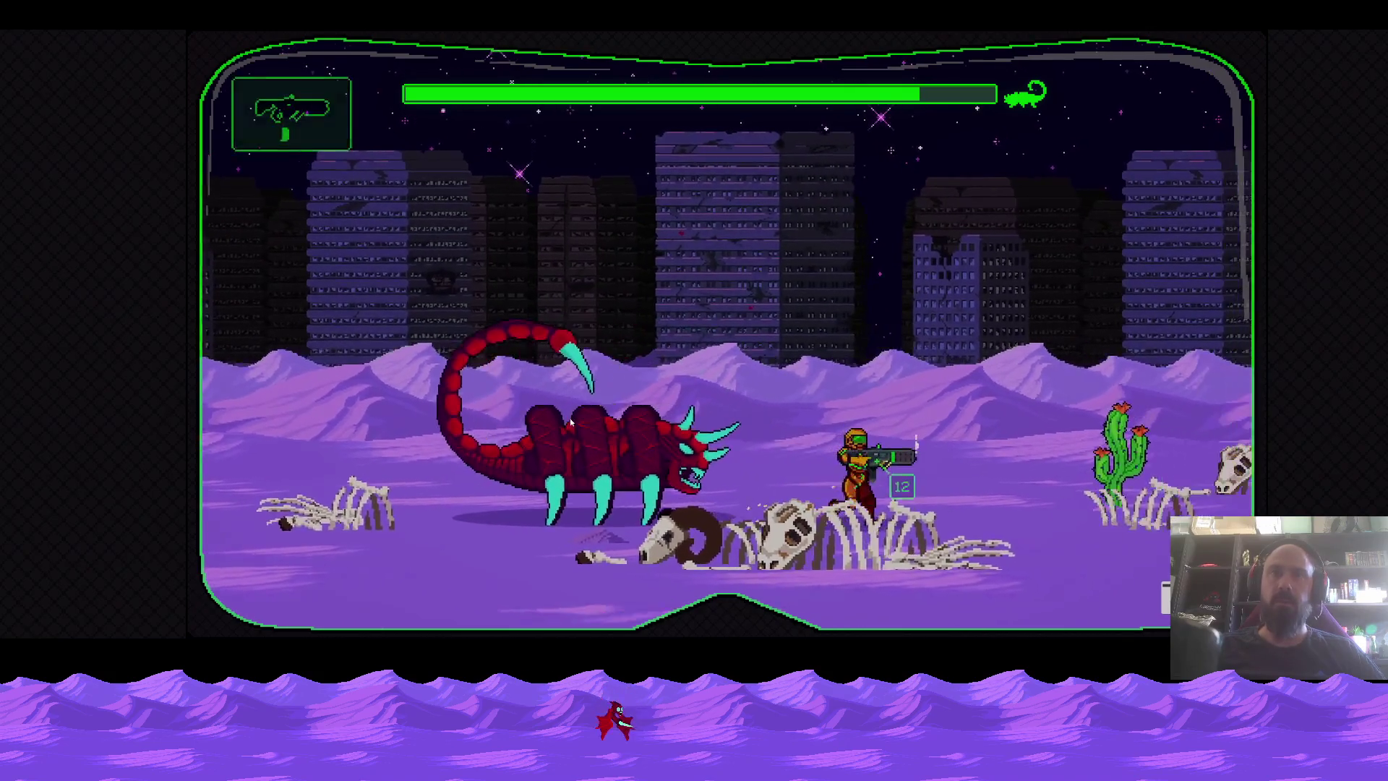
pyautogui.press('a')
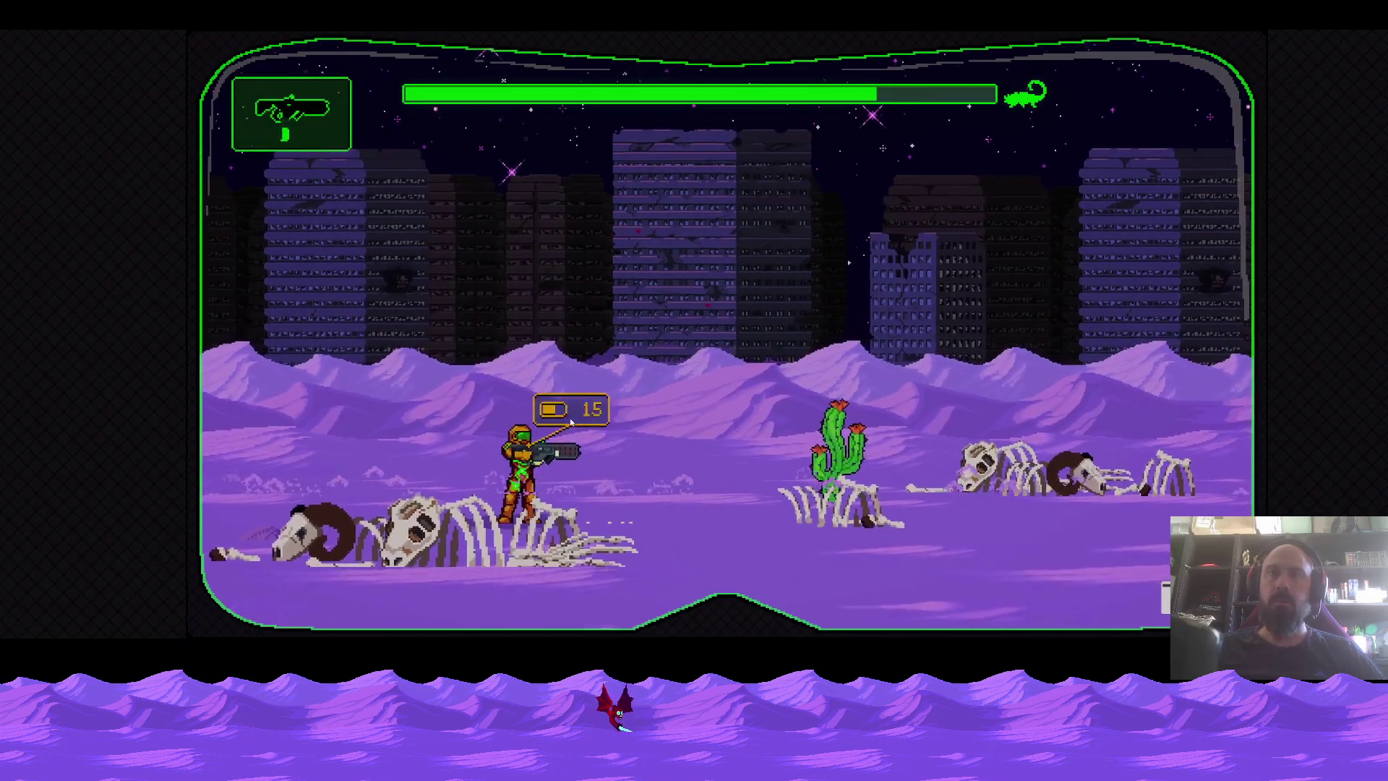
pyautogui.press('d')
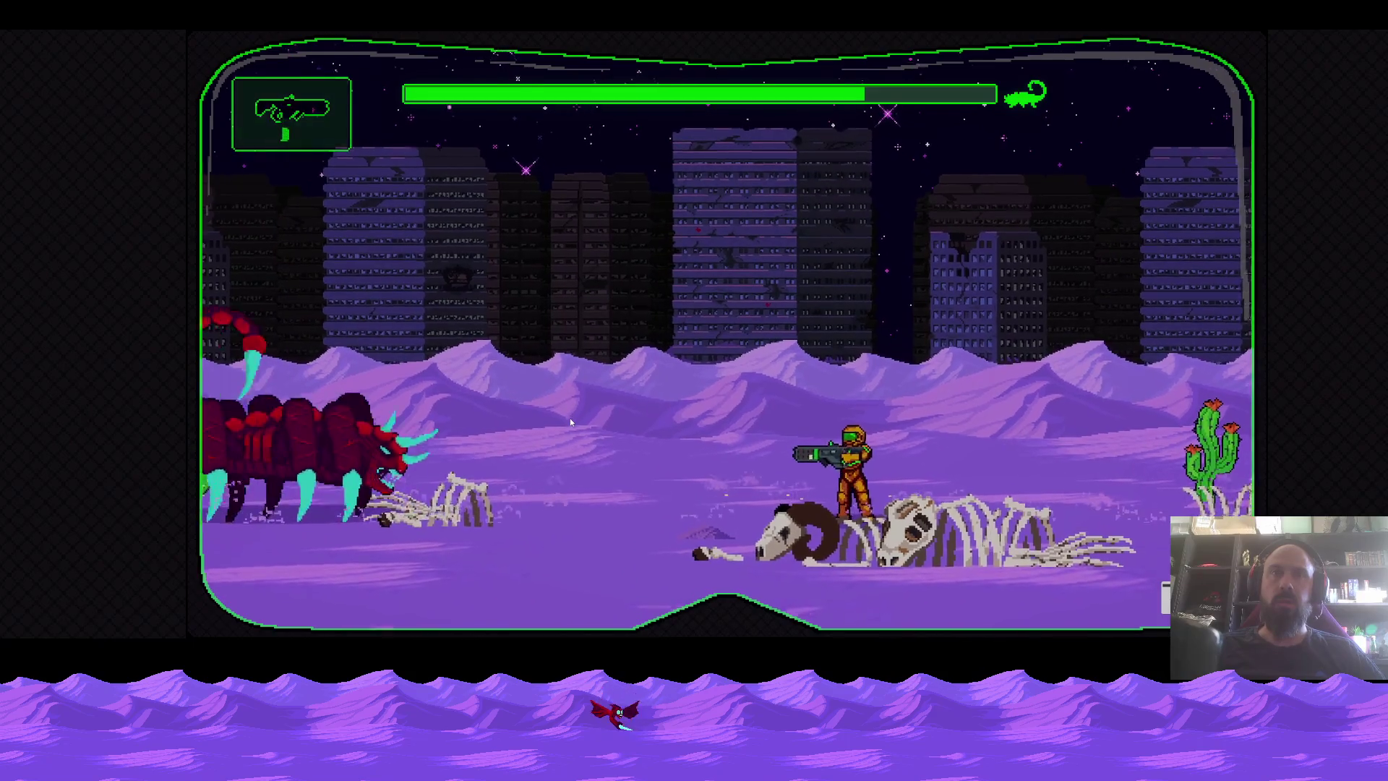
pyautogui.press('d')
pyautogui.press('d')
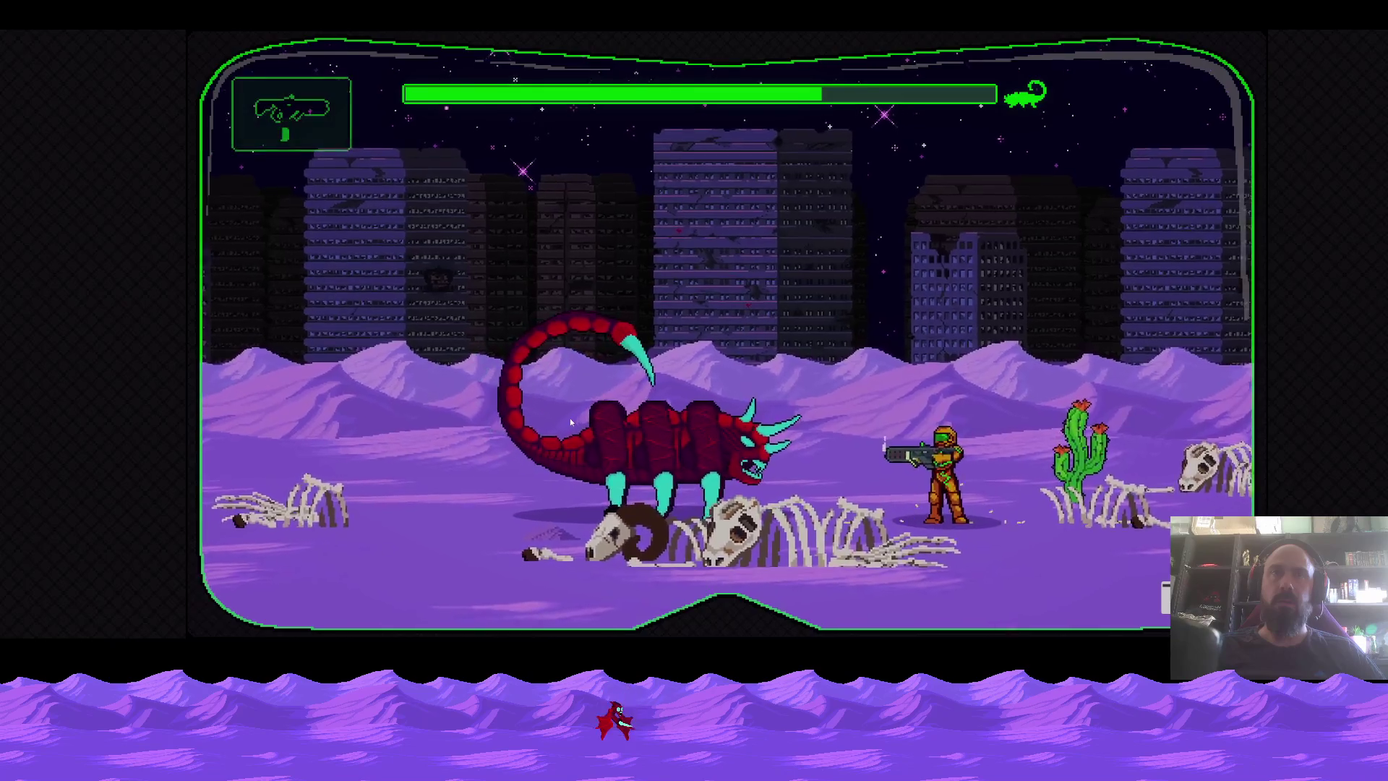
pyautogui.press('d')
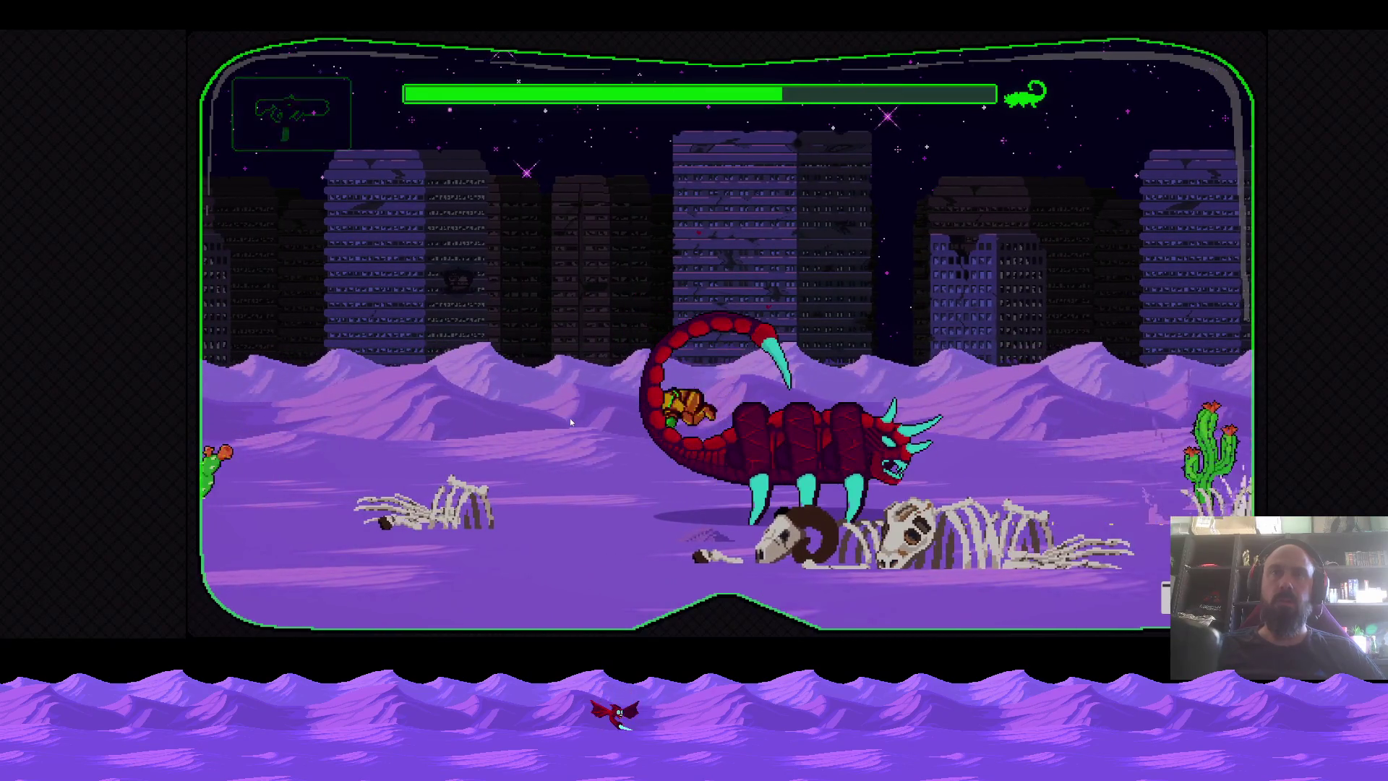
pyautogui.press('d')
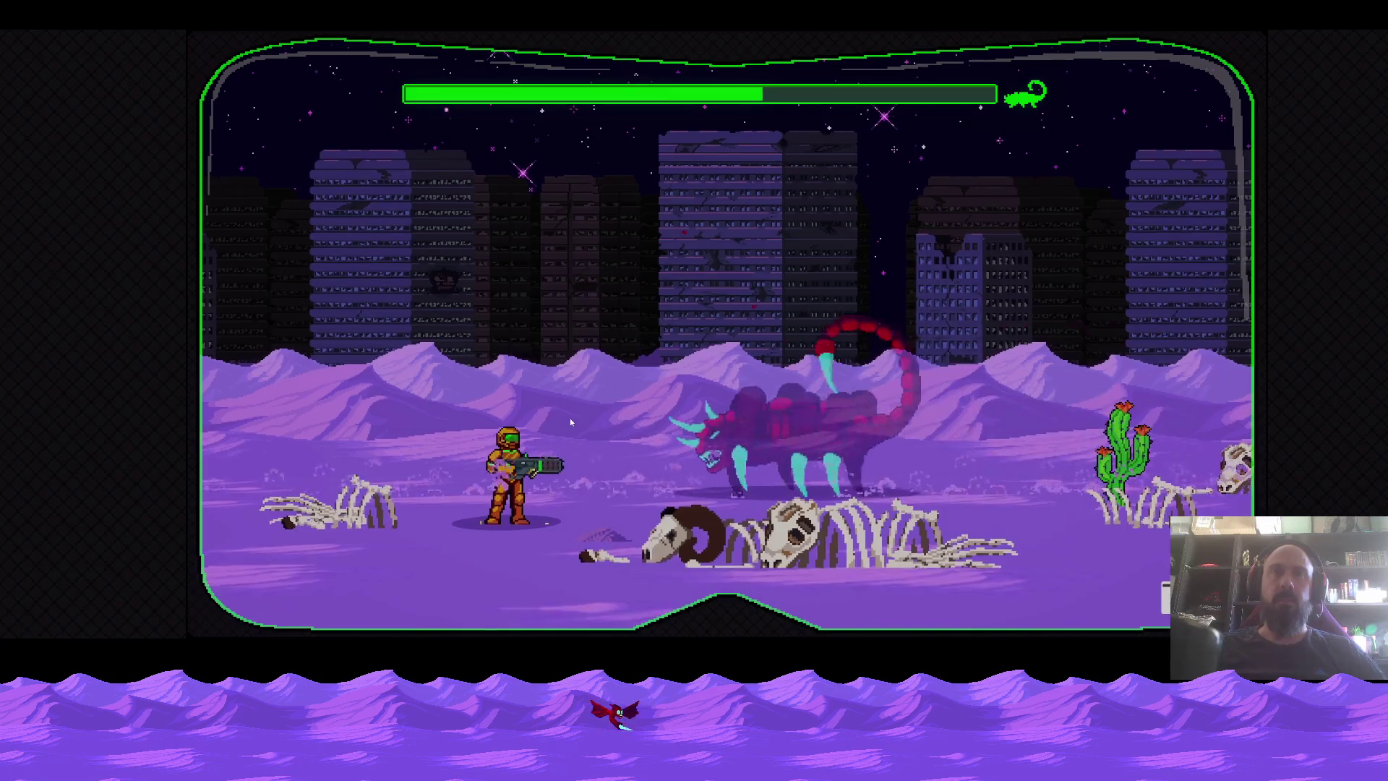
pyautogui.press('d')
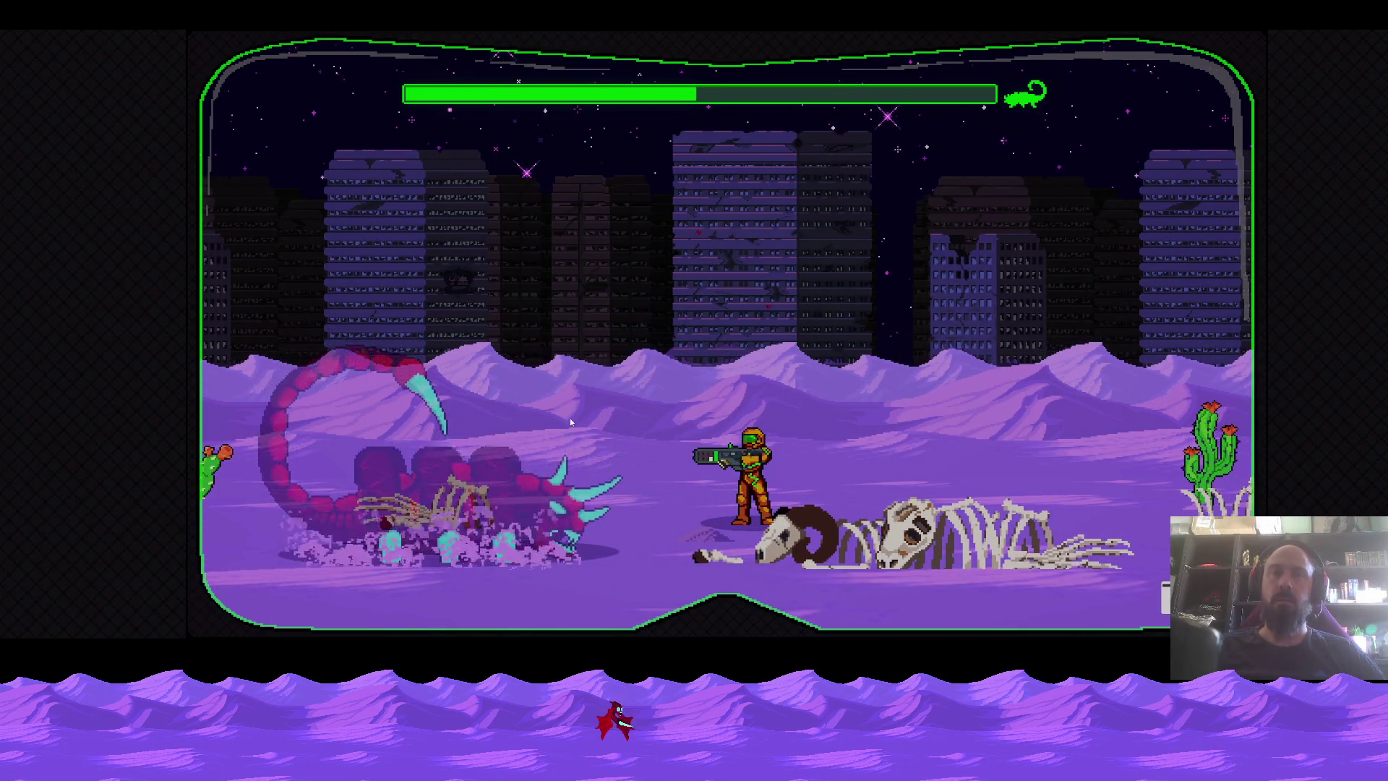
# After respawning, dodge the scorpion's charges left and right and shoot it again.
pyautogui.press('a')
pyautogui.press('a')
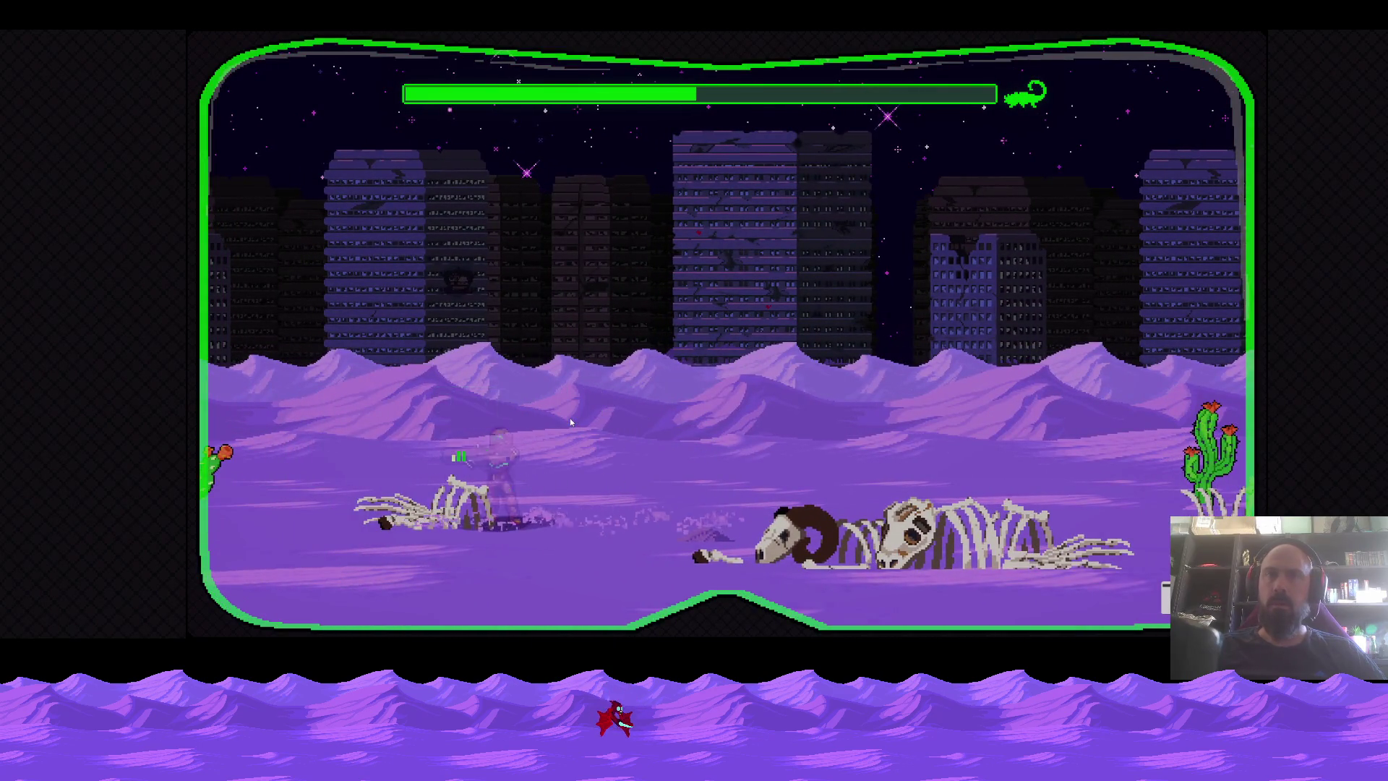
pyautogui.press('d')
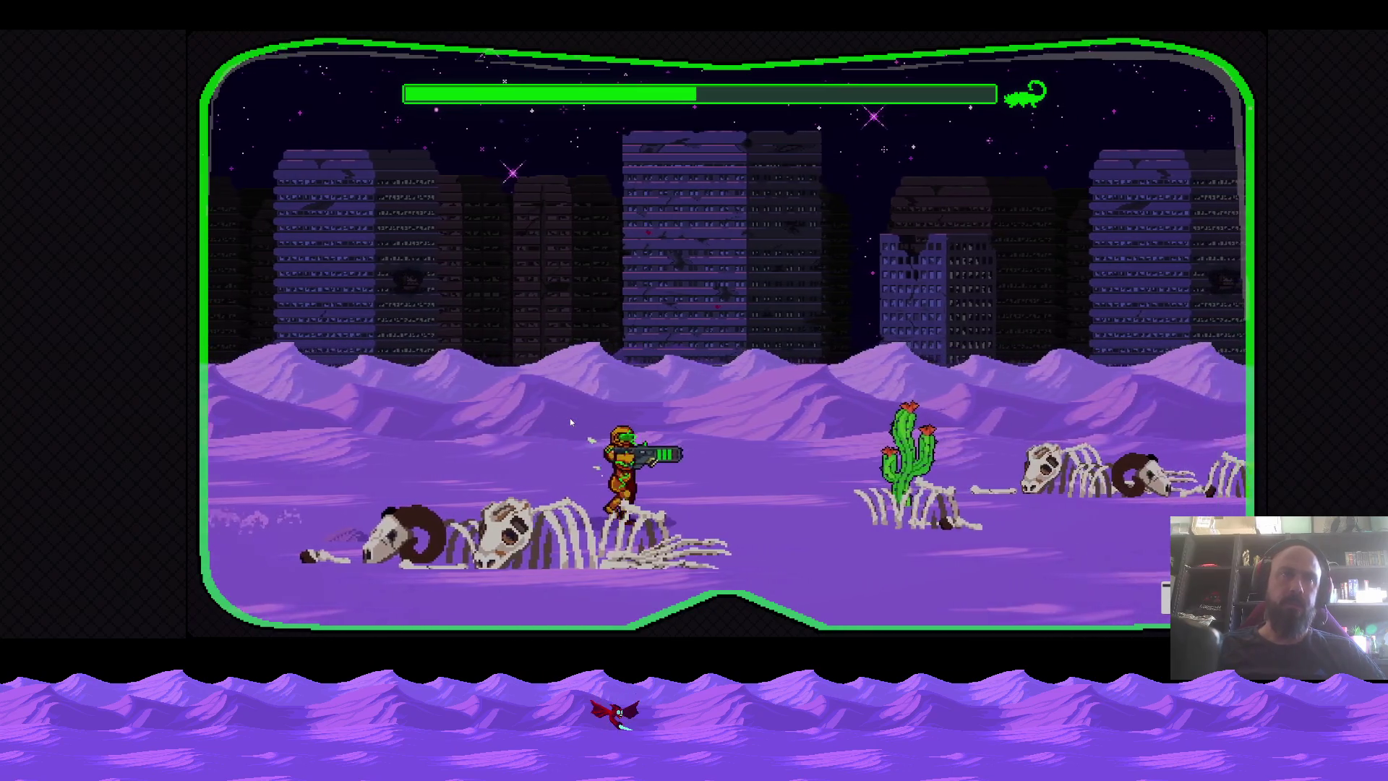
pyautogui.press('a')
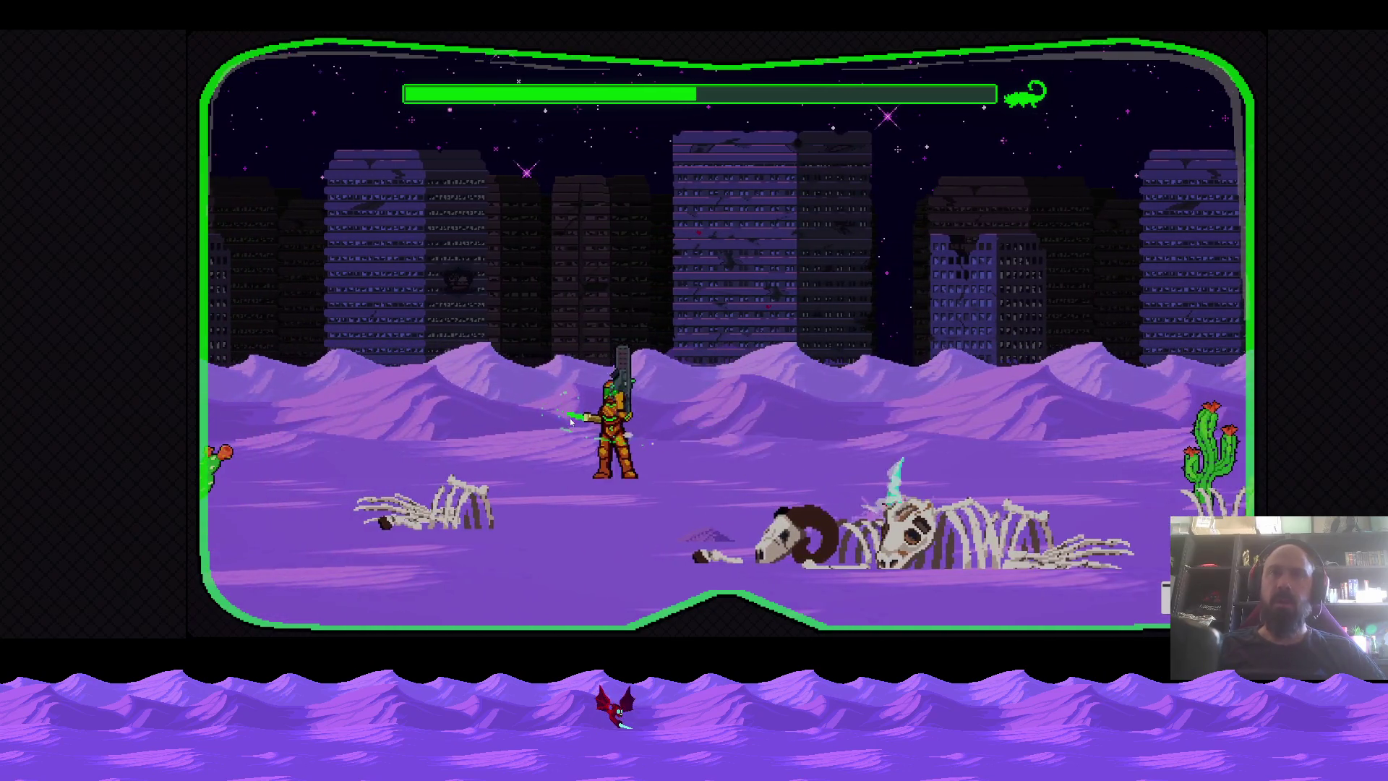
pyautogui.press('d')
pyautogui.press('a')
pyautogui.press('d')
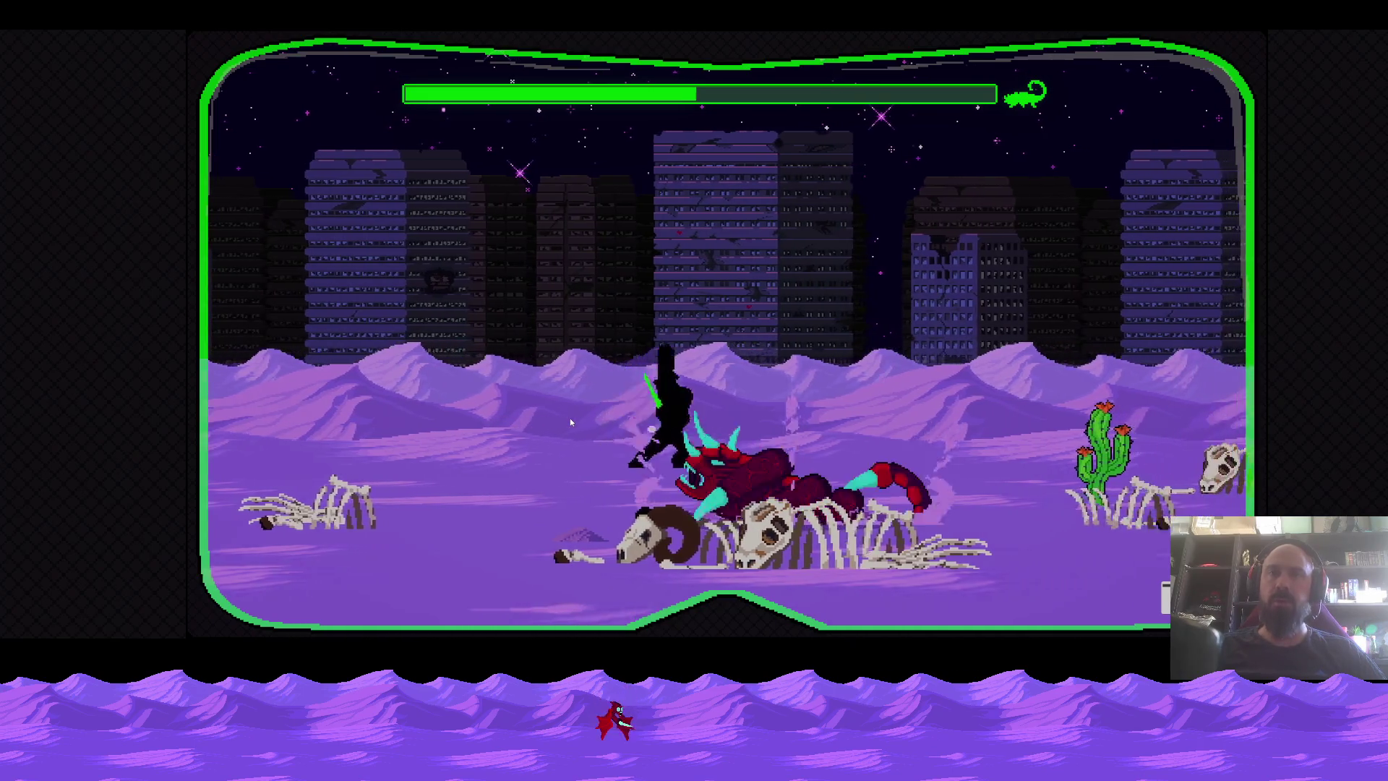
pyautogui.press('d')
pyautogui.press('d')
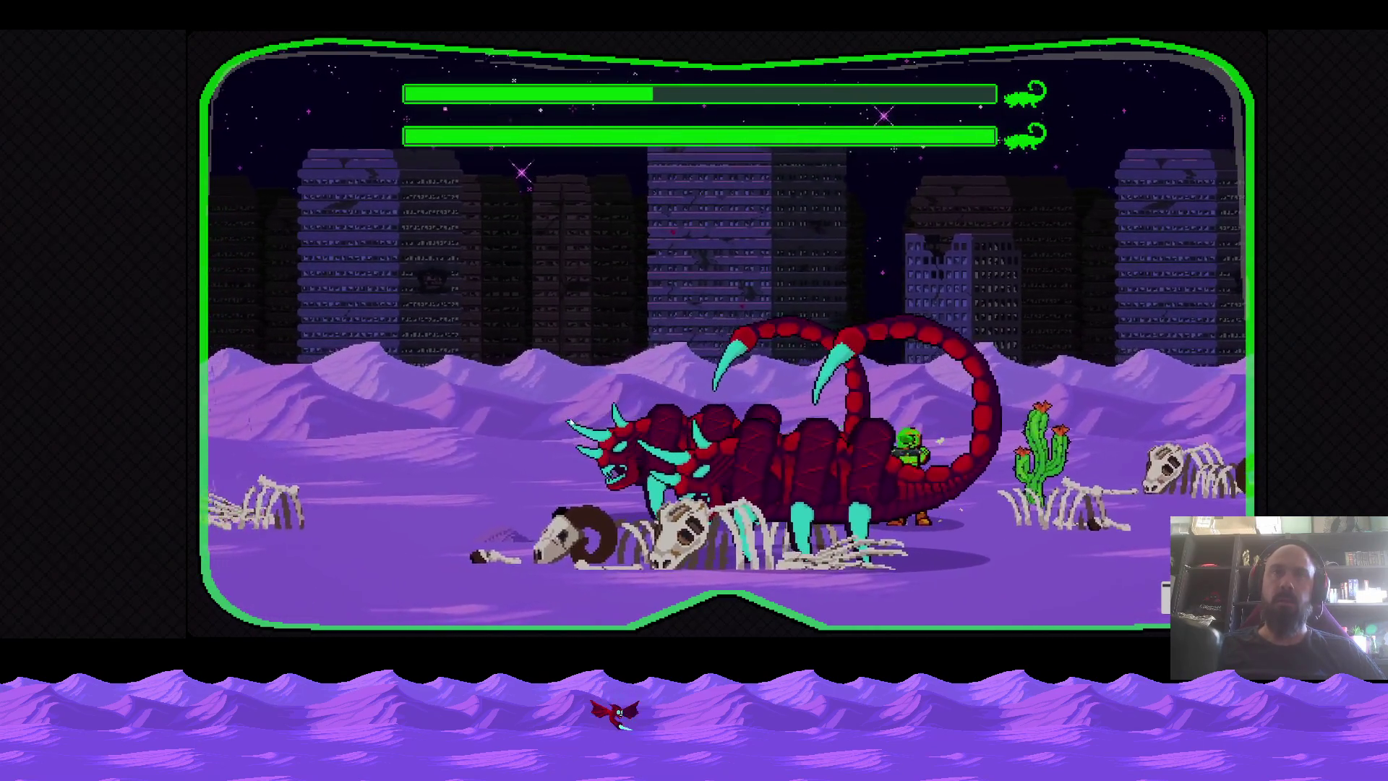
pyautogui.scroll(-3, 570, 418)
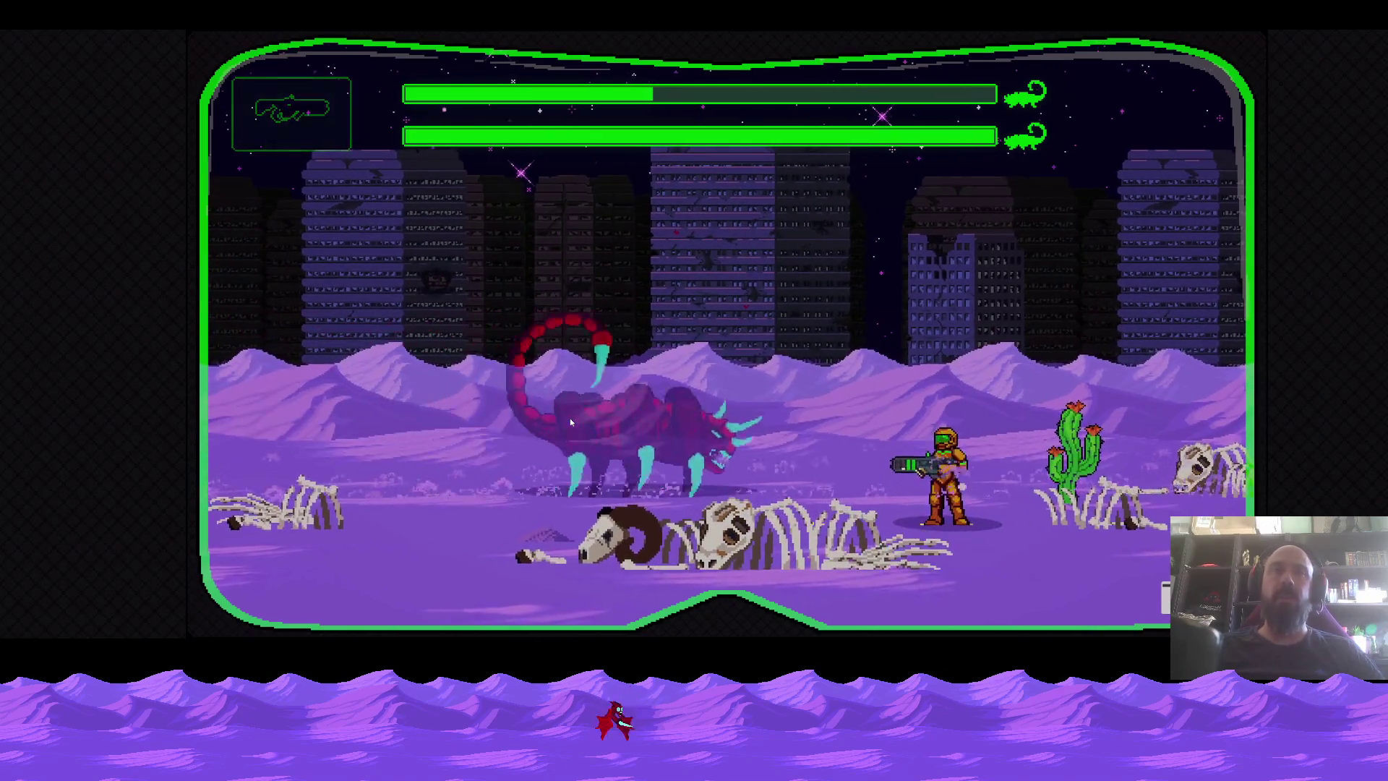
pyautogui.press('a')
pyautogui.press('a')
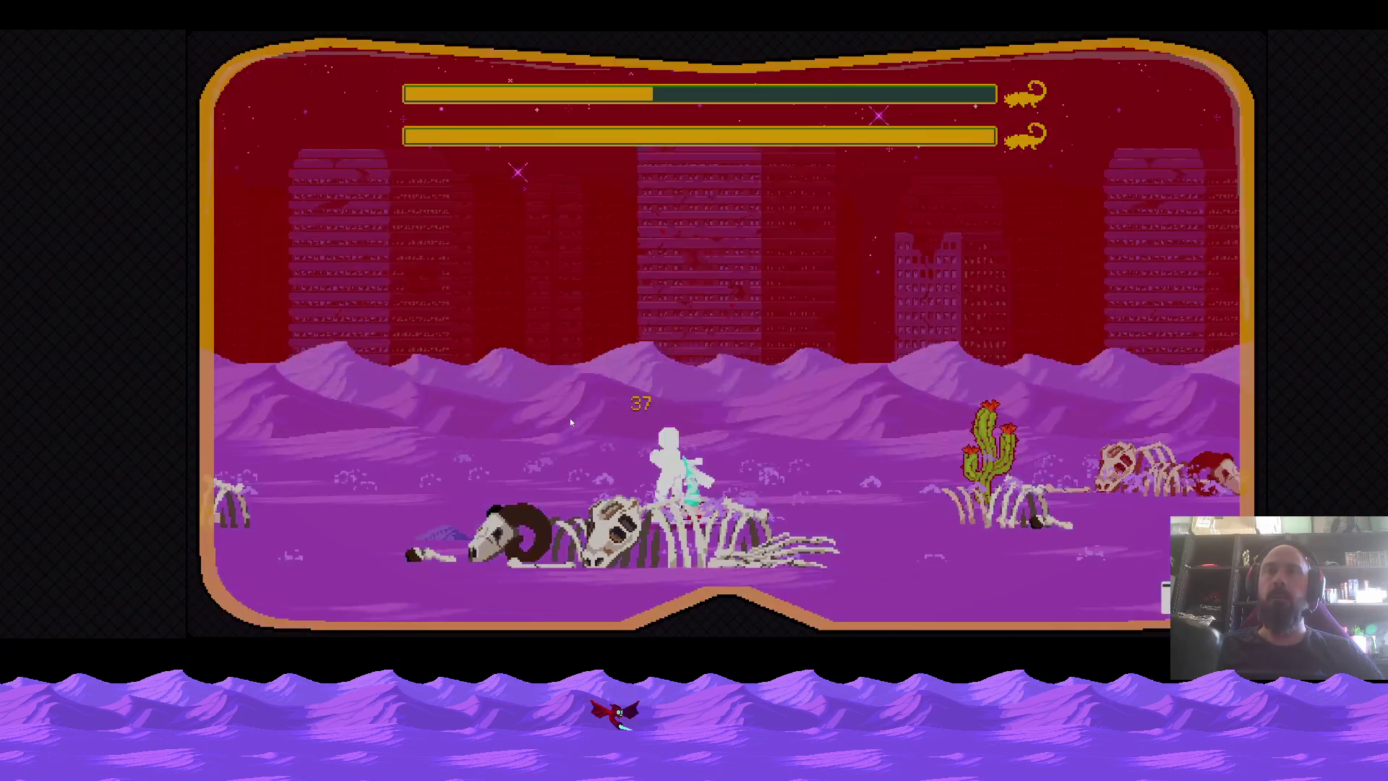
pyautogui.press('a')
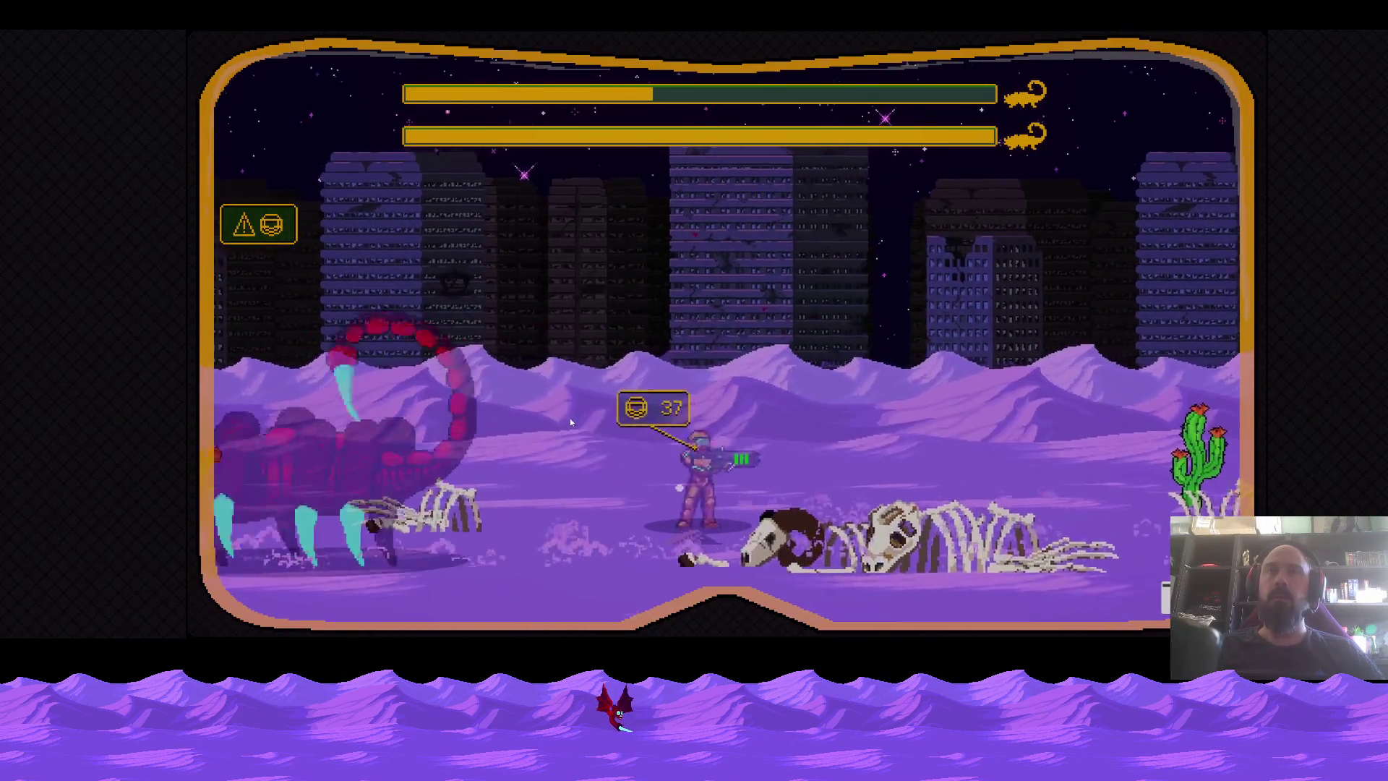
pyautogui.press('s')
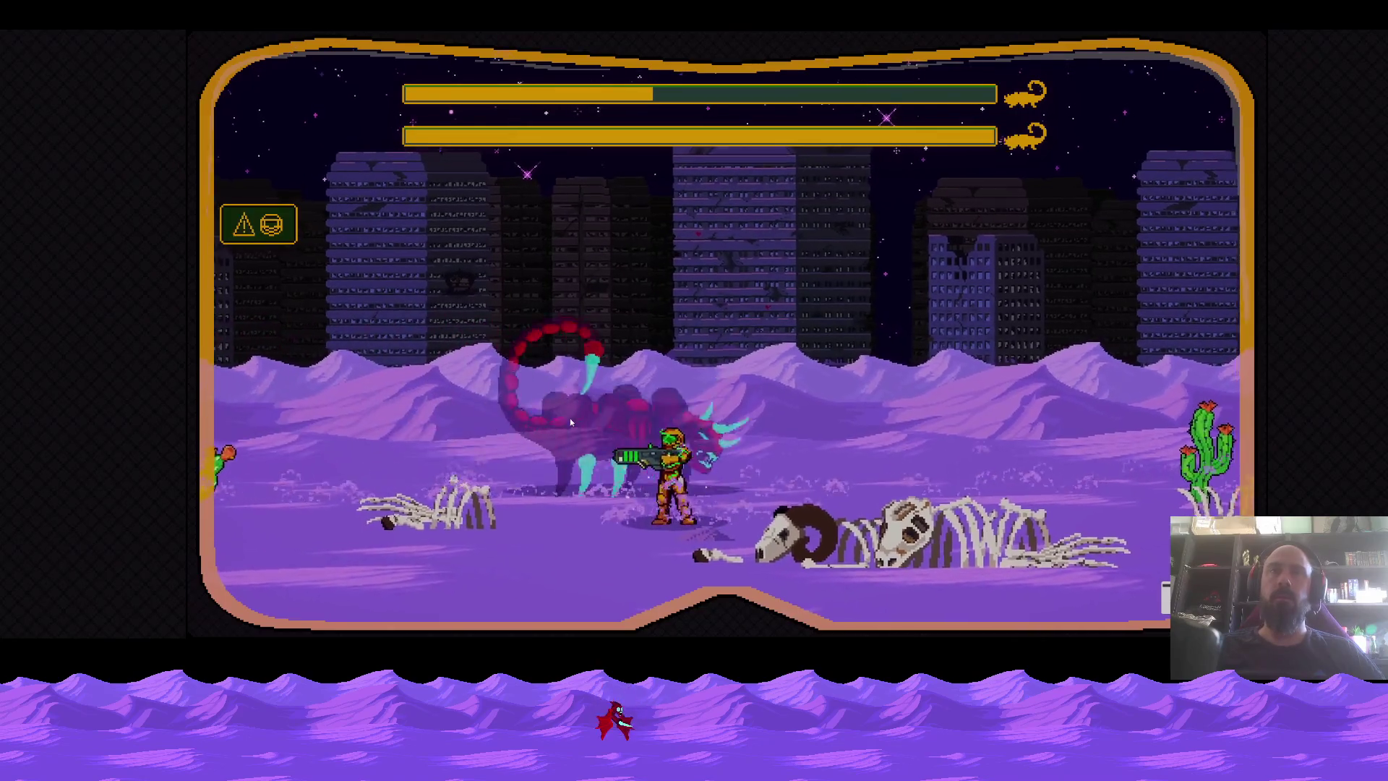
pyautogui.press('a')
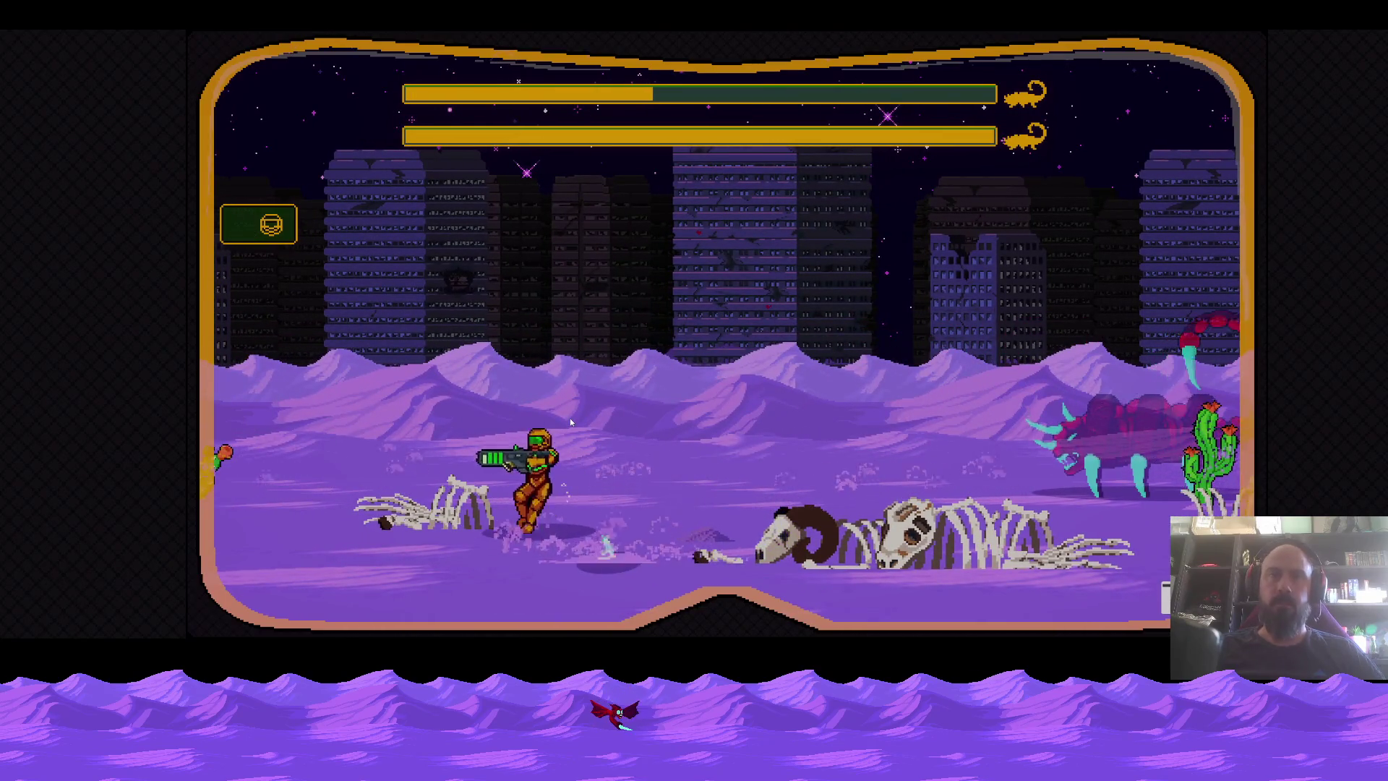
pyautogui.press('d')
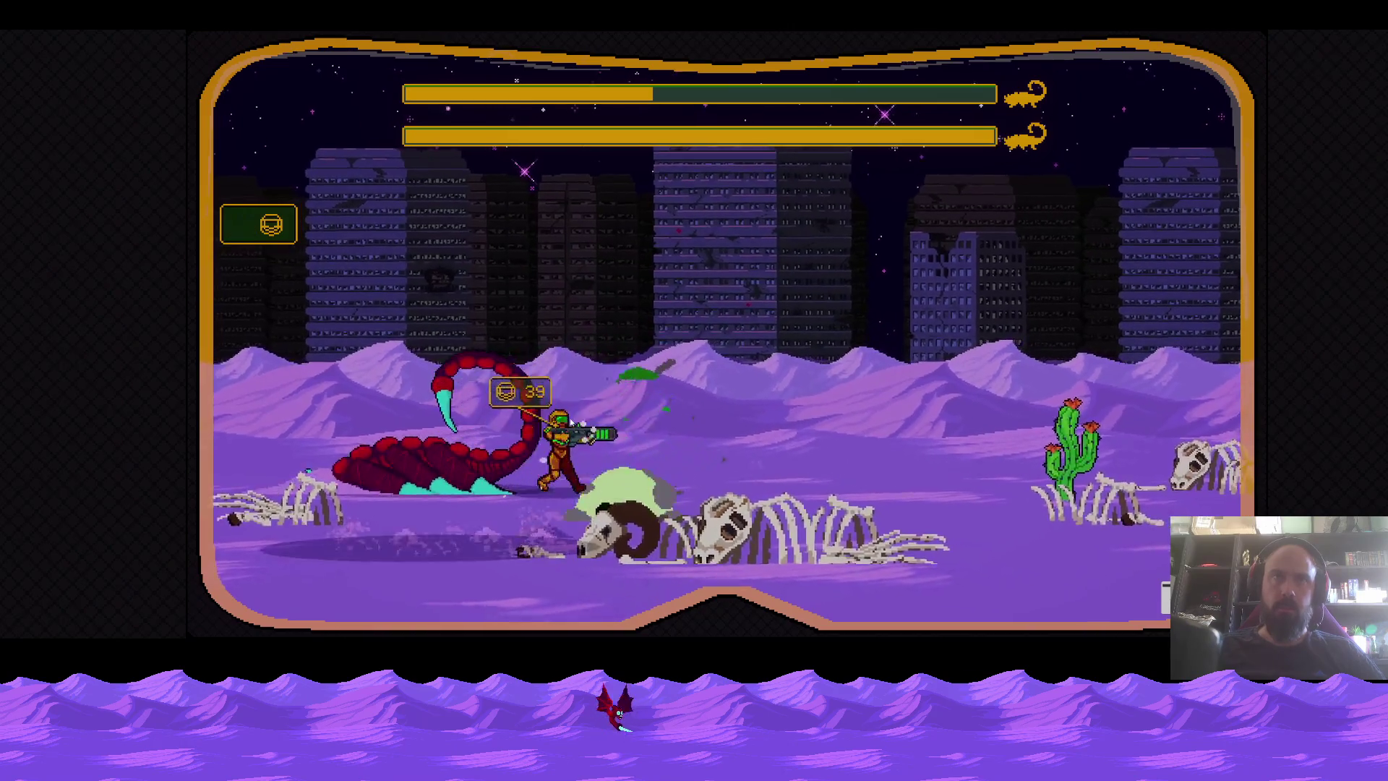
pyautogui.press('d')
pyautogui.click(570, 418)
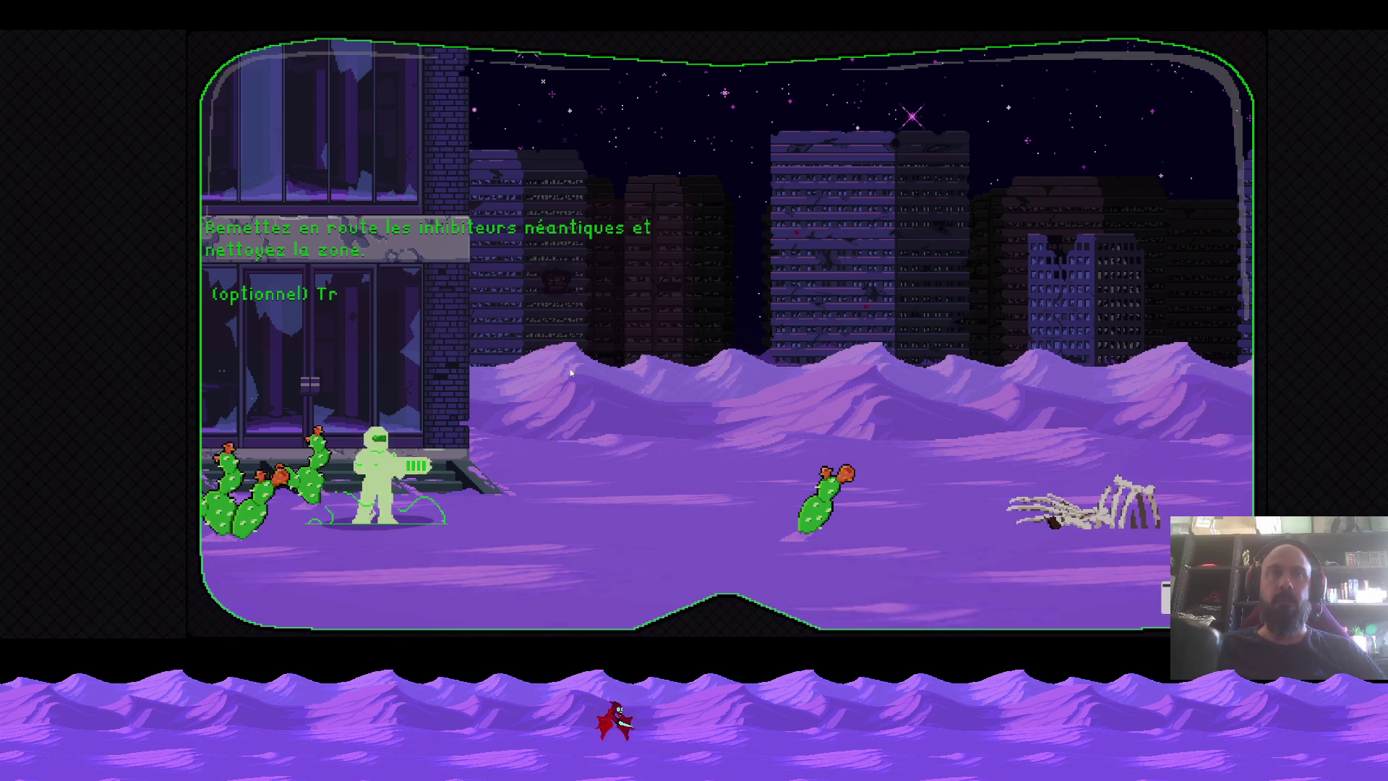
# Walk and dash the operator right through the ruins, then run and spin-jump across the desert.
pyautogui.press('d')
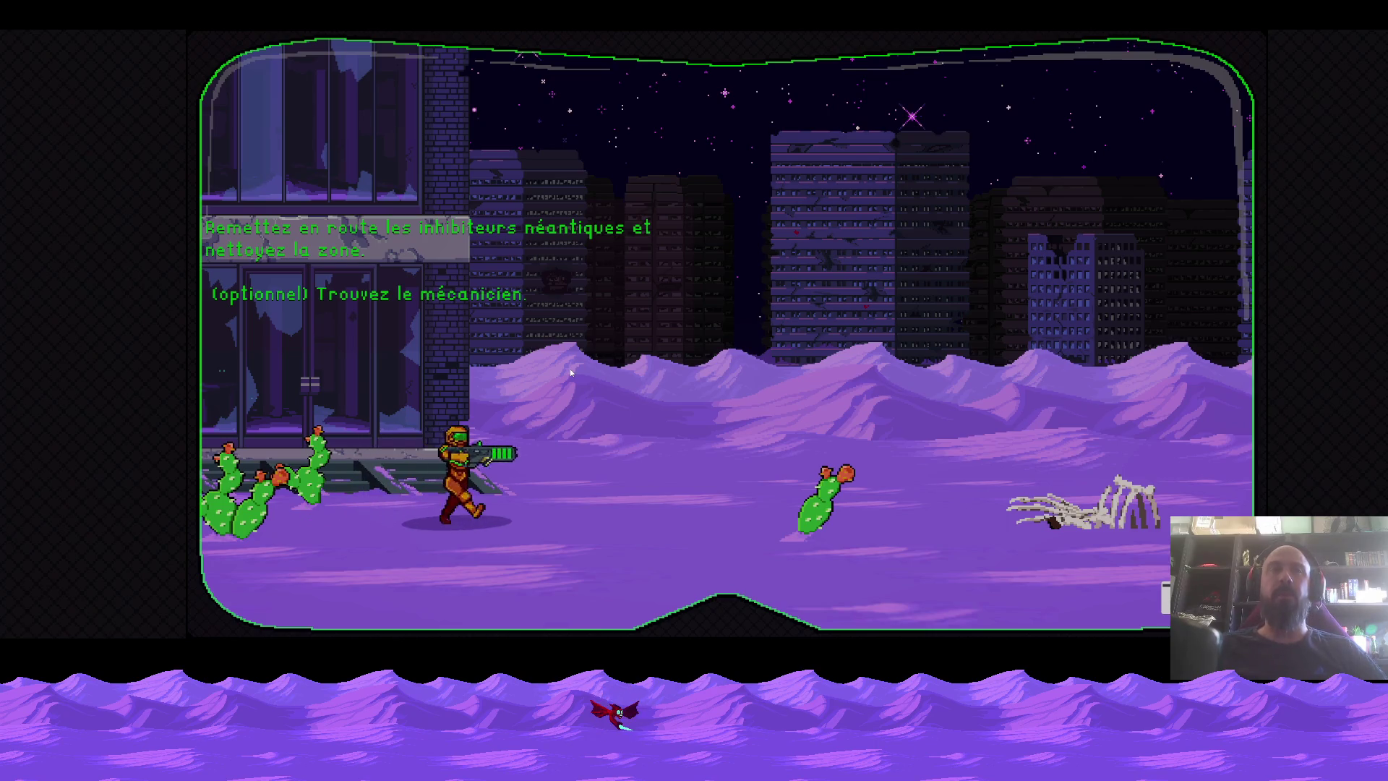
pyautogui.press('d')
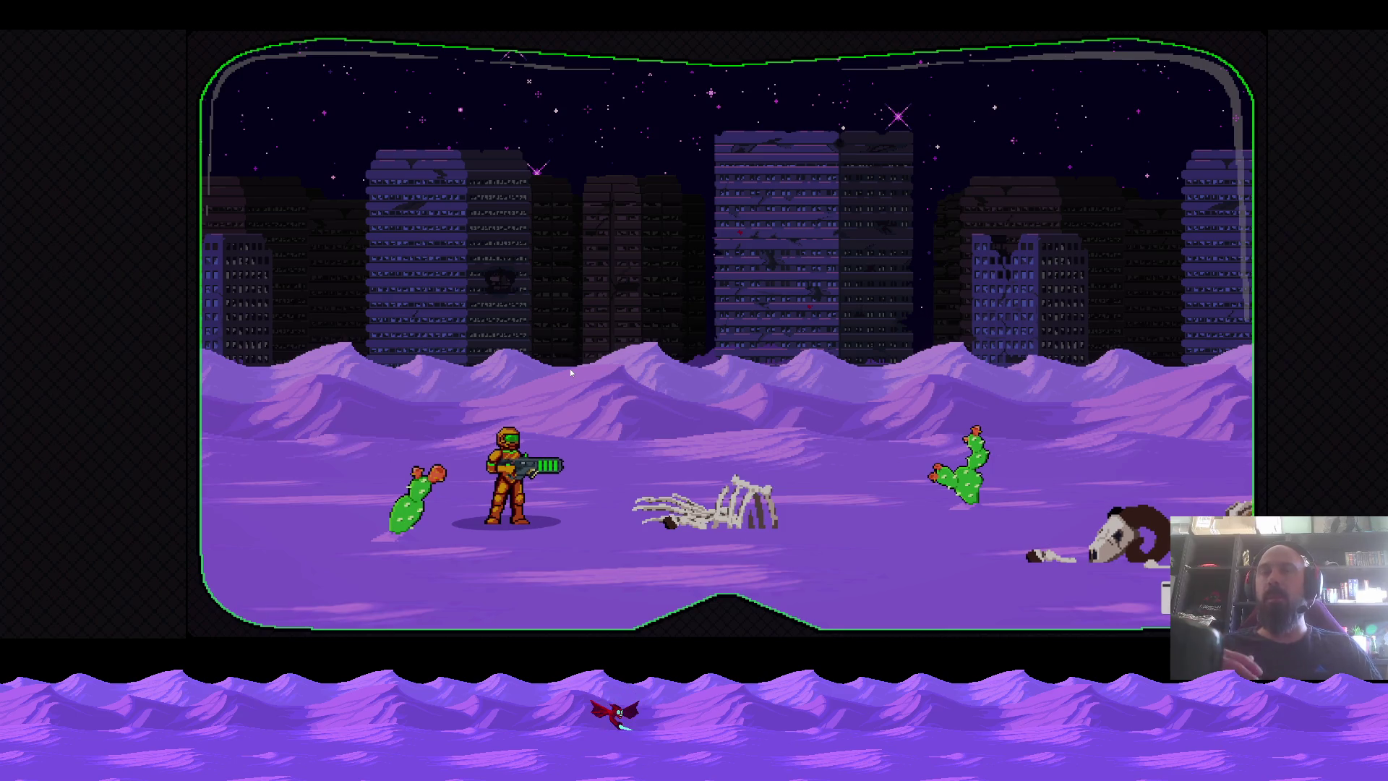
pyautogui.press('Right')
pyautogui.press('space')
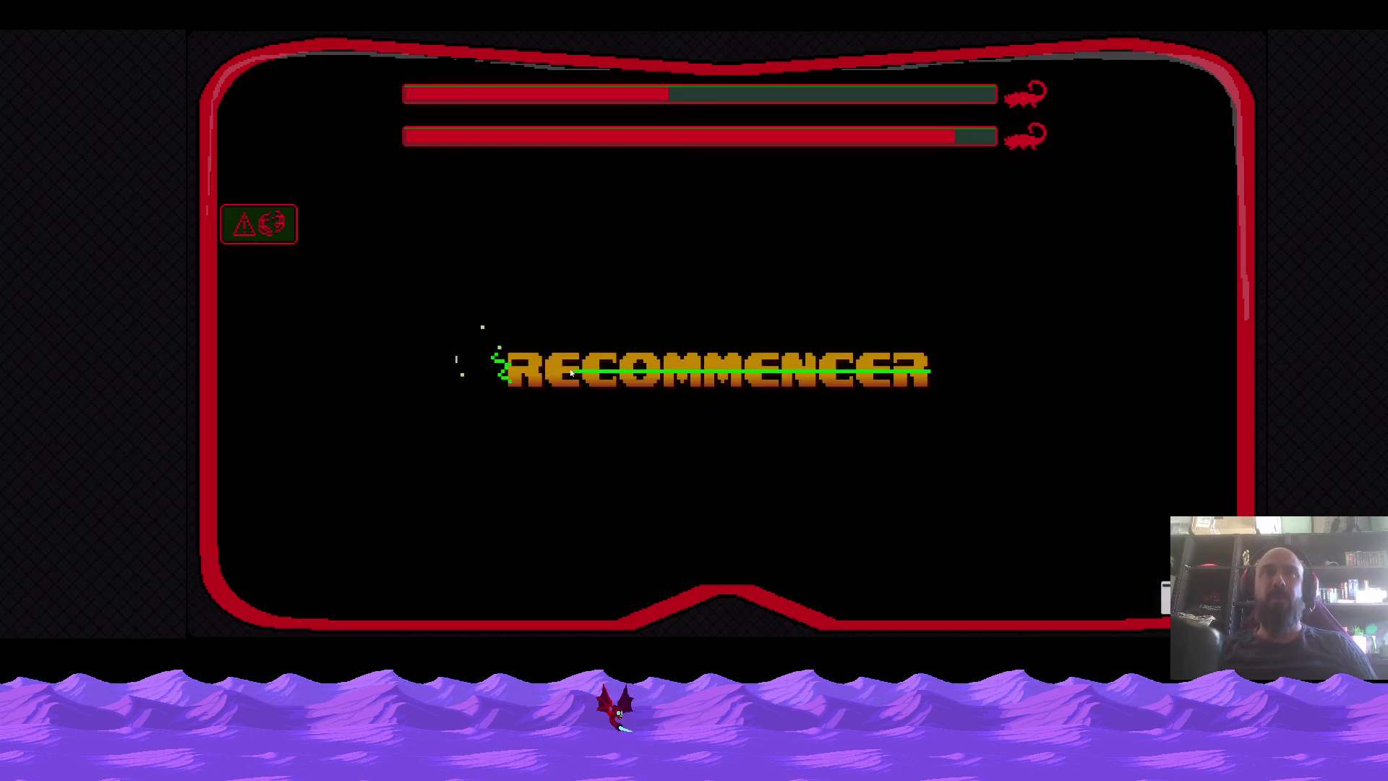
# Quit the game from the RECOMMENCER screen back to the desktop.
pyautogui.click(648, 384)
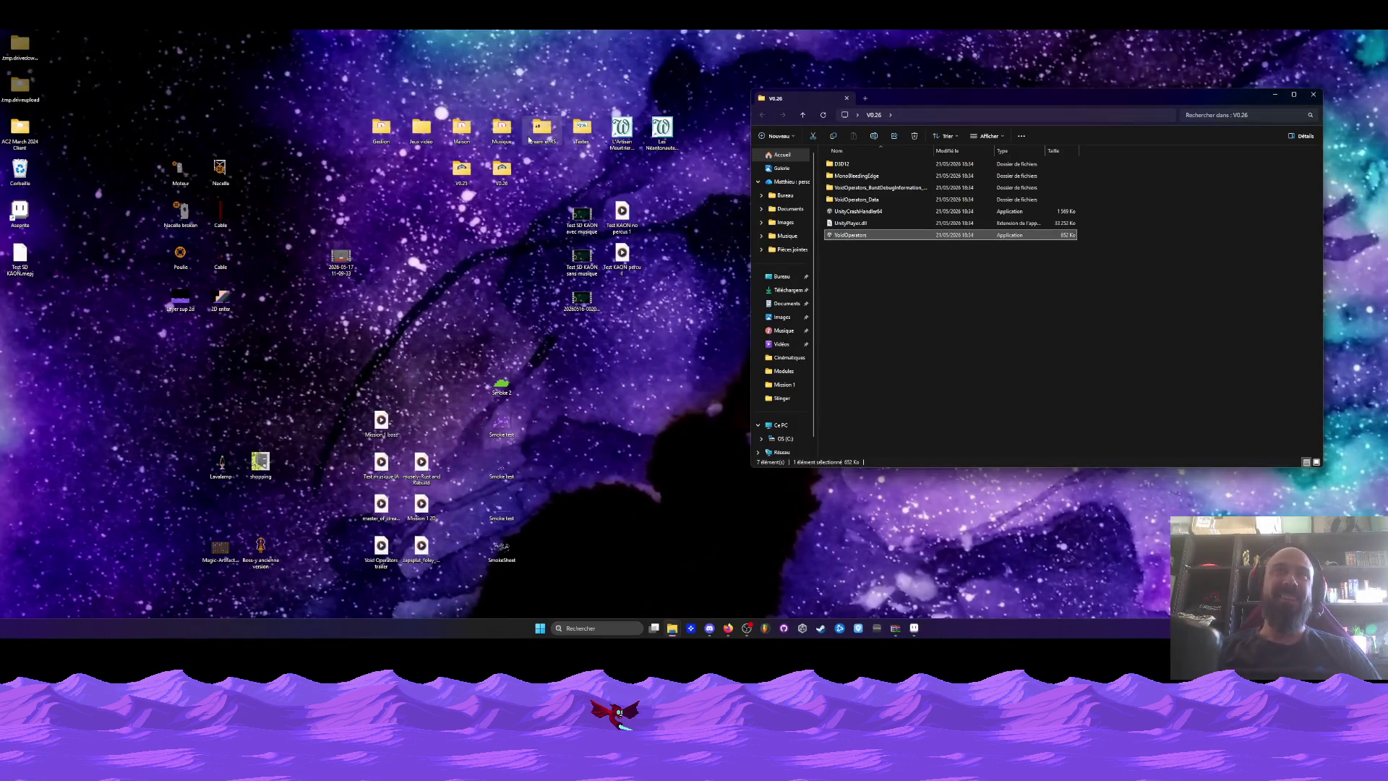
# Browse to Void Operators > Sprites > Opérateurs > Wanda, select Opératrice Wanda single, and switch to Aseprite.
pyautogui.moveTo(519, 137); pyautogui.dragTo(457, 132)
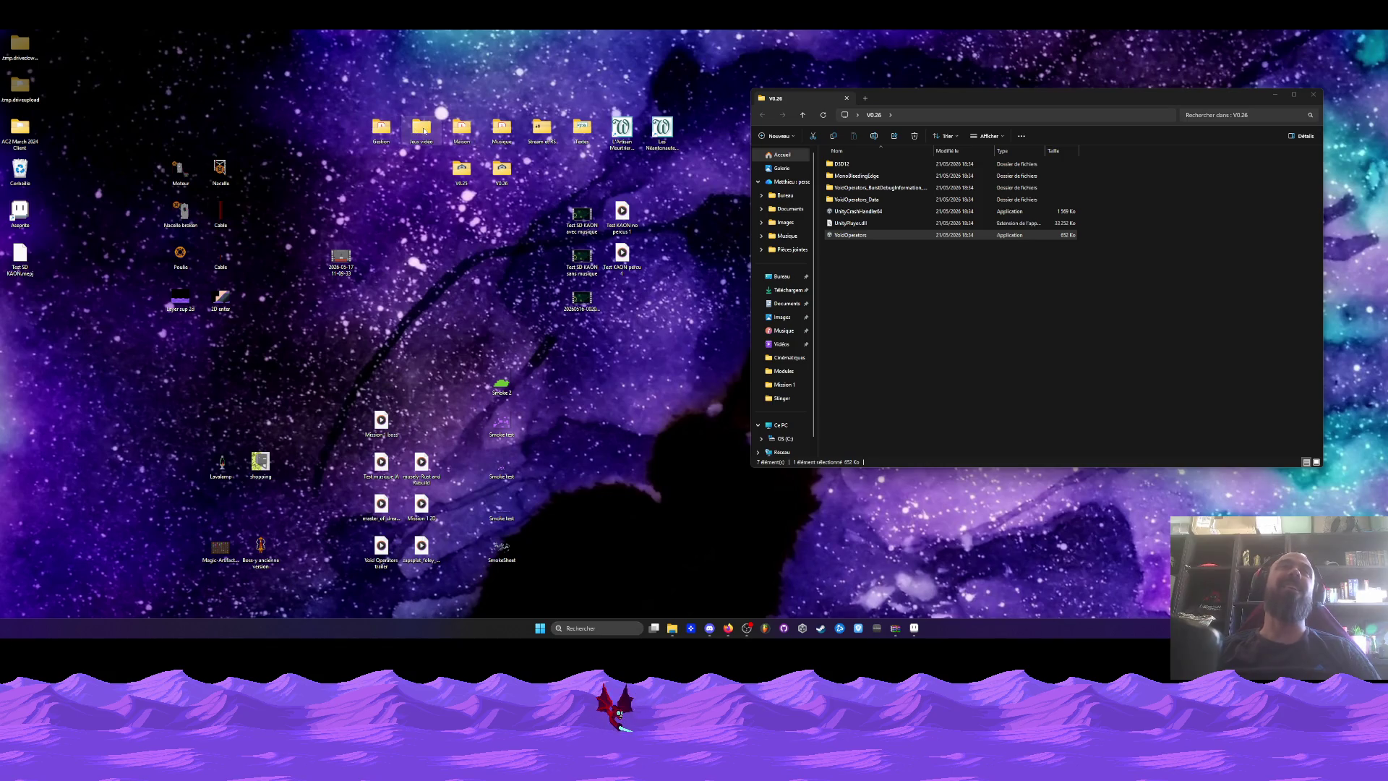
pyautogui.doubleClick(424, 132)
pyautogui.doubleClick(860, 258)
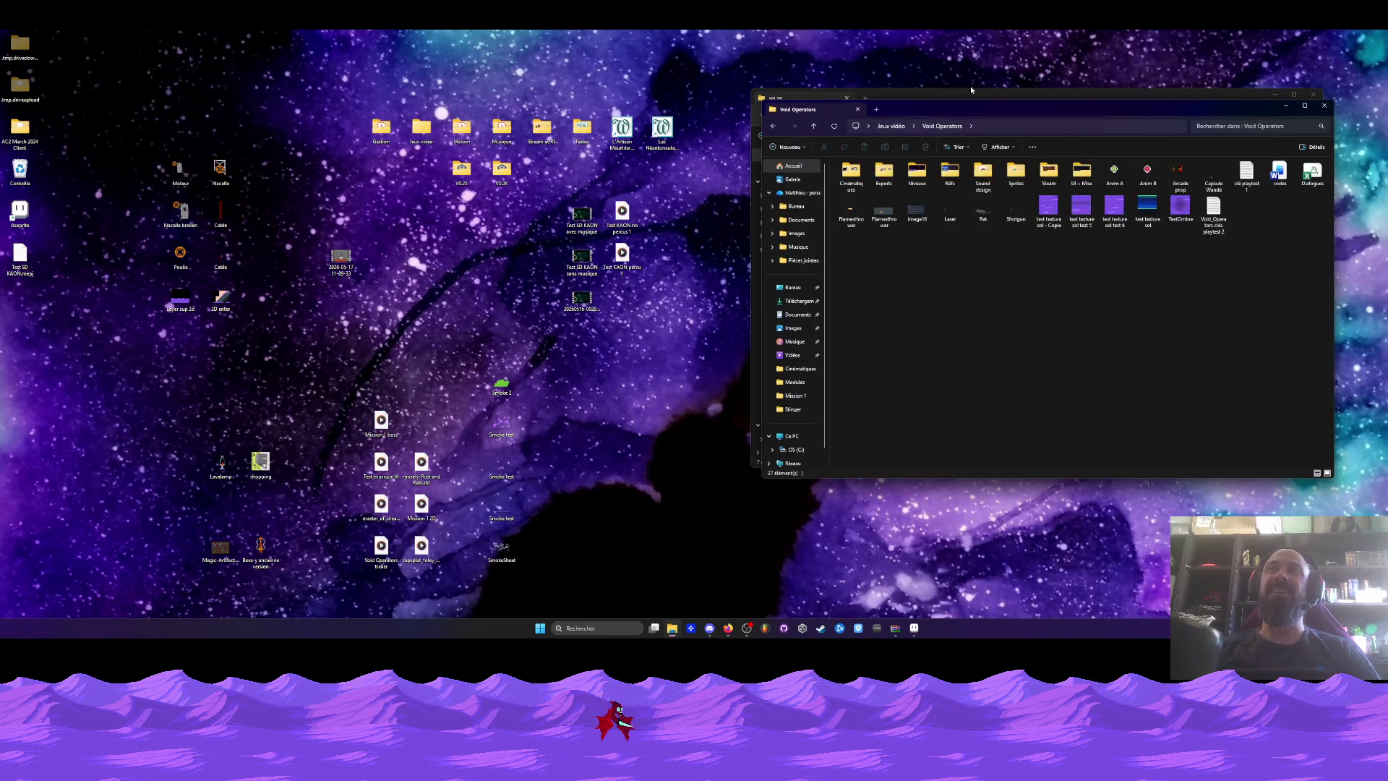
pyautogui.moveTo(967, 109); pyautogui.dragTo(786, 89)
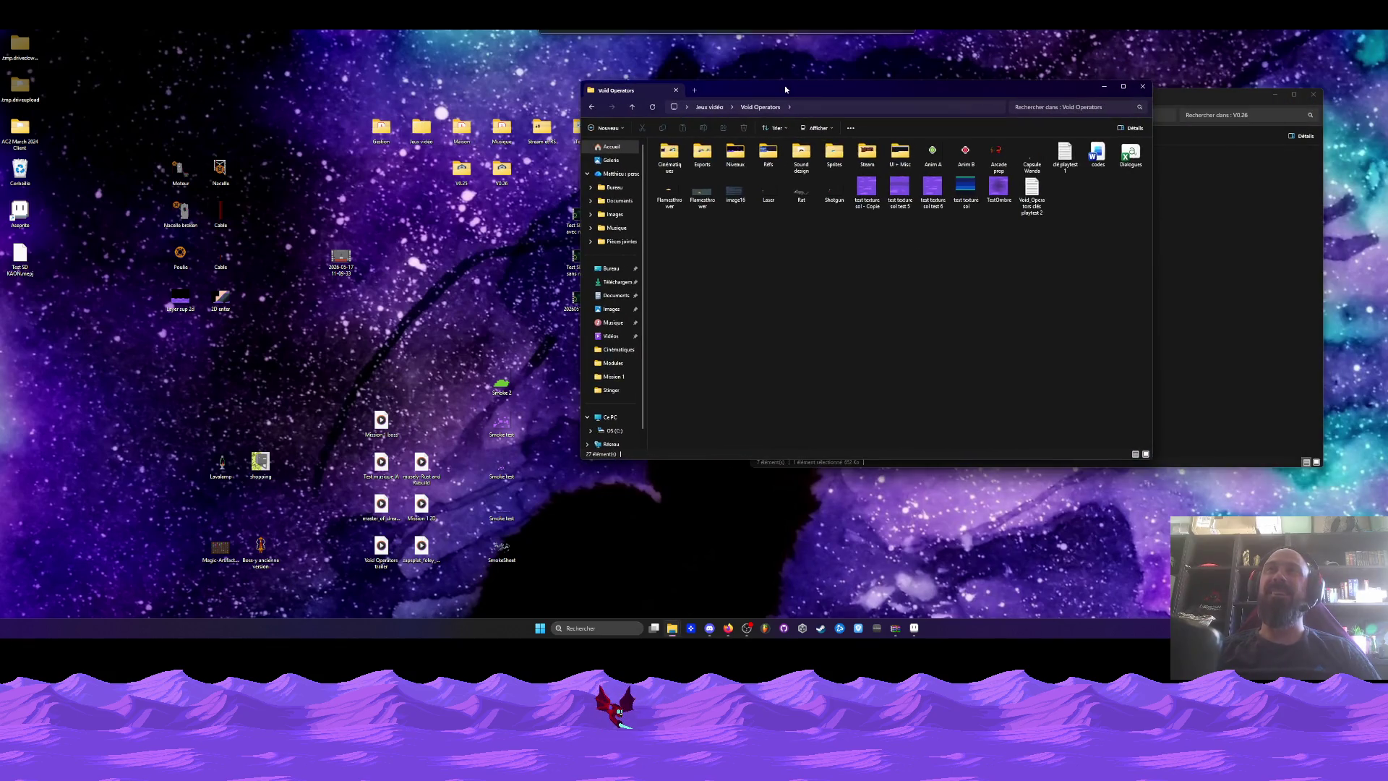
pyautogui.doubleClick(832, 153)
pyautogui.doubleClick(683, 180)
pyautogui.doubleClick(675, 168)
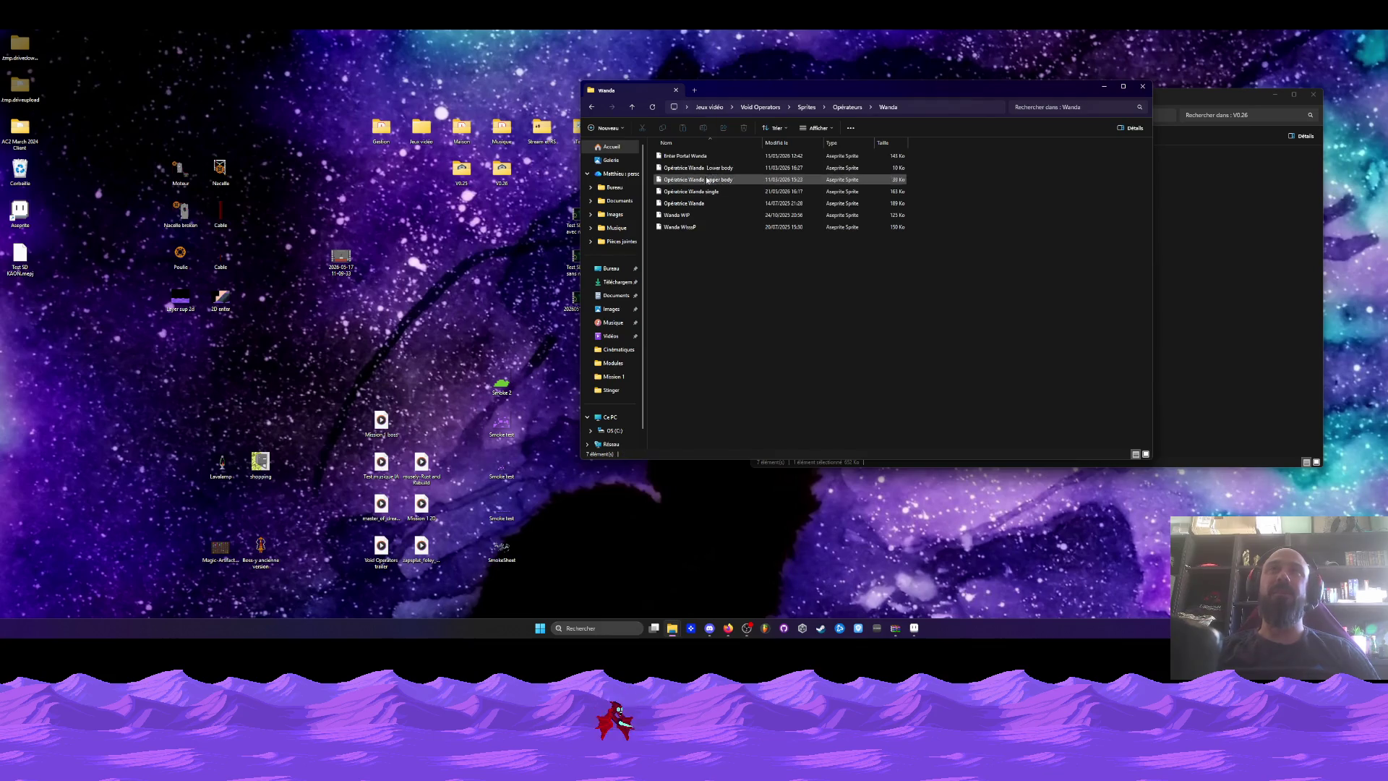
pyautogui.click(692, 192)
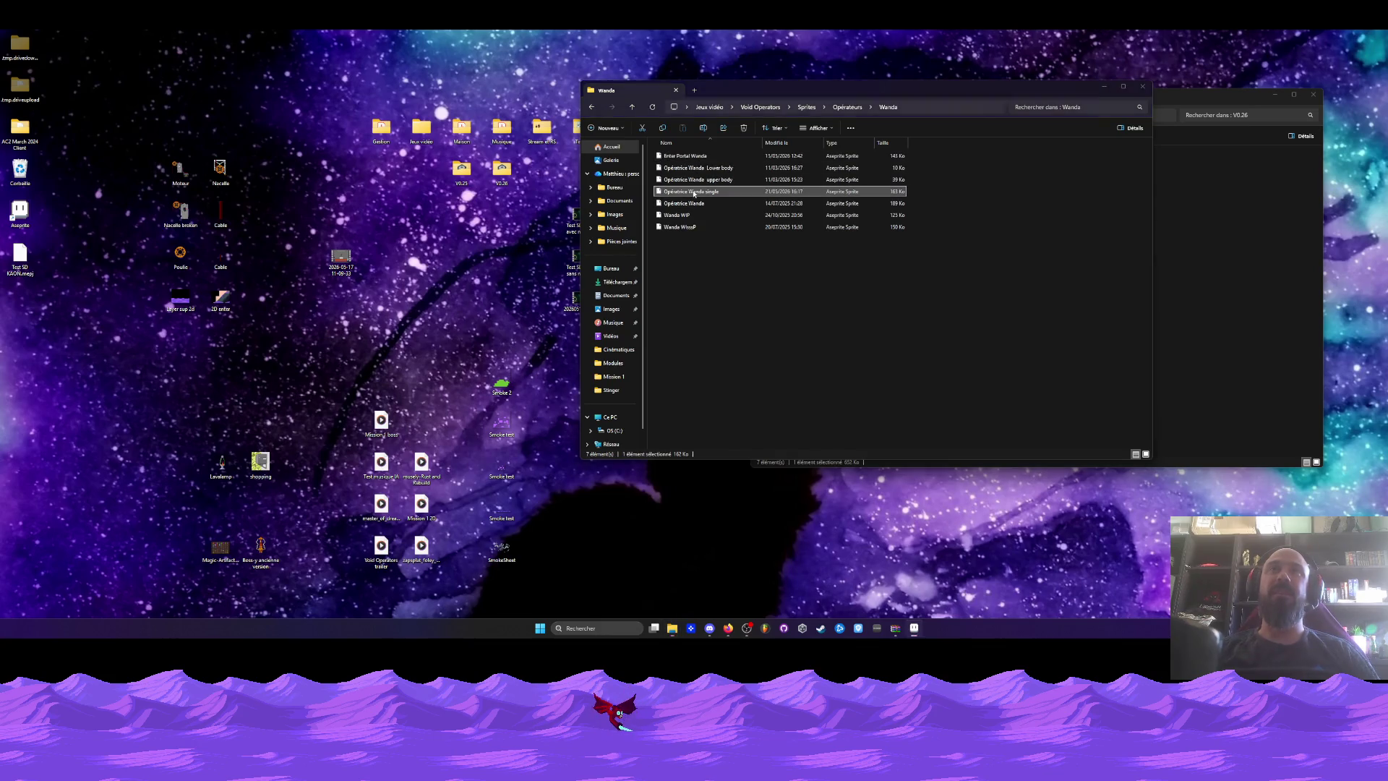
pyautogui.click(916, 629)
pyautogui.click(1231, 58)
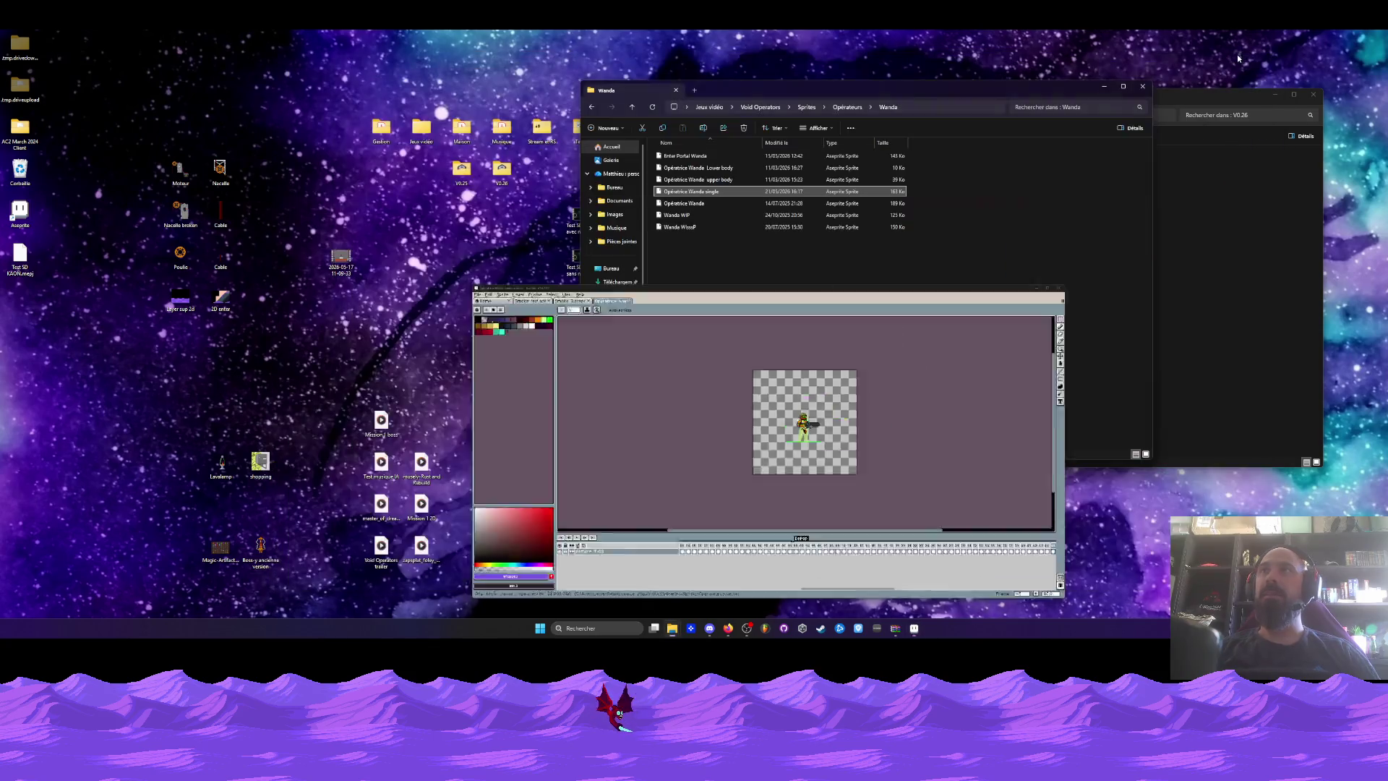
# Maximize Aseprite and step through the Death frames 17 to 27.
pyautogui.hotkey('alt', 'Tab')
pyautogui.click(1250, 59)
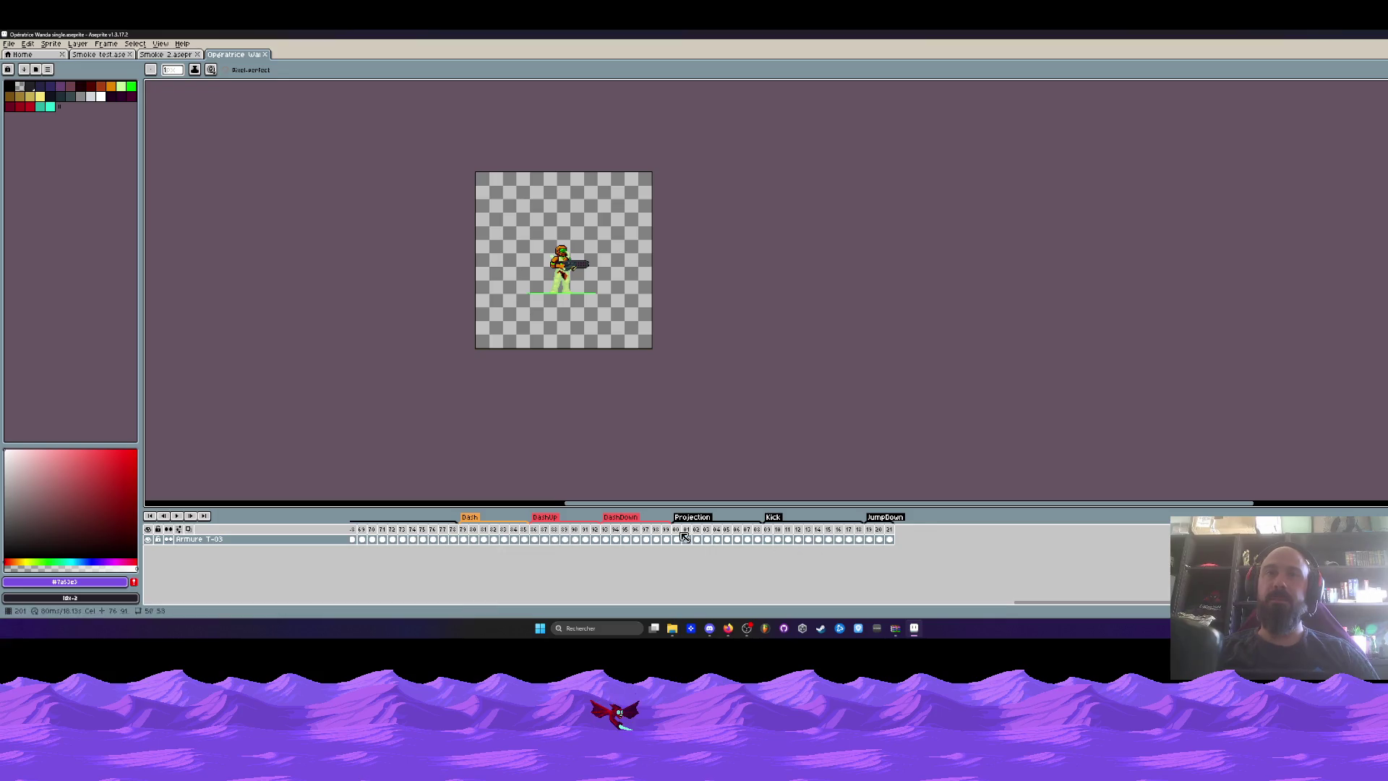
pyautogui.moveTo(1027, 606); pyautogui.dragTo(364, 606)
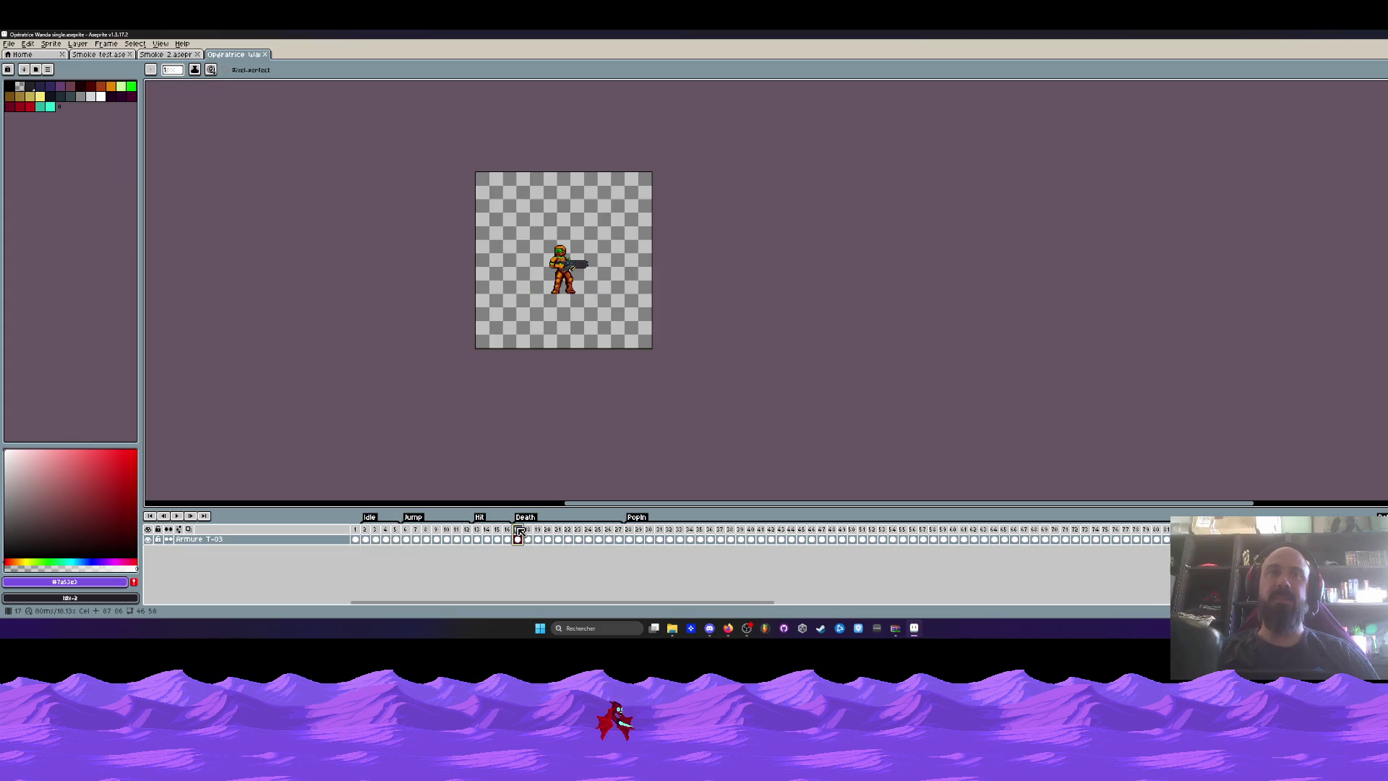
pyautogui.moveTo(520, 532); pyautogui.dragTo(565, 534)
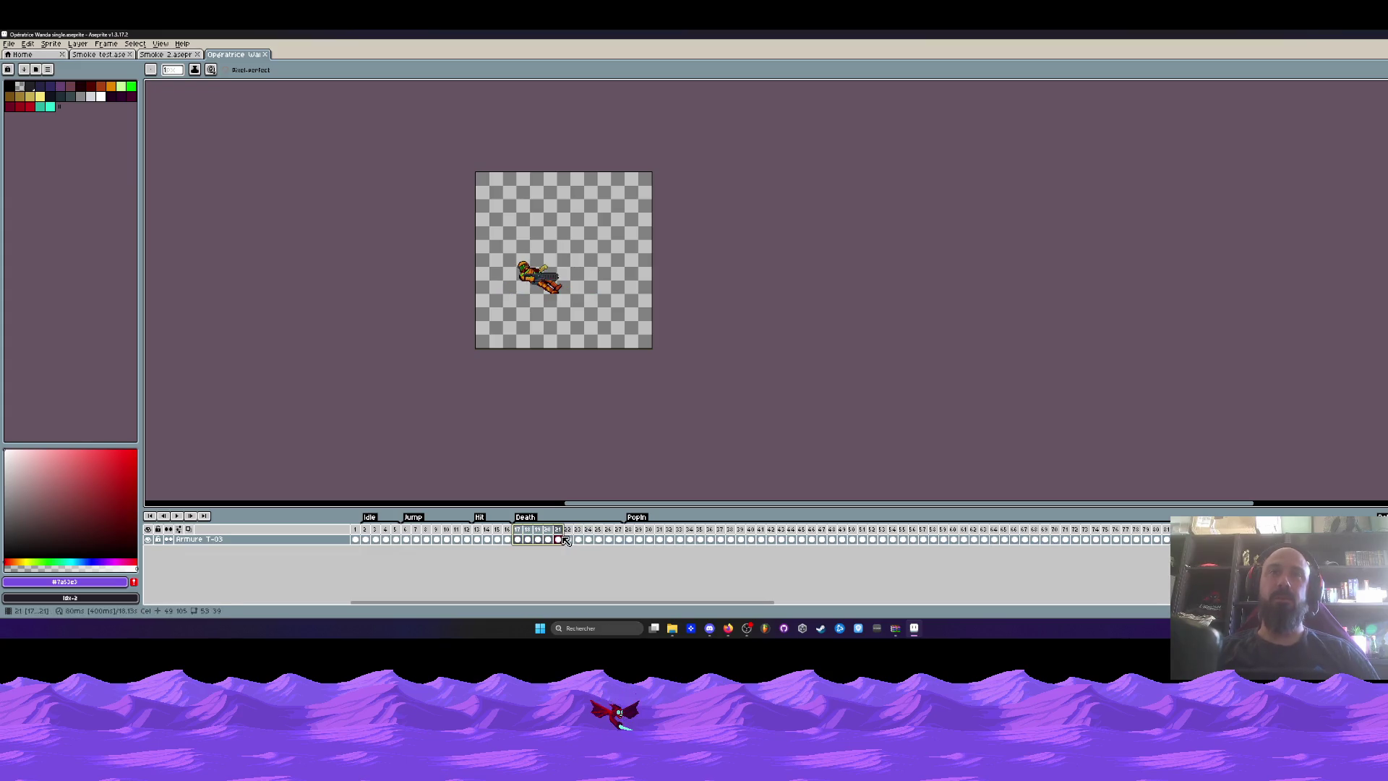
pyautogui.scroll(3, 520, 289)
pyautogui.scroll(-1, 520, 289)
pyautogui.scroll(1, 521, 290)
pyautogui.moveTo(523, 534); pyautogui.dragTo(620, 539)
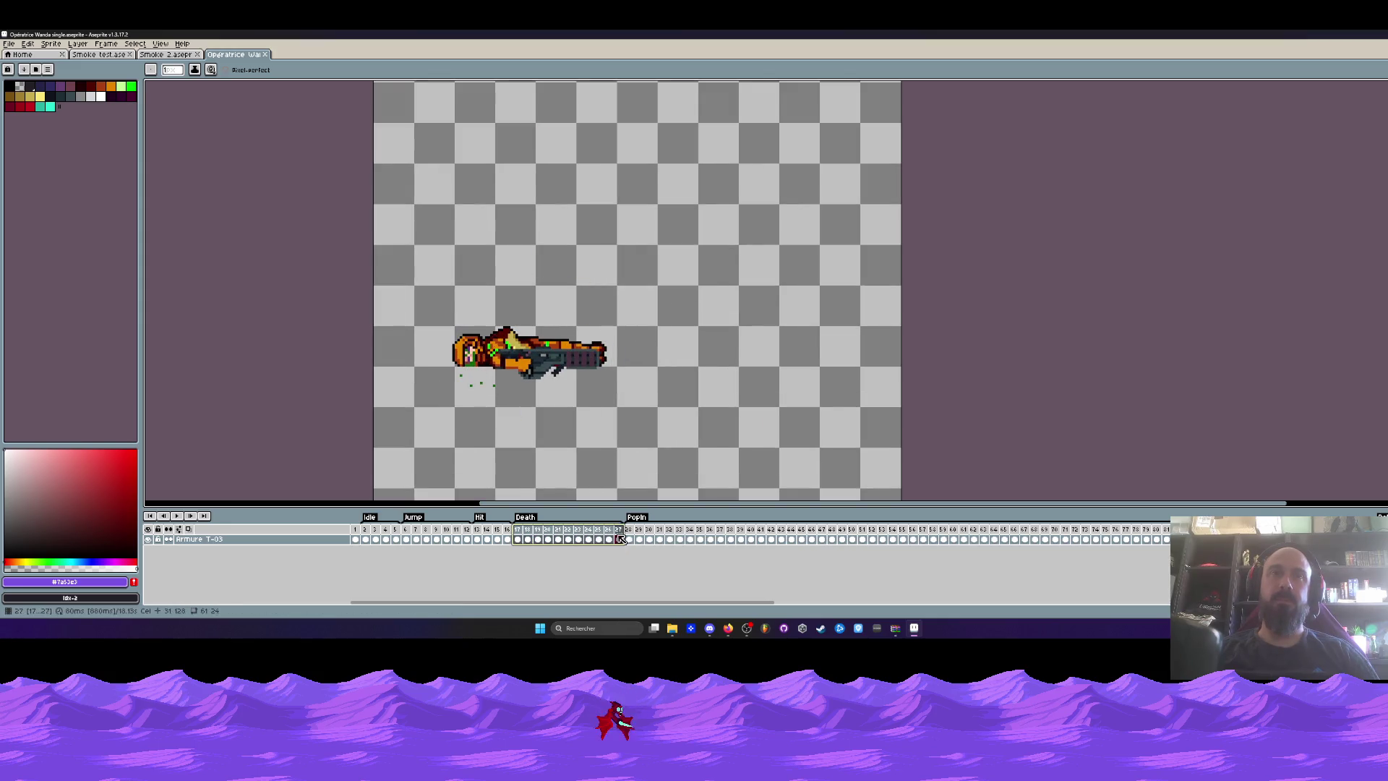
pyautogui.click(523, 533)
# Play the animation, review PopIn frames 28–48, then switch to the Smoke 2 sprite.
pyautogui.click(178, 516)
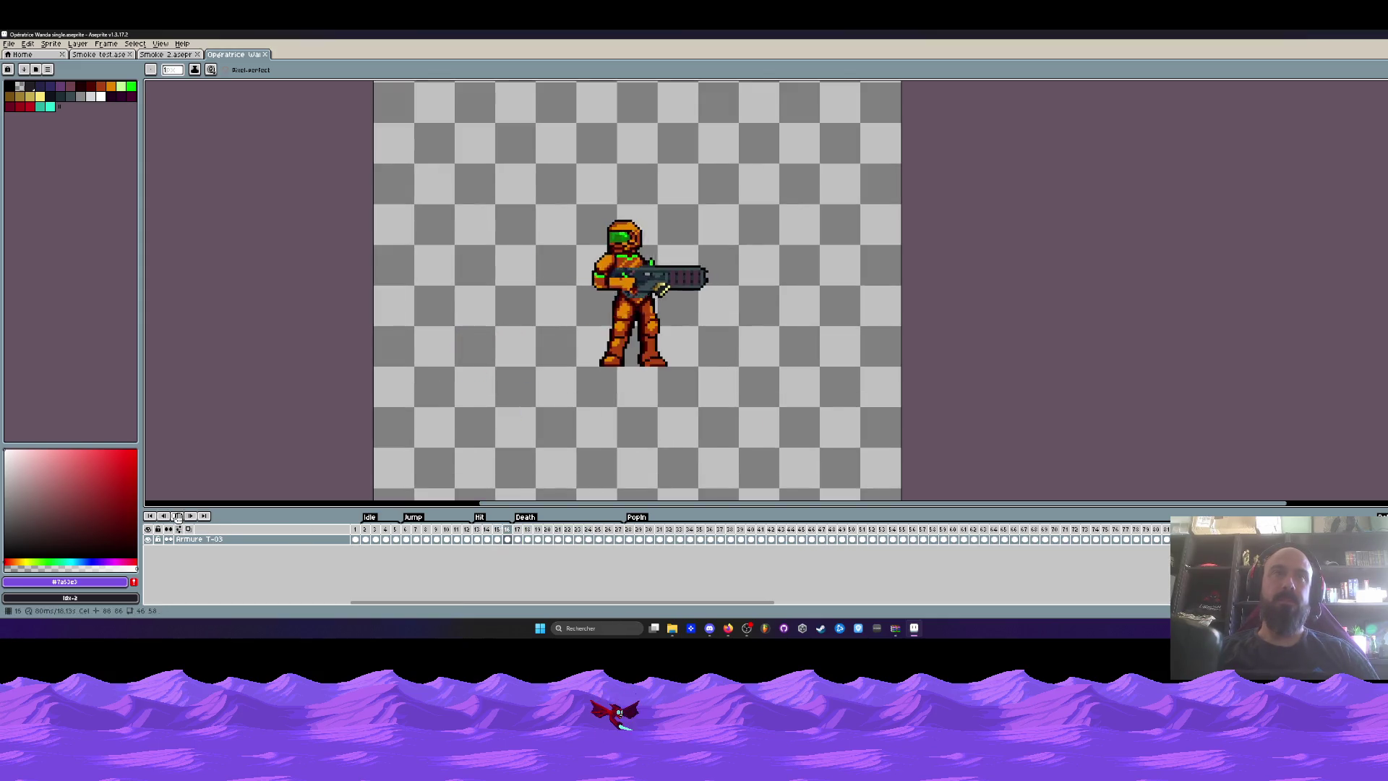
pyautogui.scroll(-1, 566, 374)
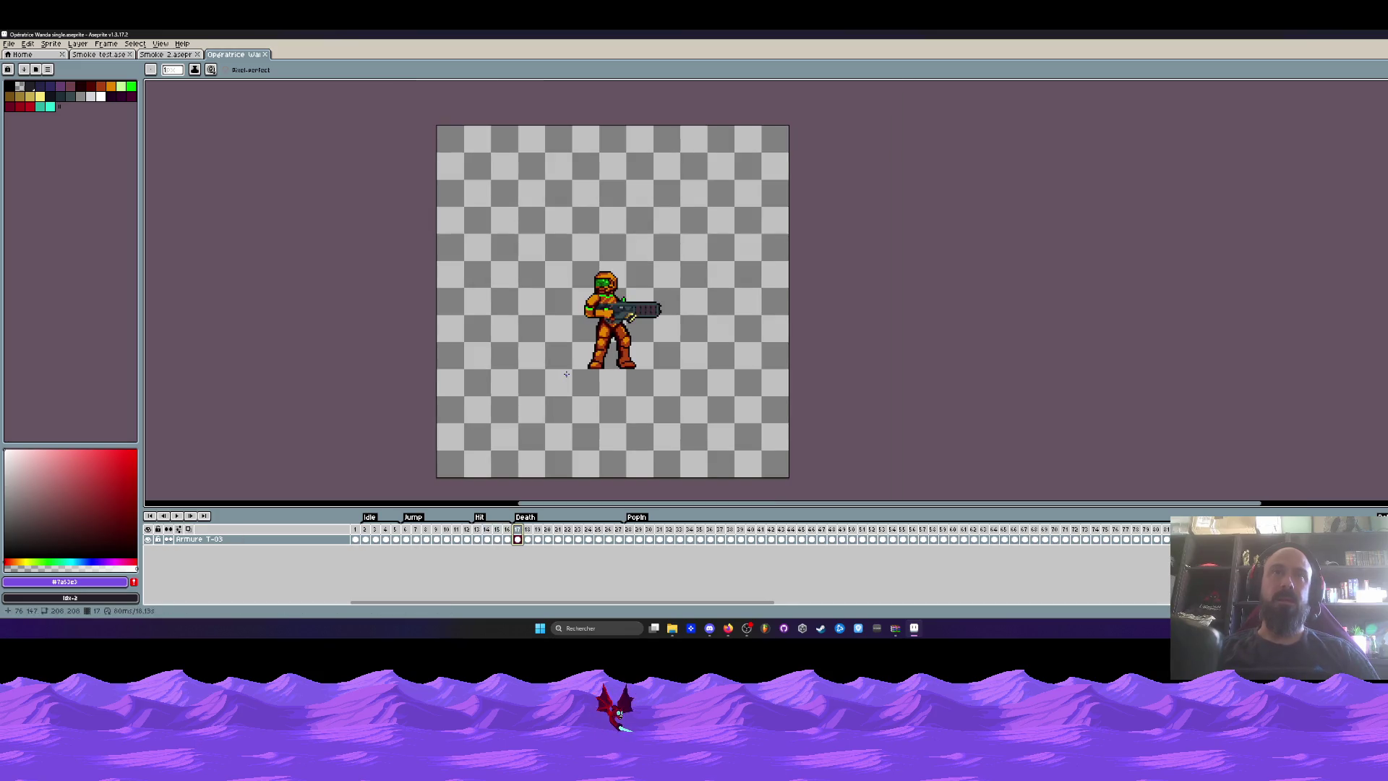
pyautogui.moveTo(628, 529)
pyautogui.mouseDown()
pyautogui.moveTo(934, 536)
pyautogui.moveTo(689, 531)
pyautogui.mouseUp()
pyautogui.click(519, 538)
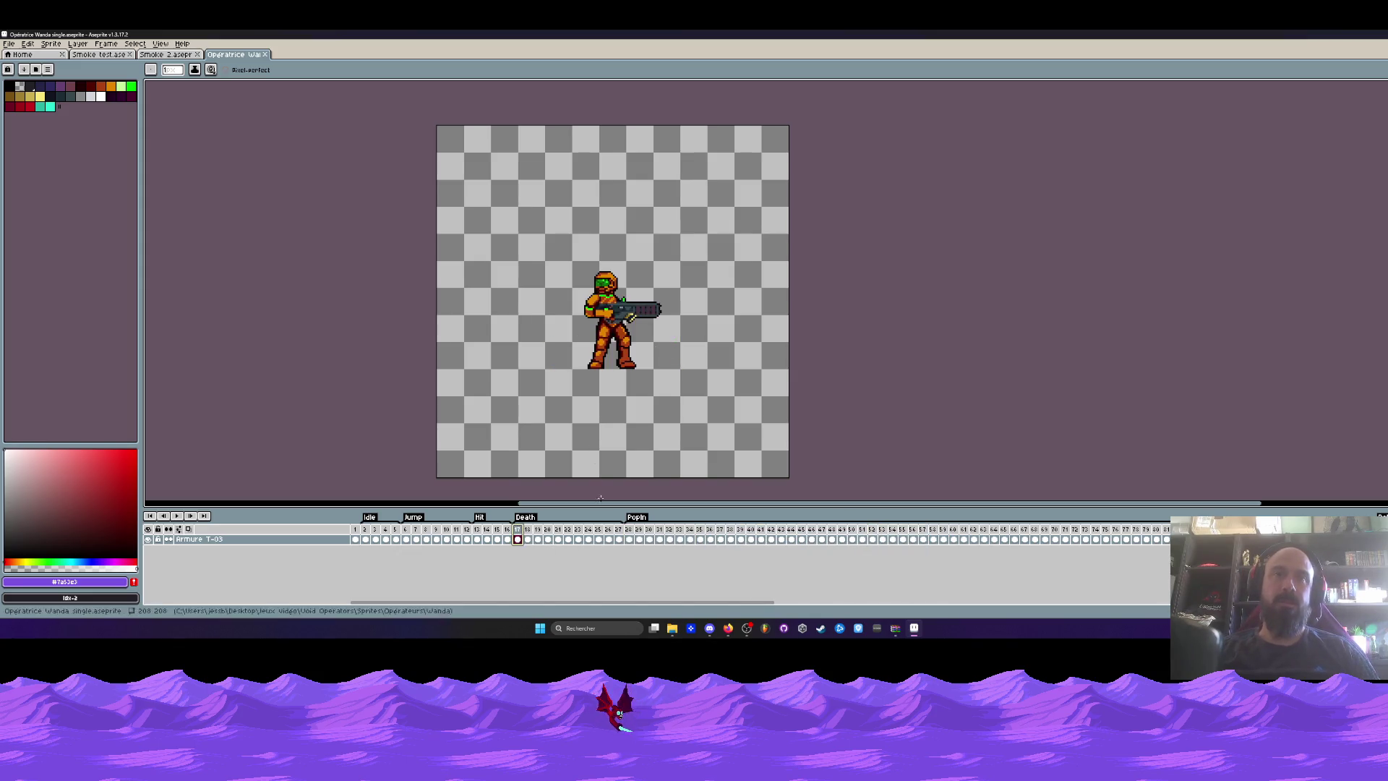
pyautogui.click(164, 56)
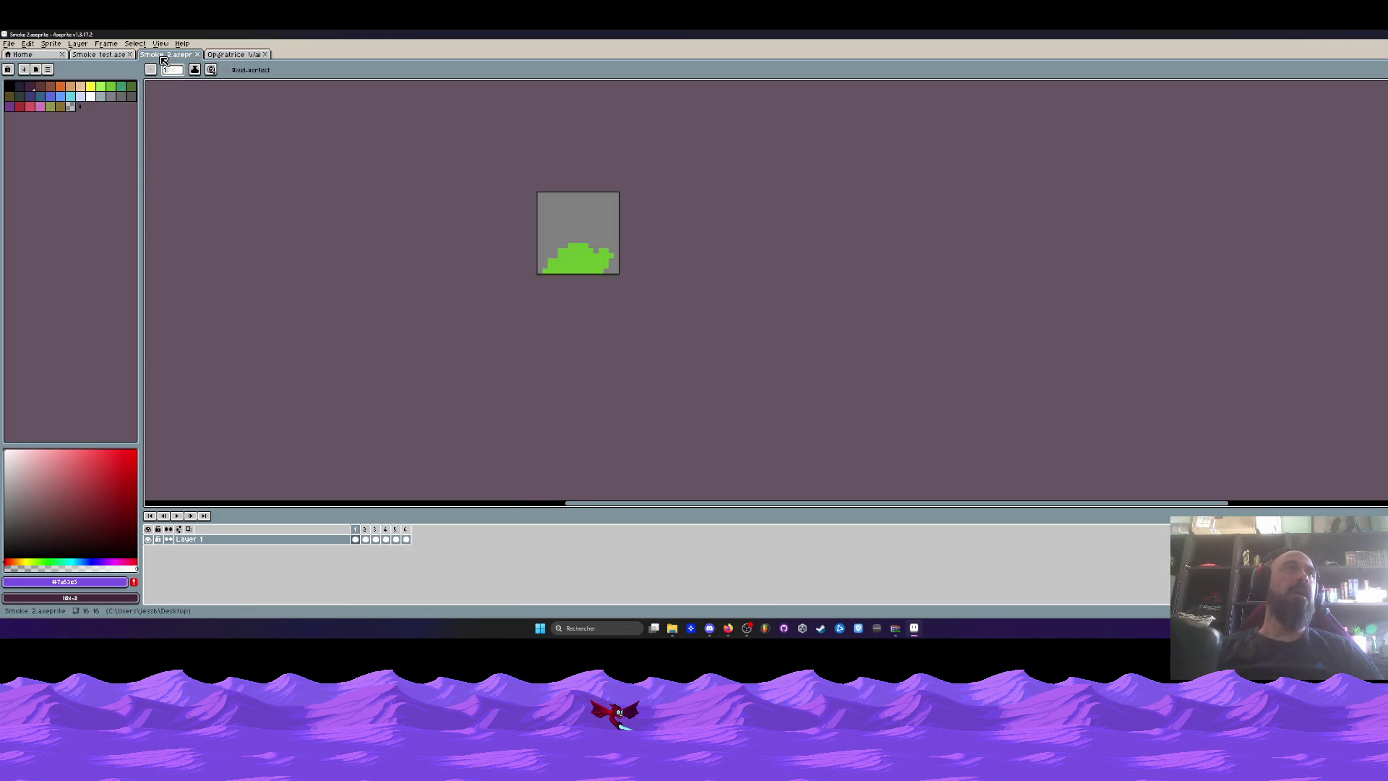
# View the purple Smoke test sprite, then go back to Opératrice Wanda single.
pyautogui.click(98, 56)
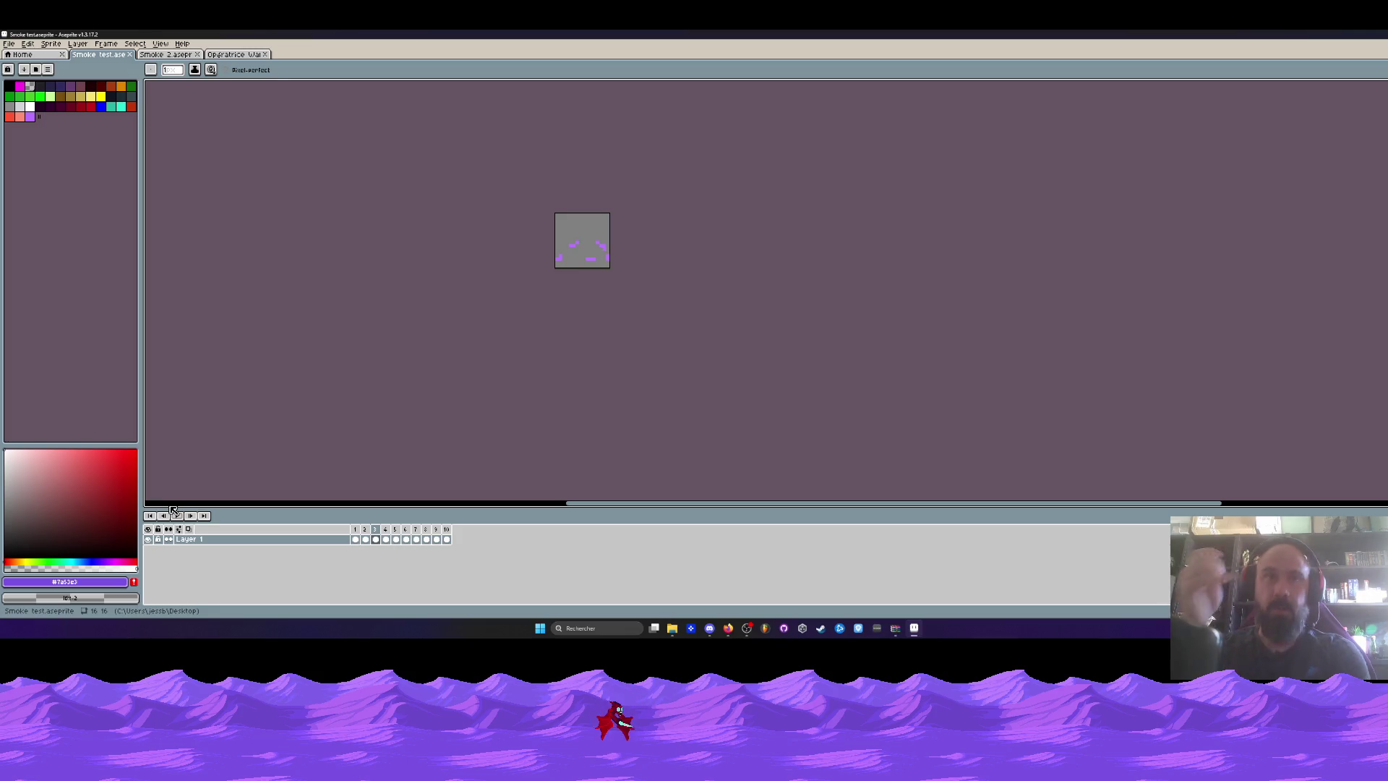
pyautogui.click(253, 54)
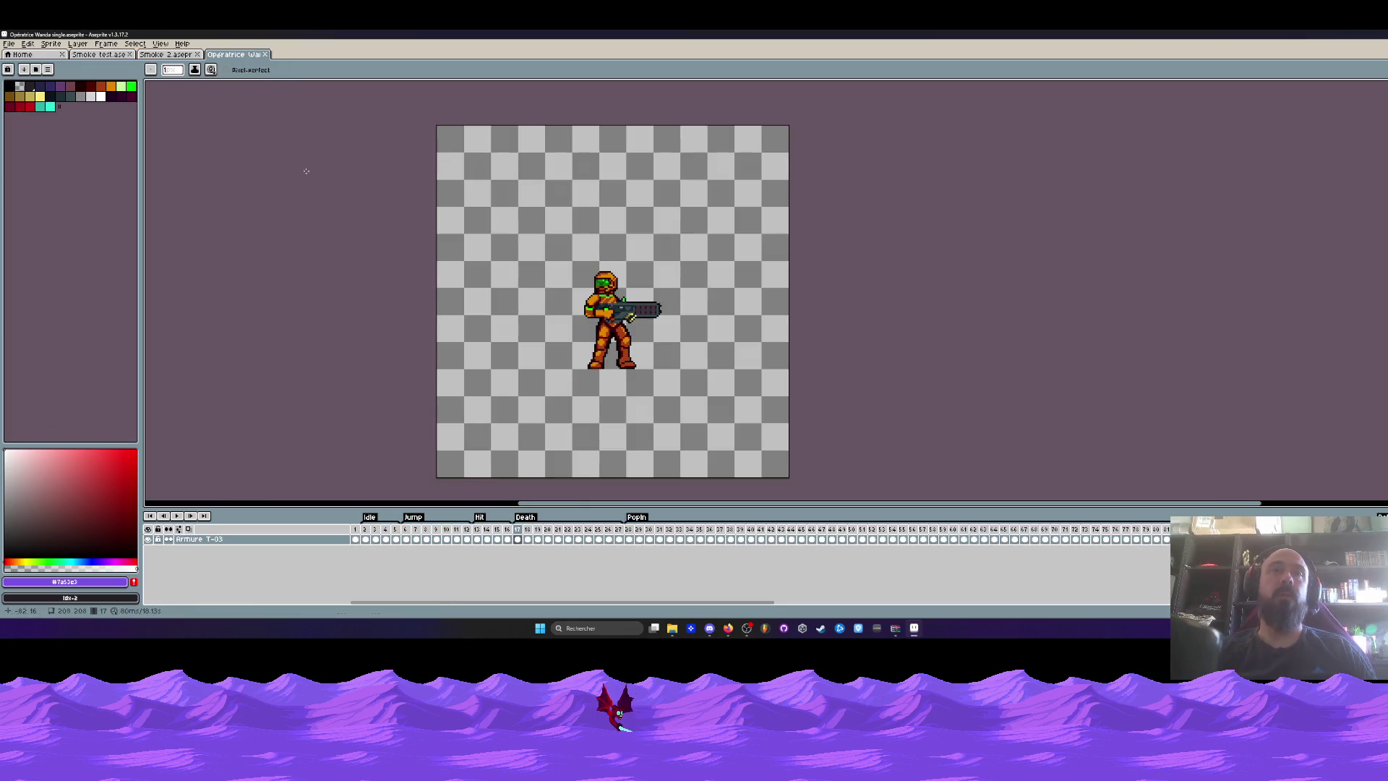
# Play the whole animation from frame 1, then play the Death animation.
pyautogui.click(355, 538)
pyautogui.press('Return')
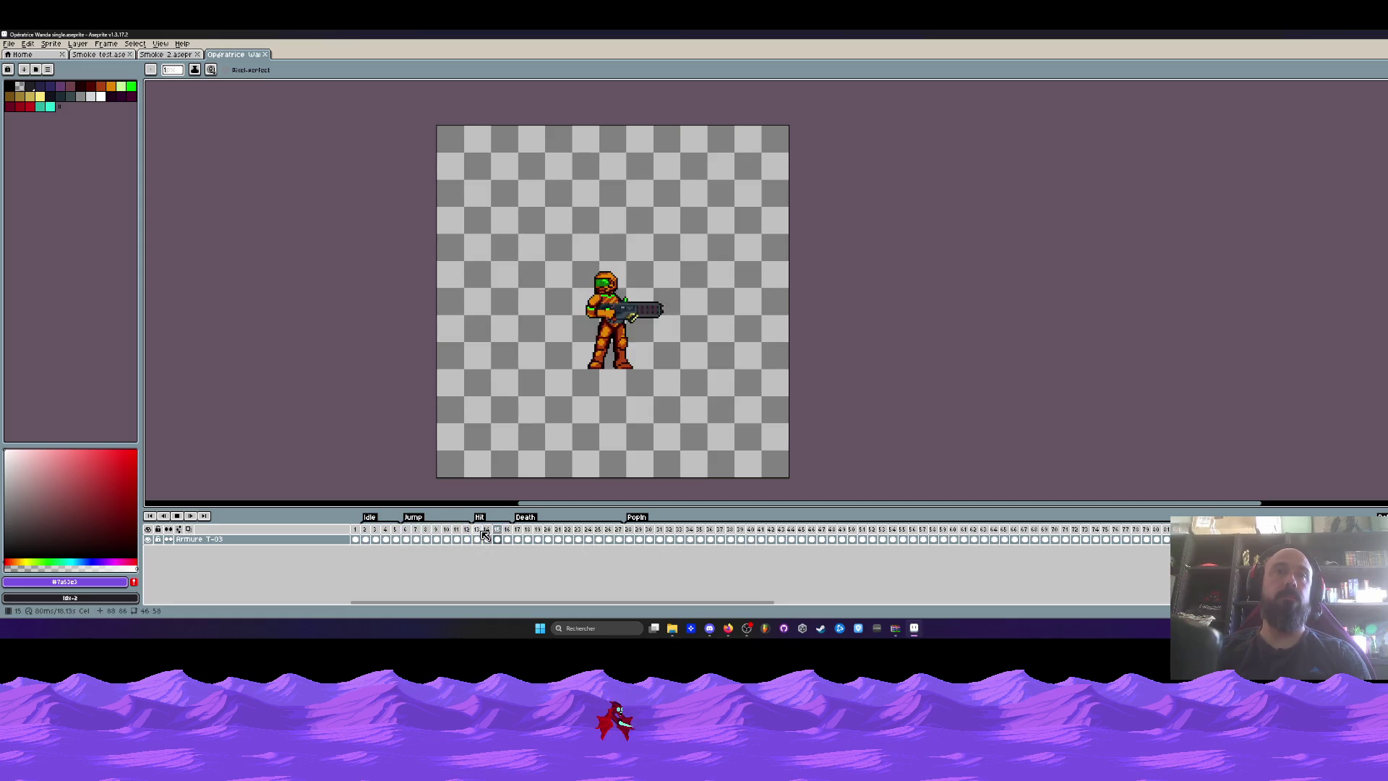
pyautogui.press('Return')
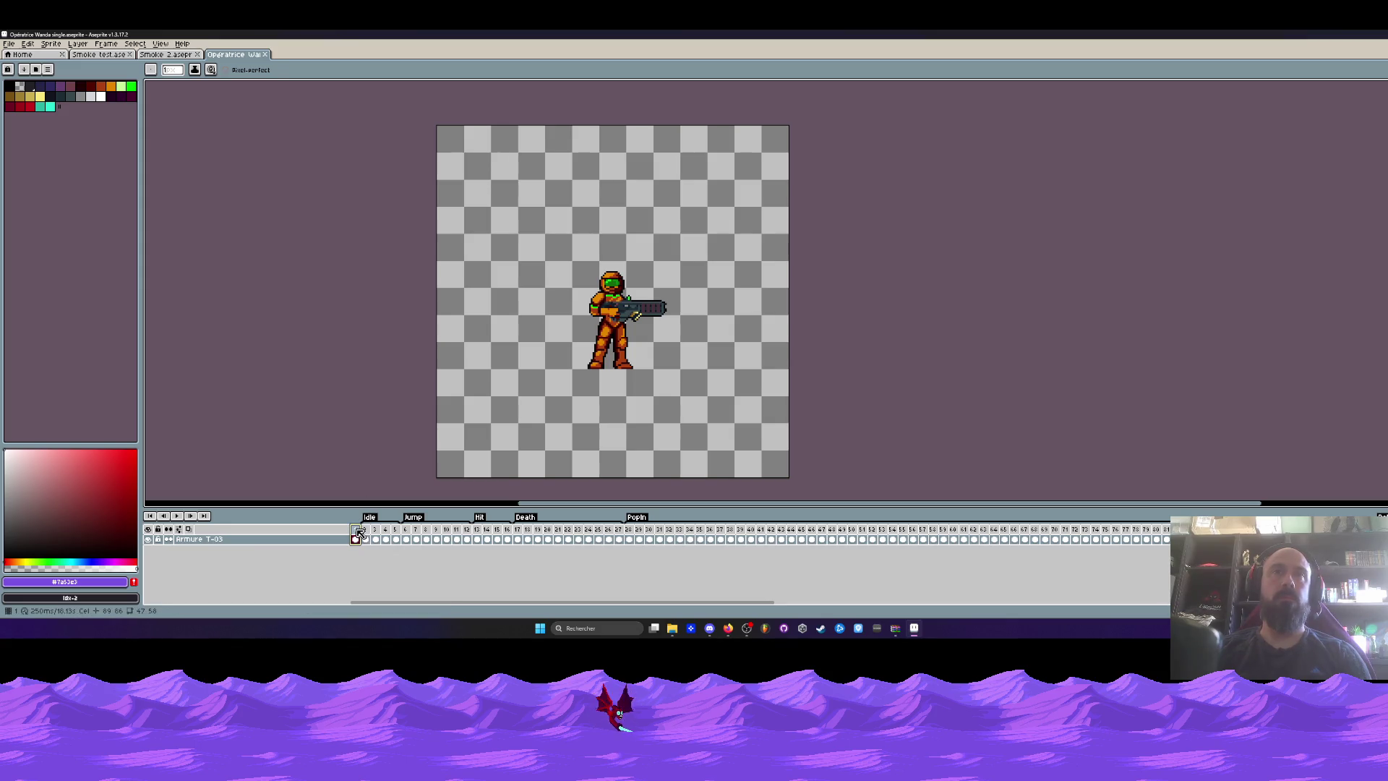
pyautogui.click(526, 535)
pyautogui.press('Return')
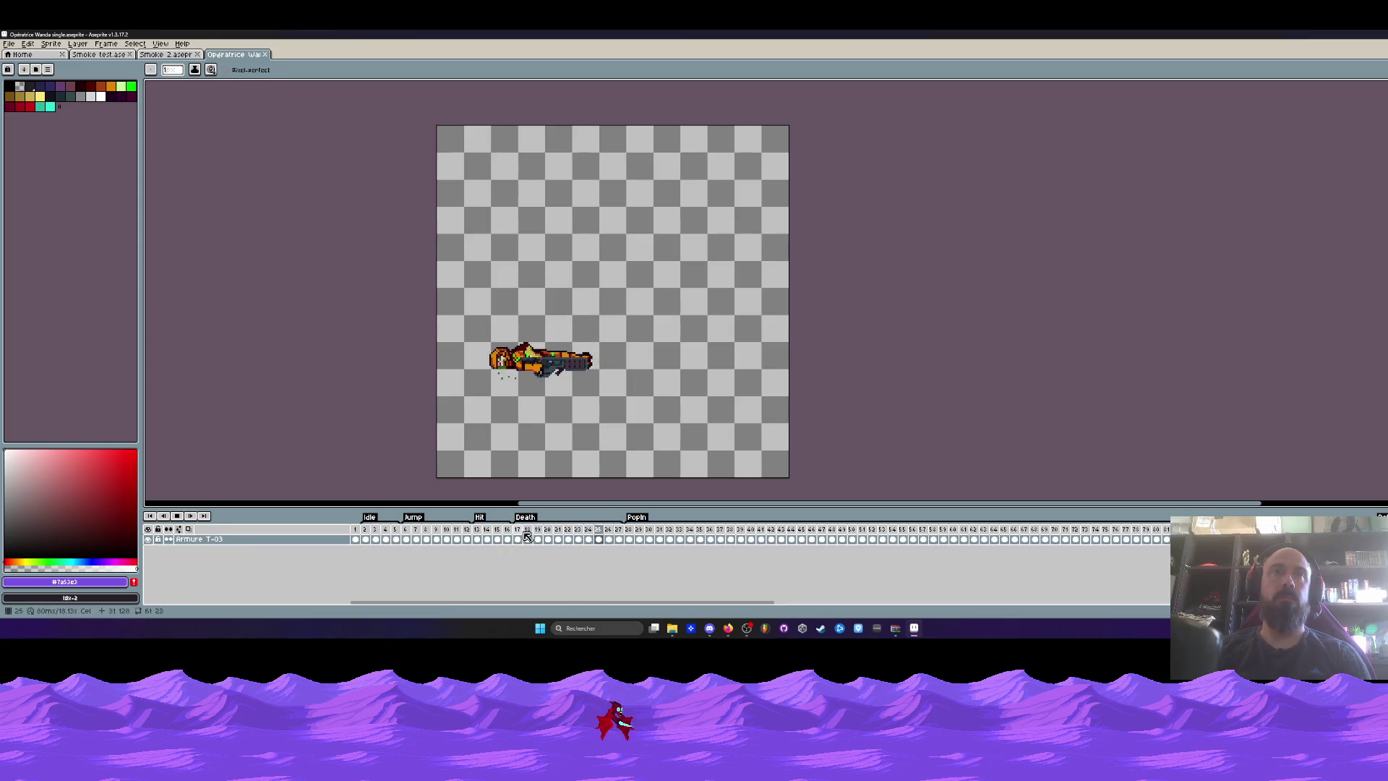
pyautogui.press('Return')
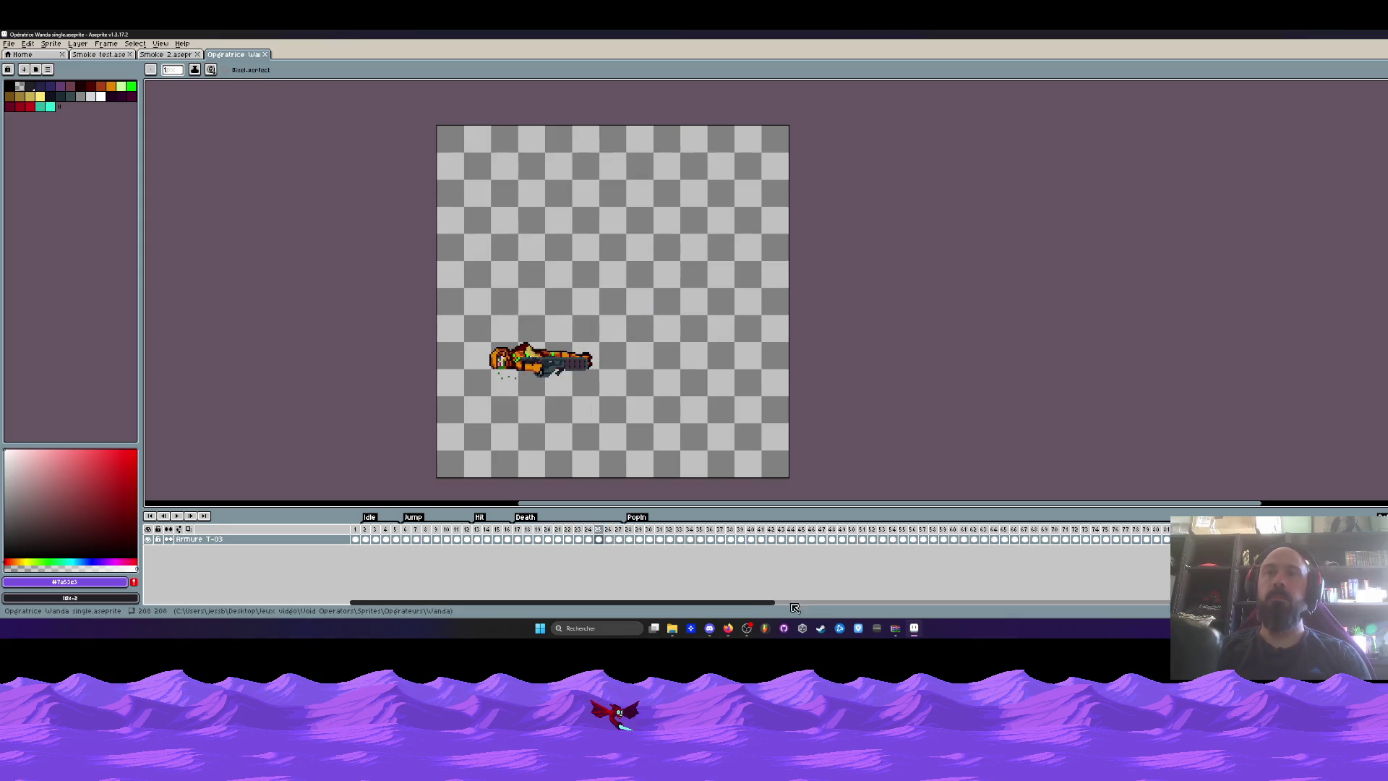
# Inspect the DePop frames 102 to 113, then replay the animation from frame 1.
pyautogui.moveTo(762, 608); pyautogui.dragTo(926, 607)
pyautogui.click(966, 538)
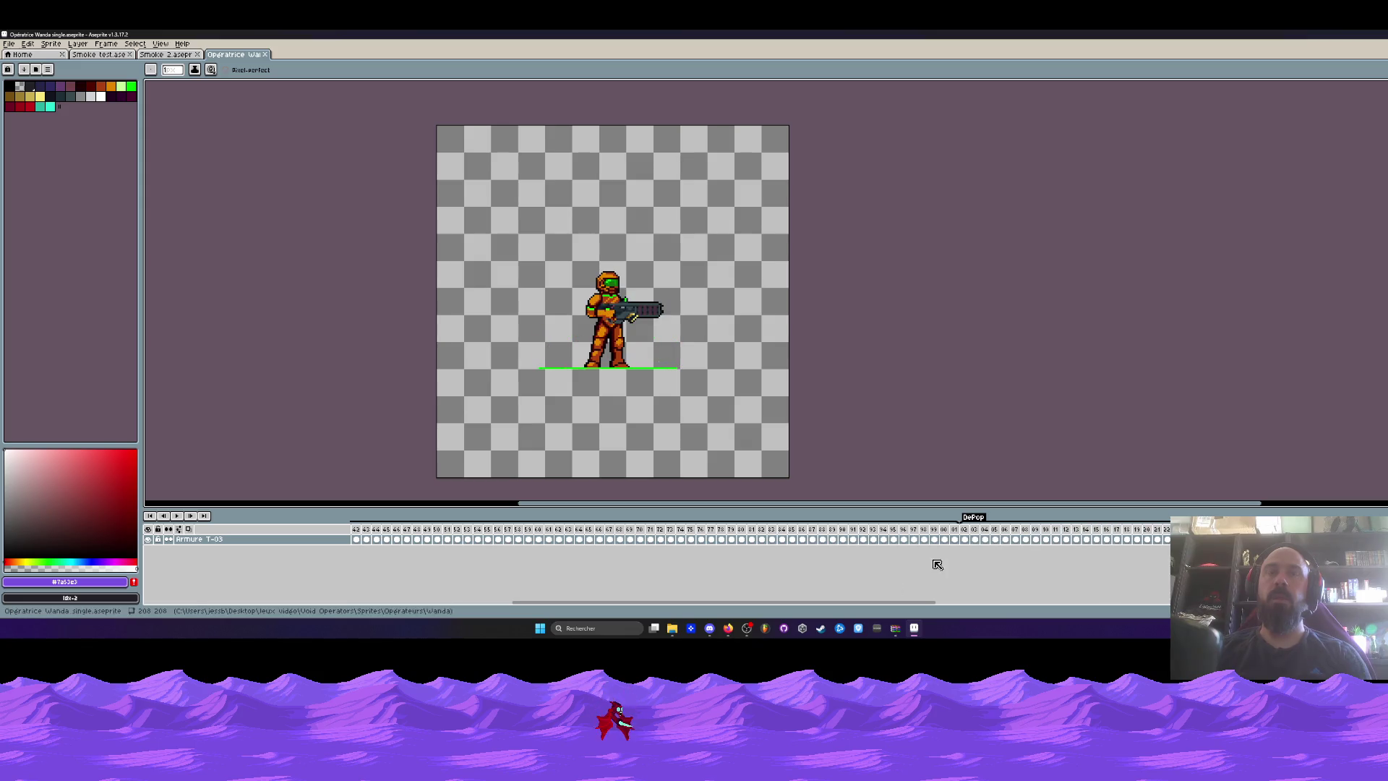
pyautogui.moveTo(965, 538); pyautogui.dragTo(1156, 536)
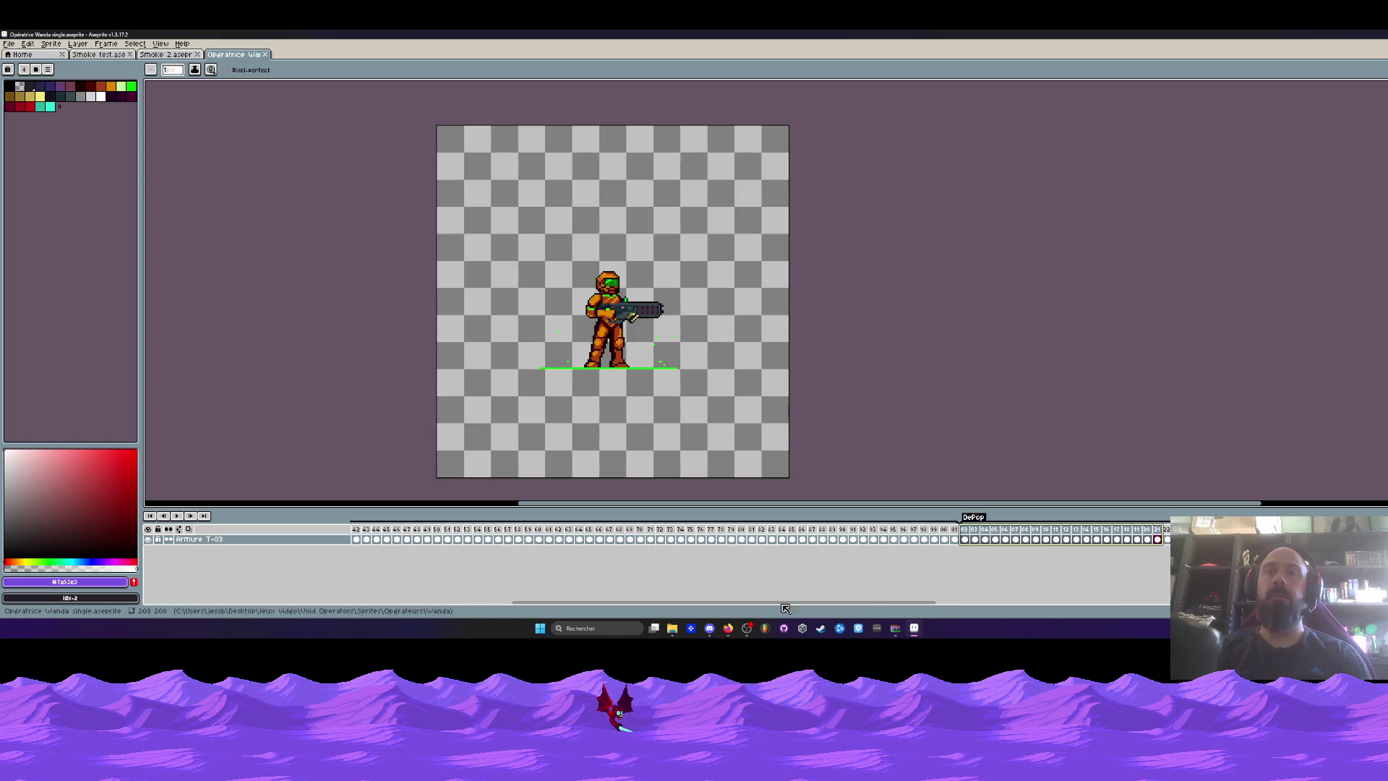
pyautogui.moveTo(786, 609); pyautogui.dragTo(623, 607)
pyautogui.click(355, 539)
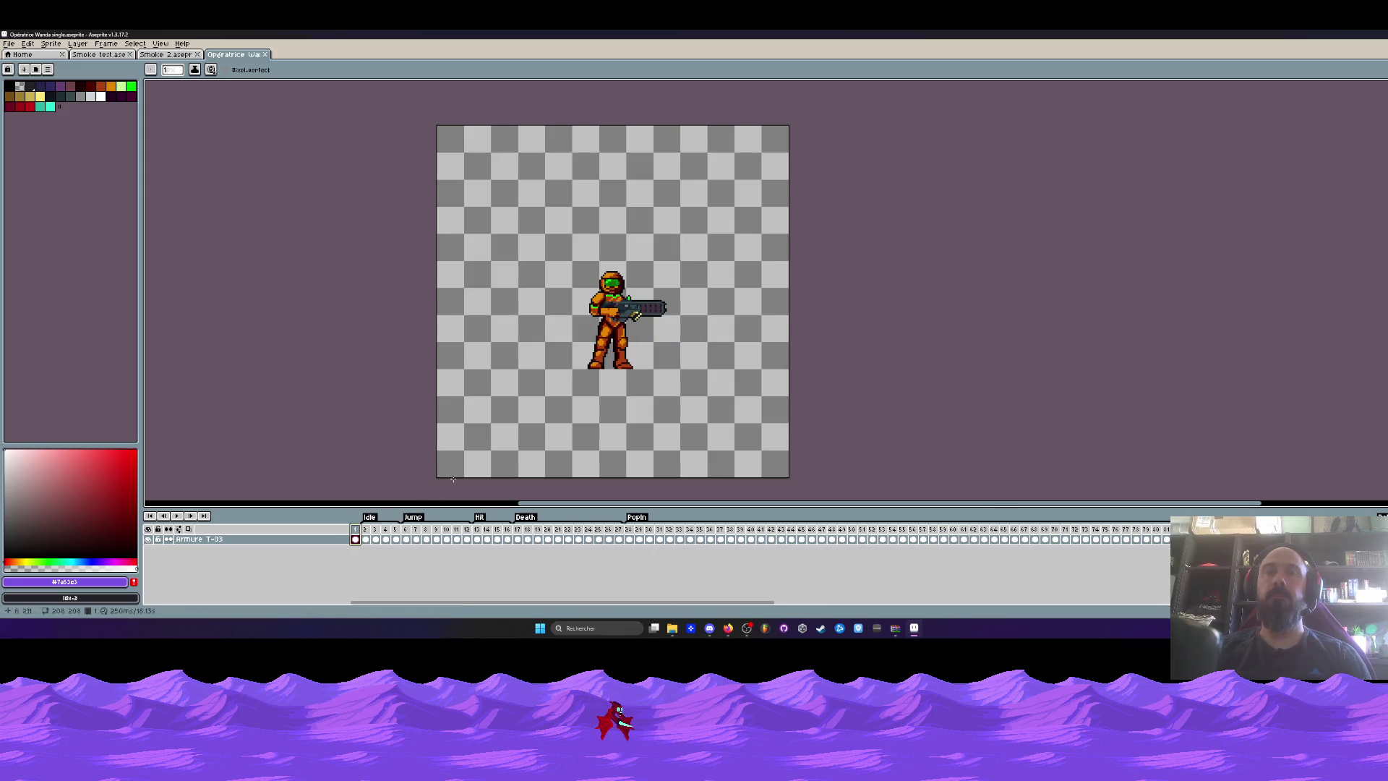
pyautogui.press('Return')
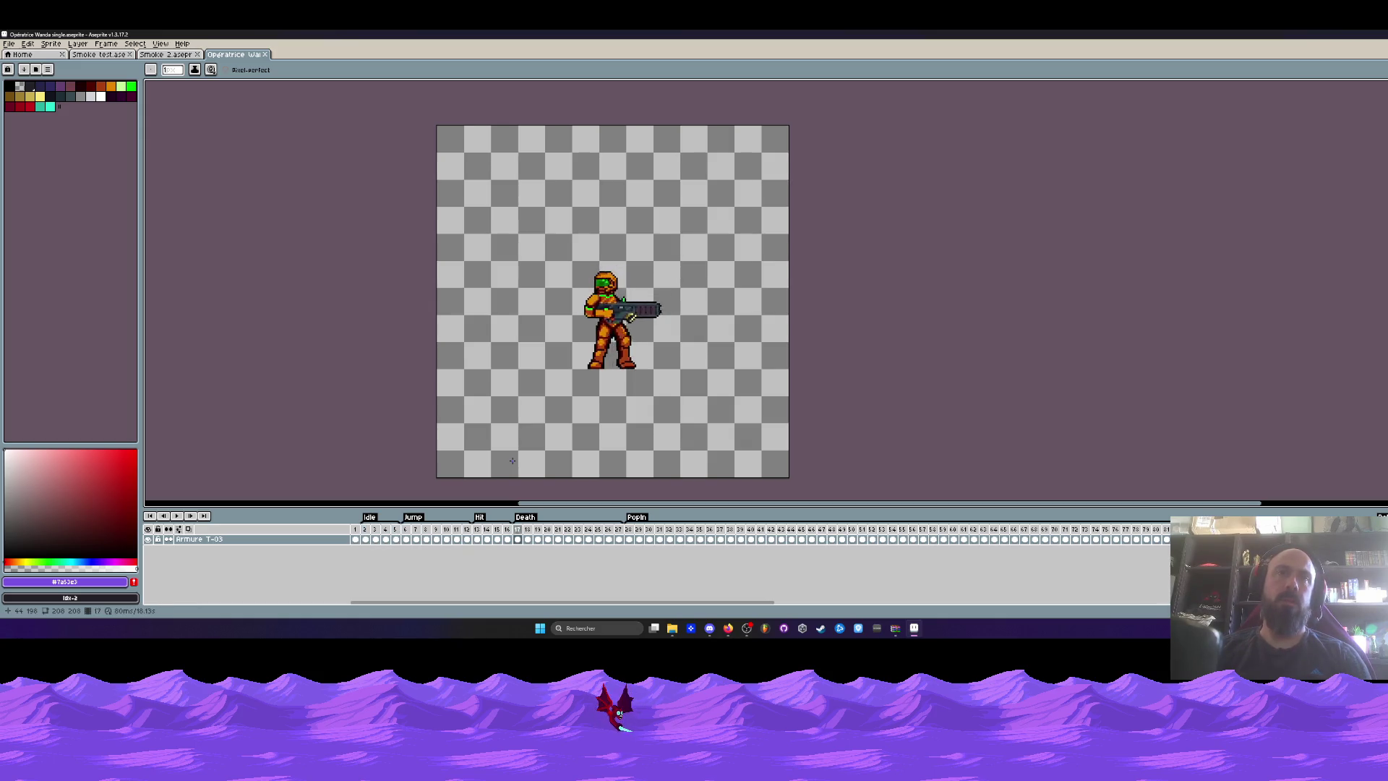
# Compare the idle pose on frame 2 with PopIn frames 28–52 and Death frames 17–22.
pyautogui.click(367, 533)
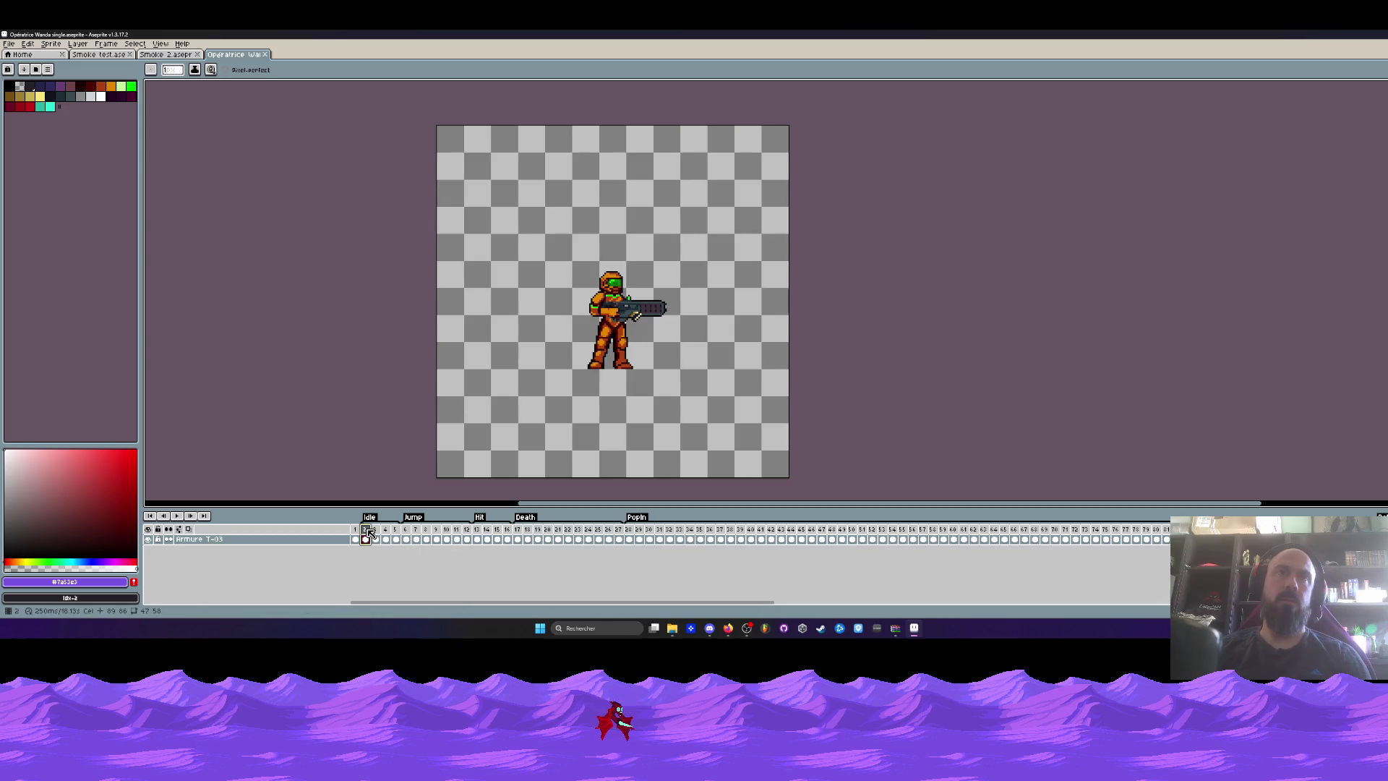
pyautogui.click(629, 539)
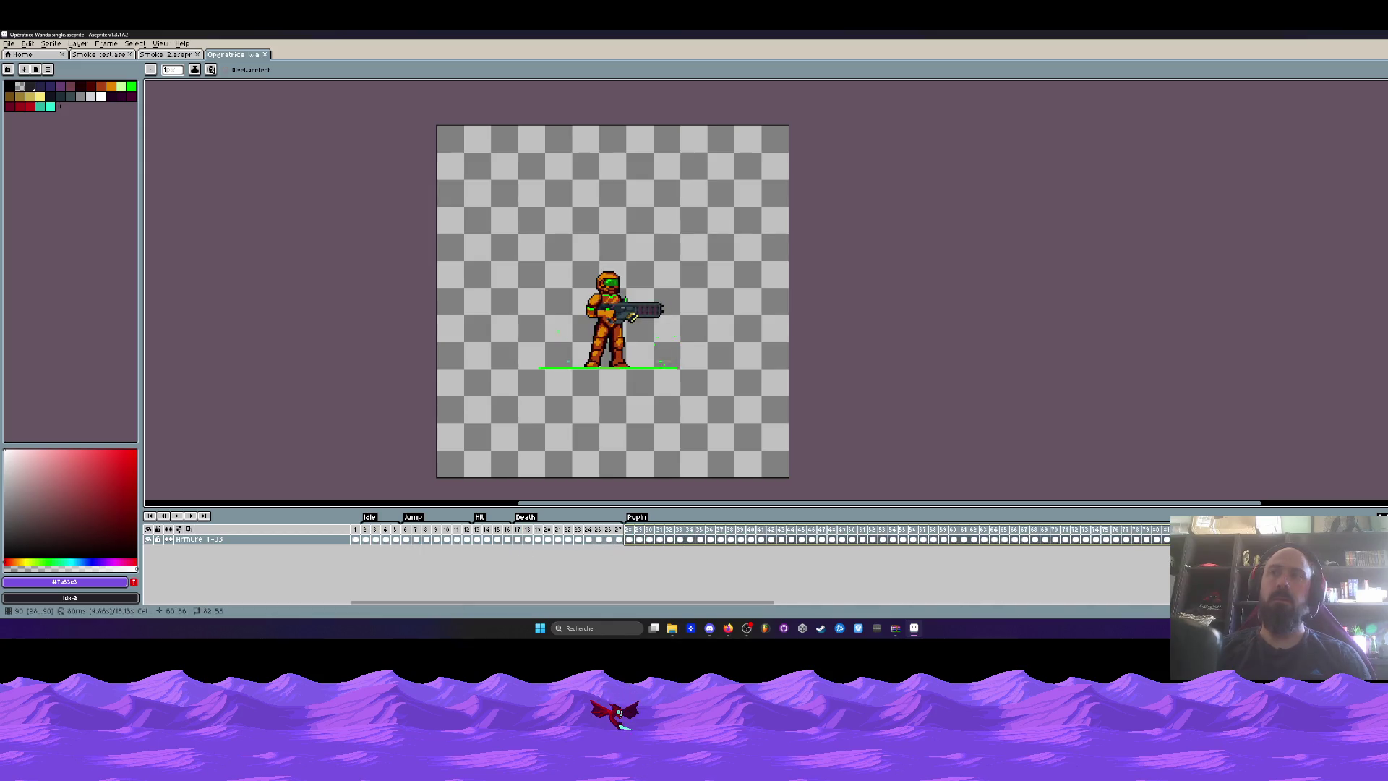
pyautogui.click(371, 533)
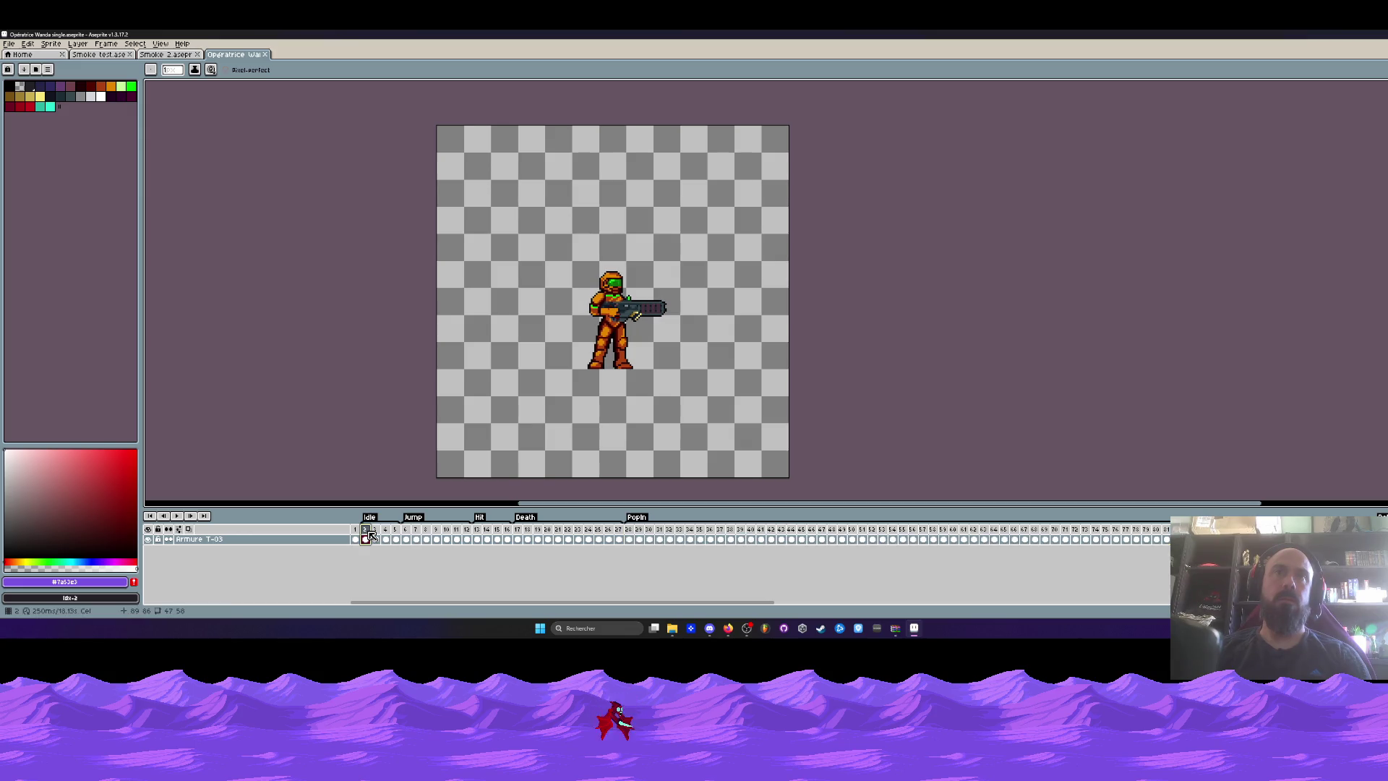
pyautogui.moveTo(633, 530); pyautogui.dragTo(1294, 537)
pyautogui.scroll(-1, 693, 405)
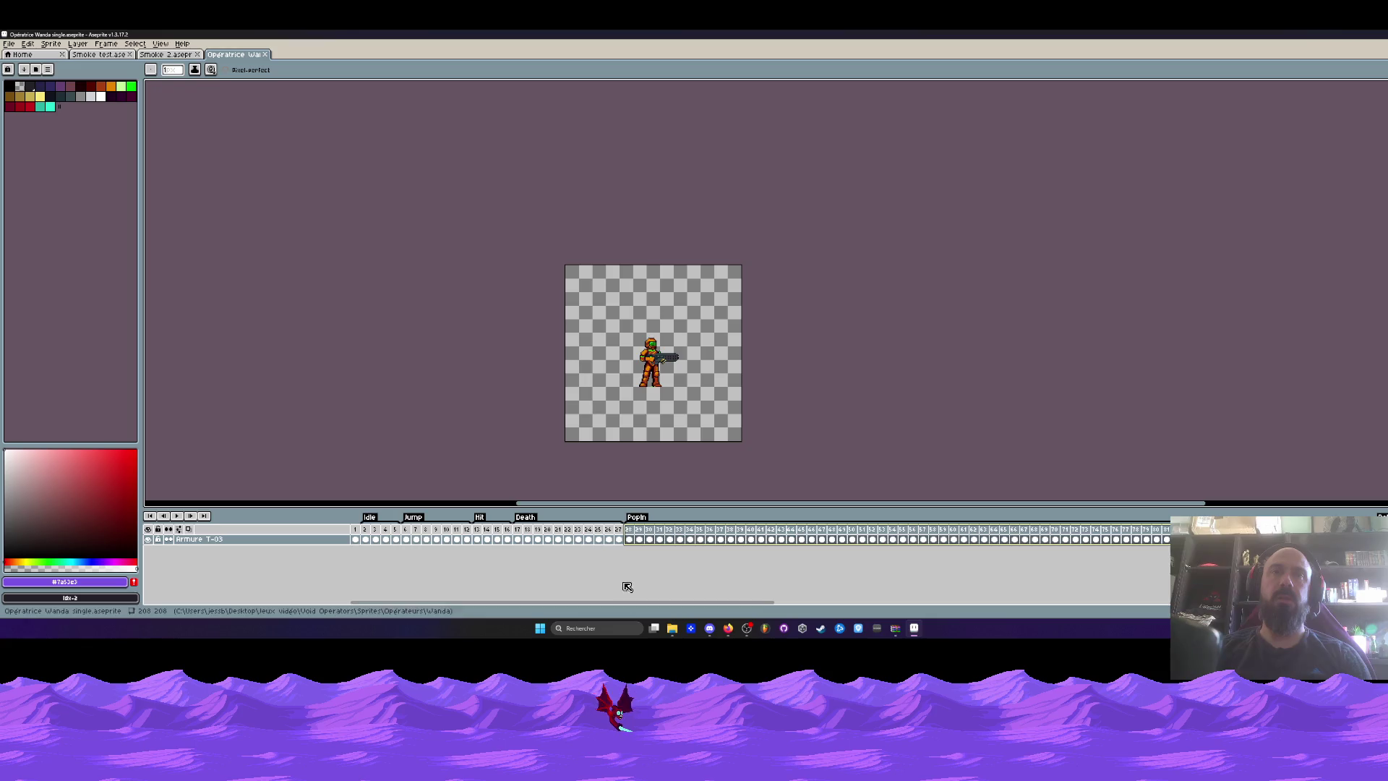
pyautogui.scroll(1, 643, 394)
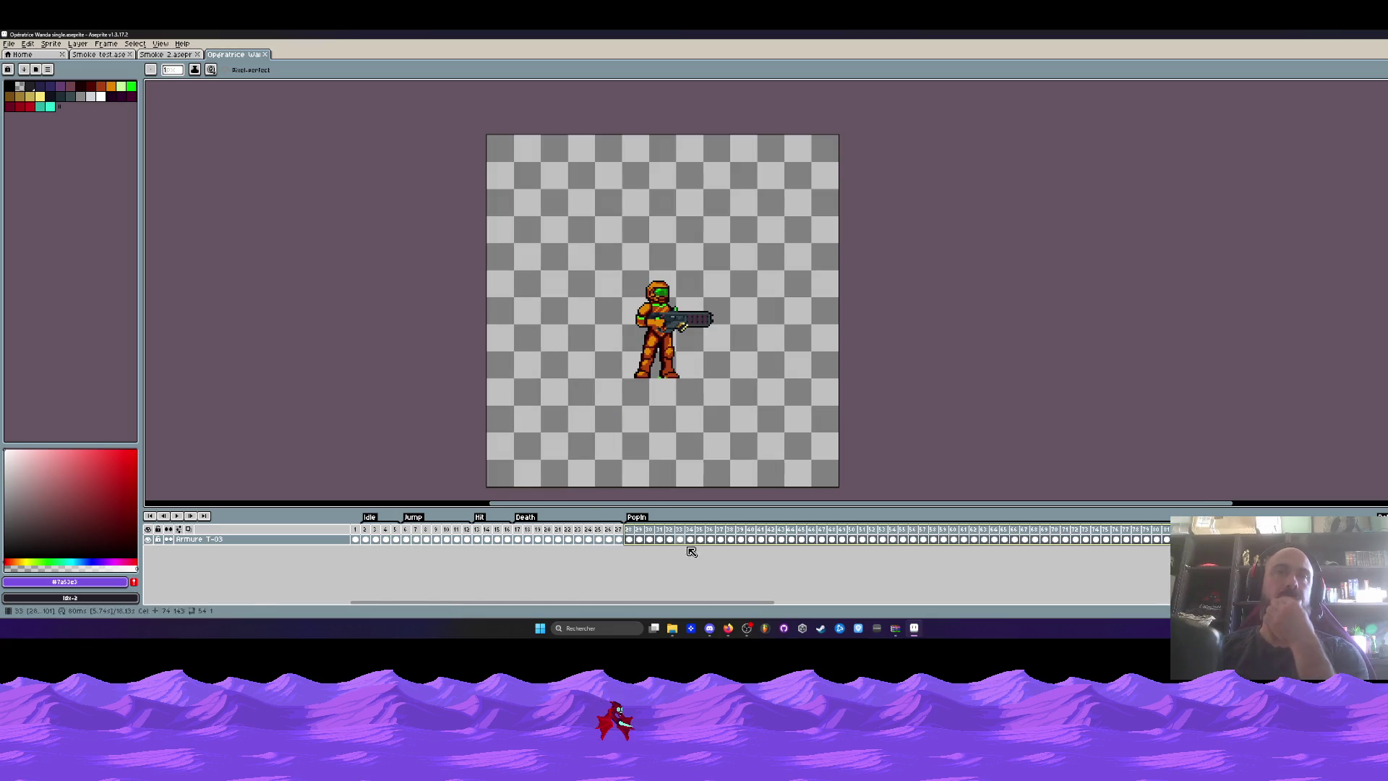
pyautogui.moveTo(659, 604); pyautogui.dragTo(676, 608)
pyautogui.moveTo(456, 529); pyautogui.dragTo(1165, 541)
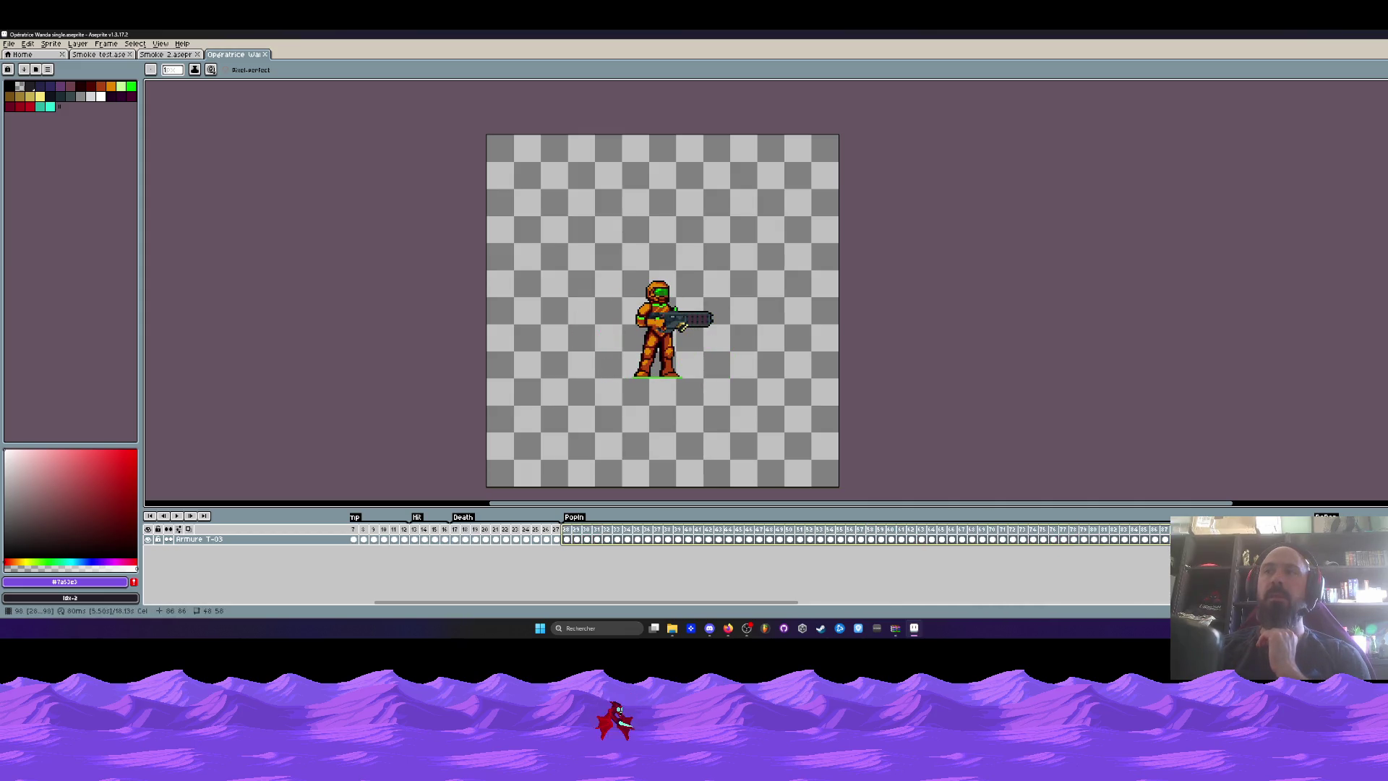
pyautogui.moveTo(749, 602); pyautogui.dragTo(725, 602)
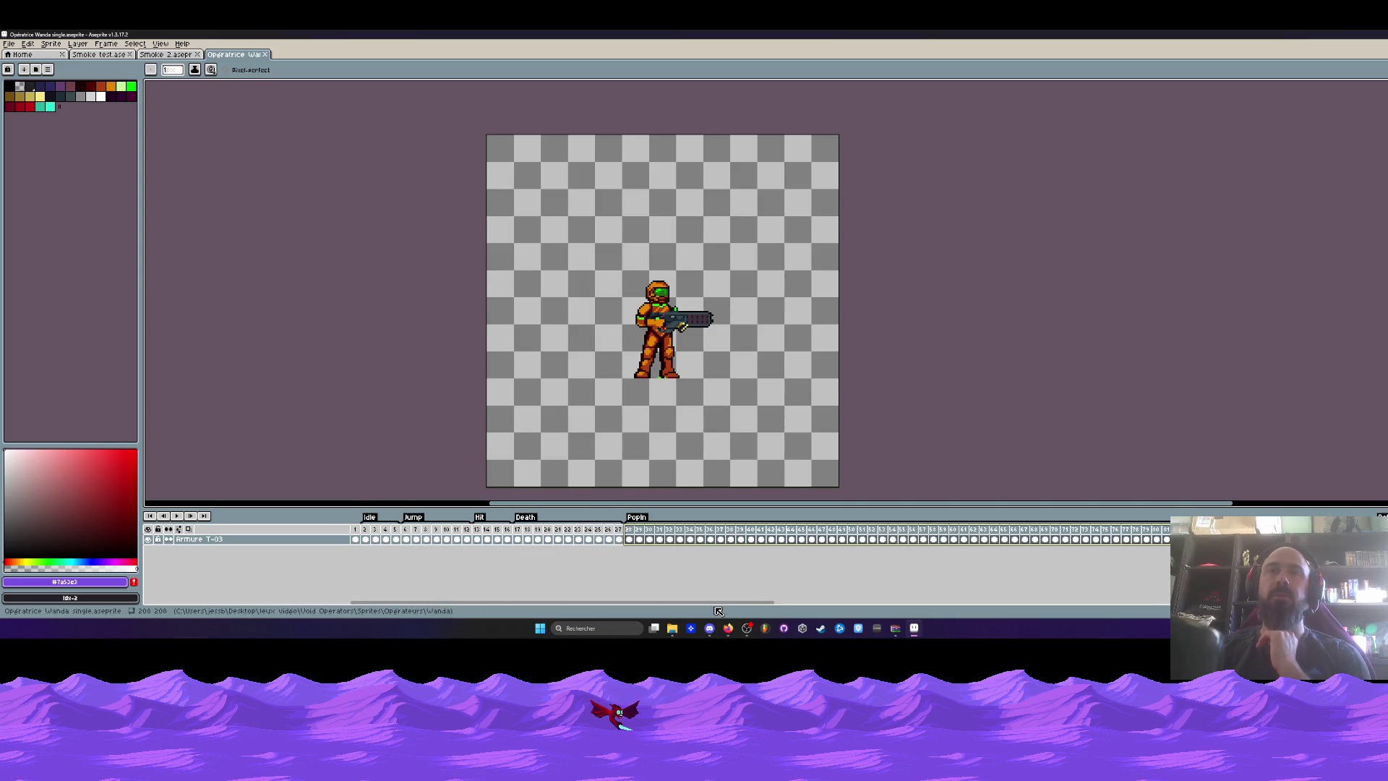
pyautogui.press('Escape')
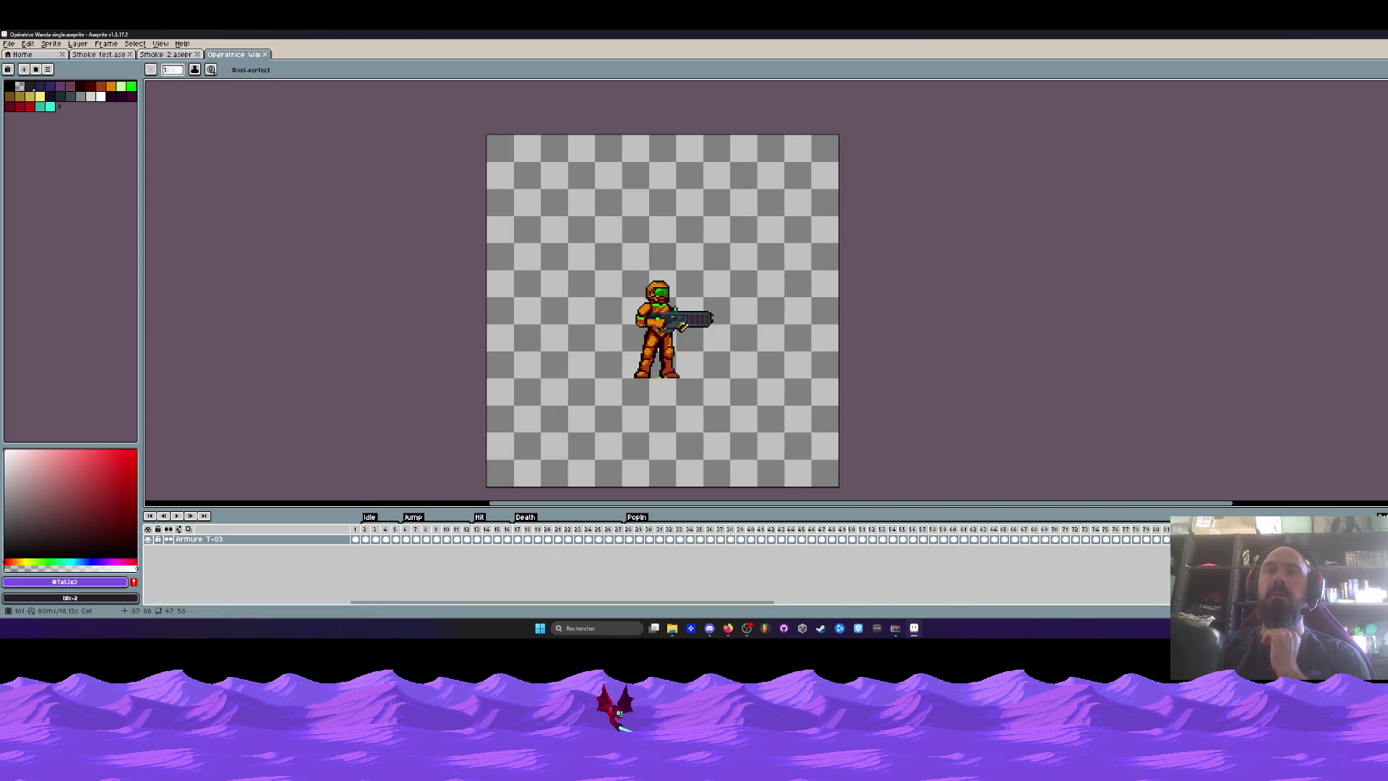
# Review frames 28 through 99 and Jump frame 6 against the idle pose on frame 2.
pyautogui.click(367, 531)
pyautogui.scroll(2, 643, 314)
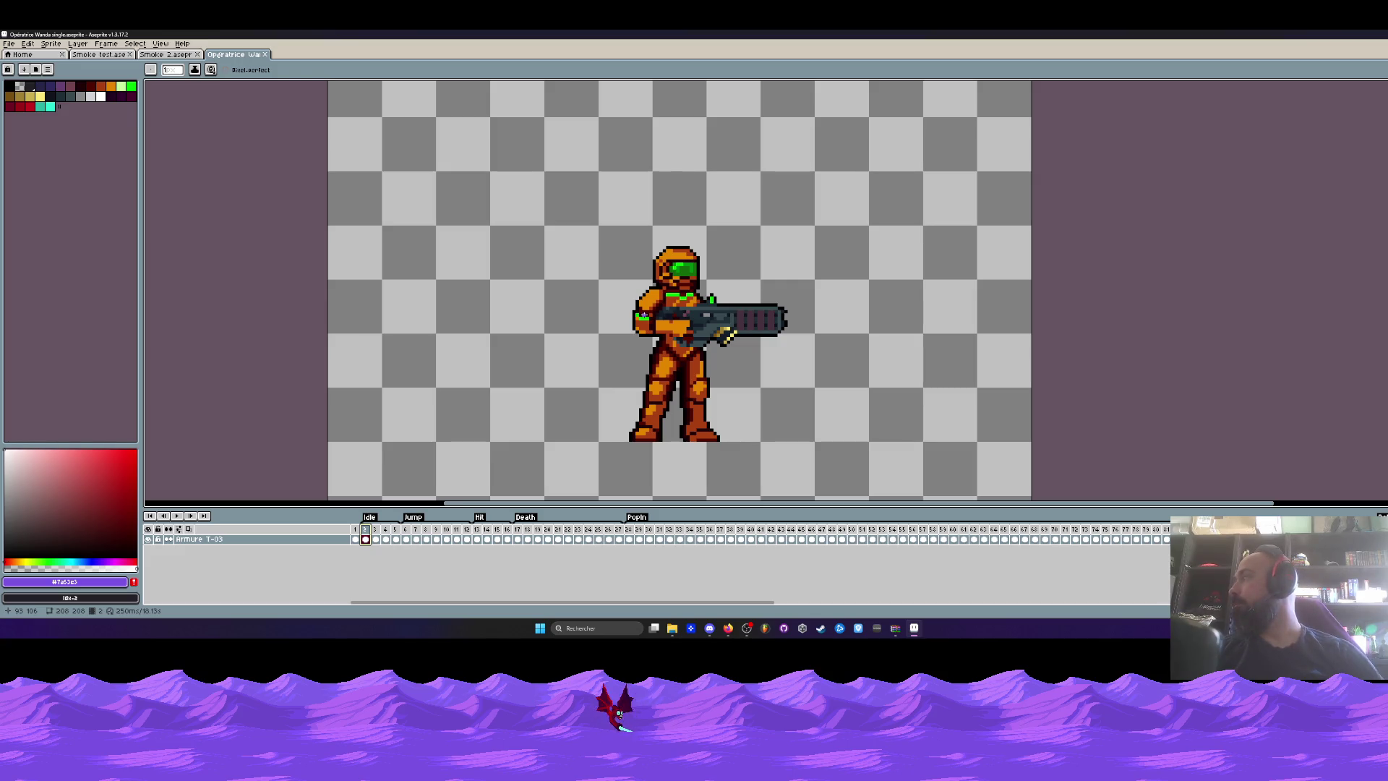
pyautogui.scroll(-1, 606, 292)
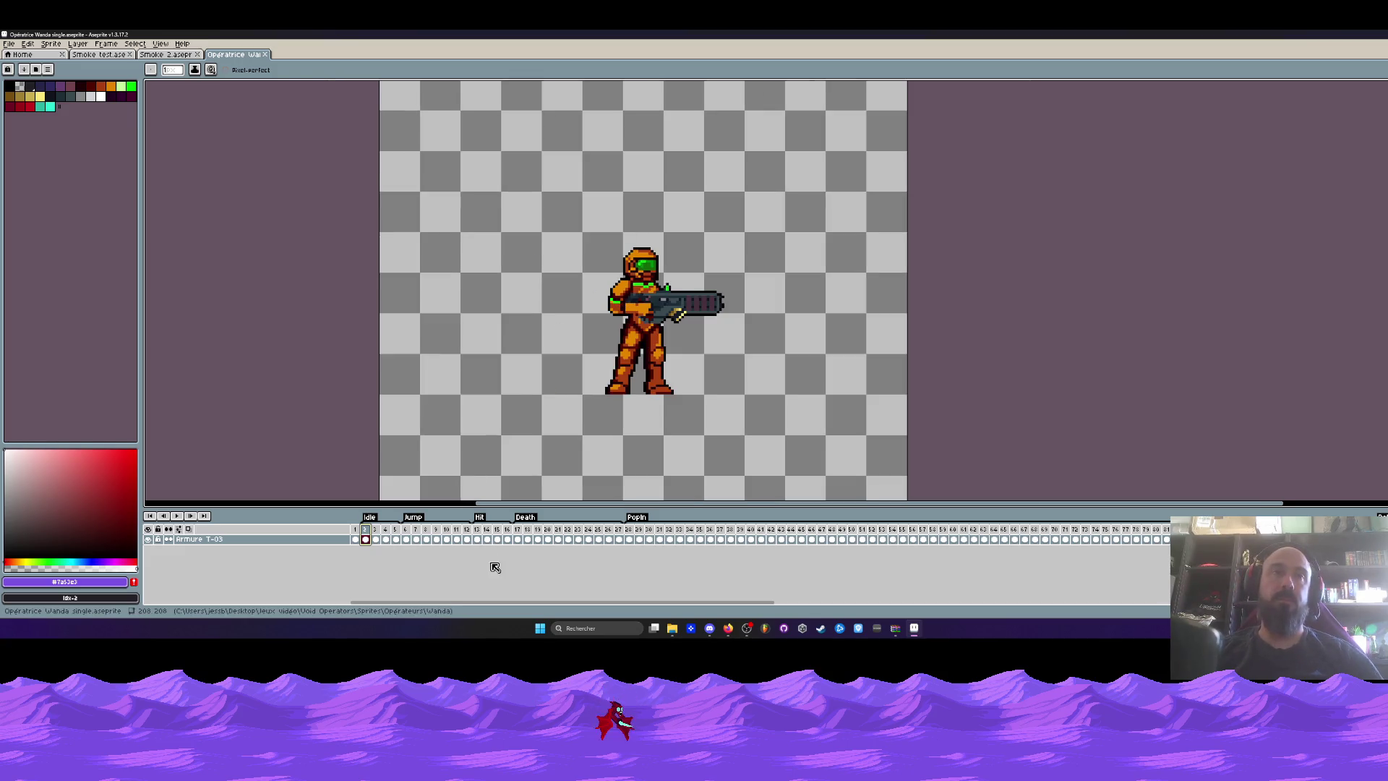
pyautogui.scroll(-1, 561, 383)
pyautogui.moveTo(615, 602); pyautogui.dragTo(821, 612)
pyautogui.moveTo(506, 539)
pyautogui.mouseDown()
pyautogui.moveTo(1166, 549)
pyautogui.moveTo(507, 540)
pyautogui.mouseUp()
pyautogui.moveTo(709, 605); pyautogui.dragTo(304, 623)
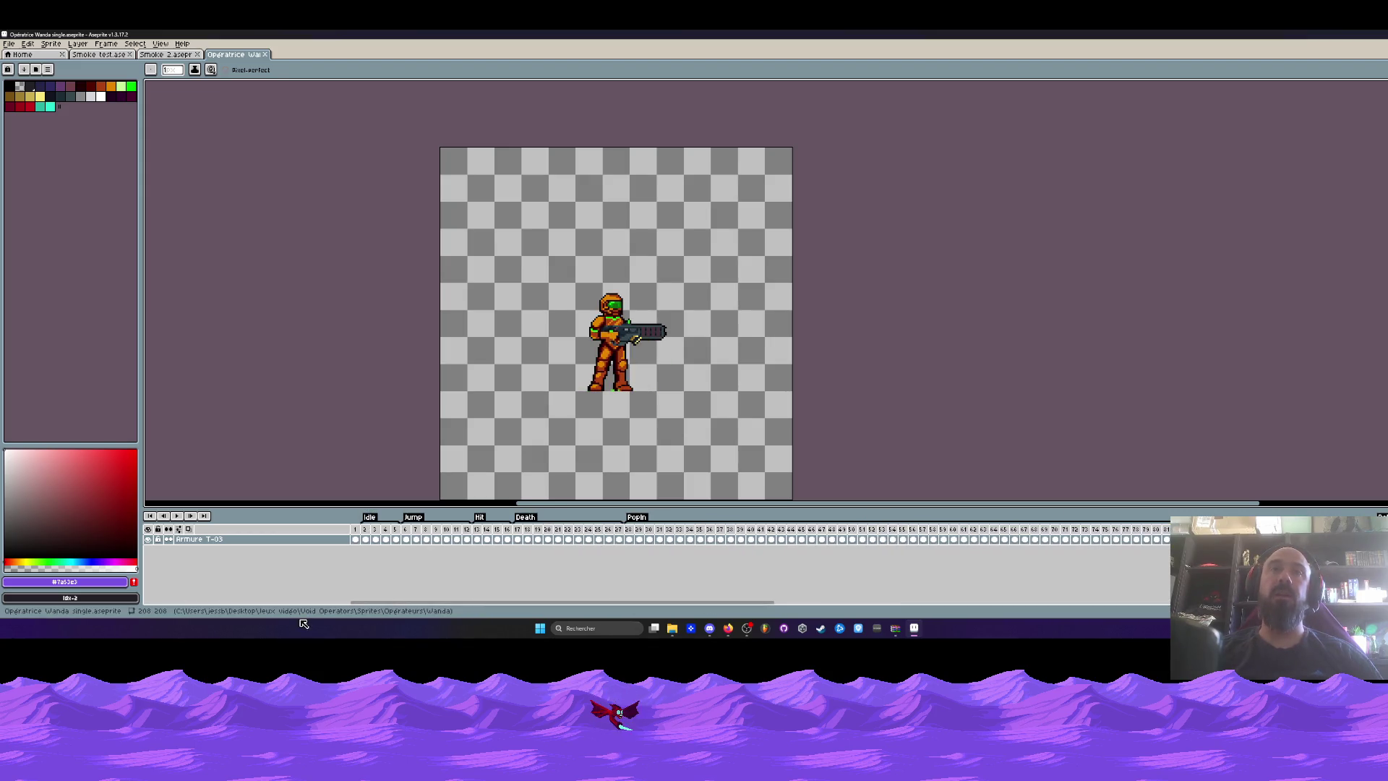
pyautogui.moveTo(628, 538)
pyautogui.mouseDown()
pyautogui.moveTo(1348, 538)
pyautogui.moveTo(628, 535)
pyautogui.moveTo(1316, 539)
pyautogui.mouseUp()
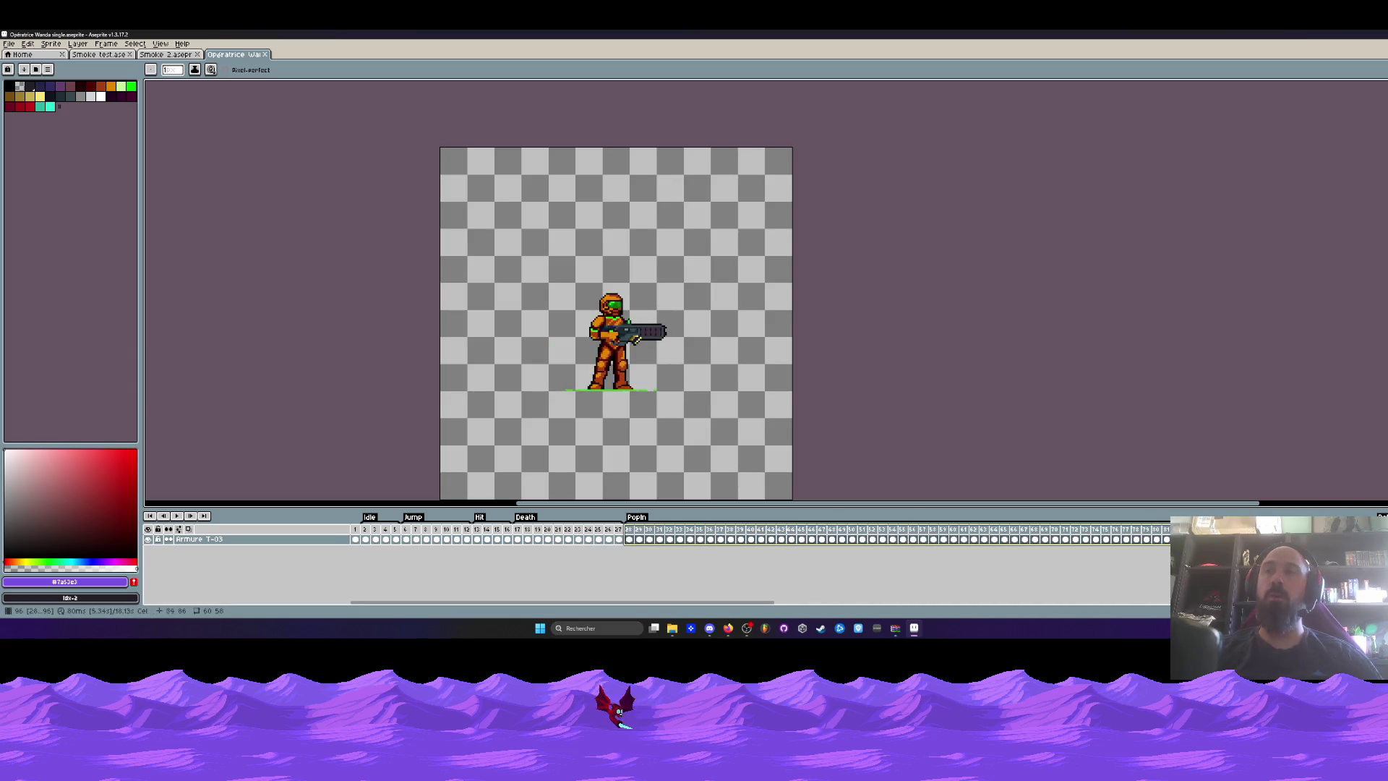
pyautogui.click(406, 539)
pyautogui.click(367, 531)
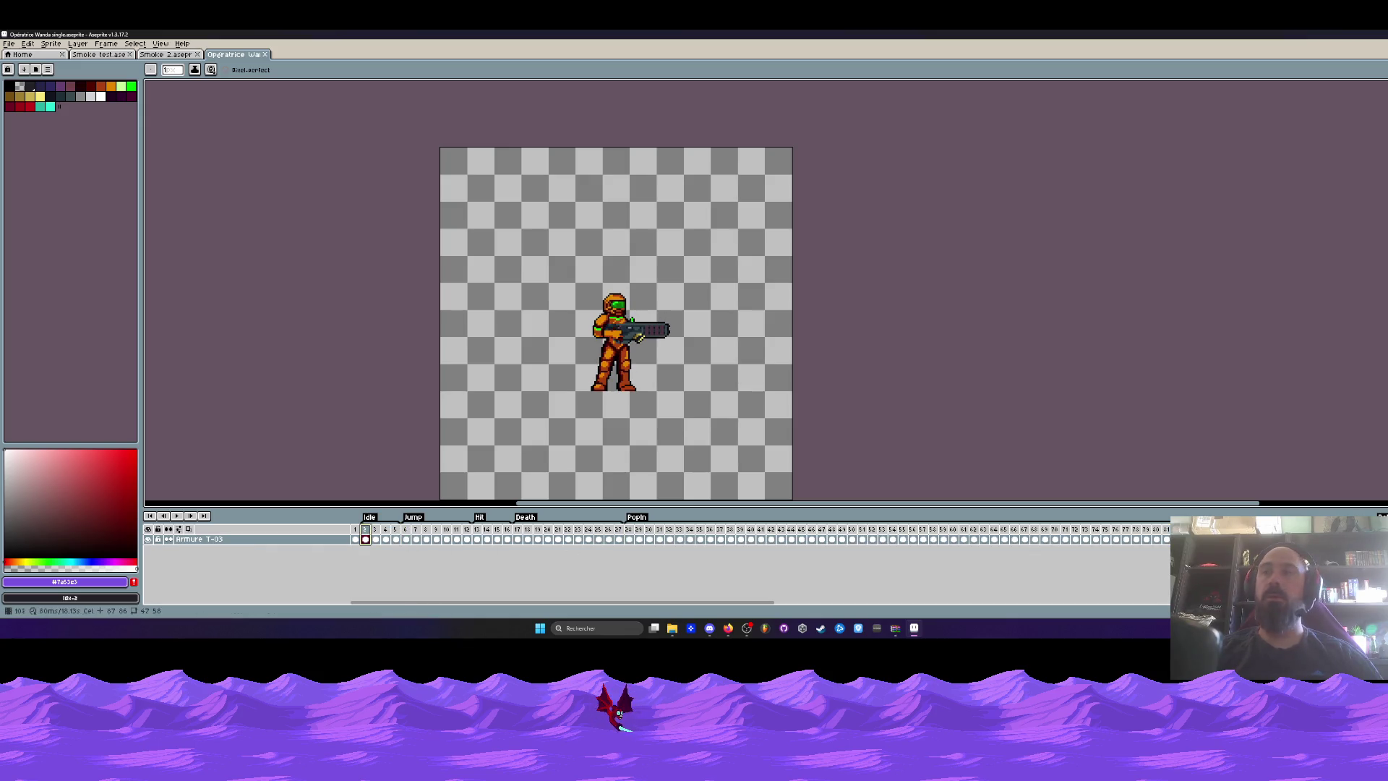
# Paste the idle soldier pose from frame 2 onto the empty frame 28.
pyautogui.scroll(-2, 725, 360)
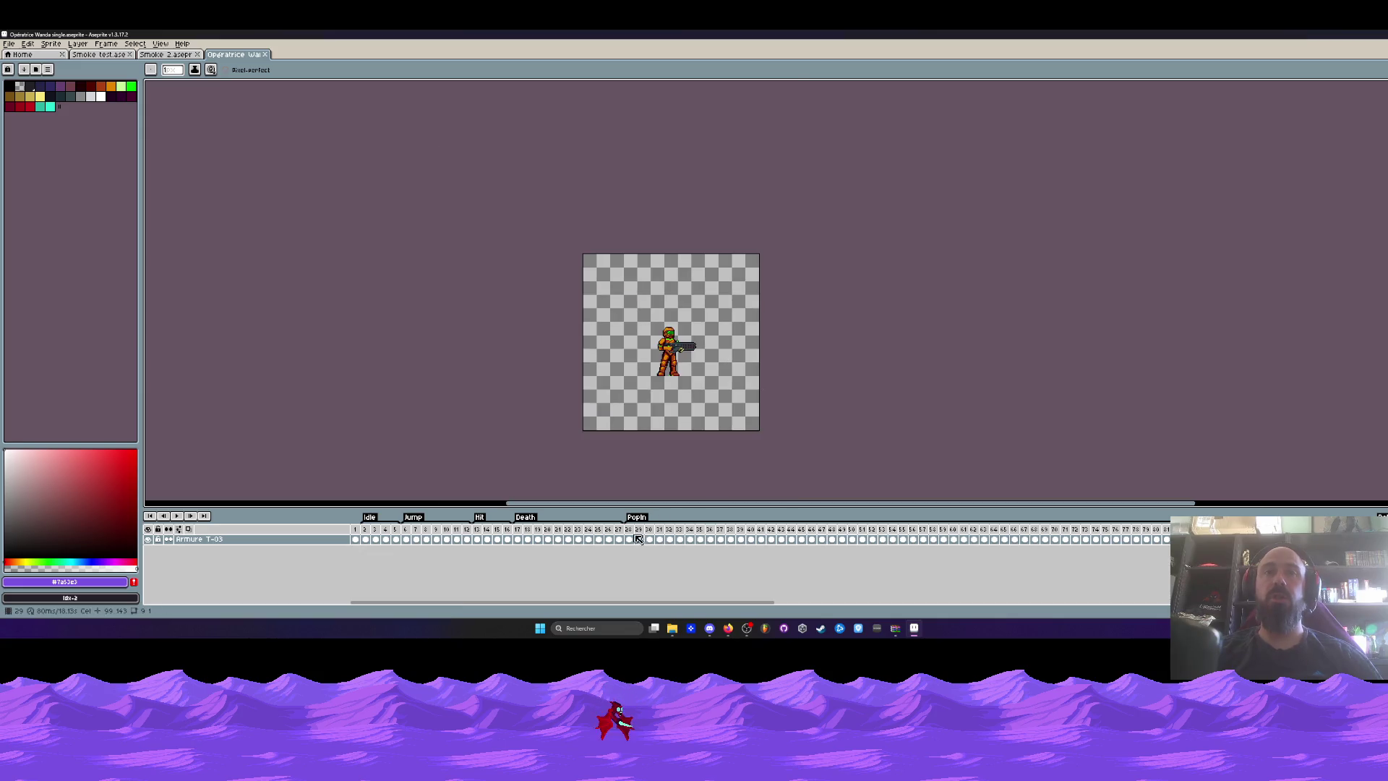
pyautogui.click(629, 539)
pyautogui.scroll(4, 436, 220)
pyautogui.hotkey('ctrl', 'v')
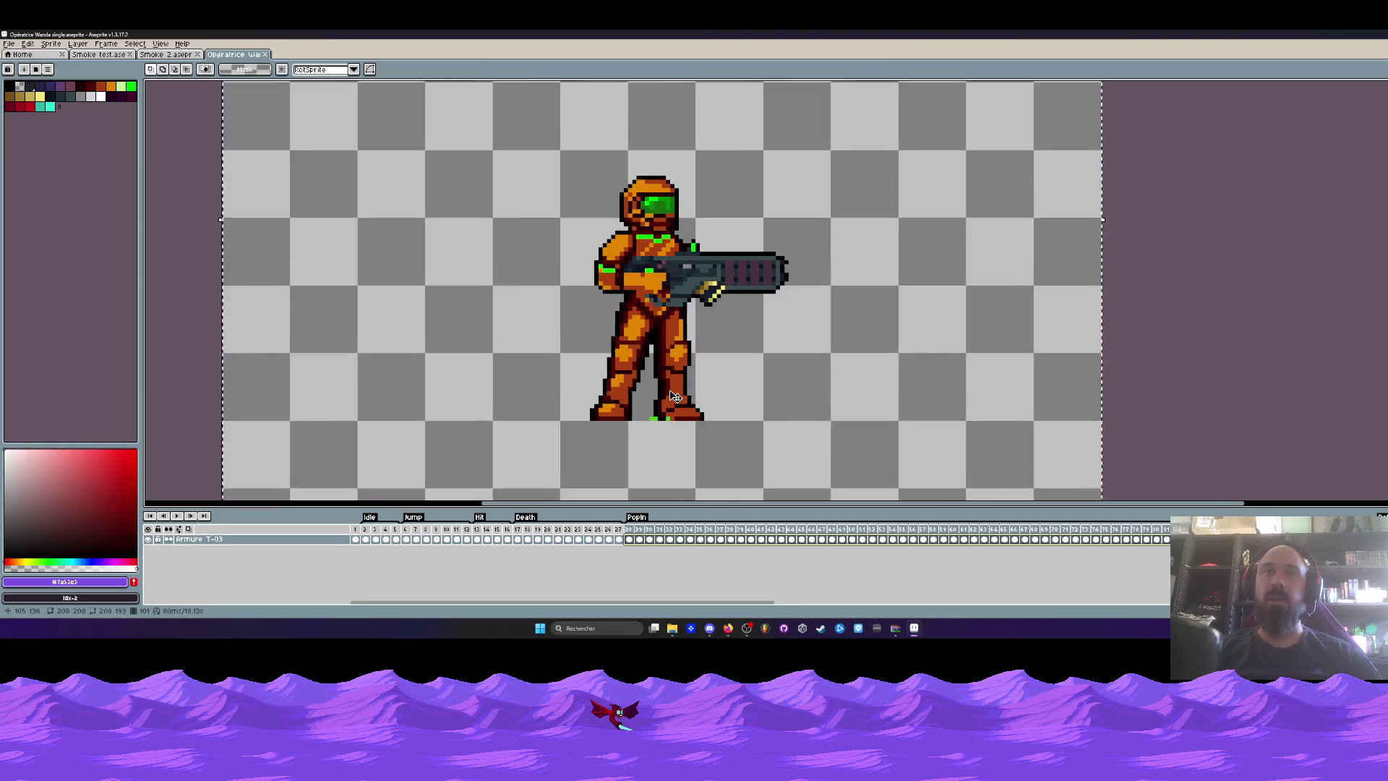
# Nudge the pasted sprite one pixel right and commit it.
pyautogui.moveTo(683, 409); pyautogui.dragTo(686, 409)
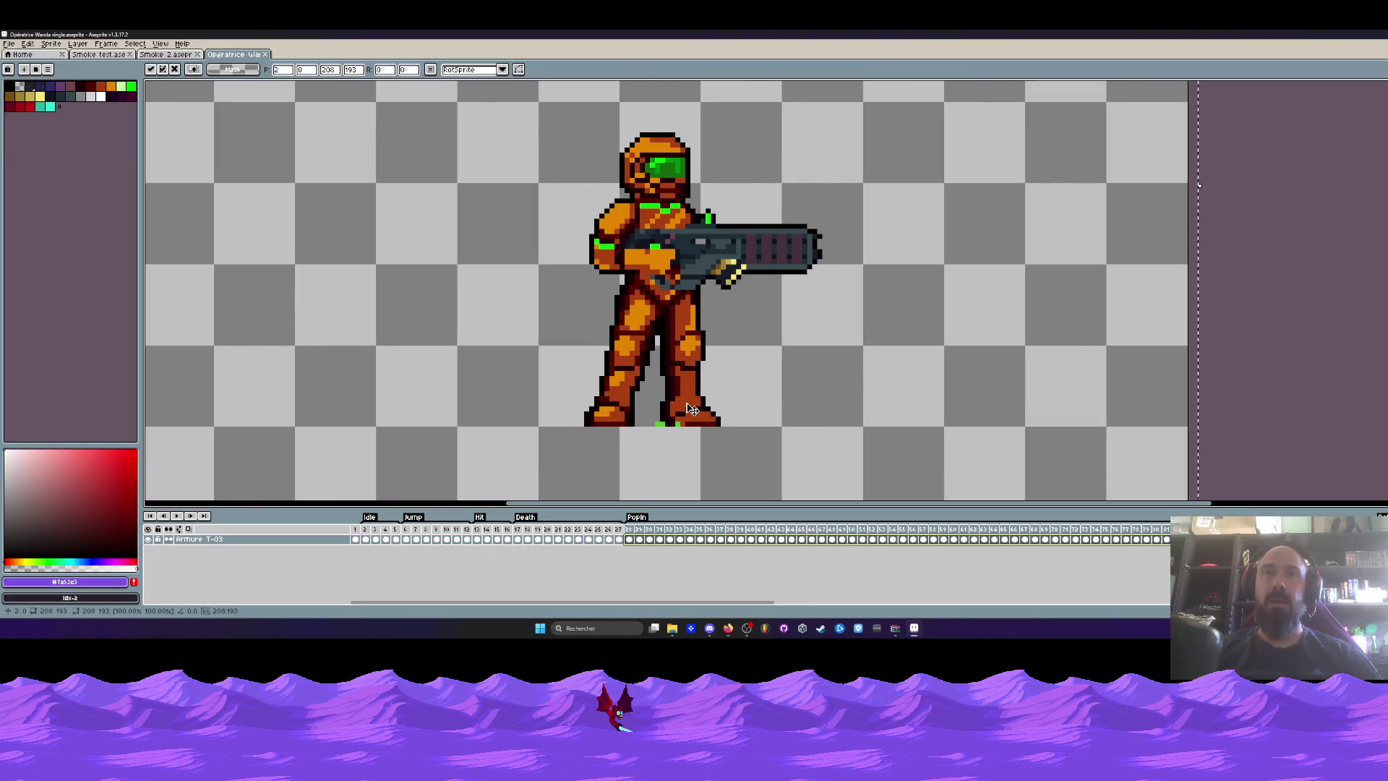
pyautogui.scroll(-3, 689, 409)
pyautogui.click(407, 538)
pyautogui.click(369, 532)
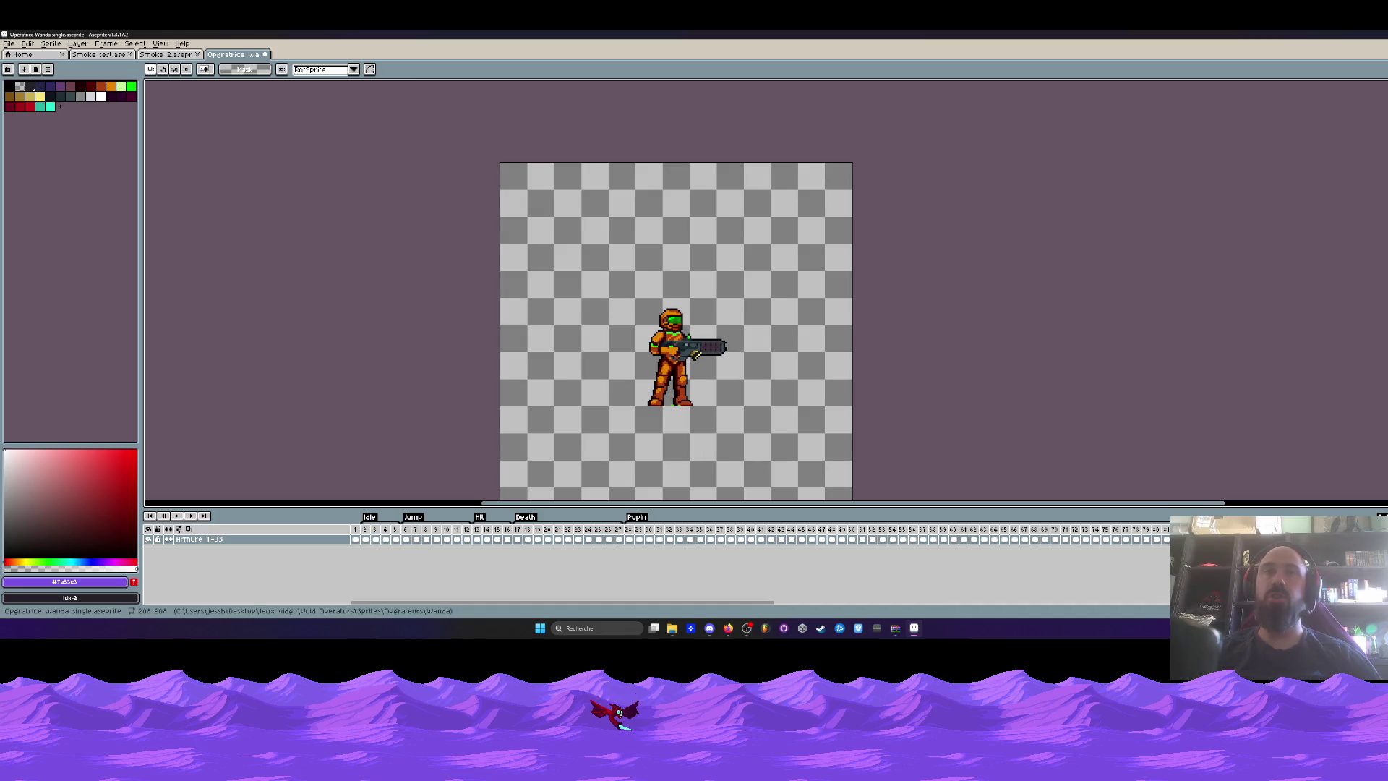
# Select the whole canvas and paste the standing soldier into the DePop frame.
pyautogui.hscroll(3, 903, 531)
pyautogui.hotkey('ctrl', 'a')
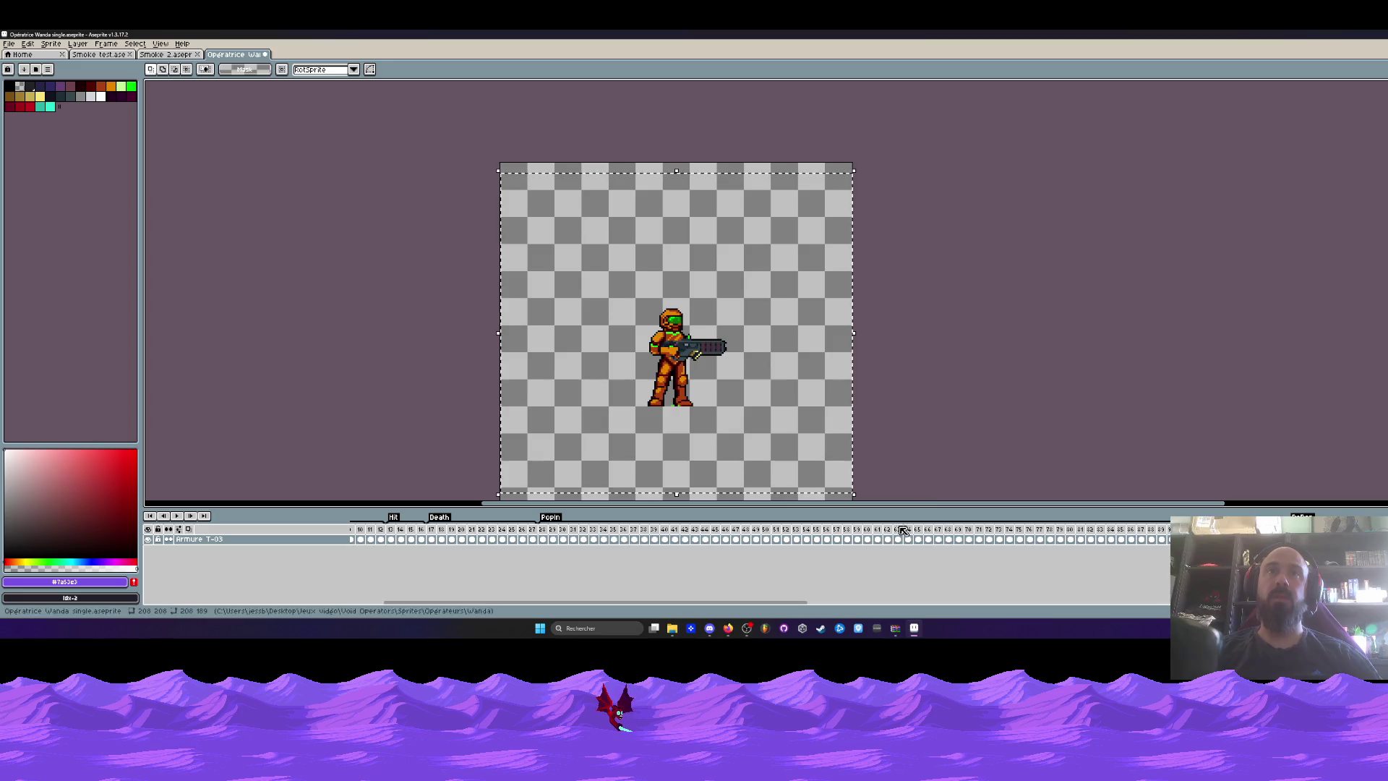
pyautogui.hscroll(10, 903, 535)
pyautogui.moveTo(977, 535)
pyautogui.mouseDown()
pyautogui.moveTo(350, 533)
pyautogui.moveTo(1034, 538)
pyautogui.mouseUp()
pyautogui.scroll(2, 681, 387)
pyautogui.hotkey('ctrl', 't')
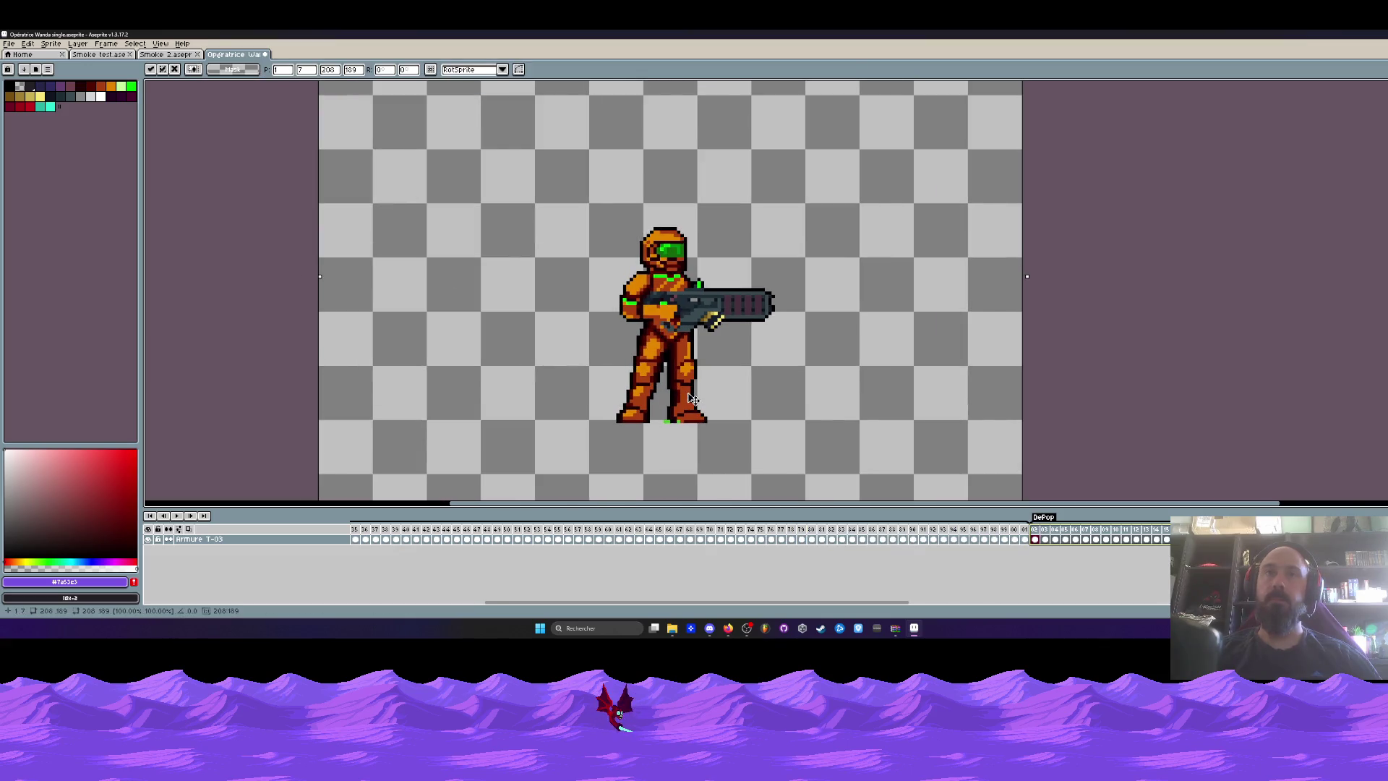
pyautogui.scroll(-1, 694, 376)
pyautogui.press('Return')
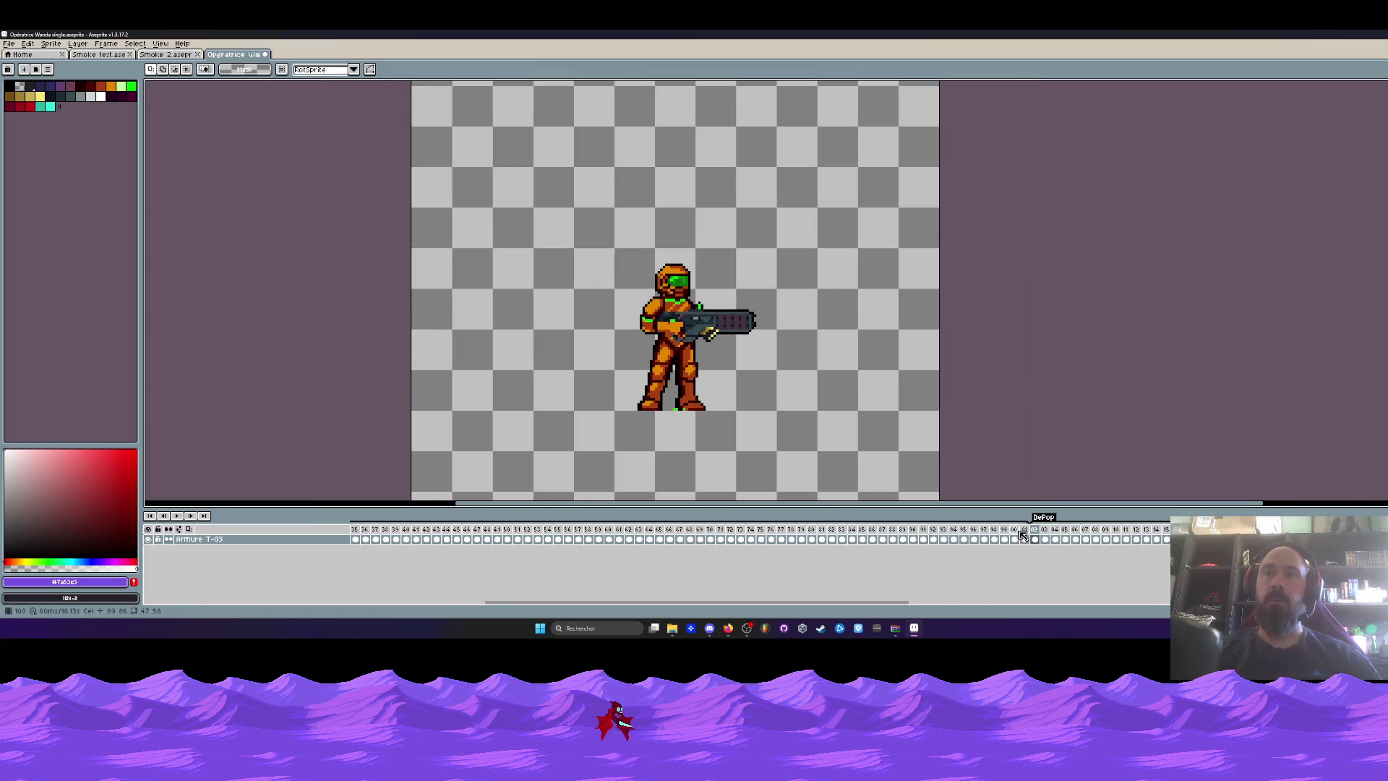
# Select DePop frame ranges 2–78 and 179–215, then return to frame 2.
pyautogui.moveTo(900, 602); pyautogui.dragTo(570, 622)
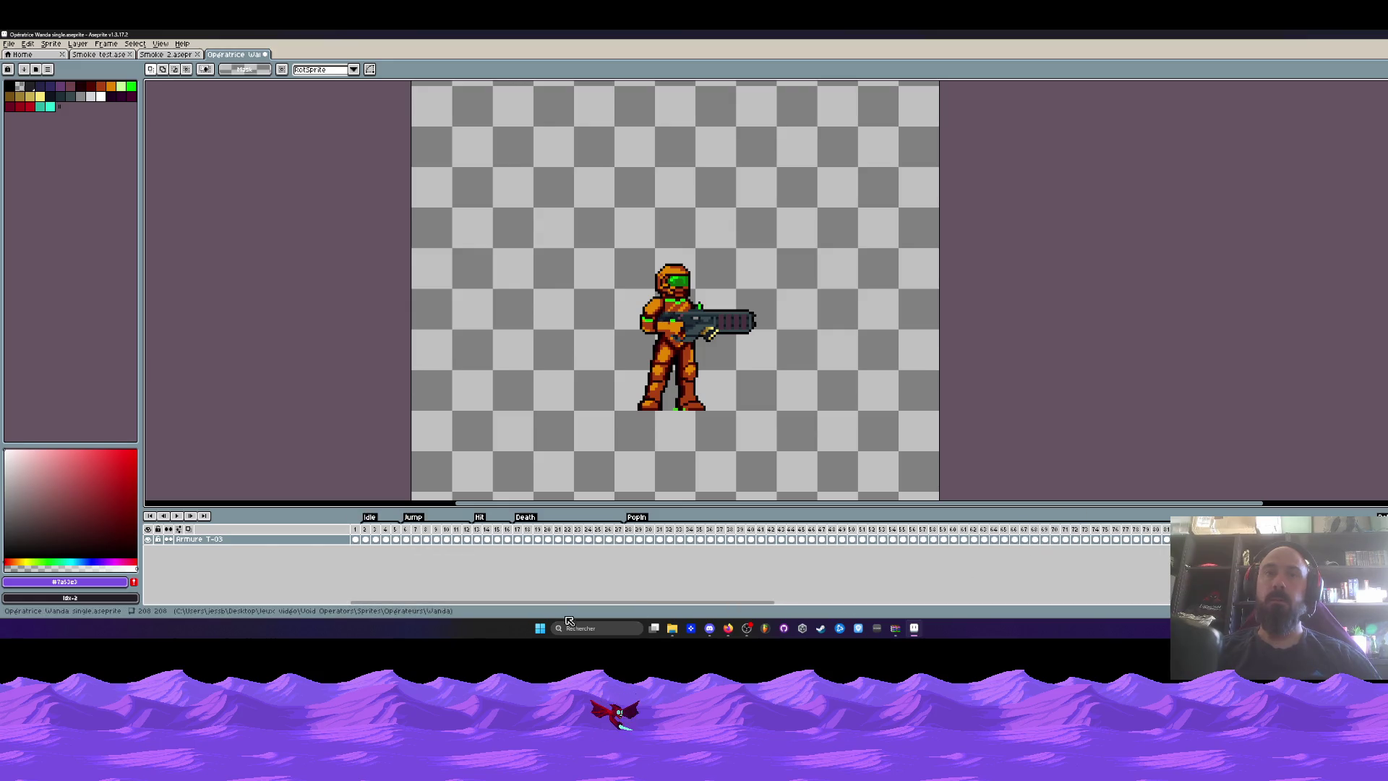
pyautogui.moveTo(365, 539); pyautogui.dragTo(1136, 539)
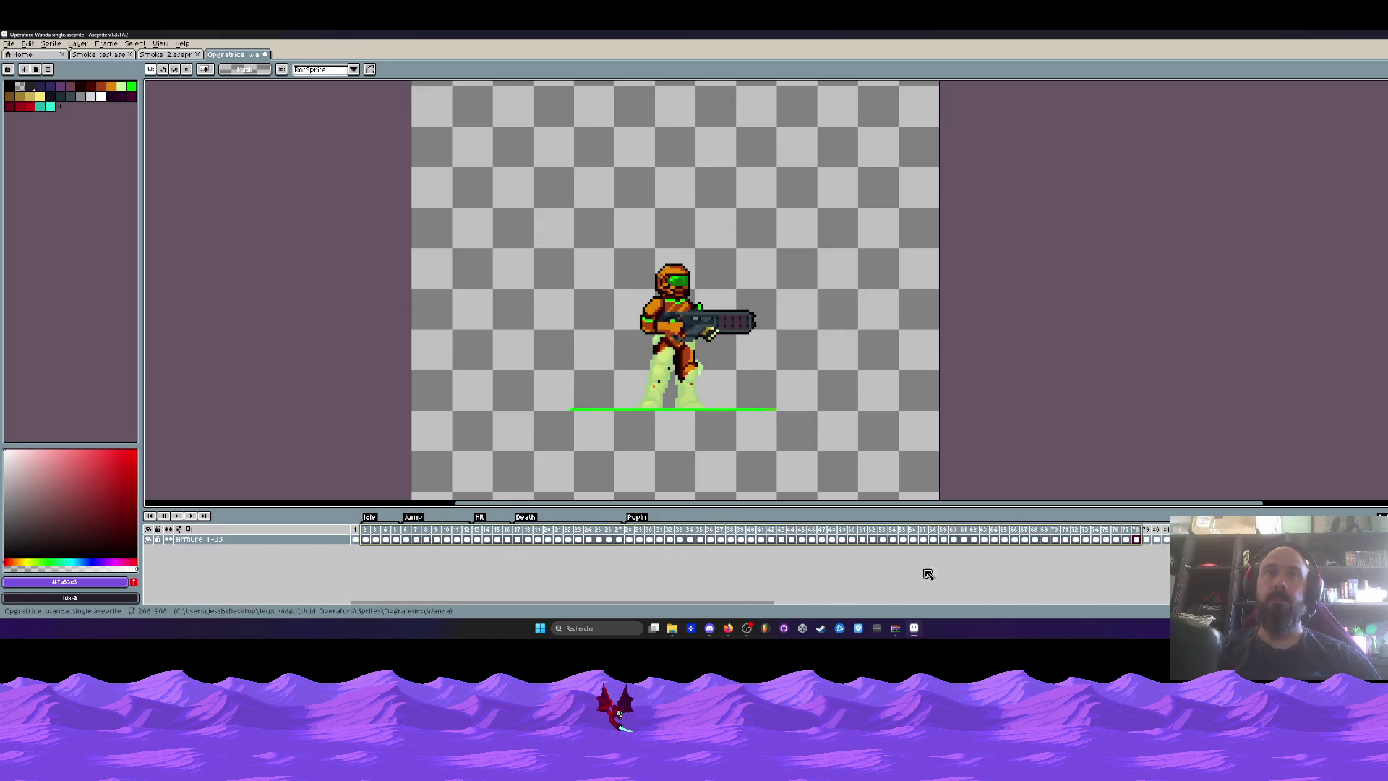
pyautogui.moveTo(657, 612); pyautogui.dragTo(1024, 576)
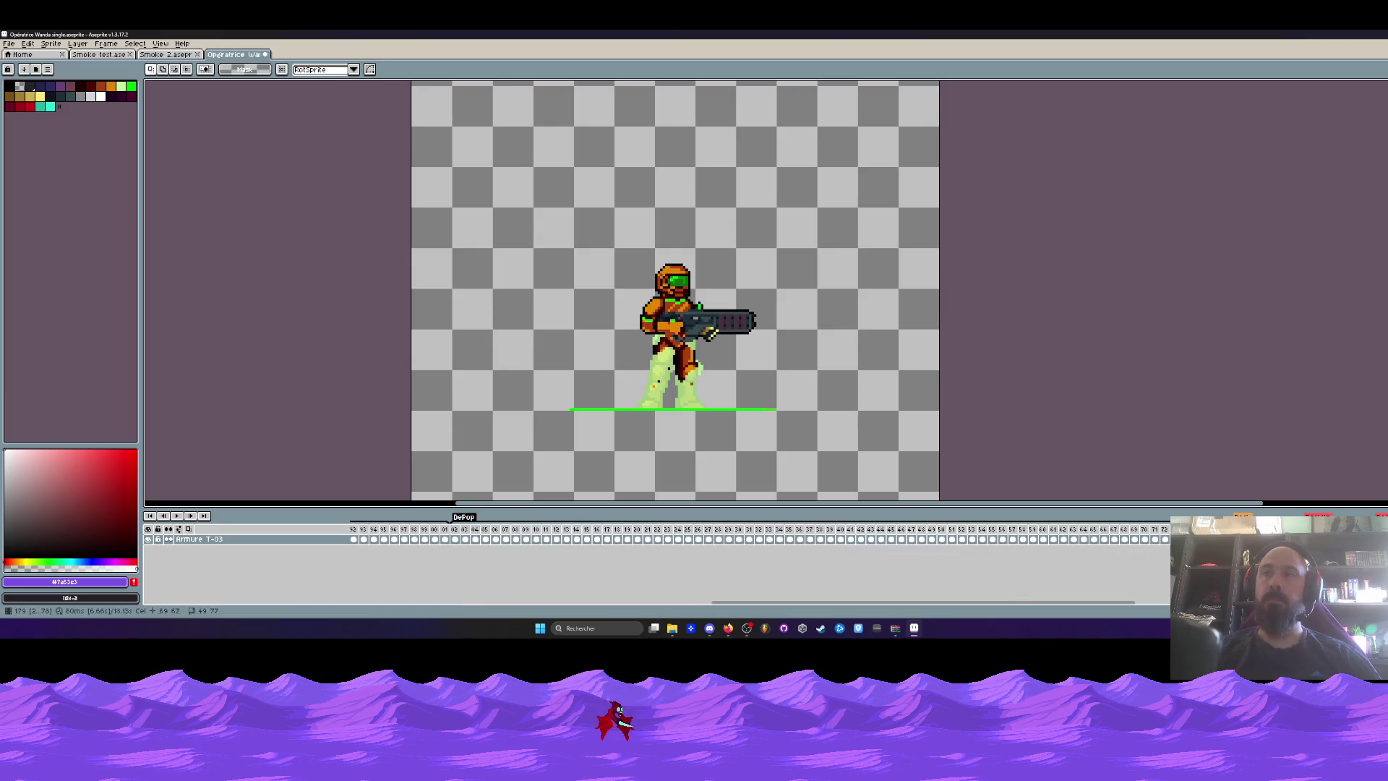
pyautogui.click(1233, 538)
pyautogui.moveTo(1233, 539); pyautogui.dragTo(1347, 539)
pyautogui.moveTo(868, 602); pyautogui.dragTo(1087, 609)
pyautogui.moveTo(678, 538)
pyautogui.mouseDown()
pyautogui.moveTo(1109, 536)
pyautogui.moveTo(1048, 533)
pyautogui.mouseUp()
pyautogui.click(894, 535)
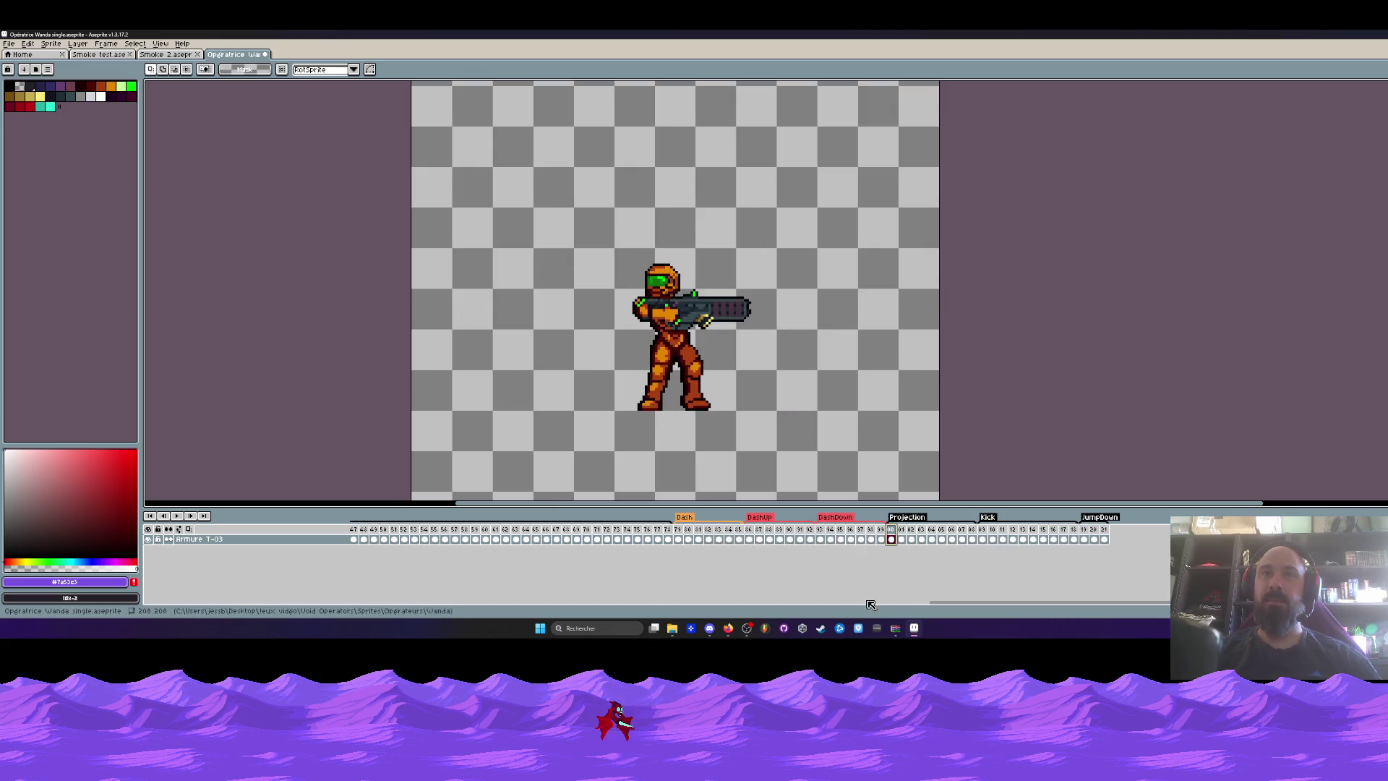
pyautogui.click(885, 603)
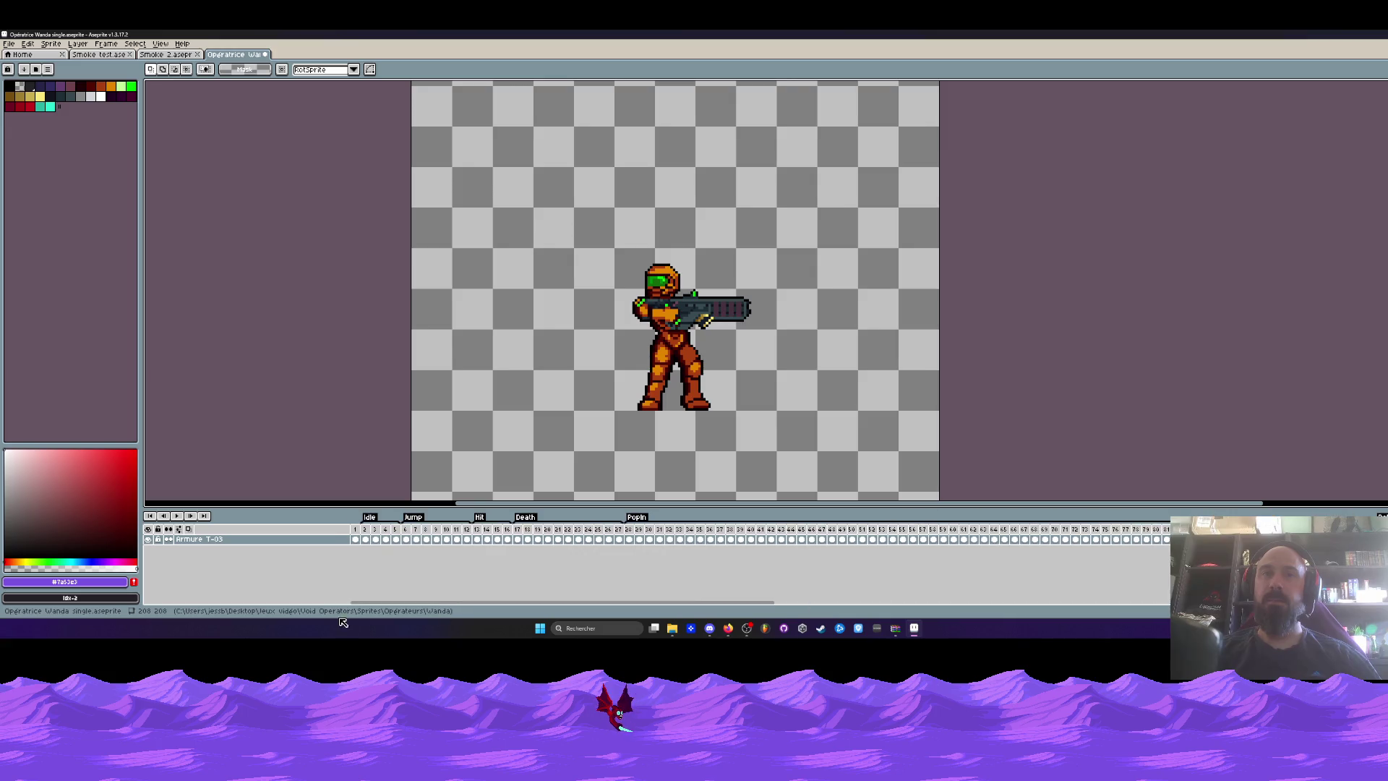
pyautogui.click(365, 538)
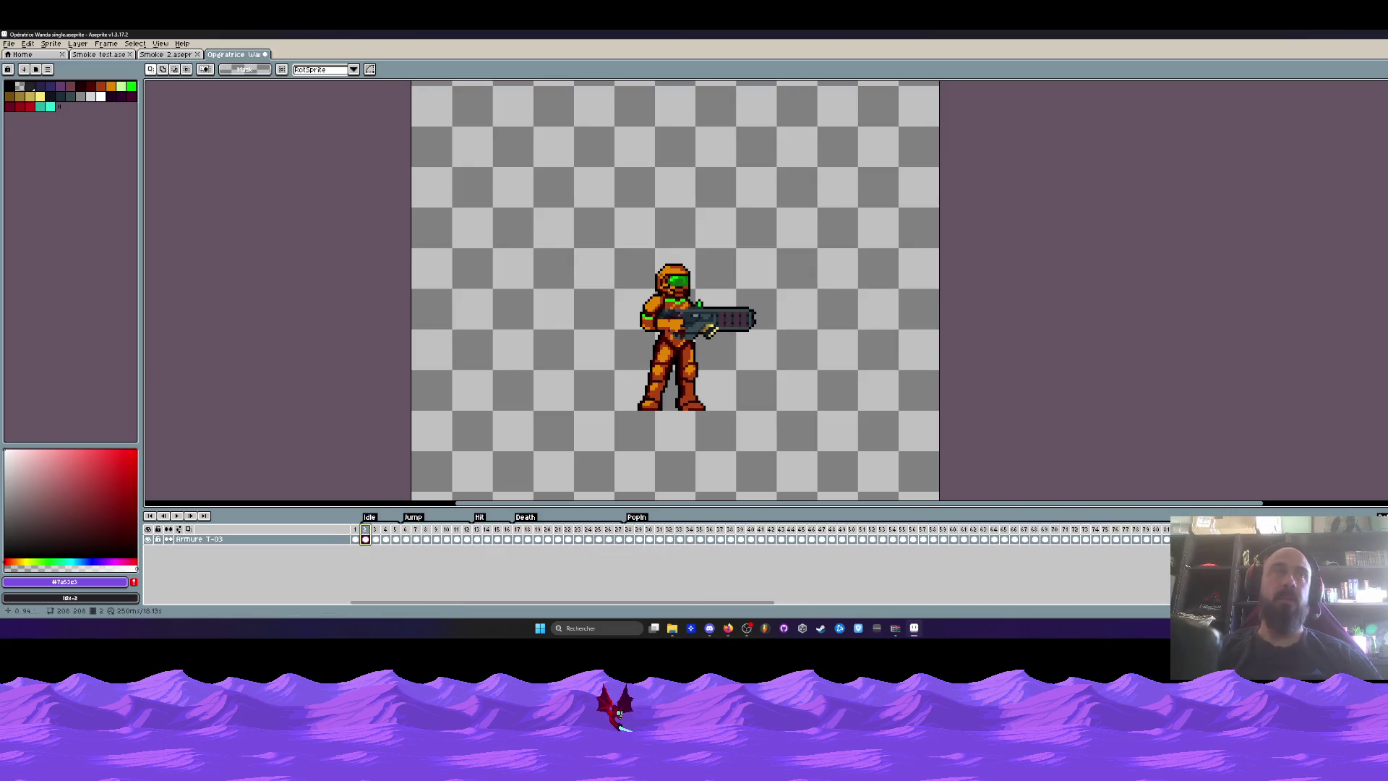
# Dismiss the File menu, then select Death frames 17–27 and go to frame 28.
pyautogui.click(9, 43)
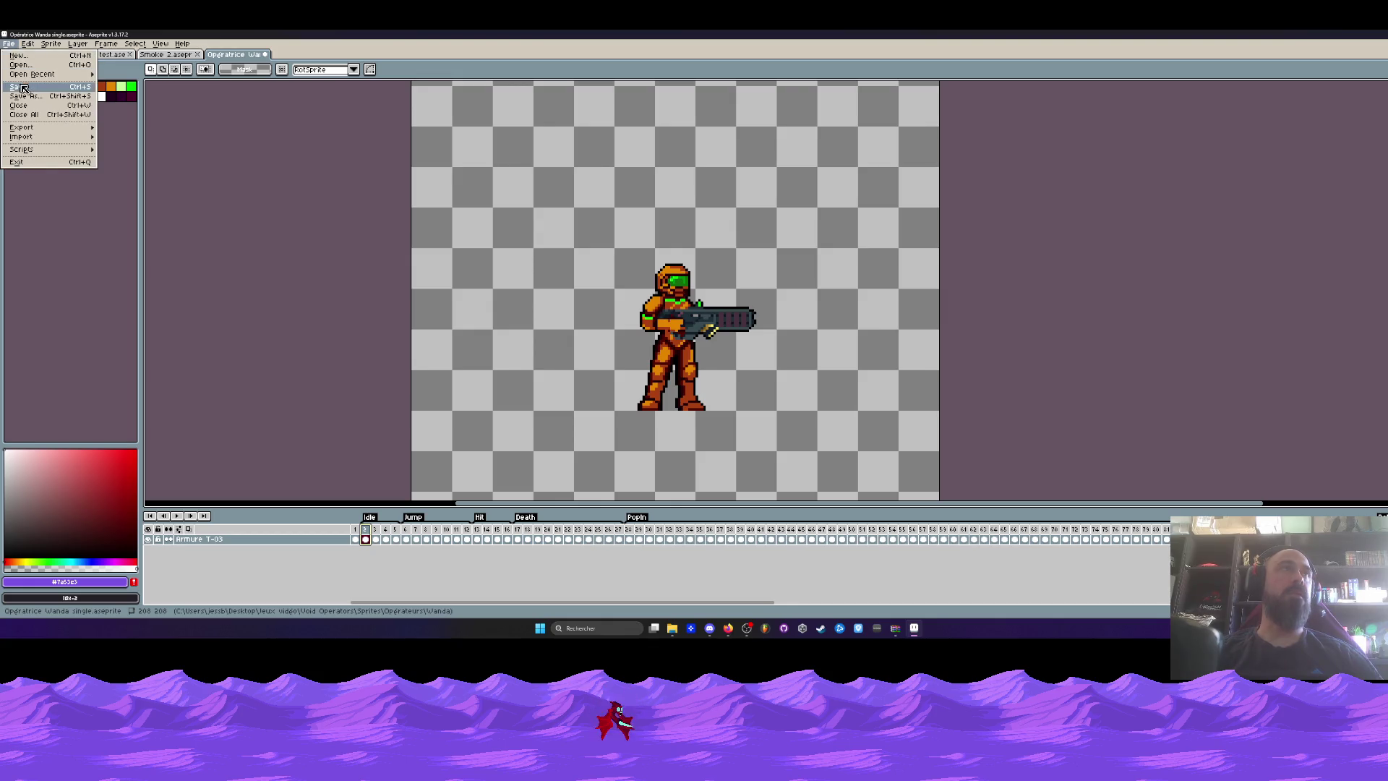
pyautogui.press('Escape')
pyautogui.click(518, 539)
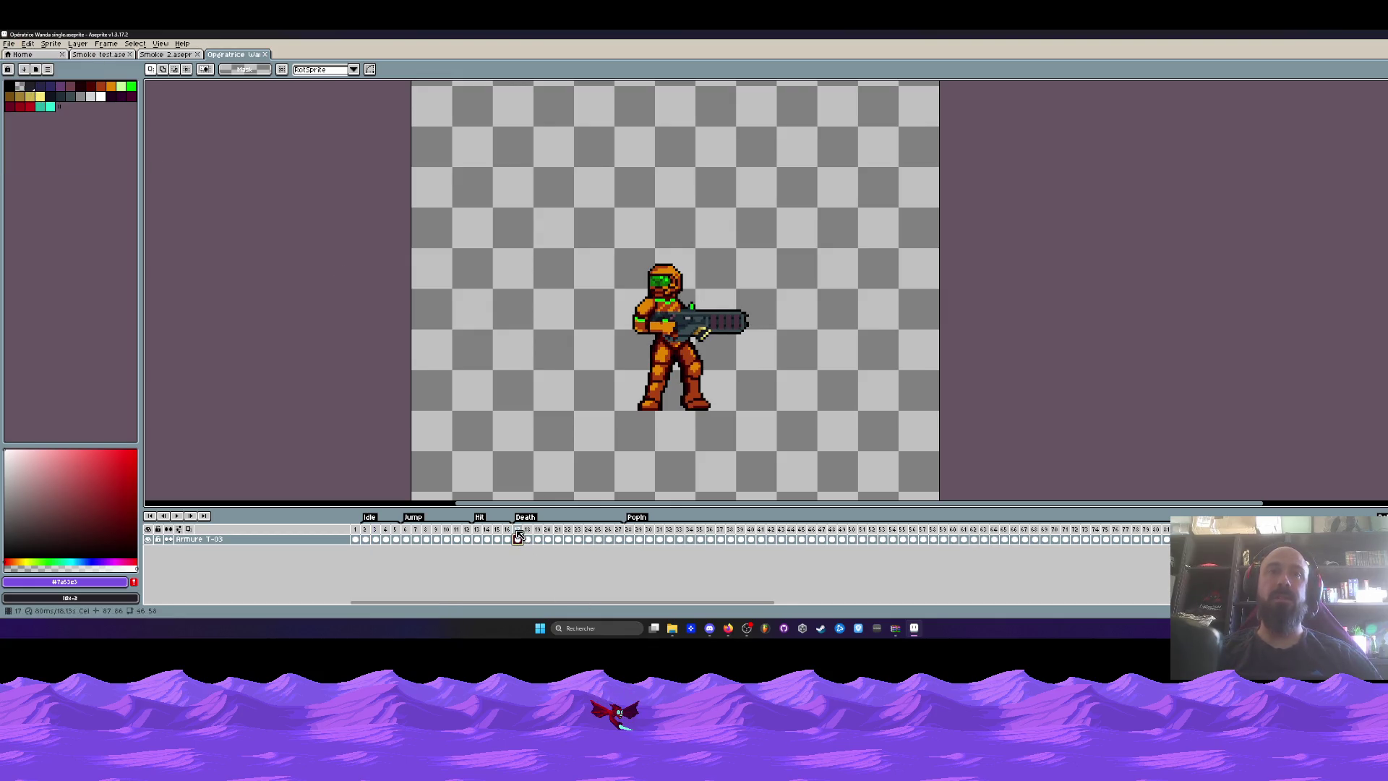
pyautogui.moveTo(521, 535); pyautogui.dragTo(619, 539)
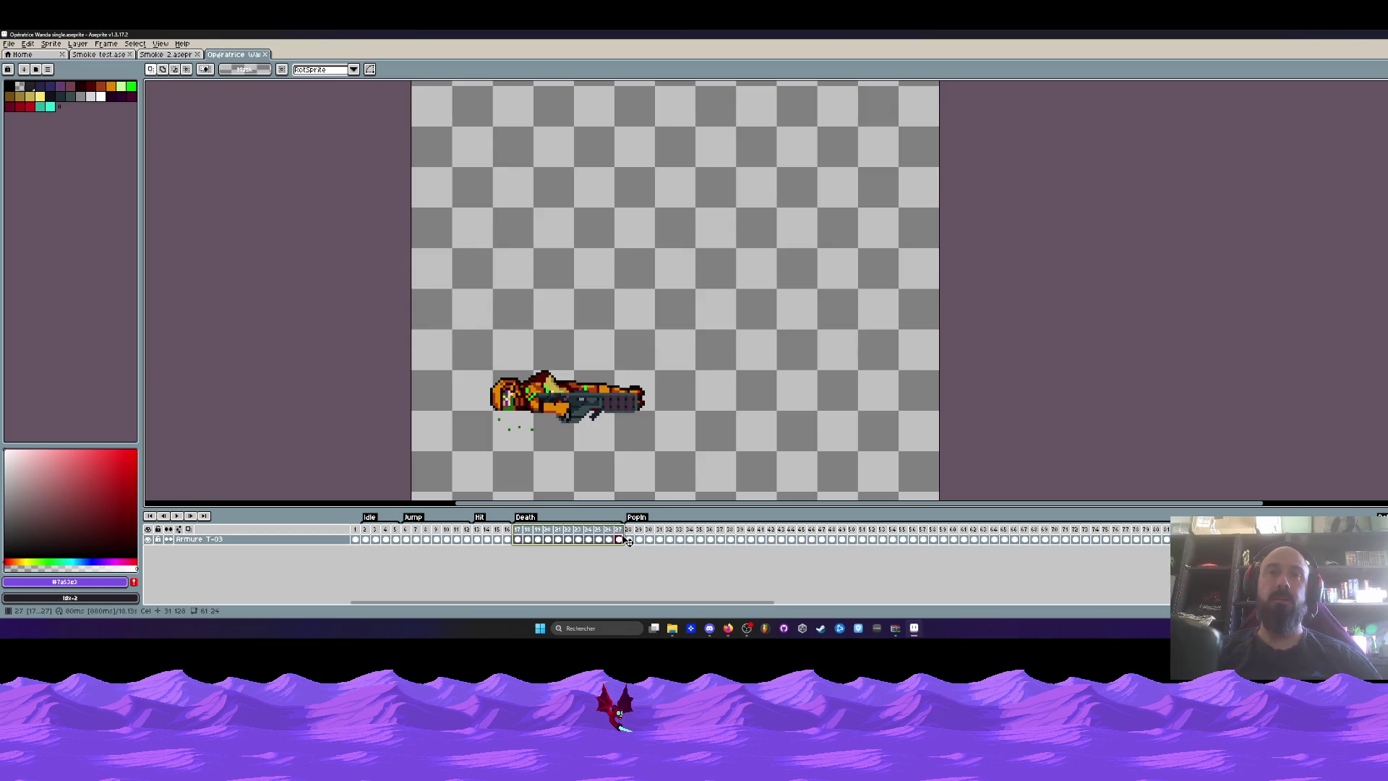
pyautogui.click(631, 540)
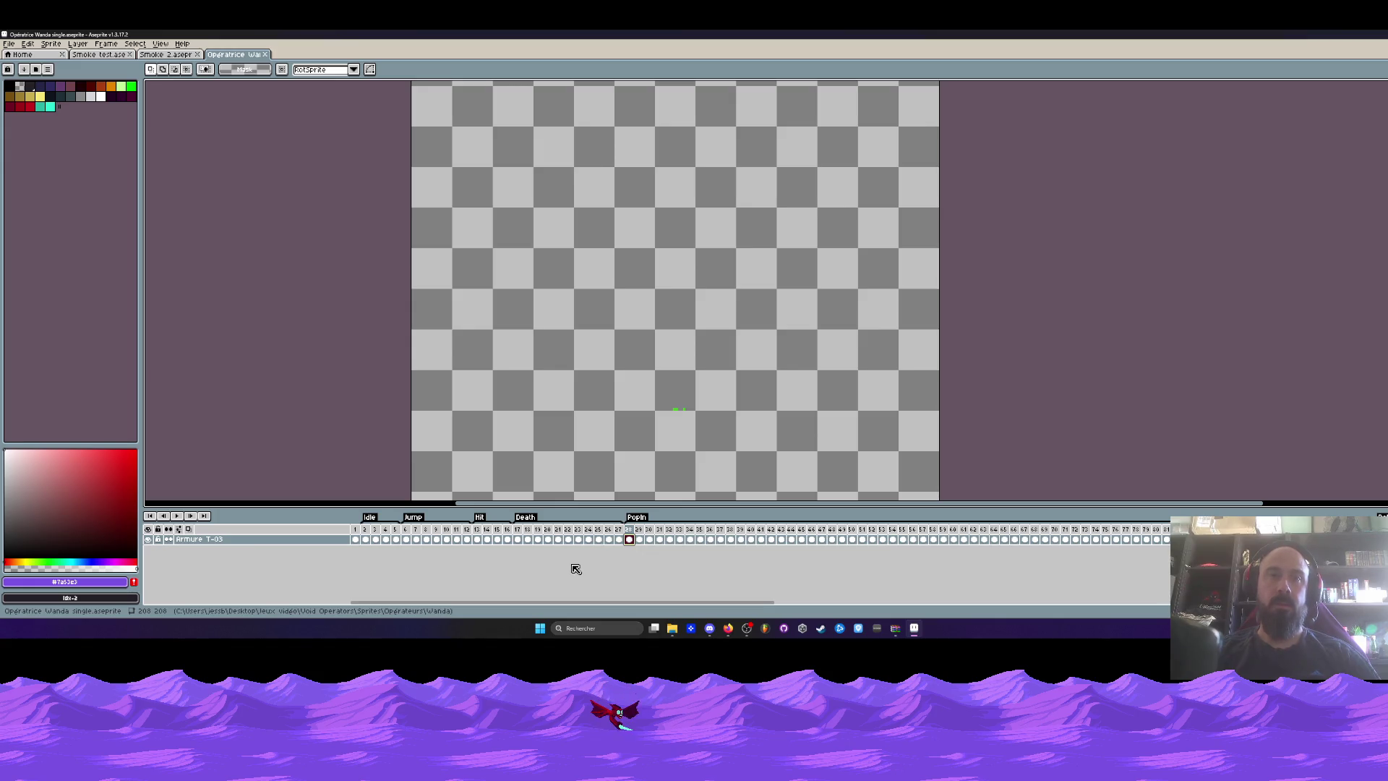
# Add an empty Layer 1 with Shift+N beneath the Armure T-03 layer.
pyautogui.hotkey('shift', 'n')
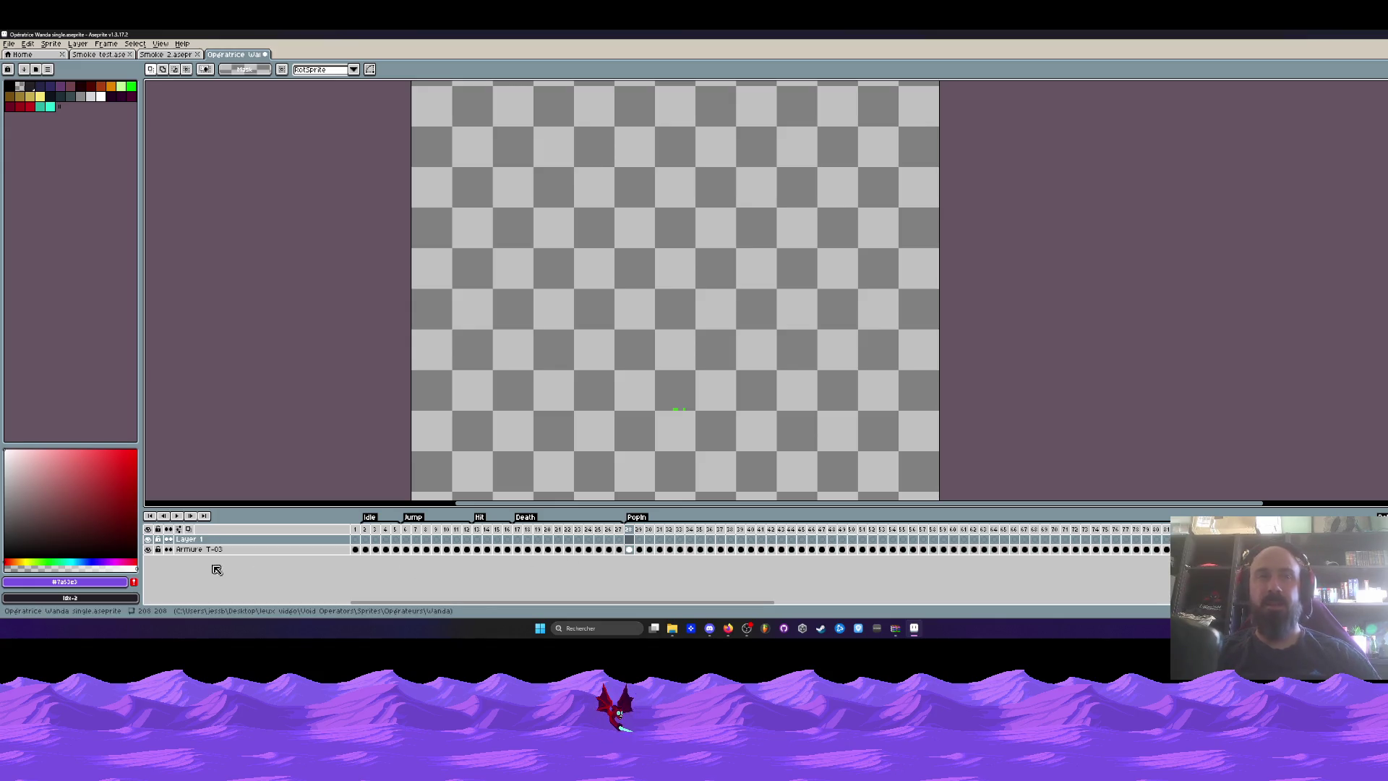
pyautogui.moveTo(207, 540)
pyautogui.mouseDown()
pyautogui.moveTo(232, 563)
pyautogui.moveTo(208, 542)
pyautogui.moveTo(214, 560)
pyautogui.moveTo(376, 553)
pyautogui.mouseUp()
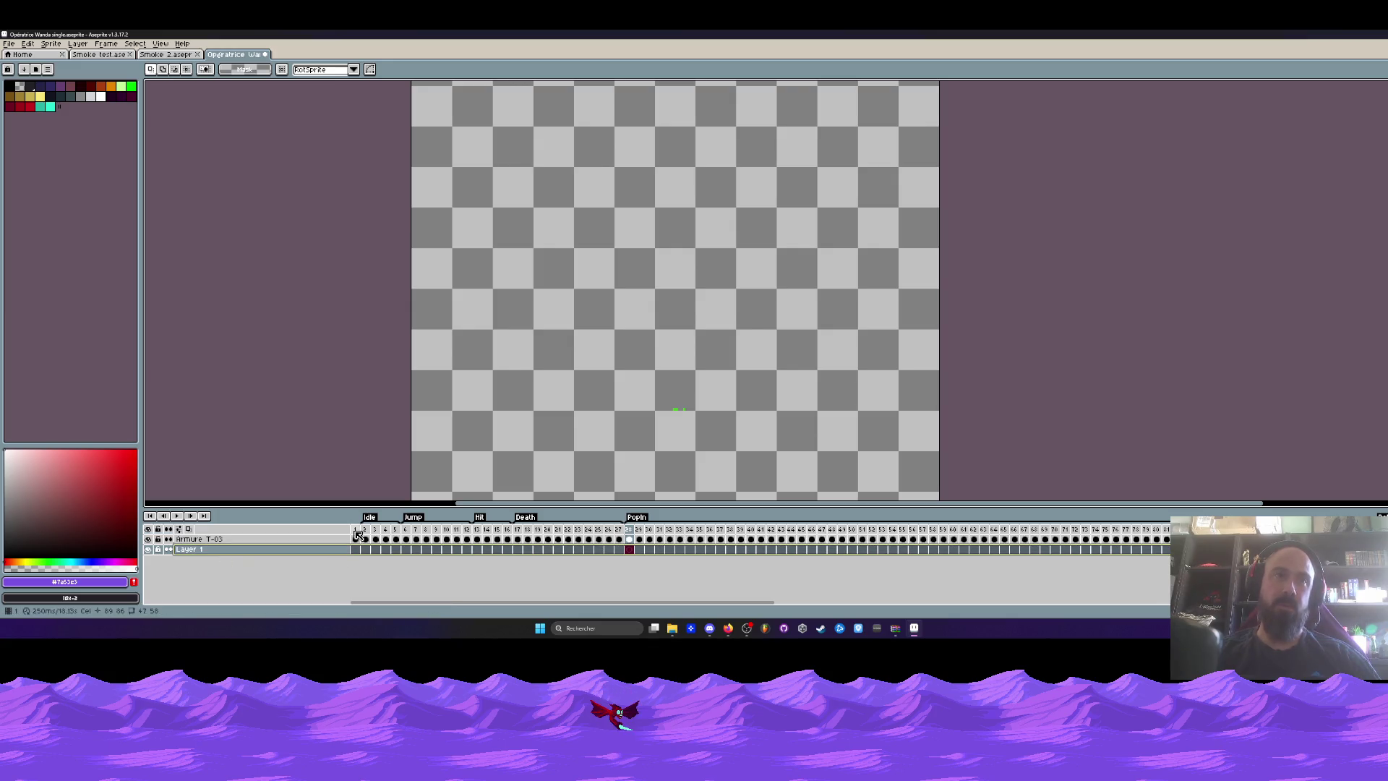
pyautogui.click(356, 532)
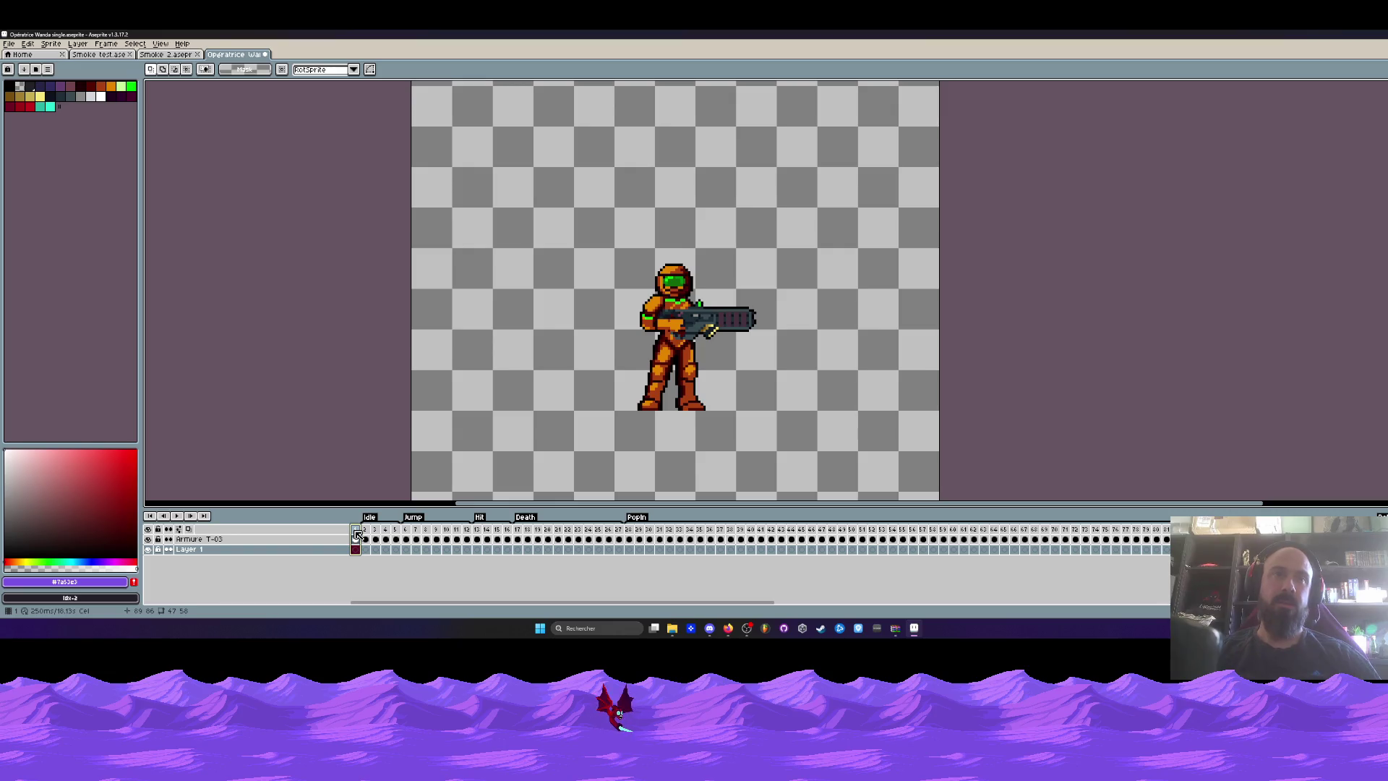
# Step through frames 1–3 and play the animation from the start.
pyautogui.scroll(1, 709, 286)
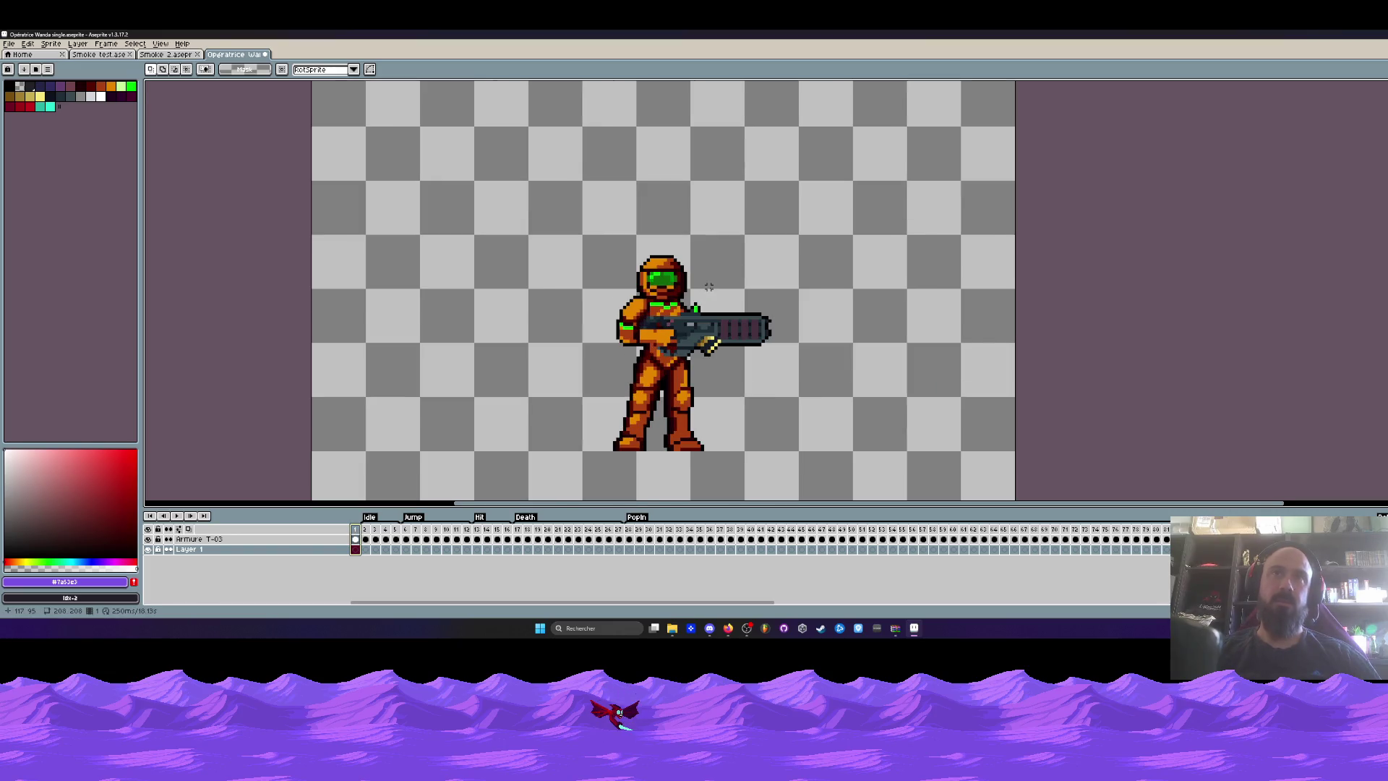
pyautogui.click(365, 534)
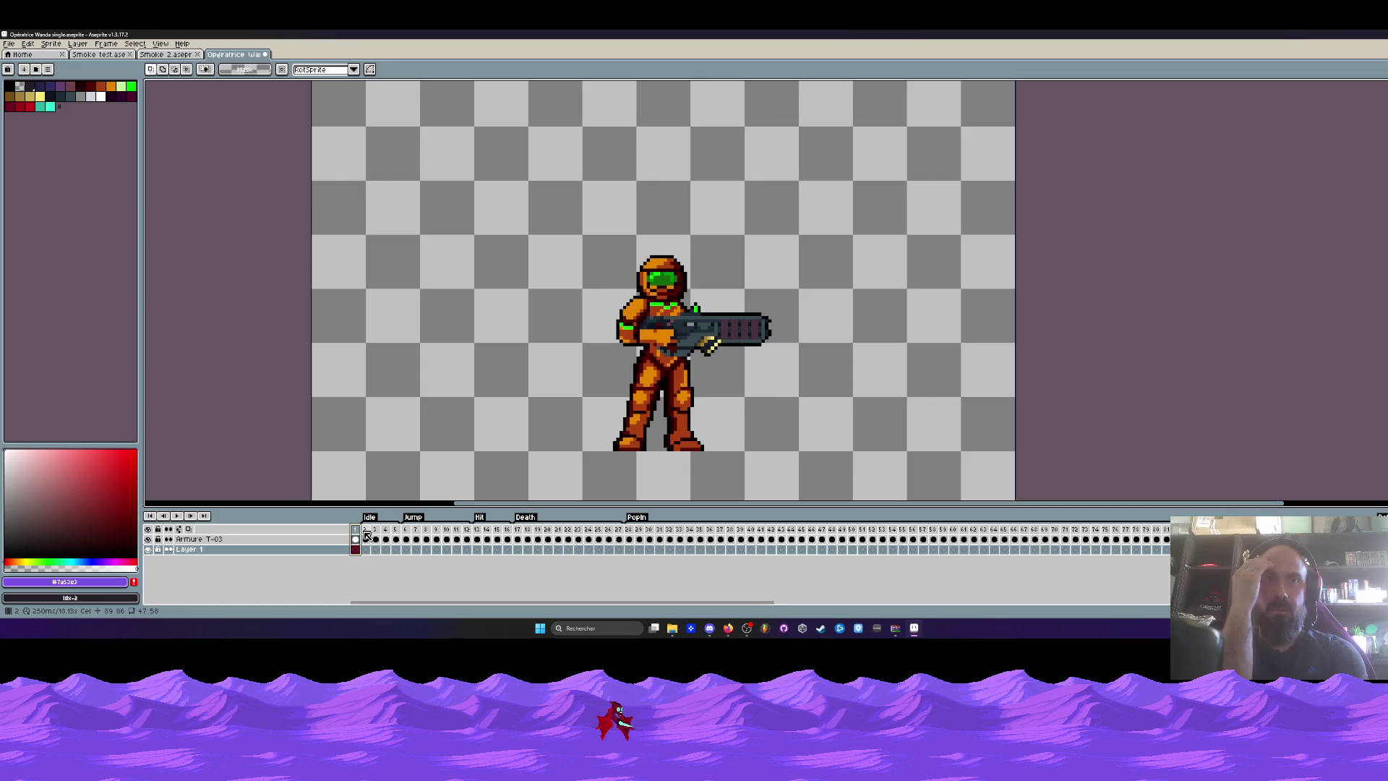
pyautogui.click(377, 532)
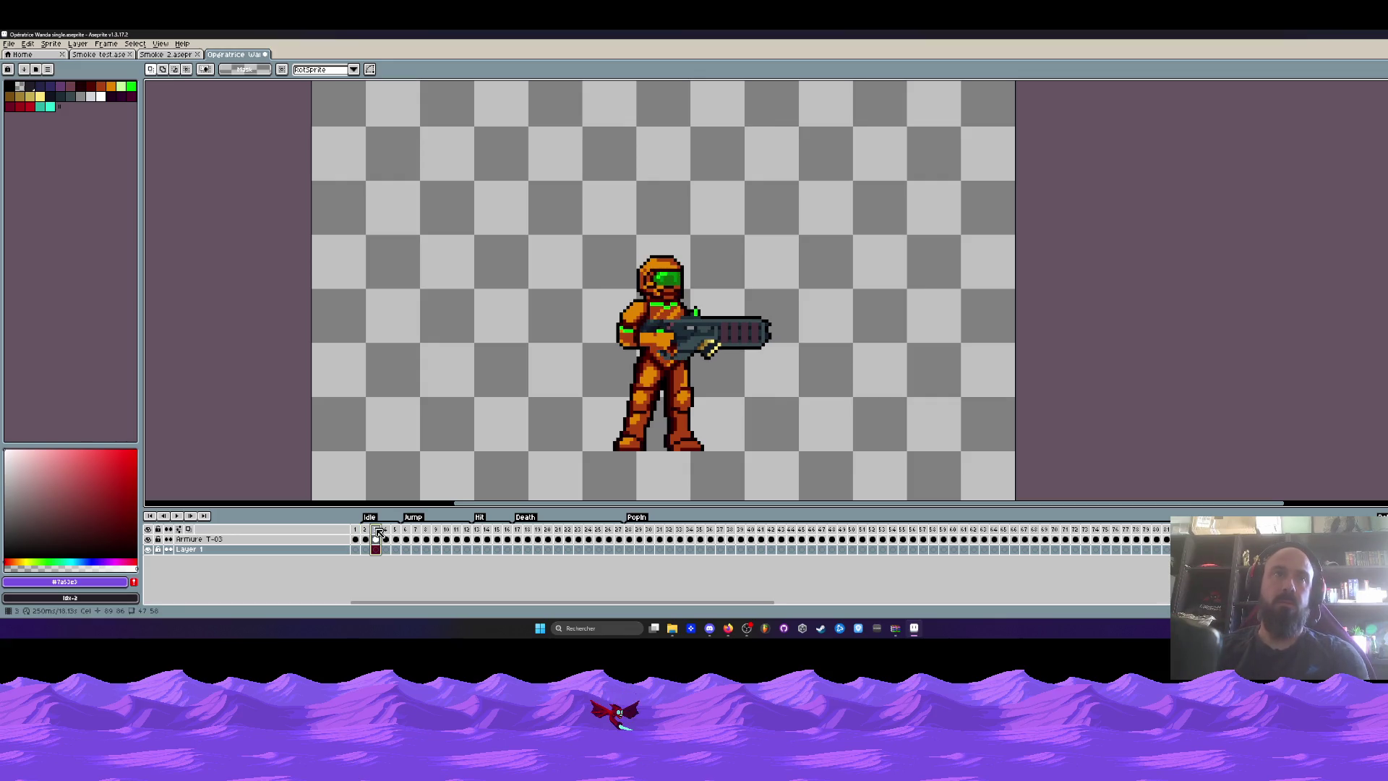
pyautogui.click(363, 540)
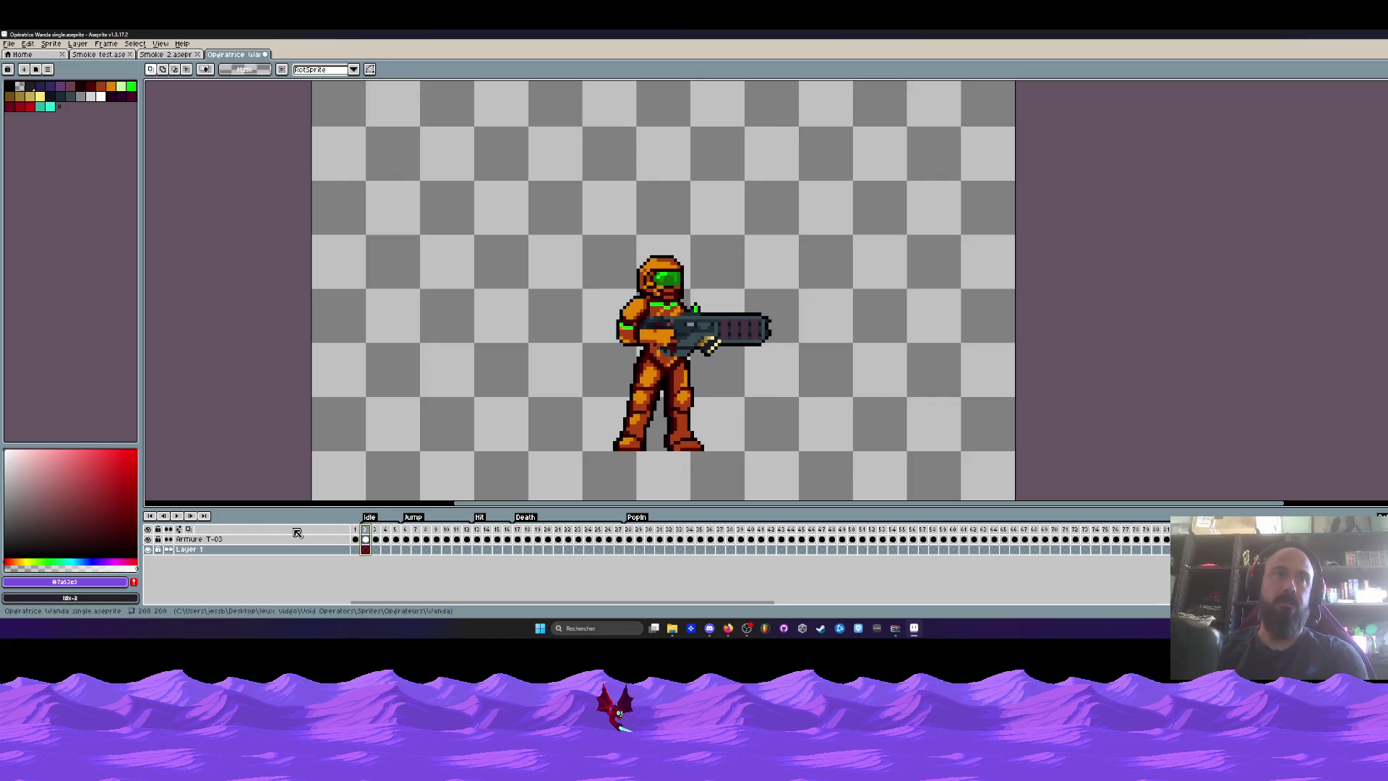
pyautogui.click(178, 517)
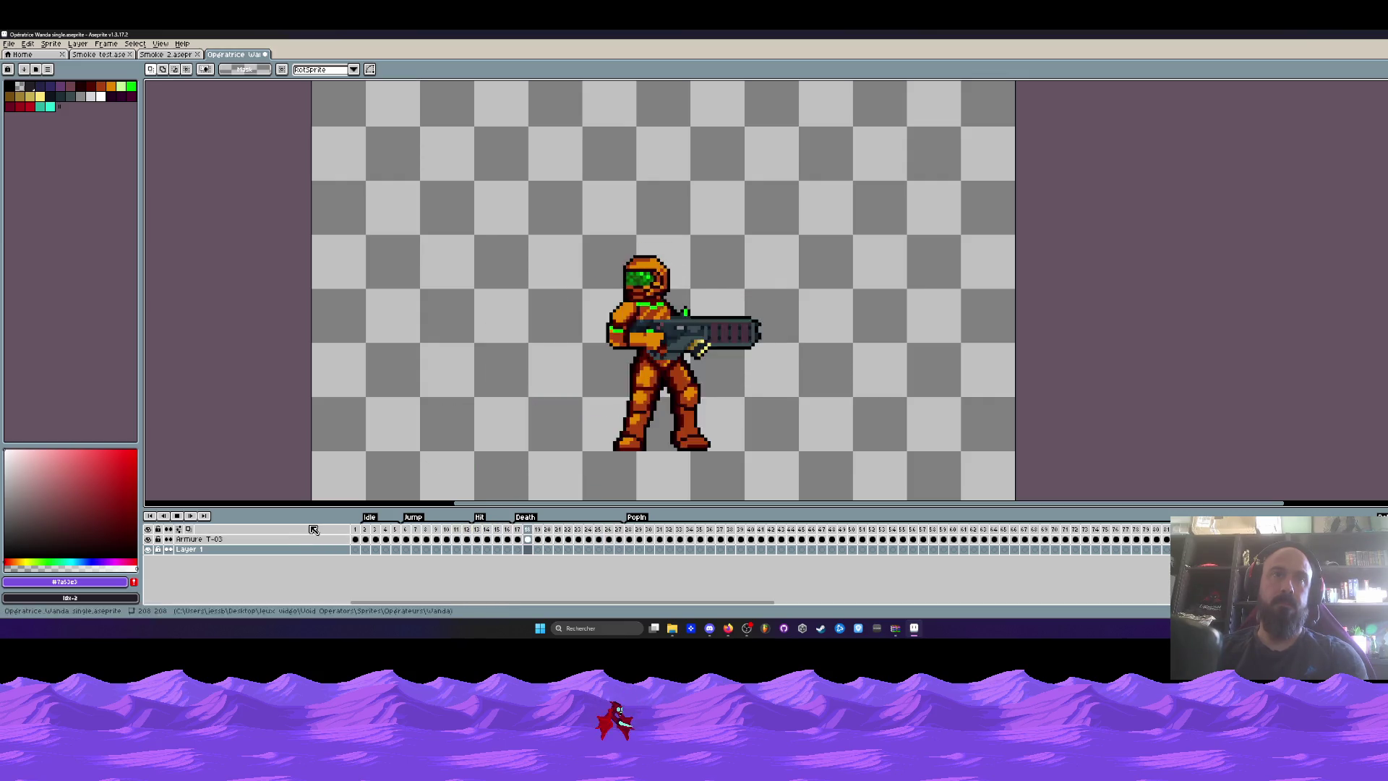
# Stop playback and insert an extra death-pose frame after the Death sequence with Alt+N.
pyautogui.press('Return')
pyautogui.click(629, 549)
pyautogui.scroll(-2, 575, 498)
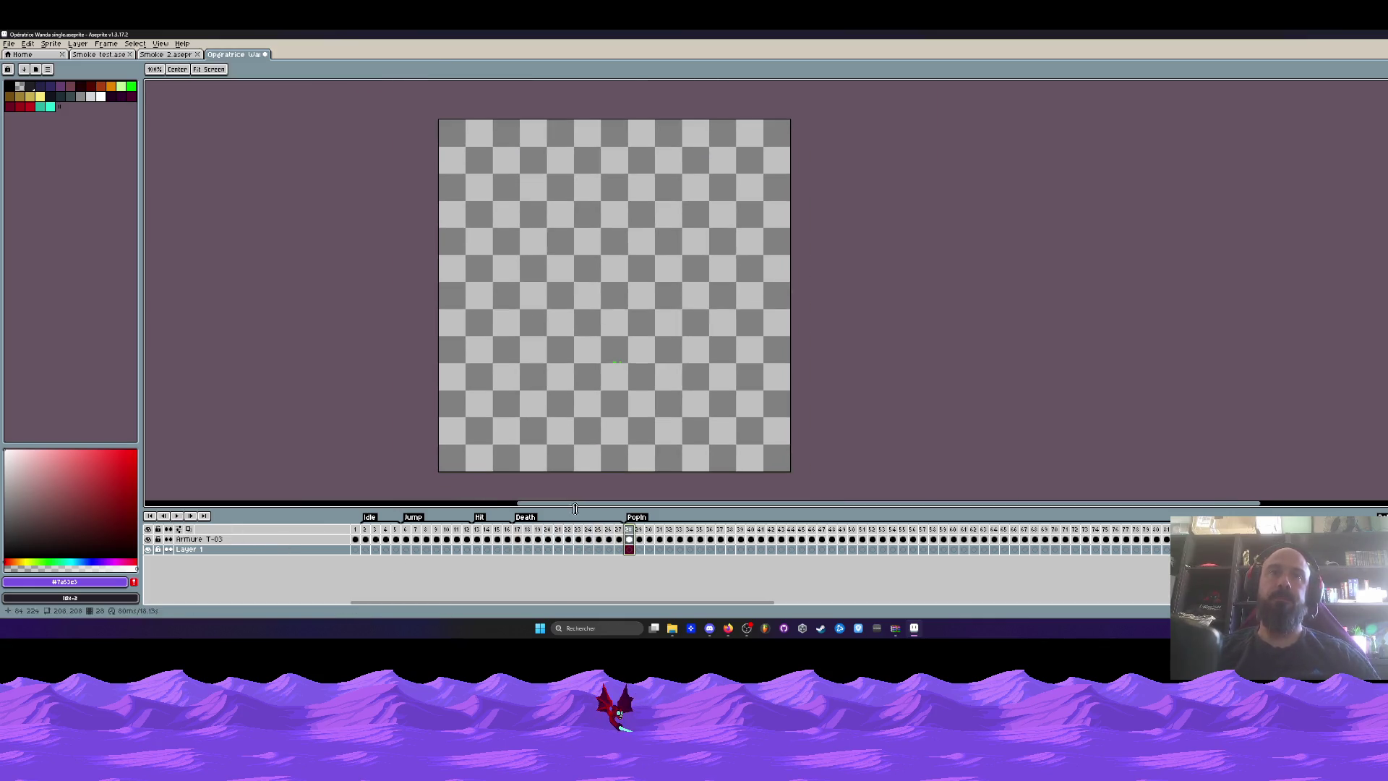
pyautogui.click(525, 532)
pyautogui.press('m')
pyautogui.scroll(1, 605, 325)
pyautogui.moveTo(629, 530); pyautogui.dragTo(803, 535)
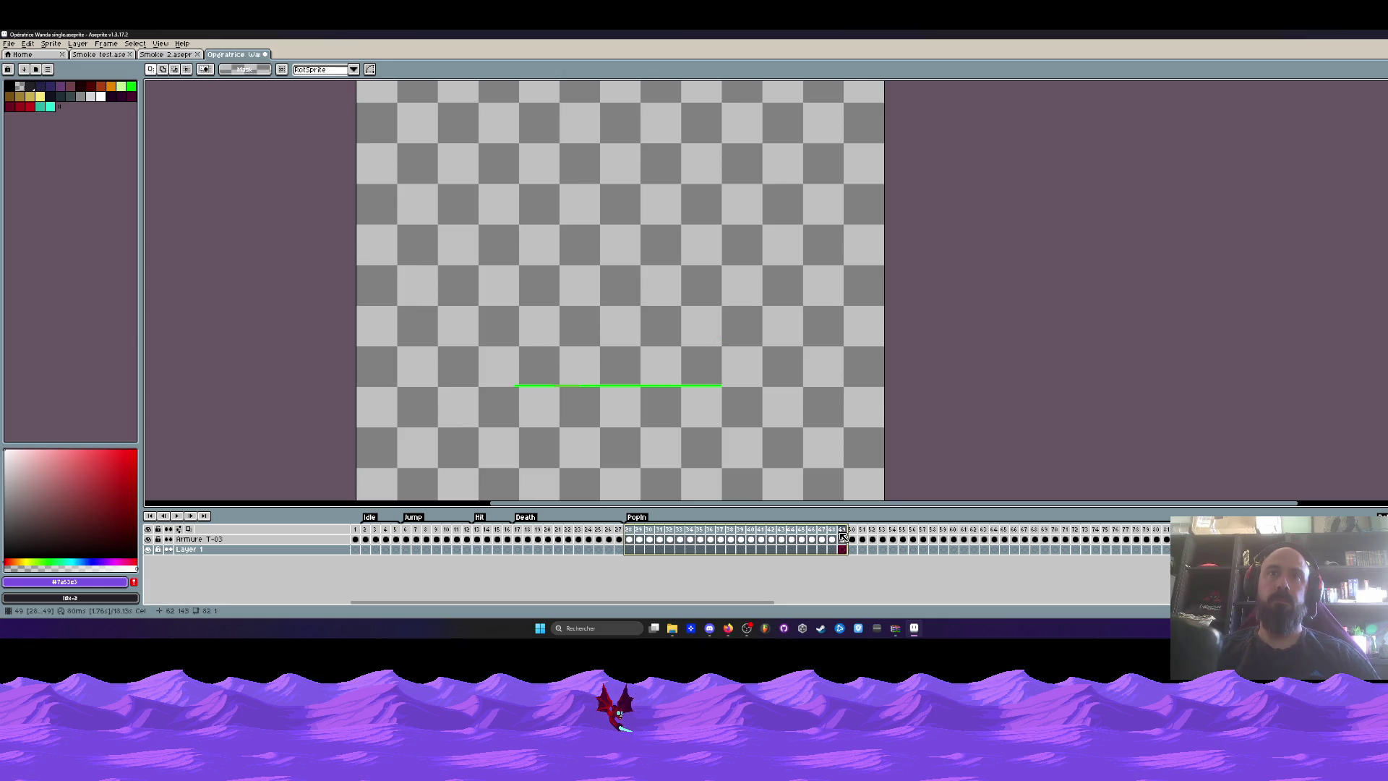
pyautogui.moveTo(847, 547); pyautogui.dragTo(680, 551)
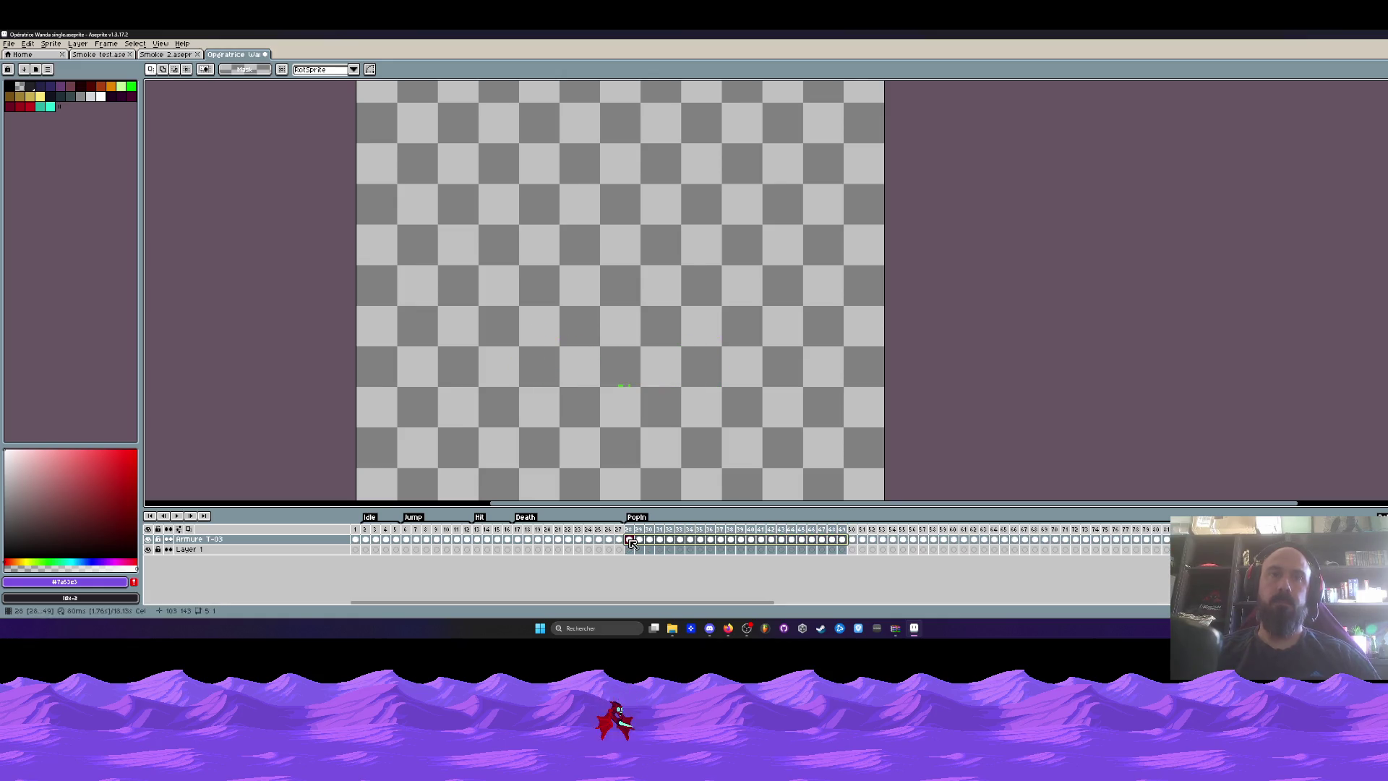
pyautogui.click(518, 550)
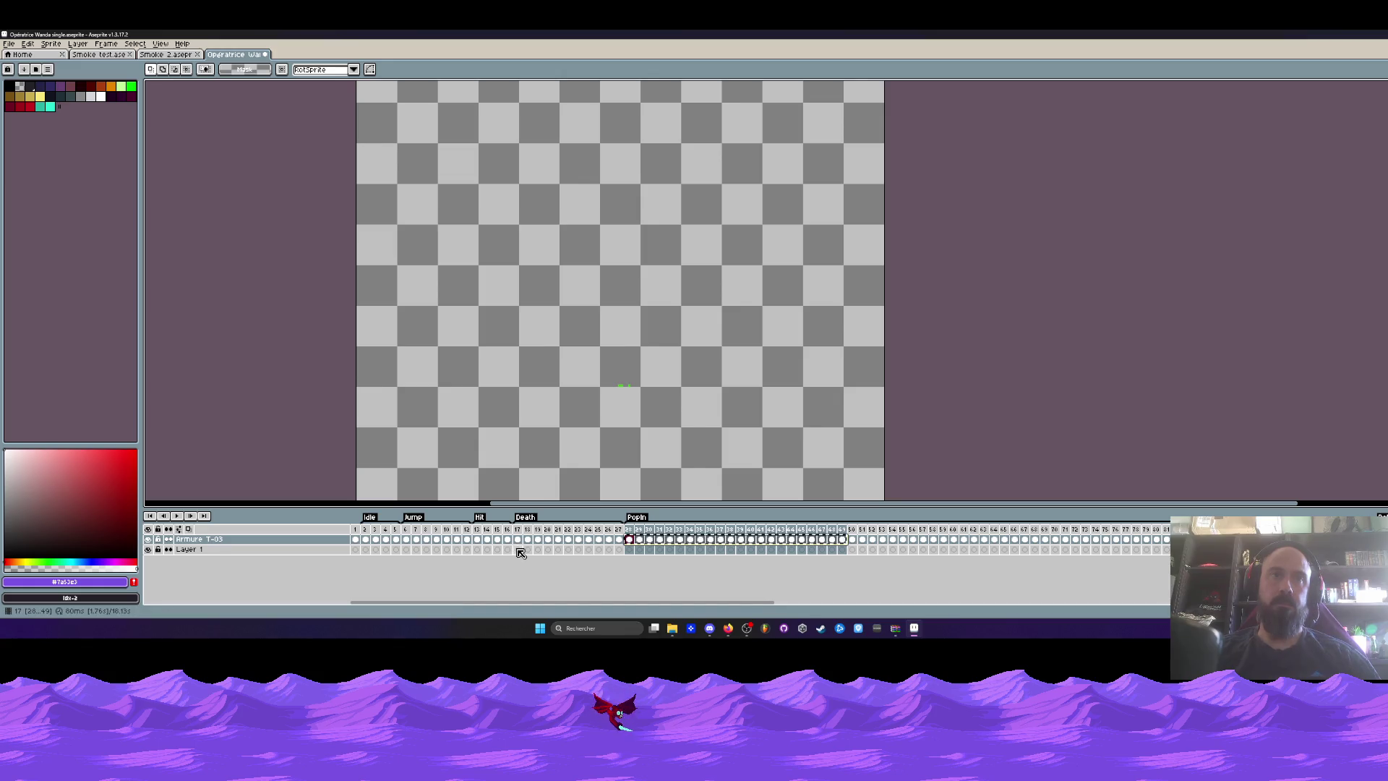
pyautogui.click(619, 529)
pyautogui.hotkey('alt', 'n')
pyautogui.hotkey('alt', 'n')
pyautogui.hotkey('alt', 'n')
pyautogui.hotkey('alt', 'n')
# Select Layer 1 cels at frames 21–27 and armour cels at frames 59–76.
pyautogui.moveTo(560, 550); pyautogui.dragTo(620, 556)
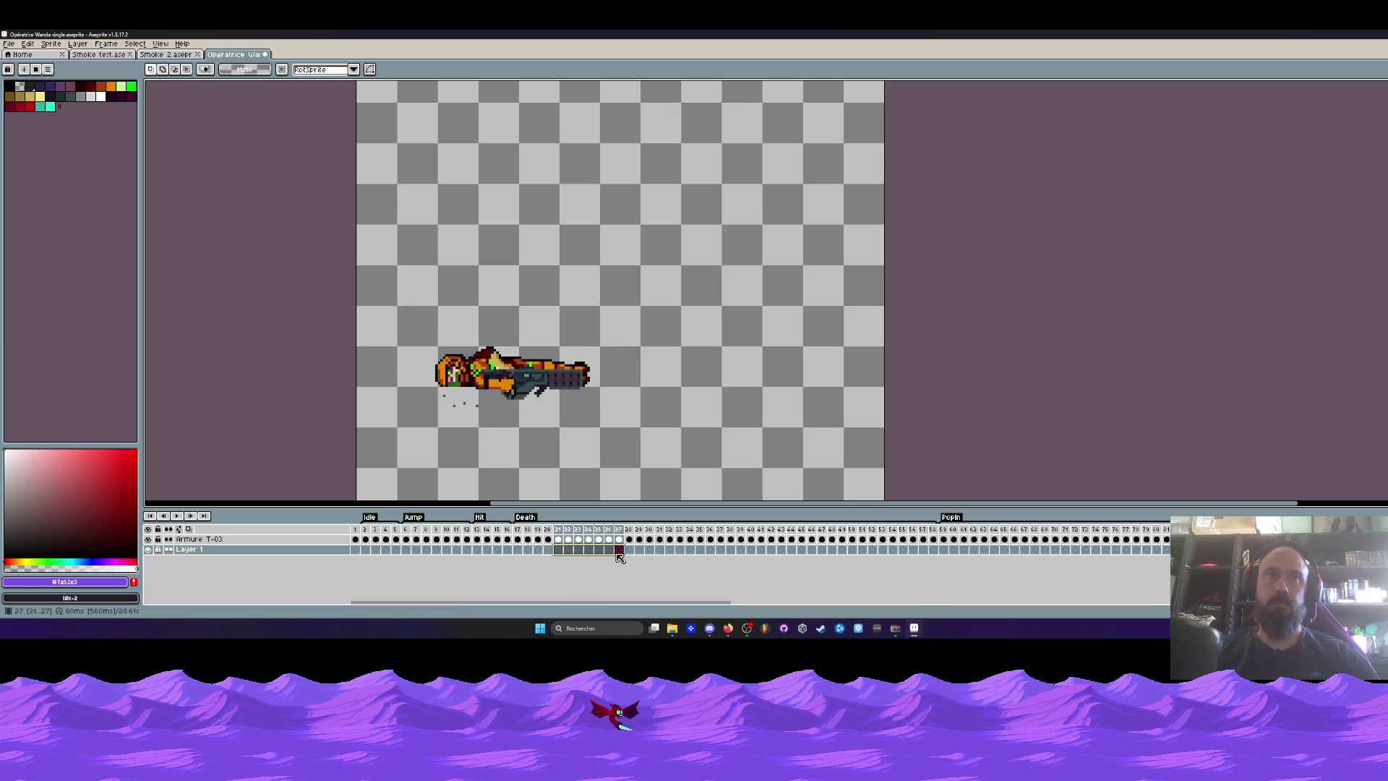
pyautogui.click(620, 551)
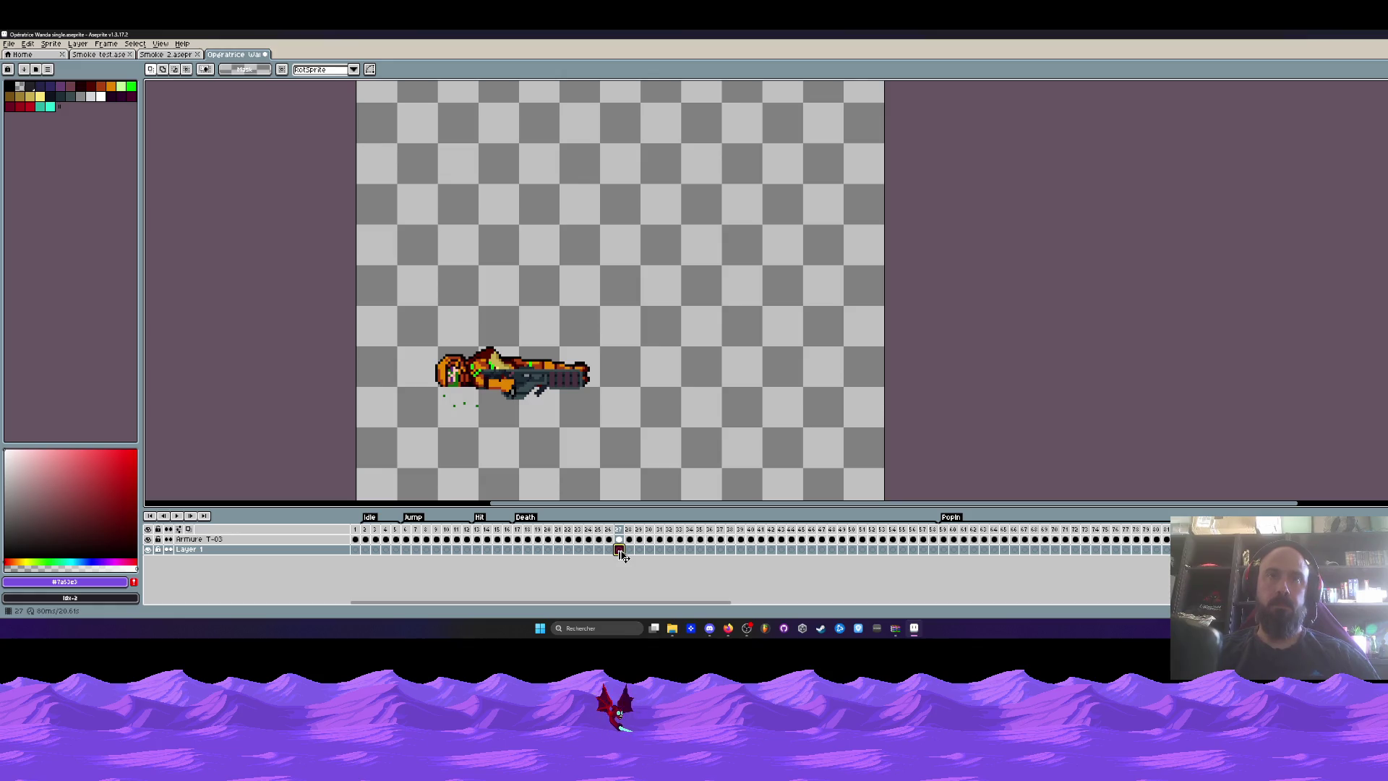
pyautogui.moveTo(944, 543)
pyautogui.mouseDown()
pyautogui.moveTo(1156, 544)
pyautogui.moveTo(948, 543)
pyautogui.moveTo(1016, 547)
pyautogui.mouseUp()
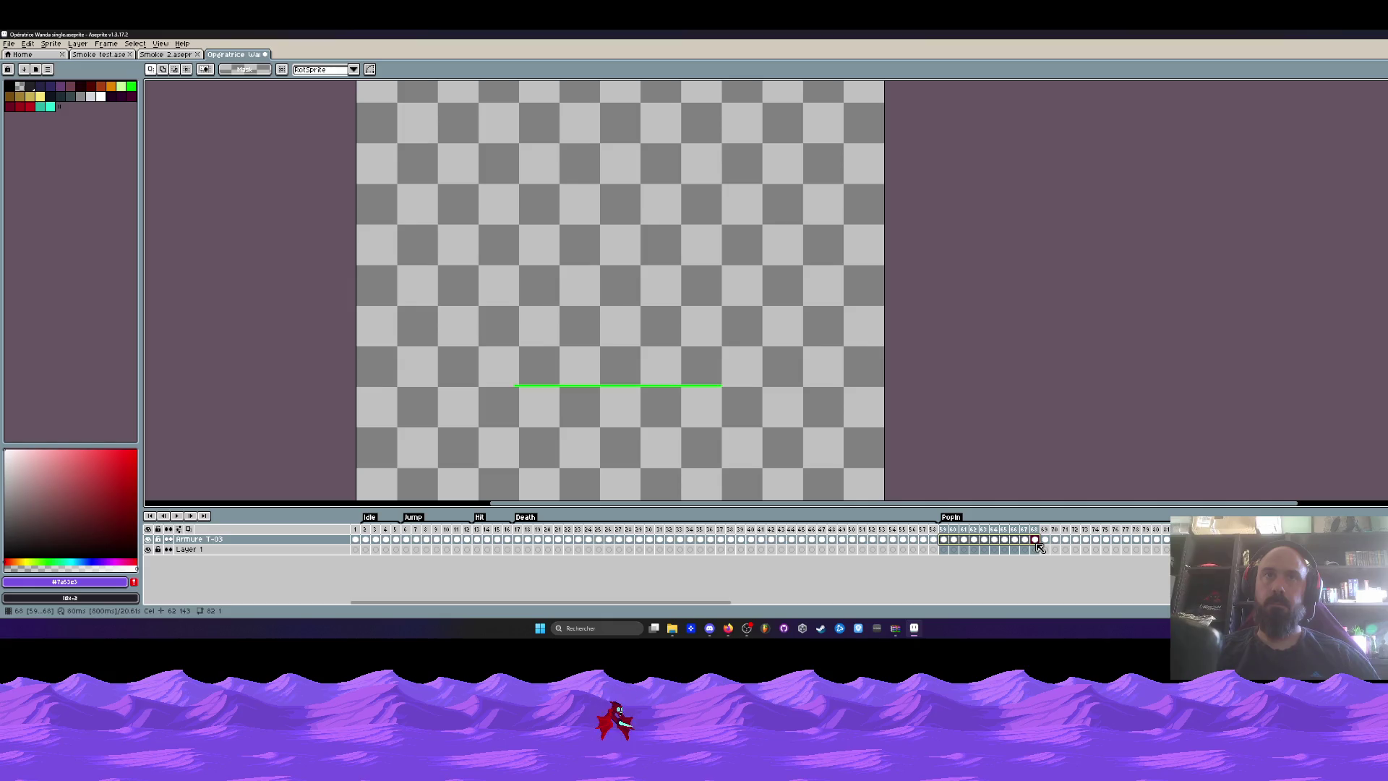
pyautogui.click(1034, 540)
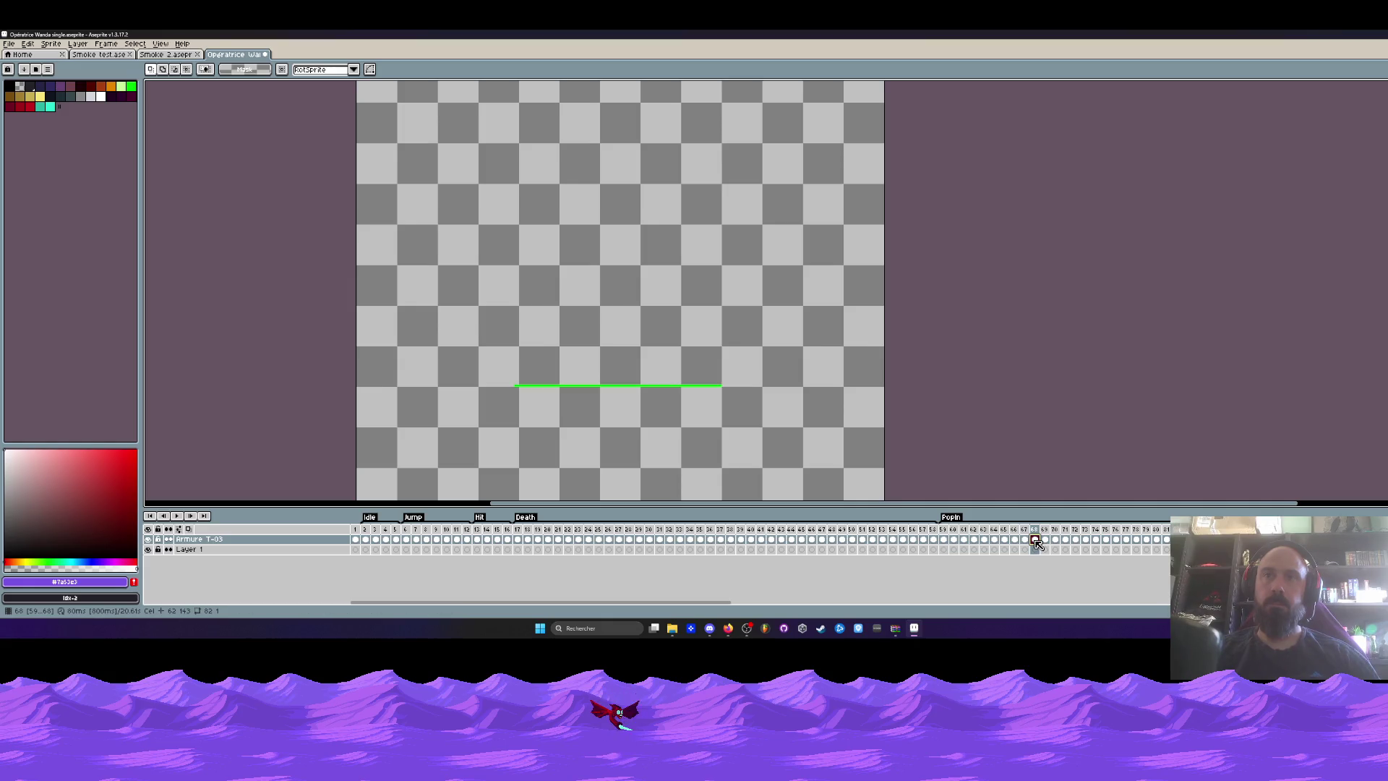
# Select cel ranges on both layers and move Layer 1 above Armure T-03.
pyautogui.moveTo(944, 542); pyautogui.dragTo(1217, 546)
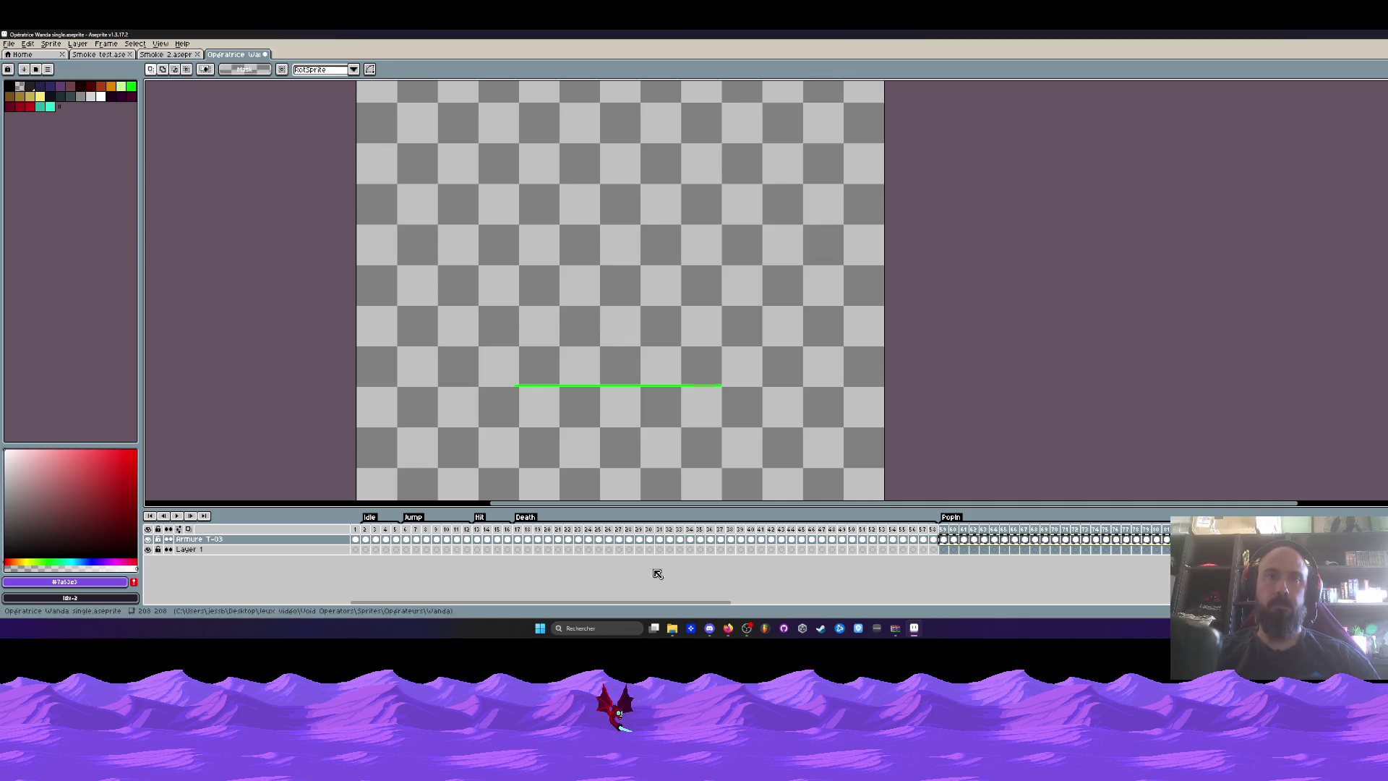
pyautogui.moveTo(517, 550); pyautogui.dragTo(631, 555)
pyautogui.click(631, 554)
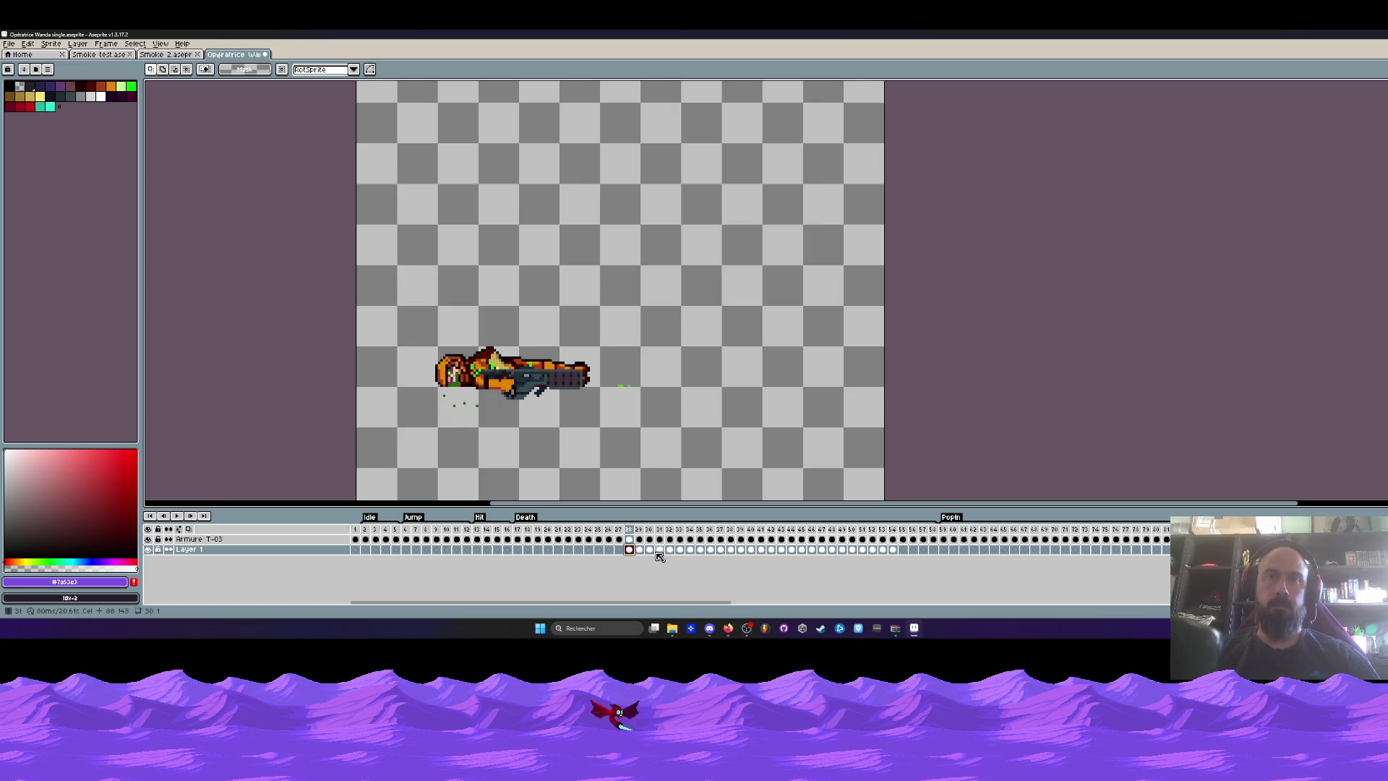
pyautogui.moveTo(523, 535); pyautogui.dragTo(884, 542)
pyautogui.click(188, 549)
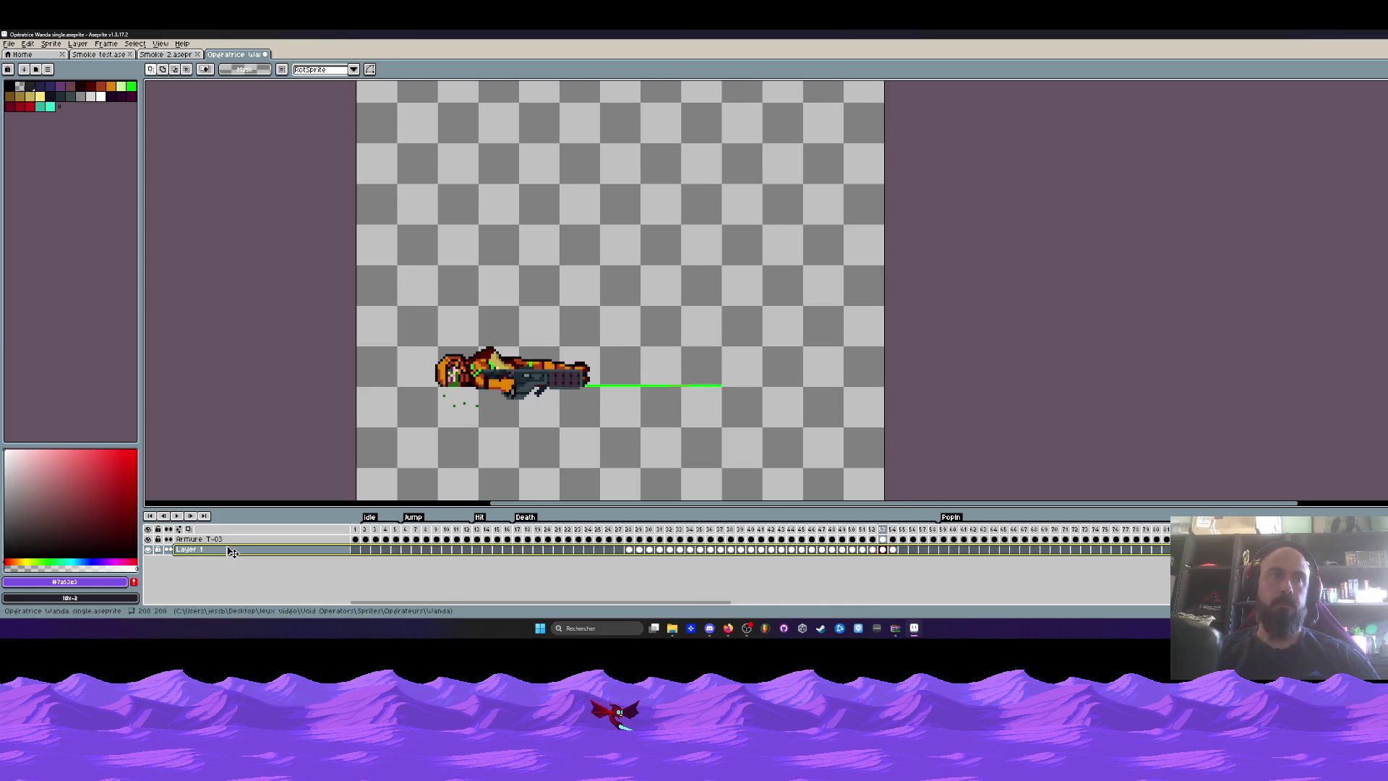
pyautogui.moveTo(188, 550); pyautogui.dragTo(189, 539)
# On frame 54, shift the green ground line about 238 px left under the body, then play.
pyautogui.moveTo(517, 549); pyautogui.dragTo(649, 539)
pyautogui.moveTo(339, 240); pyautogui.dragTo(946, 471)
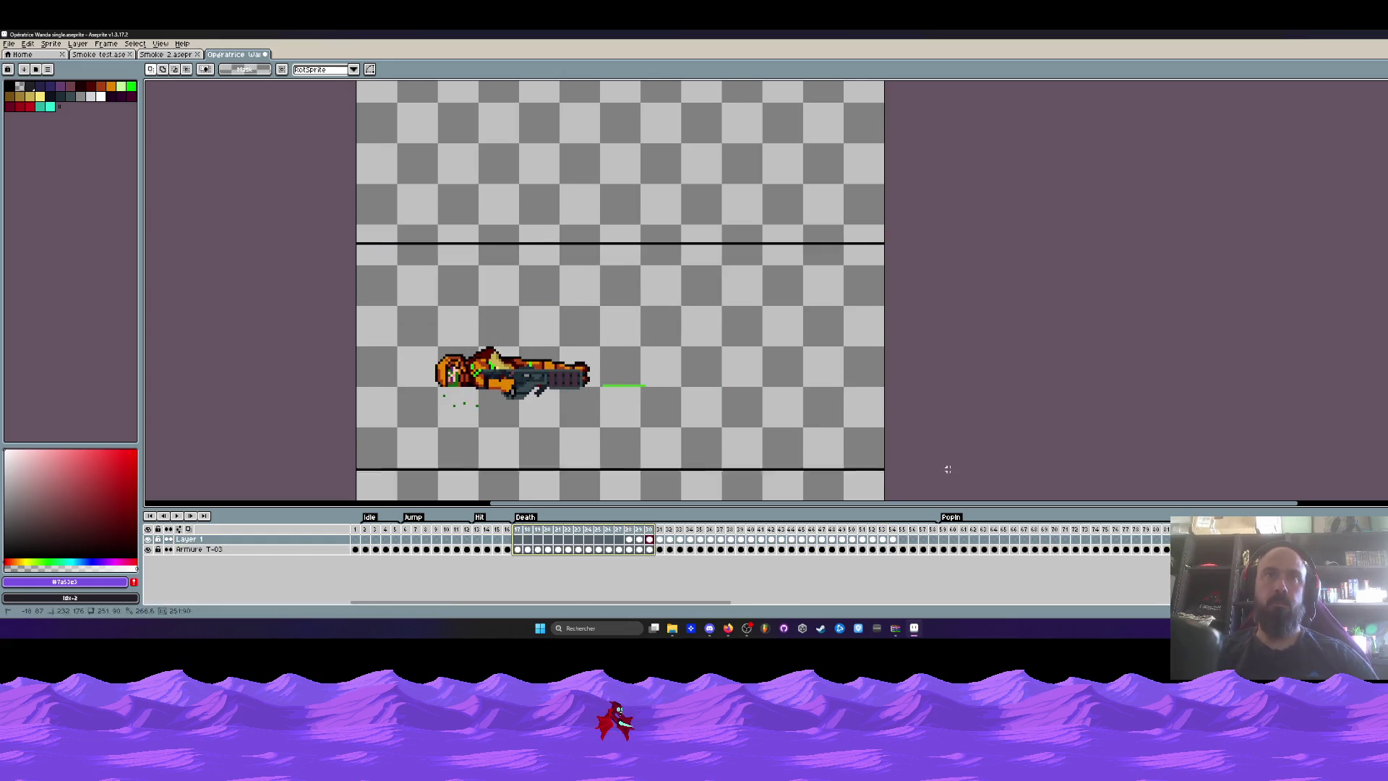
pyautogui.moveTo(894, 542); pyautogui.dragTo(634, 544)
pyautogui.press('End')
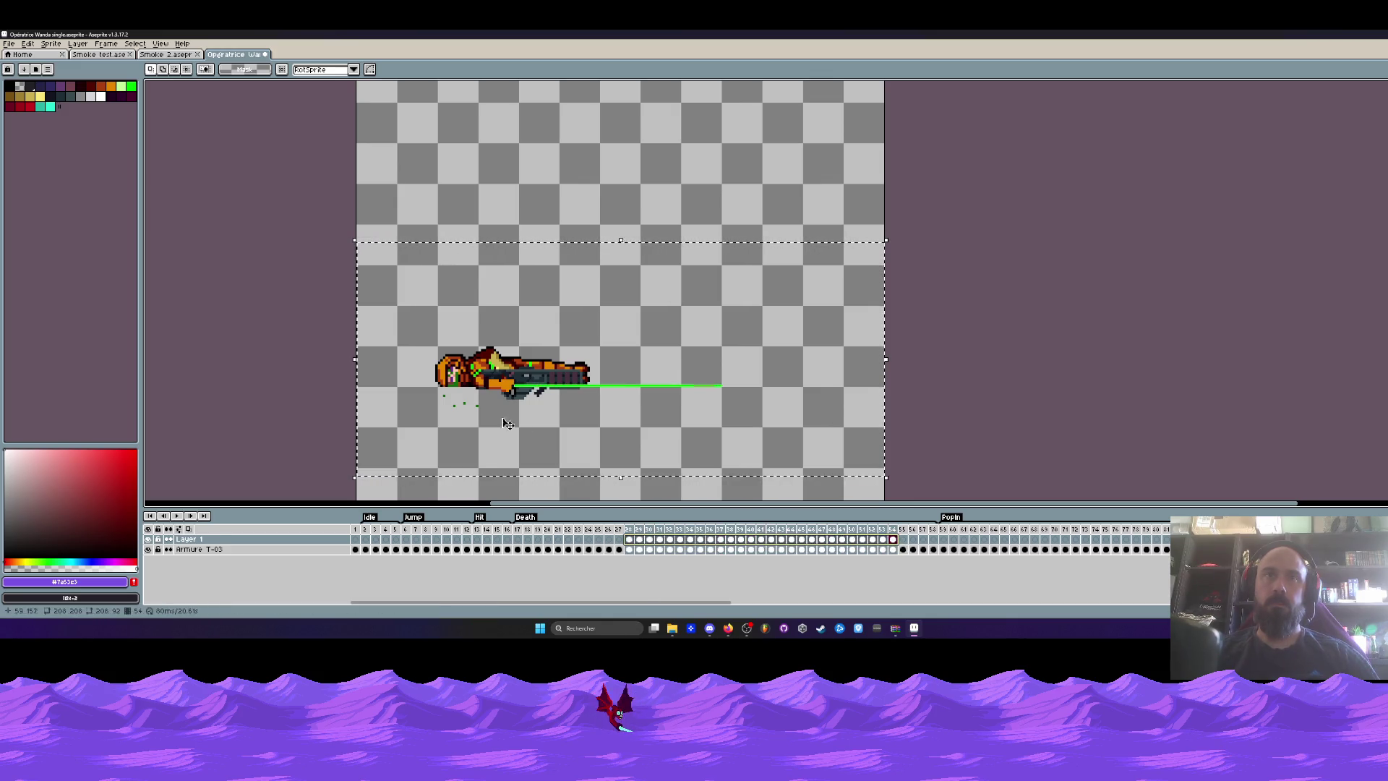
pyautogui.scroll(2, 495, 398)
pyautogui.moveTo(555, 383); pyautogui.dragTo(383, 385)
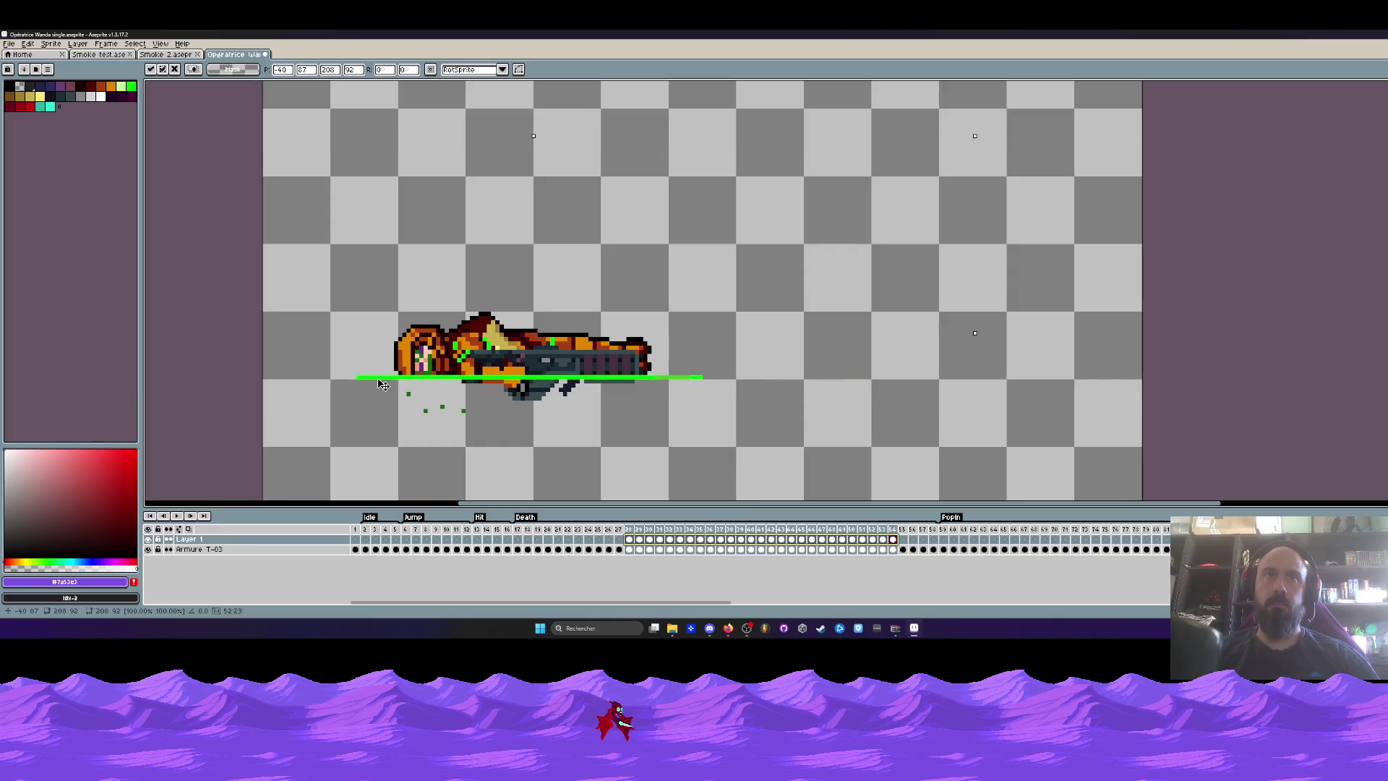
pyautogui.scroll(-2, 375, 384)
pyautogui.click(551, 541)
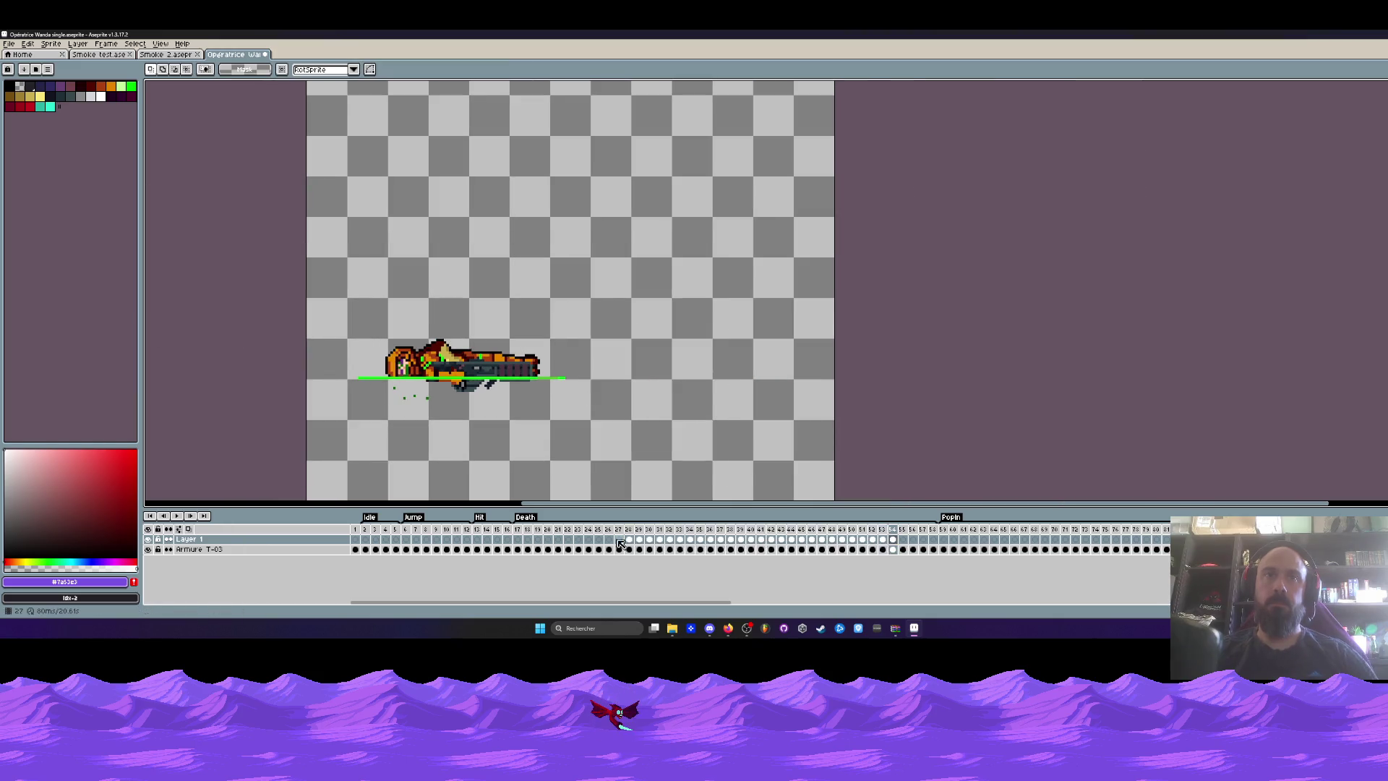
pyautogui.press('Return')
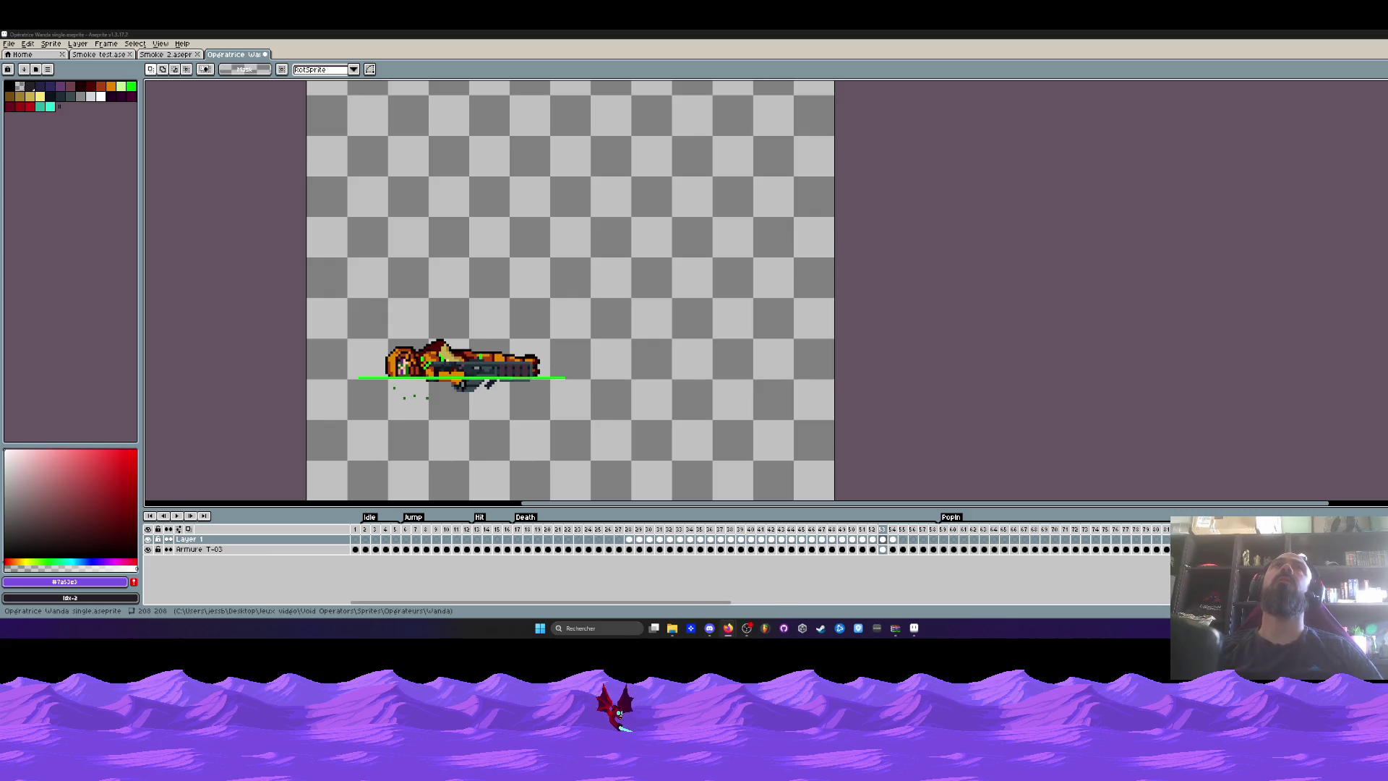
pyautogui.moveTo(355, 530)
pyautogui.mouseDown()
pyautogui.moveTo(908, 532)
pyautogui.moveTo(522, 531)
pyautogui.moveTo(844, 537)
pyautogui.moveTo(574, 537)
pyautogui.moveTo(673, 541)
pyautogui.mouseUp()
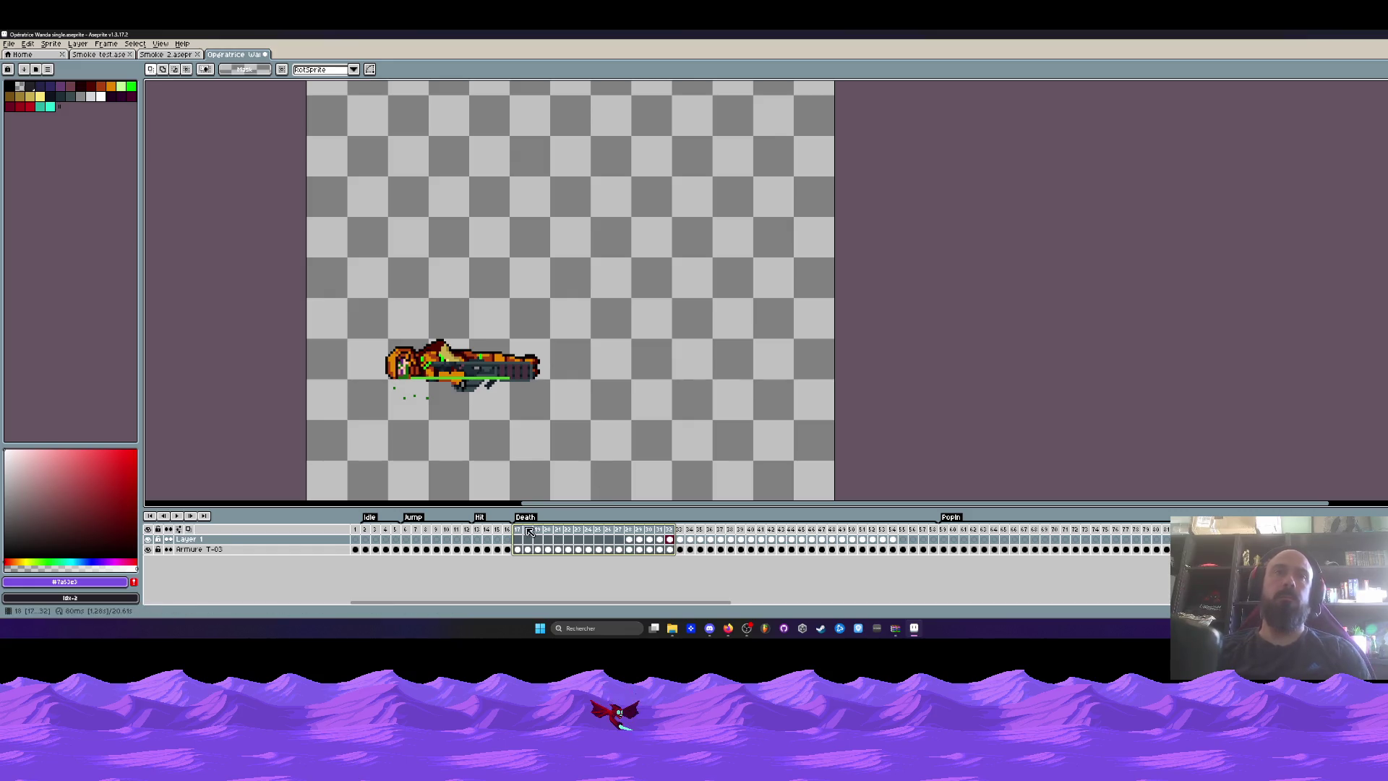
# Replay, then reposition the fallen sprite on frame 22 and select it on frame 23.
pyautogui.press('Return')
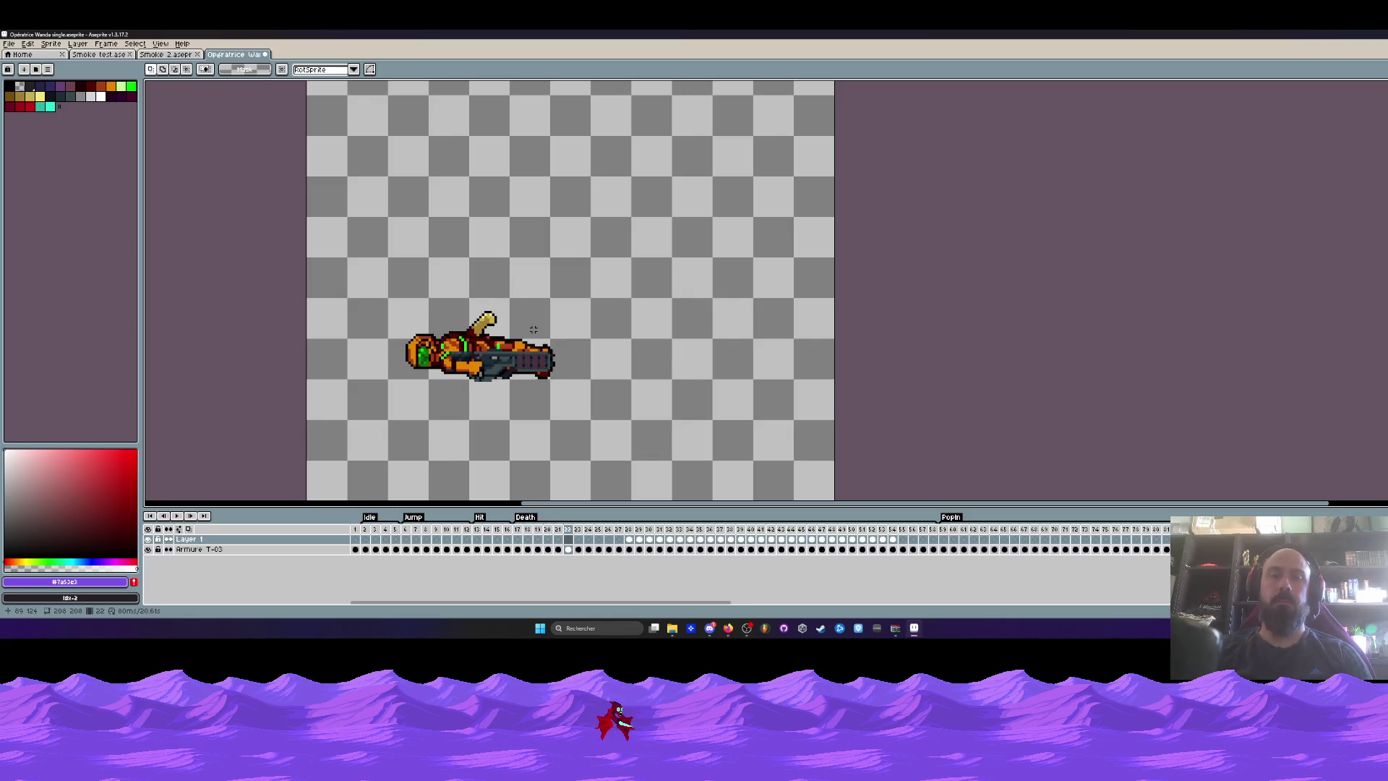
pyautogui.moveTo(325, 256); pyautogui.dragTo(703, 438)
pyautogui.scroll(1, 623, 402)
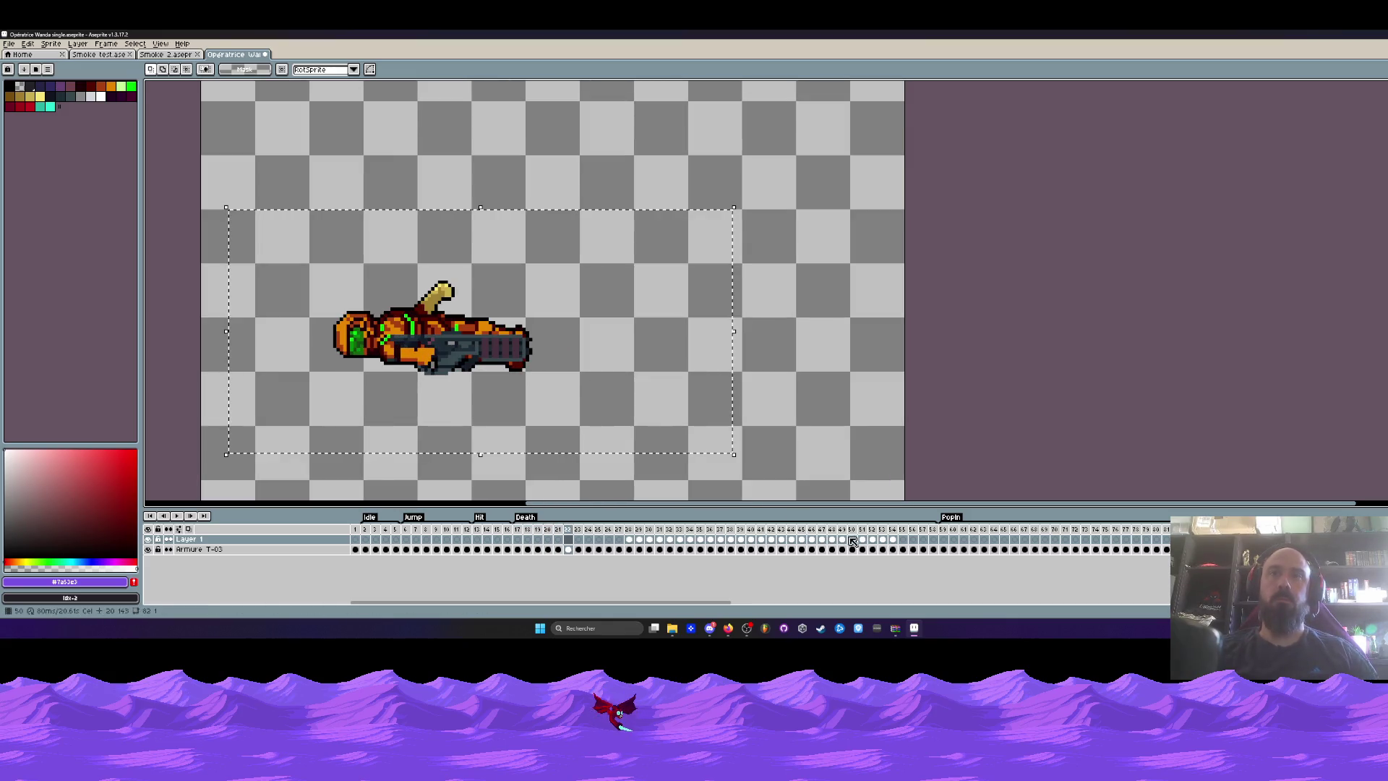
pyautogui.click(568, 550)
pyautogui.click(451, 331)
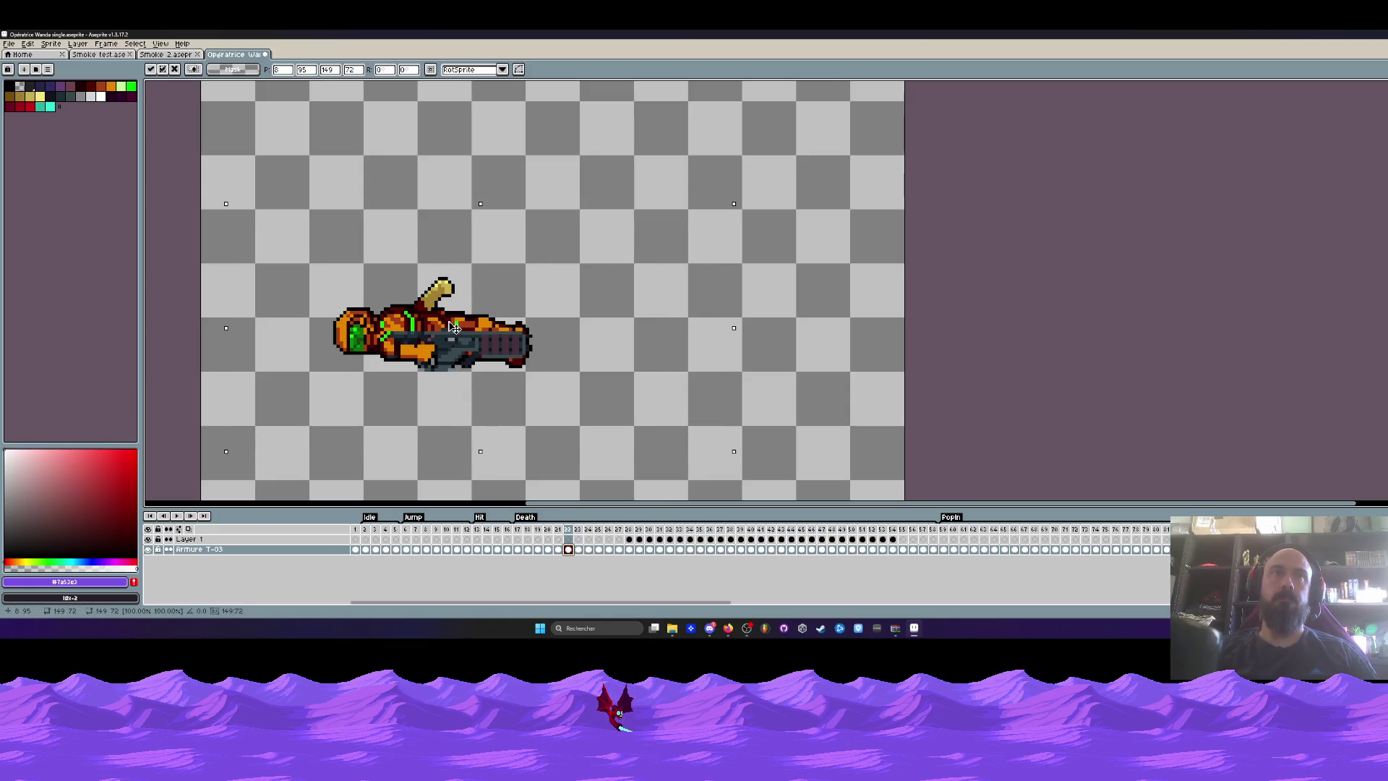
pyautogui.press('Return')
pyautogui.press('Right')
pyautogui.moveTo(290, 239); pyautogui.dragTo(626, 432)
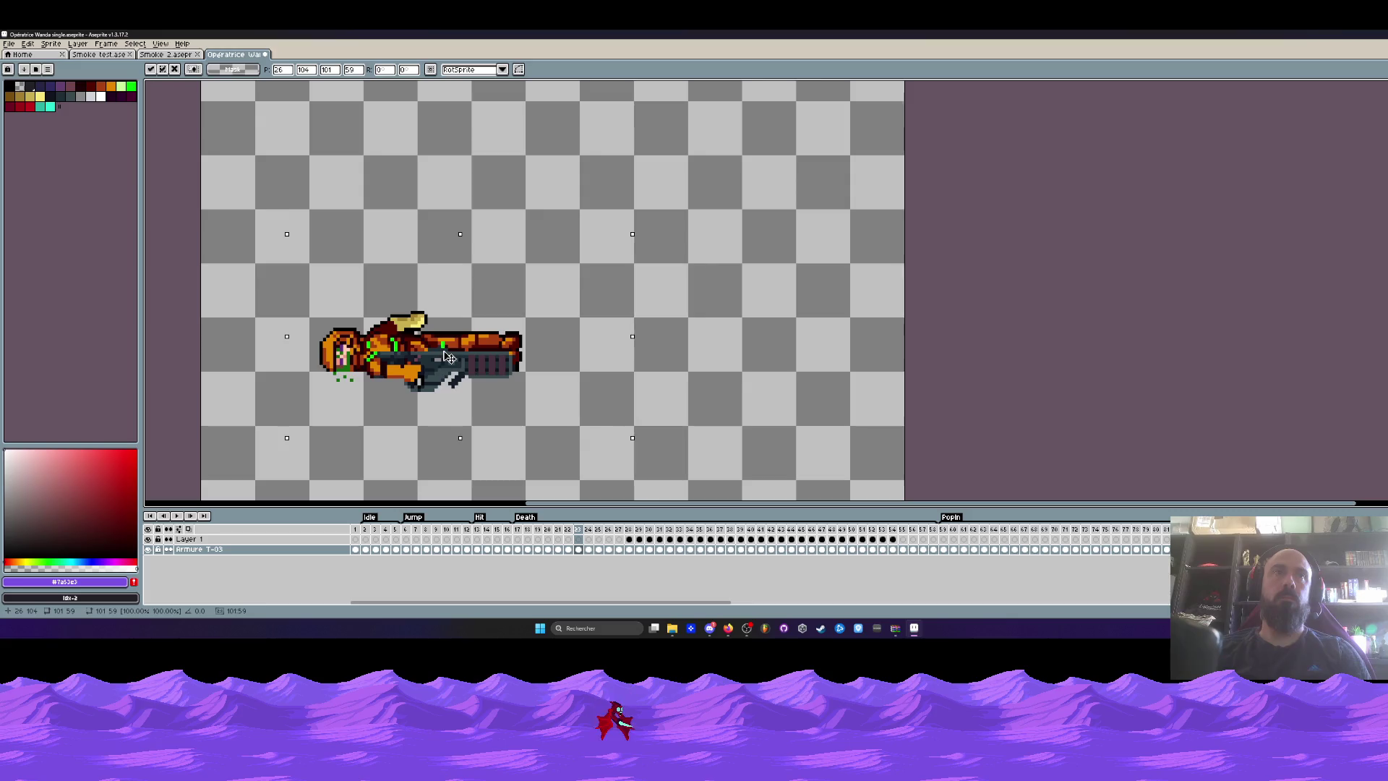
pyautogui.press('Left')
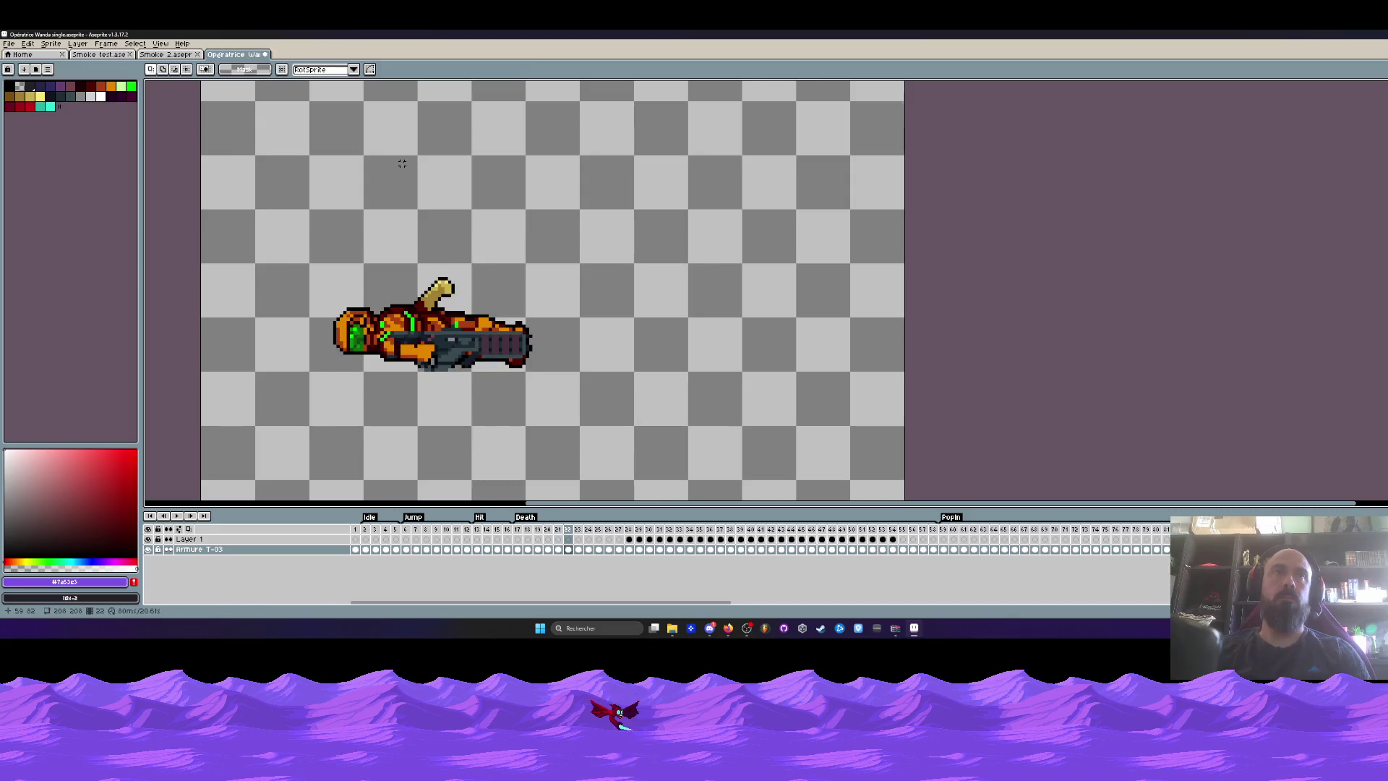
pyautogui.press('Right')
pyautogui.press('Right')
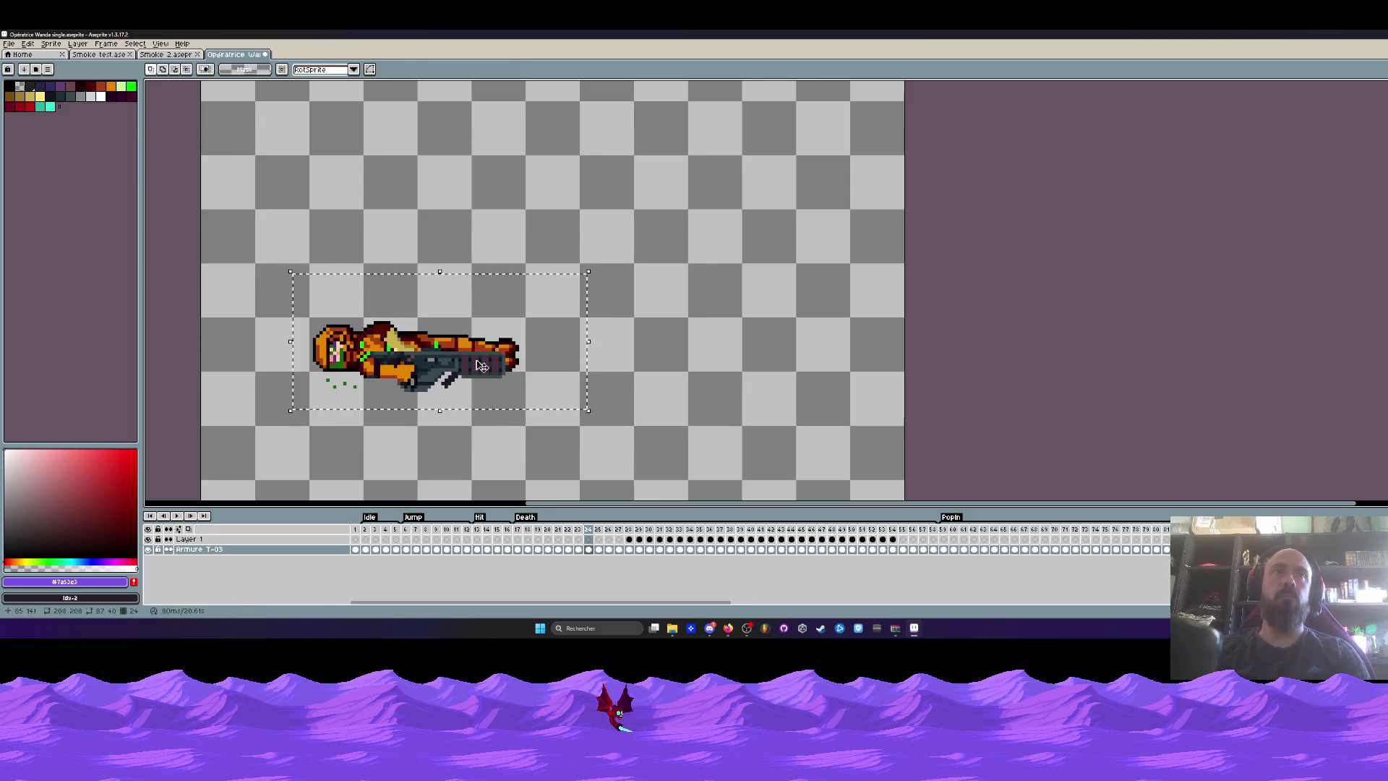
pyautogui.press('Right')
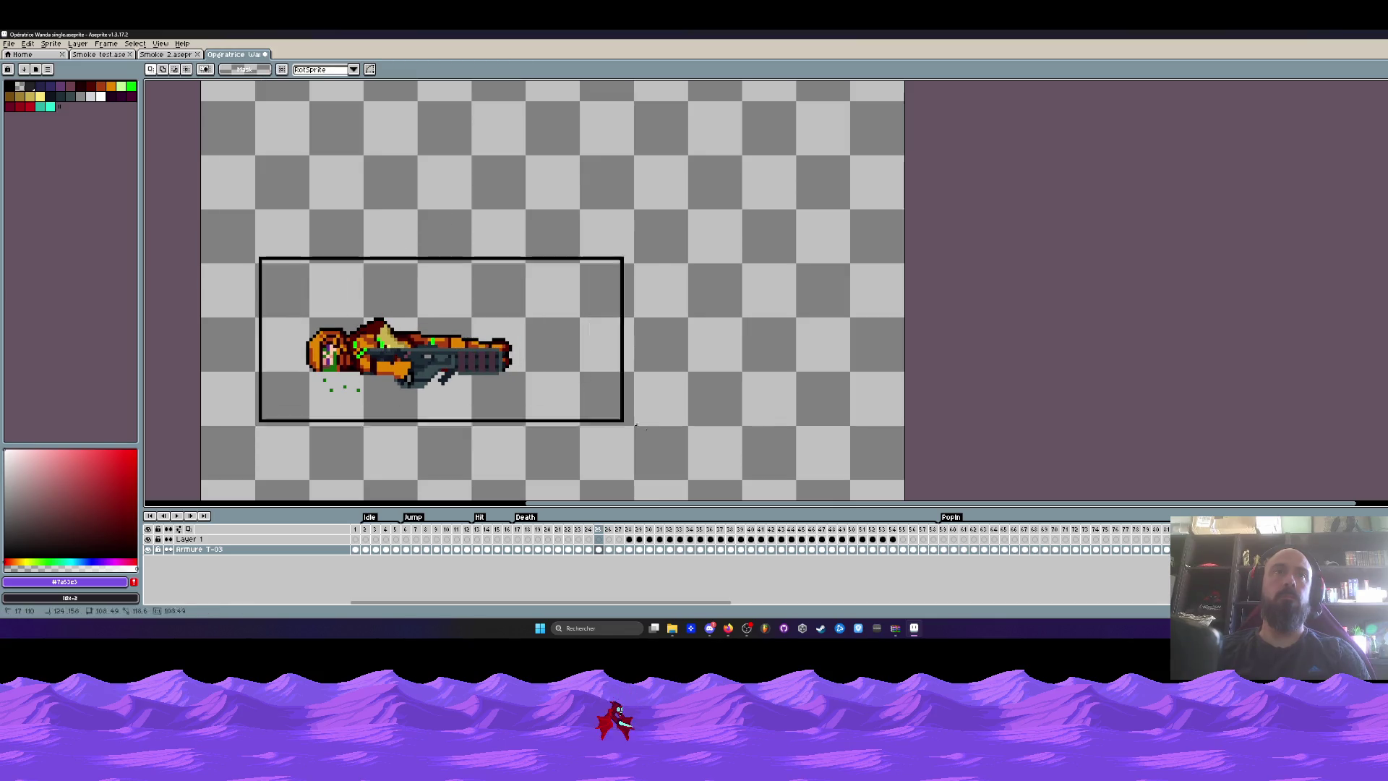
# Paste and commit the fallen Wanda pose into frames 25, 26, 27 and 28.
pyautogui.hotkey('ctrl', 'v')
pyautogui.press('Return')
pyautogui.press('Left')
pyautogui.press('Left')
pyautogui.press('Left')
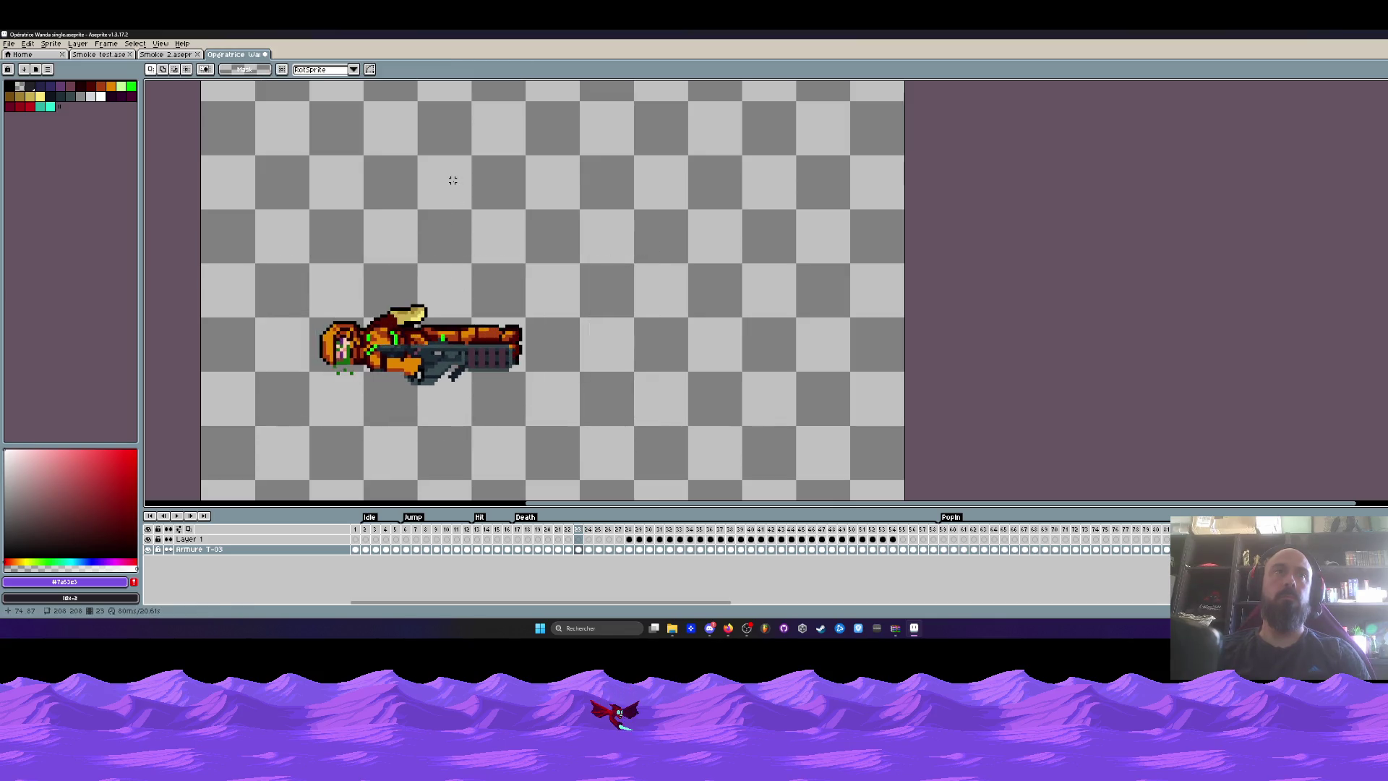
pyautogui.press('Right')
pyautogui.press('Right')
pyautogui.press('Right')
pyautogui.press('Right')
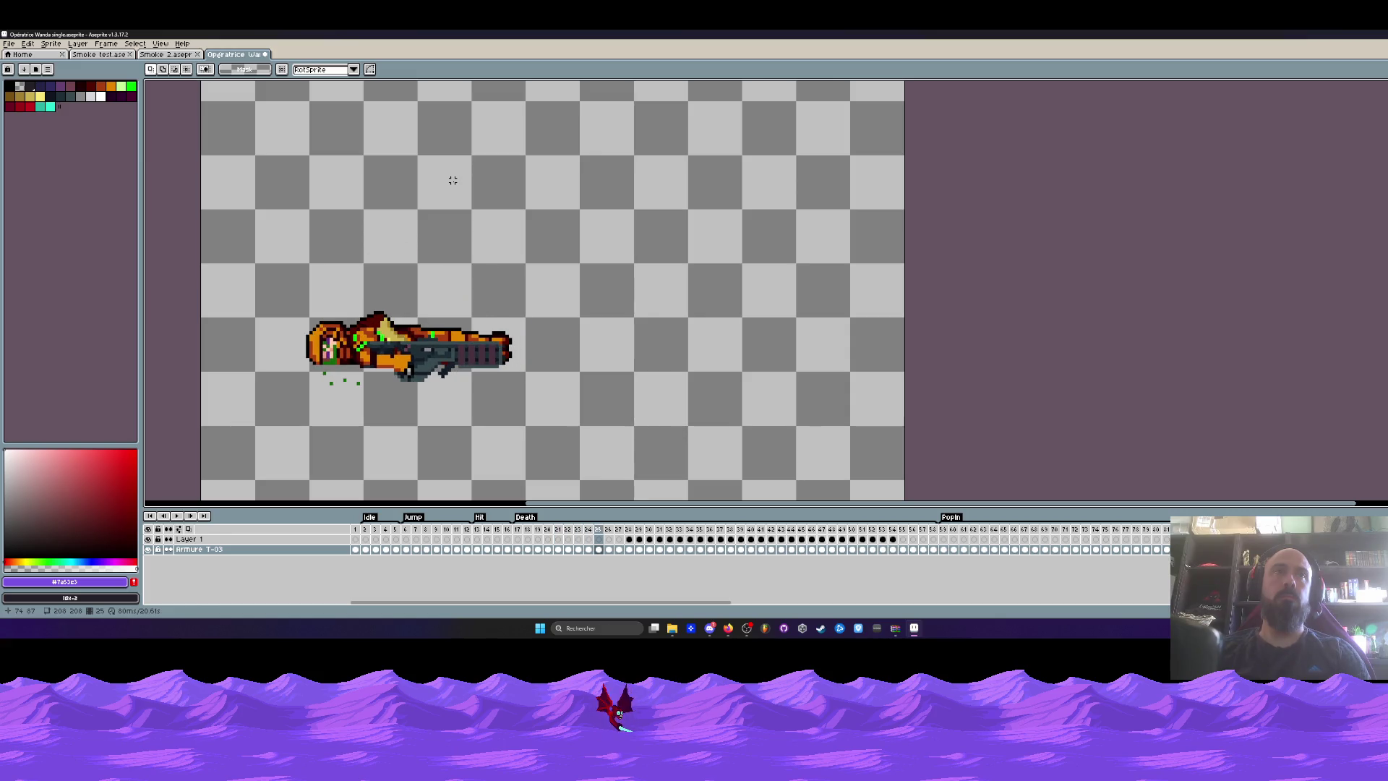
pyautogui.press('Right')
pyautogui.hotkey('ctrl', 'v')
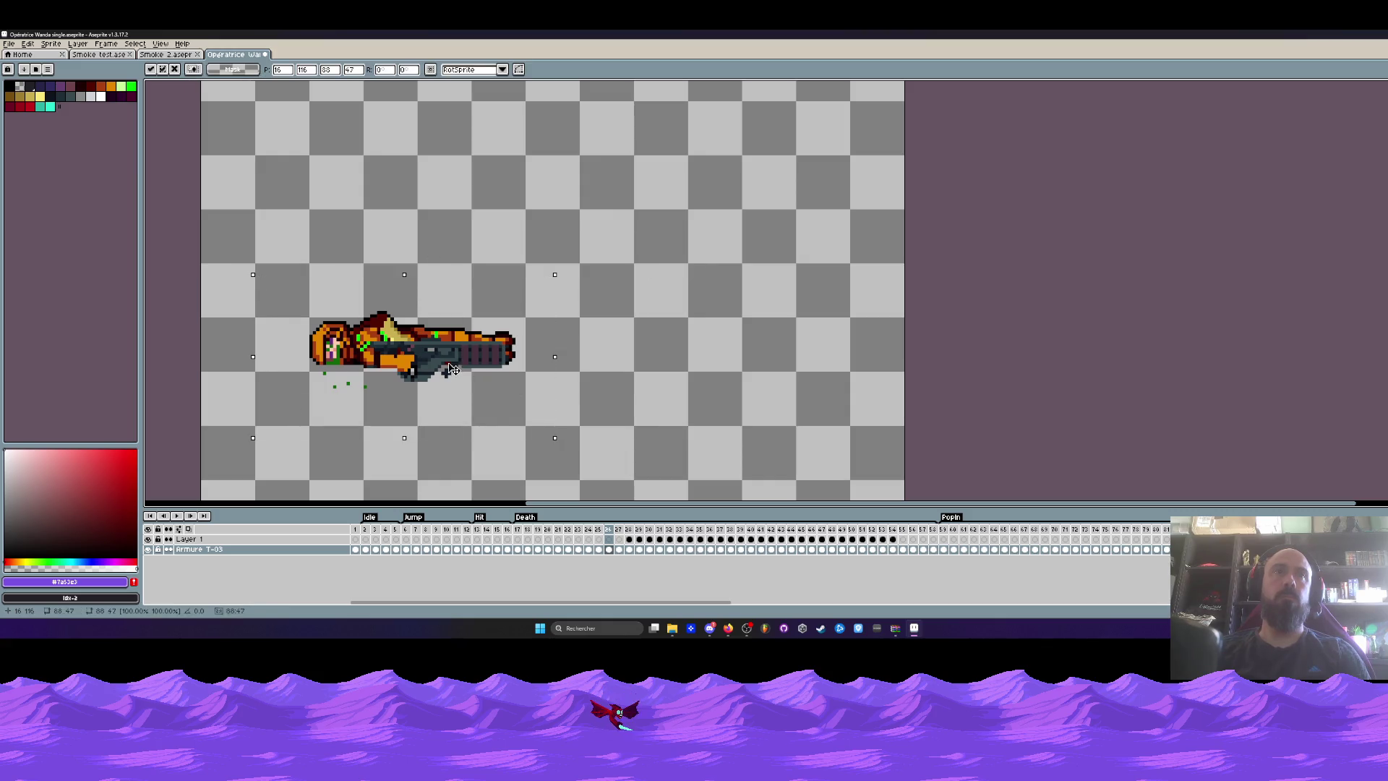
pyautogui.press('Return')
pyautogui.press('Left')
pyautogui.press('Left')
pyautogui.press('Left')
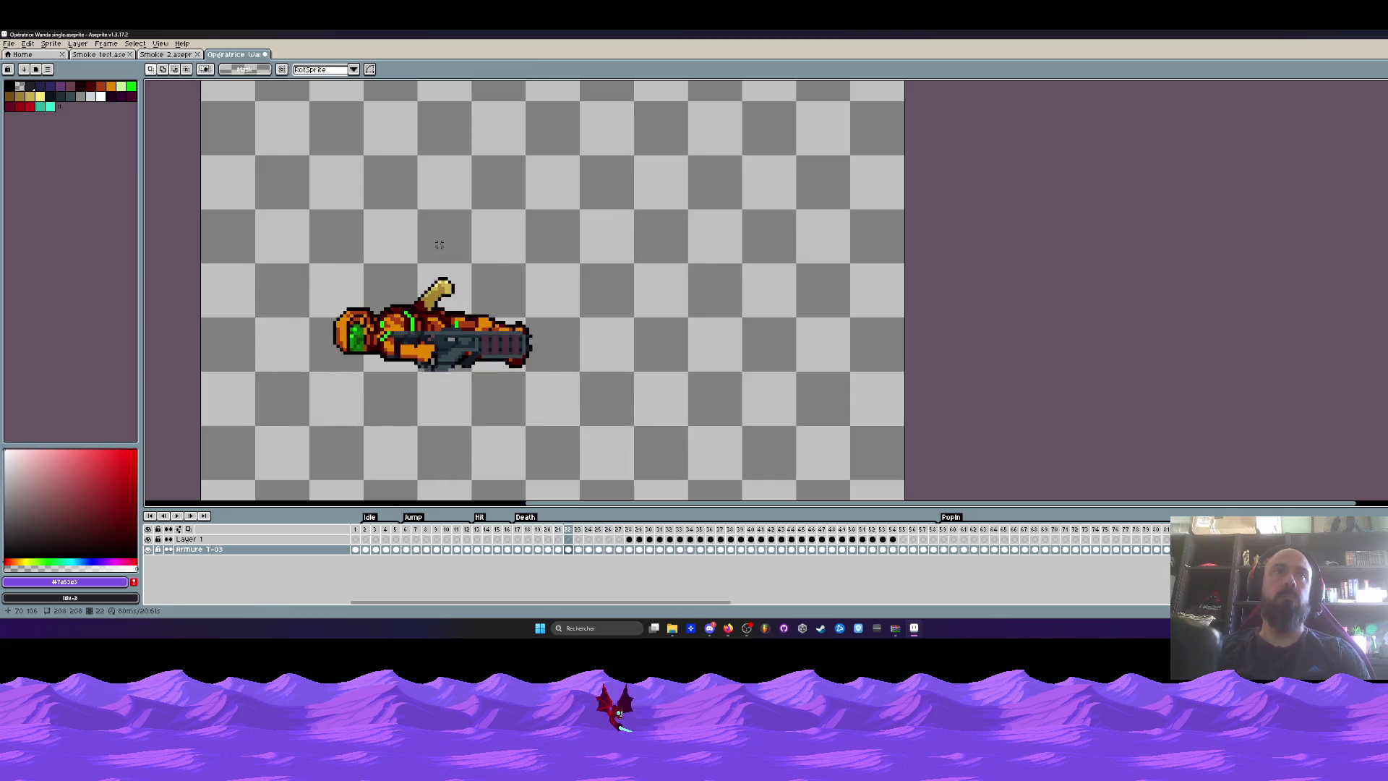
pyautogui.press('Right')
pyautogui.press('Right')
pyautogui.press('Right')
pyautogui.press('Right')
pyautogui.hotkey('ctrl', 'v')
pyautogui.press('Return')
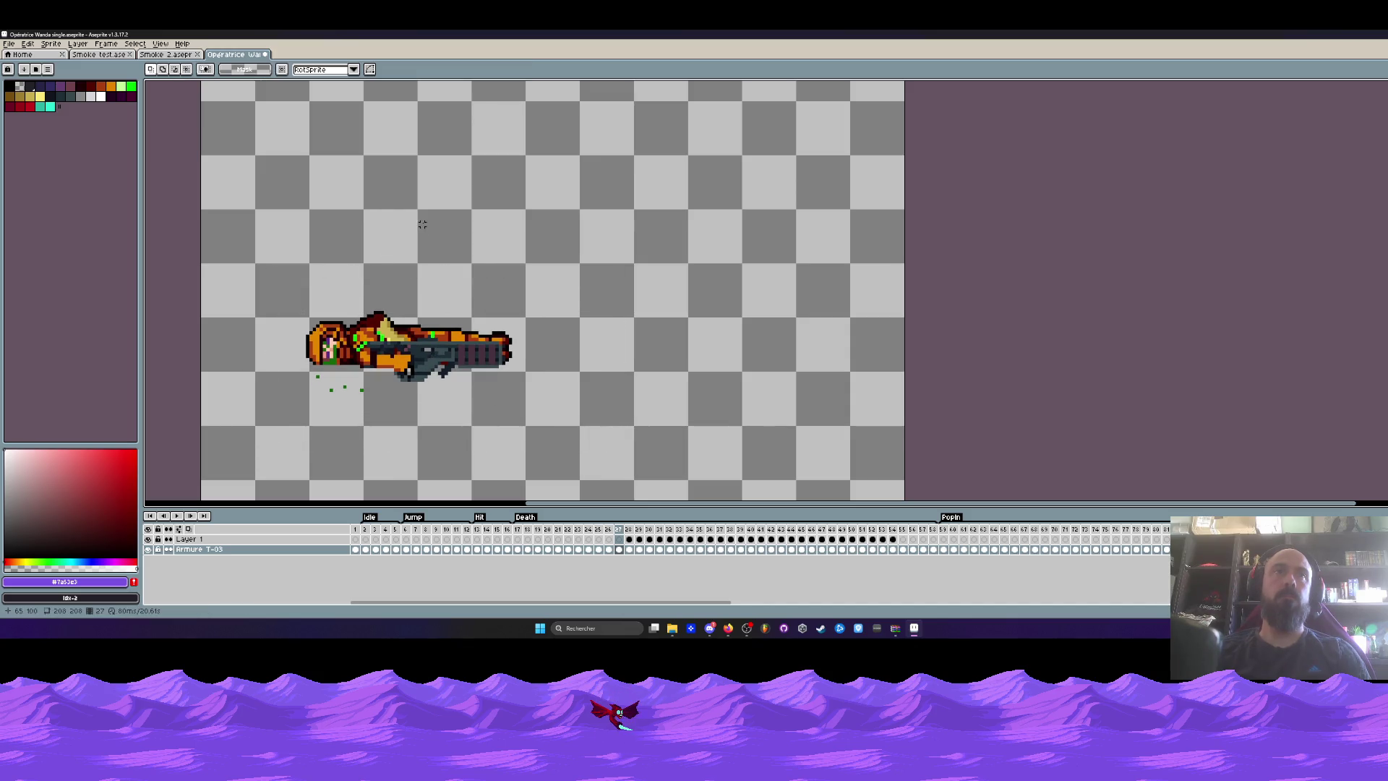
pyautogui.press('Right')
pyautogui.hotkey('ctrl', 'v')
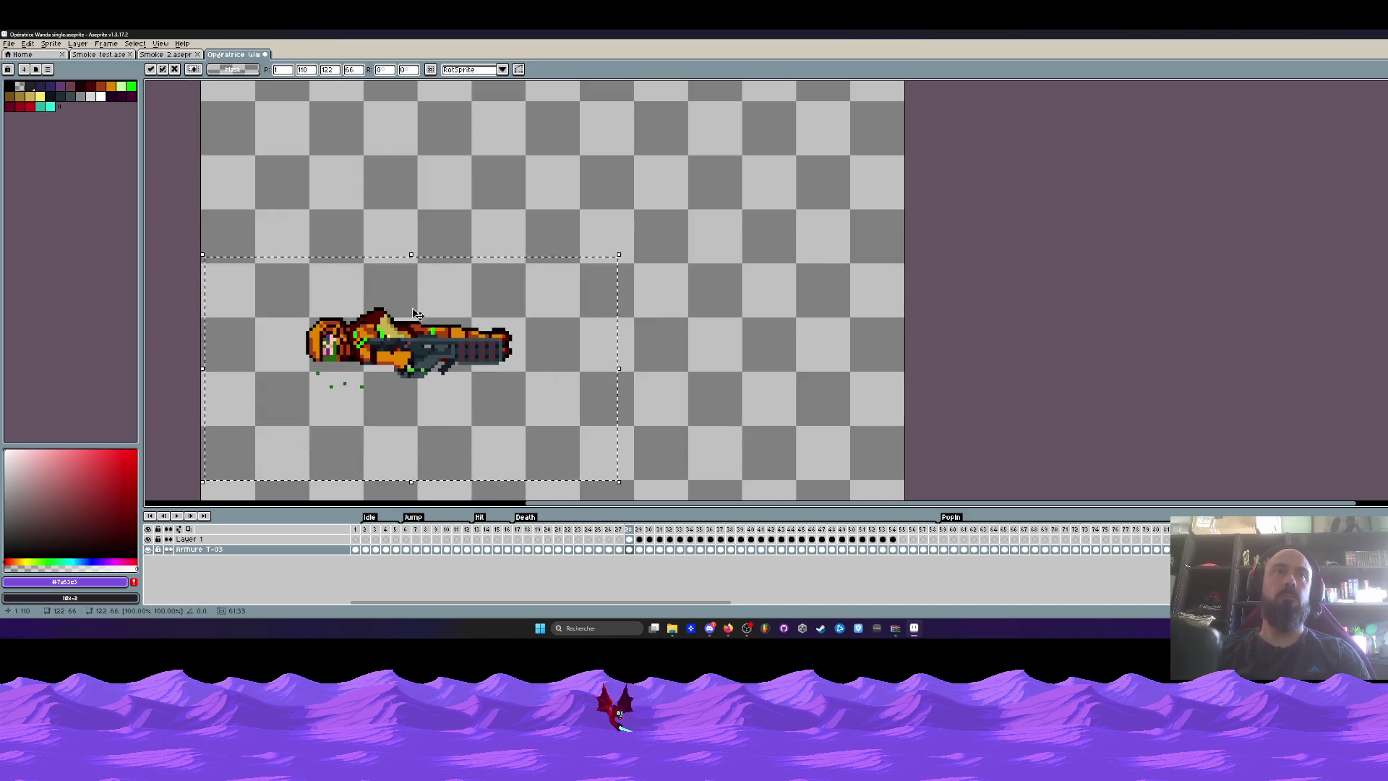
pyautogui.press('Return')
# Move the Armure T-03 cels from frames 29–42 to a new timeline position.
pyautogui.moveTo(638, 550); pyautogui.dragTo(778, 561)
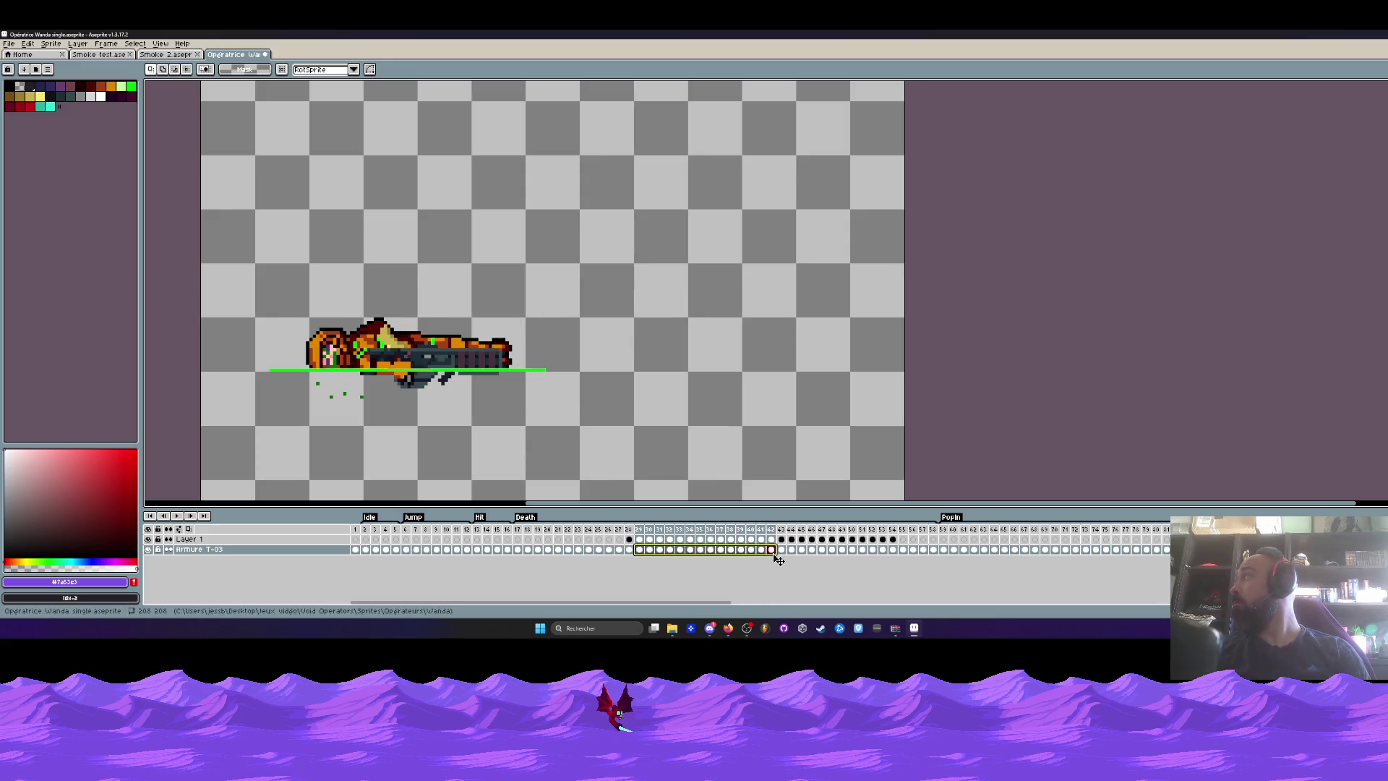
pyautogui.moveTo(932, 549)
pyautogui.mouseDown()
pyautogui.moveTo(567, 558)
pyautogui.moveTo(675, 557)
pyautogui.moveTo(595, 564)
pyautogui.moveTo(643, 565)
pyautogui.moveTo(629, 552)
pyautogui.mouseUp()
pyautogui.click(626, 551)
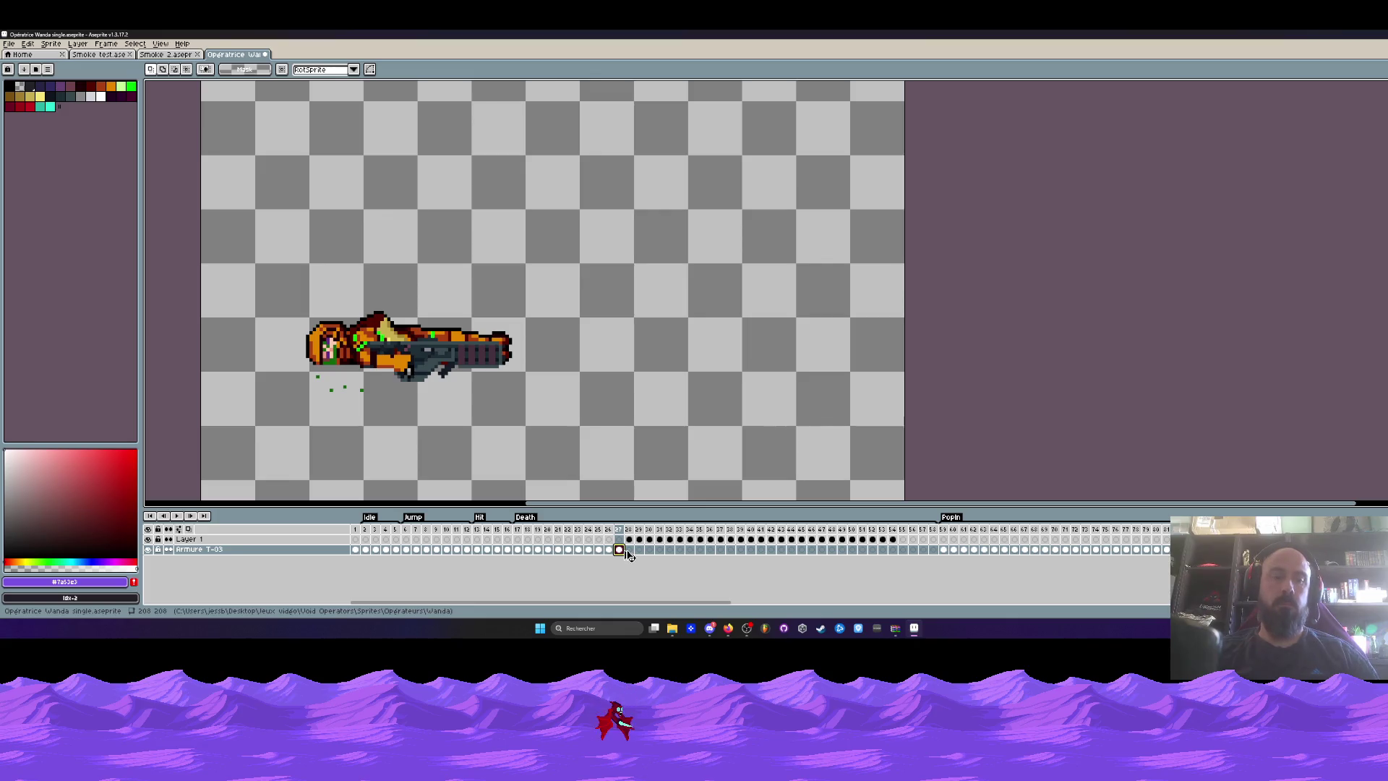
# Check each Armure T-03 cel from frame 29 to 34, then view the effects layer at frame 28.
pyautogui.click(629, 549)
pyautogui.click(639, 550)
pyautogui.click(649, 549)
pyautogui.click(659, 549)
pyautogui.click(669, 549)
pyautogui.click(680, 549)
pyautogui.click(690, 549)
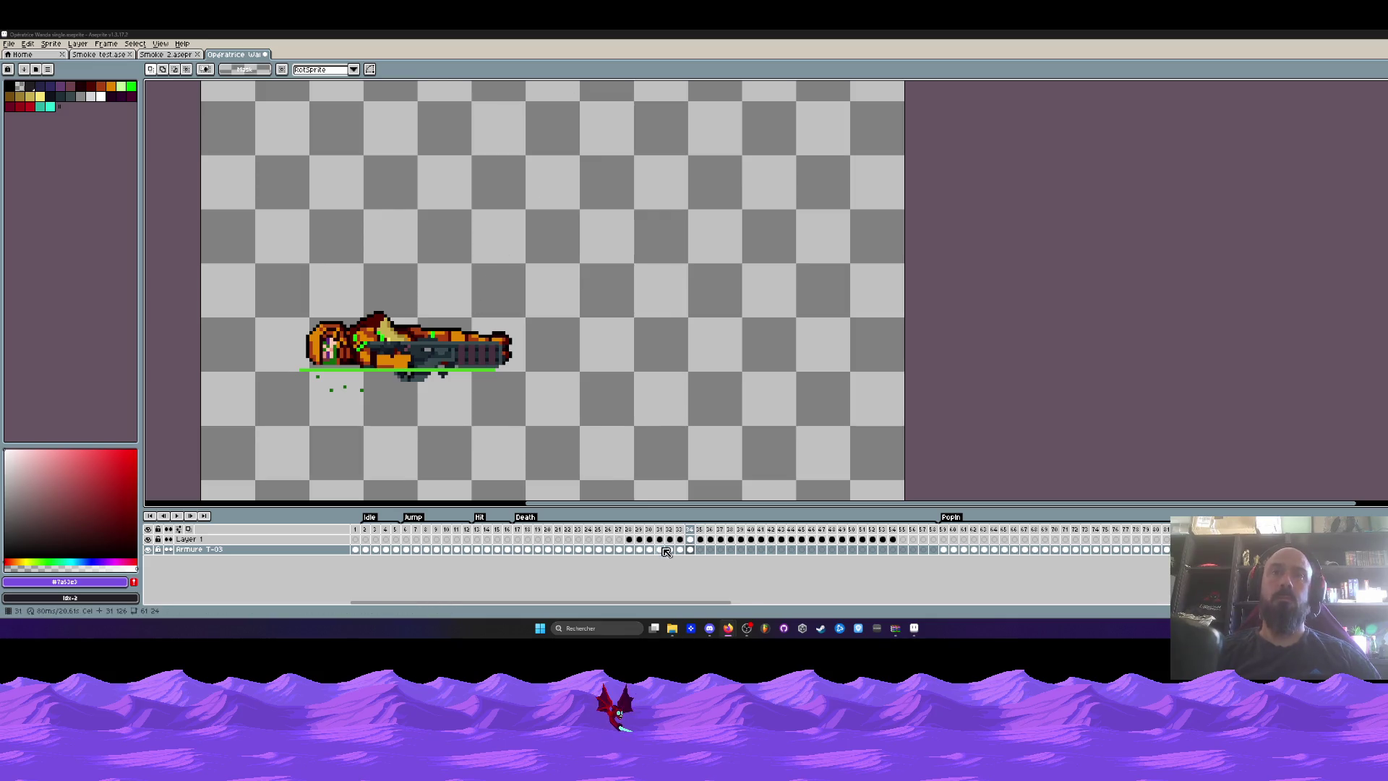
pyautogui.moveTo(628, 540)
pyautogui.mouseDown()
pyautogui.moveTo(730, 539)
pyautogui.moveTo(615, 537)
pyautogui.mouseUp()
# Select Death frames 17–26, then play and stop the animation.
pyautogui.moveTo(517, 547)
pyautogui.mouseDown()
pyautogui.moveTo(603, 531)
pyautogui.moveTo(522, 532)
pyautogui.moveTo(582, 532)
pyautogui.mouseUp()
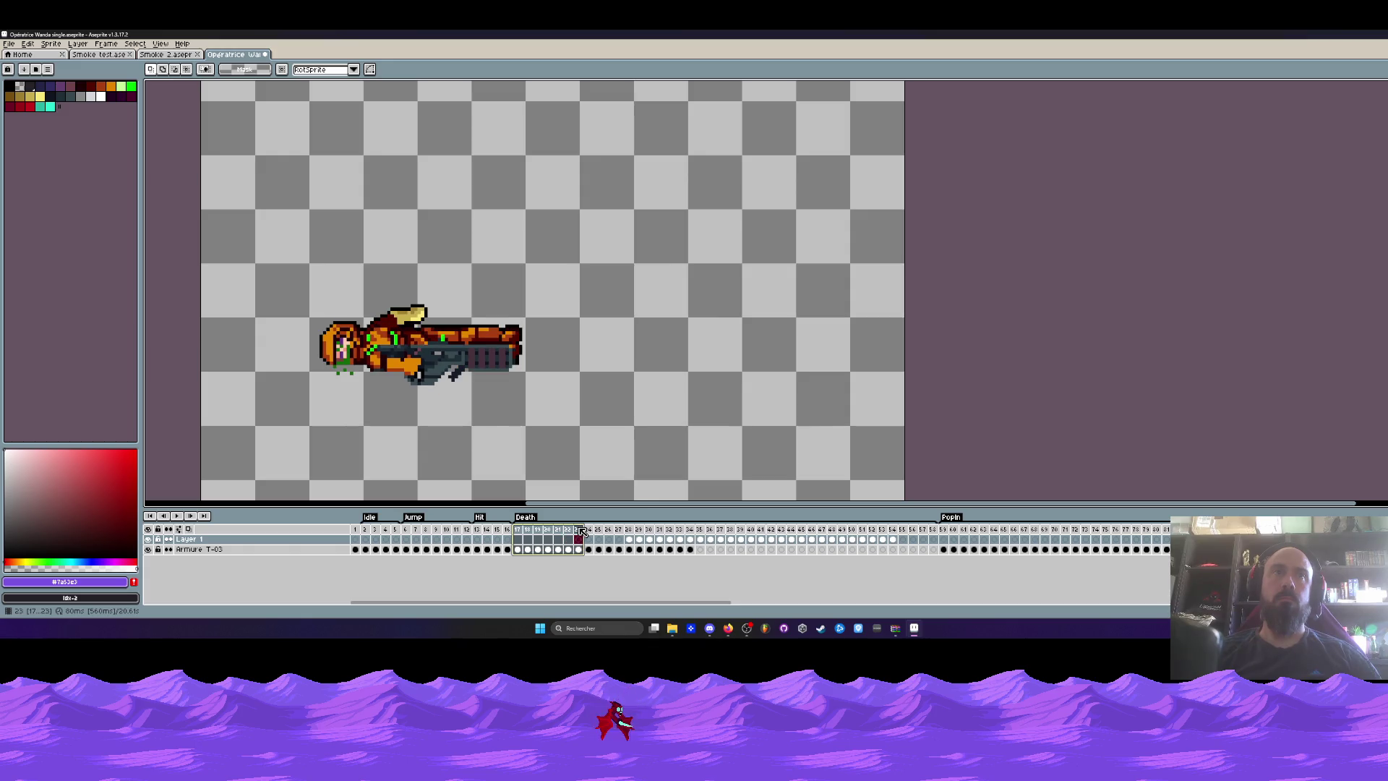
pyautogui.moveTo(586, 531)
pyautogui.mouseDown()
pyautogui.moveTo(735, 530)
pyautogui.moveTo(517, 530)
pyautogui.moveTo(629, 534)
pyautogui.moveTo(531, 531)
pyautogui.mouseUp()
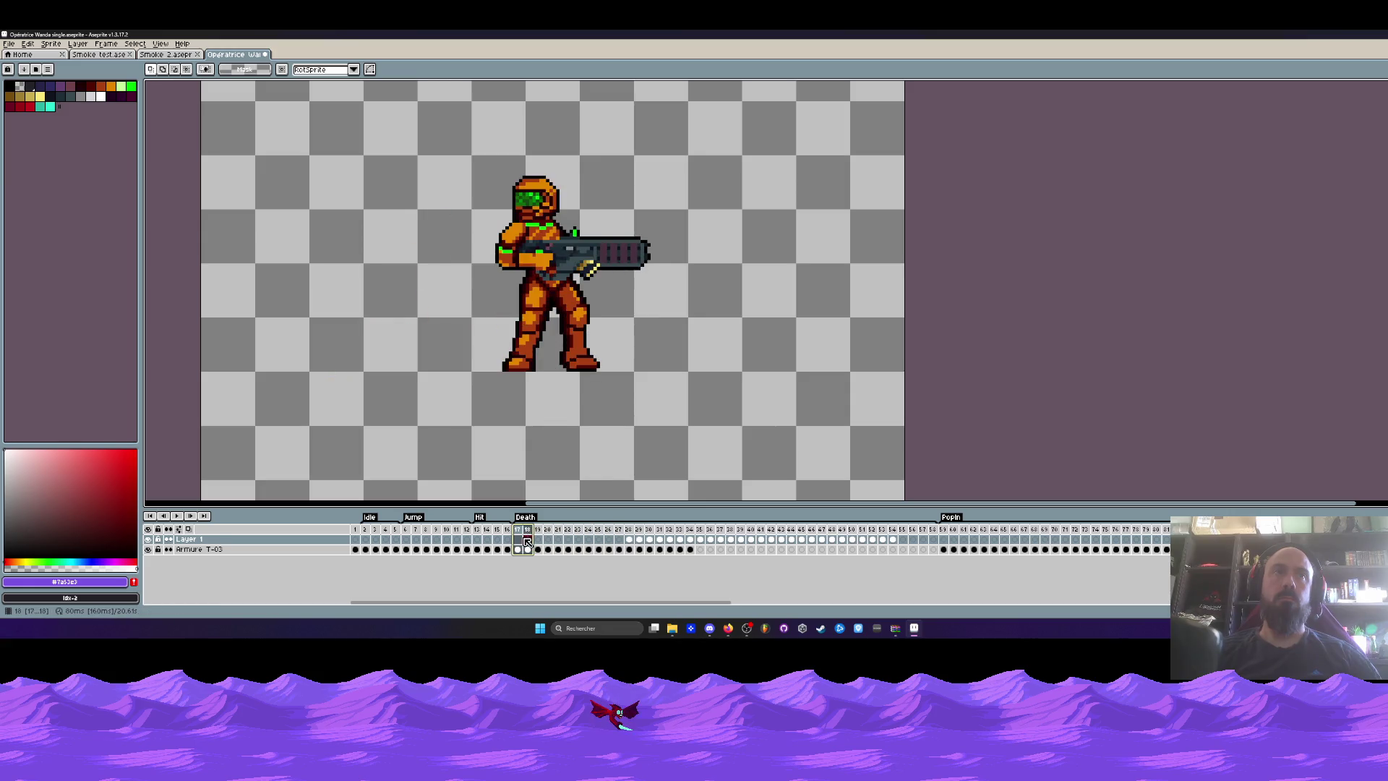
pyautogui.click(190, 518)
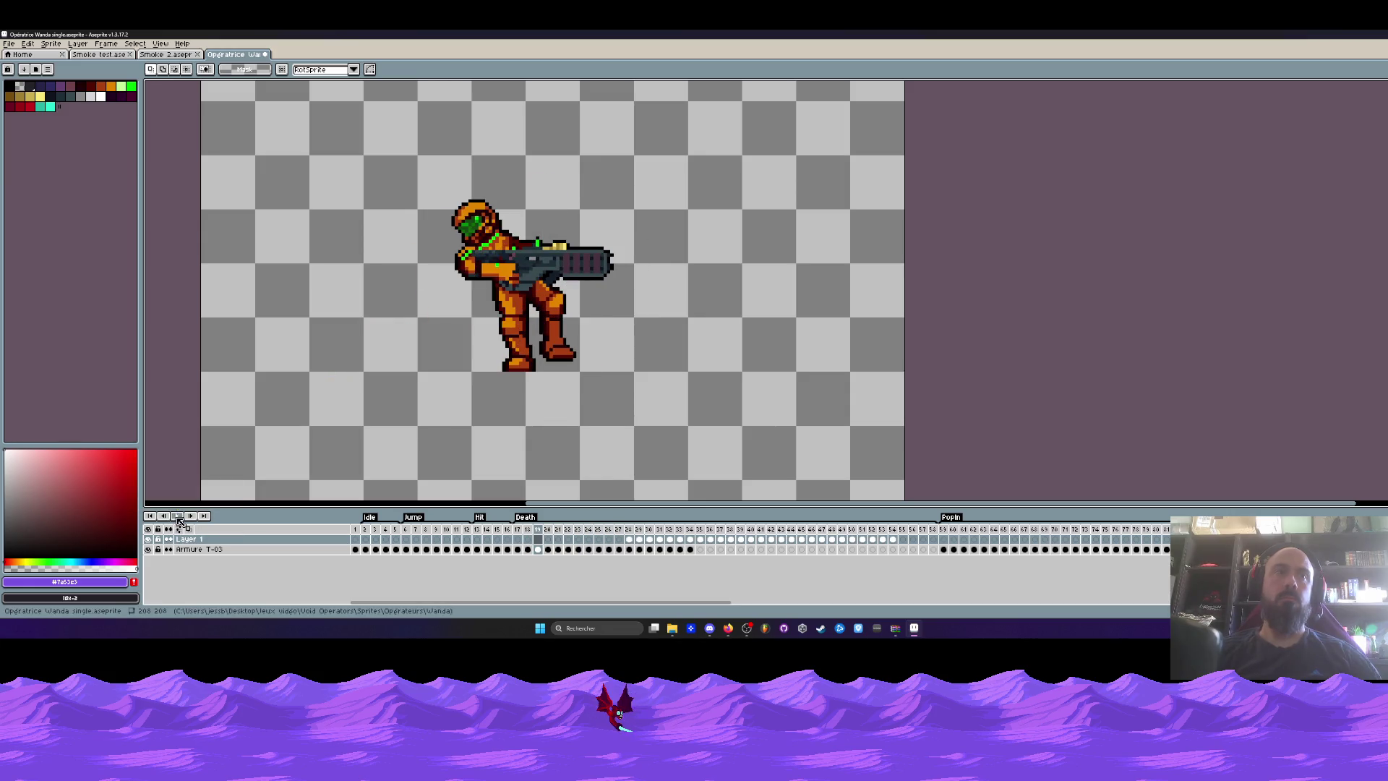
pyautogui.click(180, 518)
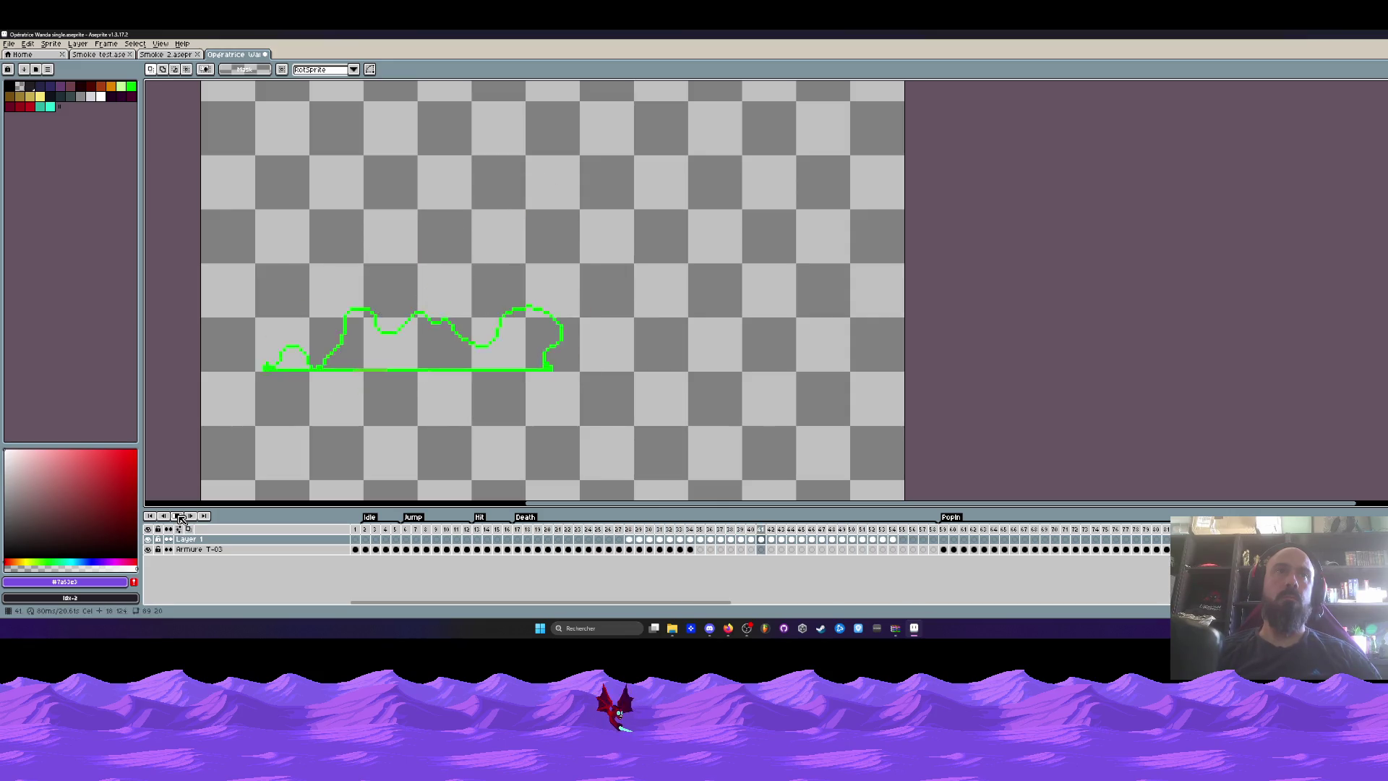
pyautogui.click(178, 517)
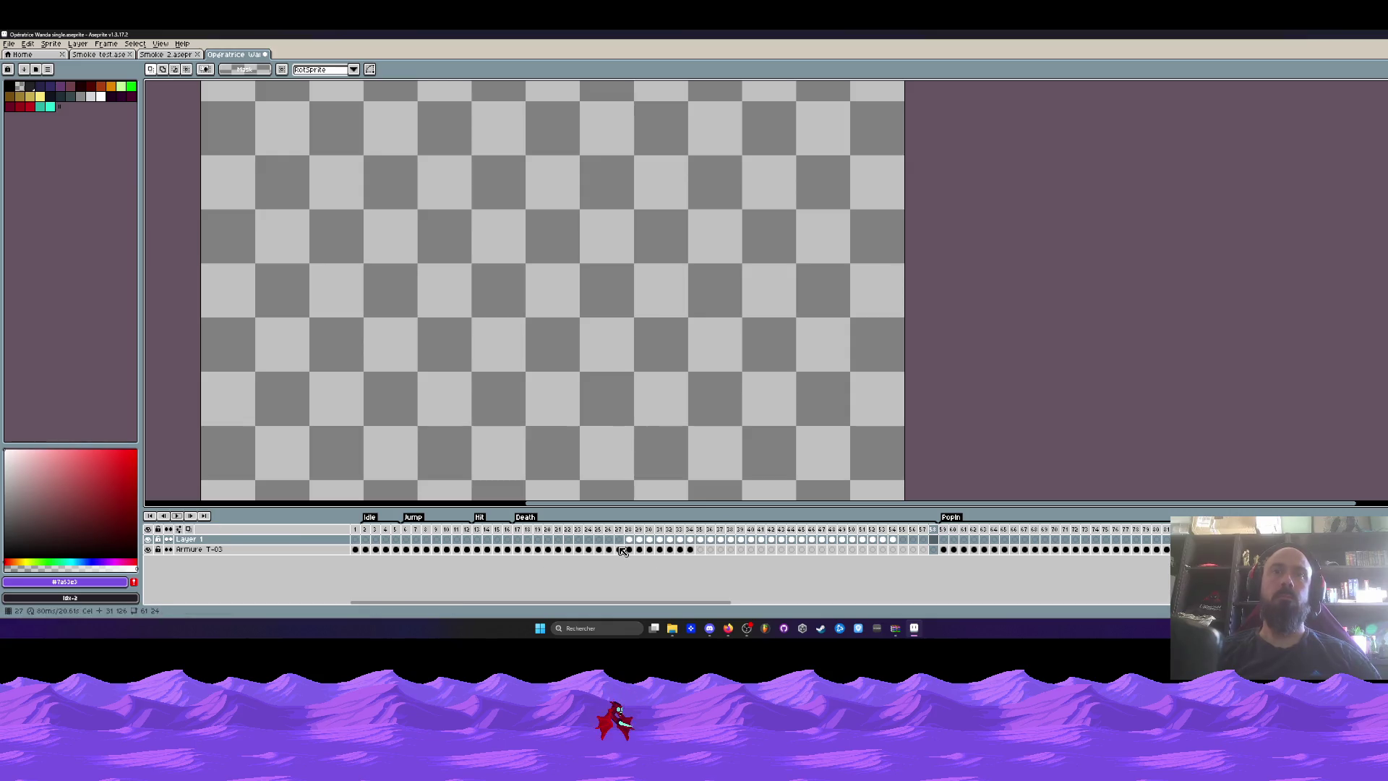
# Step through the armour frames from 35 to 58 to review the fallen pose.
pyautogui.moveTo(628, 549); pyautogui.dragTo(684, 551)
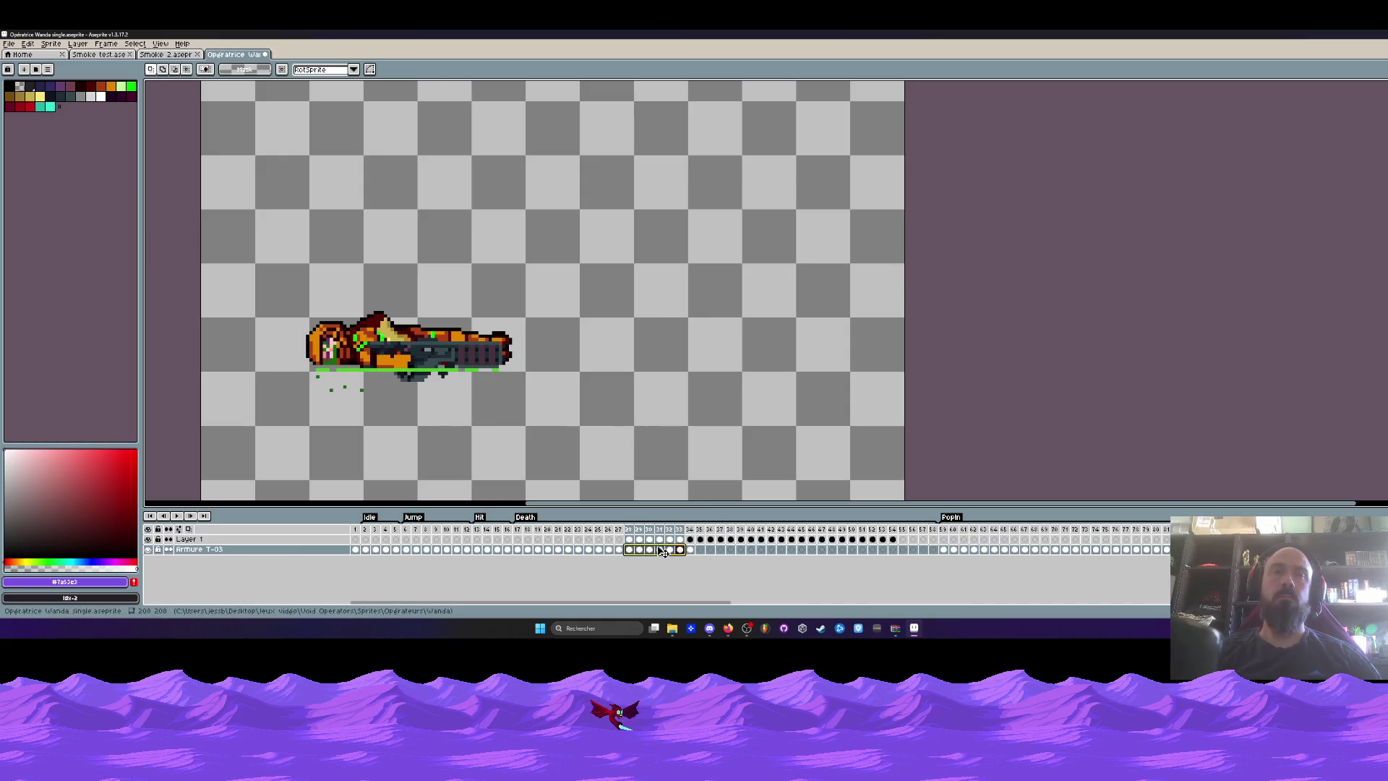
pyautogui.click(672, 565)
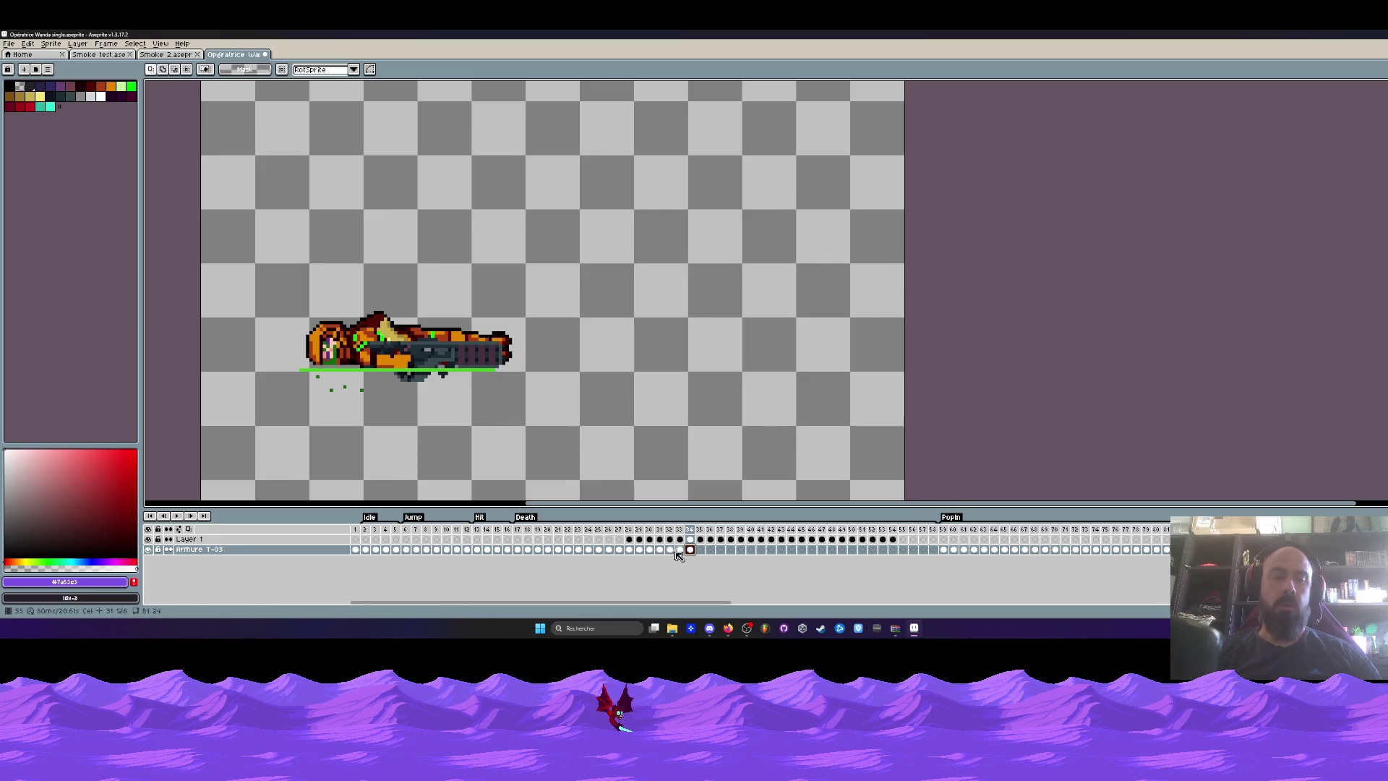
pyautogui.click(699, 550)
pyautogui.press('Left')
pyautogui.press('Right')
pyautogui.click(730, 550)
pyautogui.click(740, 549)
pyautogui.click(761, 549)
pyautogui.click(770, 549)
pyautogui.click(781, 549)
pyautogui.click(790, 549)
pyautogui.click(801, 549)
pyautogui.click(811, 550)
pyautogui.click(821, 549)
pyautogui.click(832, 549)
pyautogui.click(852, 550)
pyautogui.click(862, 549)
pyautogui.click(872, 549)
pyautogui.click(882, 549)
pyautogui.click(892, 549)
pyautogui.click(902, 549)
pyautogui.click(912, 549)
pyautogui.click(922, 549)
pyautogui.click(932, 549)
# Select frames 28–41 on both layers and view Layer 1's green smoke at frame 41.
pyautogui.moveTo(637, 537); pyautogui.dragTo(763, 539)
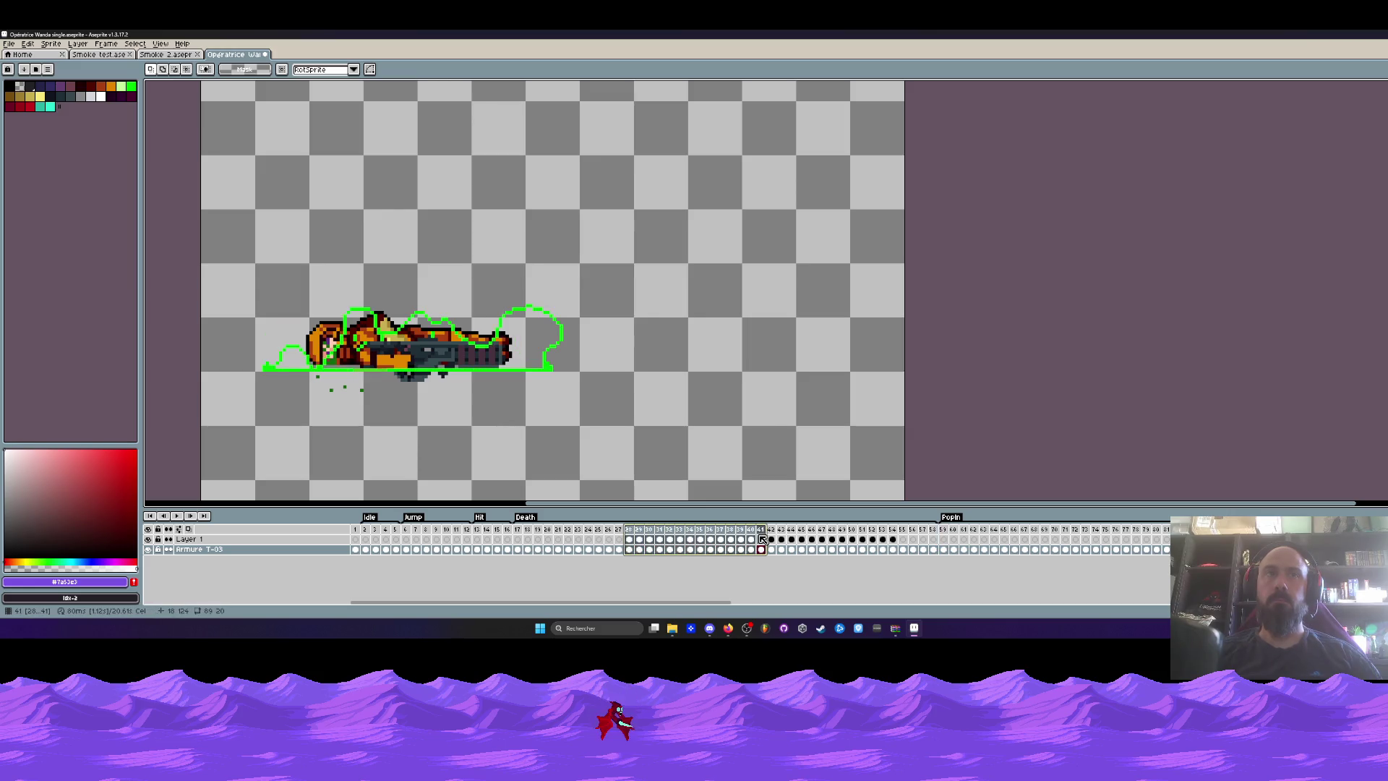
pyautogui.click(761, 539)
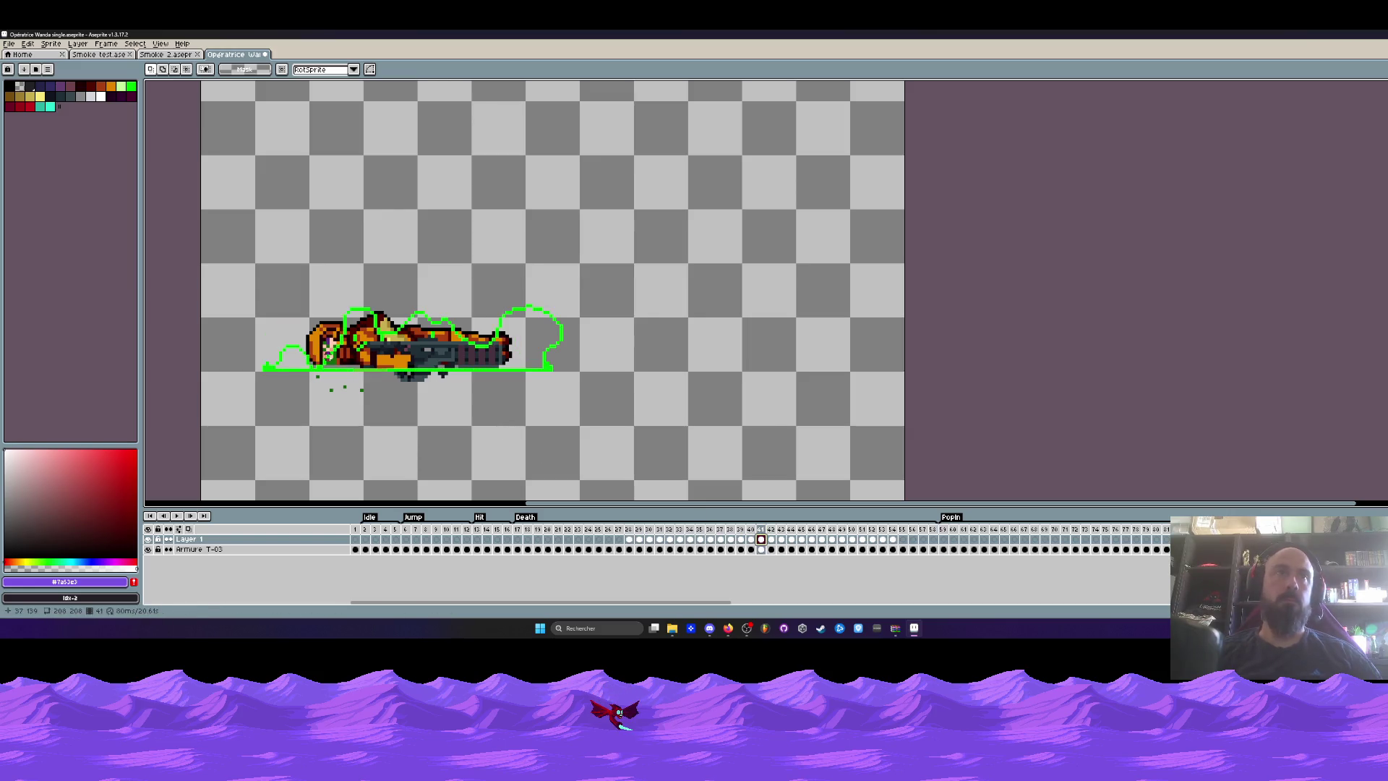
pyautogui.scroll(1, 365, 368)
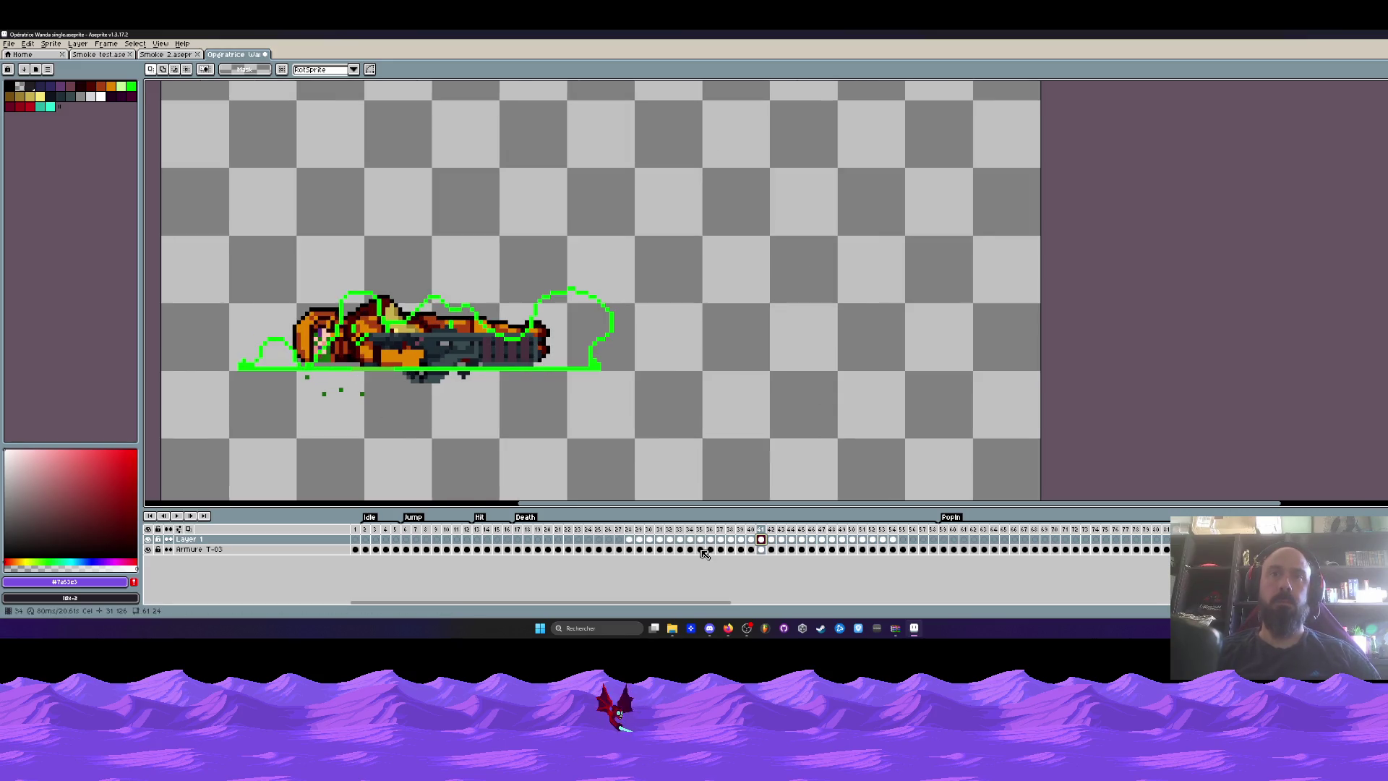
# Black out the fallen sprite on frame 41 using Hue/Saturation with Lightness pulled to -100.
pyautogui.click(765, 550)
pyautogui.moveTo(223, 269); pyautogui.dragTo(729, 436)
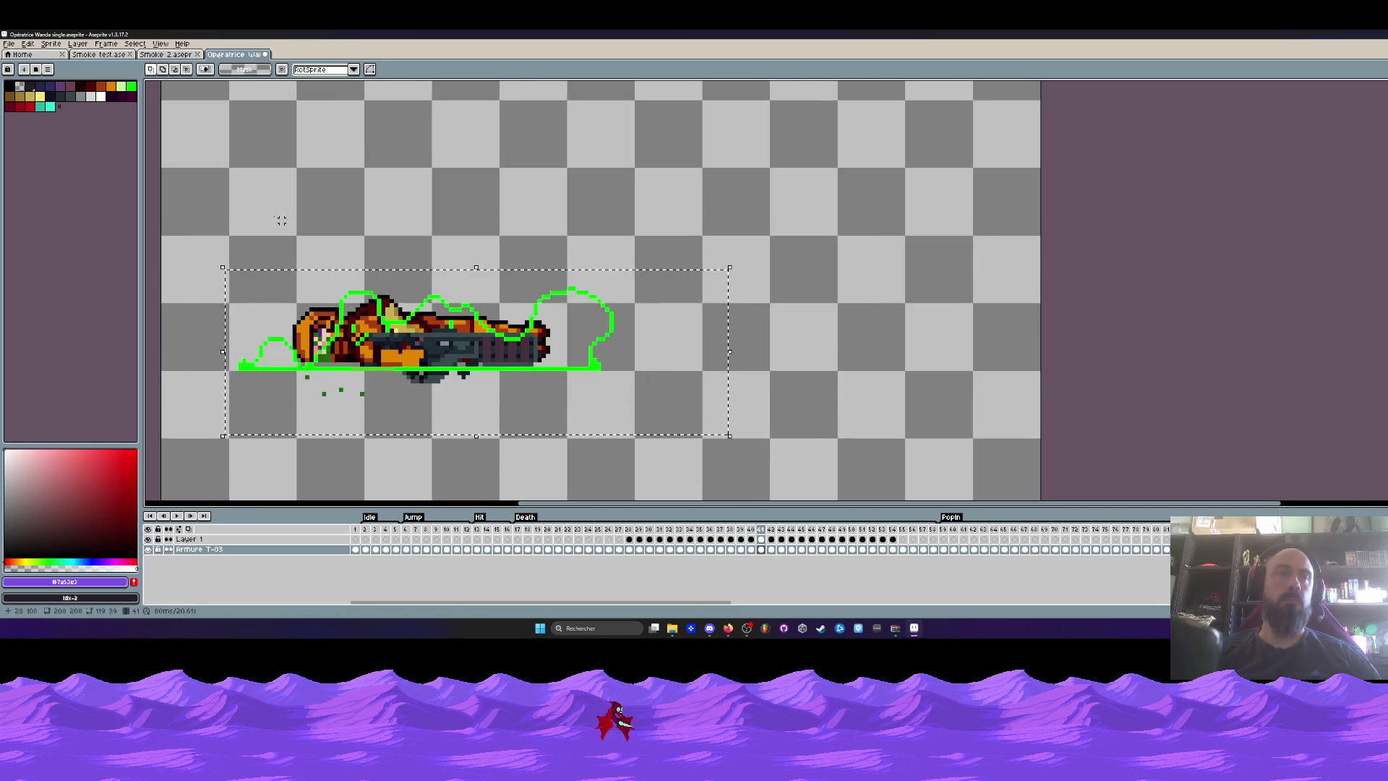
pyautogui.click(29, 45)
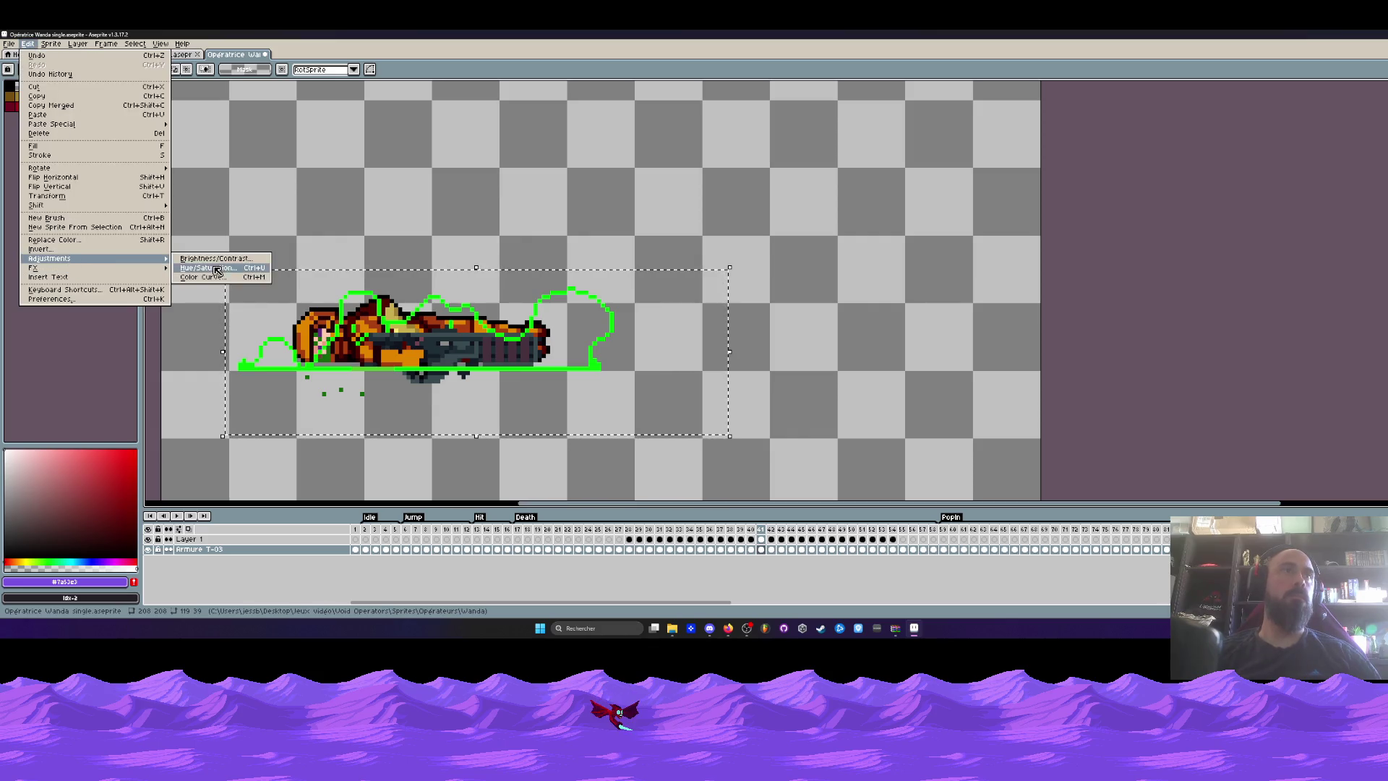
pyautogui.click(217, 269)
pyautogui.moveTo(63, 289); pyautogui.dragTo(6, 291)
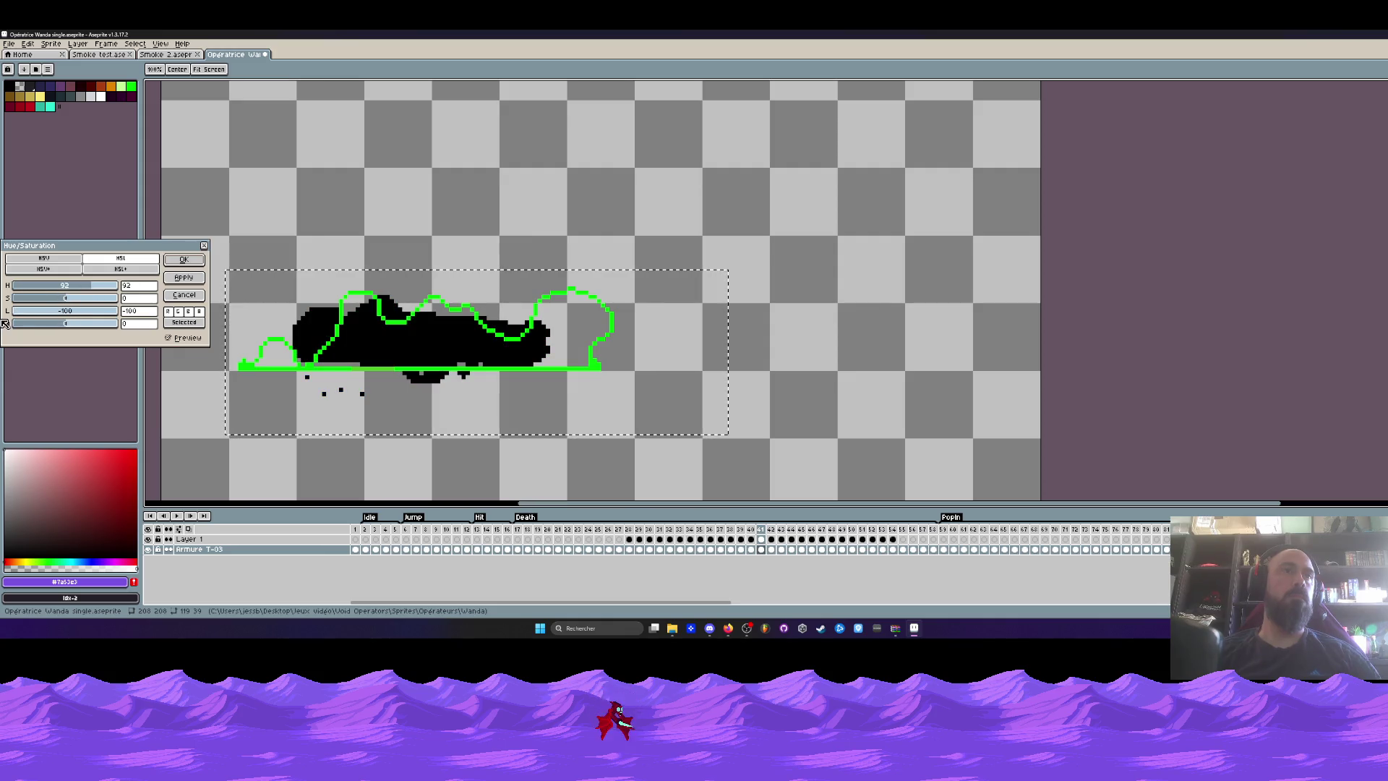
pyautogui.click(183, 261)
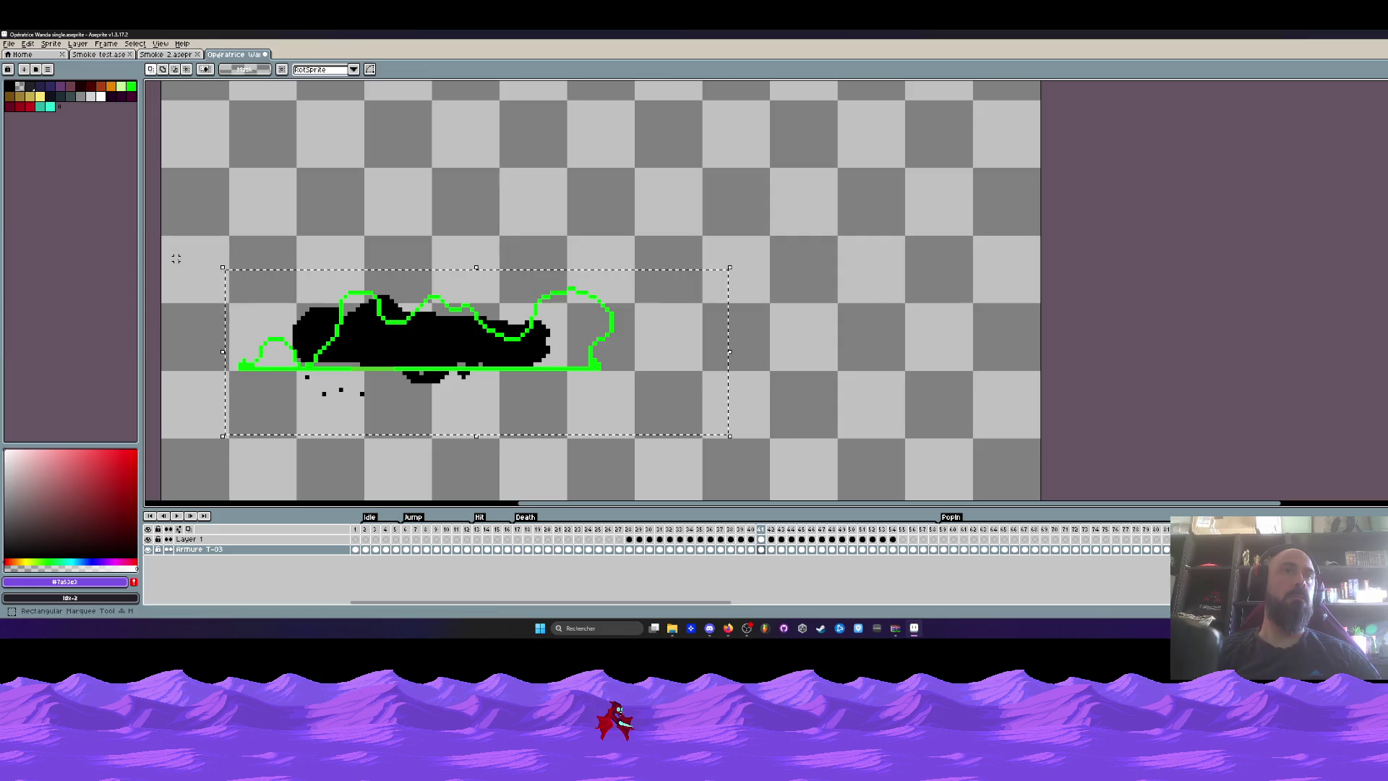
# Black out the fallen sprite on frame 43 the same way, then clear the selection.
pyautogui.moveTo(773, 533)
pyautogui.mouseDown()
pyautogui.moveTo(788, 533)
pyautogui.moveTo(729, 532)
pyautogui.moveTo(782, 531)
pyautogui.mouseUp()
pyautogui.click(781, 550)
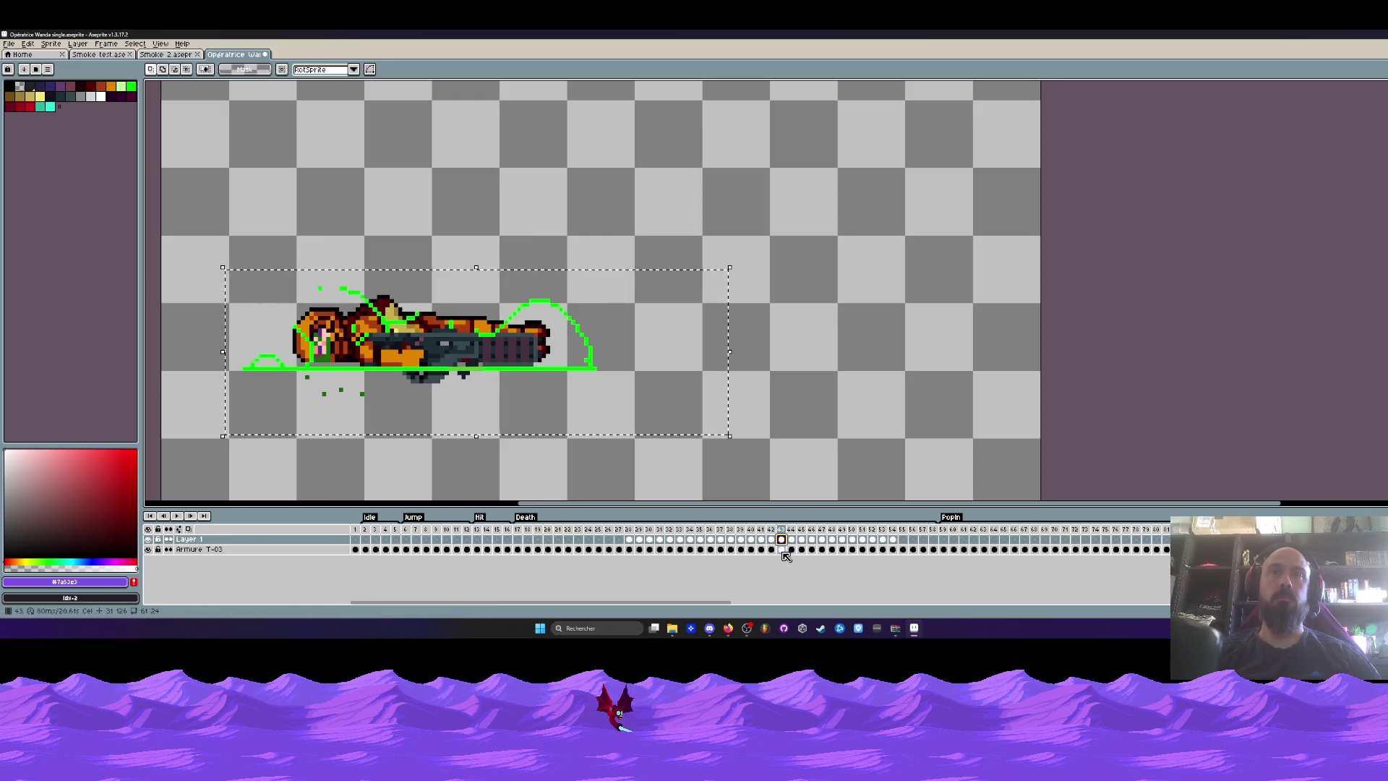
pyautogui.moveTo(197, 271); pyautogui.dragTo(680, 455)
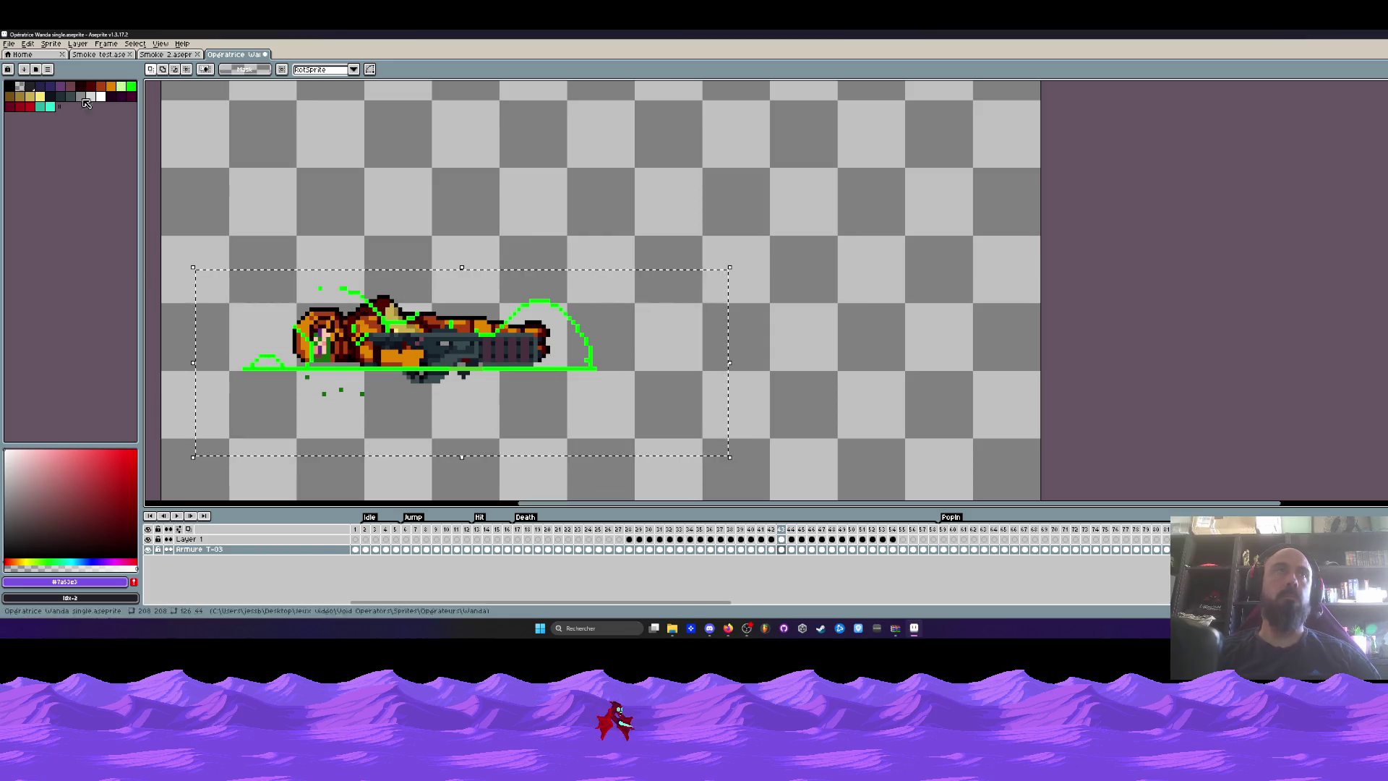
pyautogui.click(28, 44)
pyautogui.moveTo(50, 258)
pyautogui.click(210, 267)
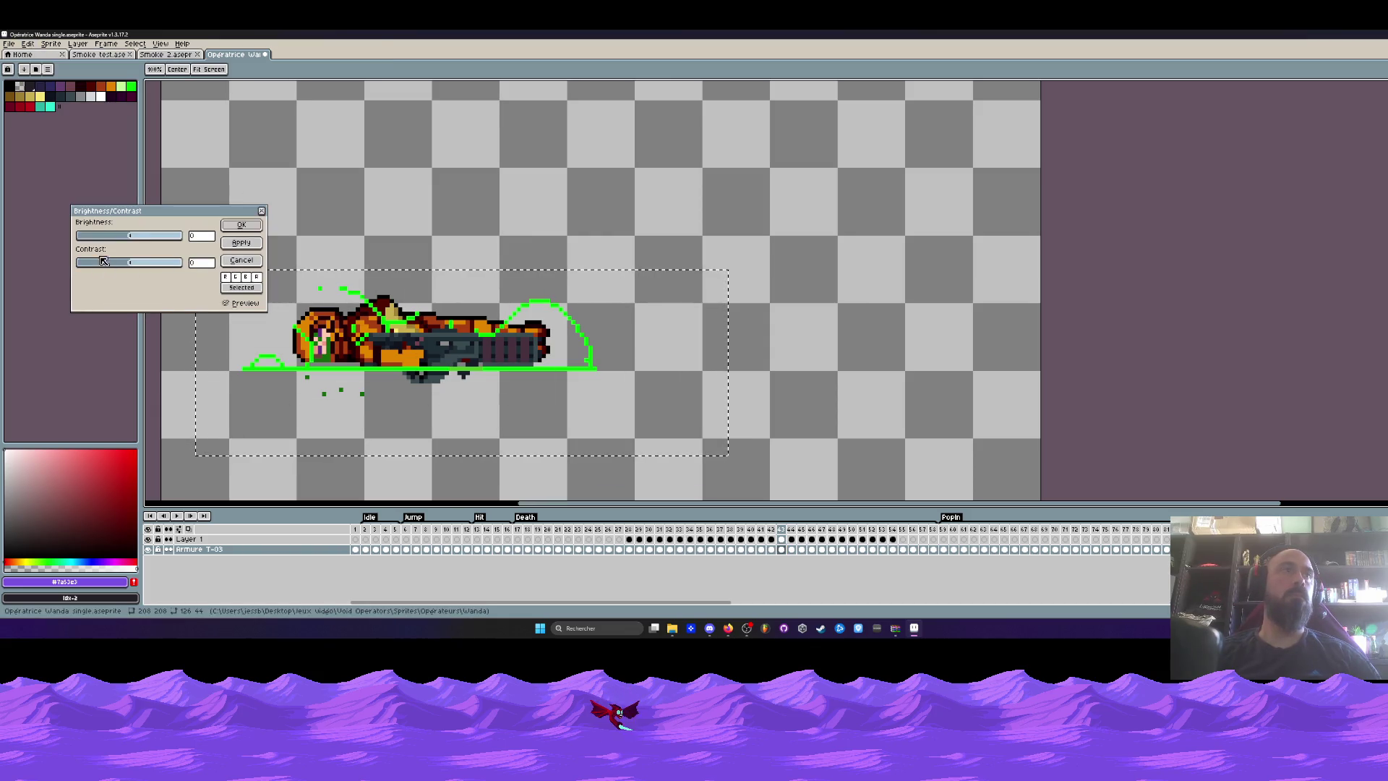
pyautogui.moveTo(137, 242); pyautogui.dragTo(76, 242)
pyautogui.press('Return')
pyautogui.hotkey('ctrl', 'd')
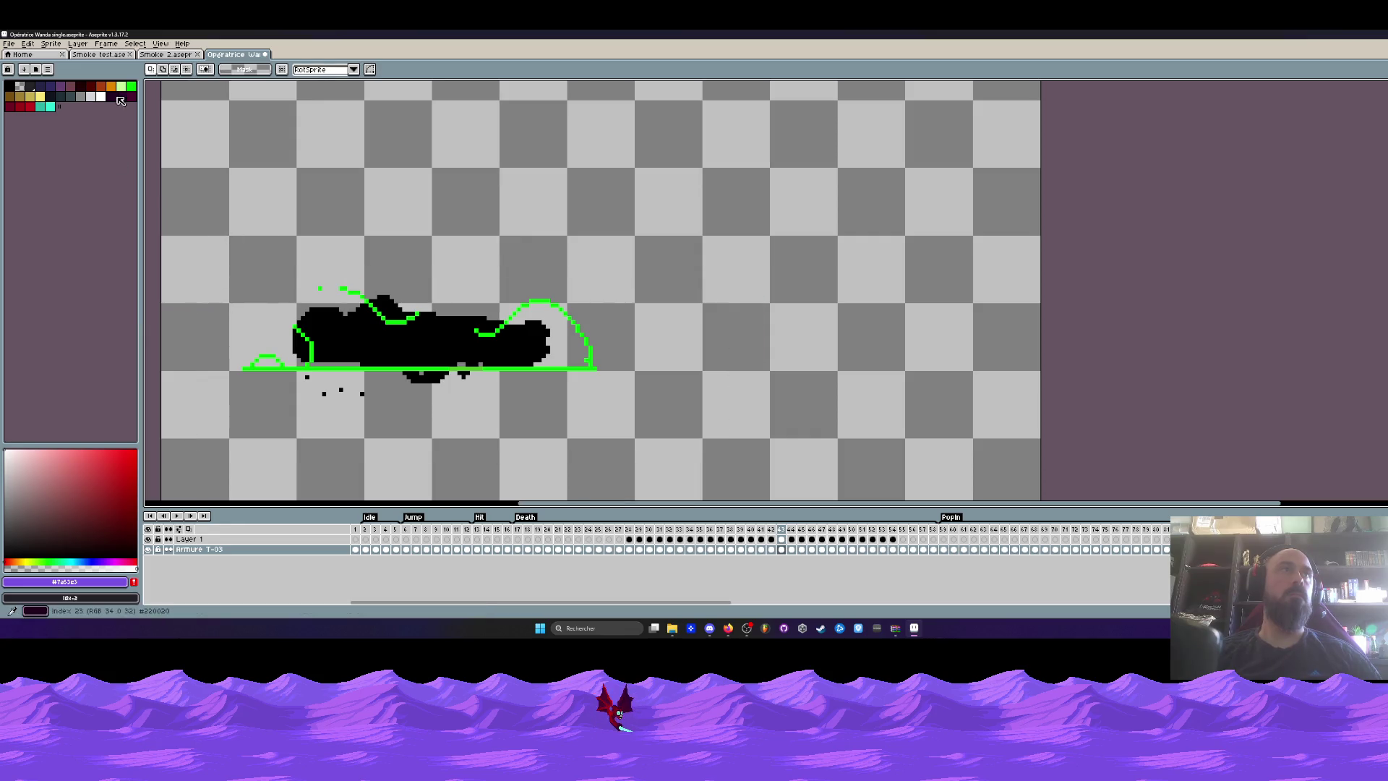
# Fill frame 43's black silhouette with light green, then play the animation from frame 41.
pyautogui.click(121, 86)
pyautogui.press('g')
pyautogui.click(419, 340)
pyautogui.press('Left')
pyautogui.press('Left')
pyautogui.press('Left')
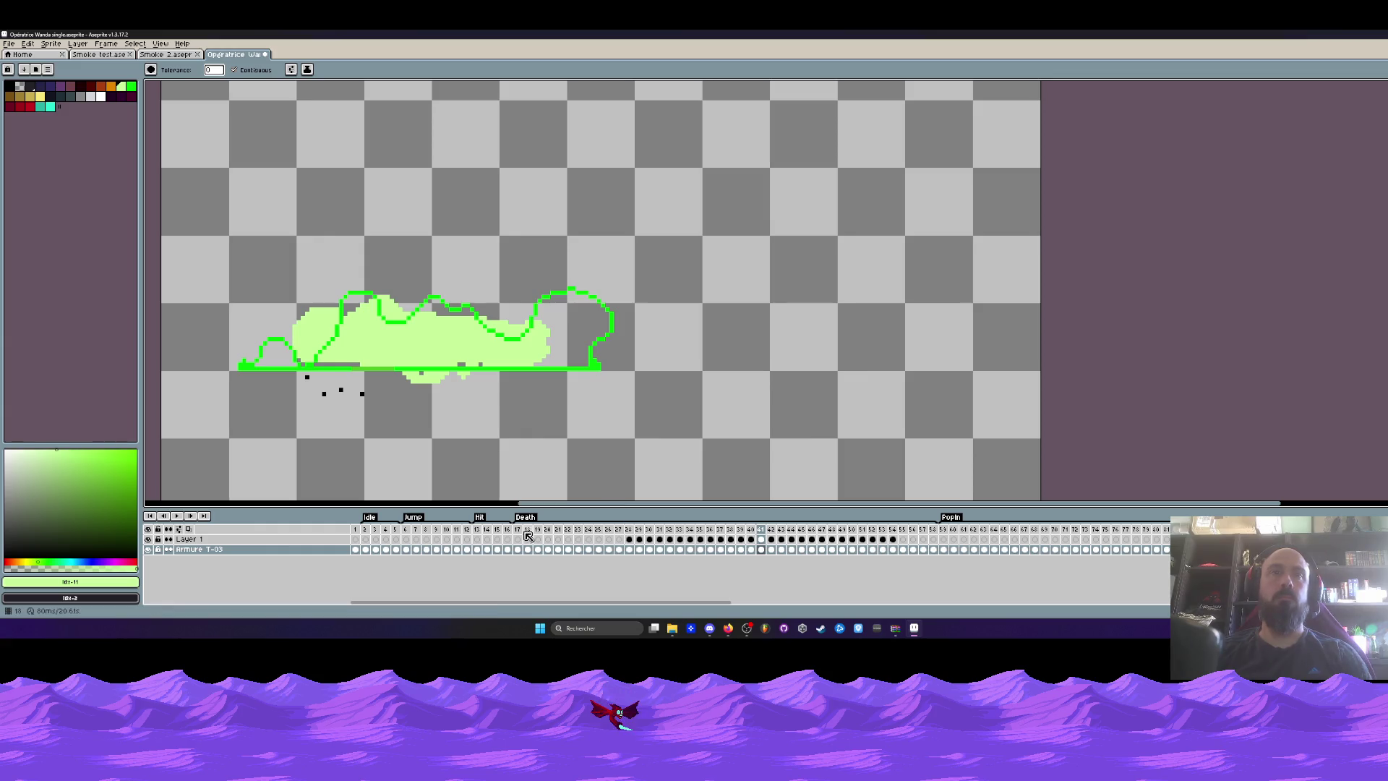
pyautogui.press('Return')
pyautogui.scroll(-1, 549, 334)
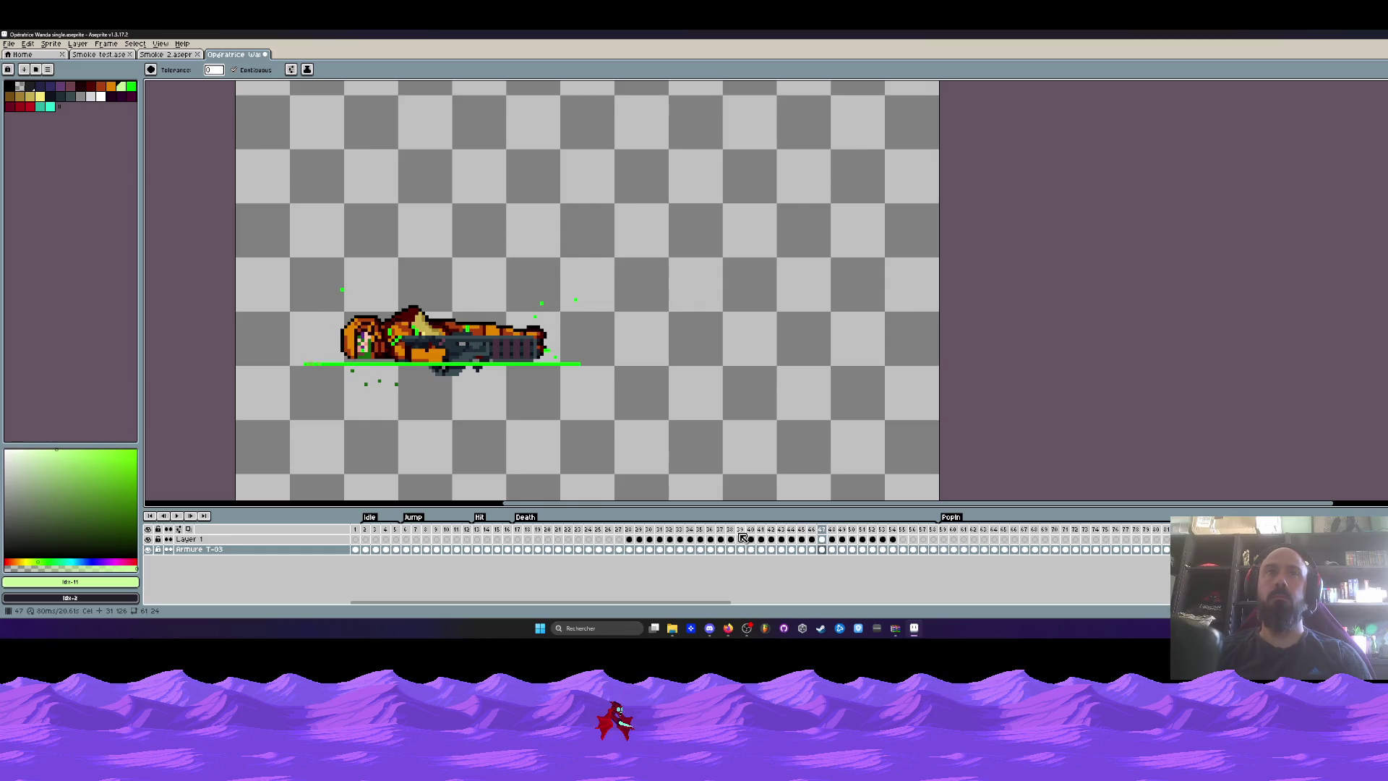
# Paste the green smoke cels from effects frames 47–54 into Layer 1 at frames 55–62.
pyautogui.click(934, 530)
pyautogui.moveTo(934, 552)
pyautogui.mouseDown()
pyautogui.moveTo(835, 546)
pyautogui.moveTo(893, 542)
pyautogui.mouseUp()
pyautogui.click(931, 535)
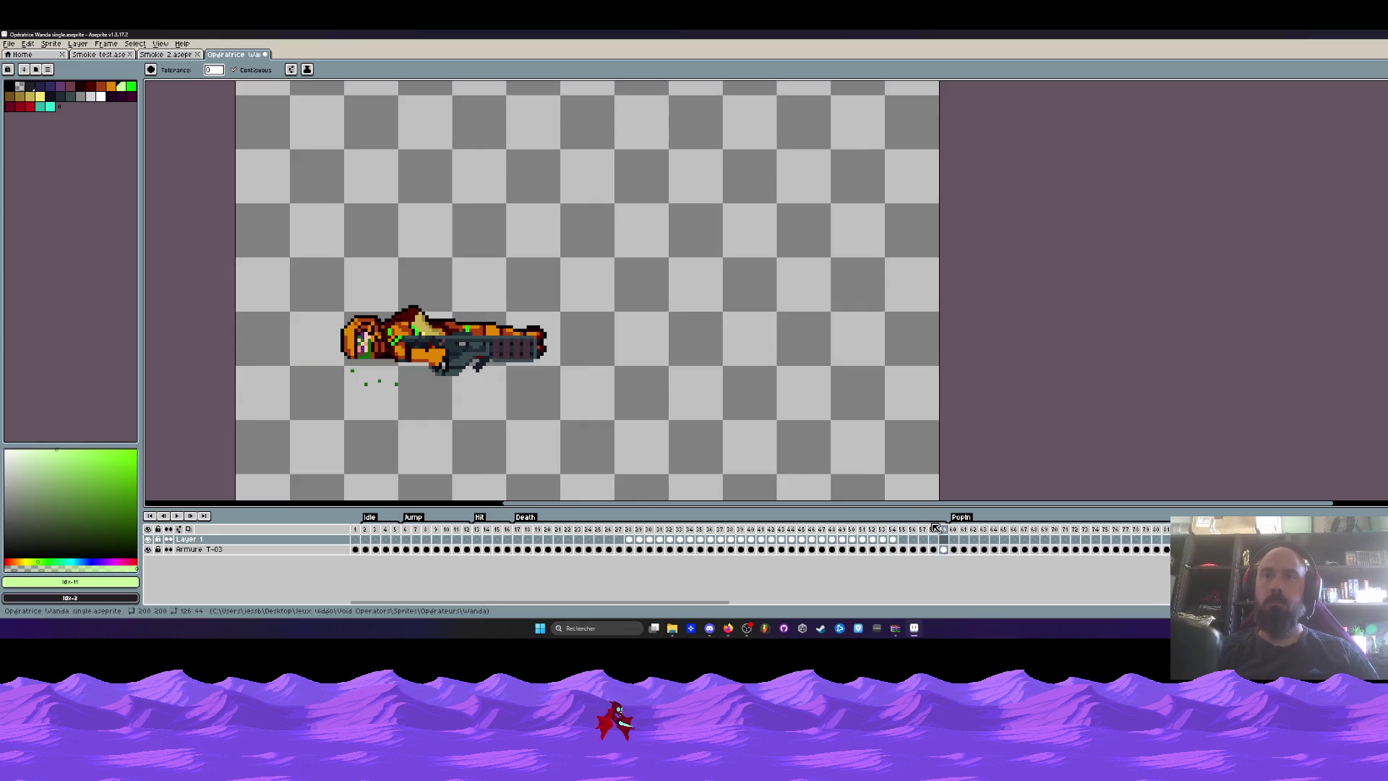
pyautogui.click(893, 540)
pyautogui.moveTo(894, 544); pyautogui.dragTo(833, 544)
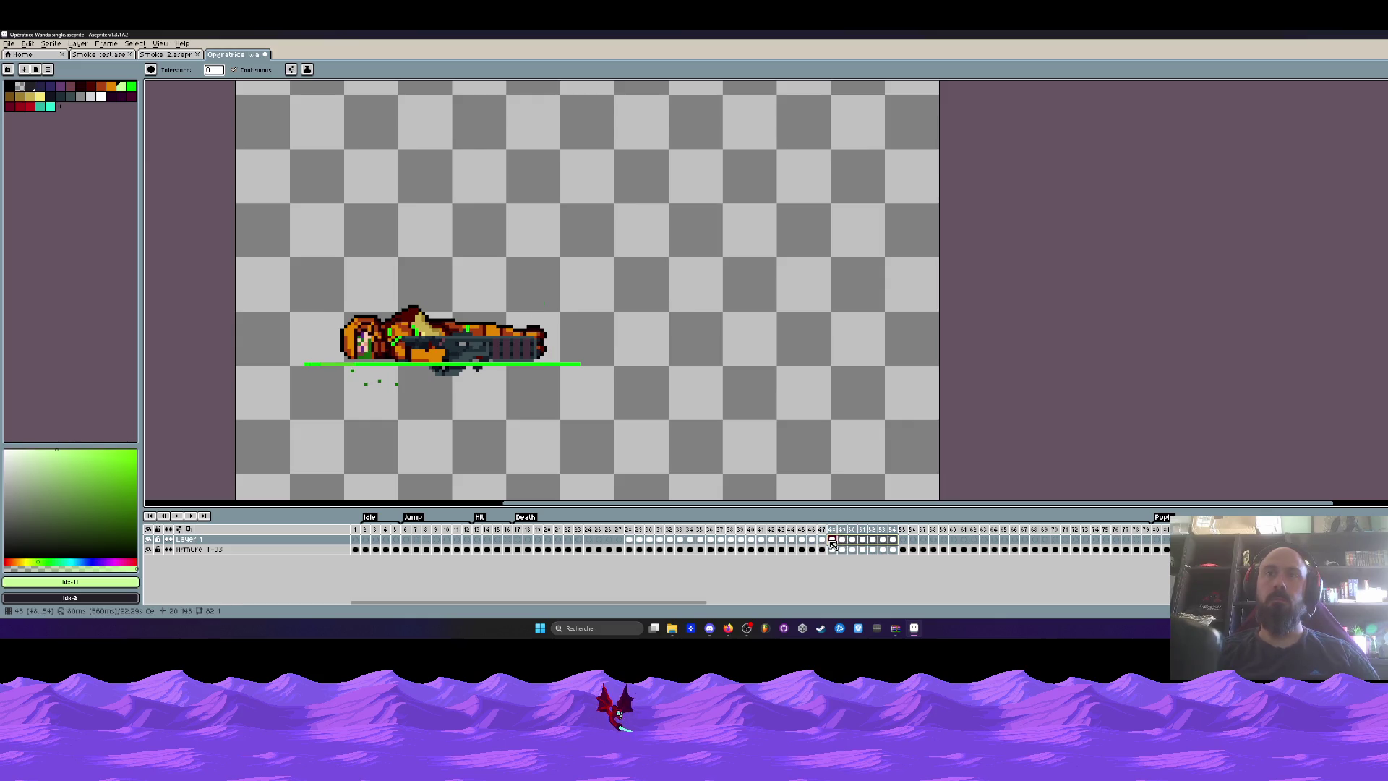
pyautogui.moveTo(825, 545); pyautogui.dragTo(828, 548)
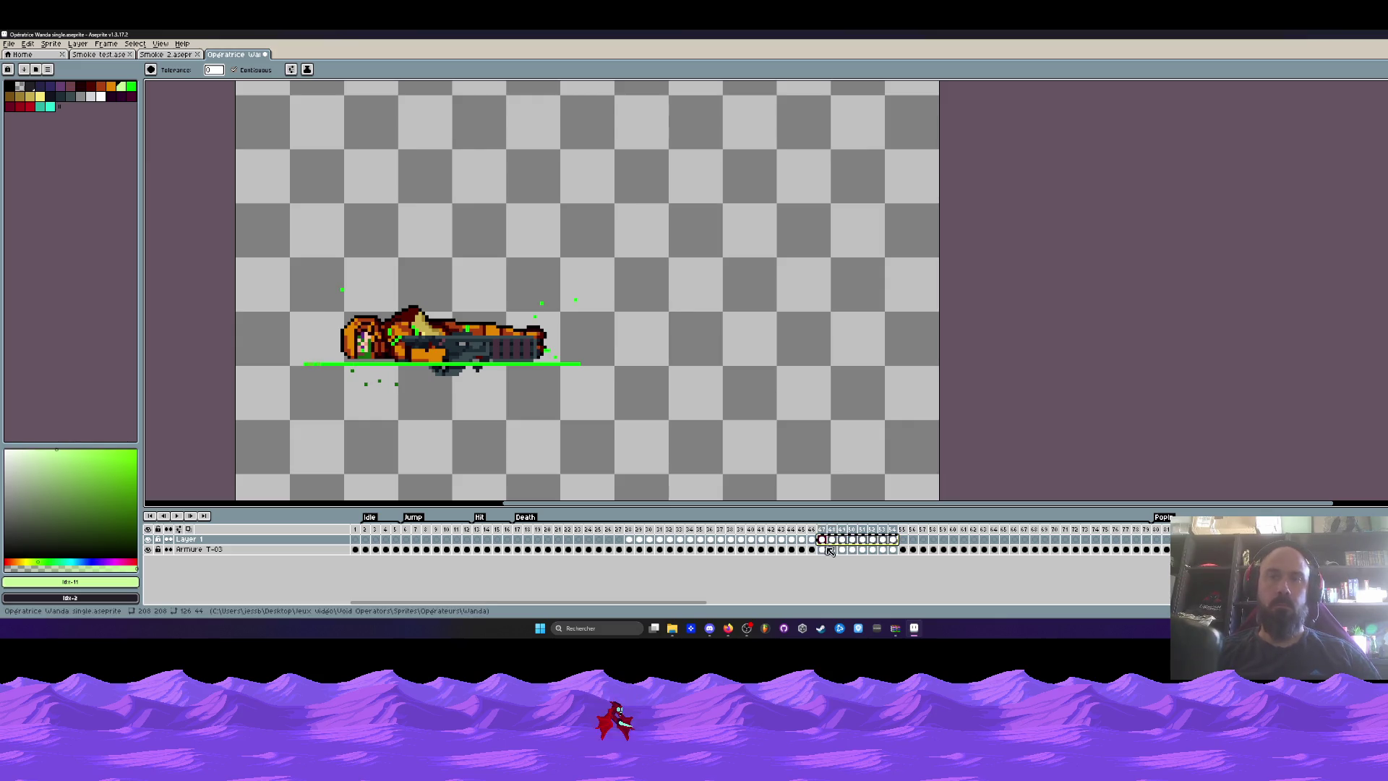
pyautogui.click(904, 541)
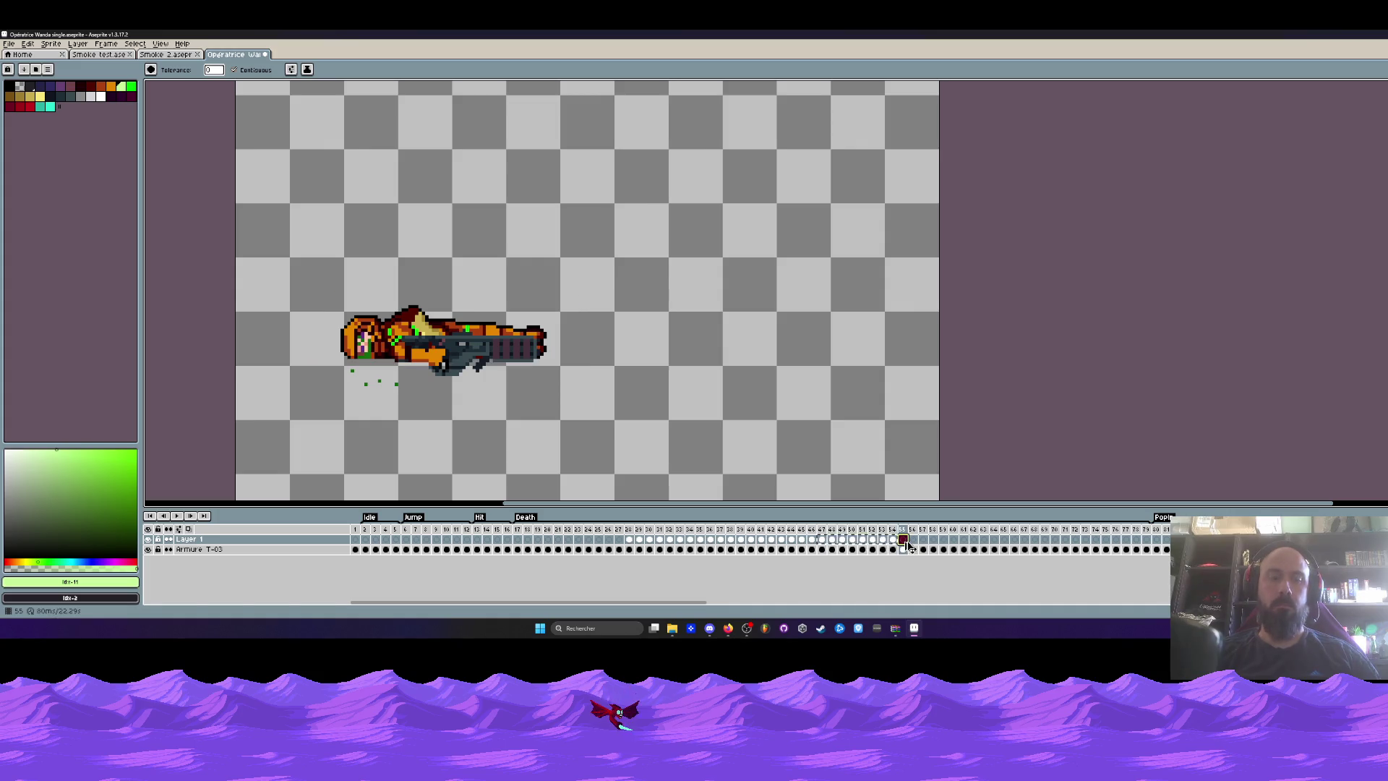
pyautogui.hotkey('ctrl', 'v')
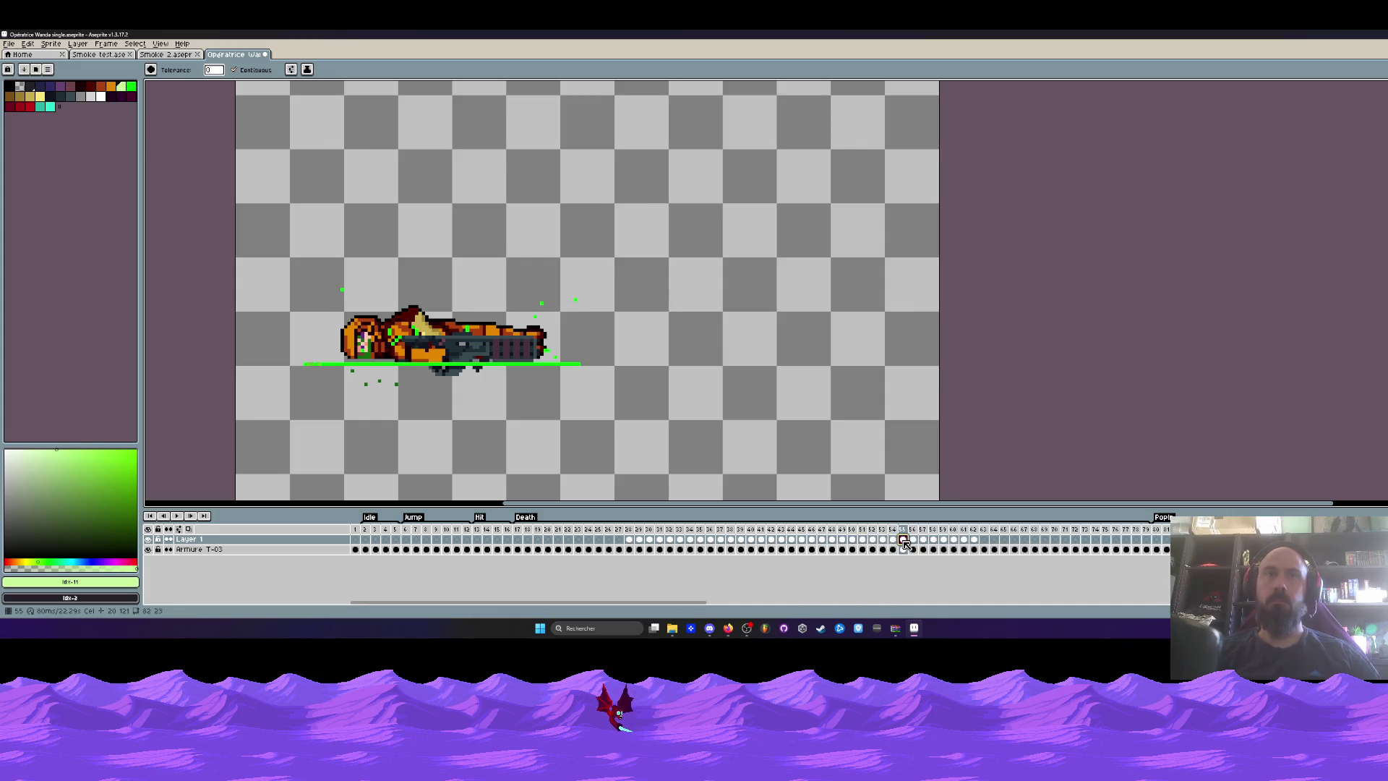
# Make Layer 1's frame-55 cel current and switch to the Pencil.
pyautogui.click(800, 549)
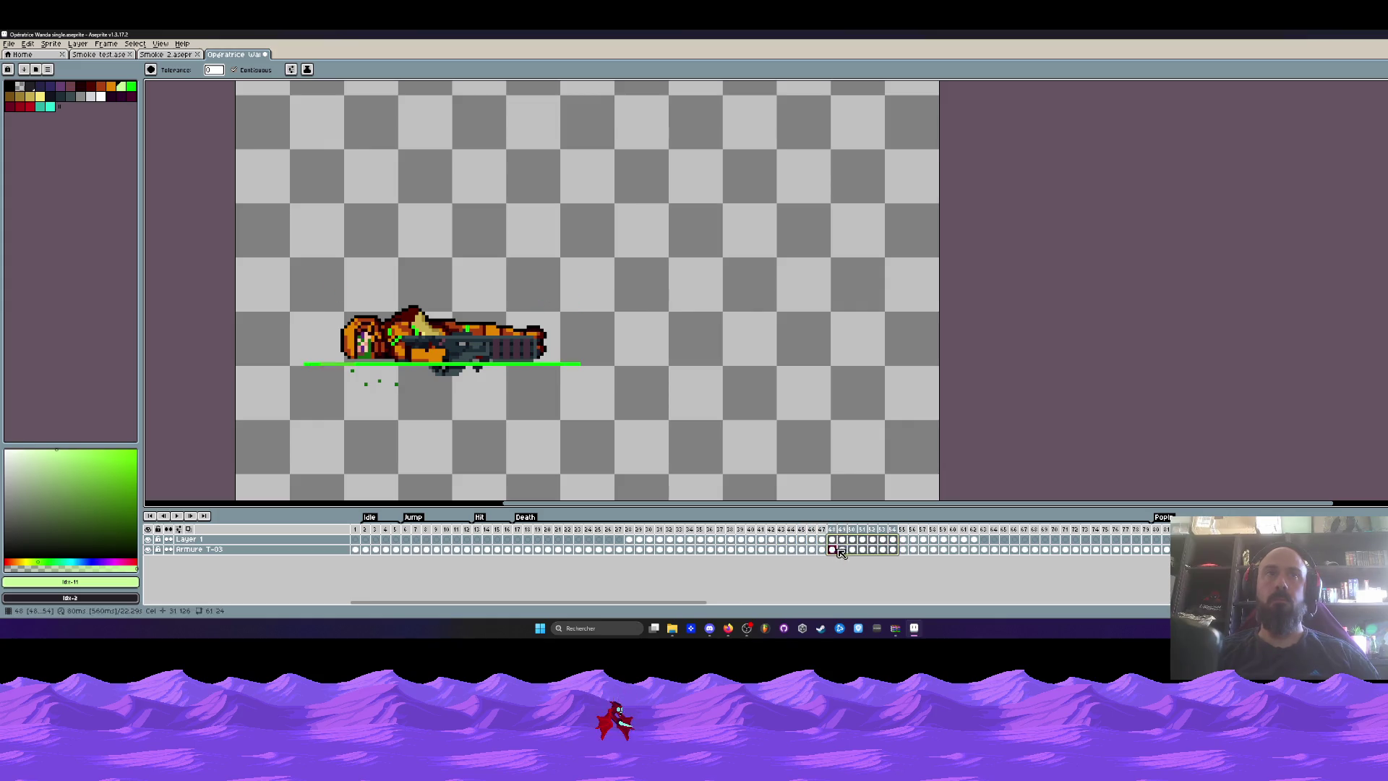
pyautogui.moveTo(894, 552); pyautogui.dragTo(907, 553)
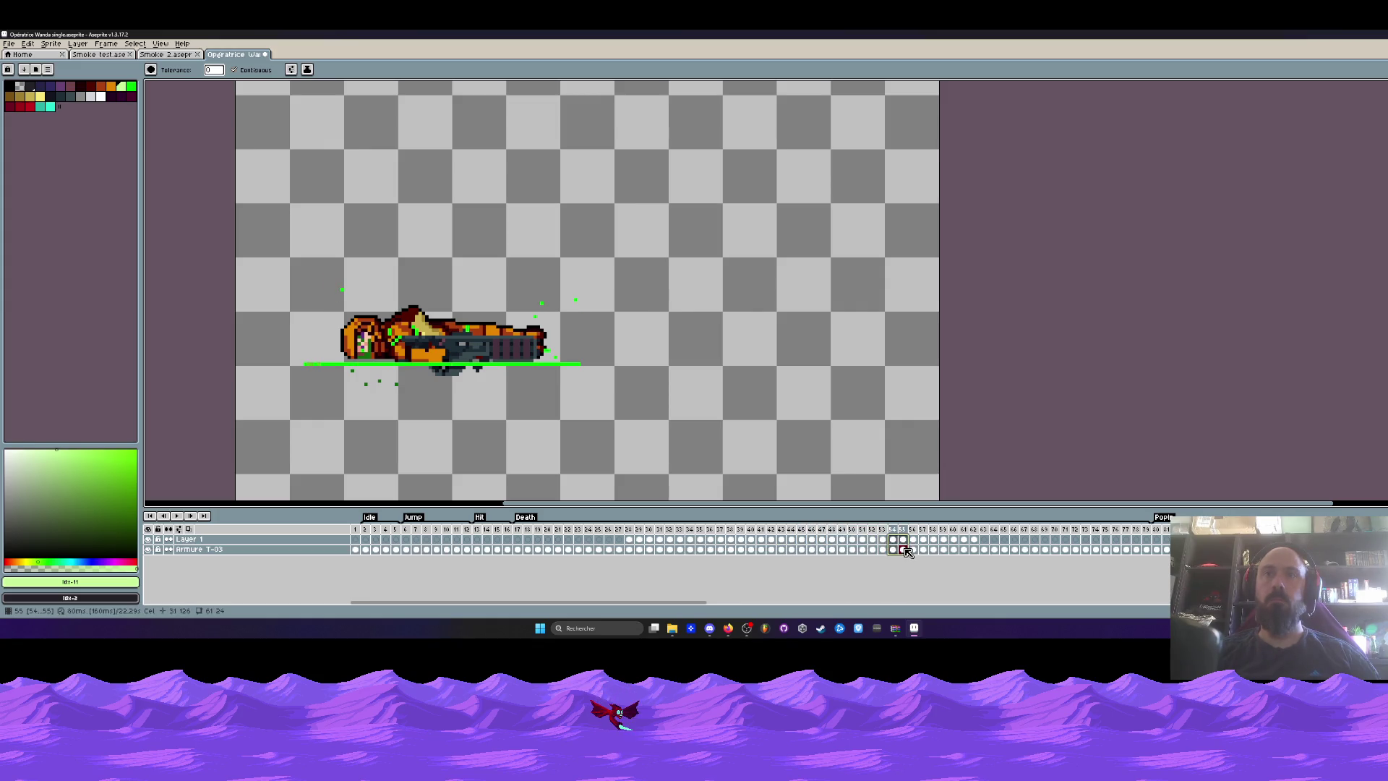
pyautogui.click(903, 540)
pyautogui.press('b')
pyautogui.scroll(1, 525, 292)
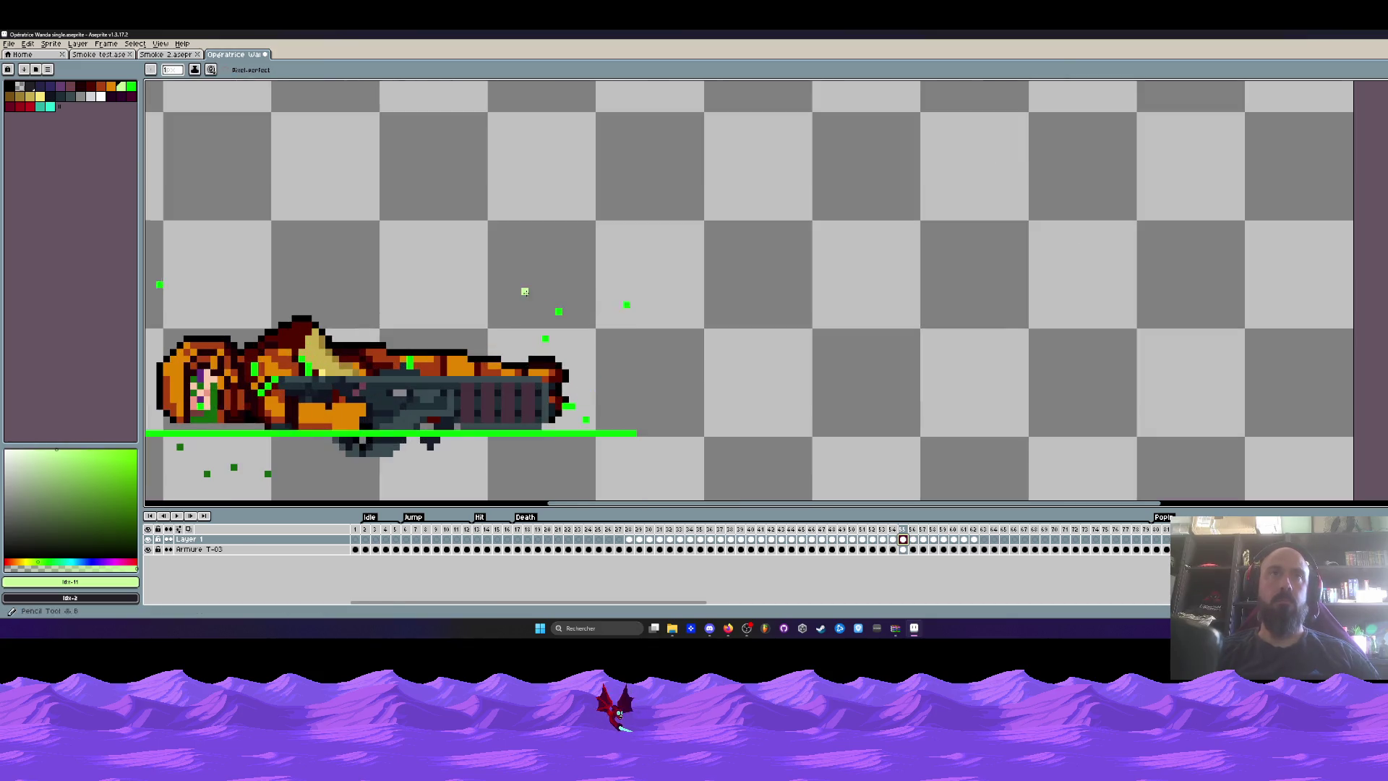
# Paint transparent over the stray green dots above the fallen sprite in frame 55.
pyautogui.moveTo(641, 308); pyautogui.dragTo(548, 318)
pyautogui.rightClick(21, 86)
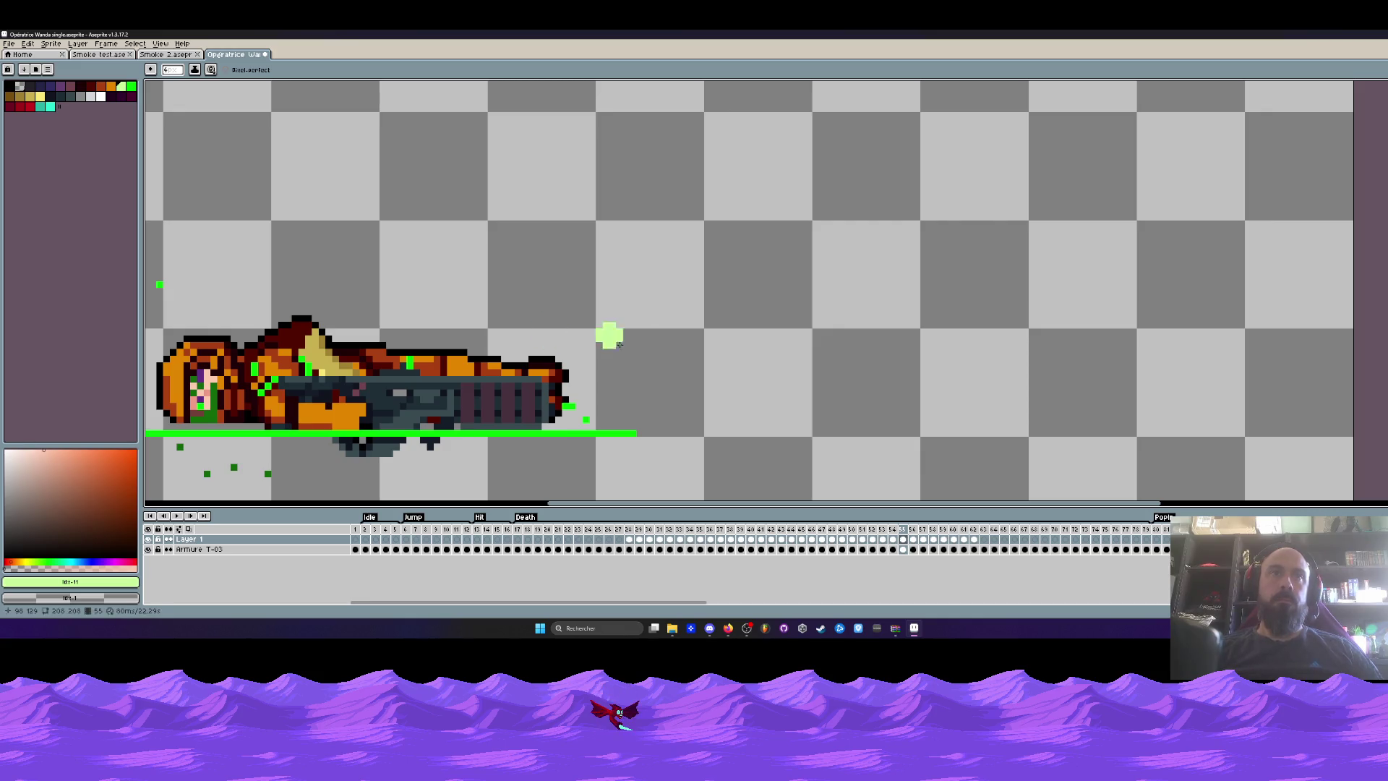
pyautogui.hscroll(-3, 383, 303)
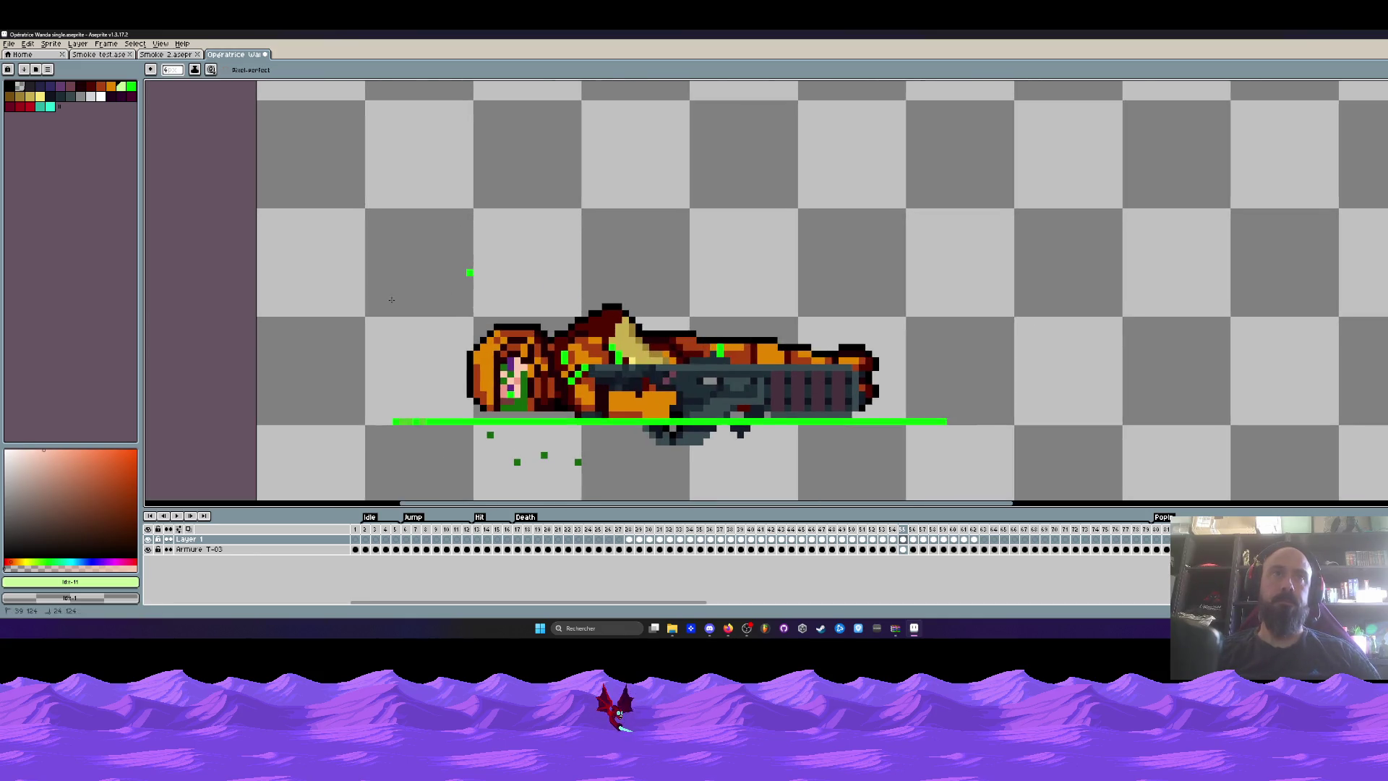
pyautogui.scroll(-3, 463, 289)
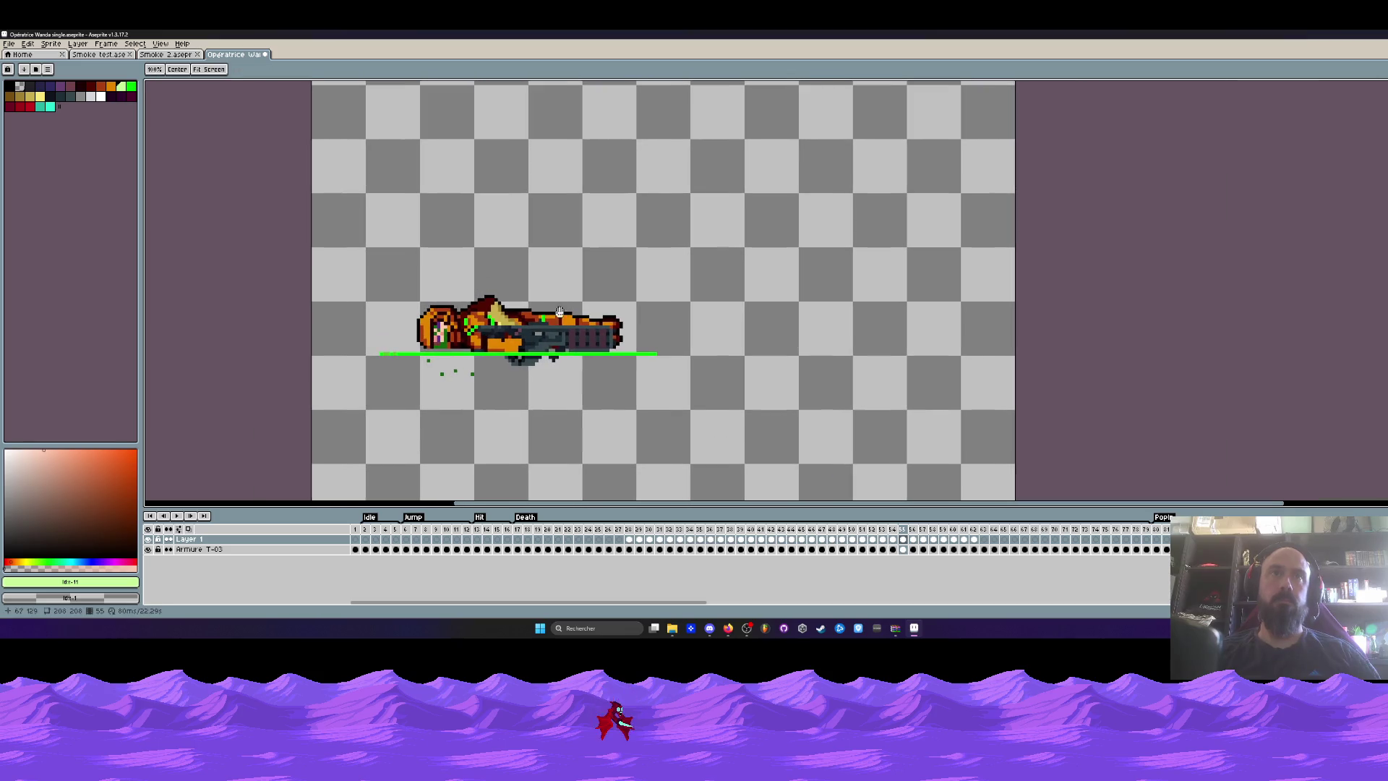
# Jump back to frame 28 and take Aseprite out of full screen.
pyautogui.moveTo(973, 543)
pyautogui.mouseDown()
pyautogui.moveTo(570, 549)
pyautogui.moveTo(690, 548)
pyautogui.mouseUp()
pyautogui.click(632, 543)
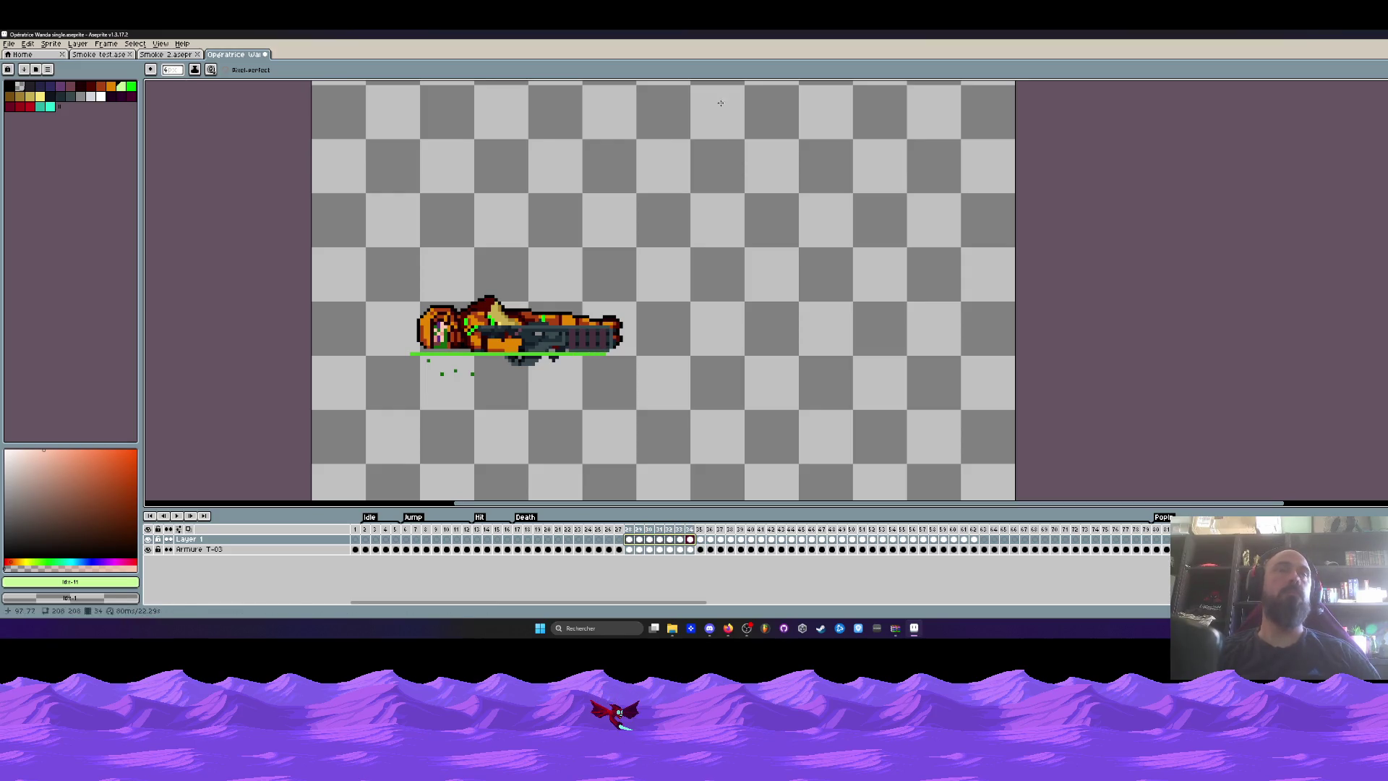
pyautogui.doubleClick(908, 34)
# Open Heavy Walker.aseprite from Sprites > Mobs > Walker and maximise Aseprite.
pyautogui.moveTo(907, 62); pyautogui.dragTo(792, 182)
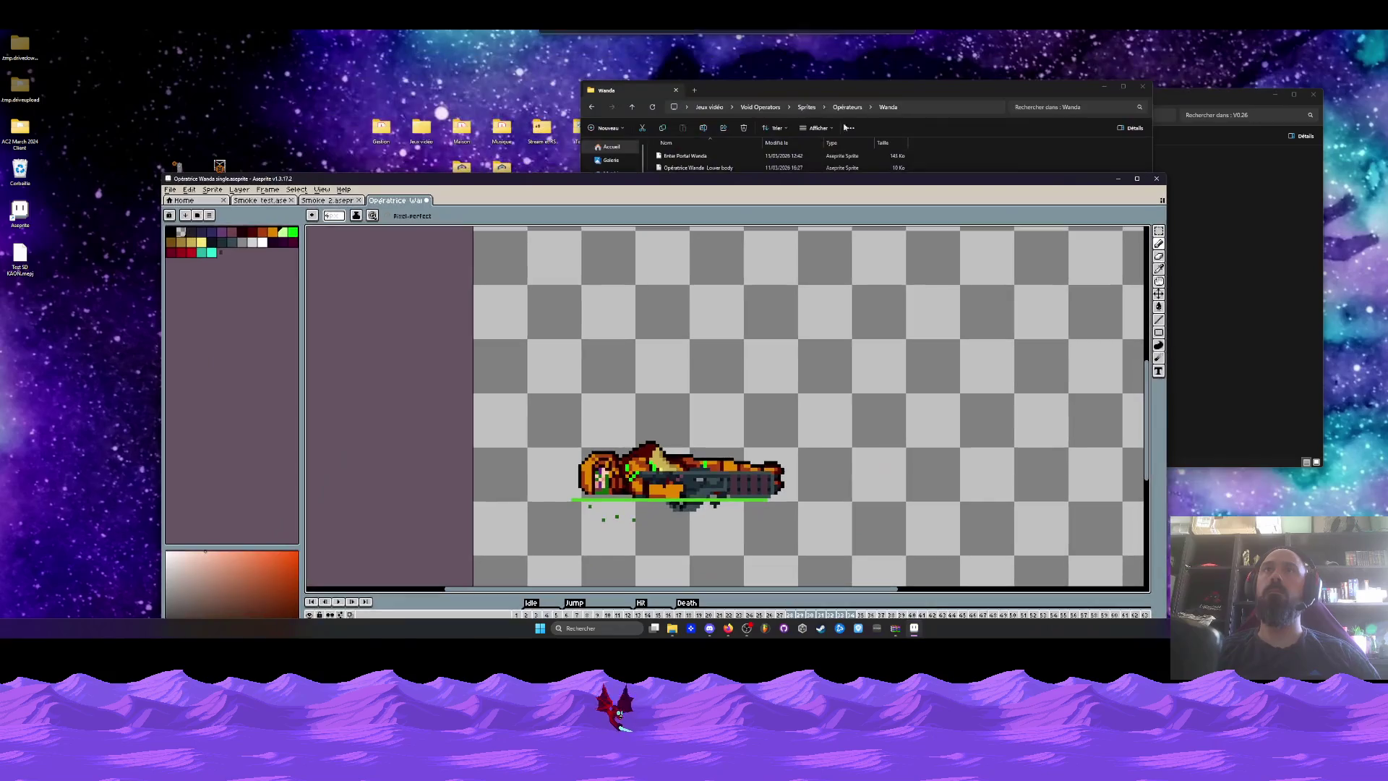
pyautogui.click(590, 107)
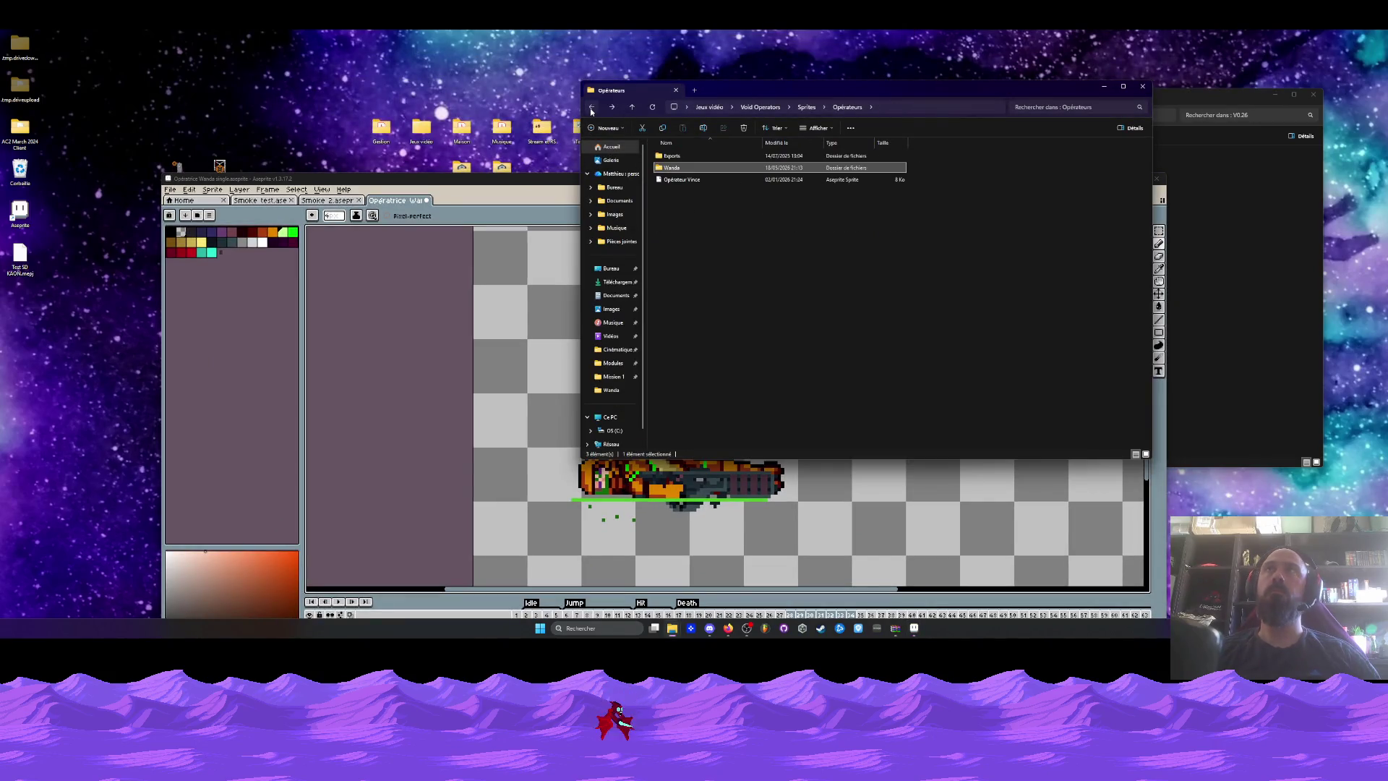
pyautogui.click(590, 107)
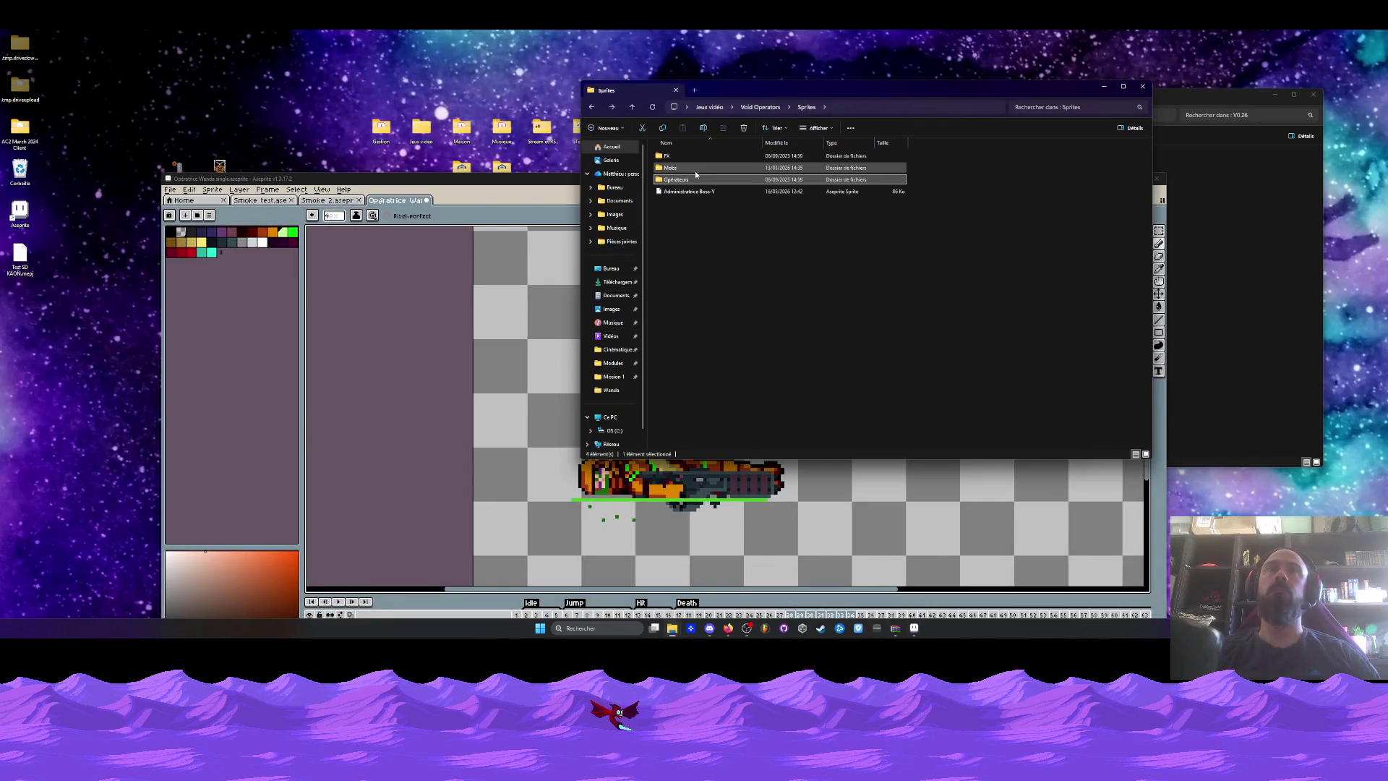
pyautogui.doubleClick(670, 167)
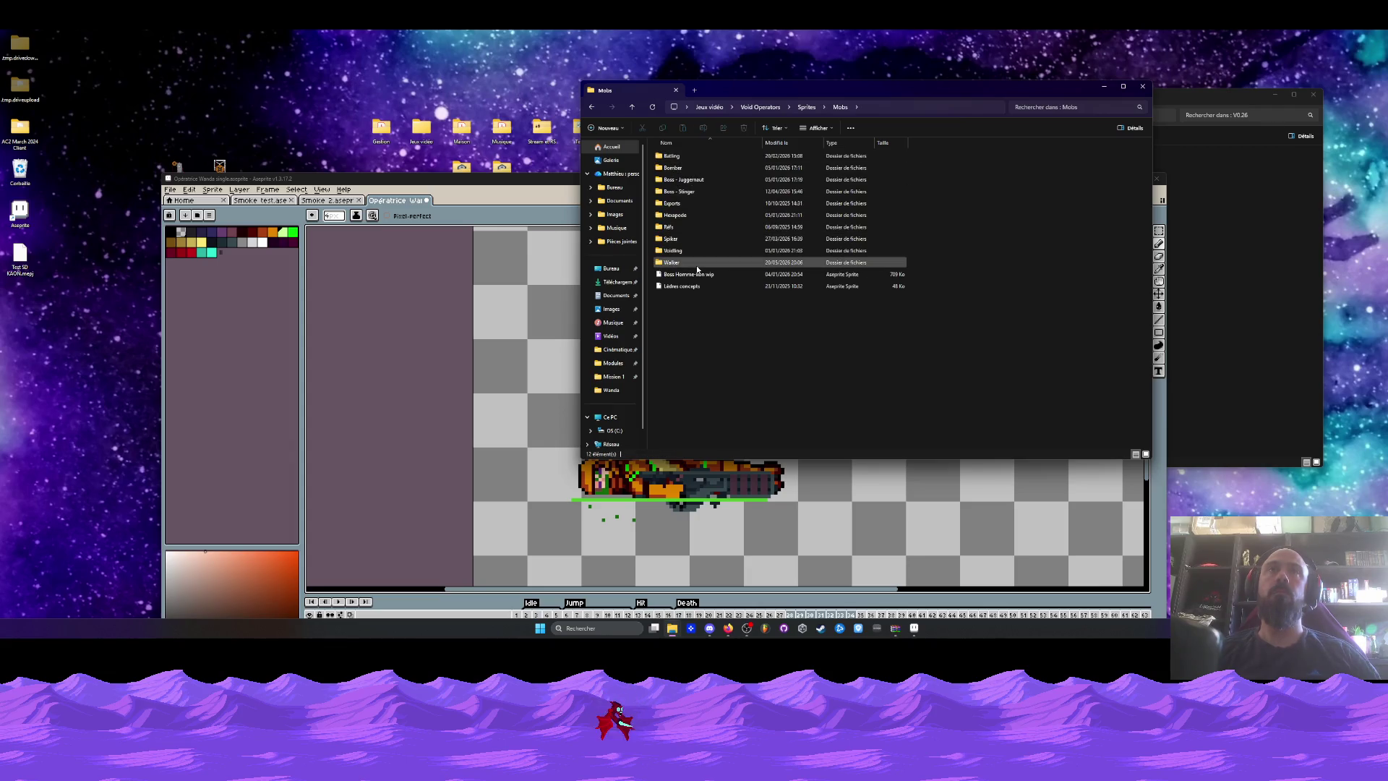
pyautogui.doubleClick(686, 263)
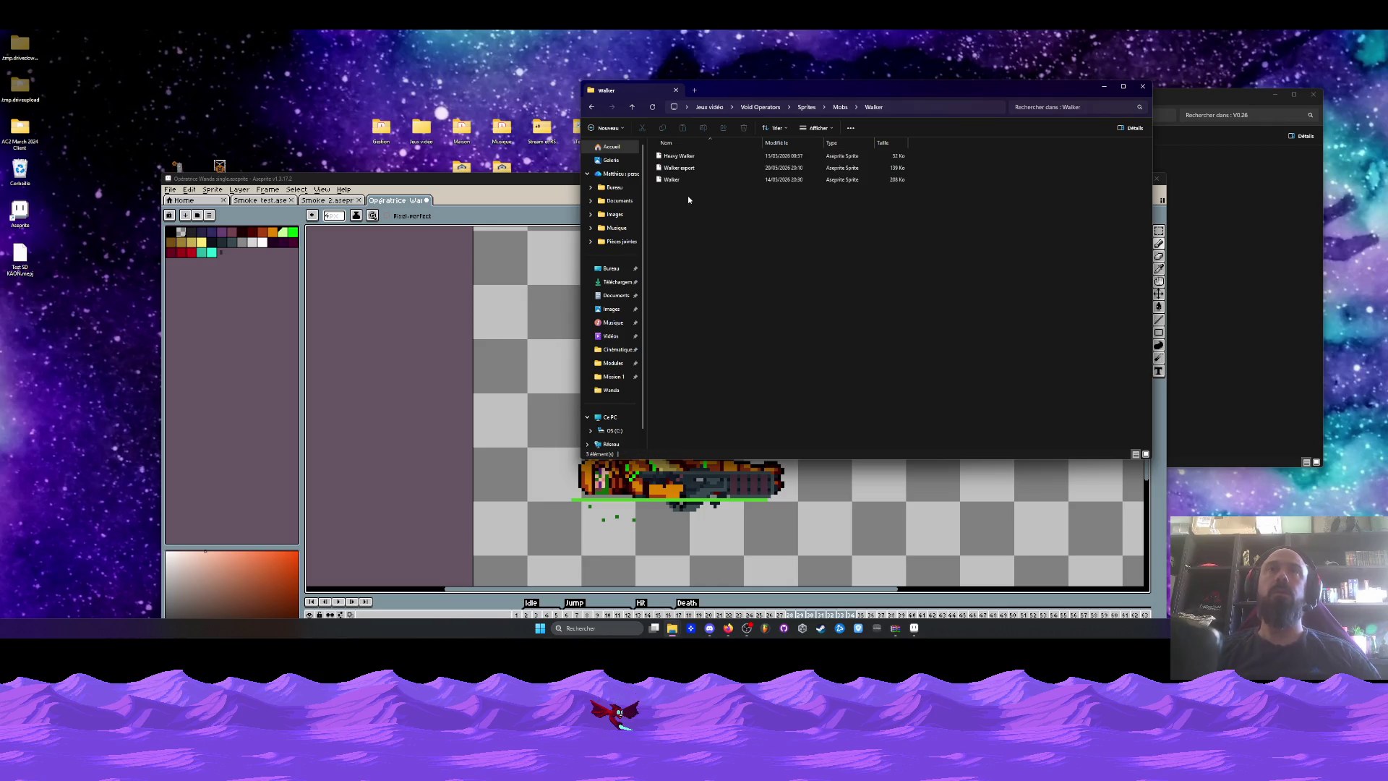
pyautogui.doubleClick(680, 155)
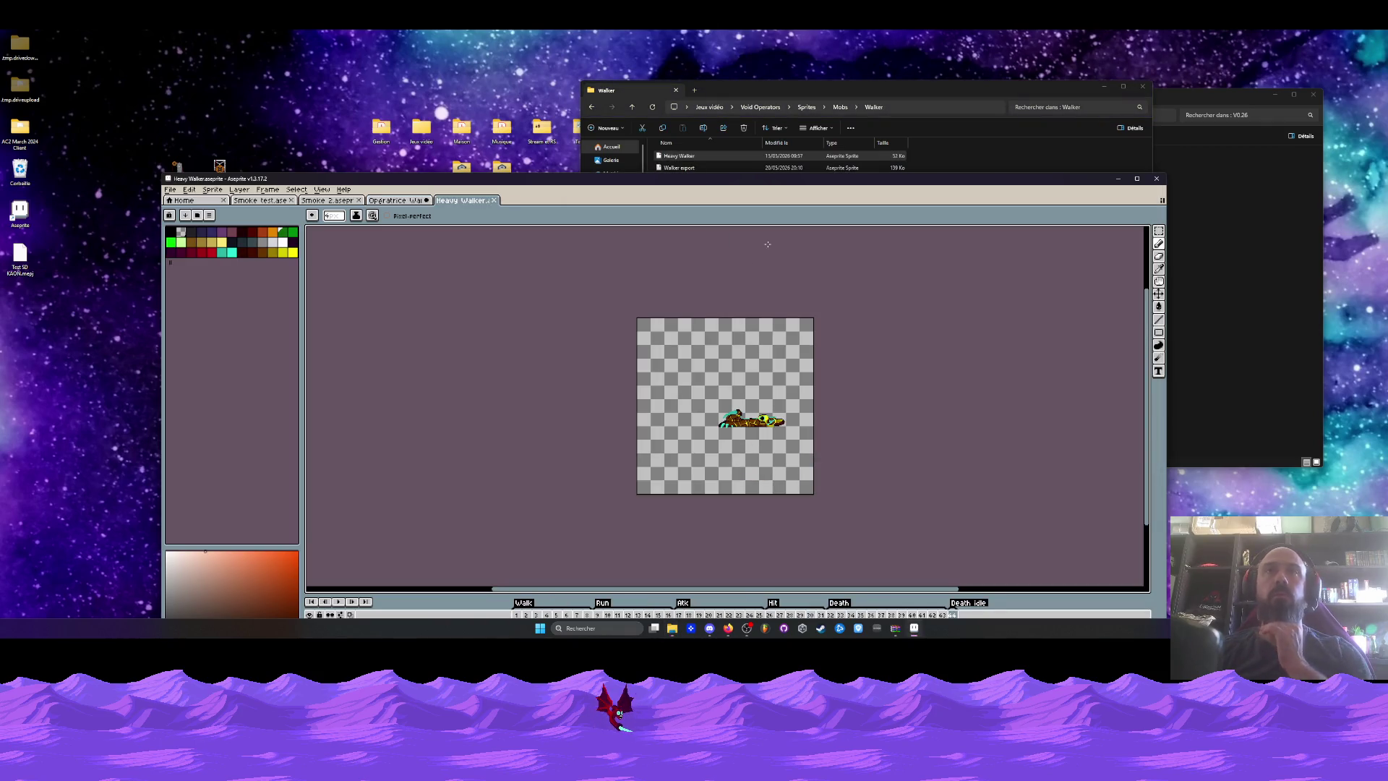
pyautogui.doubleClick(788, 174)
# Enlarge the timeline, scrub to the Death tag and loop-play Heavy Walker's Death animation.
pyautogui.moveTo(516, 533)
pyautogui.mouseDown()
pyautogui.moveTo(956, 533)
pyautogui.moveTo(893, 473)
pyautogui.moveTo(894, 431)
pyautogui.mouseUp()
pyautogui.scroll(1, 808, 293)
pyautogui.click(518, 459)
pyautogui.press('Return')
pyautogui.moveTo(599, 449); pyautogui.dragTo(861, 449)
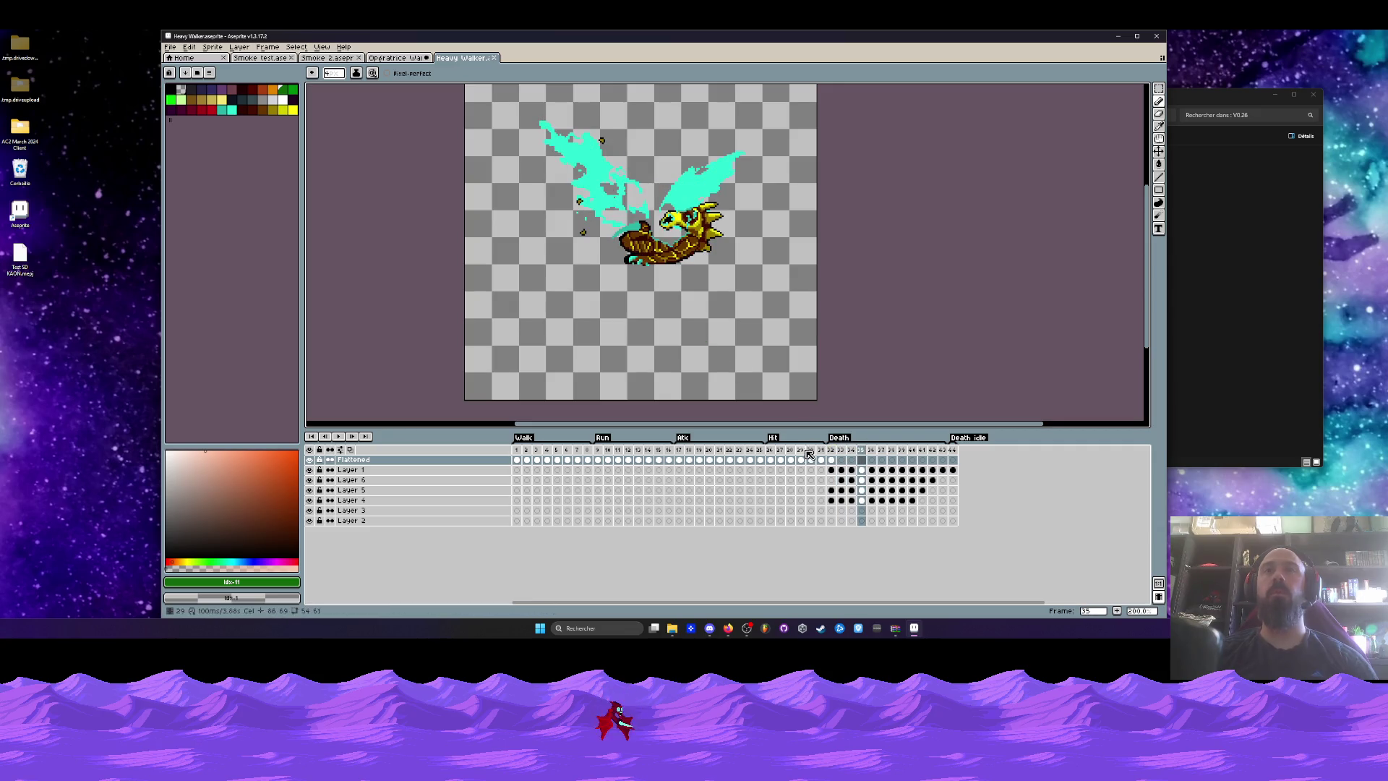
pyautogui.press('Return')
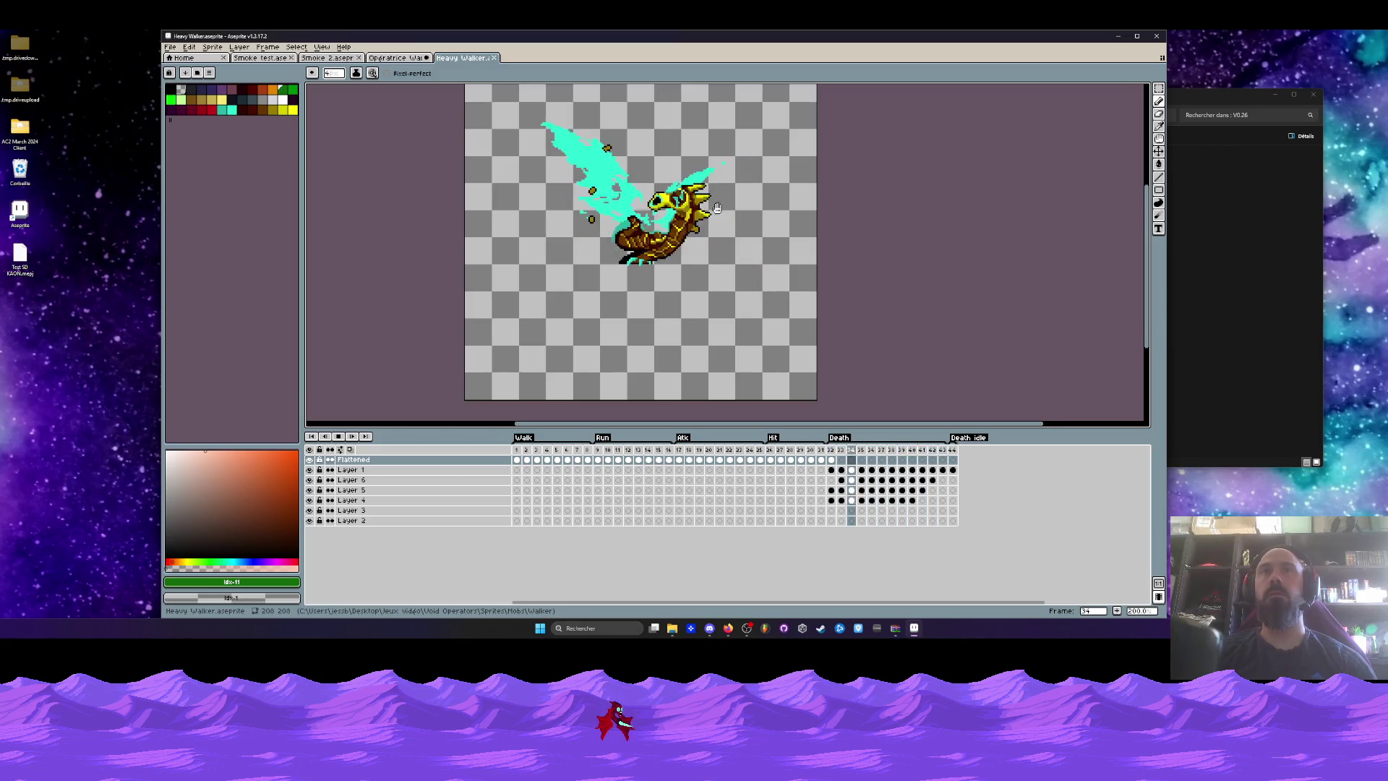
pyautogui.scroll(2, 716, 208)
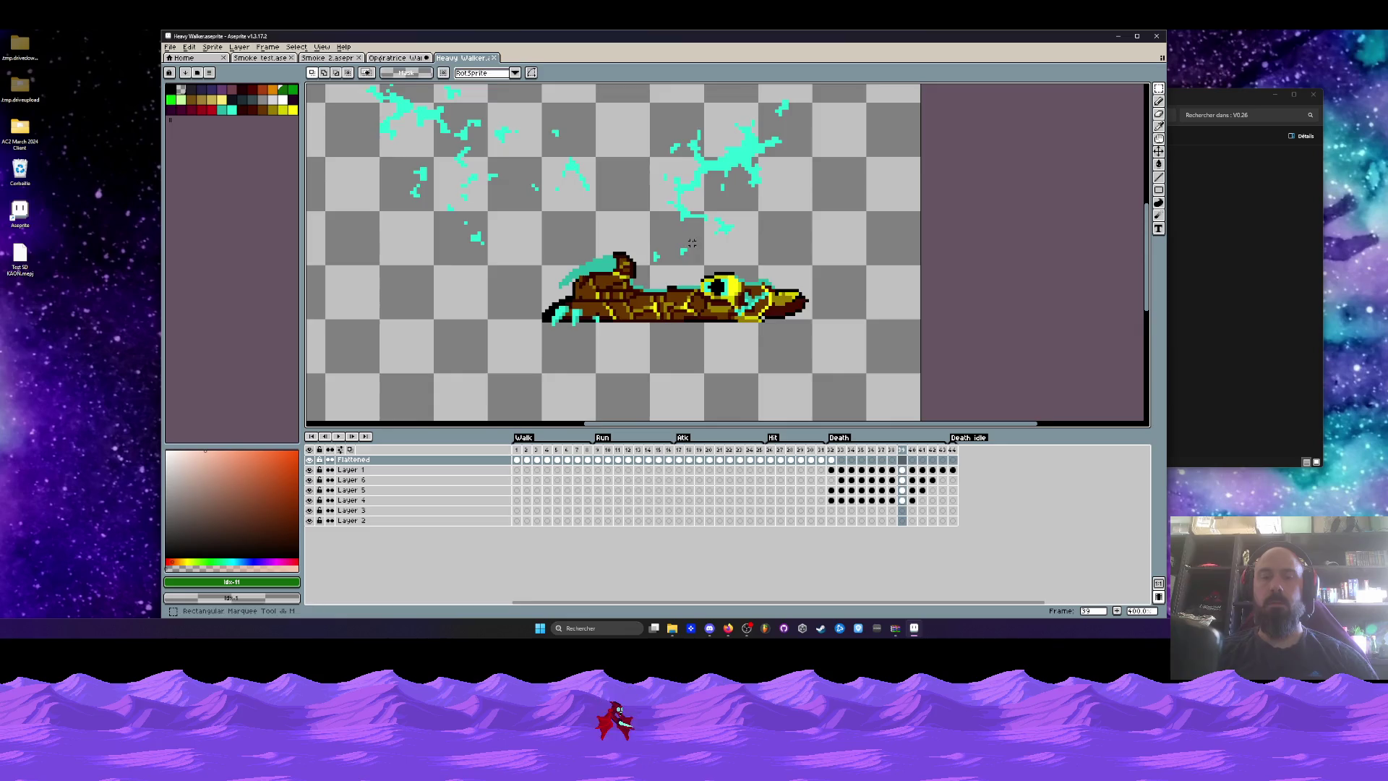
# Move the Death cels of frames 32–44 on Layers 1, 6, 5 and 4 up a few pixels.
pyautogui.scroll(-3, 679, 253)
pyautogui.scroll(1, 809, 361)
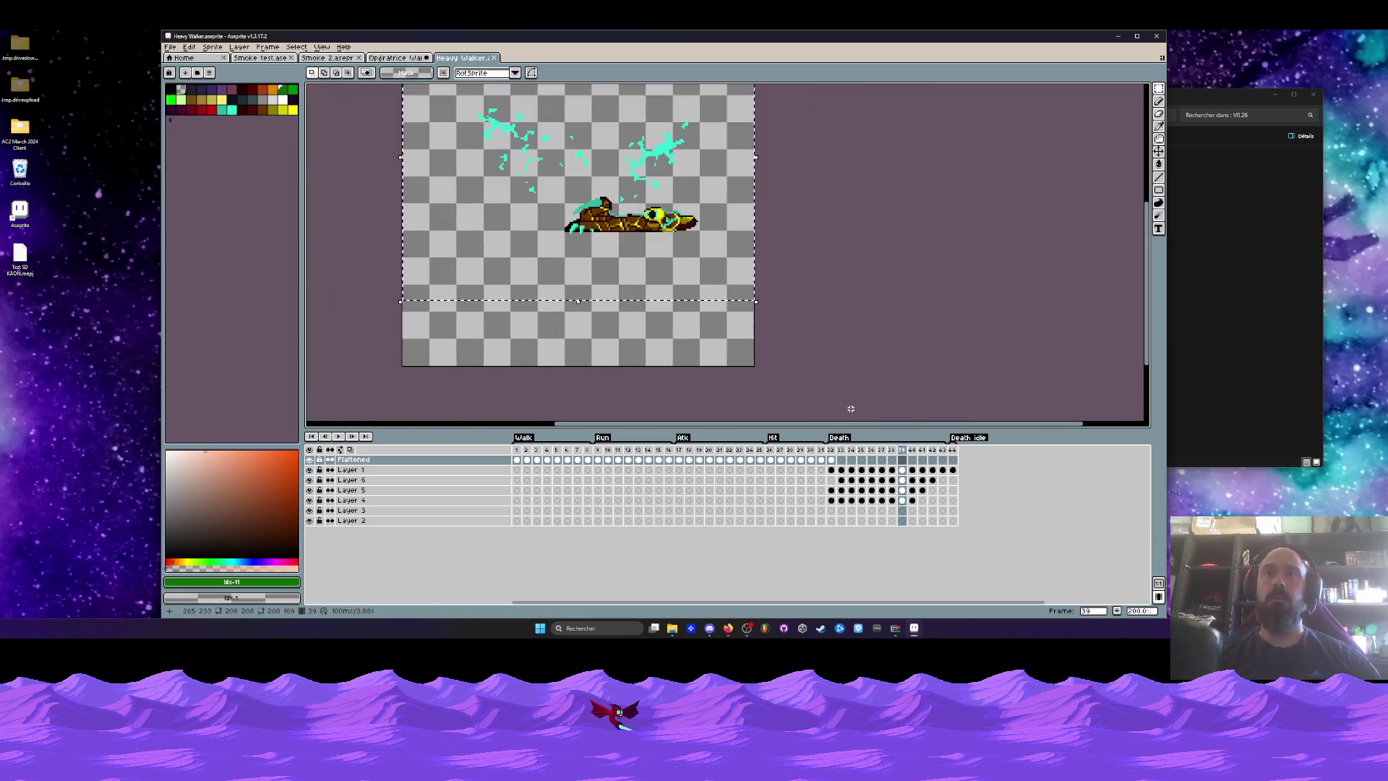
pyautogui.moveTo(954, 470)
pyautogui.mouseDown()
pyautogui.moveTo(837, 495)
pyautogui.moveTo(863, 493)
pyautogui.mouseUp()
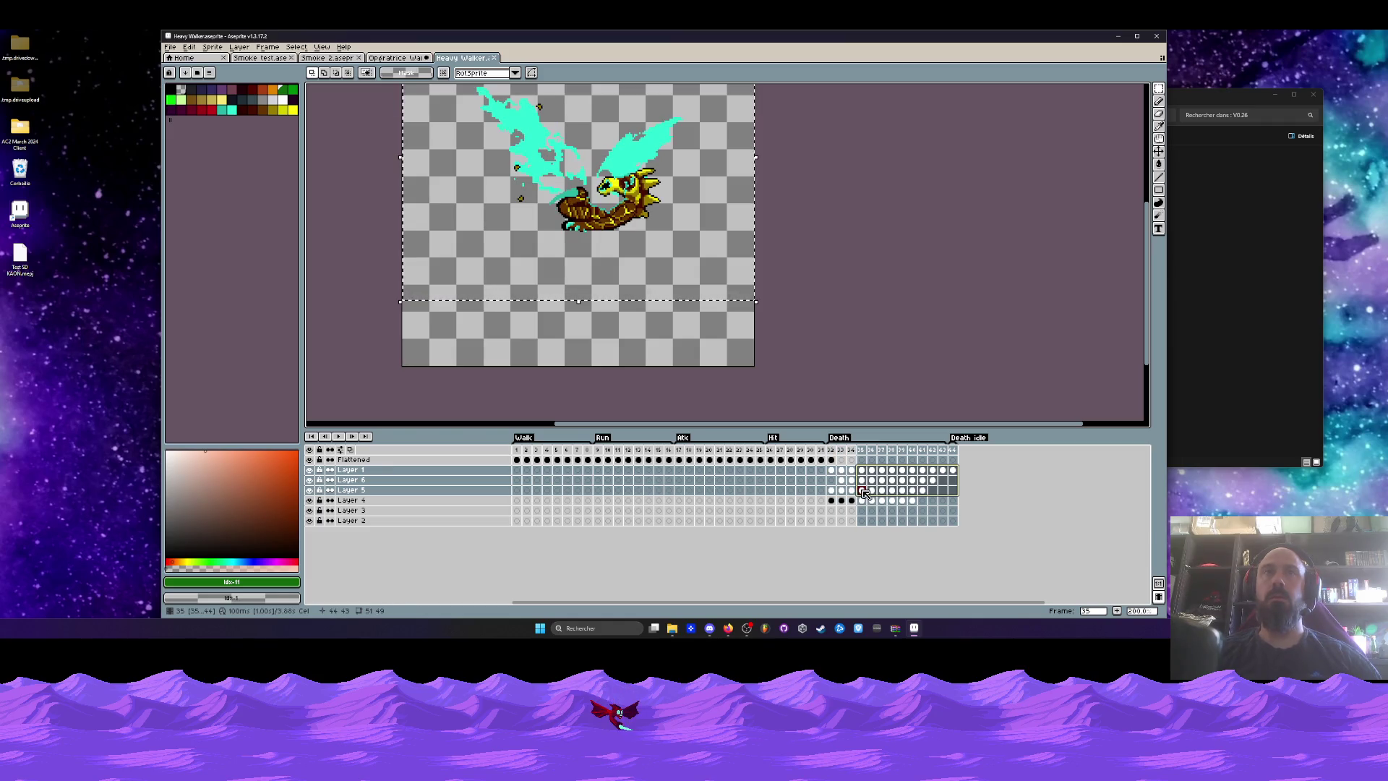
pyautogui.press('+')
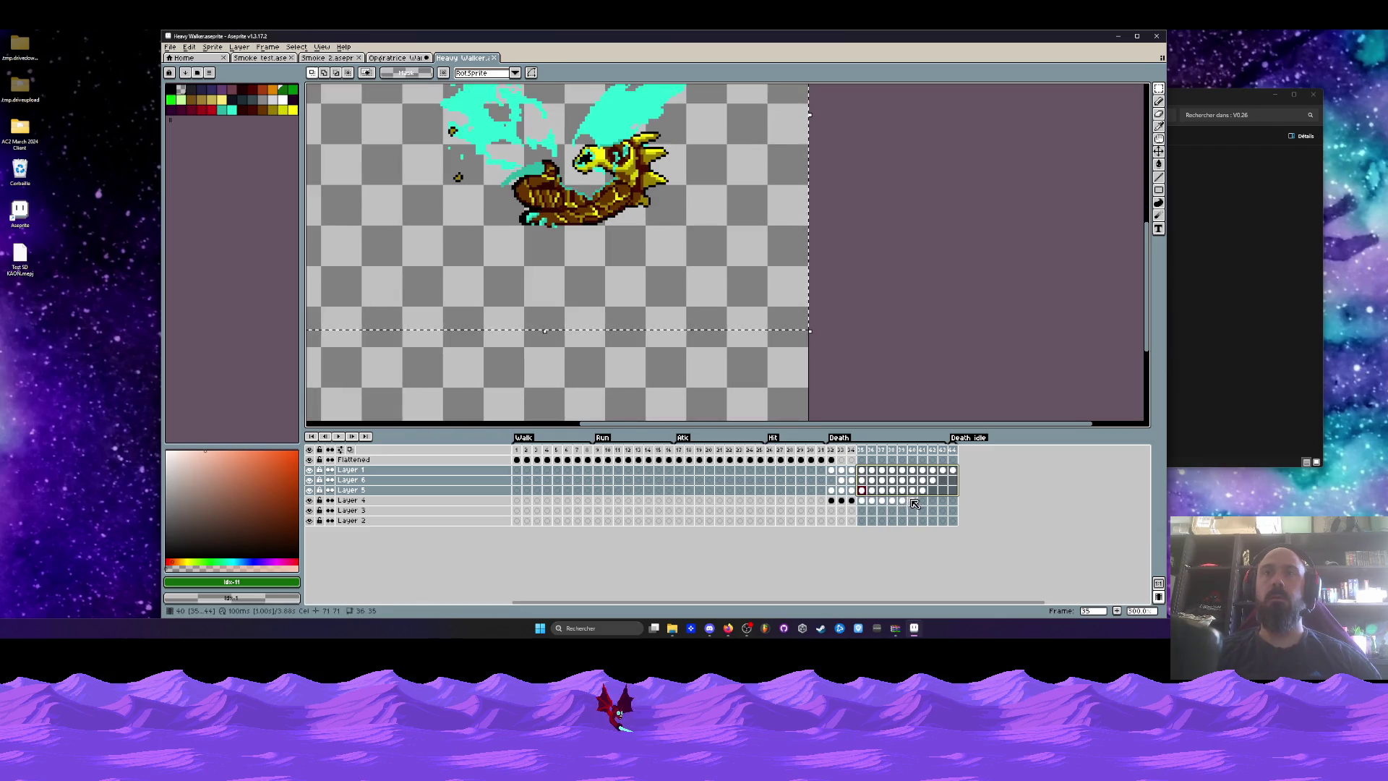
pyautogui.keyDown('shift'); pyautogui.click(914, 504); pyautogui.keyUp('shift')
pyautogui.hotkey('ctrl', 't')
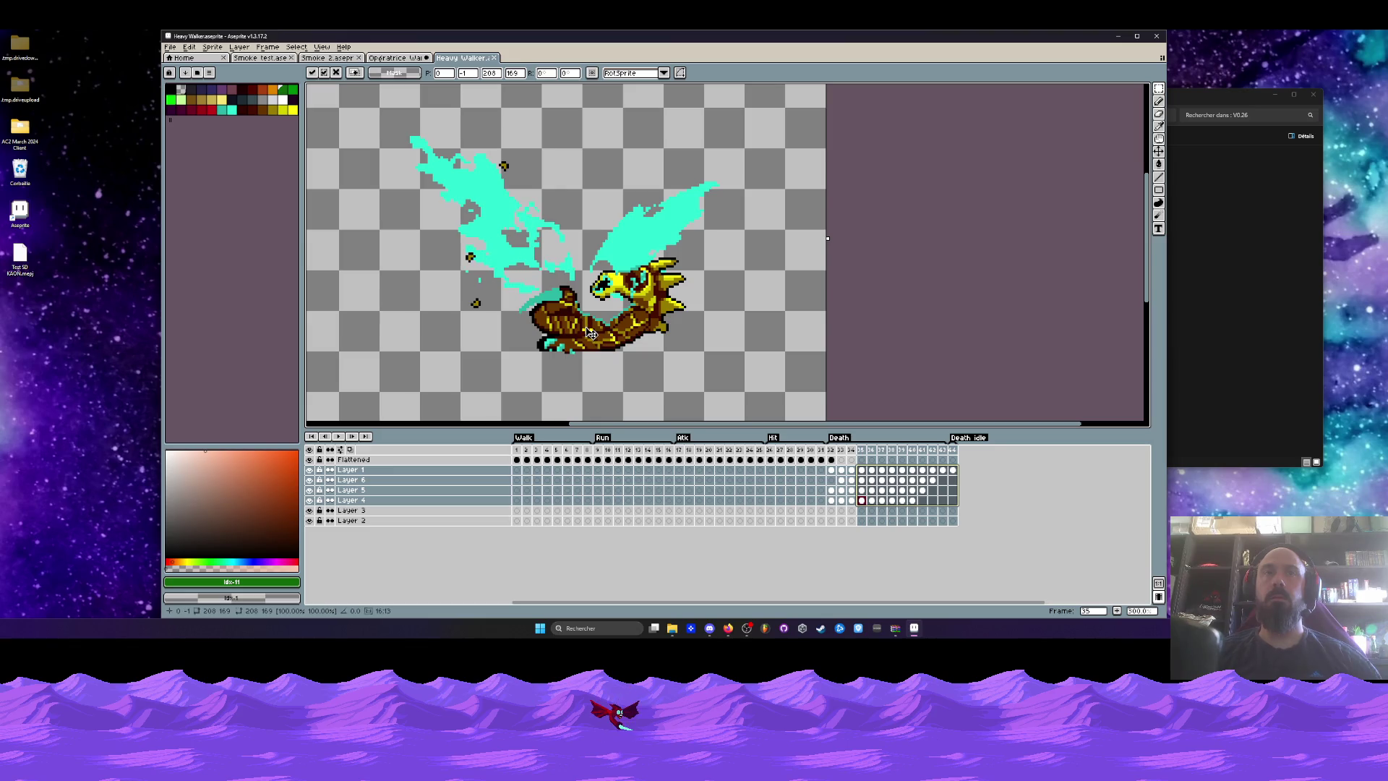
pyautogui.moveTo(590, 334); pyautogui.dragTo(591, 330)
pyautogui.click(909, 297)
# Replay frames 32–44, then minimise Aseprite and move the Walker folder window aside.
pyautogui.moveTo(838, 449); pyautogui.dragTo(953, 452)
pyautogui.press('Return')
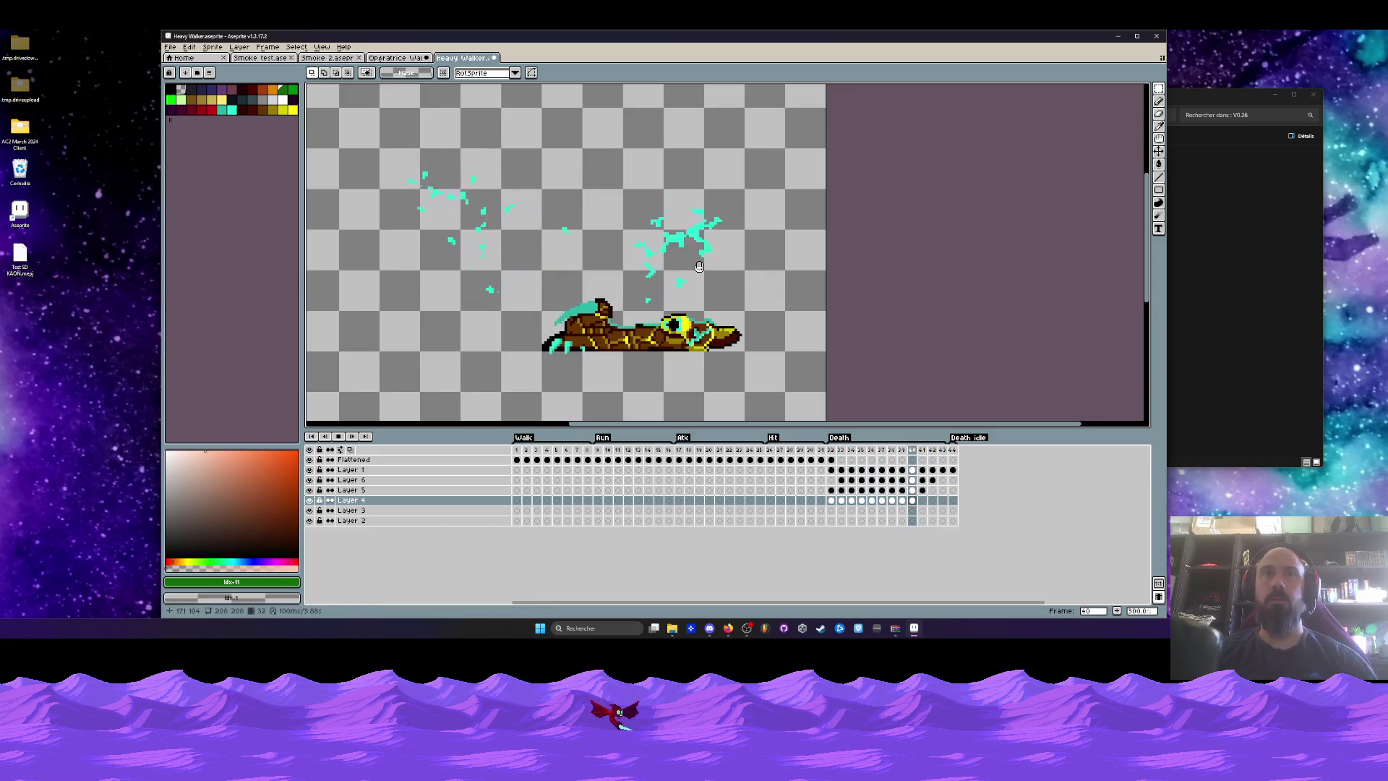
pyautogui.scroll(-1, 643, 253)
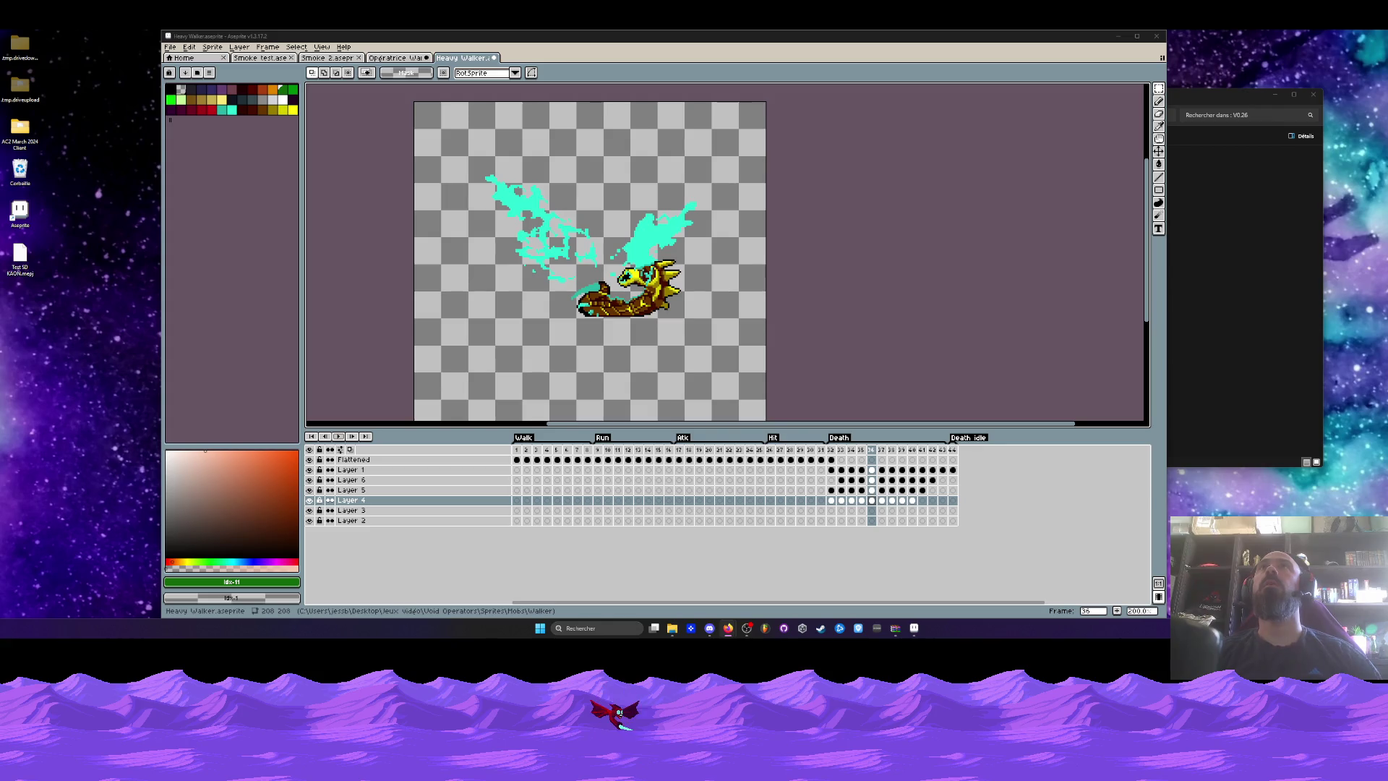
pyautogui.press('super+Down')
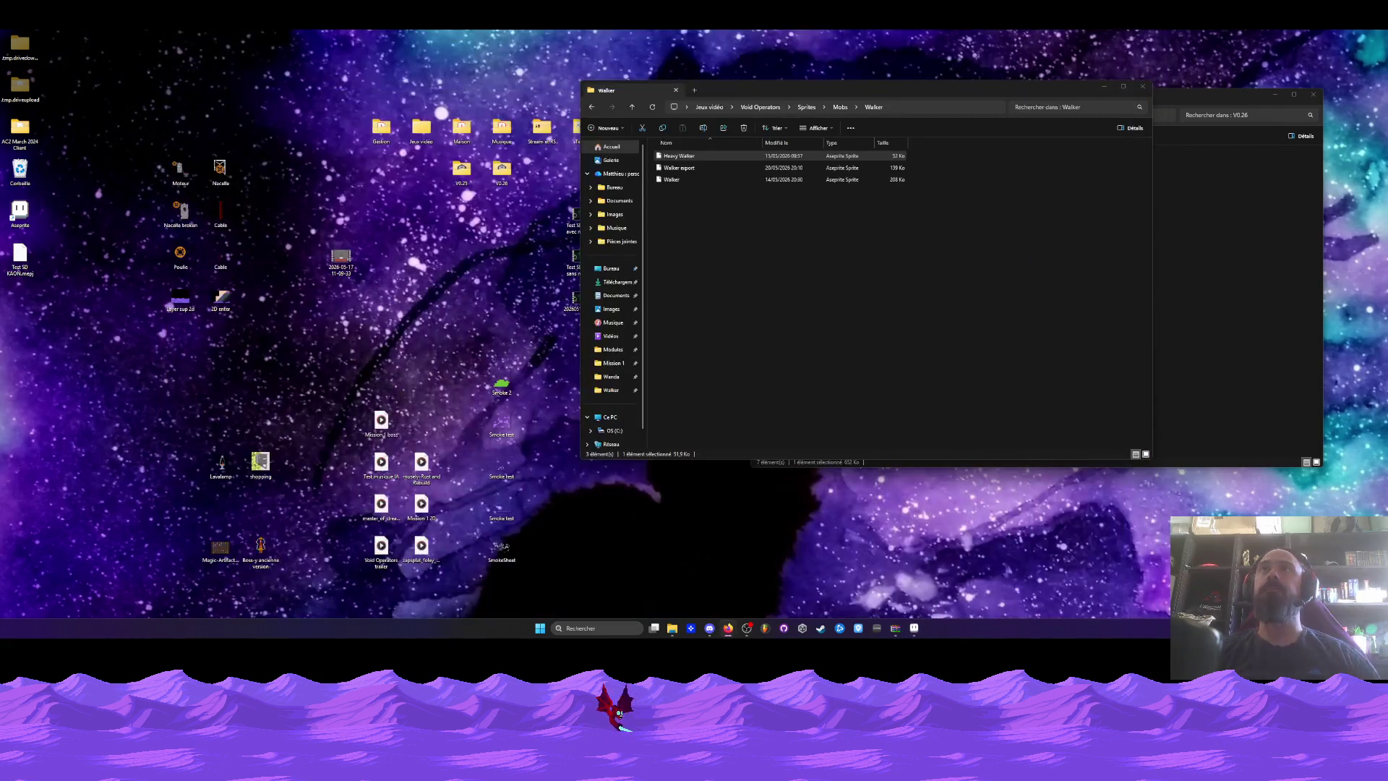
pyautogui.moveTo(763, 90); pyautogui.dragTo(811, 100)
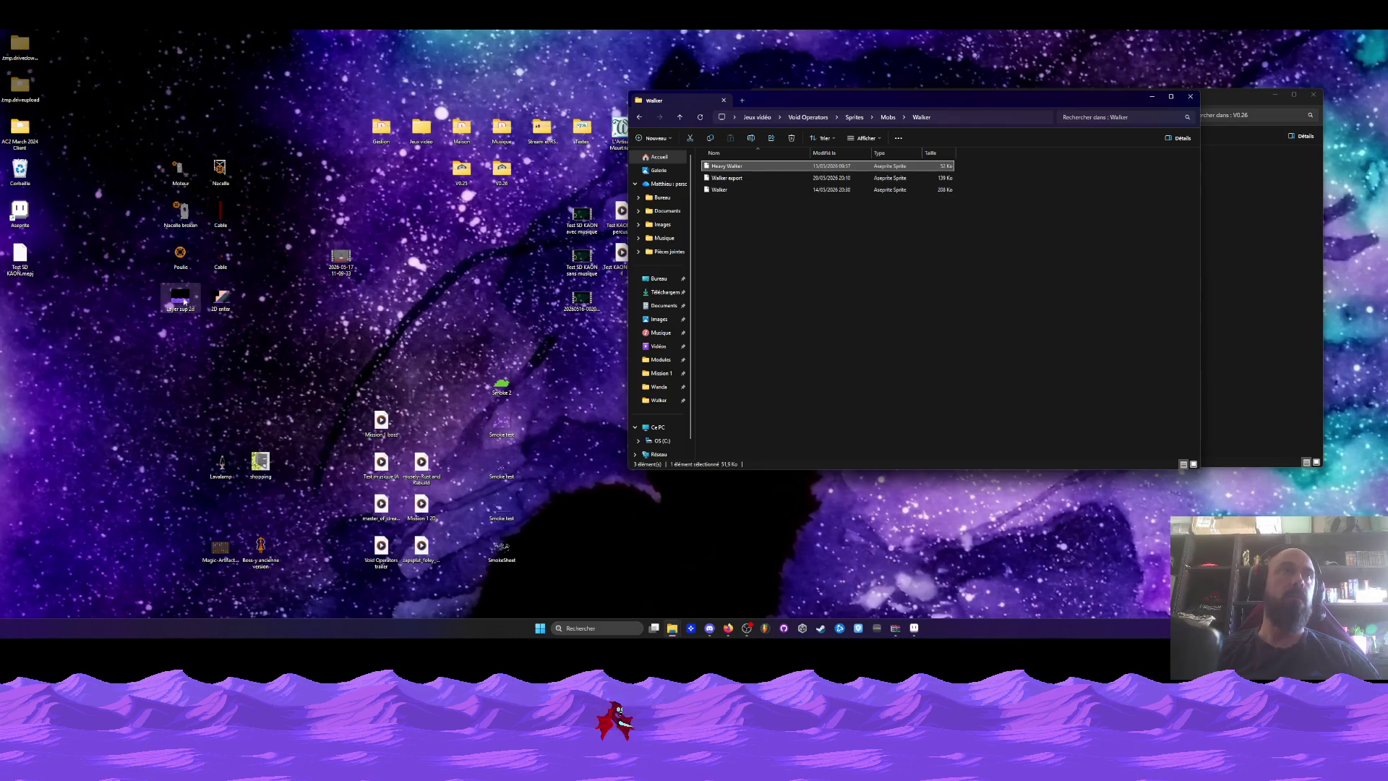
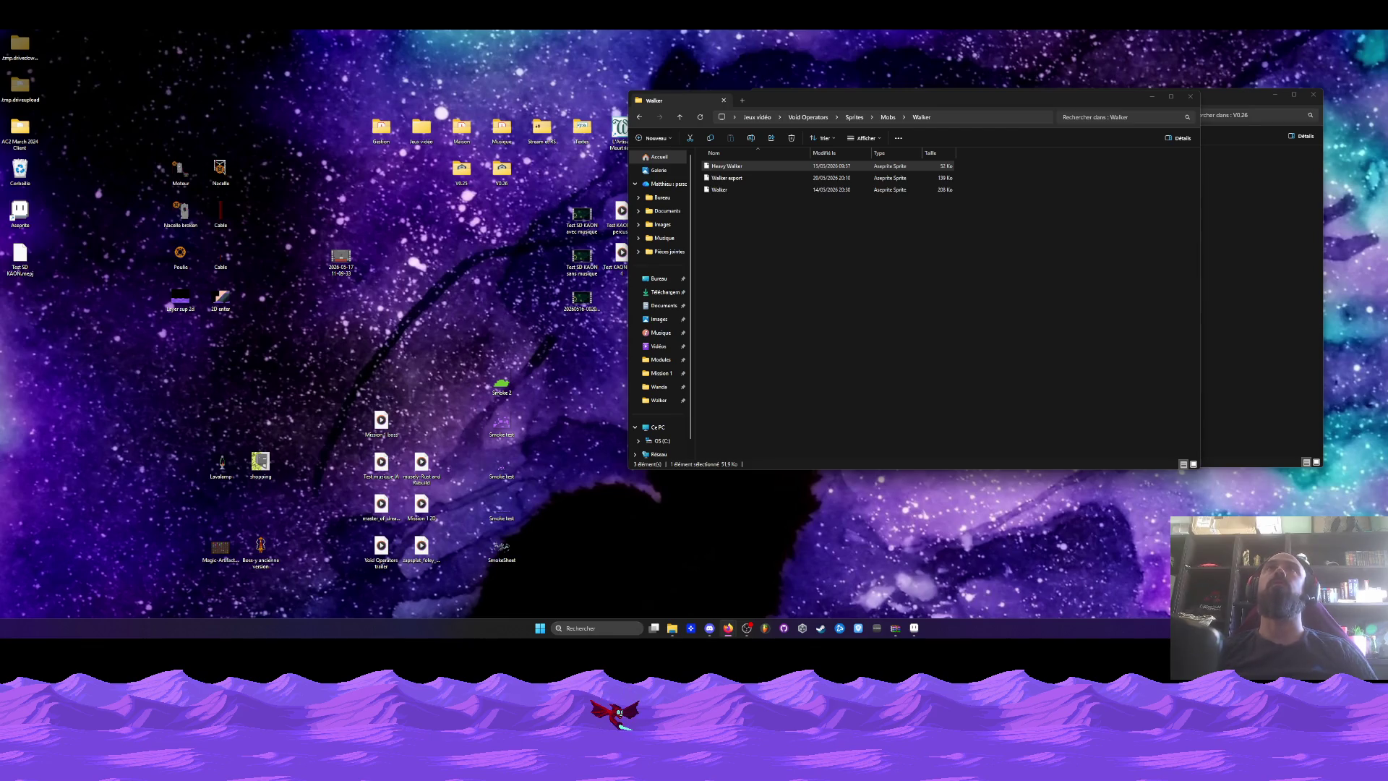
# Move the Walker Explorer window aside and return to the Heavy Walker sprite in Aseprite.
pyautogui.moveTo(844, 92)
pyautogui.mouseDown()
pyautogui.moveTo(612, 110)
pyautogui.moveTo(690, 126)
pyautogui.mouseUp()
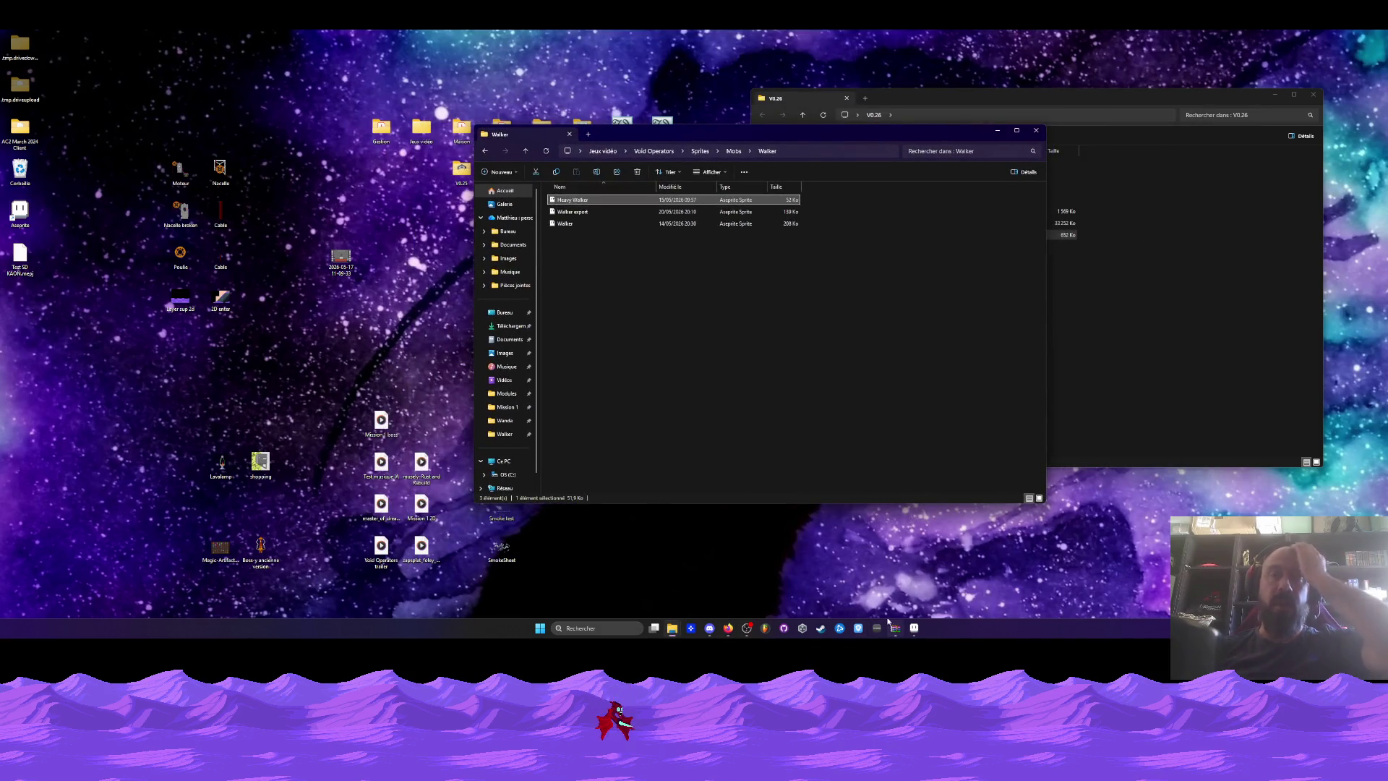
pyautogui.click(913, 628)
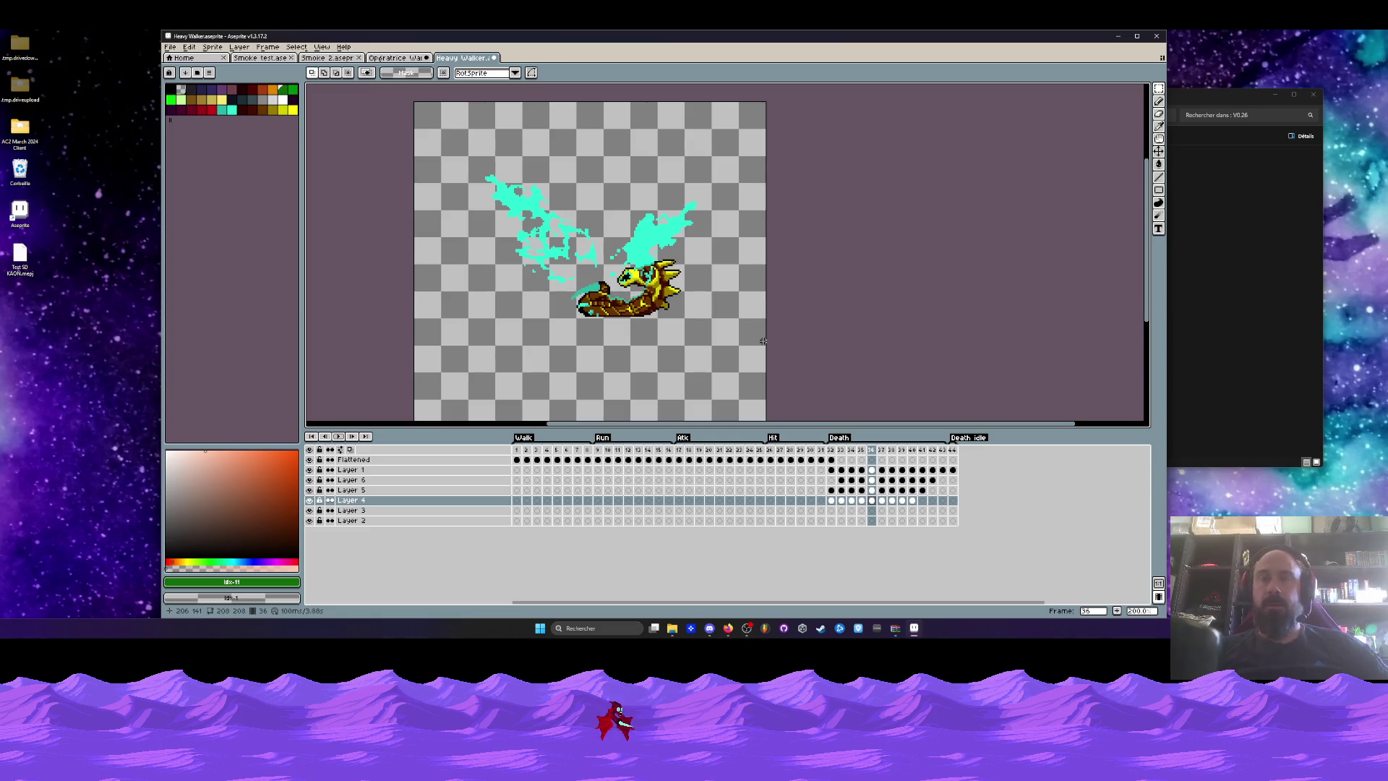
# Play the walk animation from the start and zoom out to recentre the sprite.
pyautogui.click(516, 448)
pyautogui.click(338, 436)
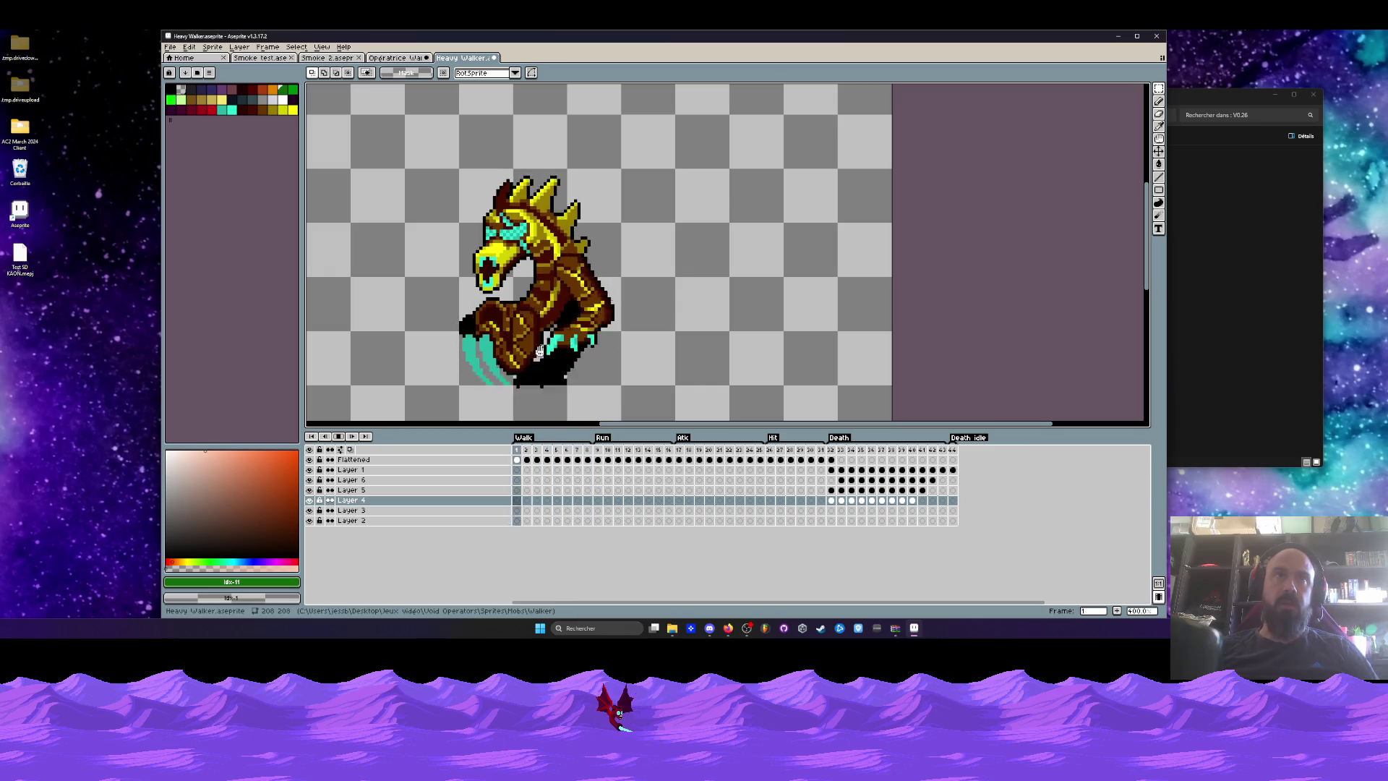
pyautogui.scroll(4, 614, 271)
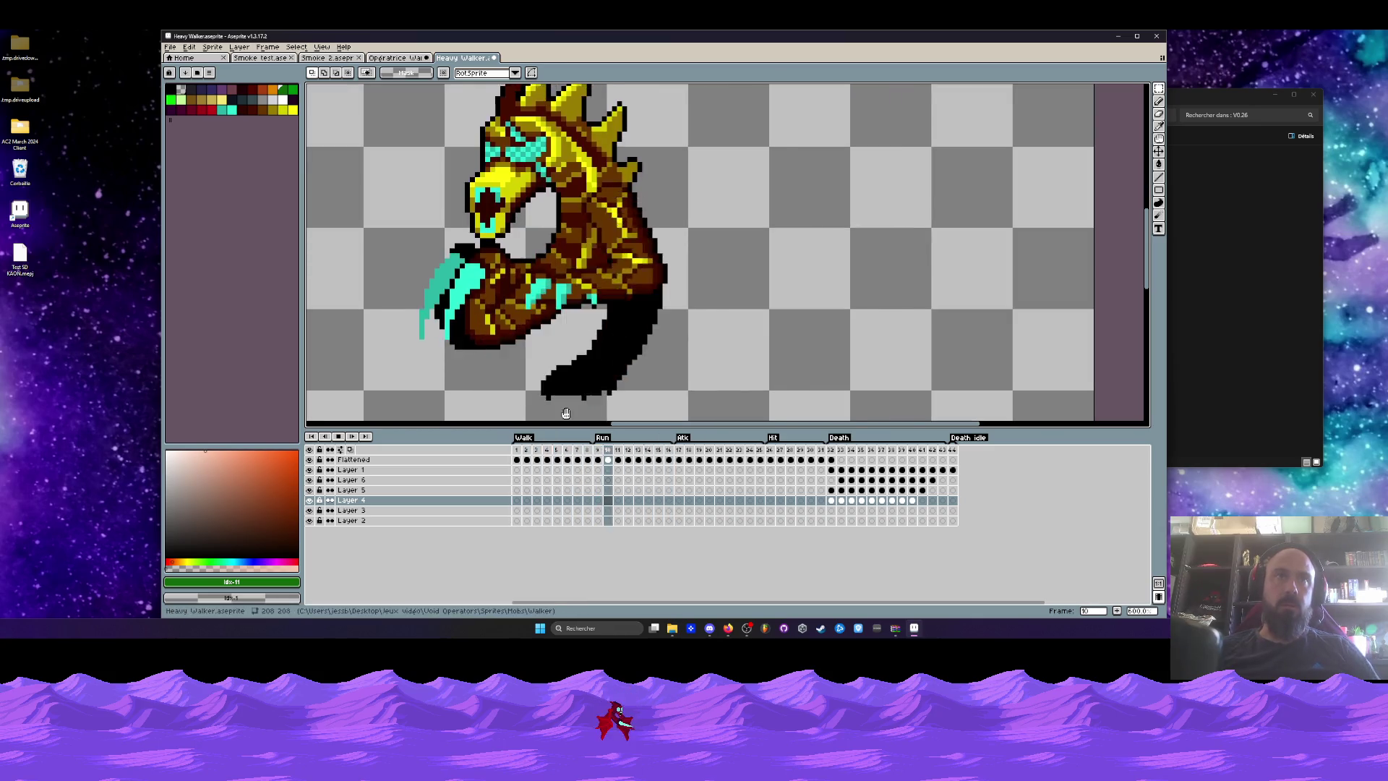
pyautogui.press('-')
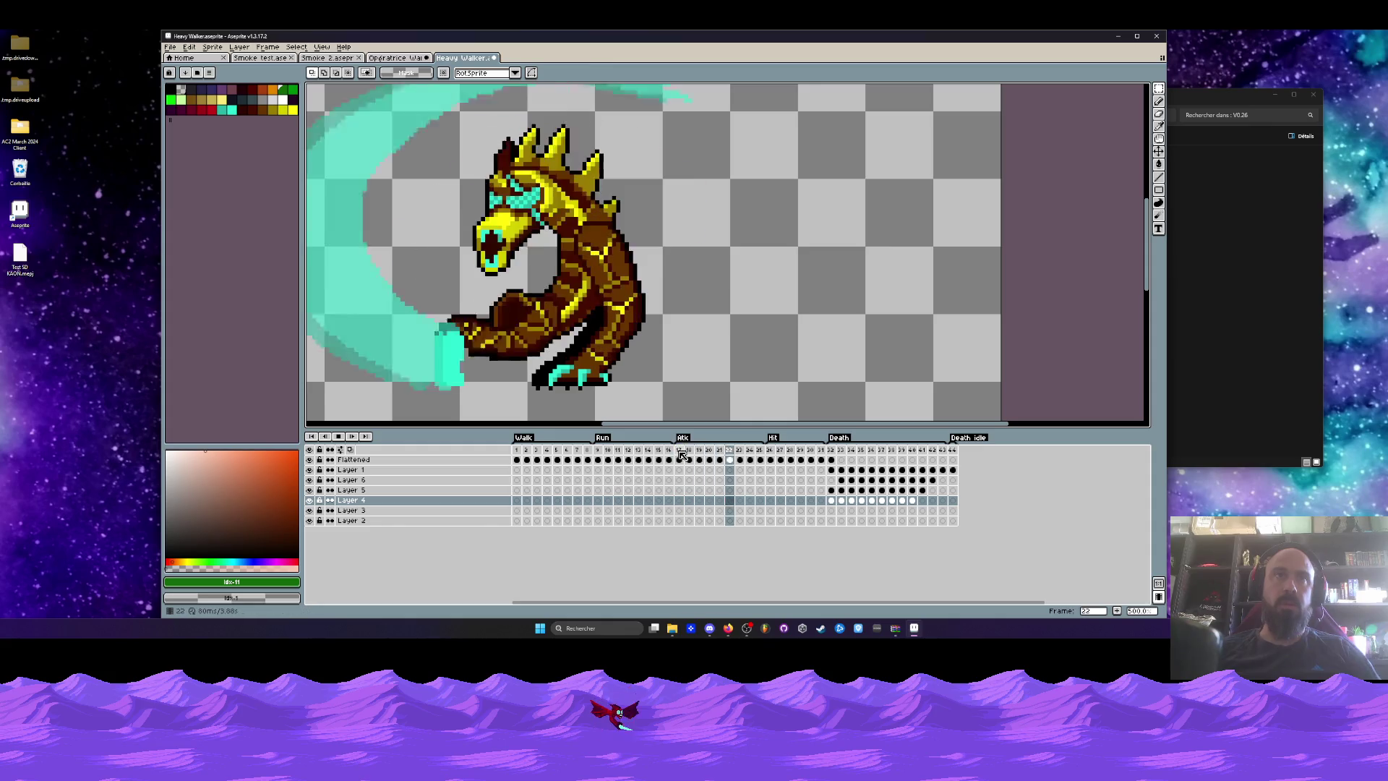
pyautogui.scroll(-3, 538, 403)
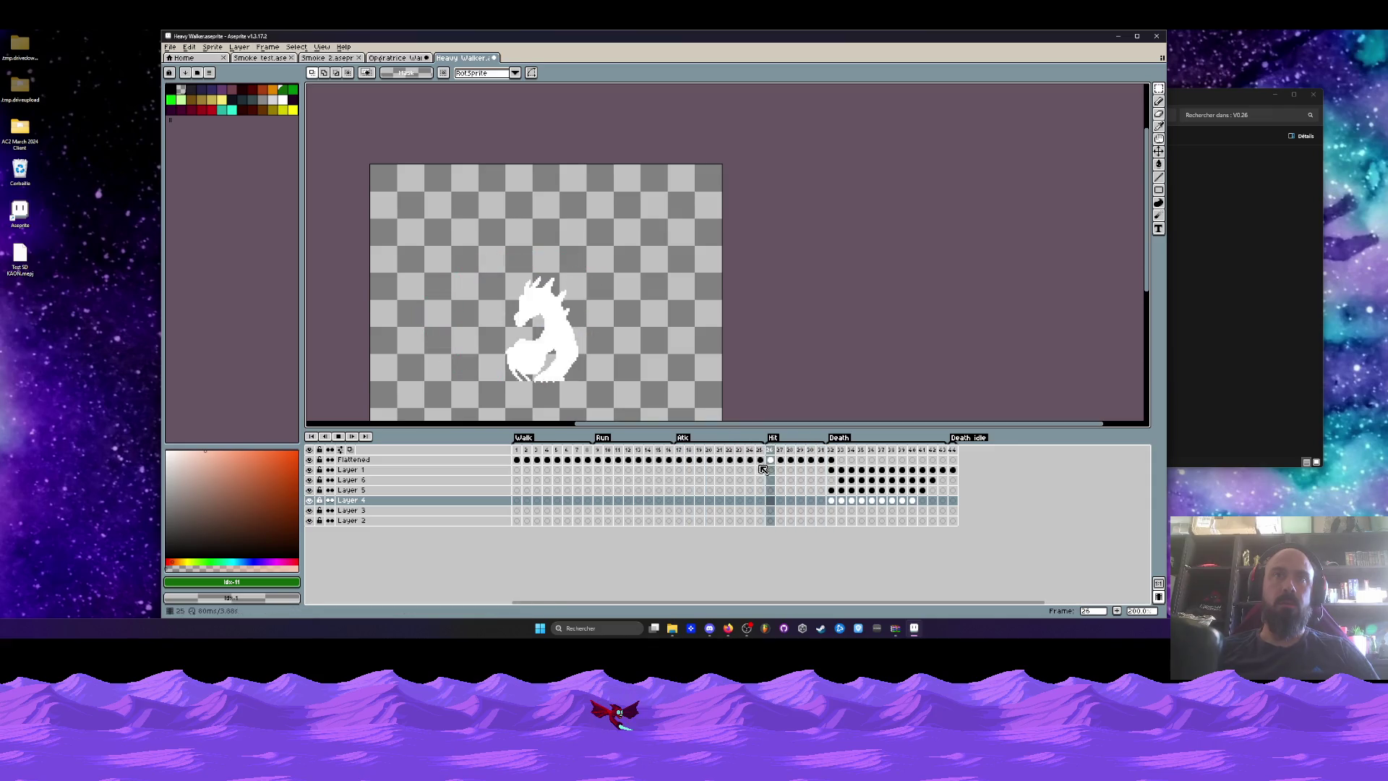
# Review the Atk and Hit frames, then select the whole canvas and frames 1–31.
pyautogui.click(680, 451)
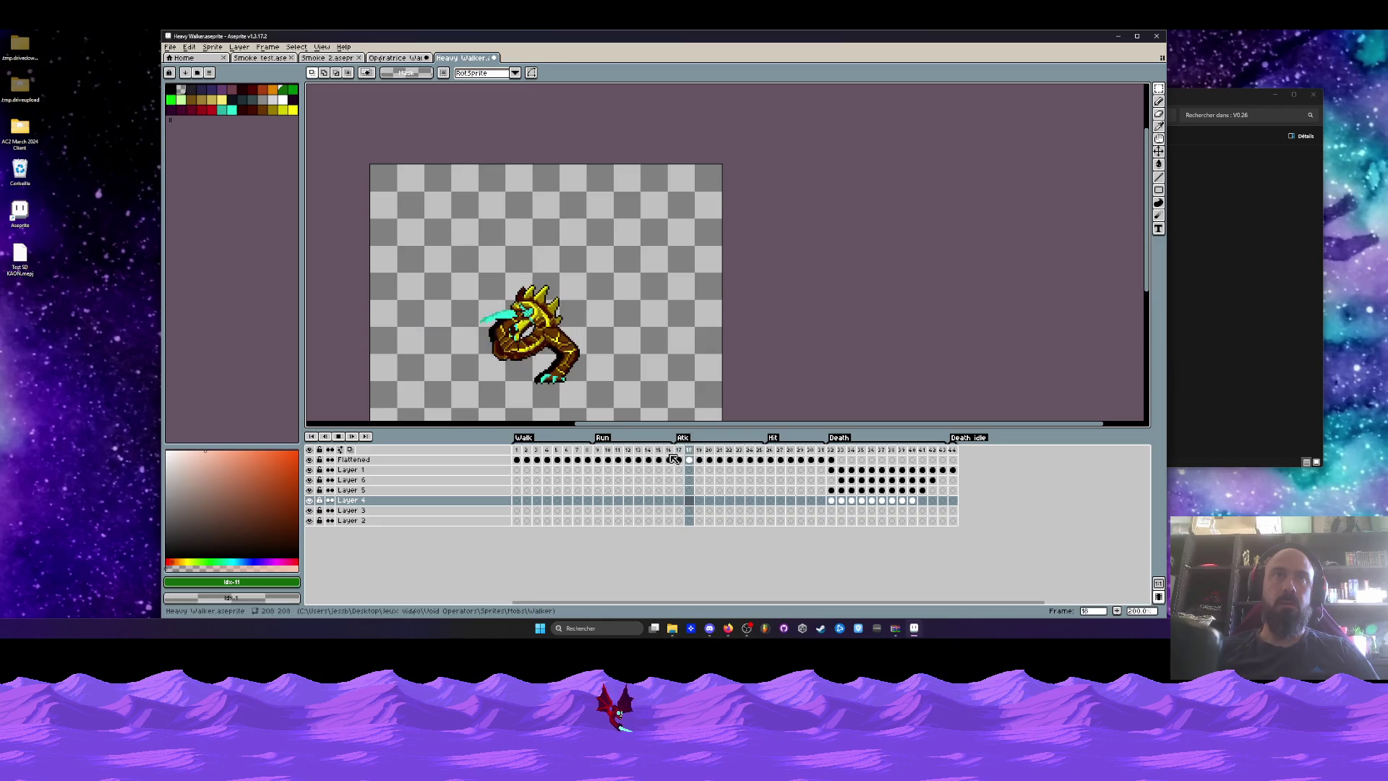
pyautogui.click(790, 450)
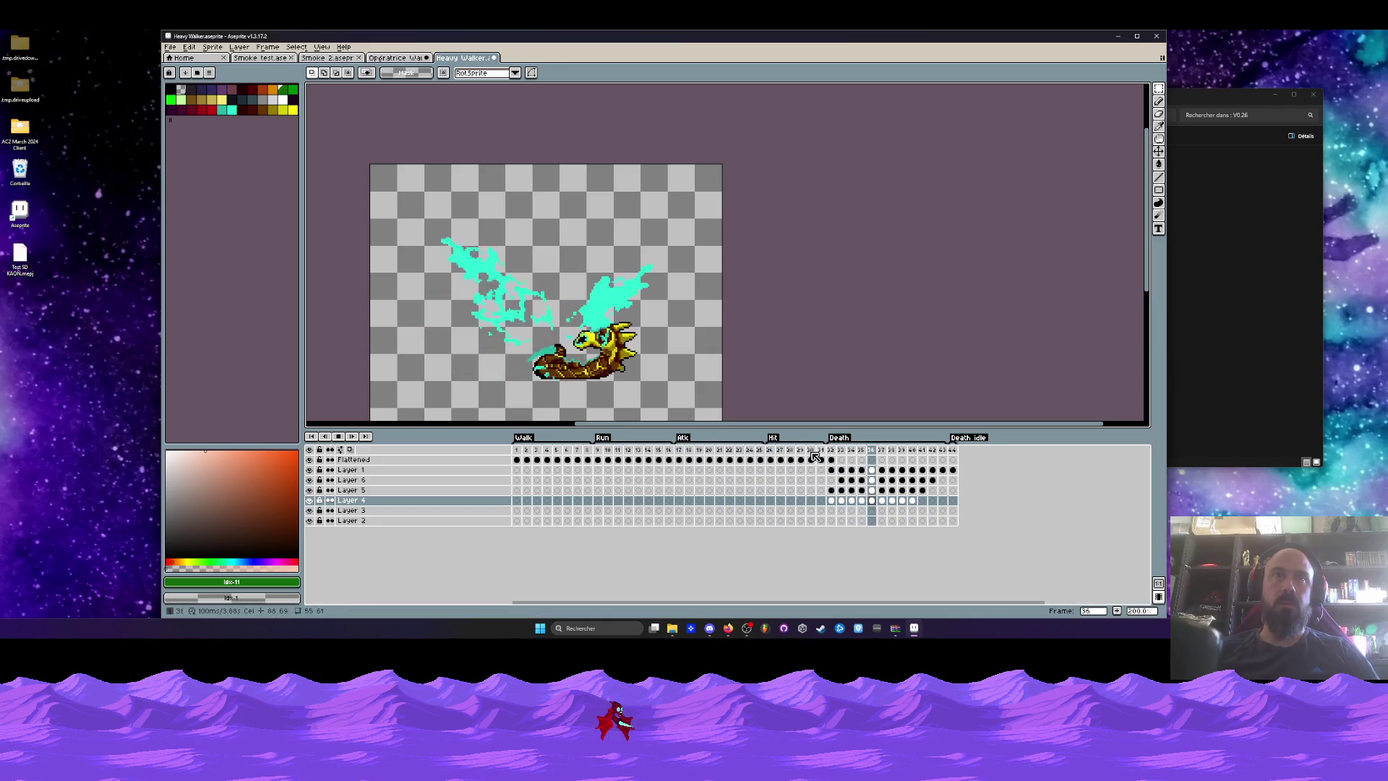
pyautogui.click(519, 451)
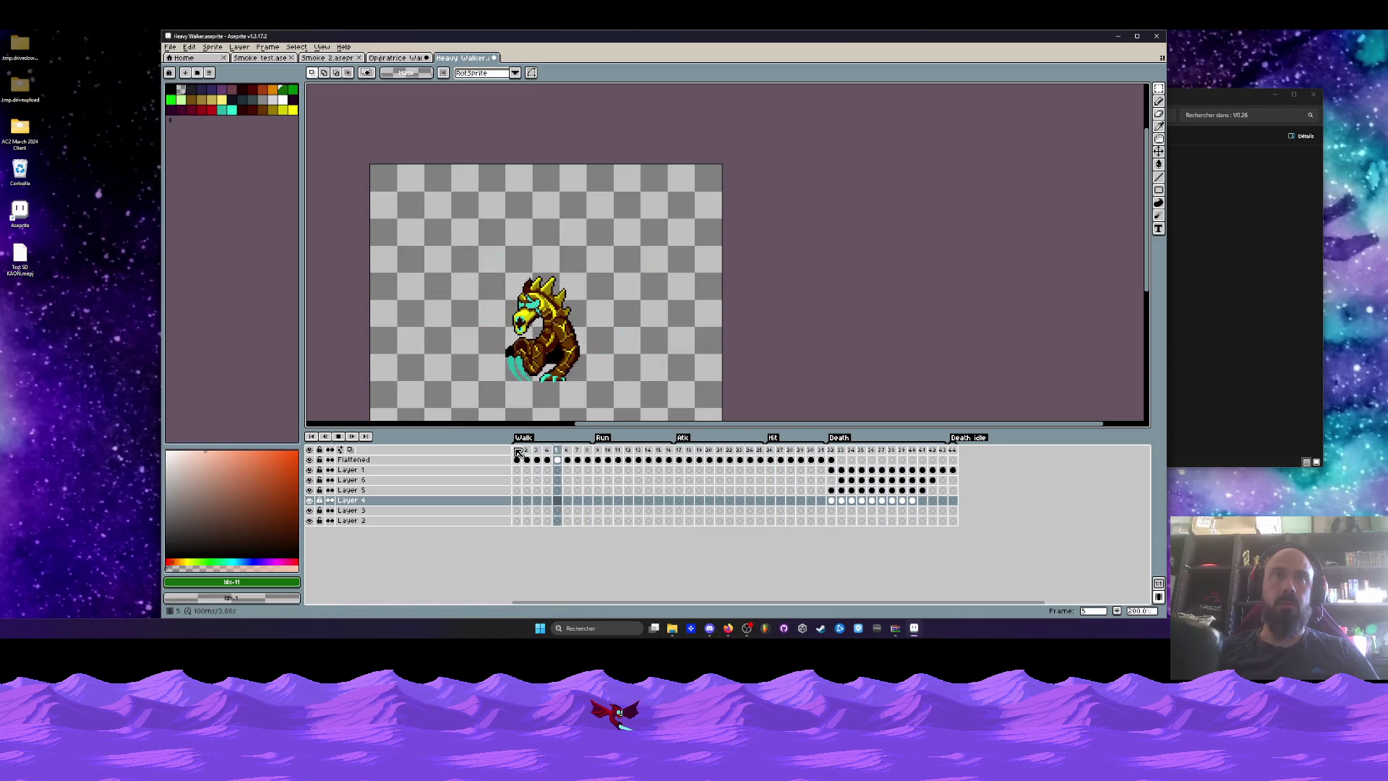
pyautogui.press('-')
pyautogui.hotkey('ctrl', 'a')
pyautogui.moveTo(826, 461); pyautogui.dragTo(516, 460)
# Preview the first walk frames and frame 25, then return to frame 1.
pyautogui.scroll(1, 456, 329)
pyautogui.scroll(2, 455, 329)
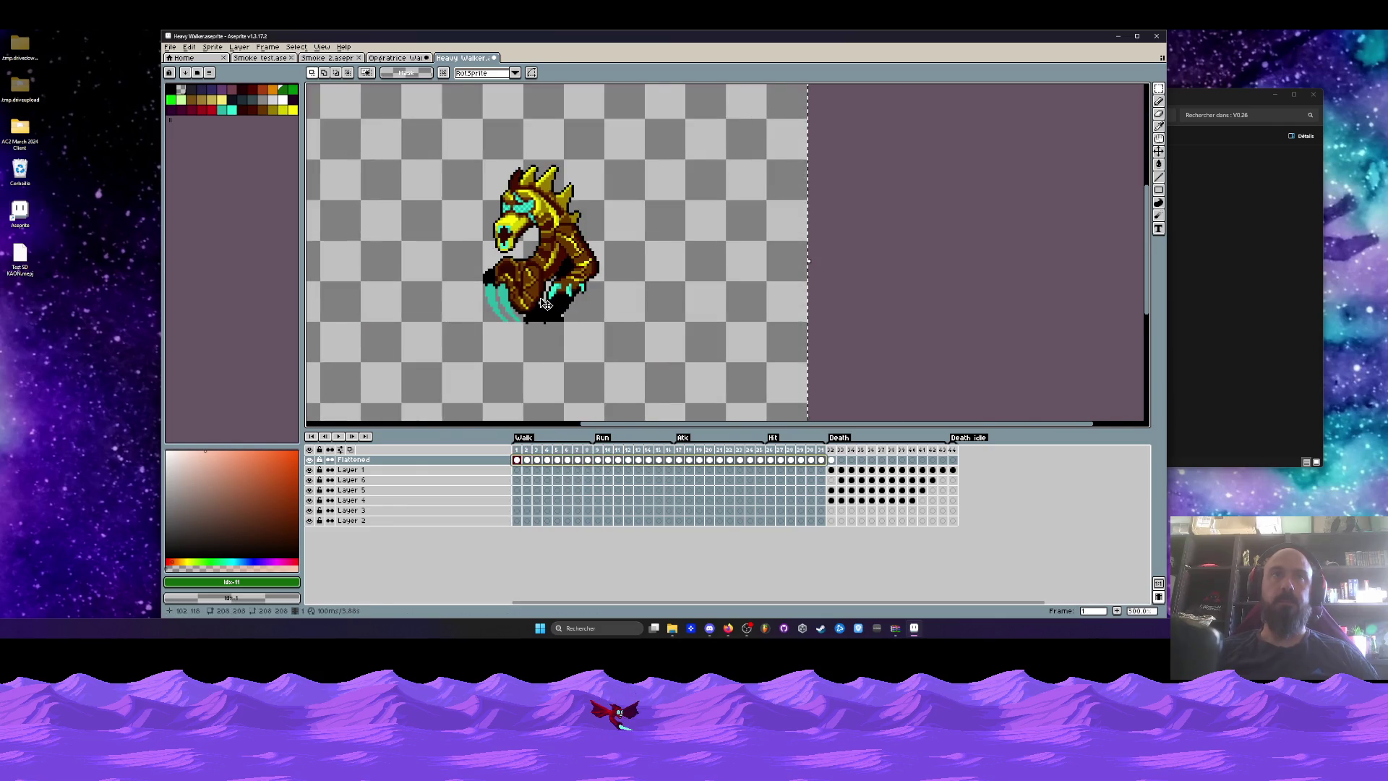
pyautogui.scroll(-1, 506, 347)
pyautogui.click(512, 458)
pyautogui.moveTo(516, 450)
pyautogui.mouseDown()
pyautogui.moveTo(828, 455)
pyautogui.moveTo(772, 456)
pyautogui.mouseUp()
pyautogui.click(760, 457)
pyautogui.scroll(-1, 484, 267)
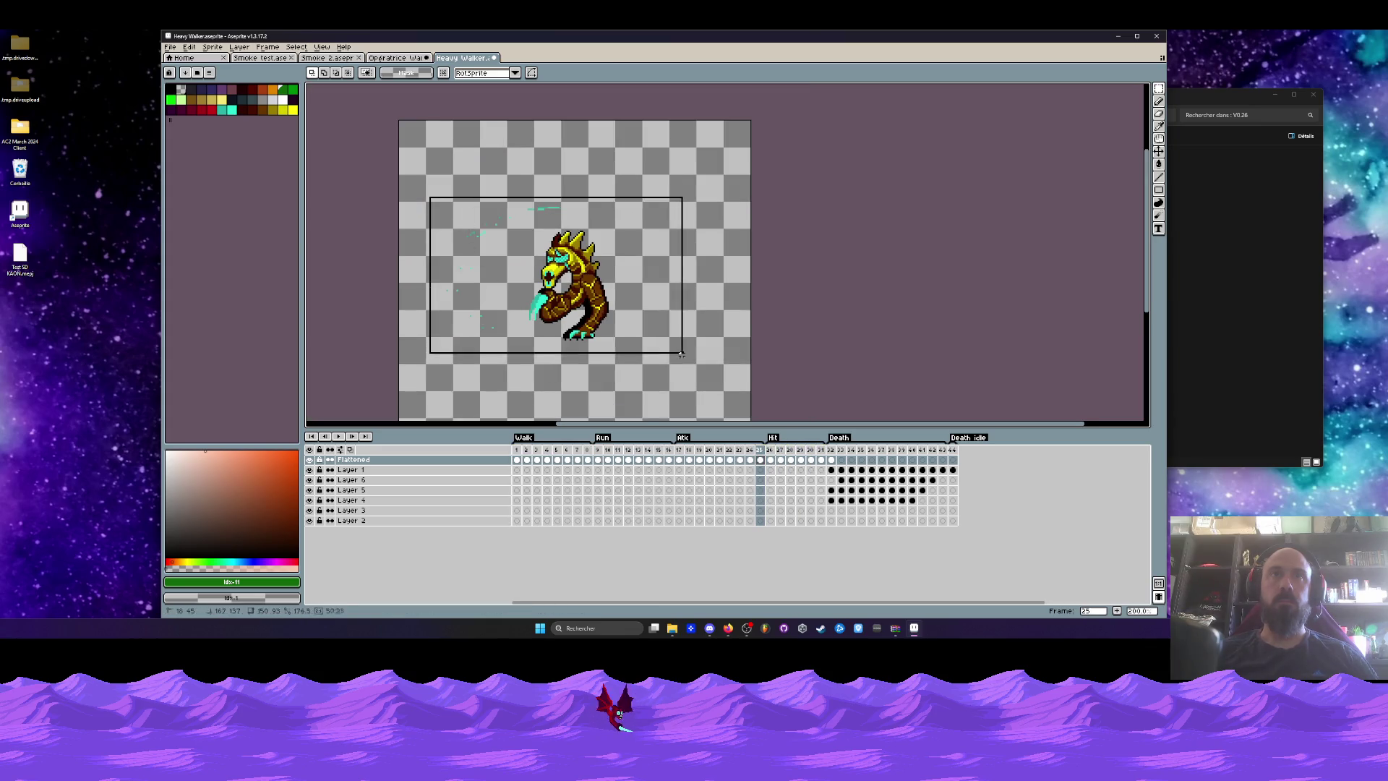
pyautogui.scroll(2, 483, 266)
pyautogui.click(517, 461)
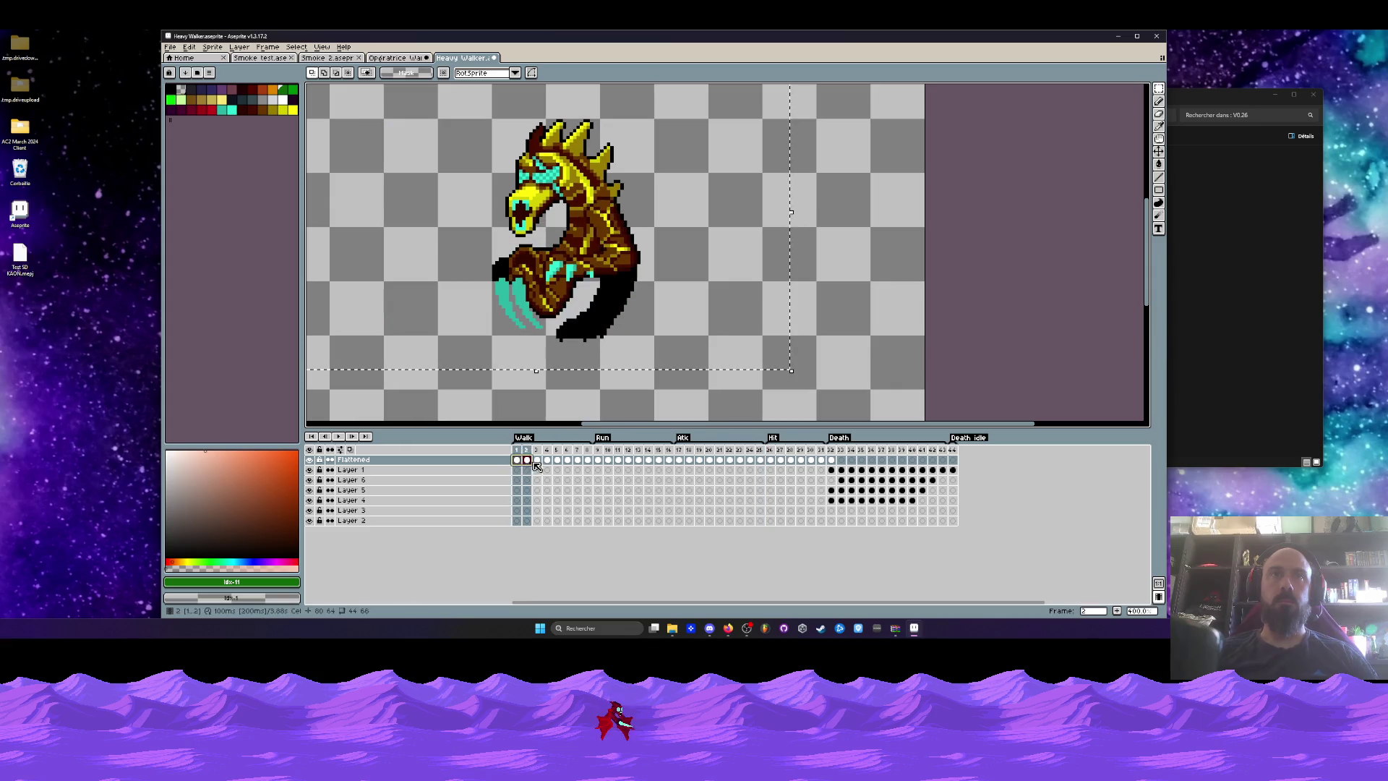
# Select frames 1 and 2, recentre the sprite and select the whole canvas.
pyautogui.moveTo(518, 462); pyautogui.dragTo(561, 472)
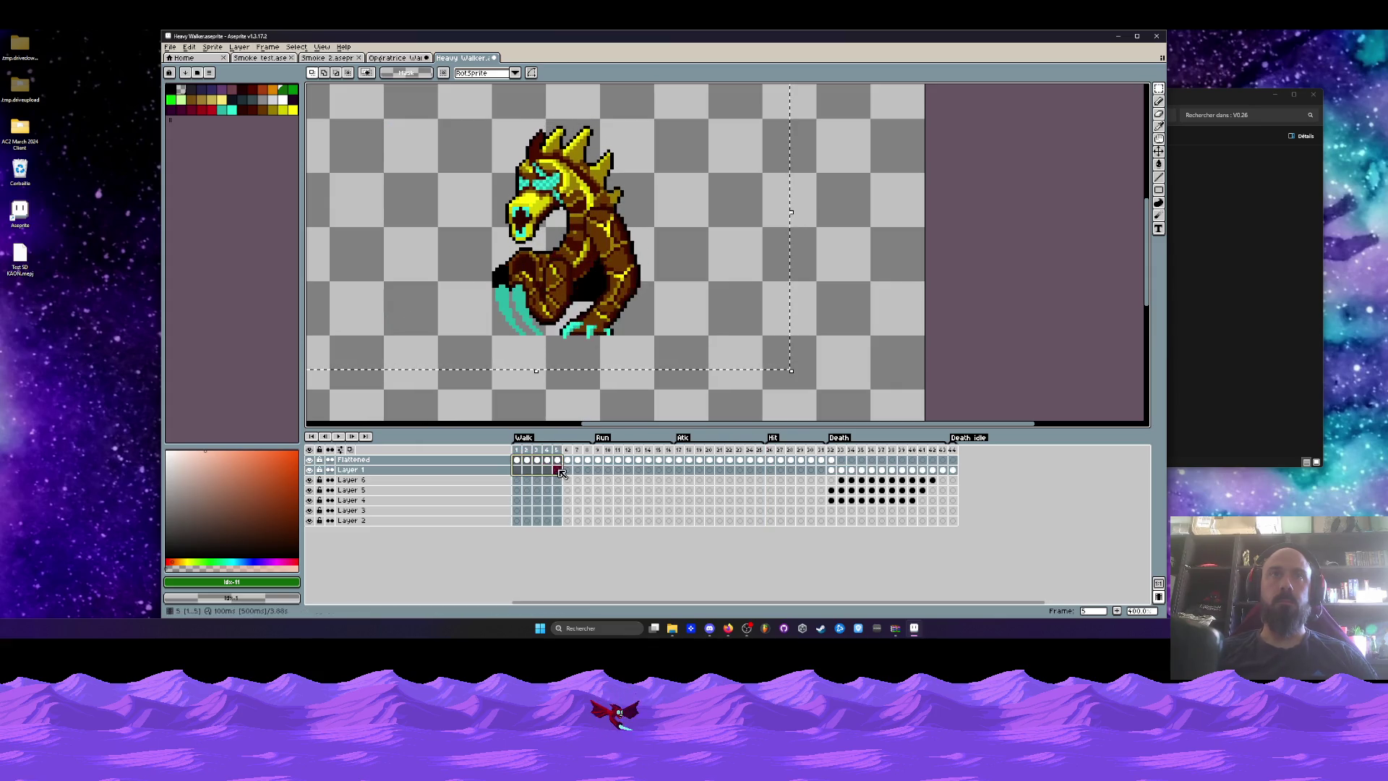
pyautogui.click(536, 460)
pyautogui.scroll(-2, 436, 249)
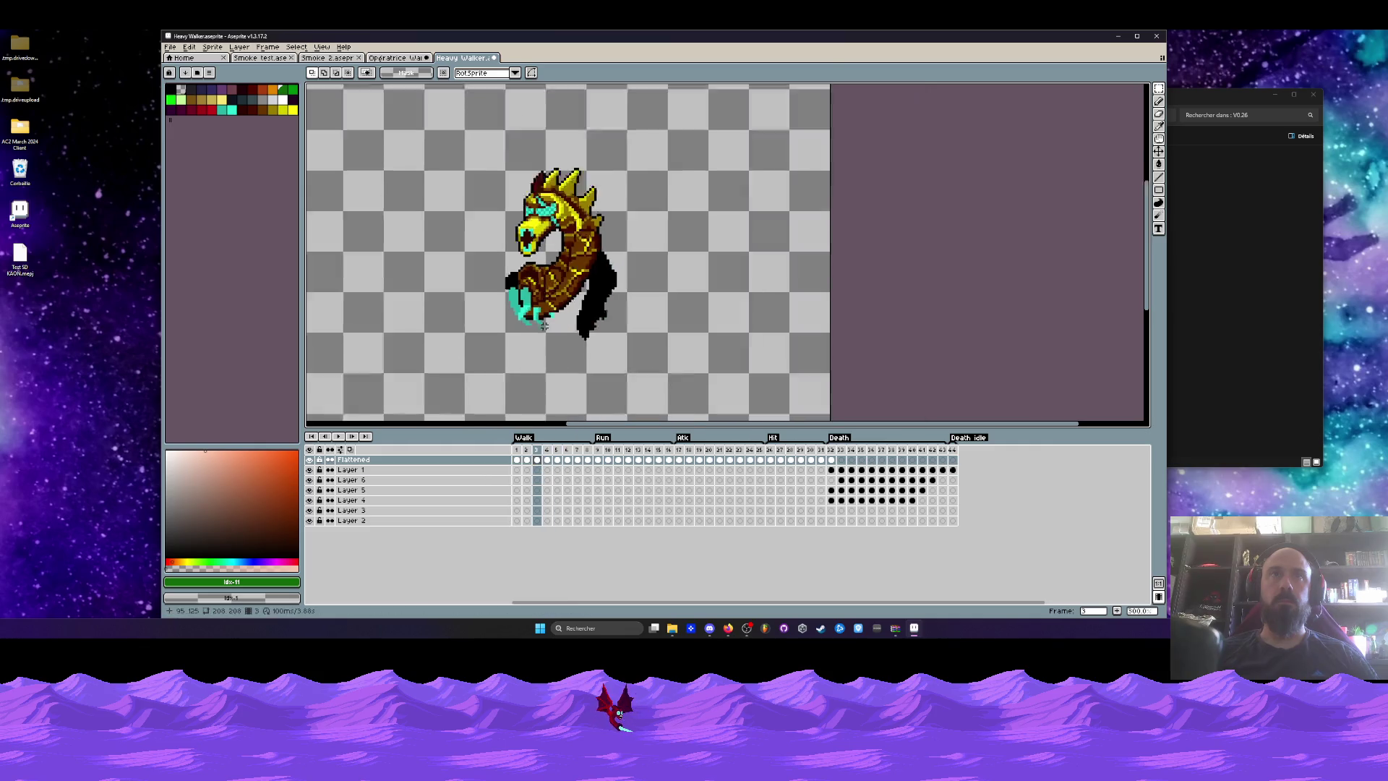
pyautogui.moveTo(435, 249); pyautogui.dragTo(472, 260)
pyautogui.hotkey('ctrl', 'a')
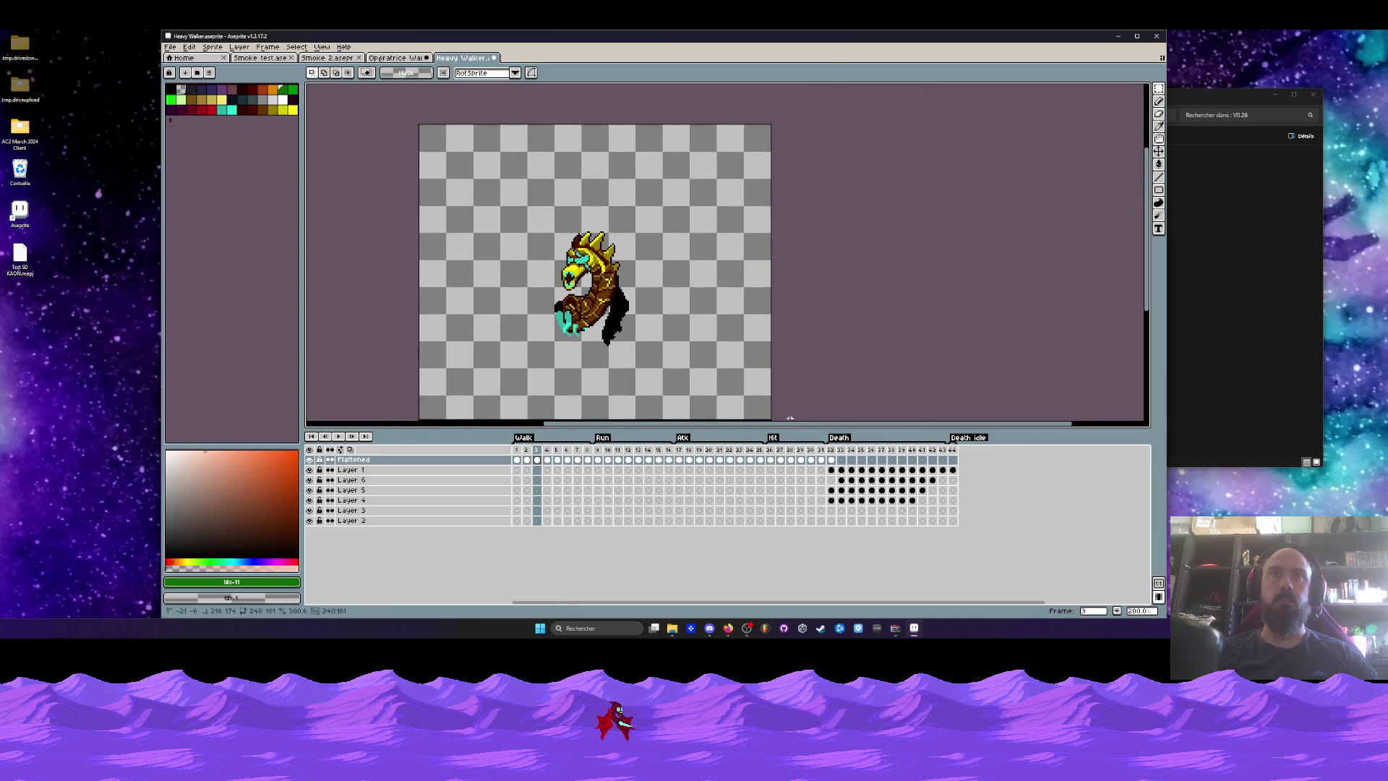
# Select frames 1–31 on Layer 1 and Flattened, then frames 2–29 on Layers 1 and 6.
pyautogui.moveTo(828, 467); pyautogui.dragTo(517, 470)
pyautogui.scroll(2, 608, 337)
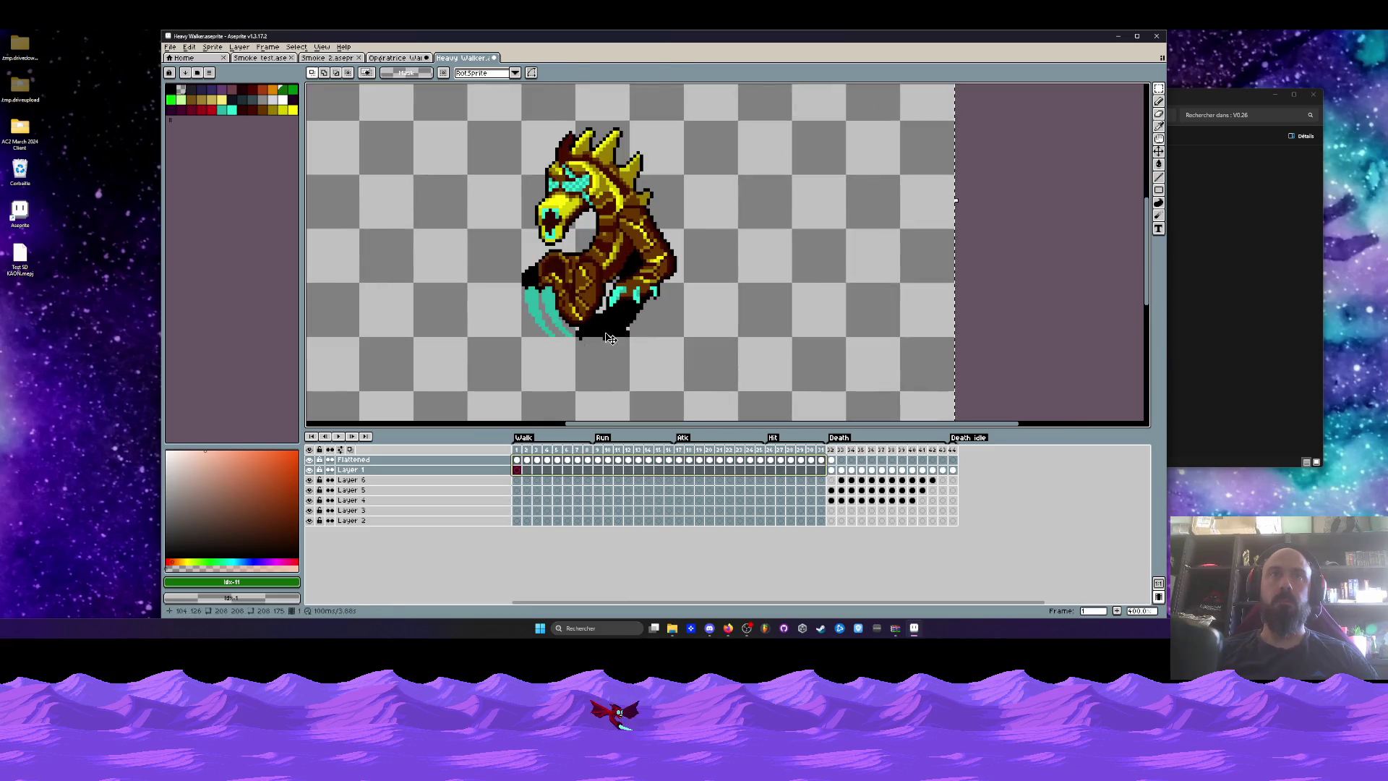
pyautogui.click(611, 336)
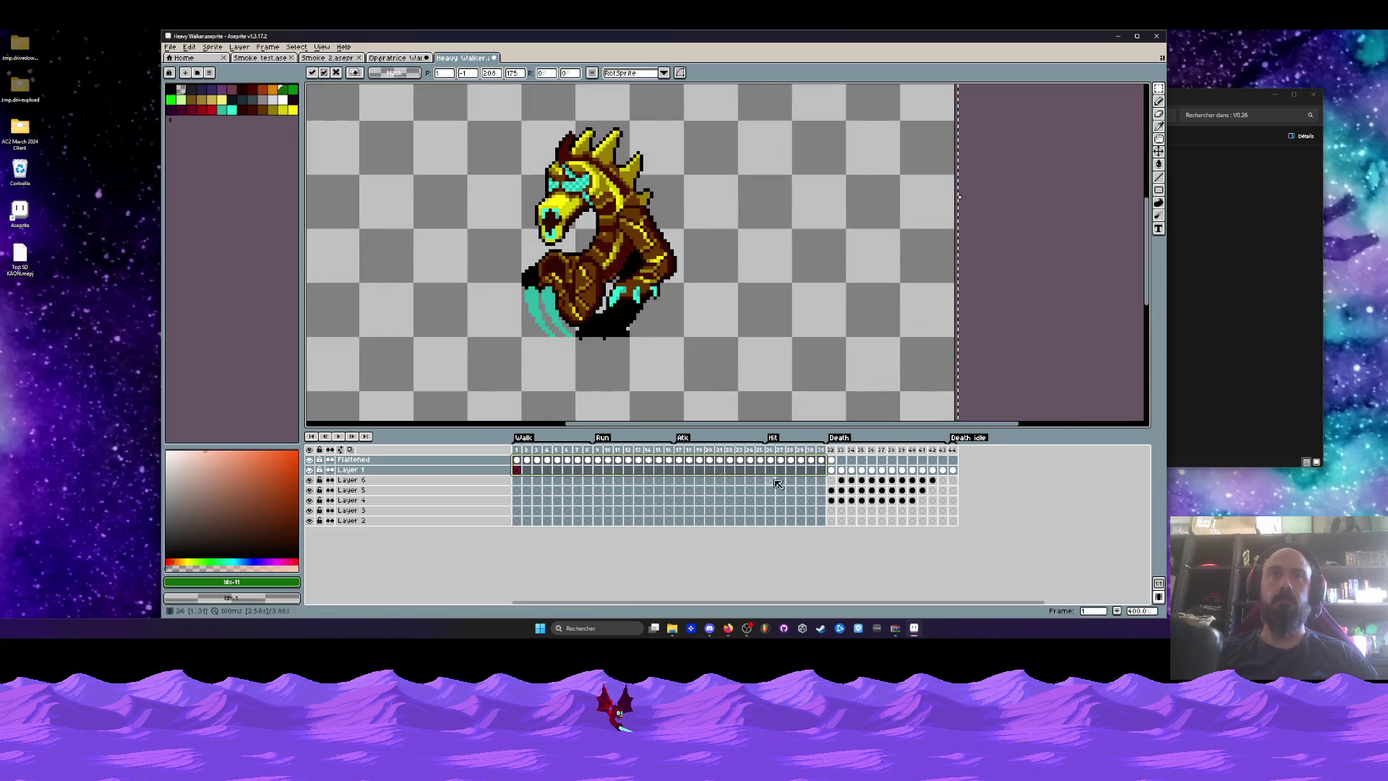
pyautogui.moveTo(827, 463); pyautogui.dragTo(523, 463)
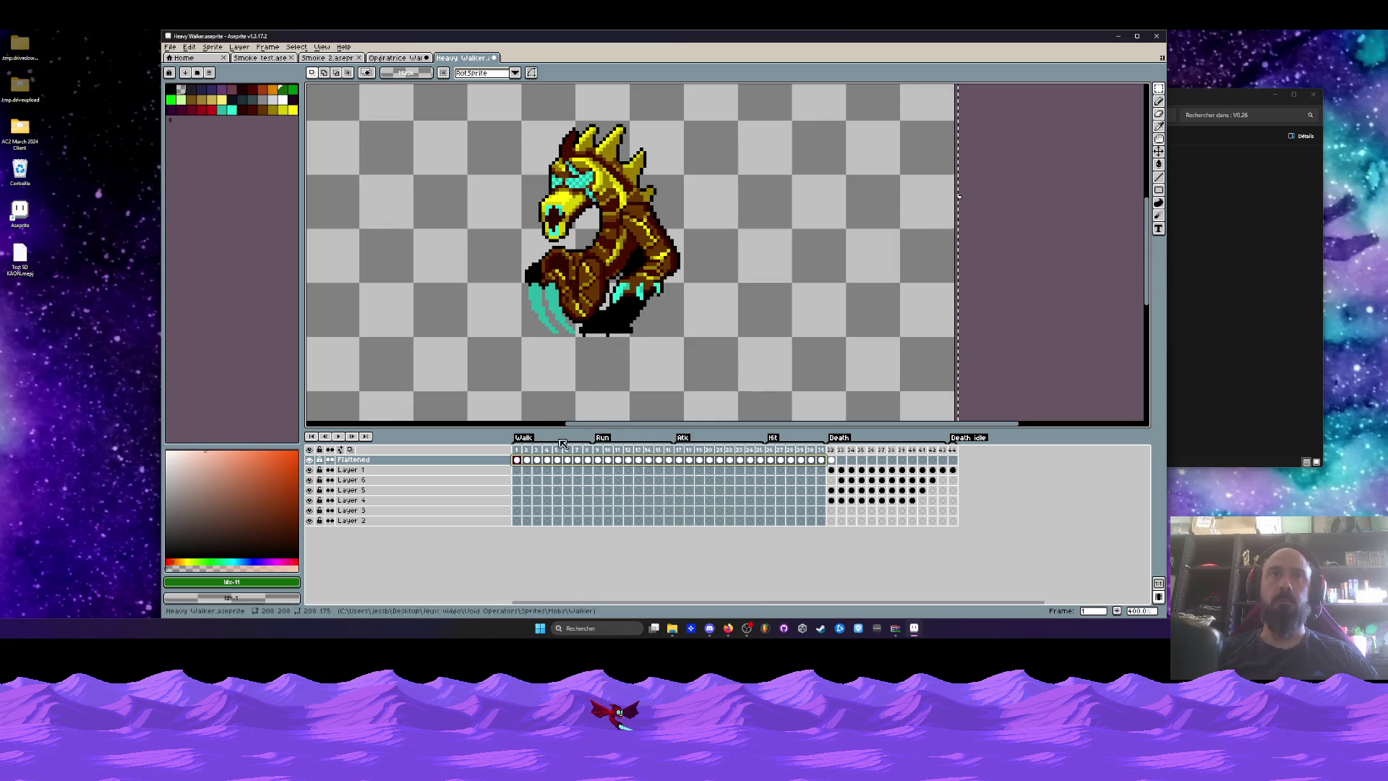
pyautogui.click(527, 461)
pyautogui.moveTo(537, 467); pyautogui.dragTo(810, 482)
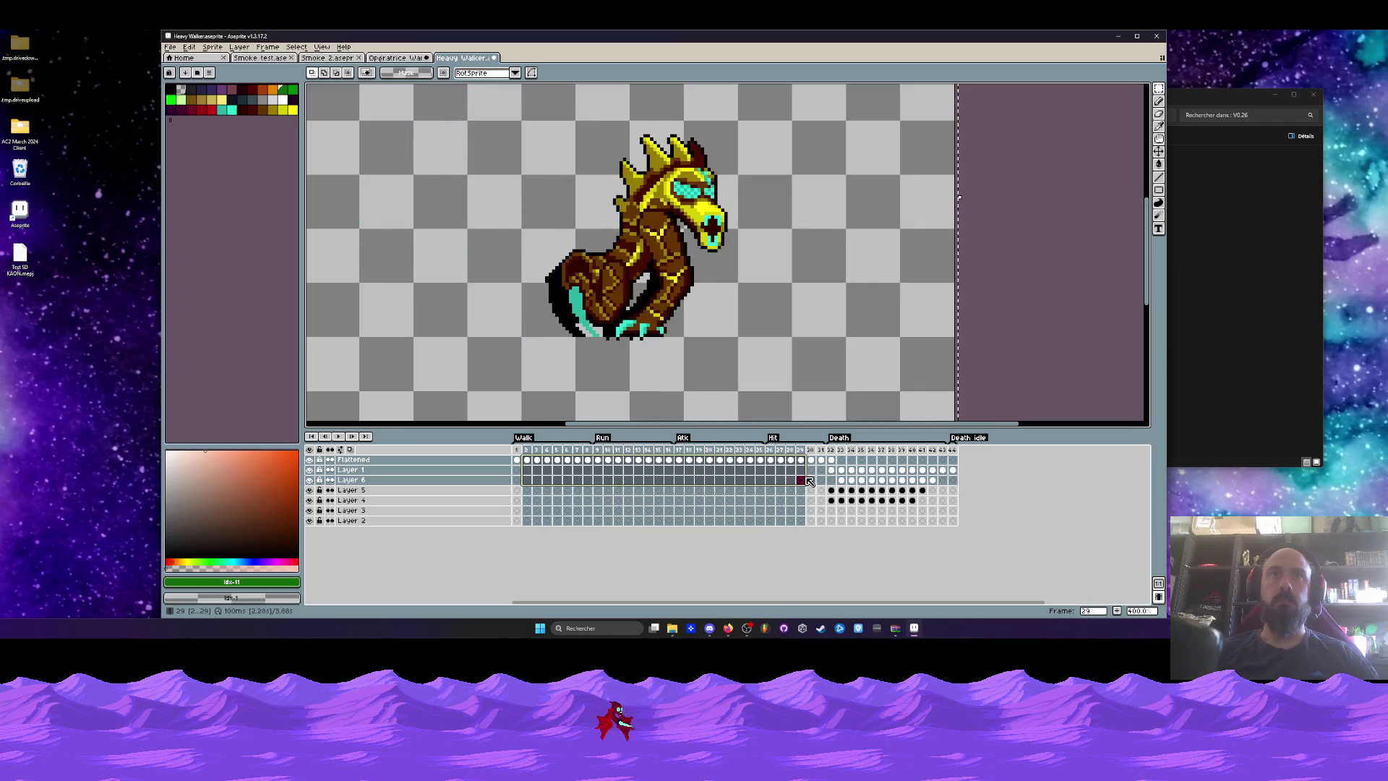
# Pick the shadow black and marquee-select the shadow pixels around the feet on frame 1.
pyautogui.click(517, 450)
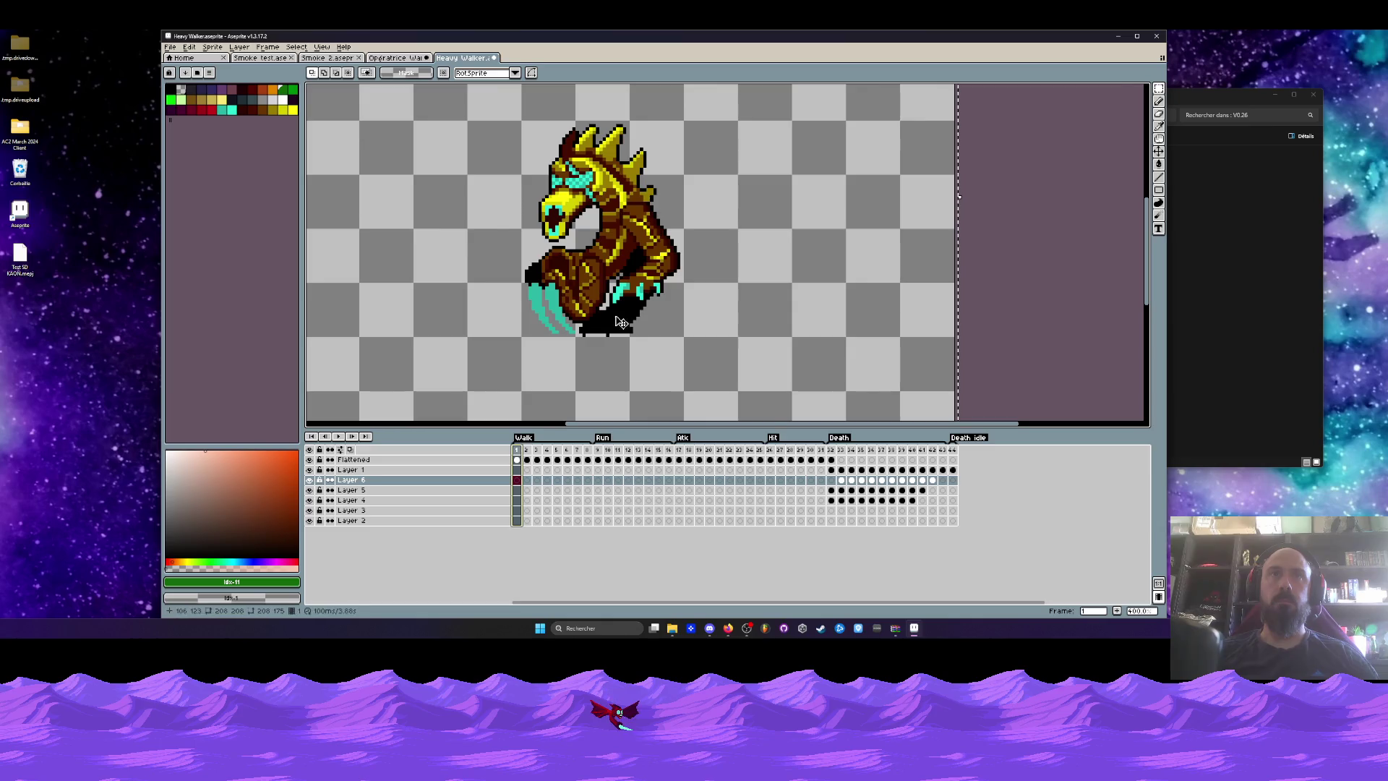
pyautogui.scroll(5, 621, 322)
pyautogui.keyDown('alt'); pyautogui.click(579, 339); pyautogui.keyUp('alt')
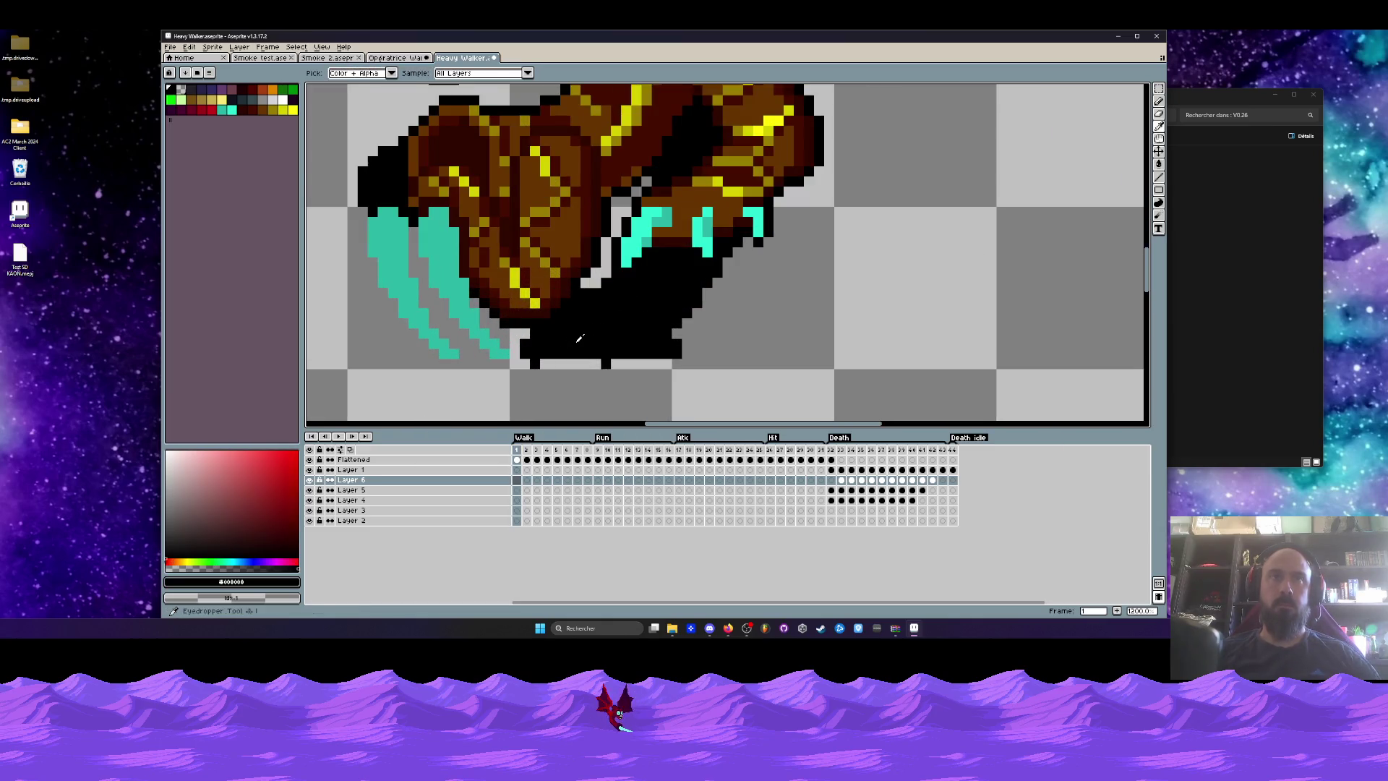
pyautogui.scroll(3, 579, 338)
pyautogui.press('m')
pyautogui.moveTo(452, 352); pyautogui.dragTo(842, 416)
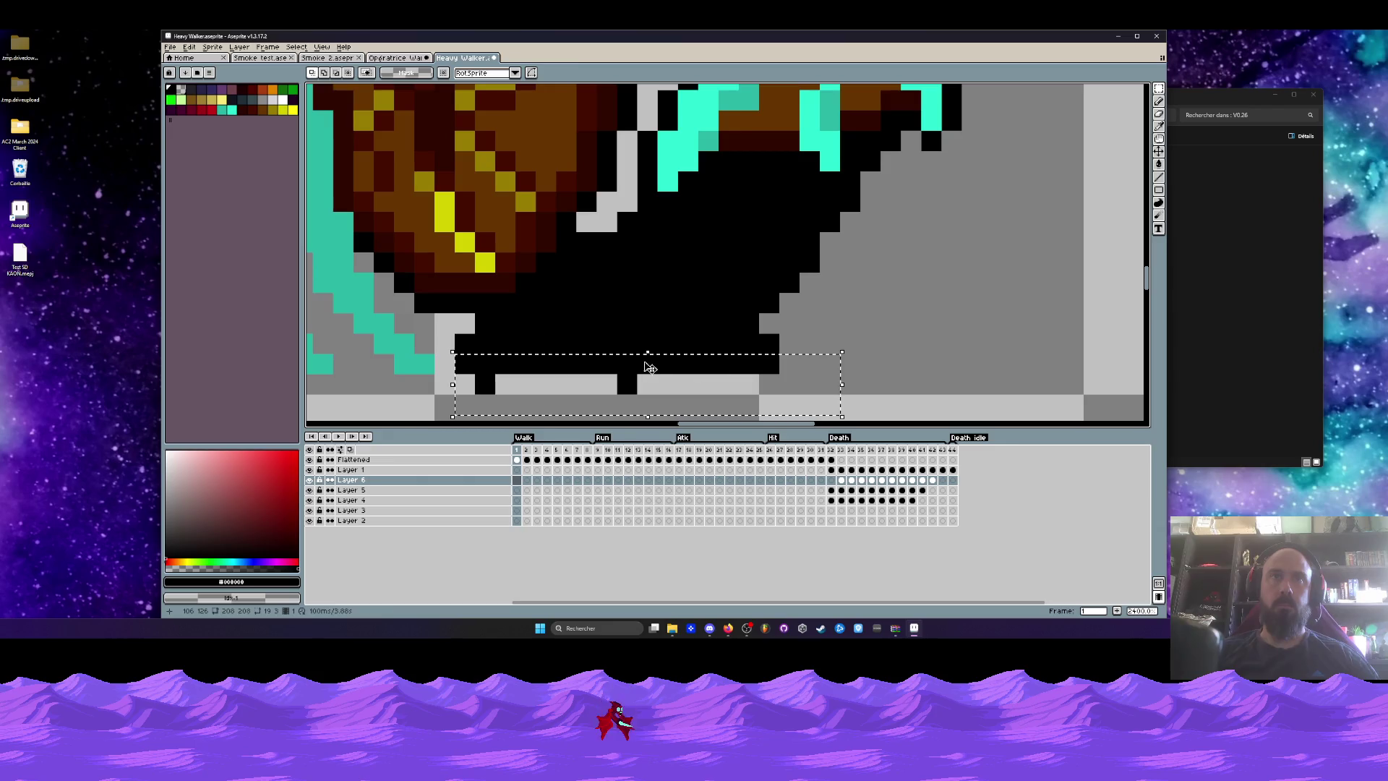
pyautogui.moveTo(650, 367); pyautogui.dragTo(628, 377)
pyautogui.click(517, 461)
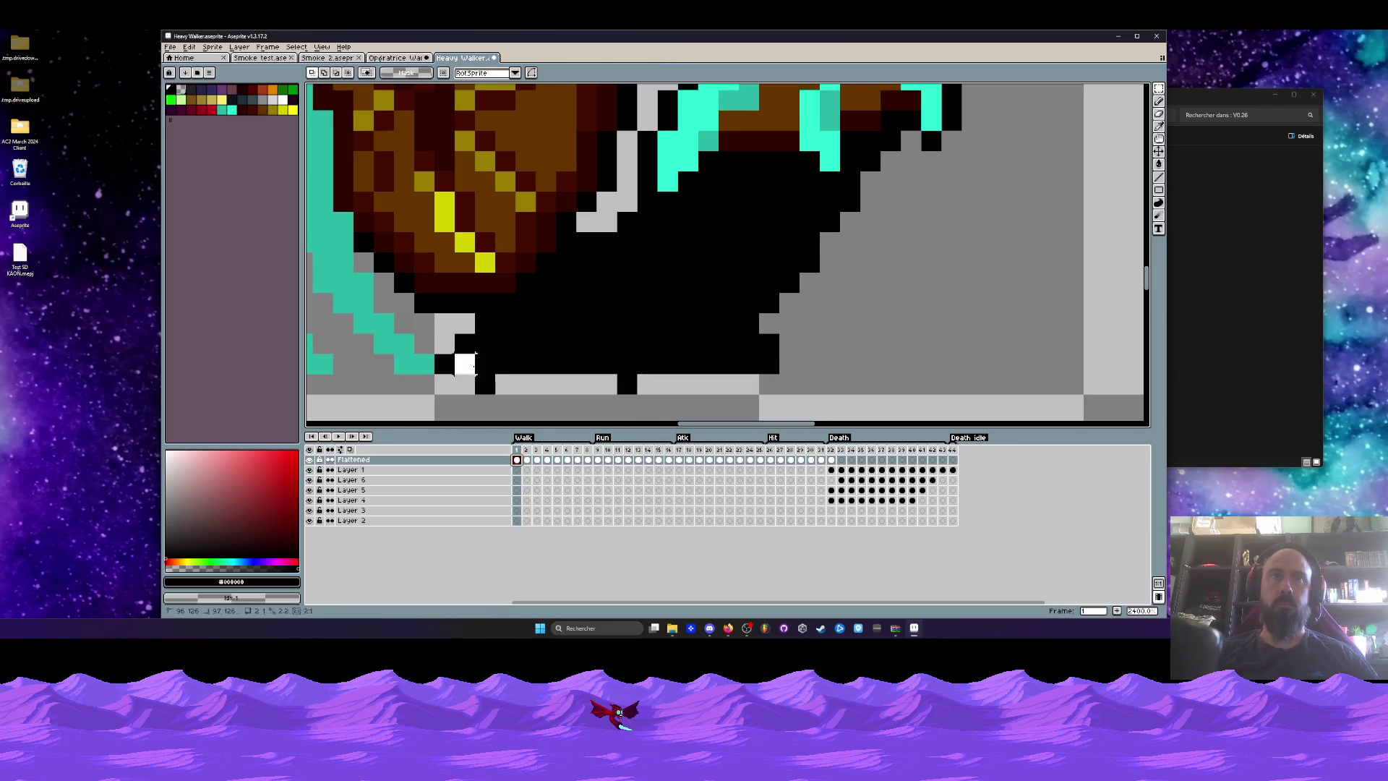
# Compare the feet across frames 1 and 2, ending back on frame 1.
pyautogui.scroll(-6, 610, 387)
pyautogui.press('Left')
pyautogui.press('Right')
pyautogui.press('Right')
pyautogui.press('Left')
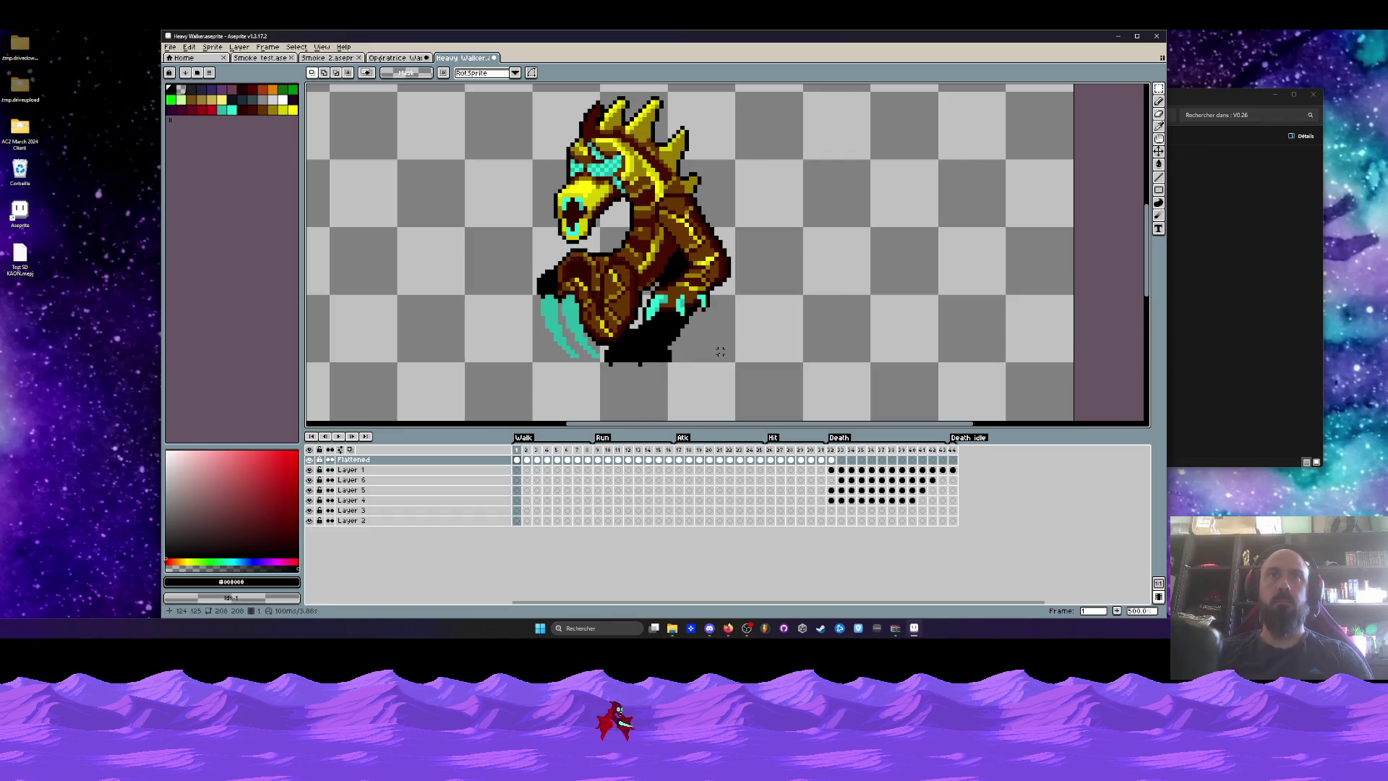
pyautogui.scroll(4, 671, 347)
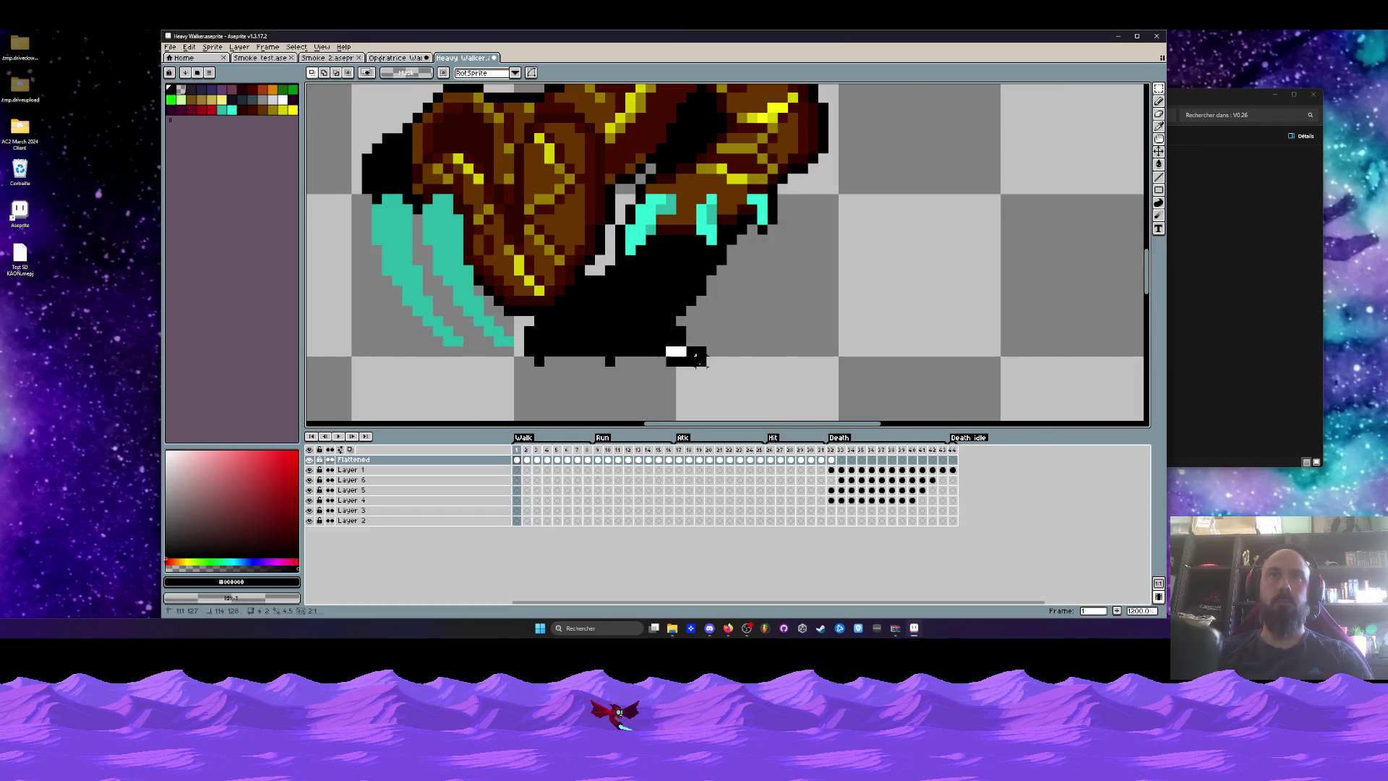
pyautogui.press('Left')
pyautogui.press('Right')
pyautogui.press('Right')
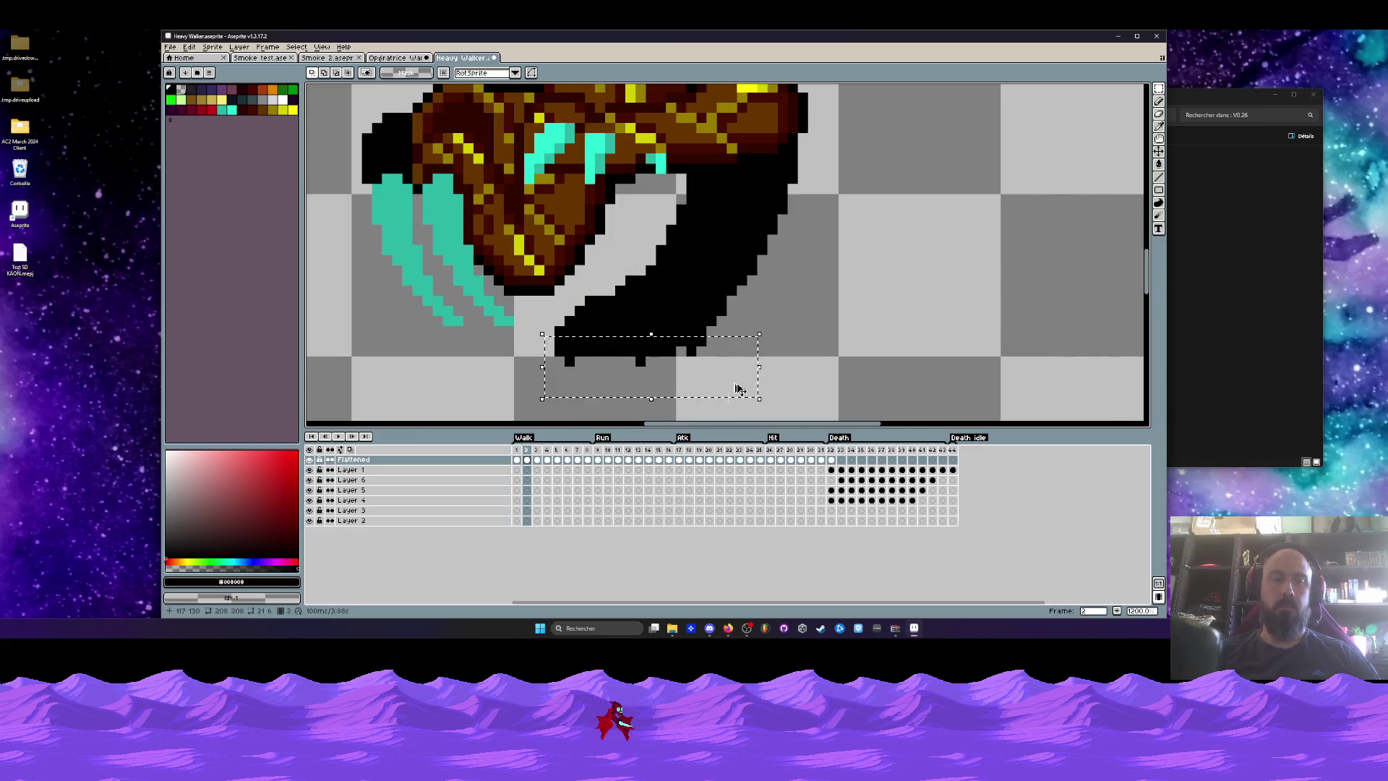
pyautogui.click(521, 459)
# Clear the black shadow pixels below the feet and compare frames 1 and 2.
pyautogui.moveTo(532, 347)
pyautogui.mouseDown()
pyautogui.moveTo(745, 401)
pyautogui.moveTo(611, 360)
pyautogui.mouseUp()
pyautogui.press('Return')
pyautogui.scroll(-4, 605, 360)
pyautogui.press('Right')
pyautogui.press('Left')
pyautogui.press('Right')
pyautogui.press('Left')
# Play the walk animation, step to frame 4 and select the sprite there.
pyautogui.scroll(4, 650, 331)
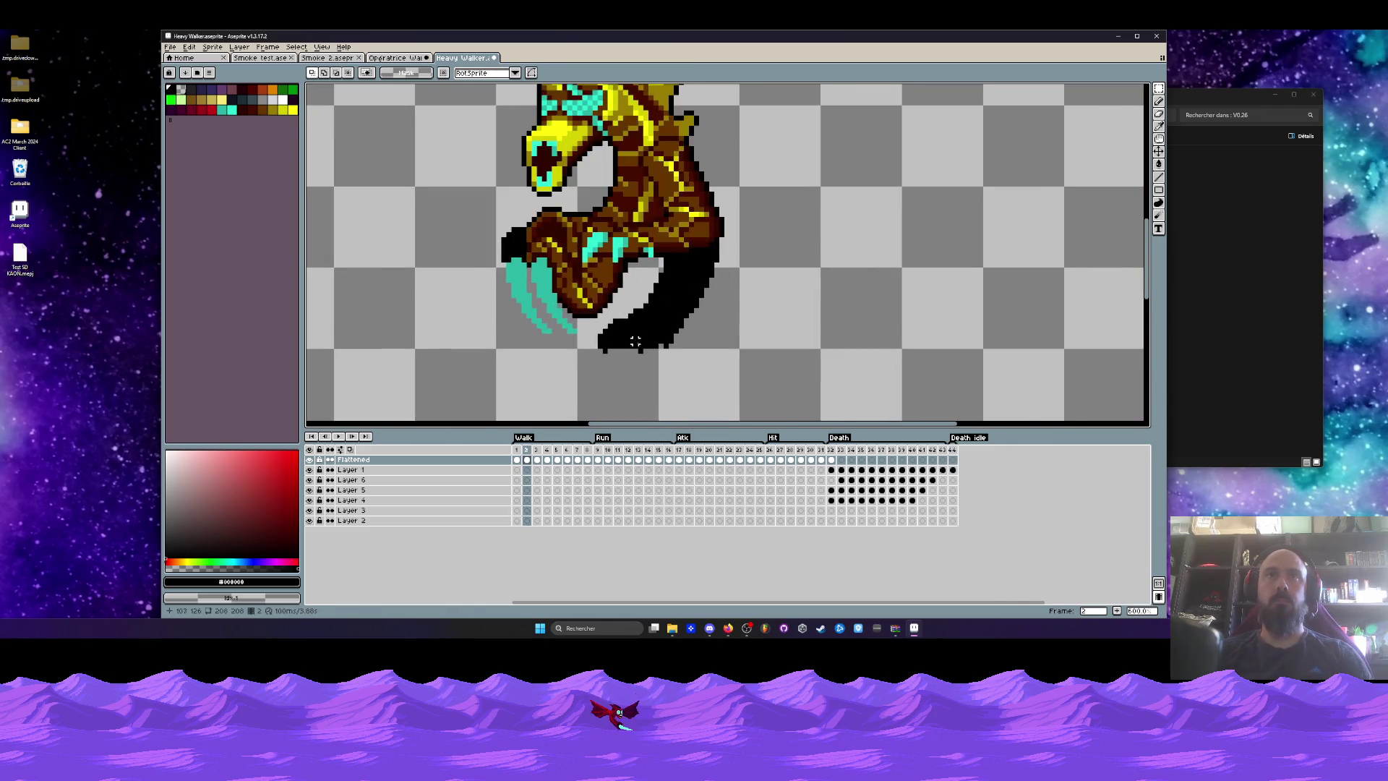
pyautogui.scroll(-4, 673, 344)
pyautogui.press('Right')
pyautogui.press('Right')
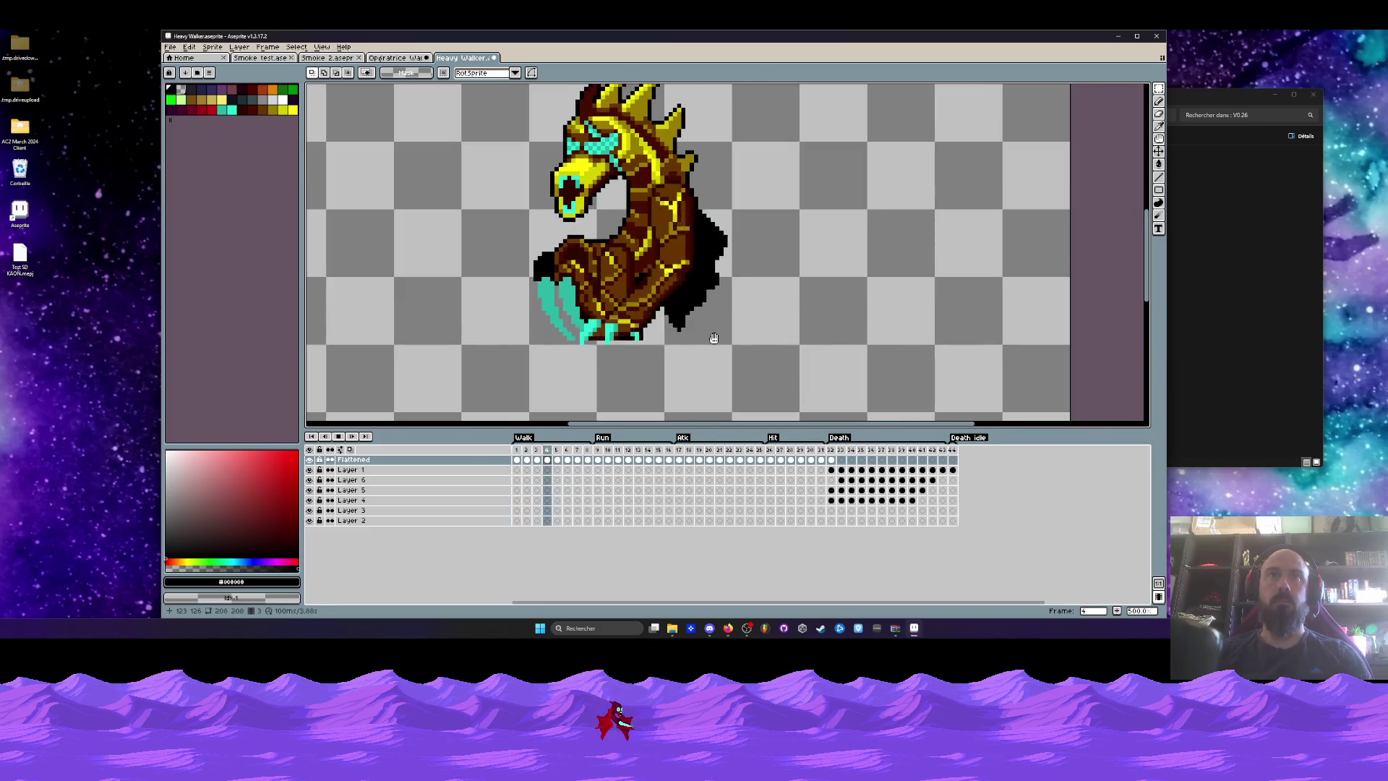
pyautogui.press('Return')
pyautogui.press('Left')
pyautogui.press('Left')
pyautogui.press('Right')
pyautogui.scroll(-1, 682, 351)
pyautogui.moveTo(514, 117)
pyautogui.mouseDown()
pyautogui.moveTo(706, 357)
pyautogui.moveTo(801, 395)
pyautogui.mouseUp()
# On frame 5, shift the whole sprite down one pixel and drop the selection.
pyautogui.click(917, 289)
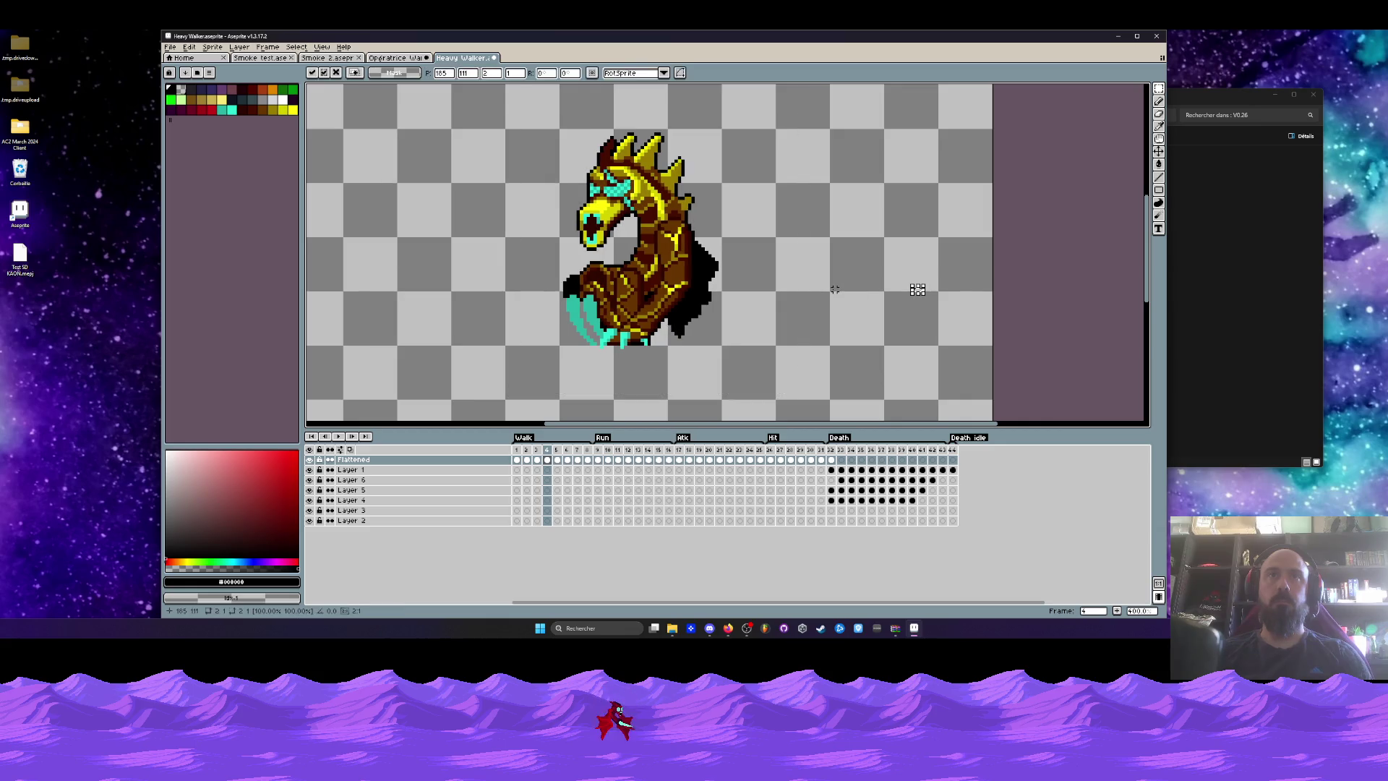
pyautogui.click(916, 289)
pyautogui.press('Left')
pyautogui.press('Right')
pyautogui.press('Right')
pyautogui.hotkey('ctrl', 'shift', 'd')
pyautogui.press('Down')
pyautogui.hotkey('ctrl', 'd')
# Play and stop the animation, then undo the accidental pixel clear.
pyautogui.press('Return')
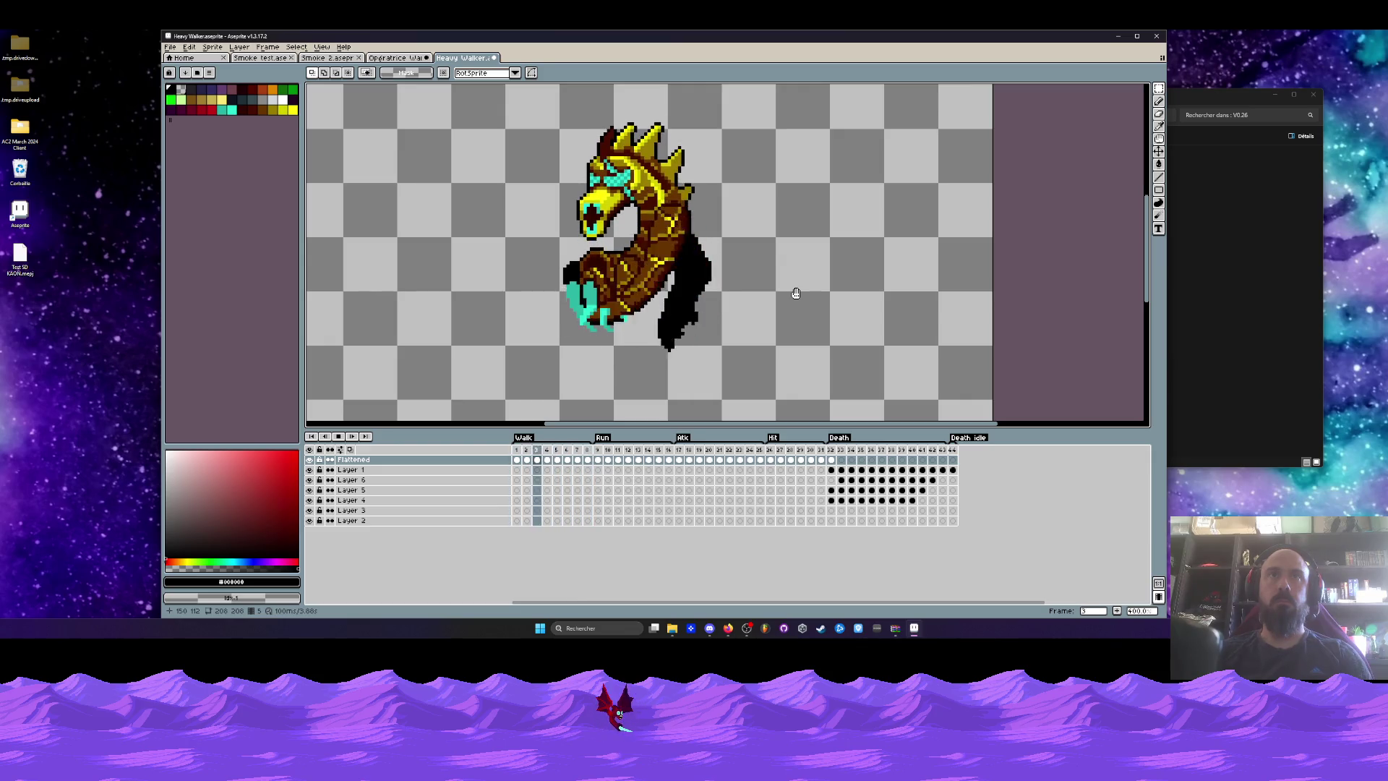
pyautogui.press('Return')
pyautogui.hotkey('ctrl', 'z')
pyautogui.hotkey('ctrl', 'z')
pyautogui.hotkey('ctrl', 'z')
pyautogui.hotkey('ctrl', 'z')
pyautogui.hotkey('ctrl', 'z')
pyautogui.hotkey('ctrl', 'z')
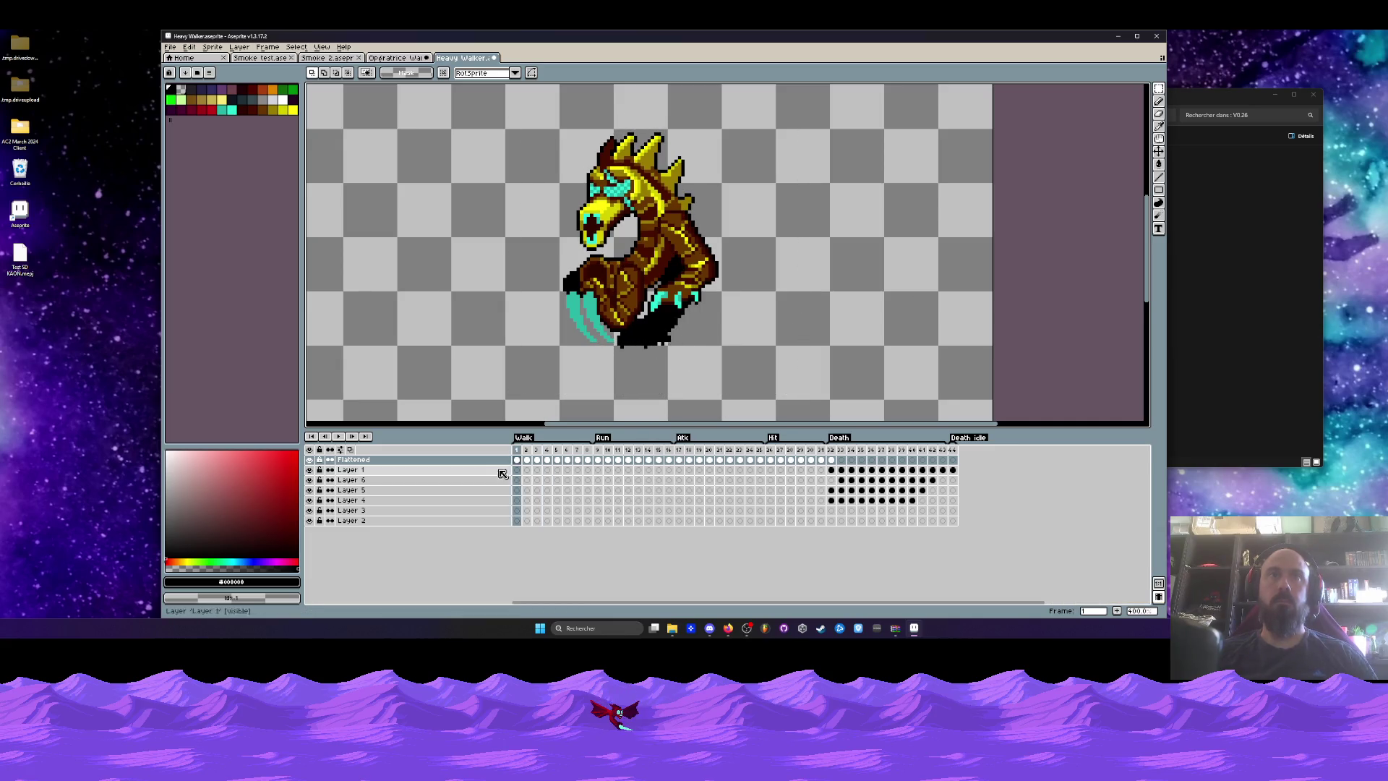
pyautogui.hotkey('ctrl', 'z')
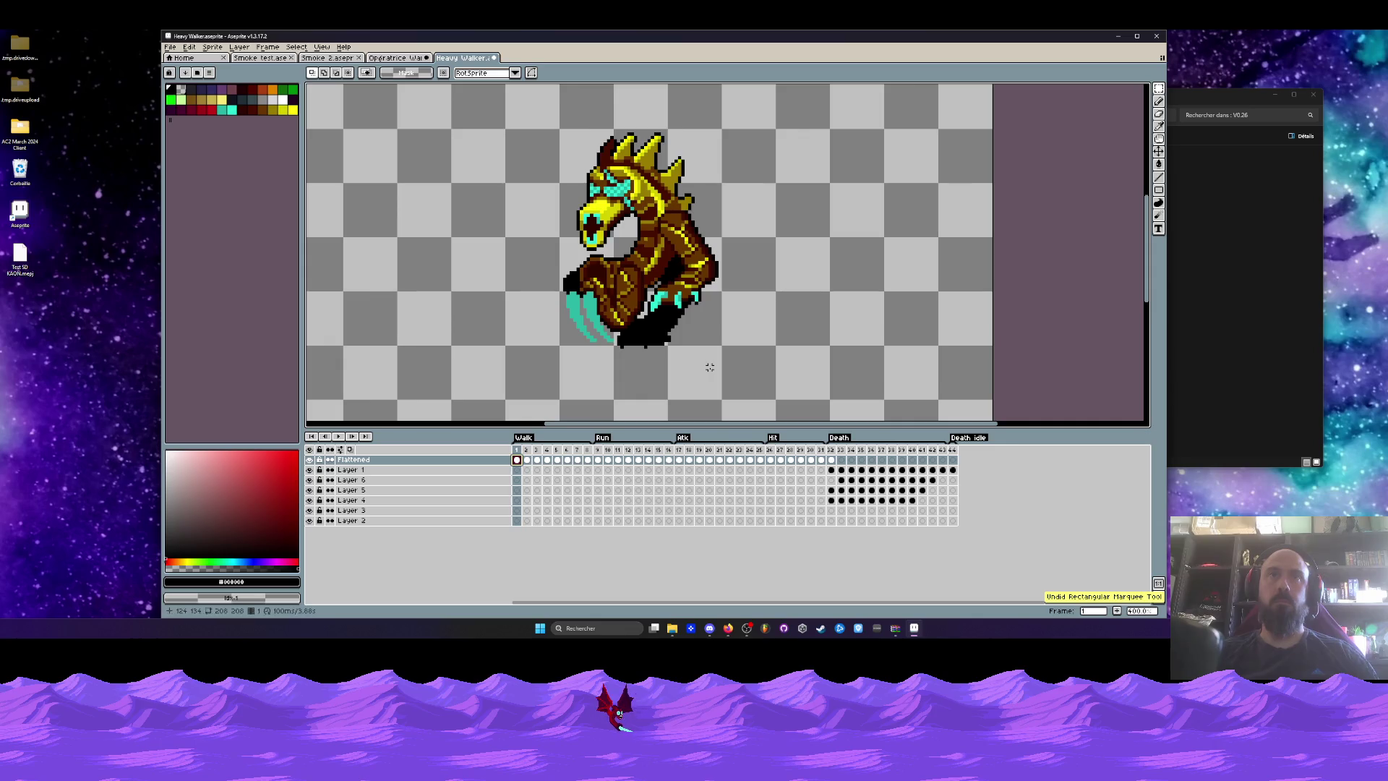
# Replay the animation while undoing further changes, then play it on Layer 1.
pyautogui.press('Return')
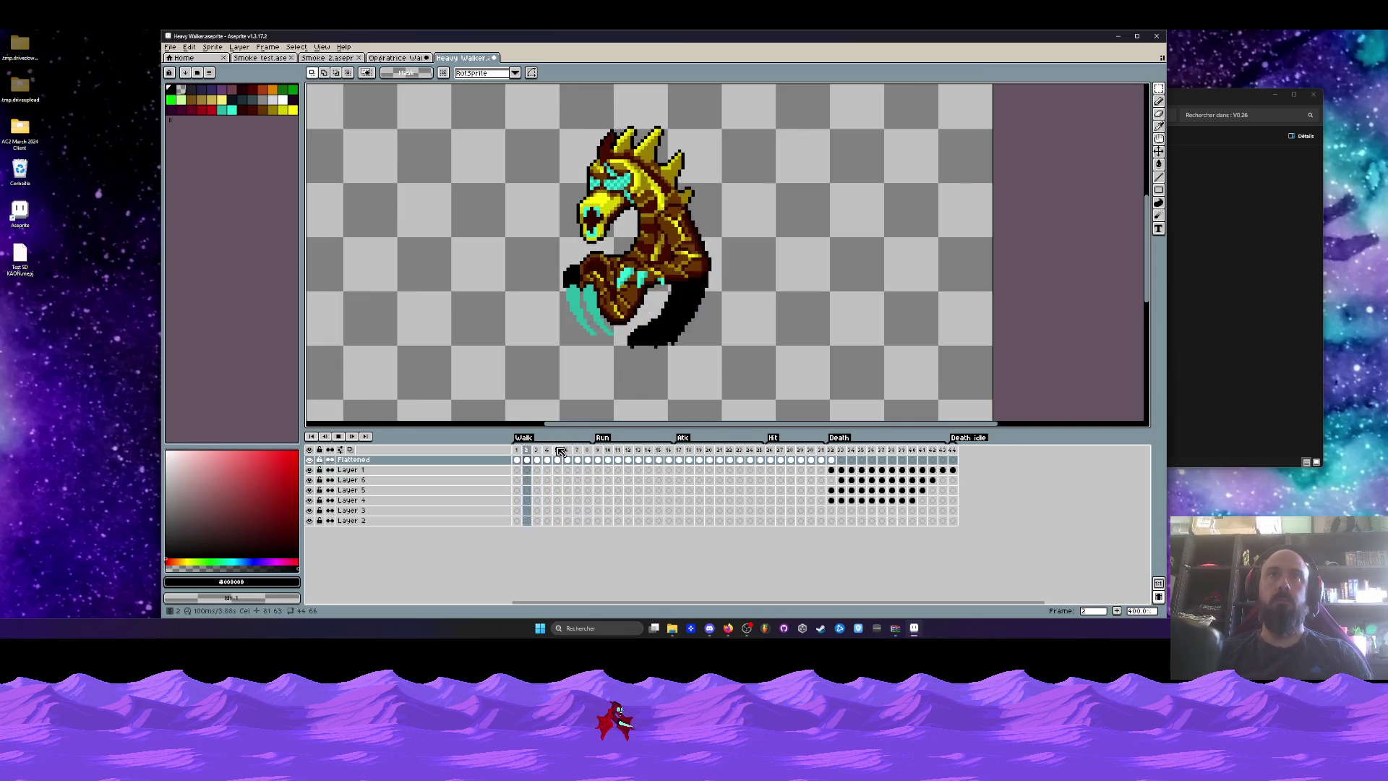
pyautogui.hotkey('ctrl', 'z')
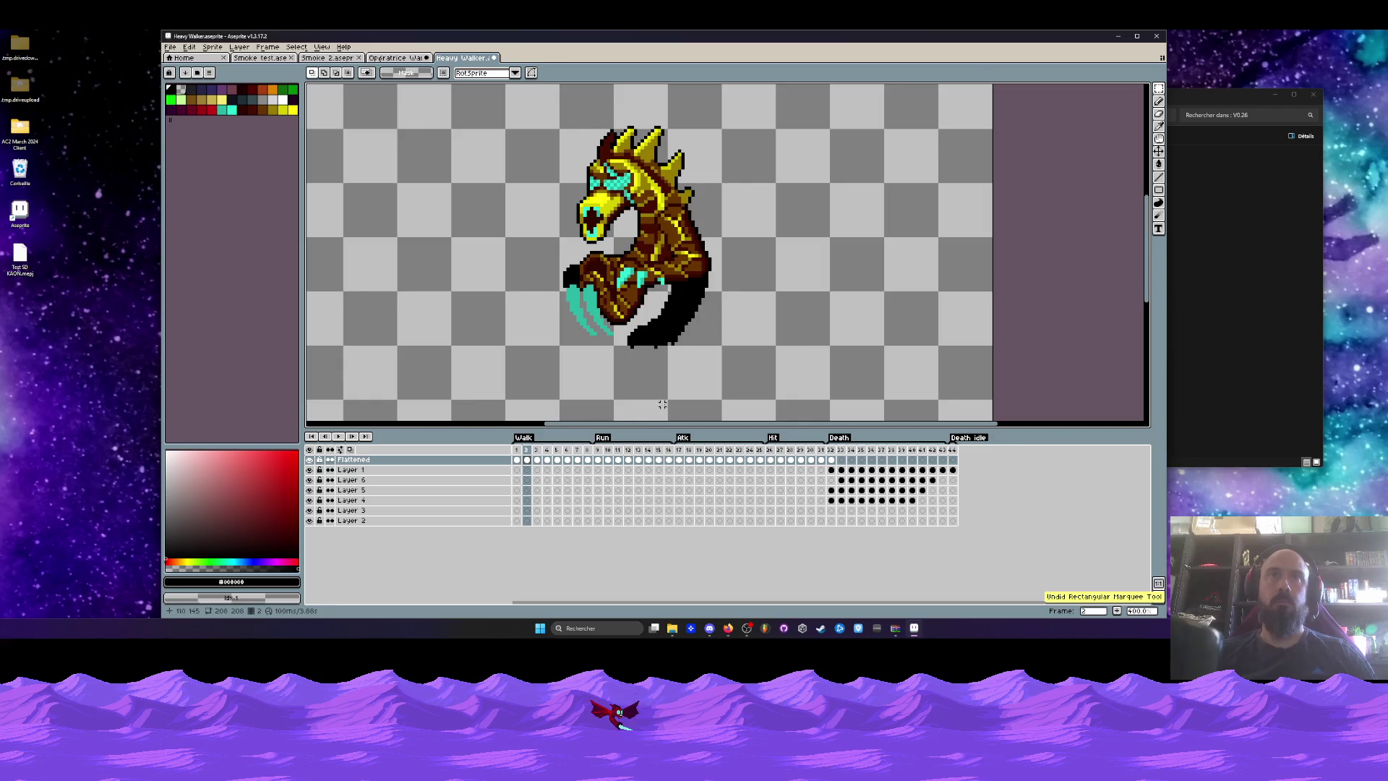
pyautogui.press('Return')
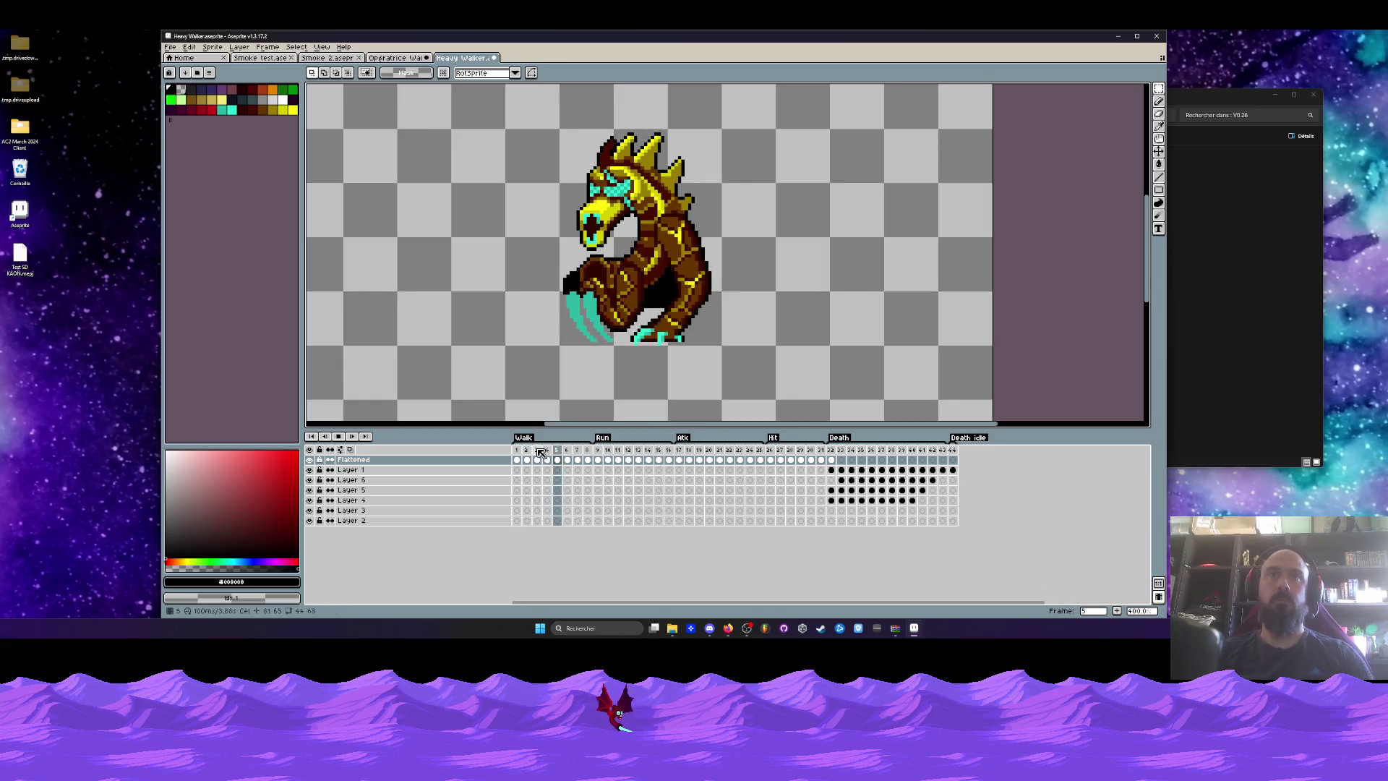
pyautogui.hotkey('ctrl', 'z')
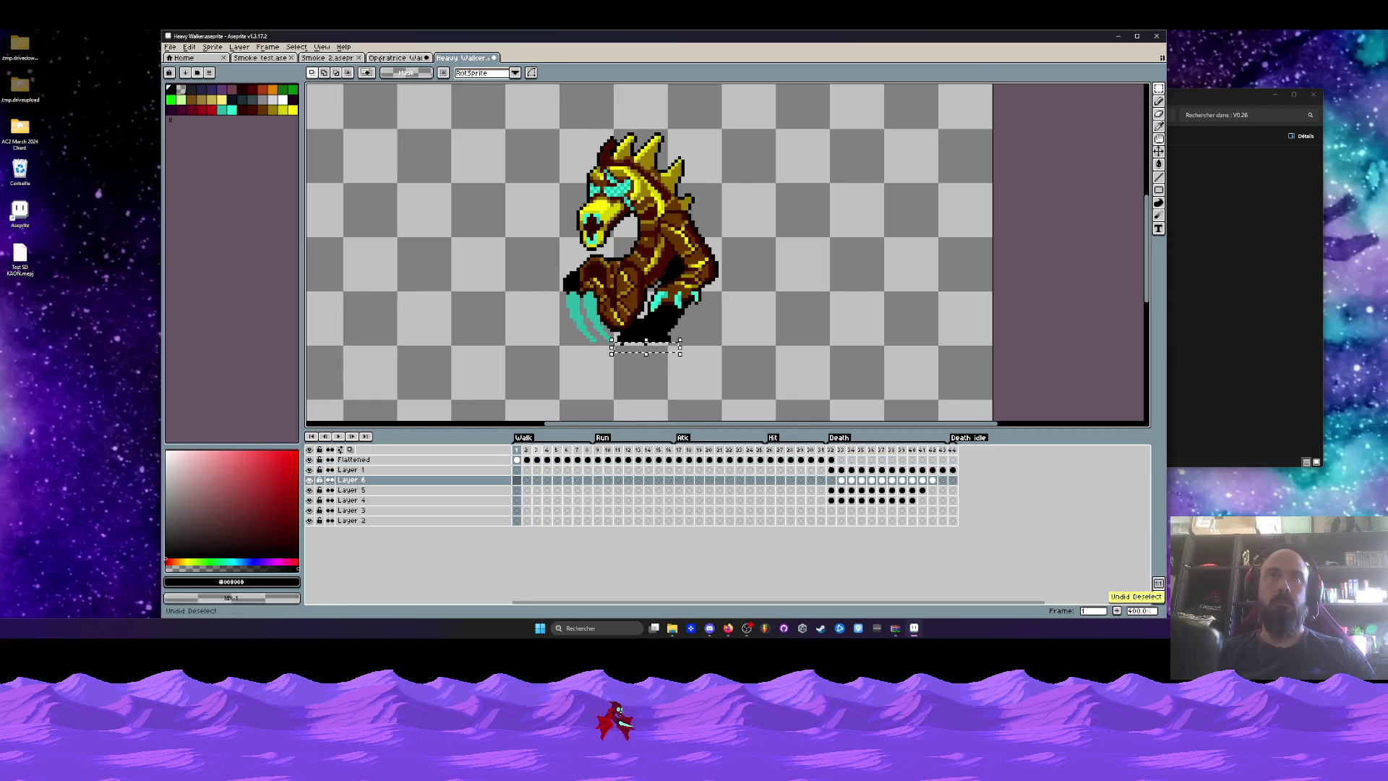
pyautogui.hotkey('ctrl', 'z')
pyautogui.press('Return')
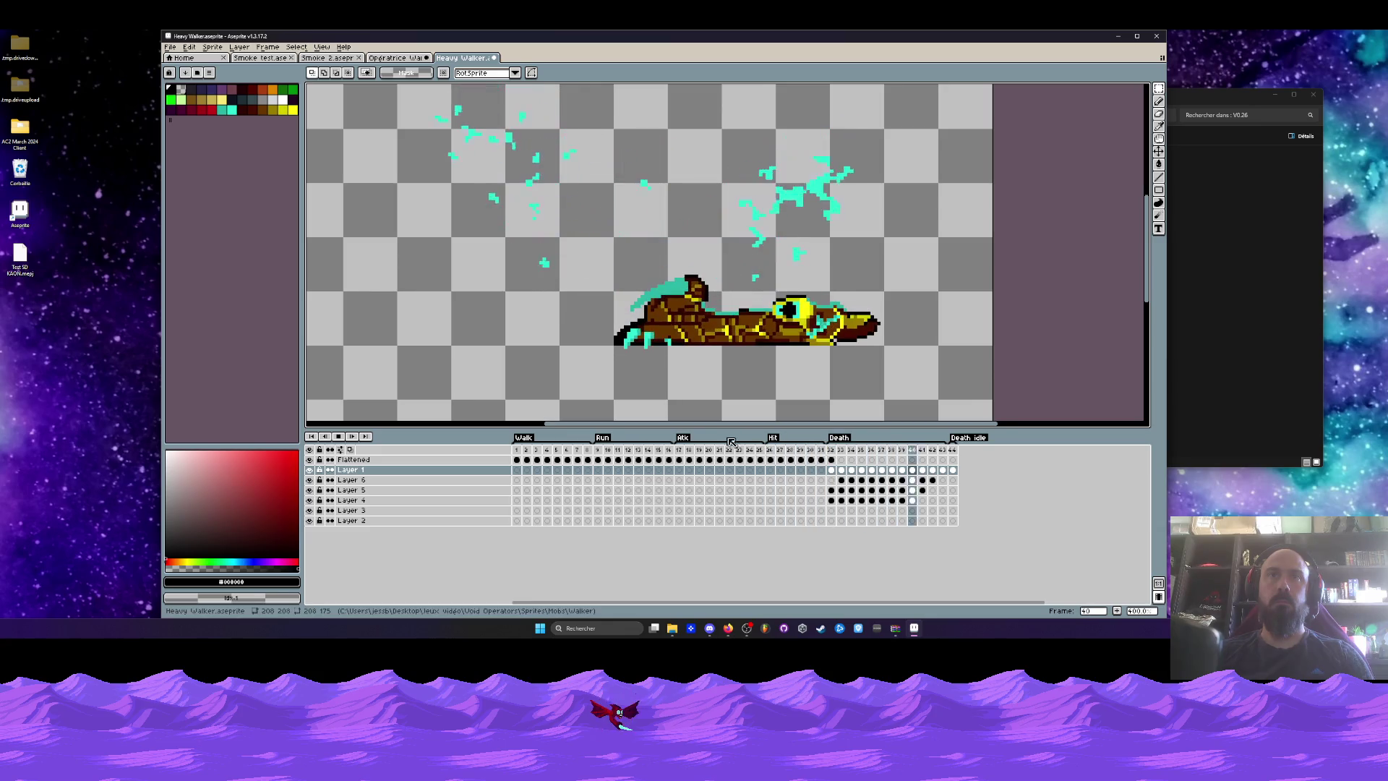
# Select frame ranges 26–29, 17–25, 9–12 and 1–5 to inspect the dragon's feet.
pyautogui.moveTo(769, 451)
pyautogui.mouseDown()
pyautogui.moveTo(811, 461)
pyautogui.moveTo(779, 461)
pyautogui.mouseUp()
pyautogui.moveTo(681, 456); pyautogui.dragTo(762, 461)
pyautogui.scroll(-1, 689, 391)
pyautogui.scroll(1, 689, 390)
pyautogui.scroll(-1, 689, 390)
pyautogui.click(680, 451)
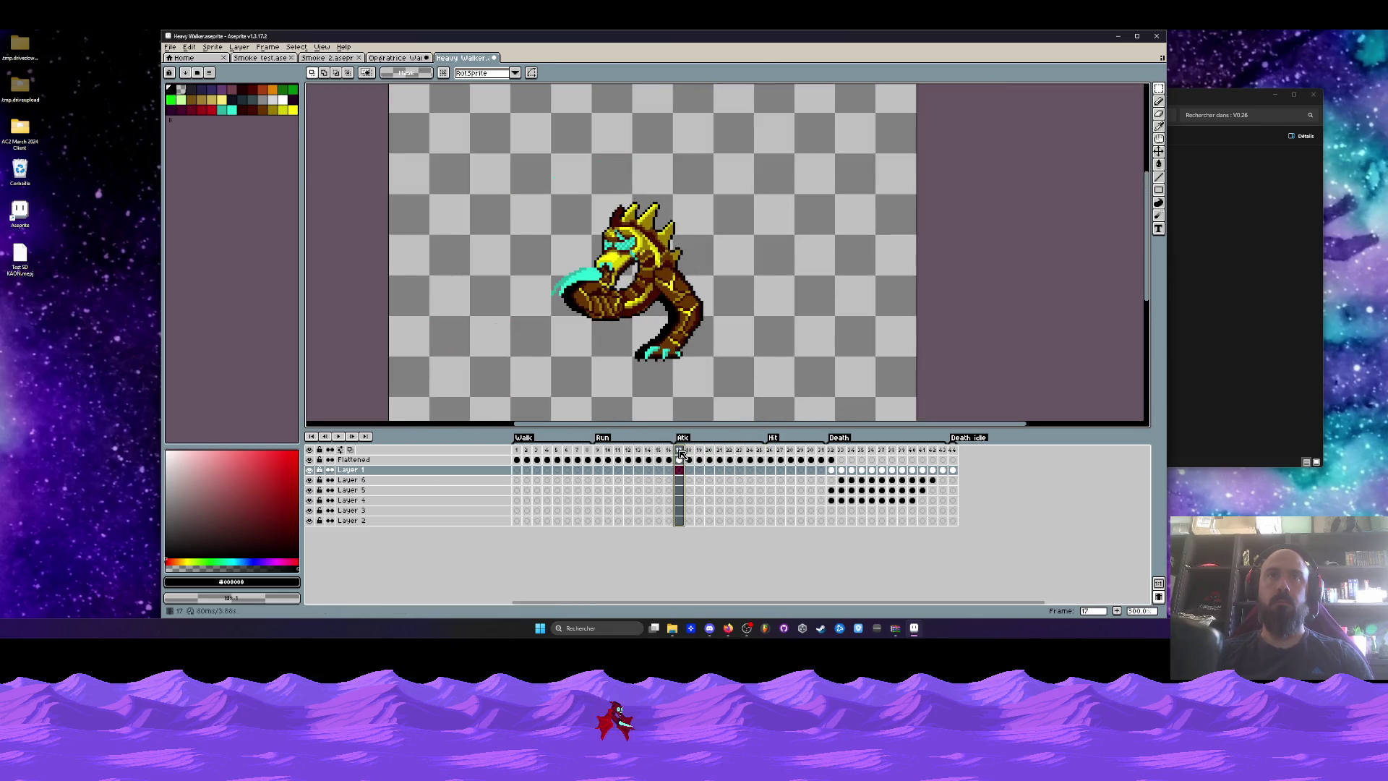
pyautogui.moveTo(607, 453); pyautogui.dragTo(647, 454)
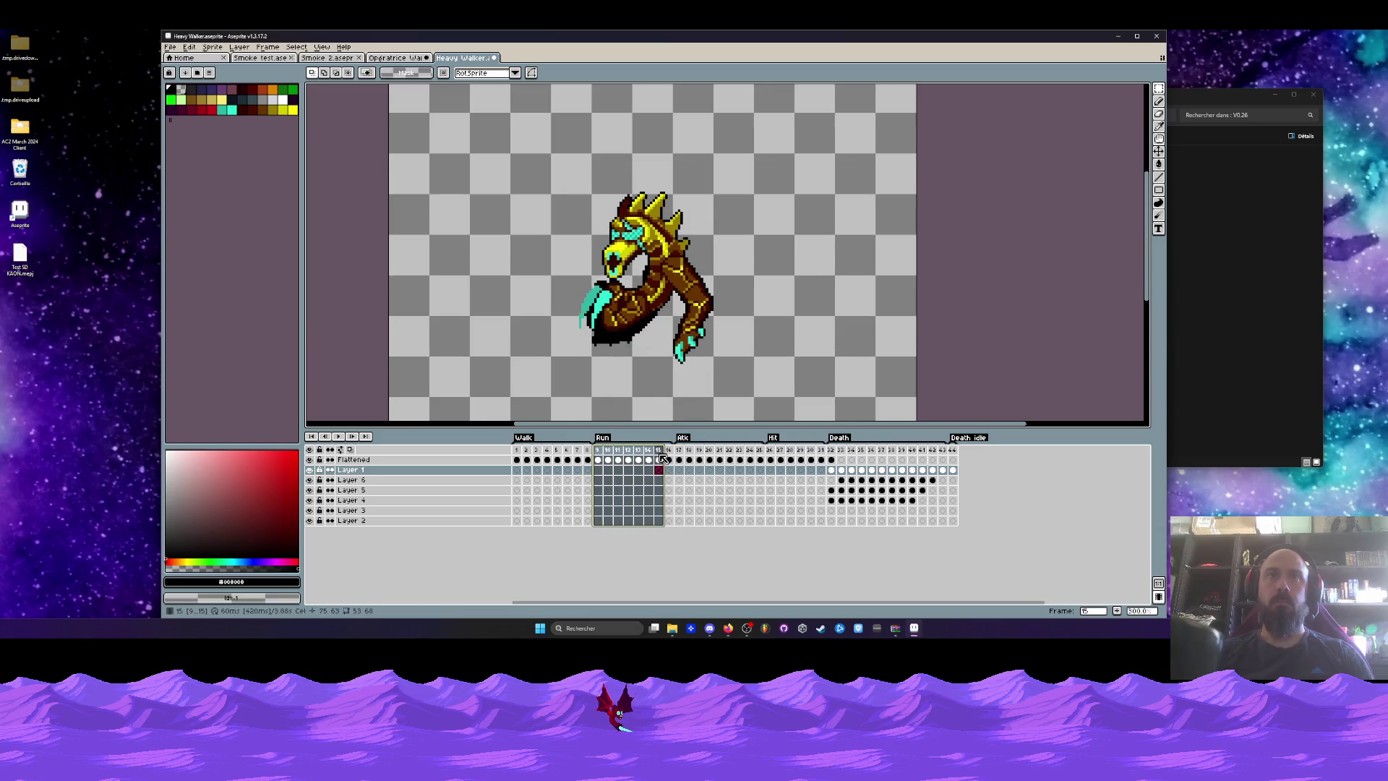
pyautogui.moveTo(522, 453); pyautogui.dragTo(631, 466)
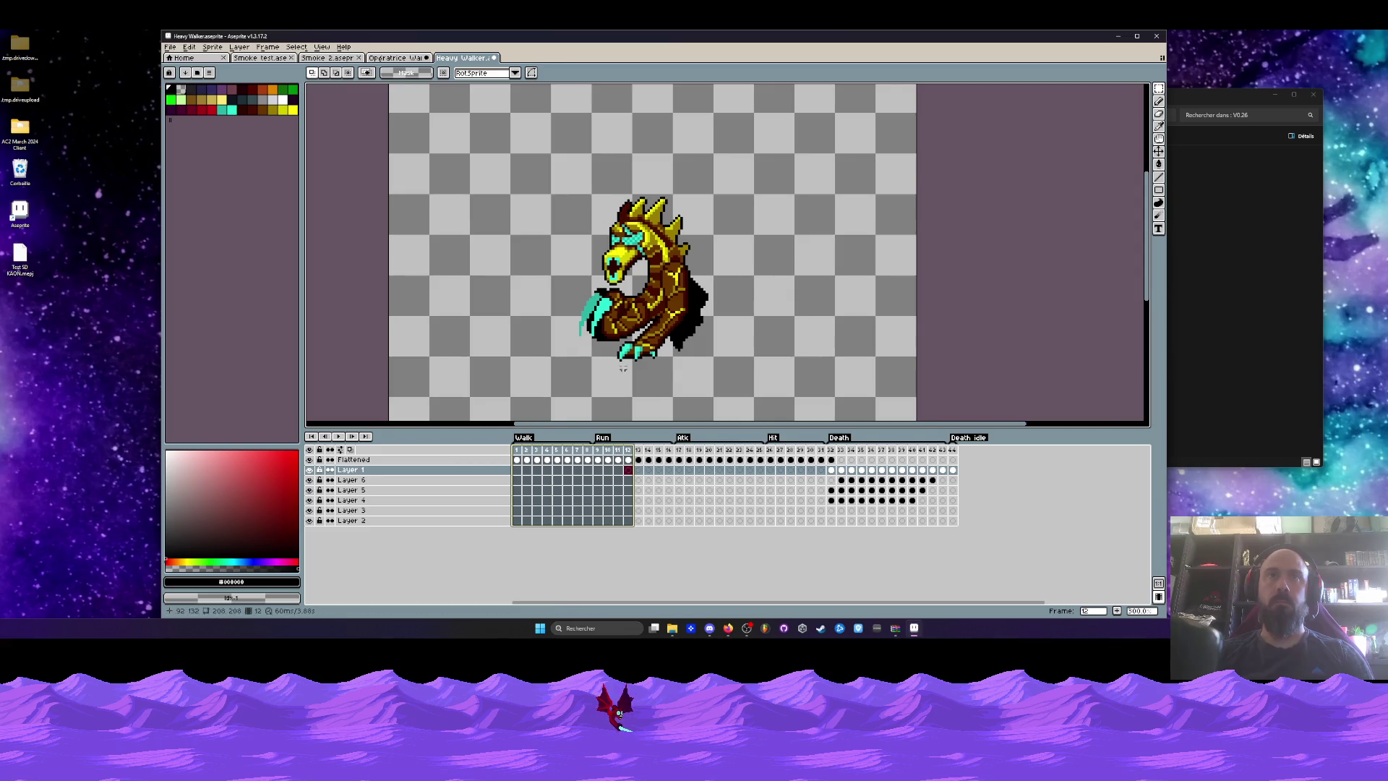
pyautogui.scroll(8, 623, 368)
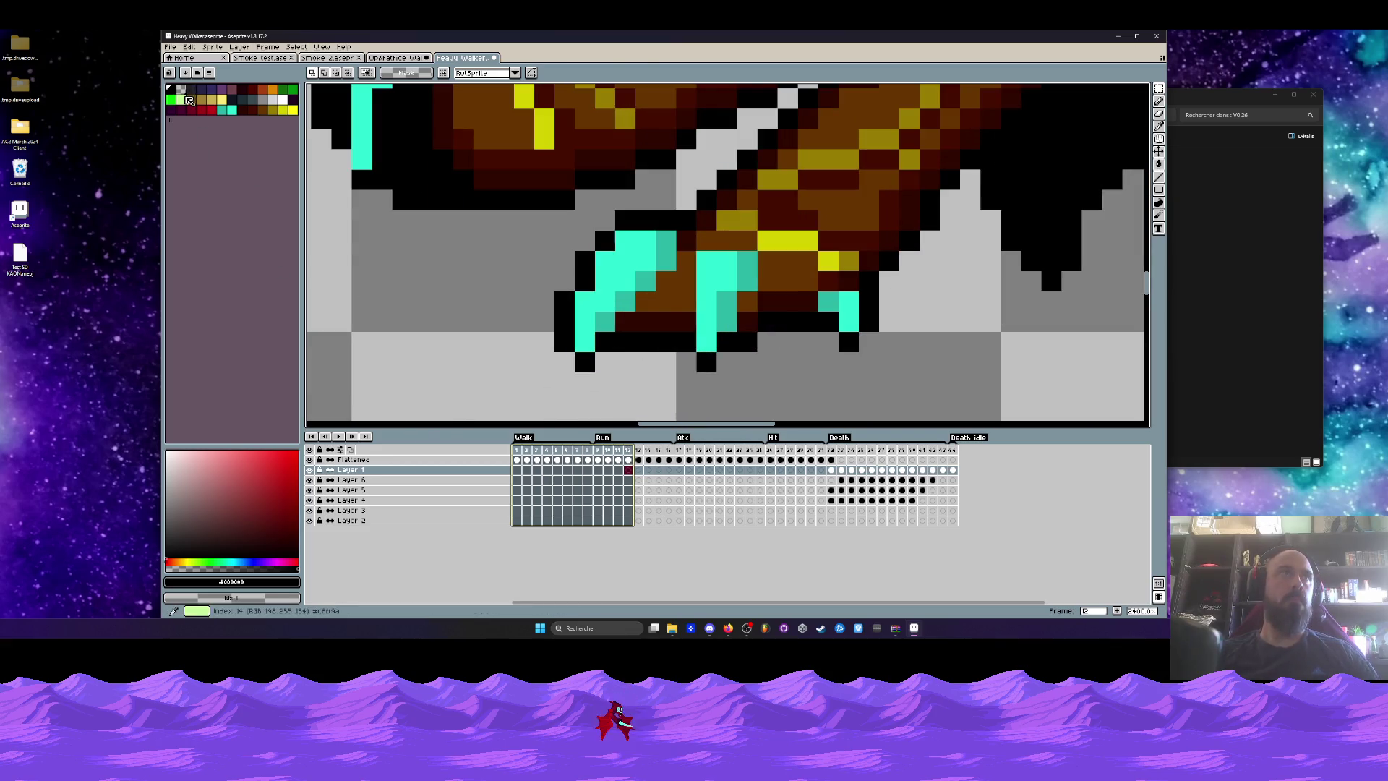
# Pick a new colour, then step from frame 9 forward to frame 12.
pyautogui.click(188, 98)
pyautogui.scroll(1, 588, 375)
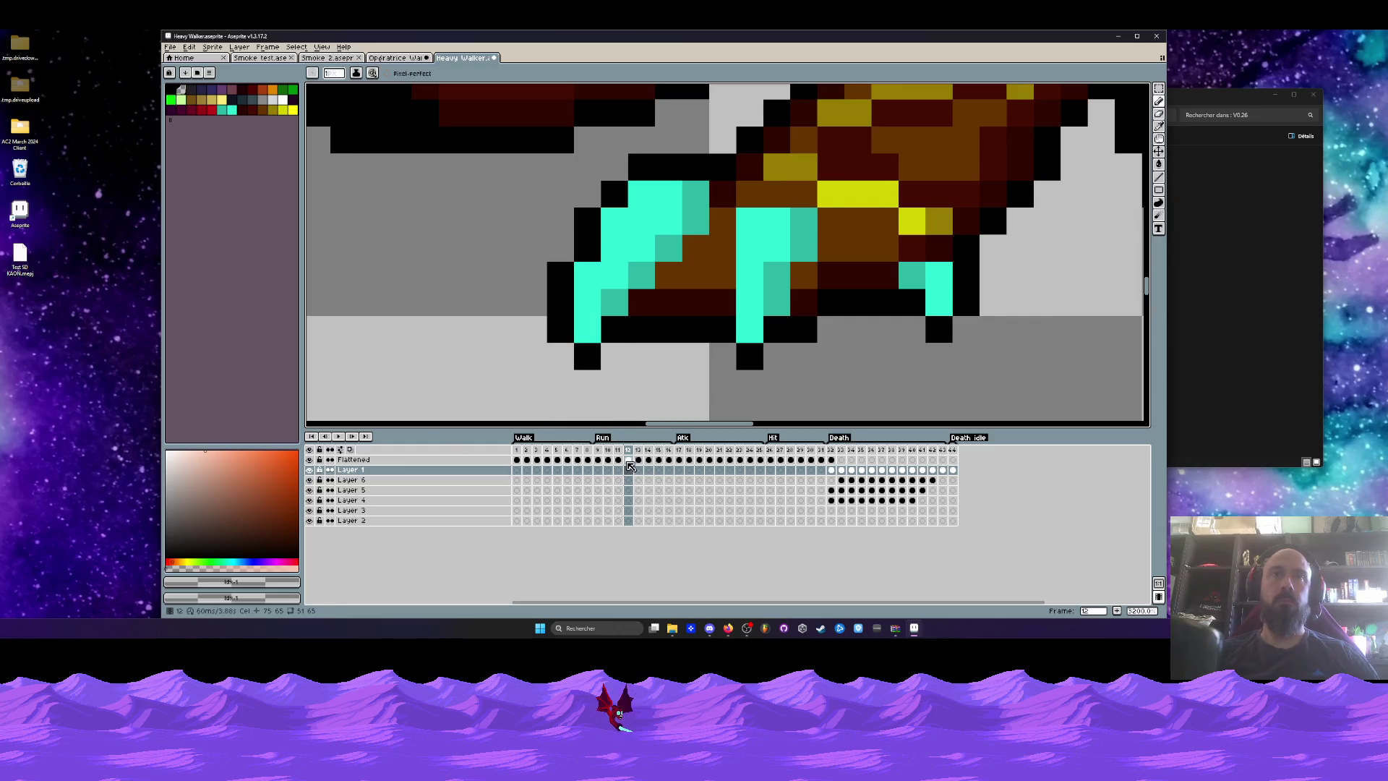
pyautogui.click(597, 460)
pyautogui.scroll(-2, 589, 384)
pyautogui.scroll(2, 641, 334)
pyautogui.scroll(-2, 631, 409)
pyautogui.press('Right')
pyautogui.scroll(2, 675, 347)
pyautogui.press('Right')
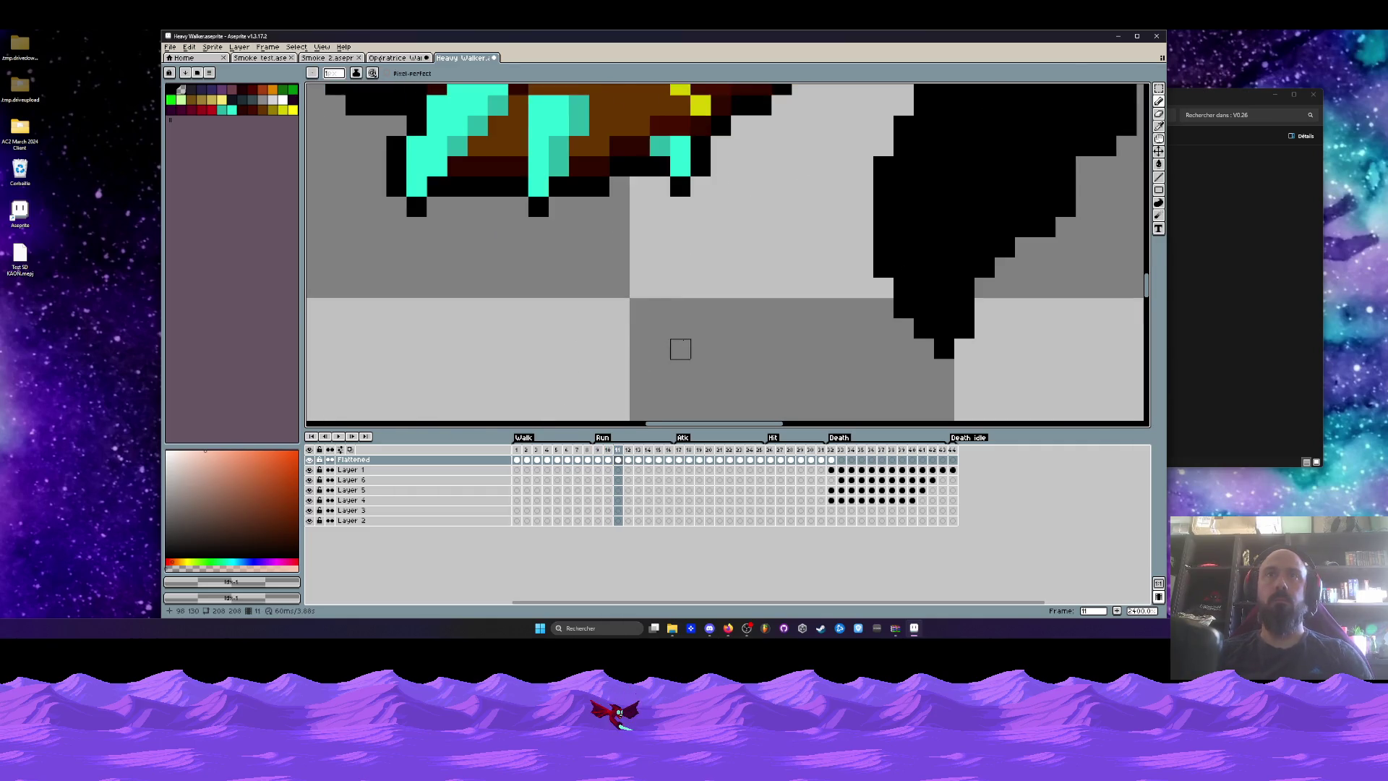
pyautogui.press('Right')
# Erase the black pixels under the claws on frames 12 and 13.
pyautogui.scroll(-2, 666, 333)
pyautogui.scroll(3, 666, 333)
pyautogui.moveTo(597, 318); pyautogui.dragTo(840, 318)
pyautogui.scroll(-4, 840, 318)
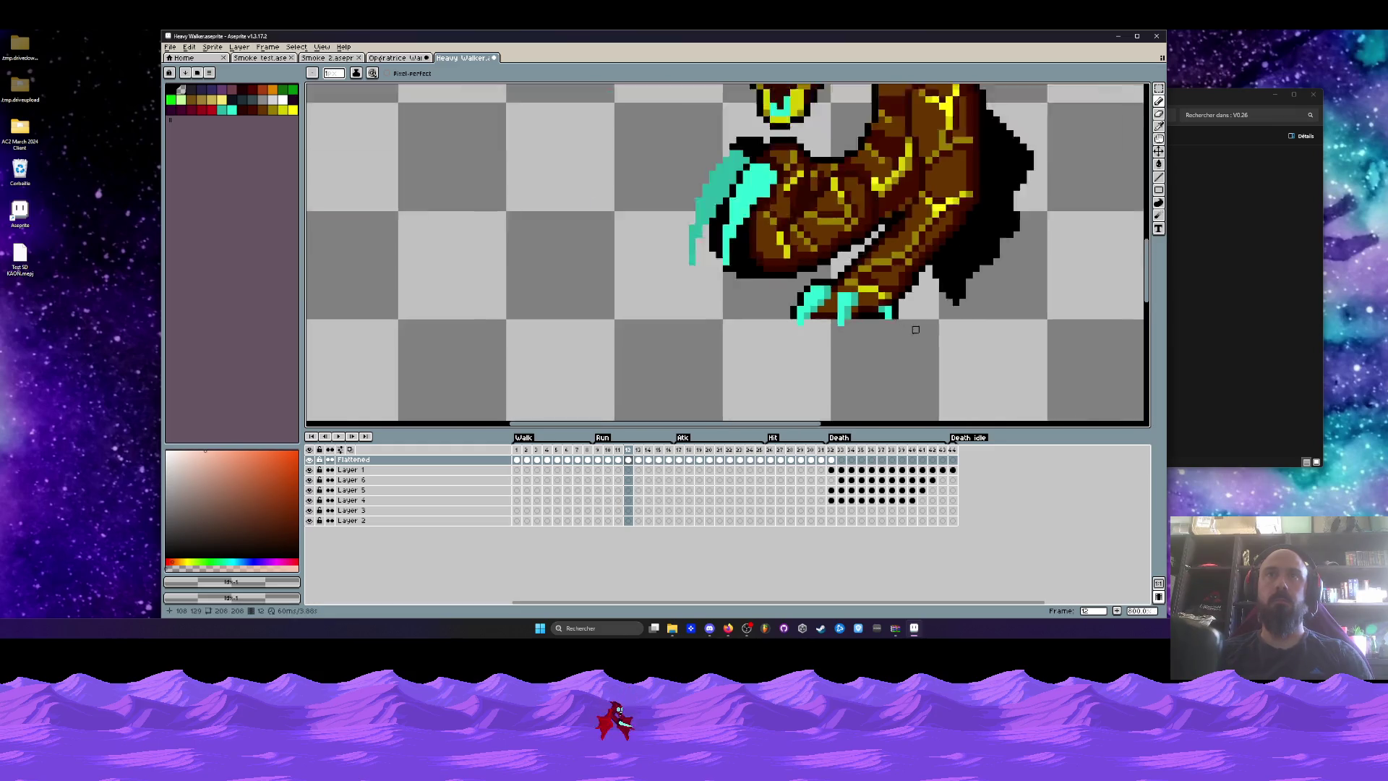
pyautogui.press('Right')
pyautogui.scroll(4, 840, 321)
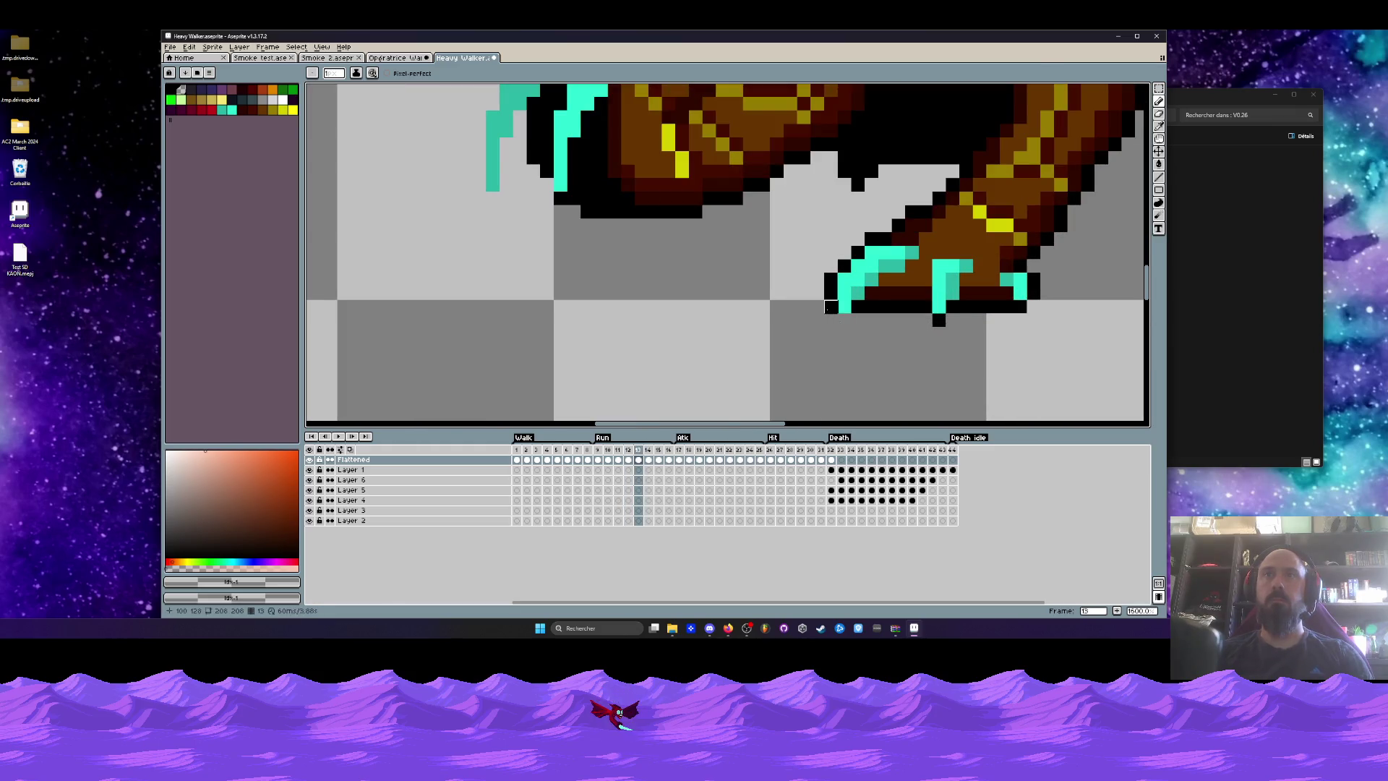
pyautogui.moveTo(857, 307); pyautogui.dragTo(1061, 307)
pyautogui.scroll(-4, 1061, 307)
# Step through frames 14–17 and erase the dark pixels under the claws on frame 17.
pyautogui.press('Right')
pyautogui.scroll(4, 1047, 310)
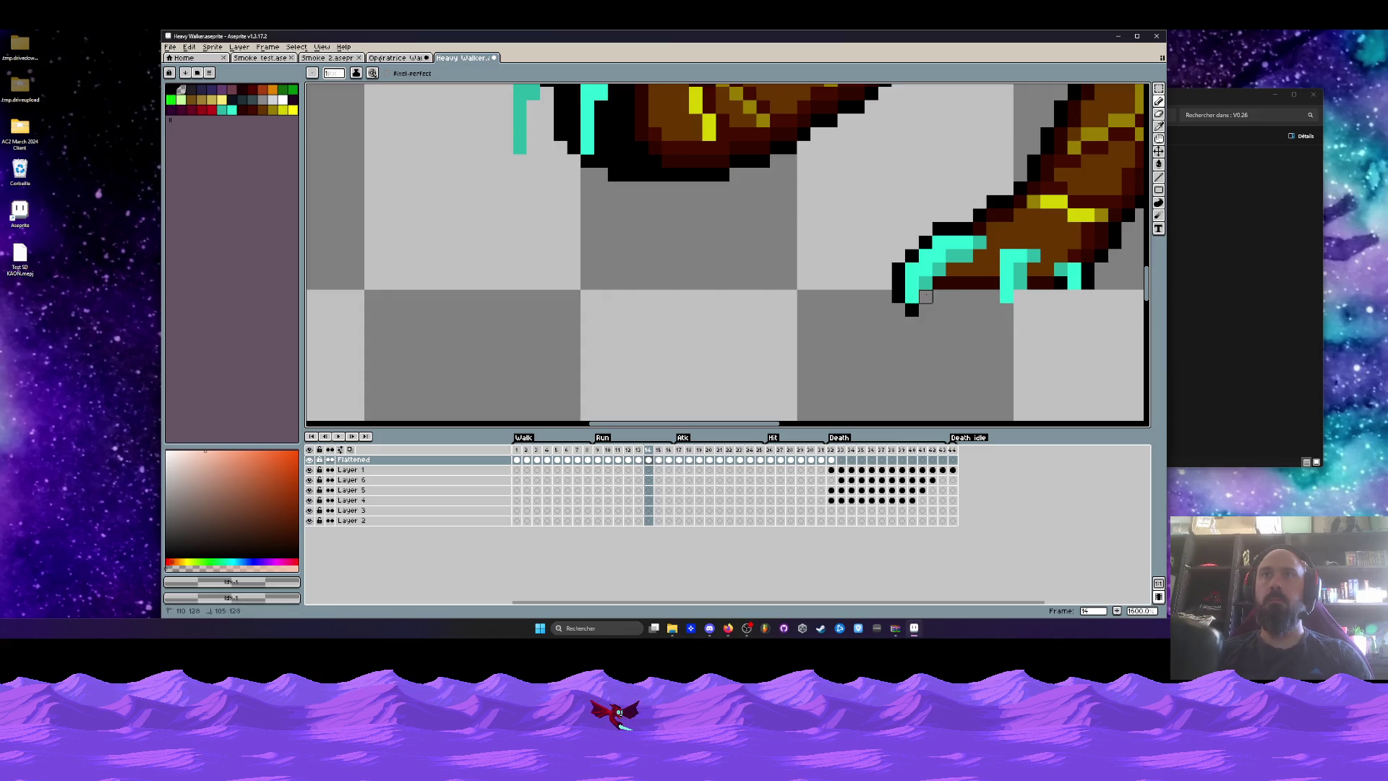
pyautogui.scroll(-3, 912, 309)
pyautogui.press('Right')
pyautogui.scroll(5, 962, 298)
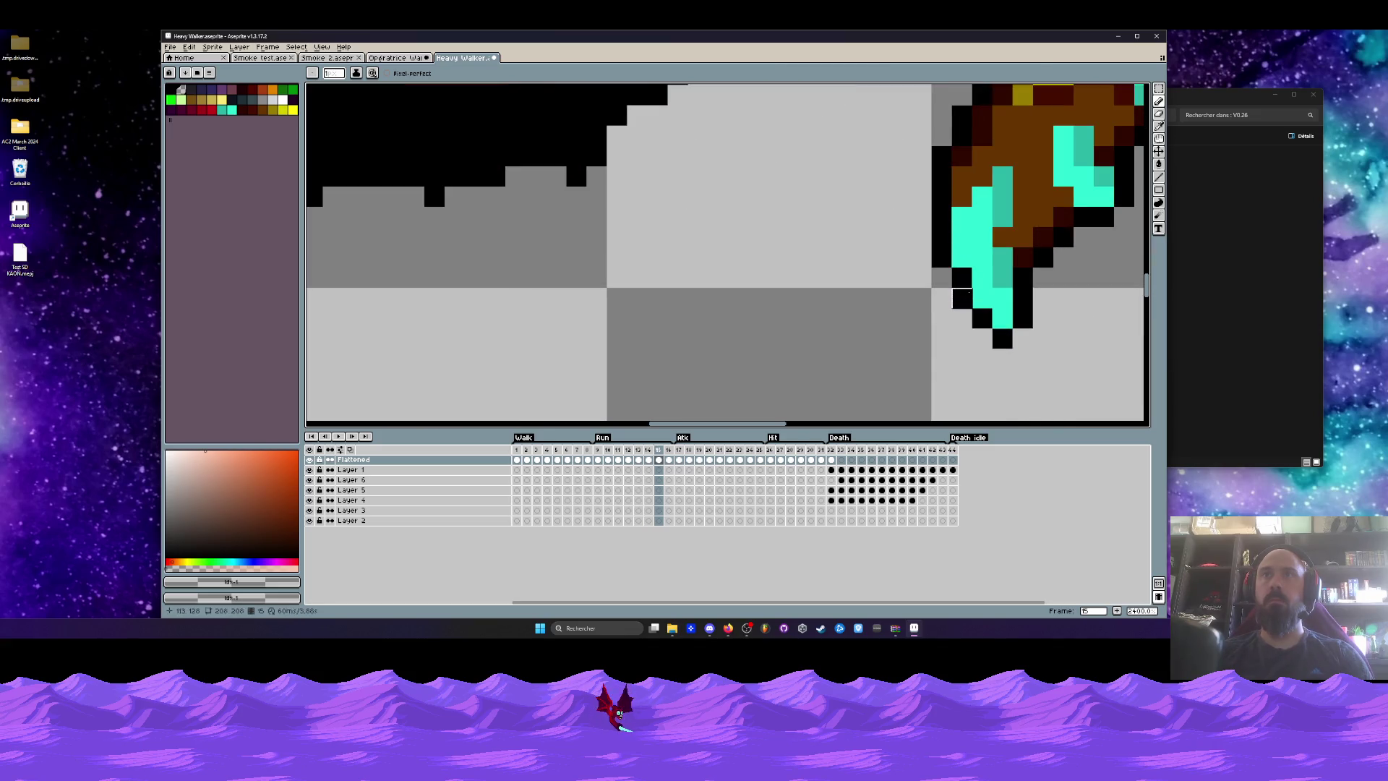
pyautogui.scroll(-4, 1012, 325)
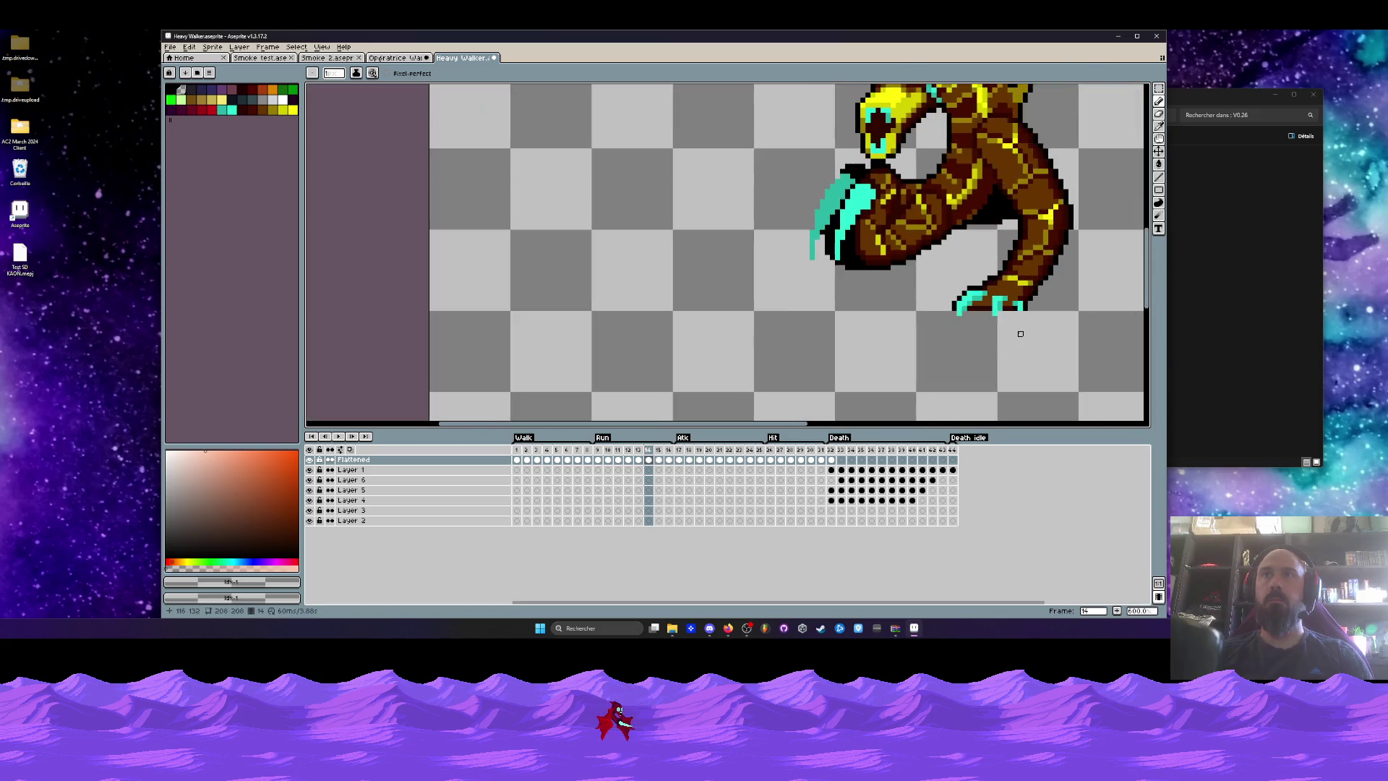
pyautogui.press('Right')
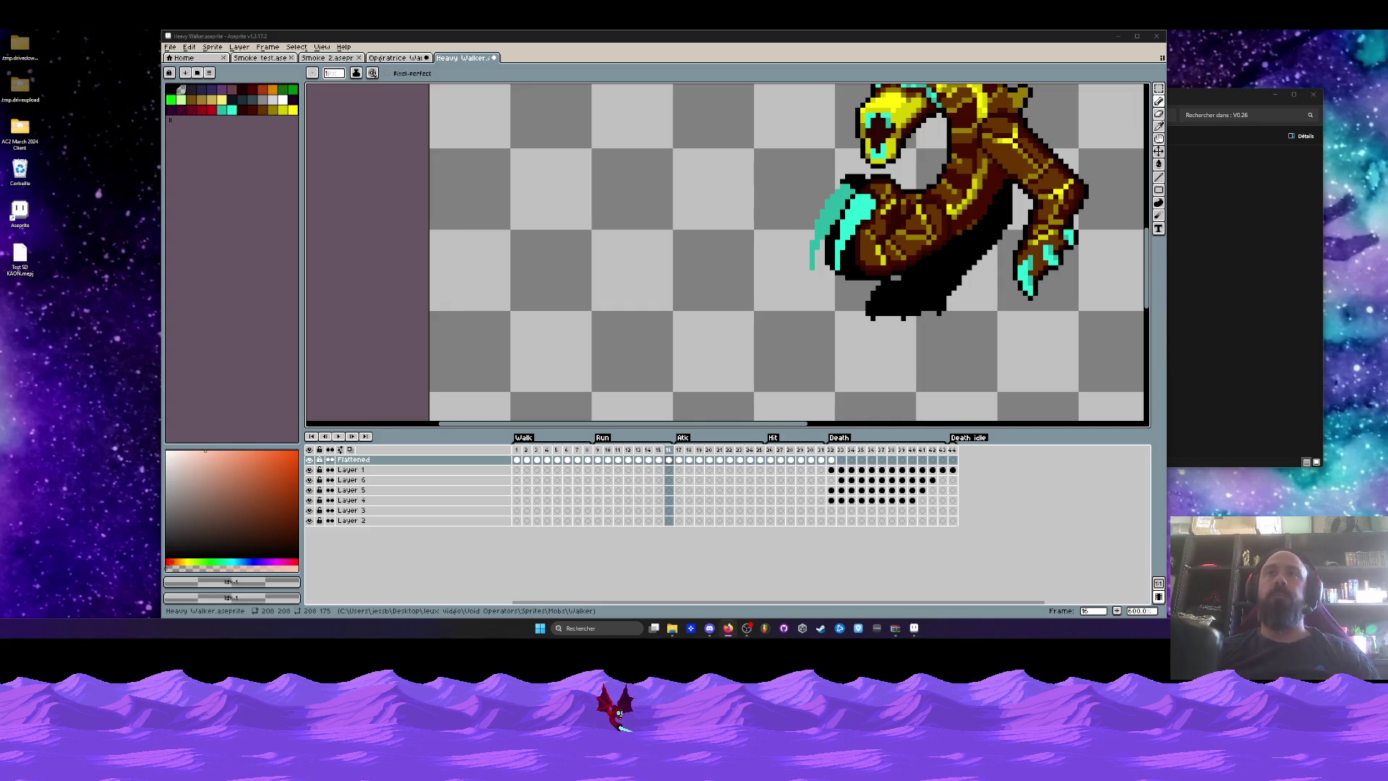
pyautogui.press('Right')
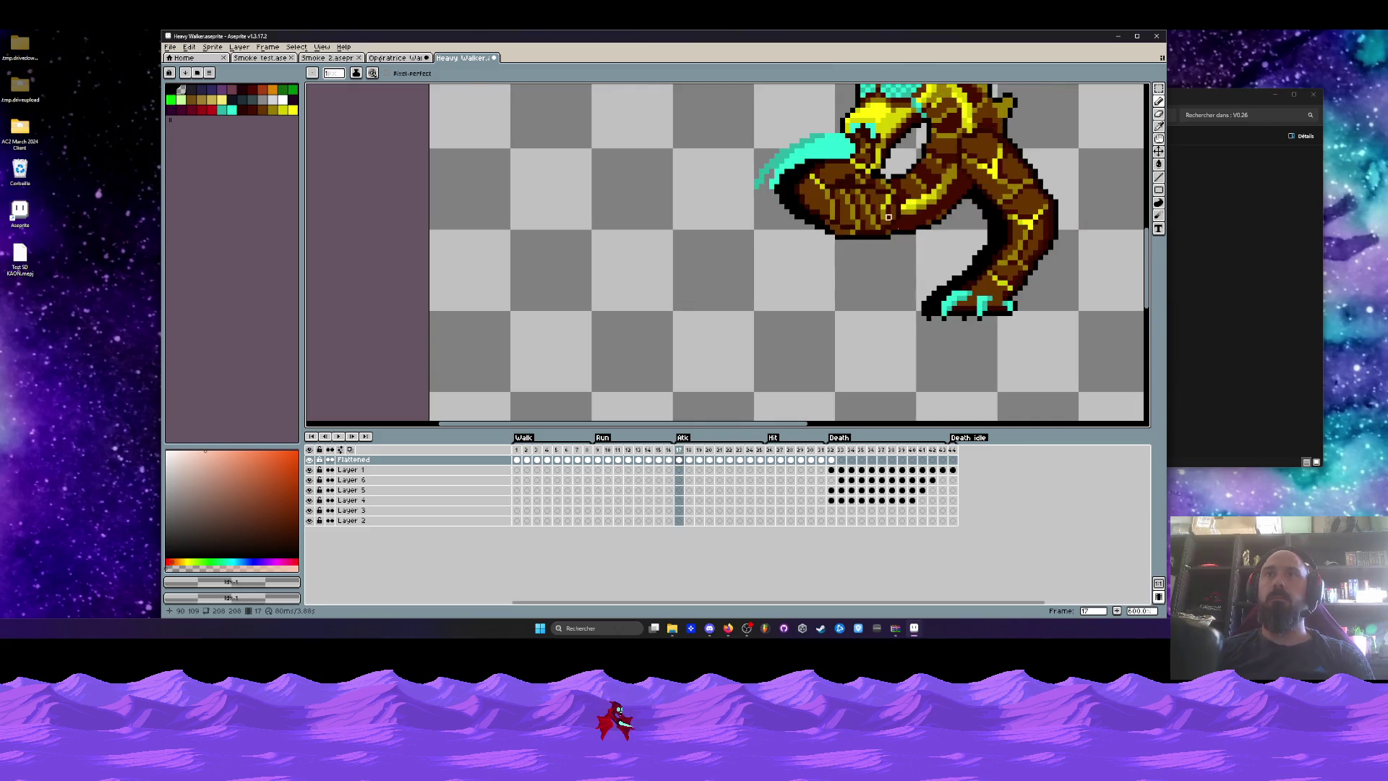
pyautogui.scroll(3, 951, 323)
pyautogui.scroll(1, 951, 323)
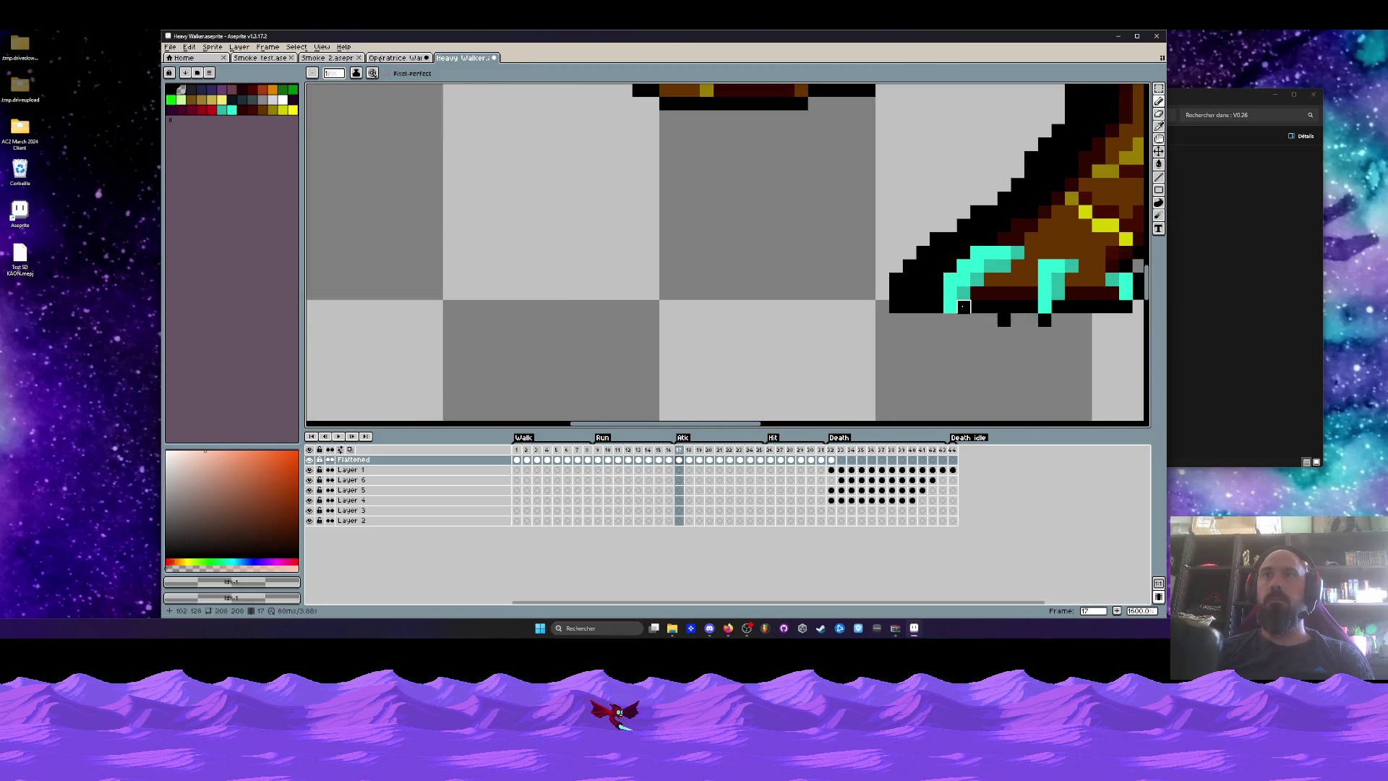
pyautogui.moveTo(963, 307); pyautogui.dragTo(1018, 320)
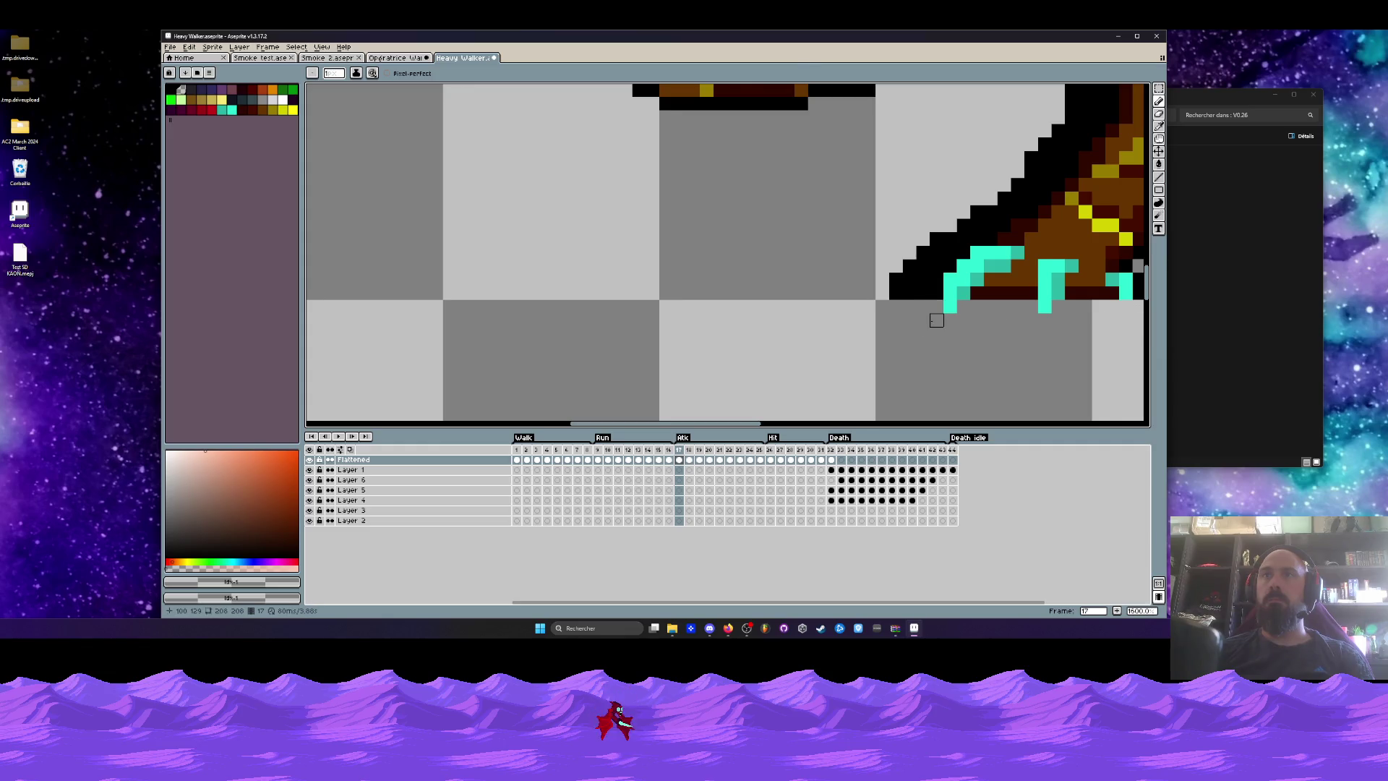
pyautogui.press('Left')
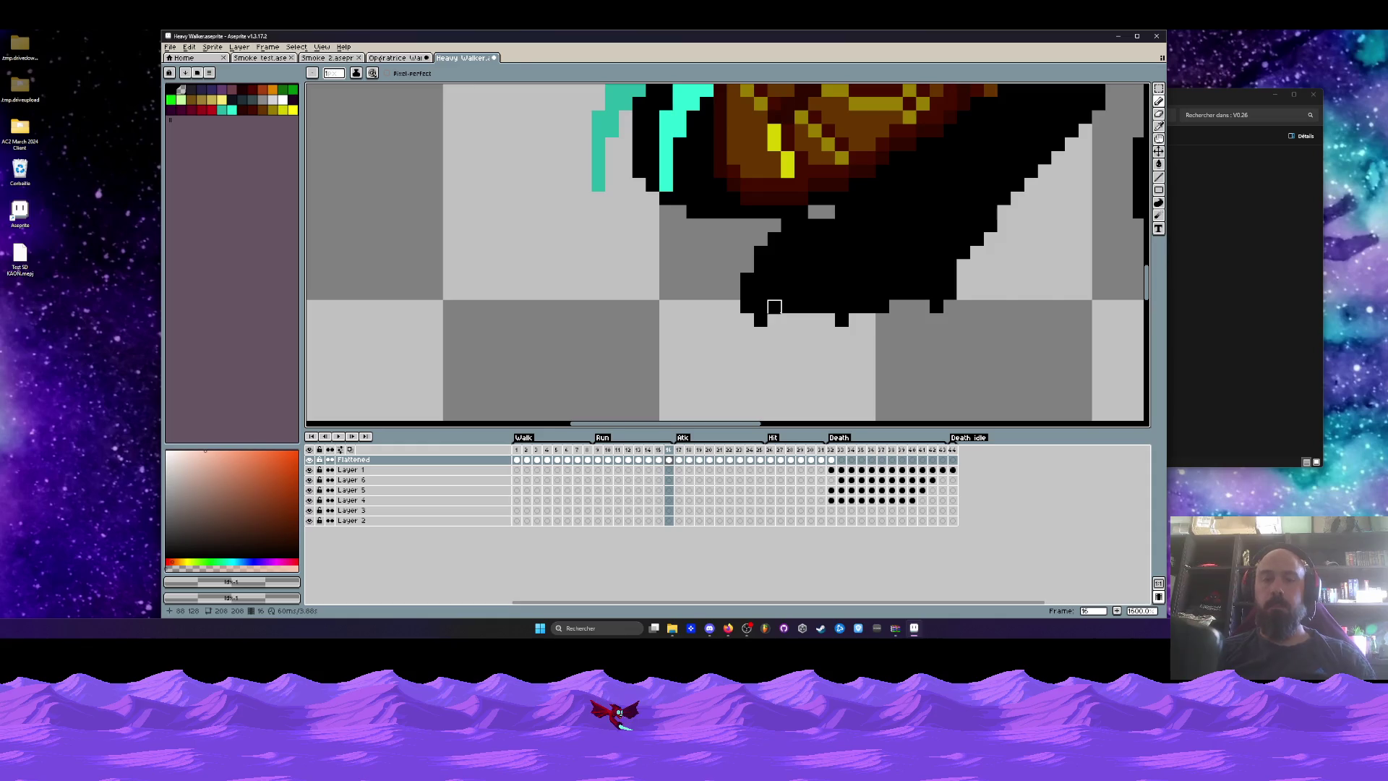
# Marquee-select the bottom row of the dragon's black shadow and delete it.
pyautogui.press('m')
pyautogui.scroll(3, 773, 307)
pyautogui.moveTo(709, 288); pyautogui.dragTo(1144, 372)
pyautogui.press('Delete')
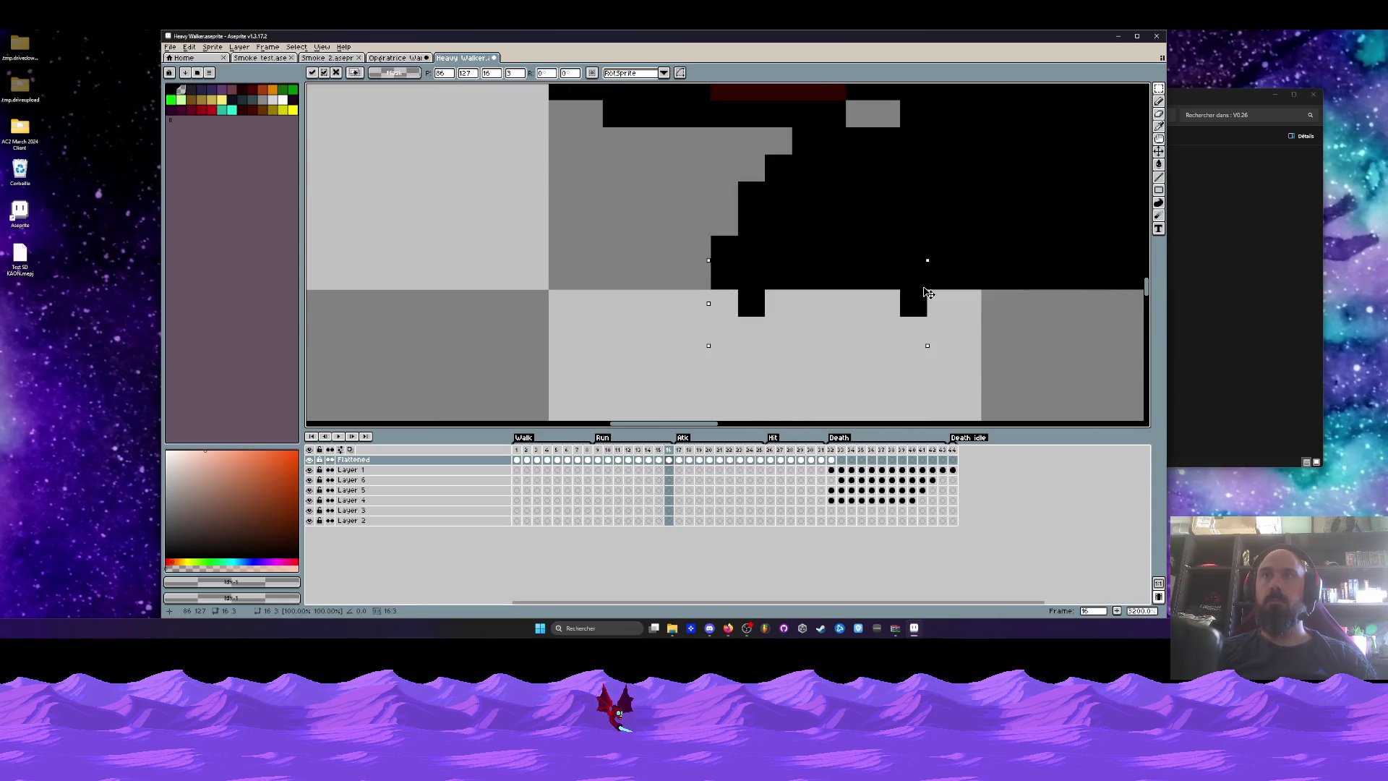
pyautogui.scroll(-5, 868, 294)
# Raise the shadow's bottom edge by one pixel in frame 10.
pyautogui.press('Left')
pyautogui.press('Left')
pyautogui.scroll(-3, 868, 294)
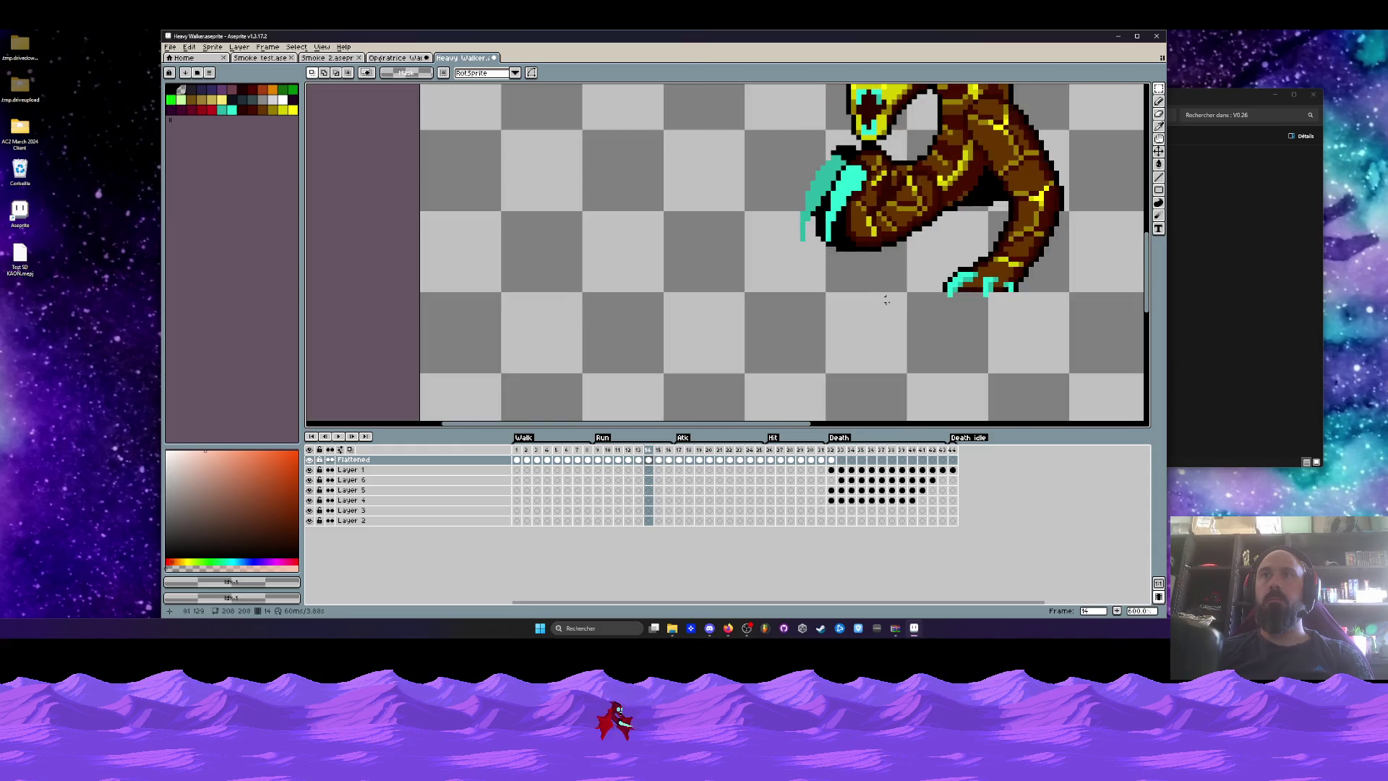
pyautogui.press('Left')
pyautogui.press('Left')
pyautogui.press('Left')
pyautogui.press('Right')
pyautogui.scroll(3, 914, 314)
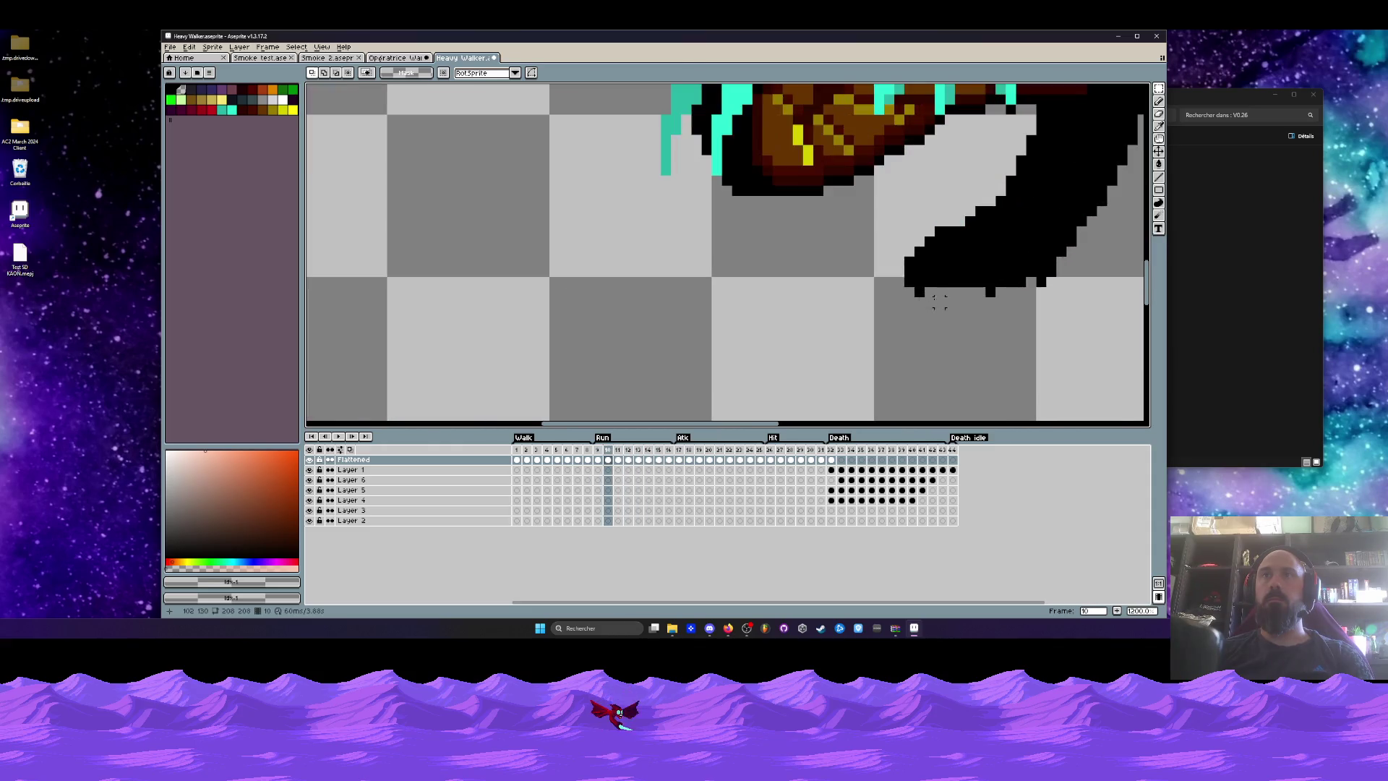
pyautogui.moveTo(888, 282); pyautogui.dragTo(1077, 318)
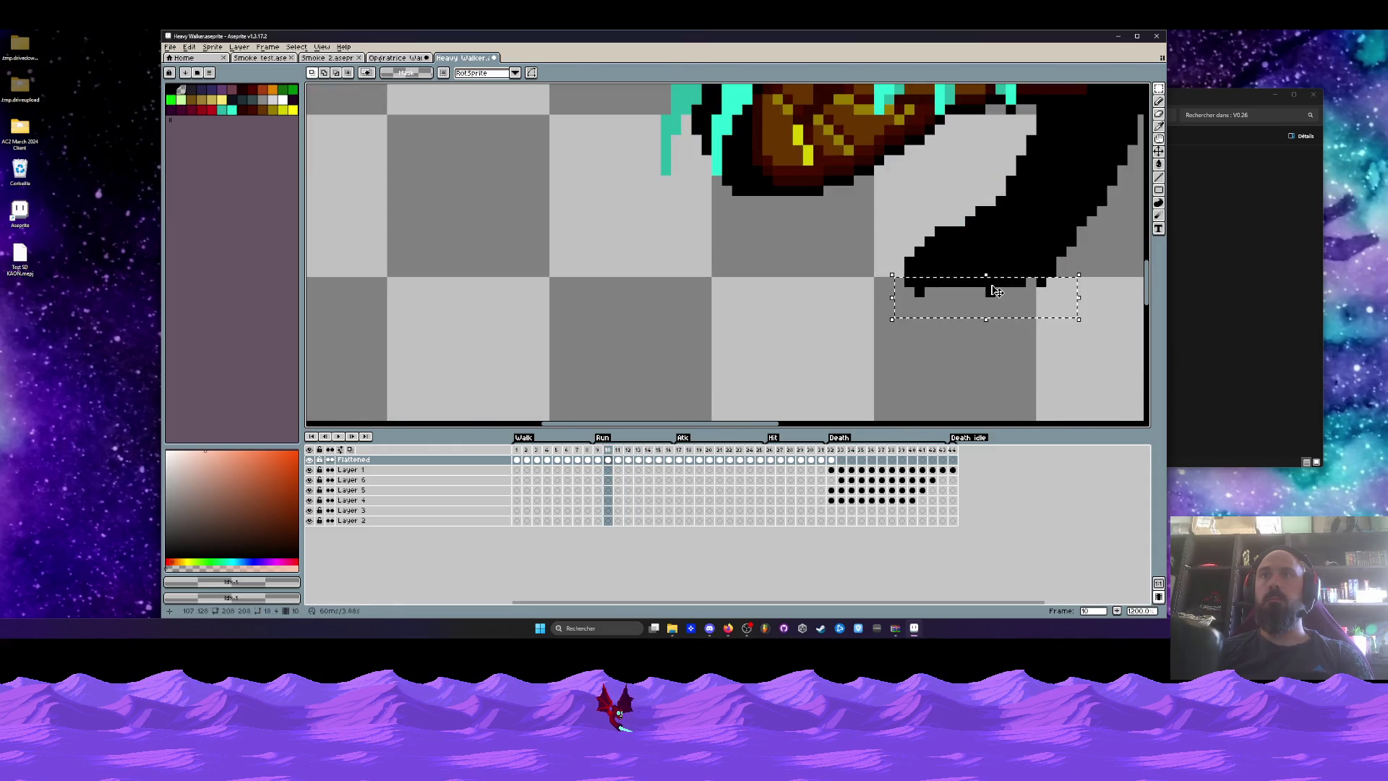
pyautogui.moveTo(945, 303); pyautogui.dragTo(935, 293)
pyautogui.hotkey('ctrl', 'd')
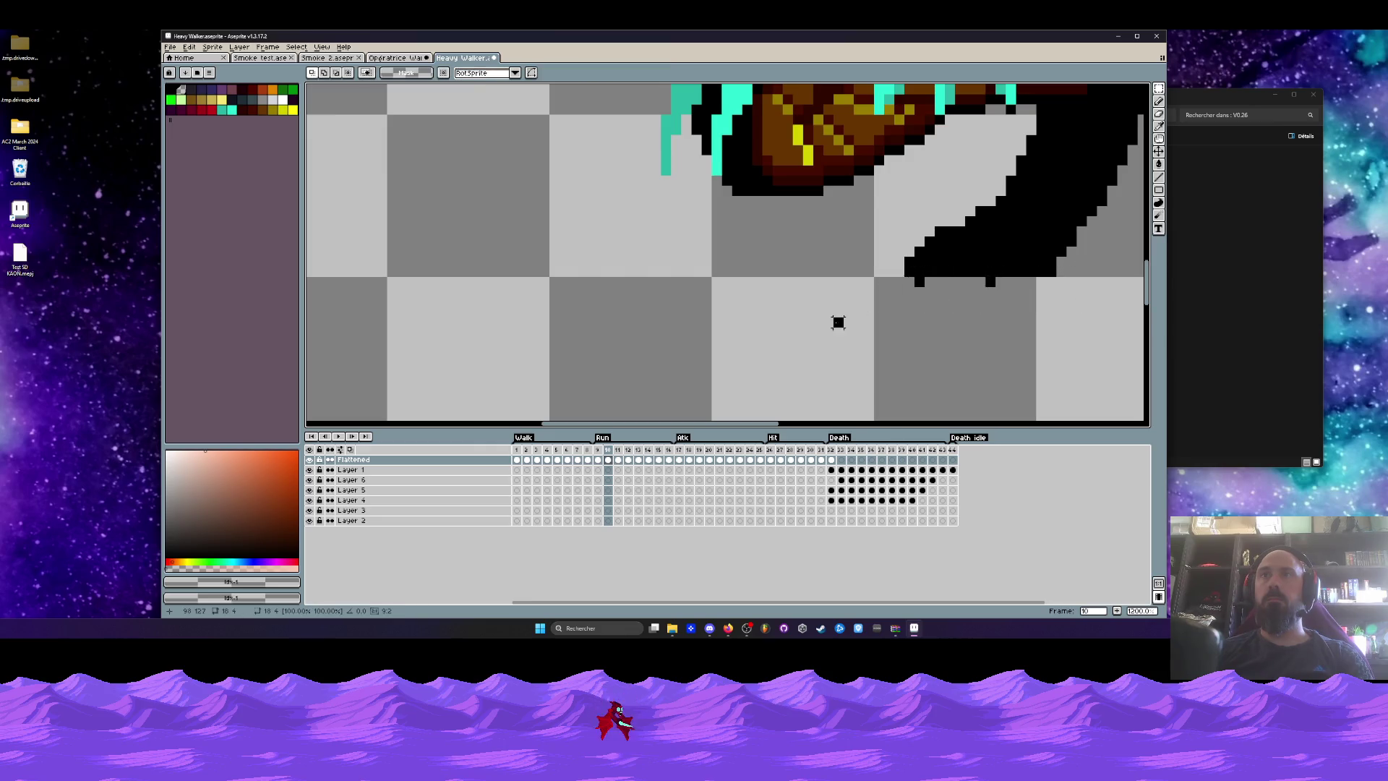
# Raise the shadow's bottom edge one pixel in frames 9 and 8, then erase a stray black pixel.
pyautogui.press('Left')
pyautogui.moveTo(861, 267); pyautogui.dragTo(1129, 329)
pyautogui.hotkey('ctrl', 'd')
pyautogui.press('Left')
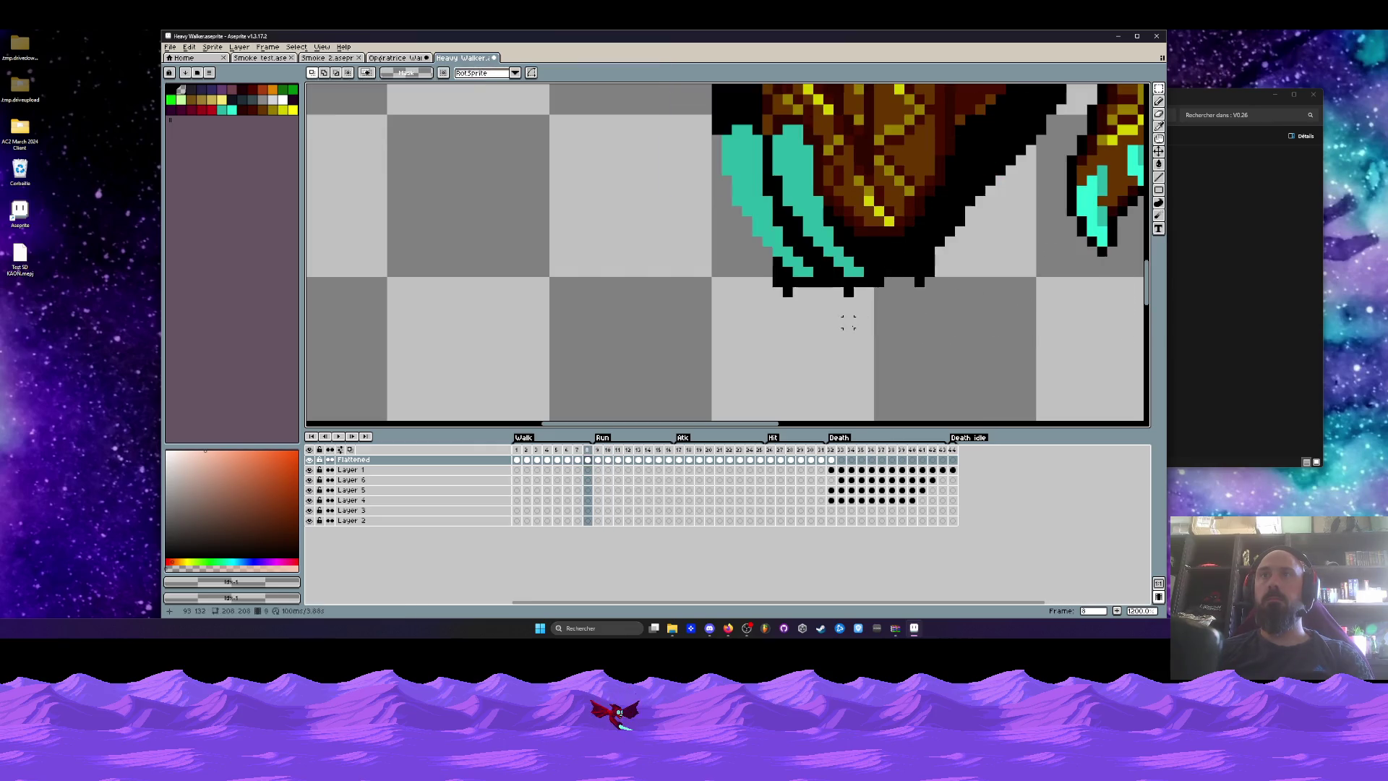
pyautogui.moveTo(762, 276); pyautogui.dragTo(1030, 341)
pyautogui.moveTo(860, 301); pyautogui.dragTo(859, 291)
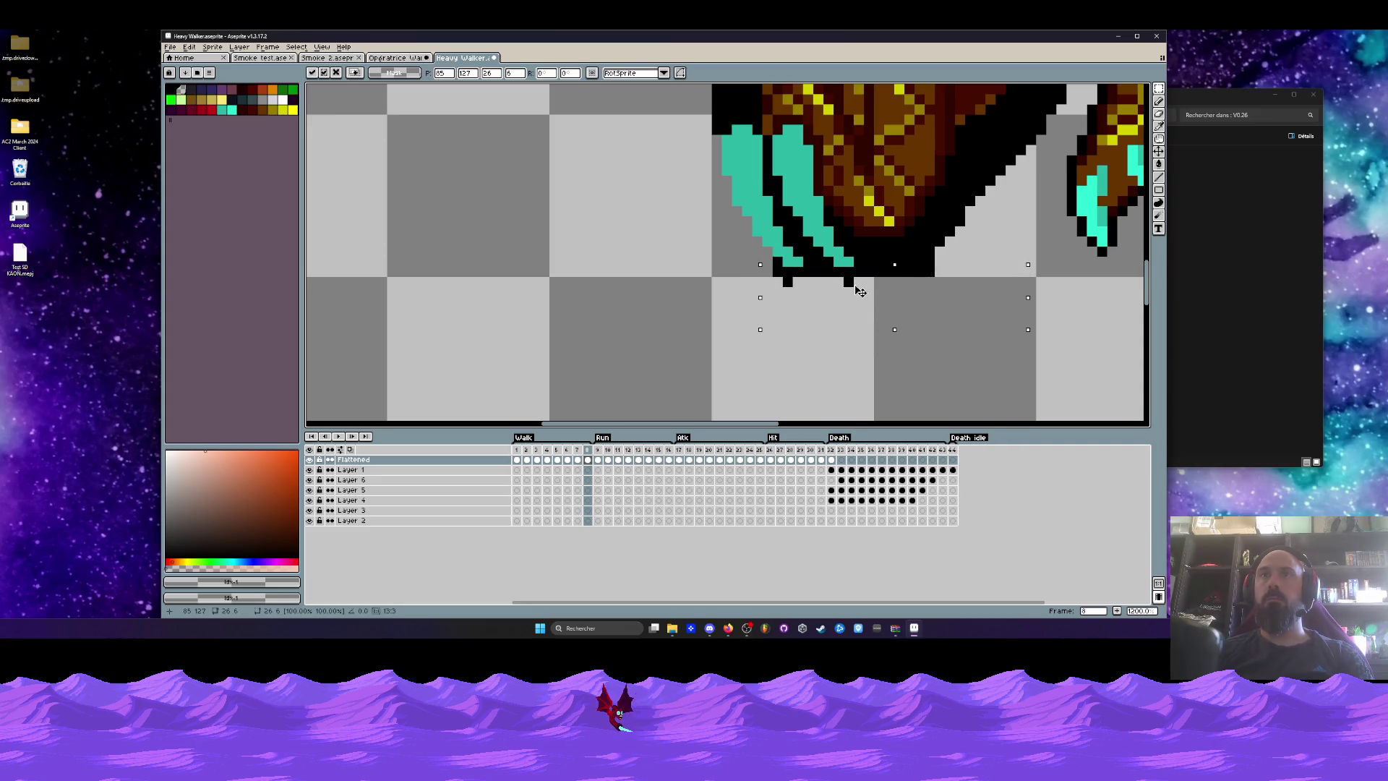
pyautogui.scroll(-1, 838, 325)
pyautogui.hotkey('ctrl', 'd')
pyautogui.scroll(4, 752, 273)
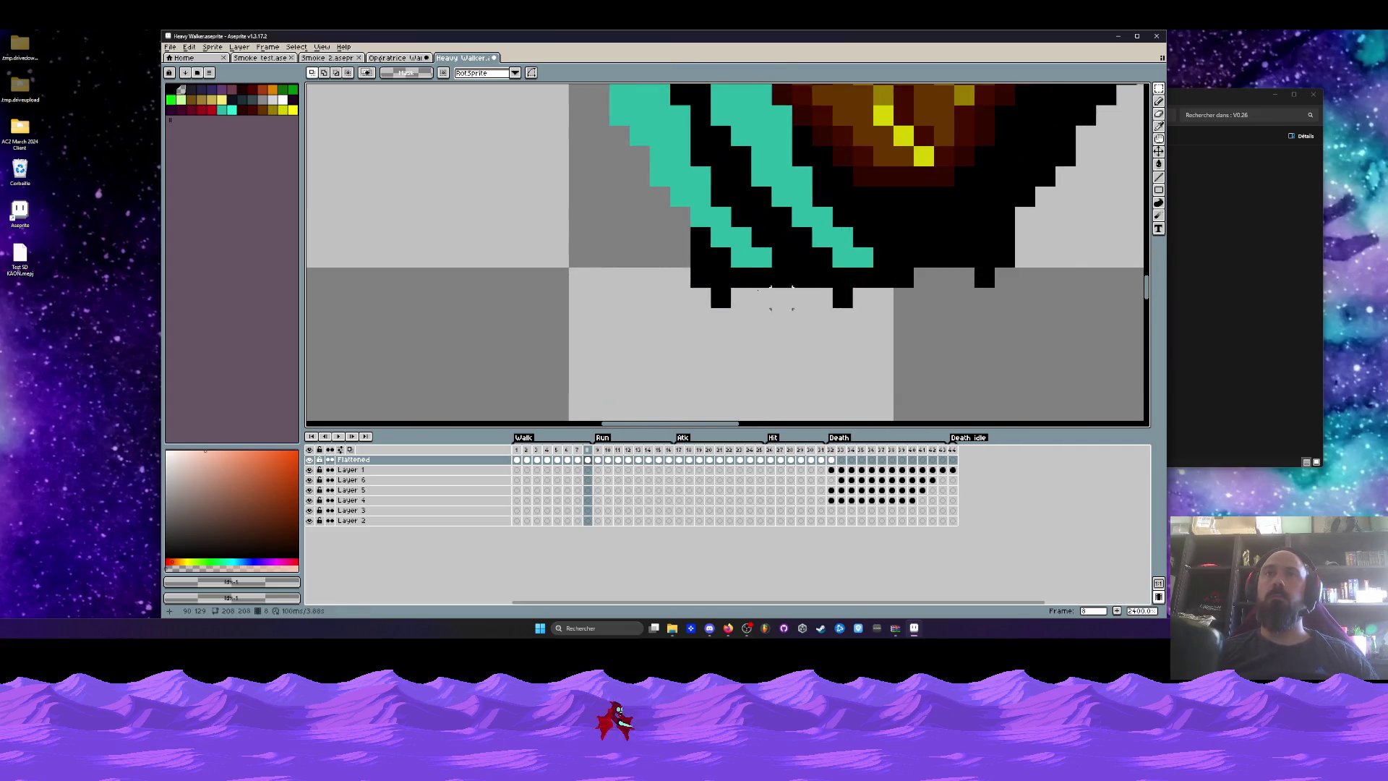
pyautogui.press('e')
pyautogui.click(750, 276)
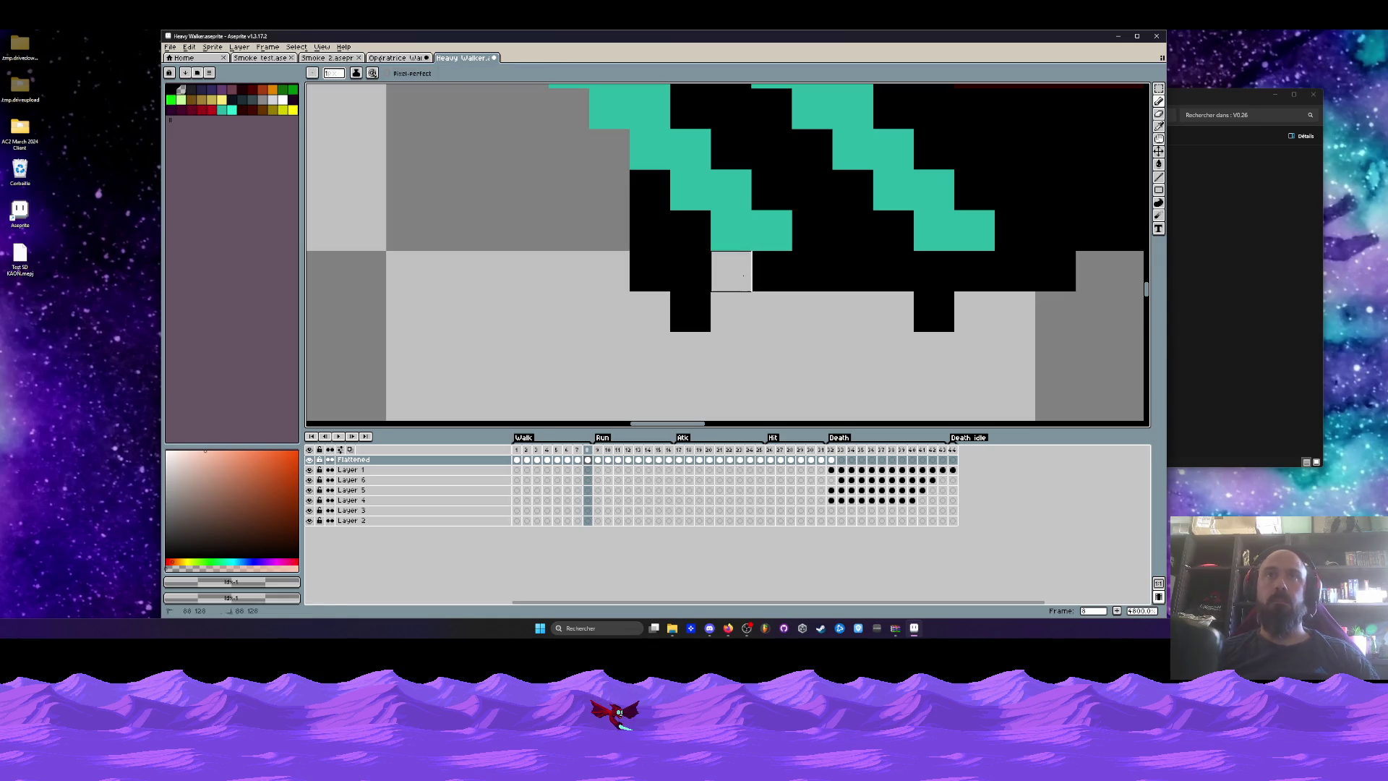
# Erase the black shadow rows beneath the claws, playing the animation to check the cleanup.
pyautogui.moveTo(690, 312)
pyautogui.mouseDown()
pyautogui.moveTo(774, 271)
pyautogui.moveTo(894, 270)
pyautogui.moveTo(974, 312)
pyautogui.moveTo(1096, 271)
pyautogui.mouseUp()
pyautogui.scroll(-6, 1095, 271)
pyautogui.scroll(3, 852, 282)
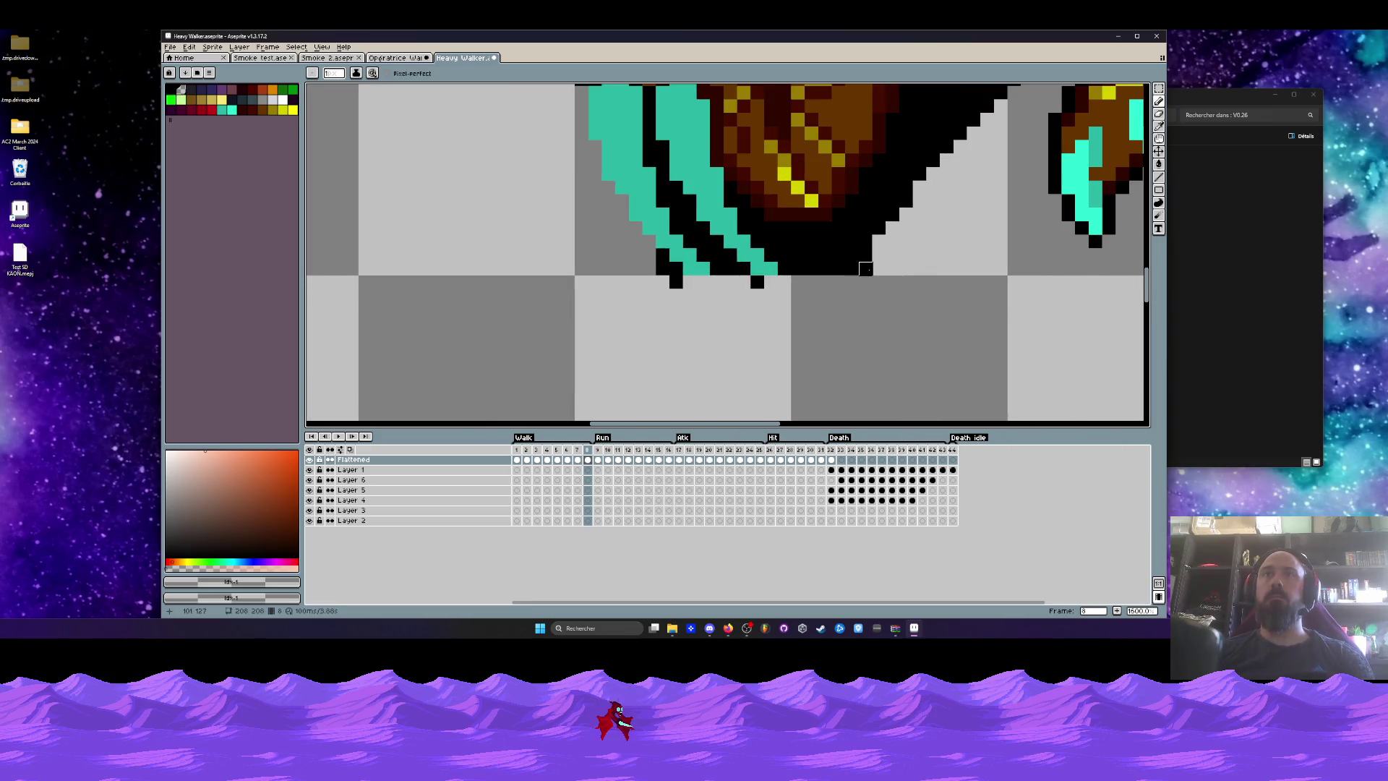
pyautogui.scroll(-4, 865, 268)
pyautogui.press('Return')
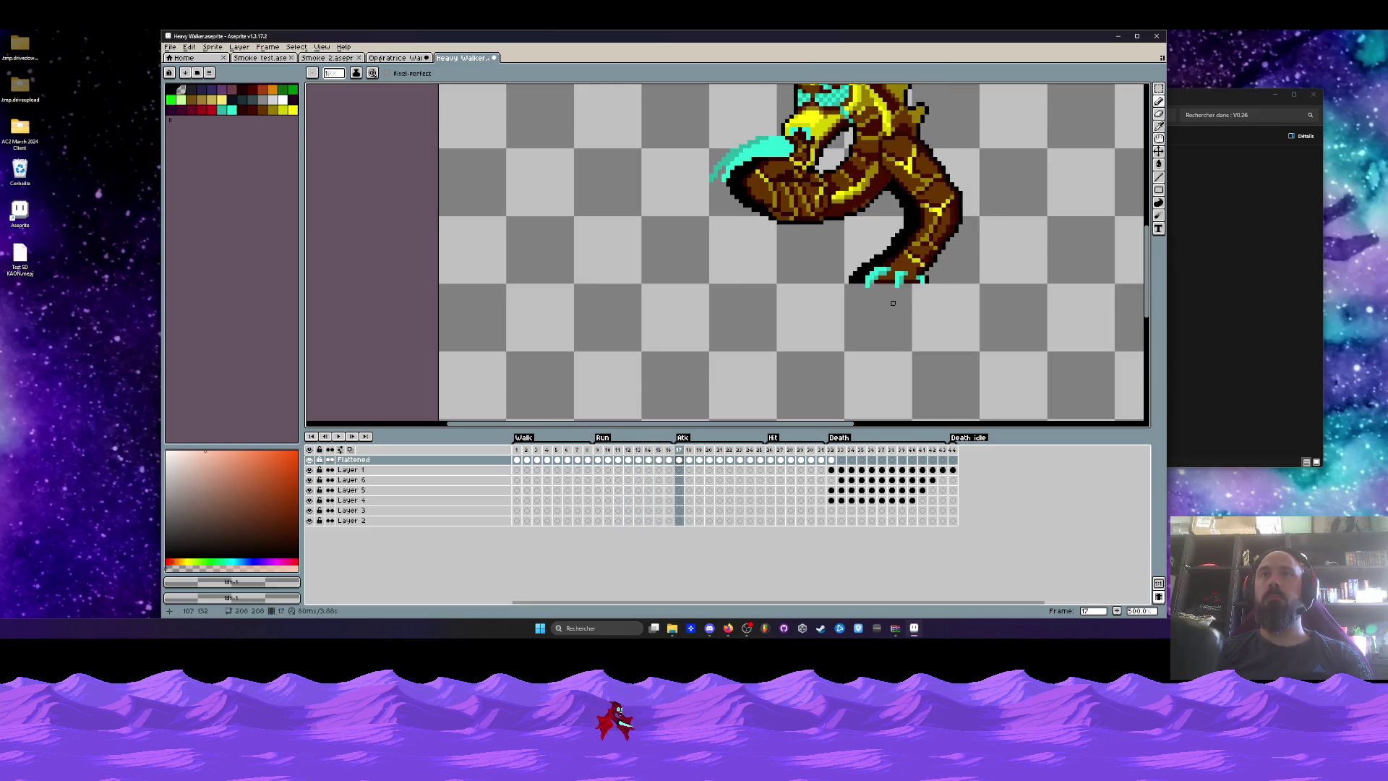
pyautogui.scroll(7, 746, 264)
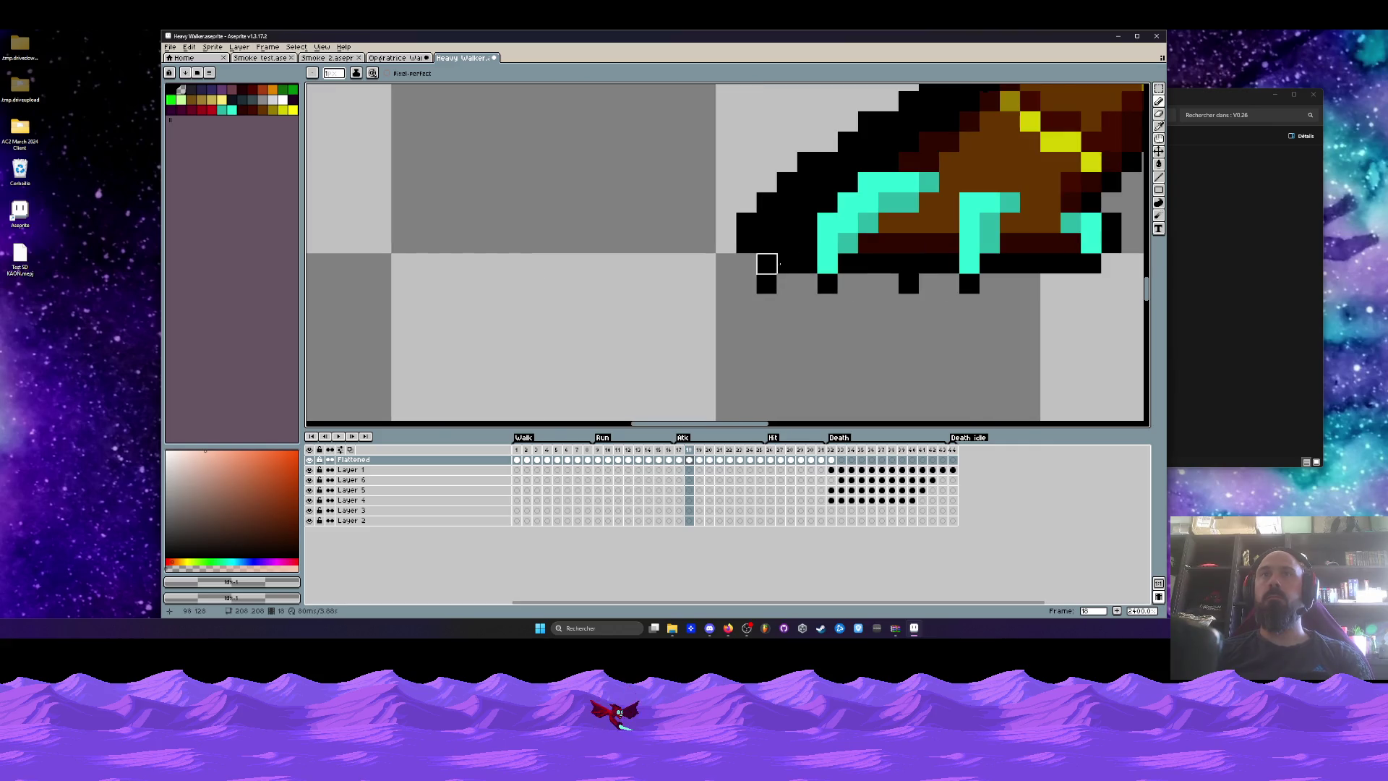
pyautogui.moveTo(848, 264); pyautogui.dragTo(1106, 264)
pyautogui.scroll(-5, 1084, 282)
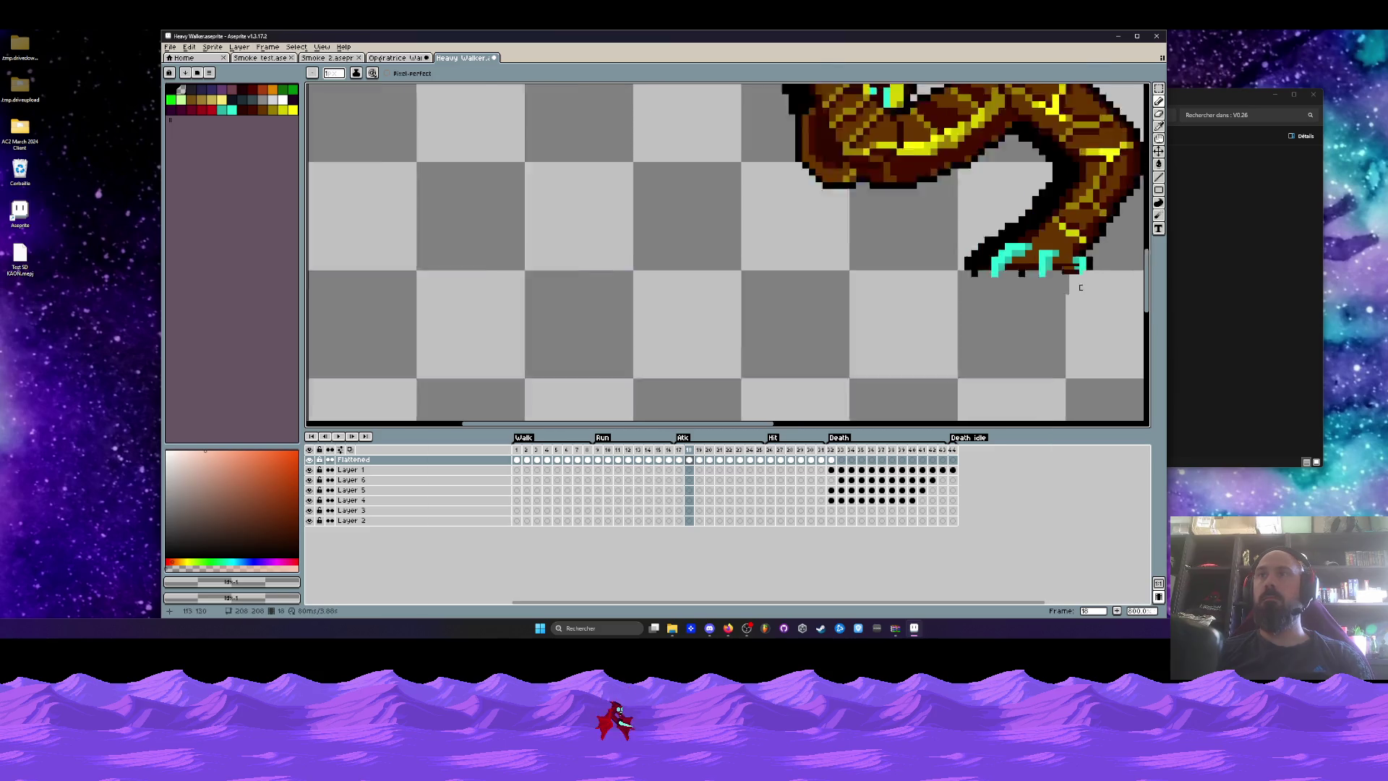
pyautogui.scroll(4, 1041, 267)
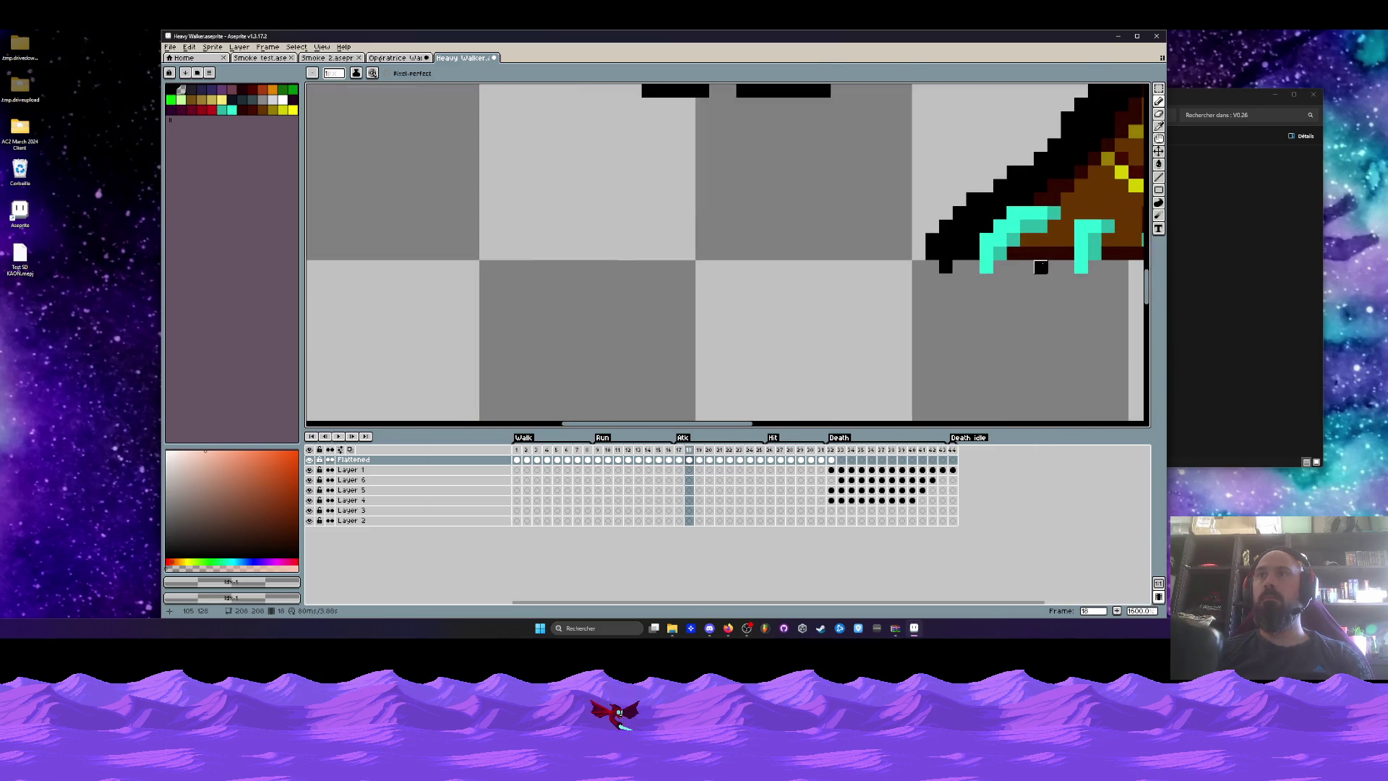
pyautogui.scroll(-4, 946, 267)
# Erase the black shadow row under the claws in frames 19, 20 and 21, undoing frame 21's stroke.
pyautogui.press('Right')
pyautogui.scroll(4, 963, 289)
pyautogui.scroll(3, 969, 270)
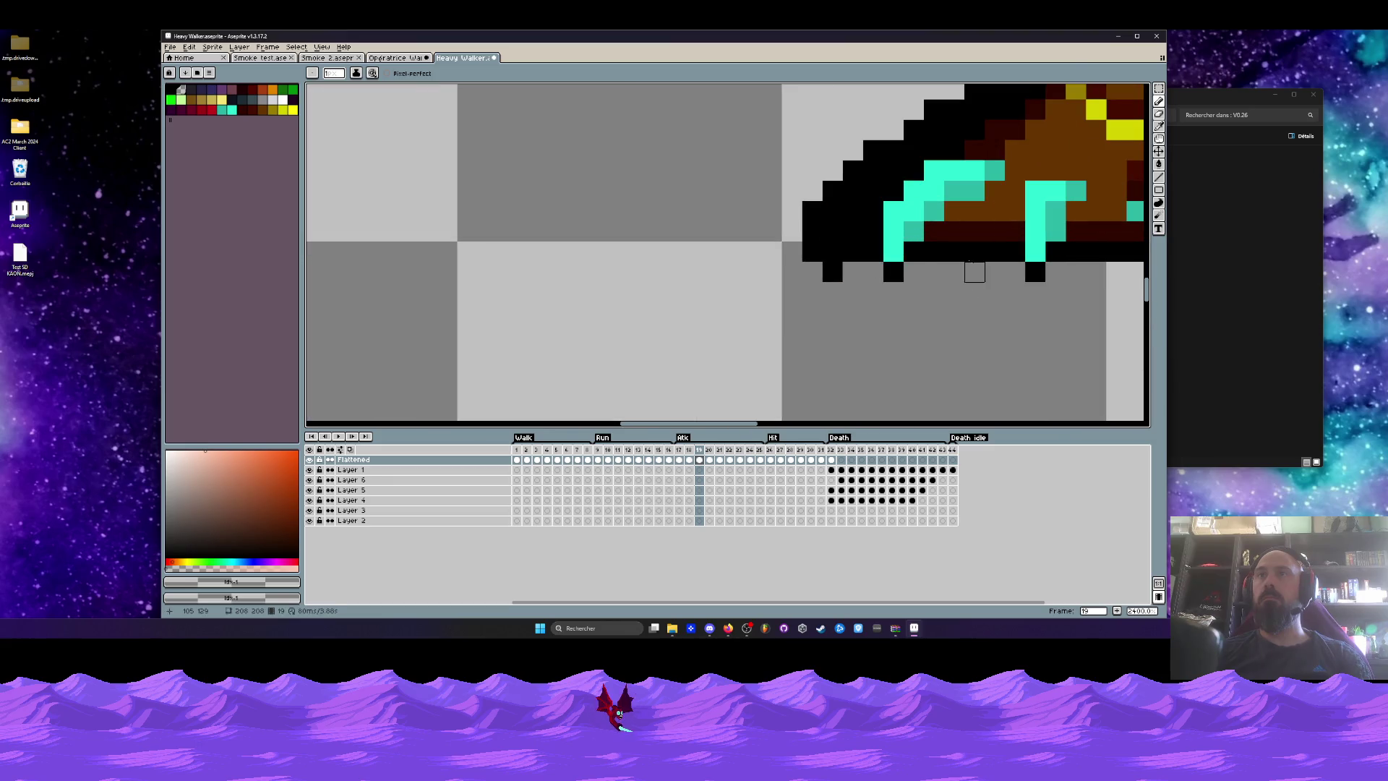
pyautogui.scroll(-4, 1035, 272)
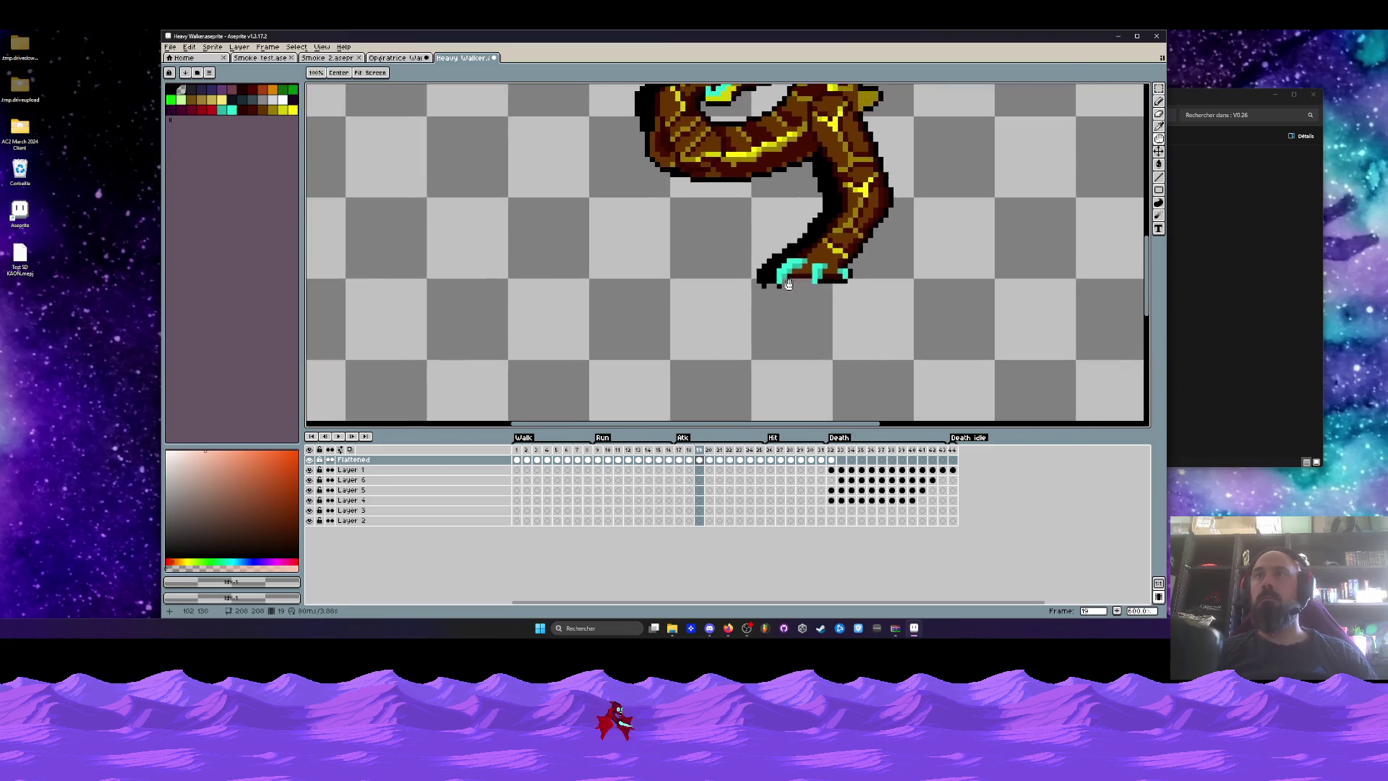
pyautogui.scroll(4, 615, 307)
pyautogui.moveTo(614, 307)
pyautogui.mouseDown()
pyautogui.moveTo(636, 325)
pyautogui.moveTo(715, 328)
pyautogui.moveTo(979, 301)
pyautogui.mouseUp()
pyautogui.scroll(-5, 960, 322)
pyautogui.press('Right')
pyautogui.scroll(3, 976, 301)
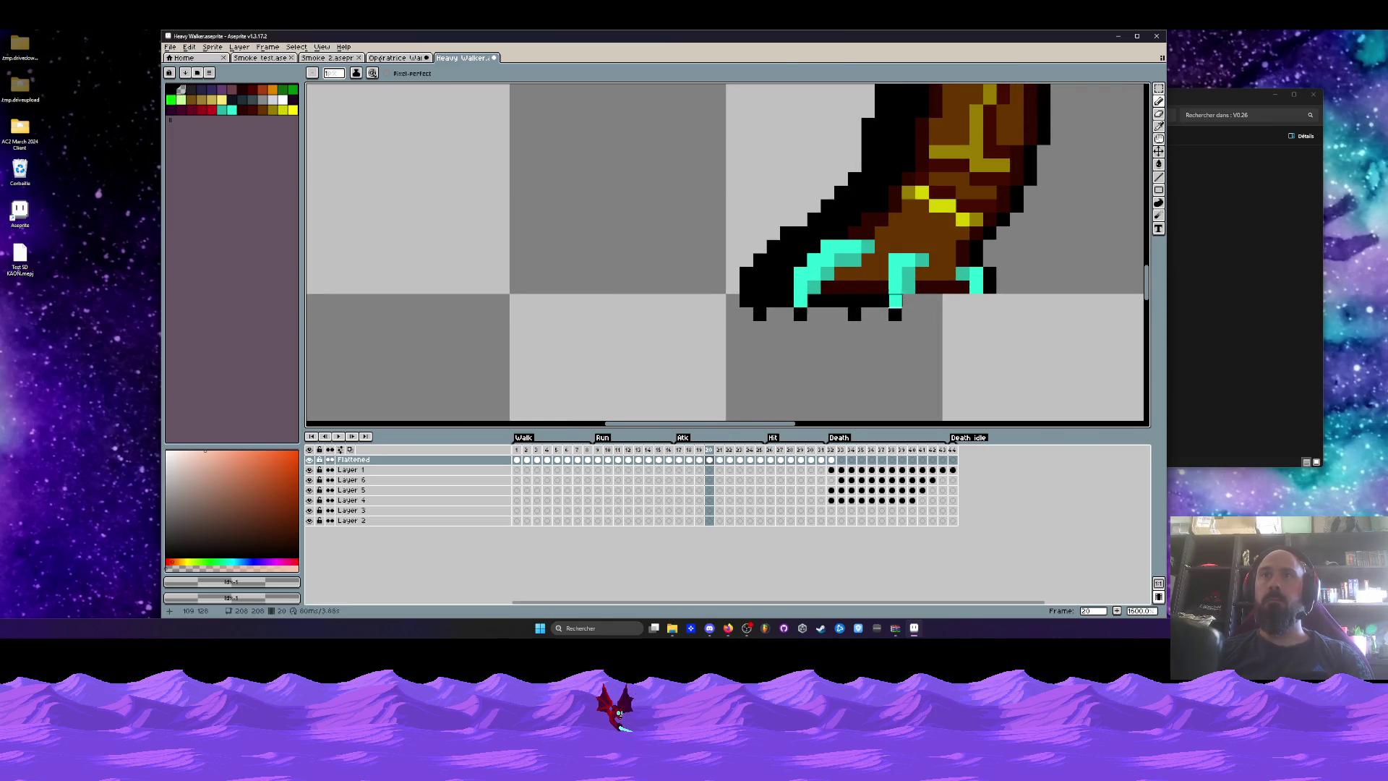
pyautogui.moveTo(881, 300); pyautogui.dragTo(813, 300)
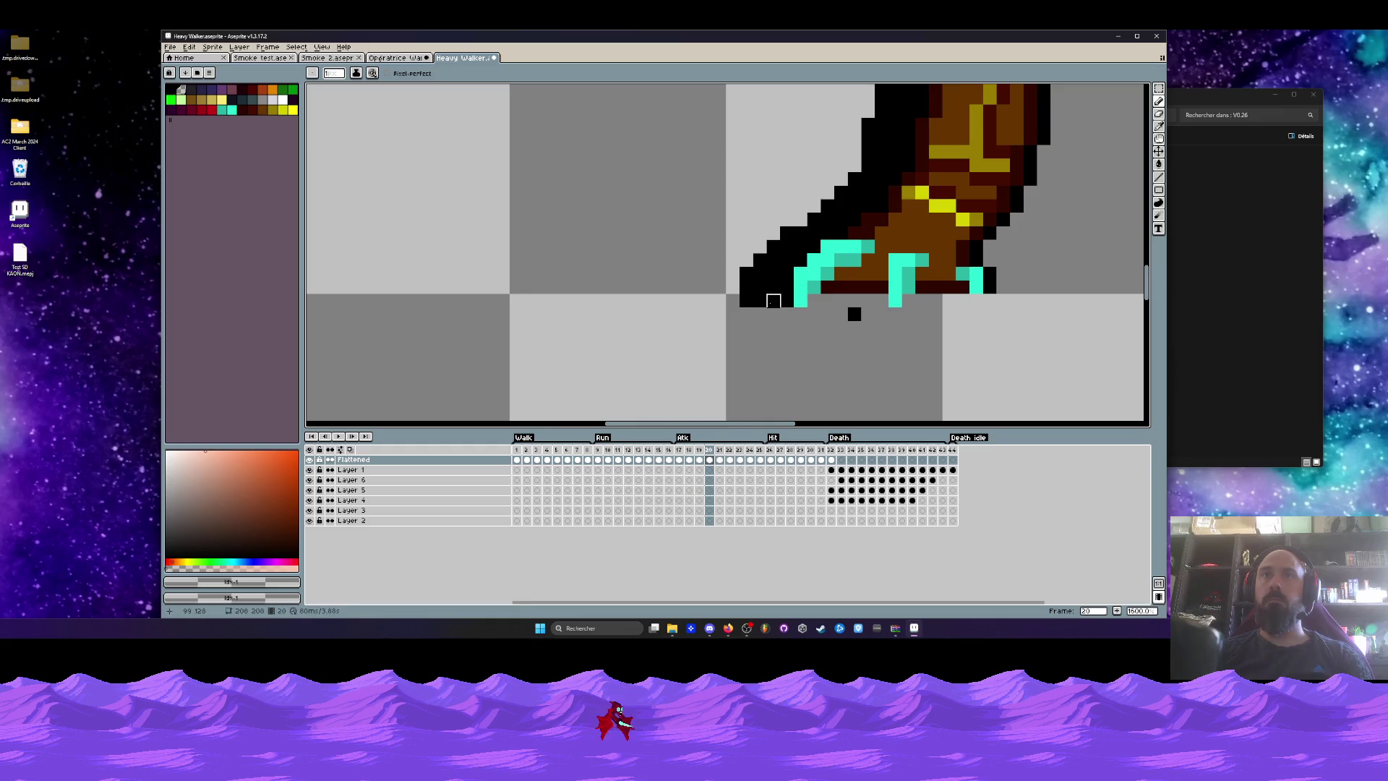
pyautogui.press('Right')
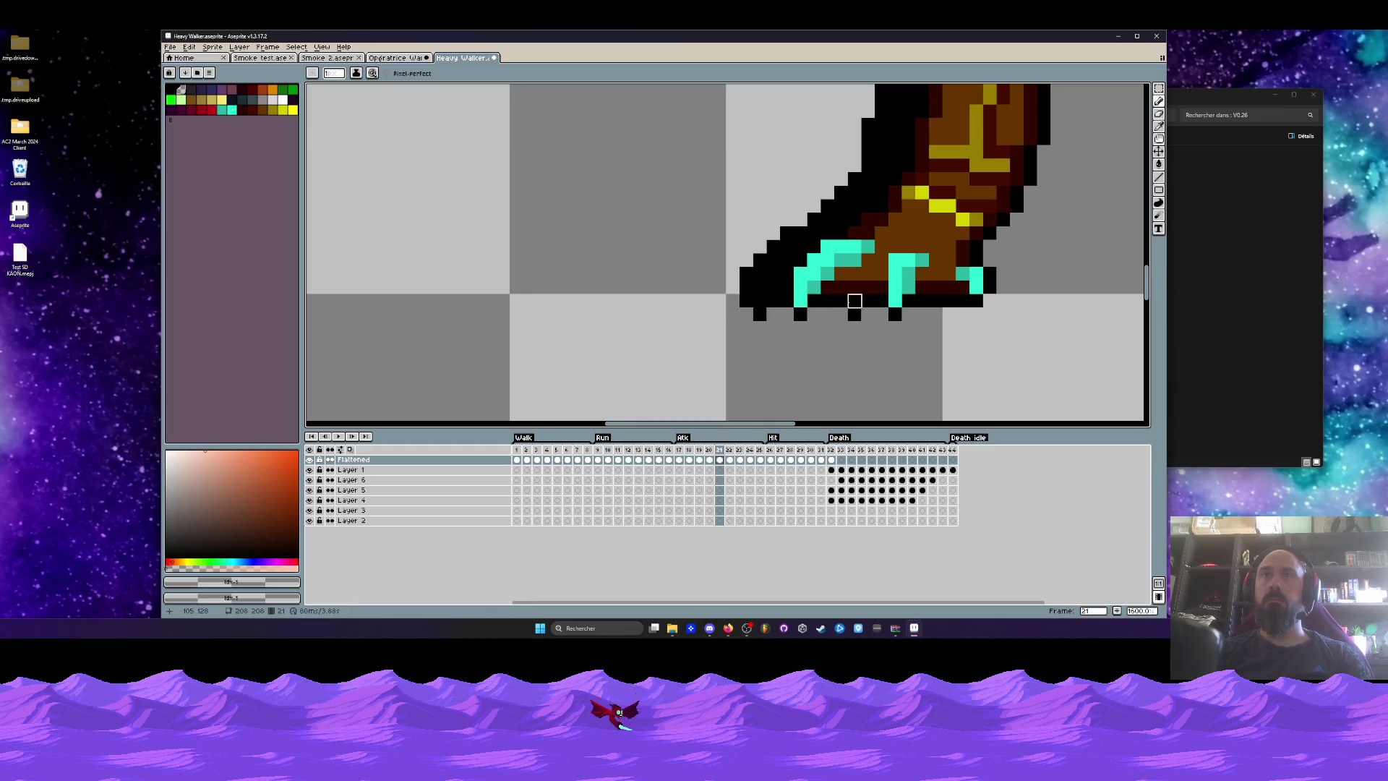
pyautogui.moveTo(828, 300); pyautogui.dragTo(1003, 301)
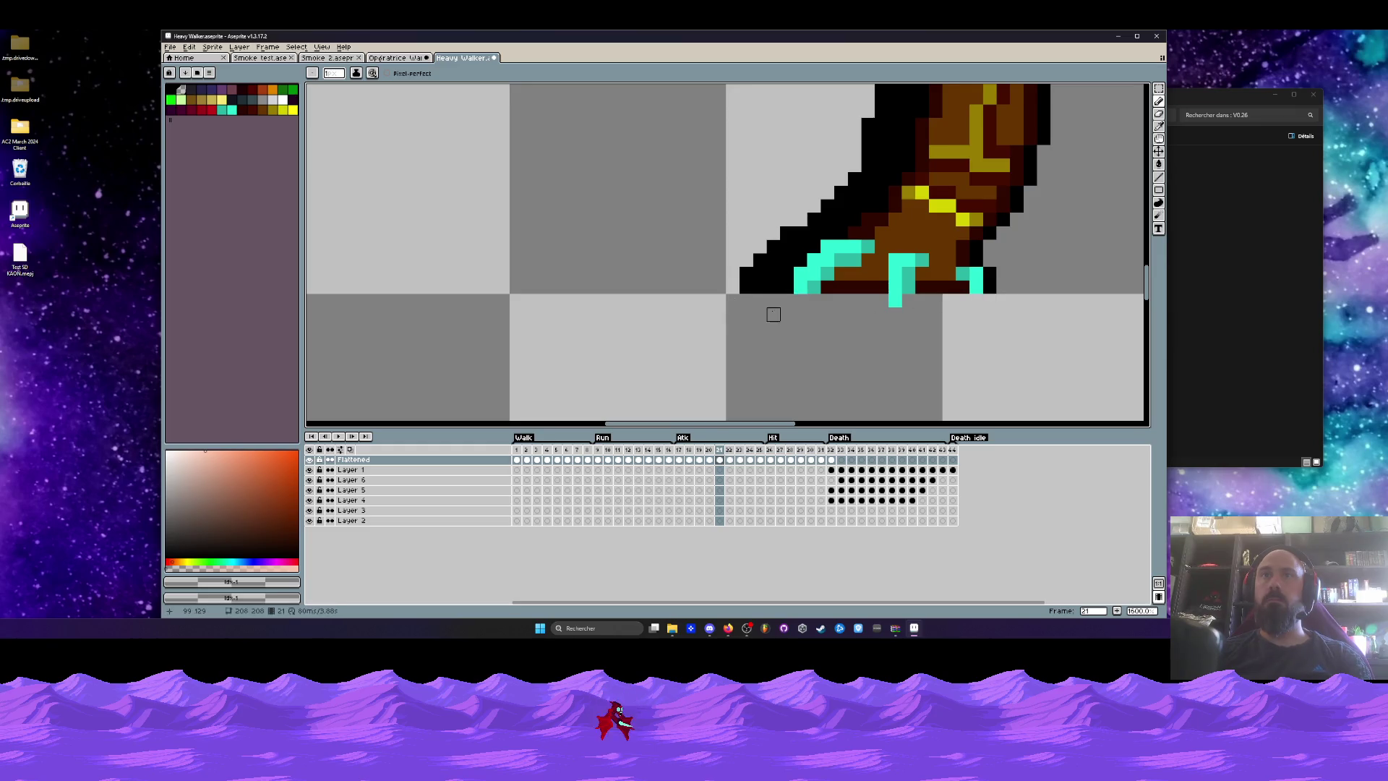
pyautogui.hotkey('ctrl', 'z')
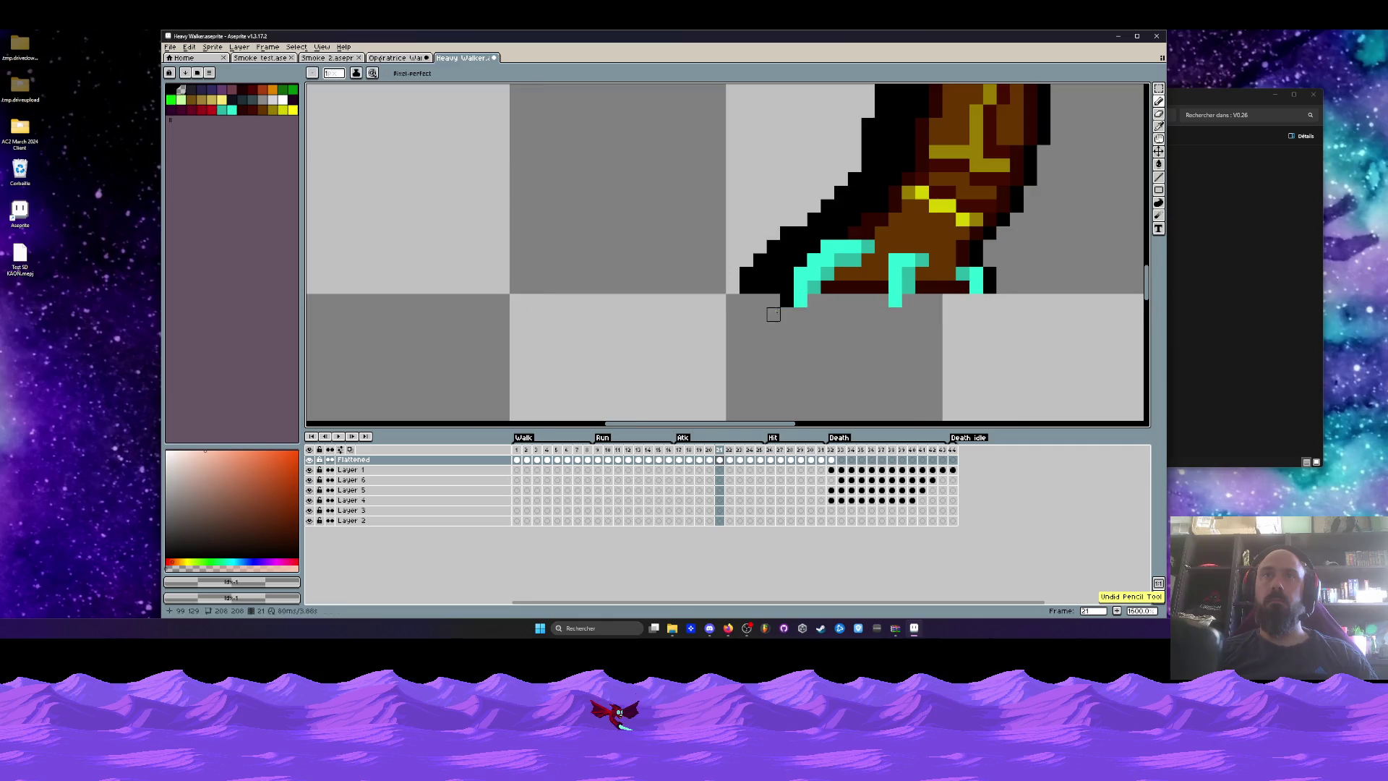
# Erase the shadow row and stray foot pixels under the claws in frames 22 and 23.
pyautogui.press('Right')
pyautogui.scroll(-2, 777, 318)
pyautogui.scroll(3, 686, 318)
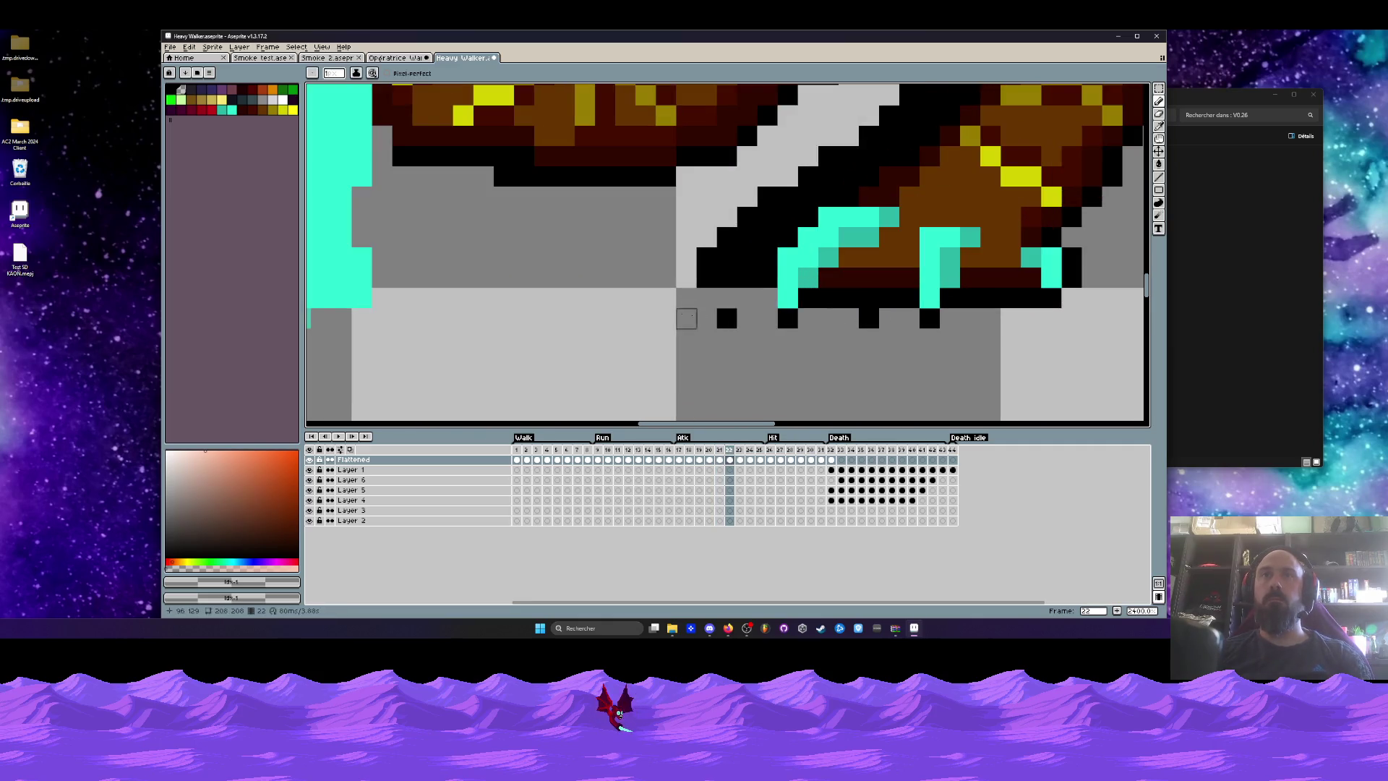
pyautogui.moveTo(788, 318)
pyautogui.mouseDown()
pyautogui.moveTo(829, 297)
pyautogui.moveTo(869, 318)
pyautogui.mouseUp()
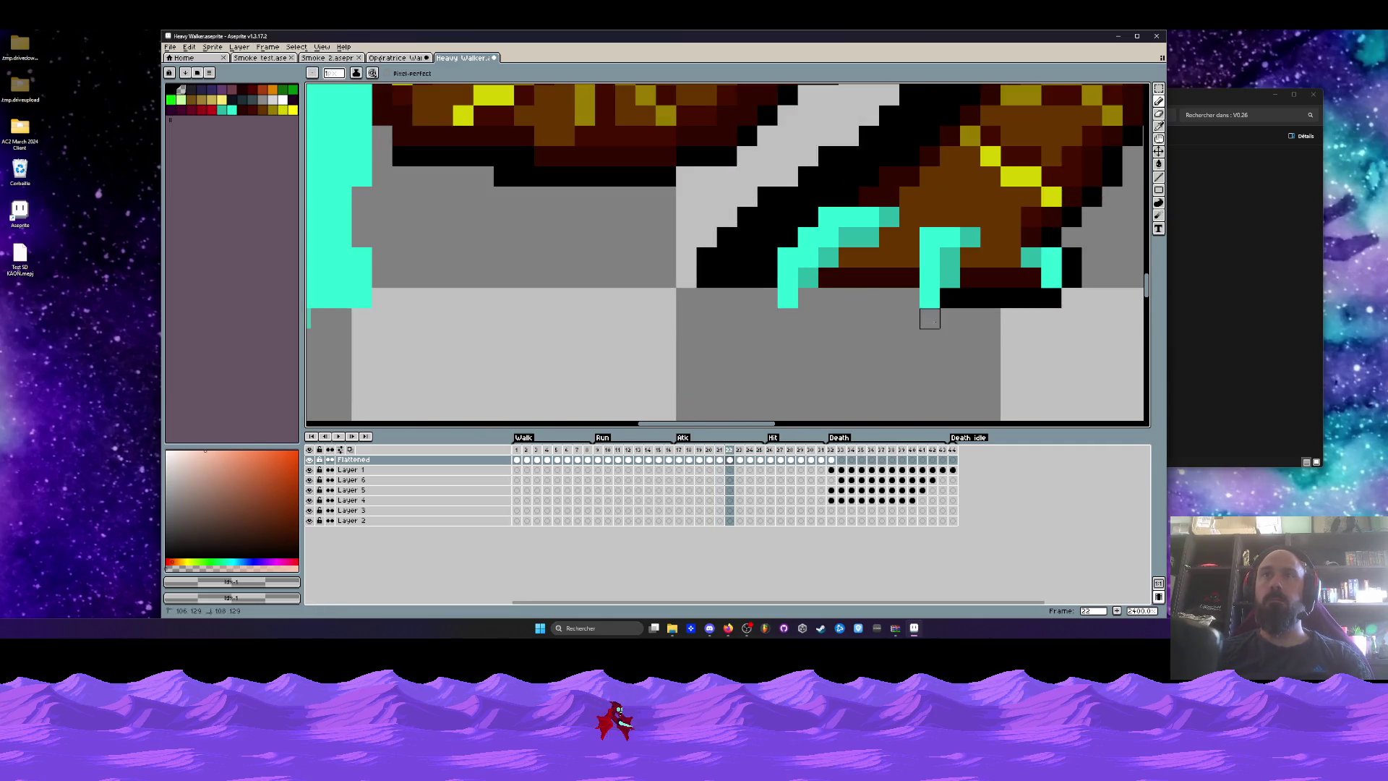
pyautogui.press('Right')
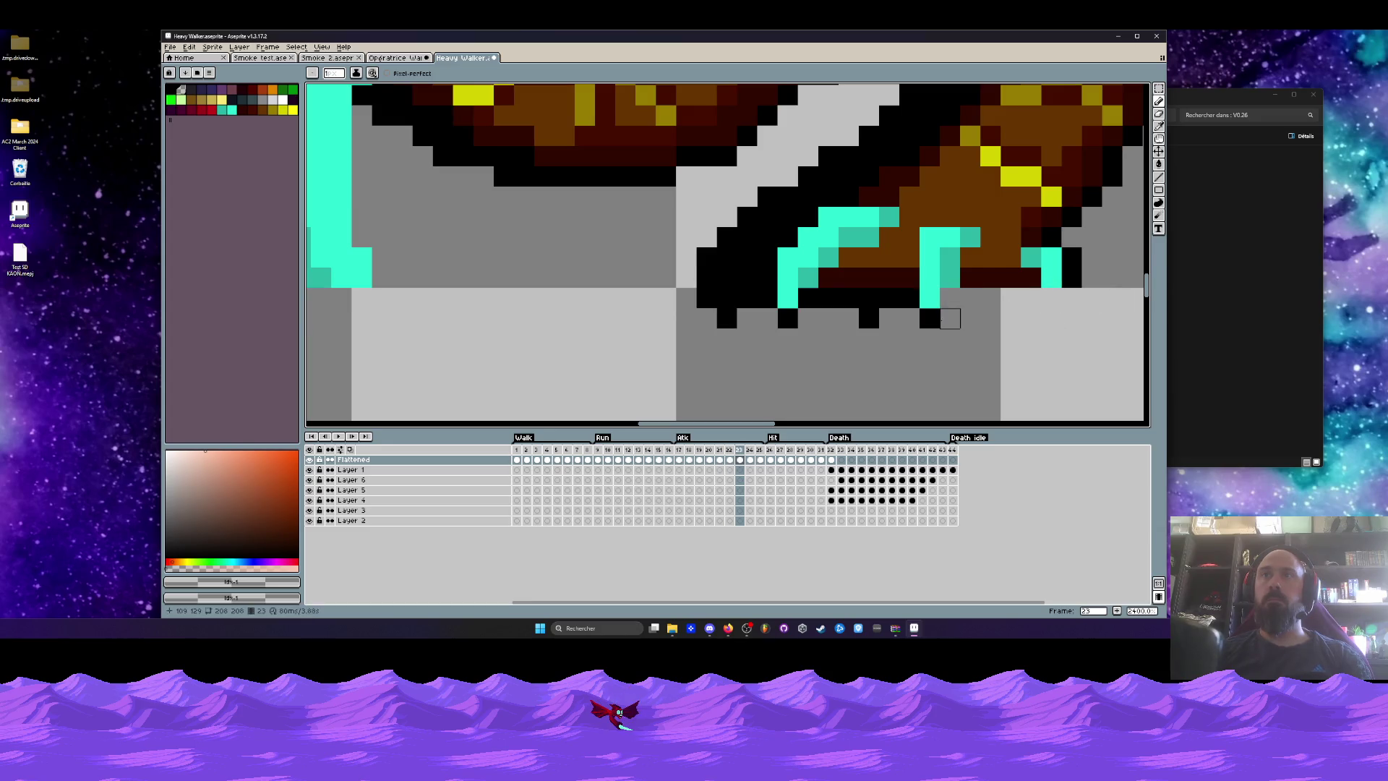
pyautogui.moveTo(889, 298); pyautogui.dragTo(686, 297)
pyautogui.scroll(-2, 722, 314)
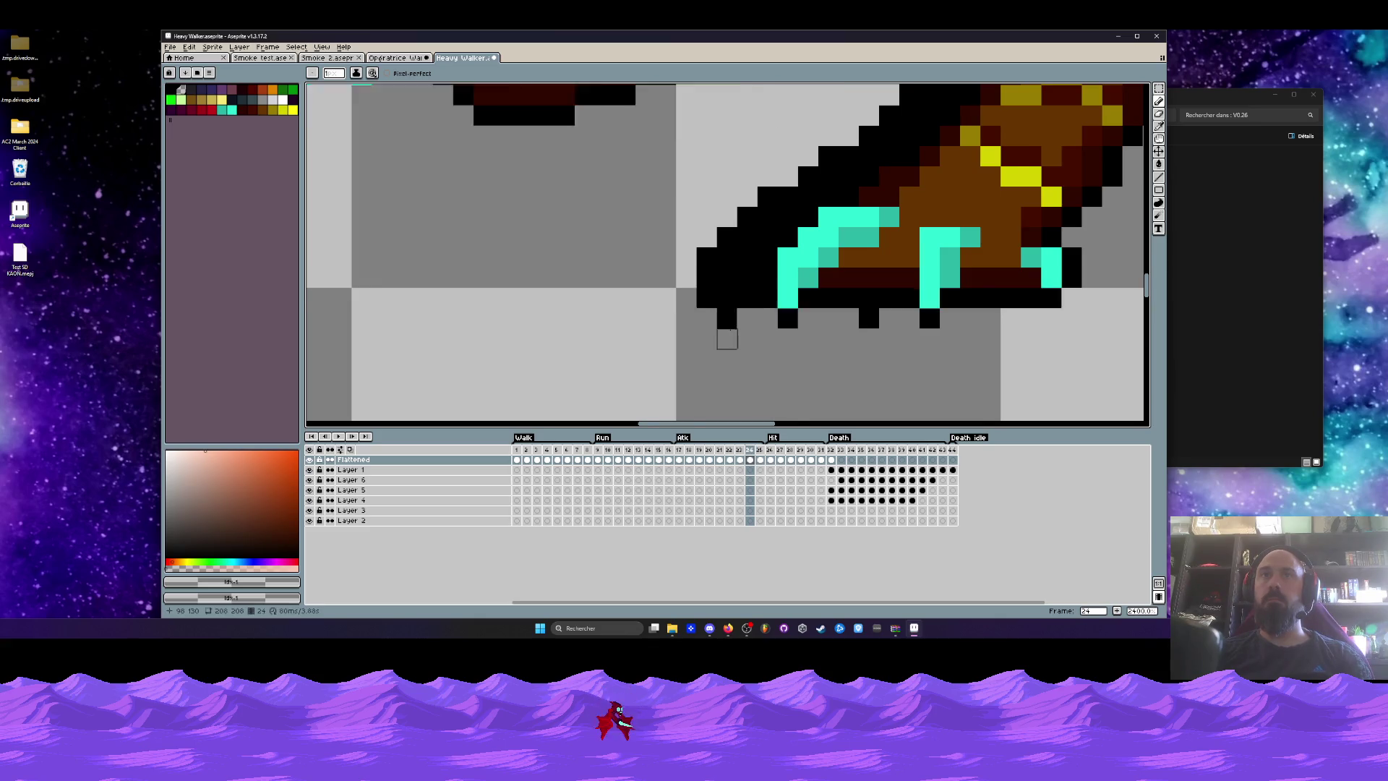
# Erase the remaining black pixels around and below the claw in frame 25.
pyautogui.press('Right')
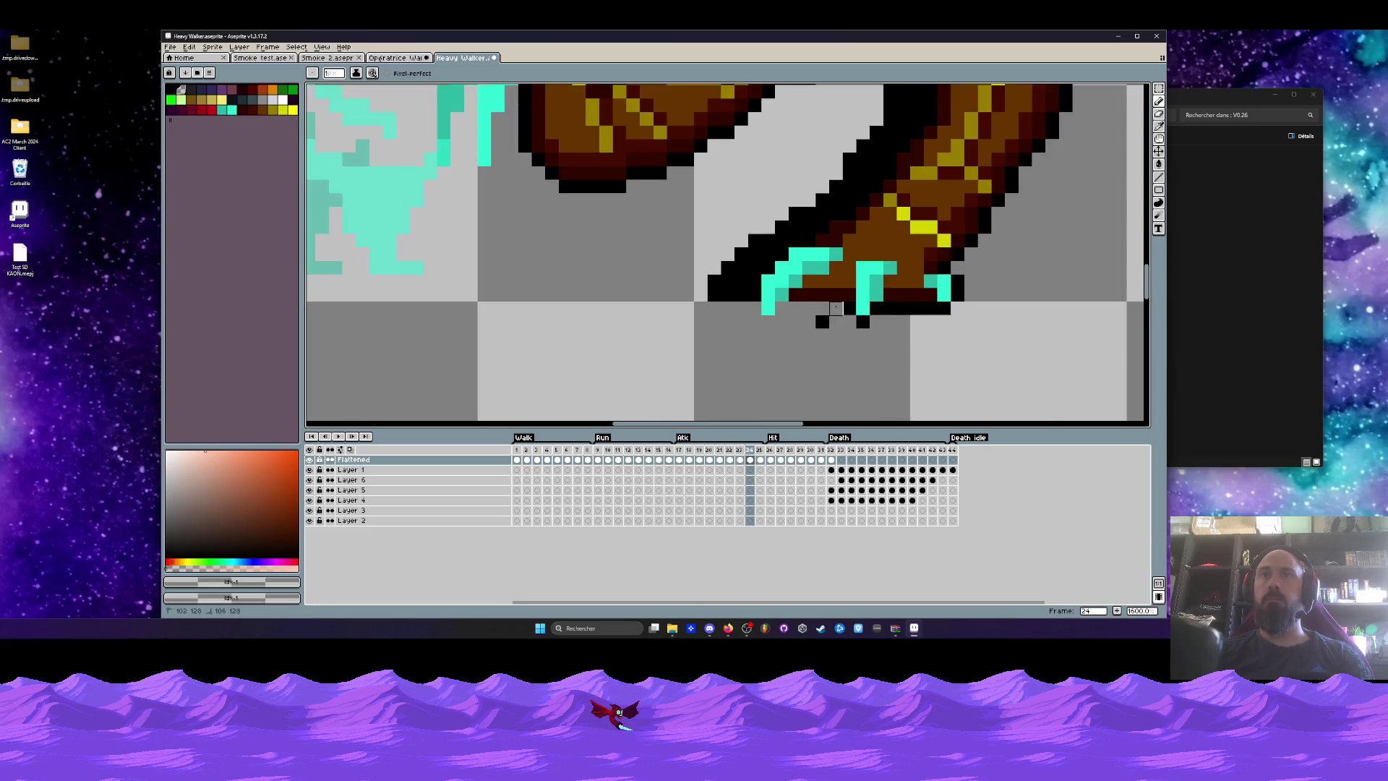
pyautogui.press('Right')
pyautogui.moveTo(882, 311); pyautogui.dragTo(916, 322)
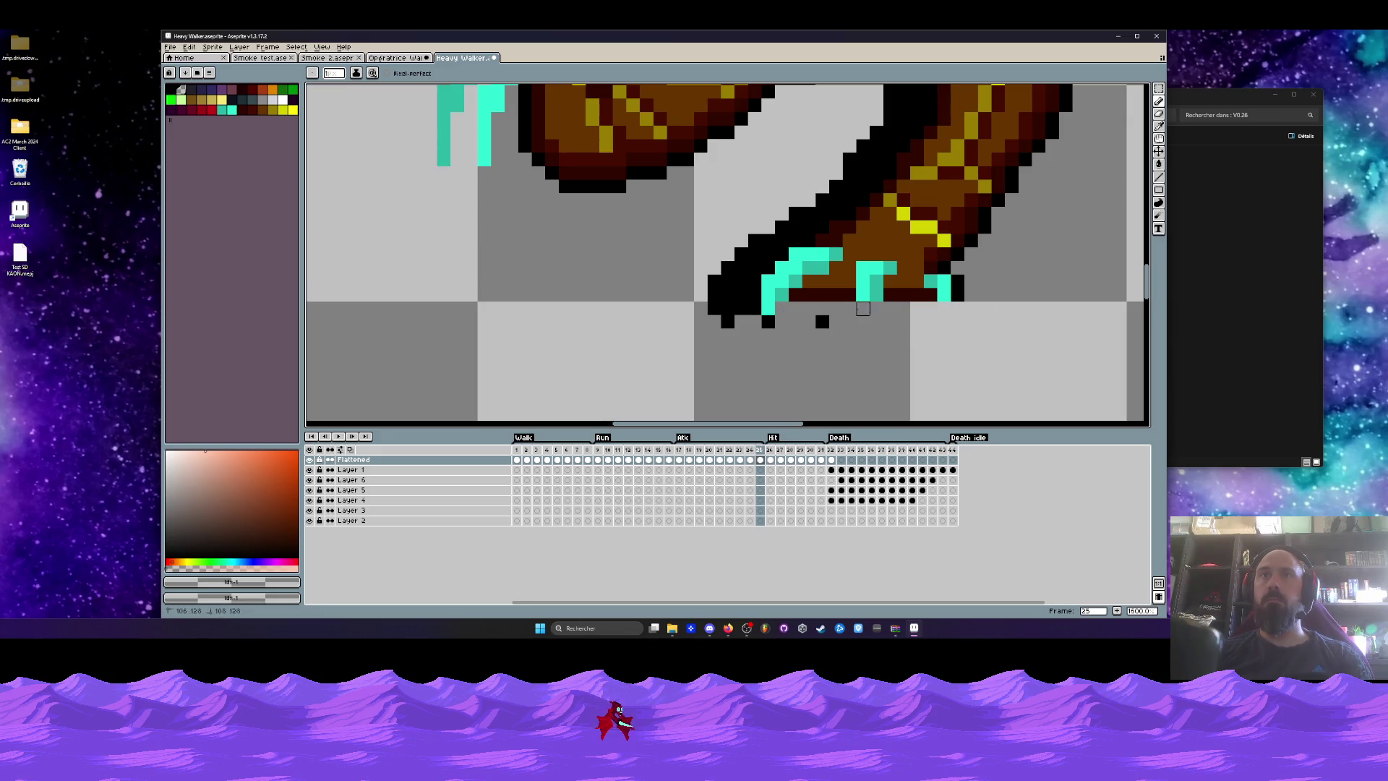
pyautogui.scroll(2, 831, 323)
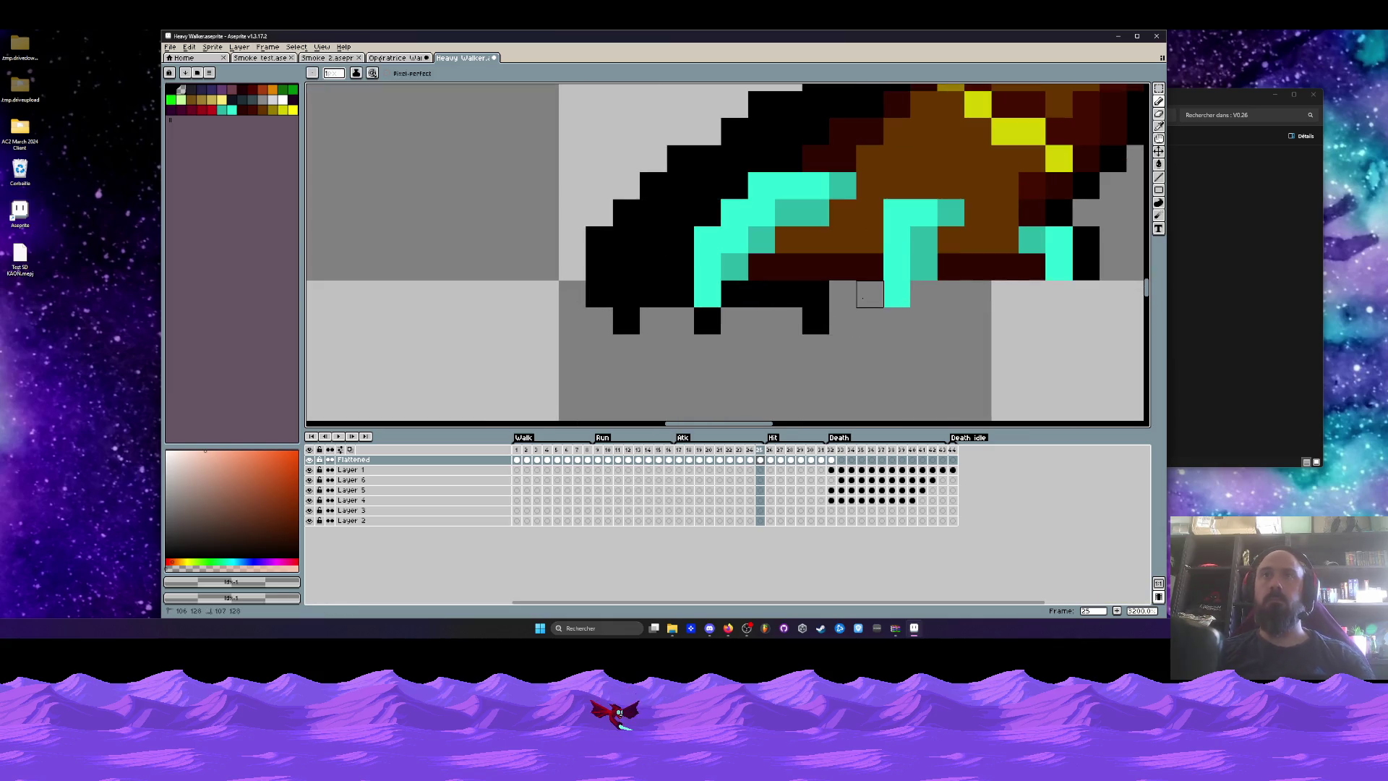
pyautogui.moveTo(708, 294)
pyautogui.mouseDown()
pyautogui.moveTo(611, 297)
pyautogui.moveTo(625, 321)
pyautogui.mouseUp()
pyautogui.scroll(-6, 660, 339)
pyautogui.press('Right')
pyautogui.press('Right')
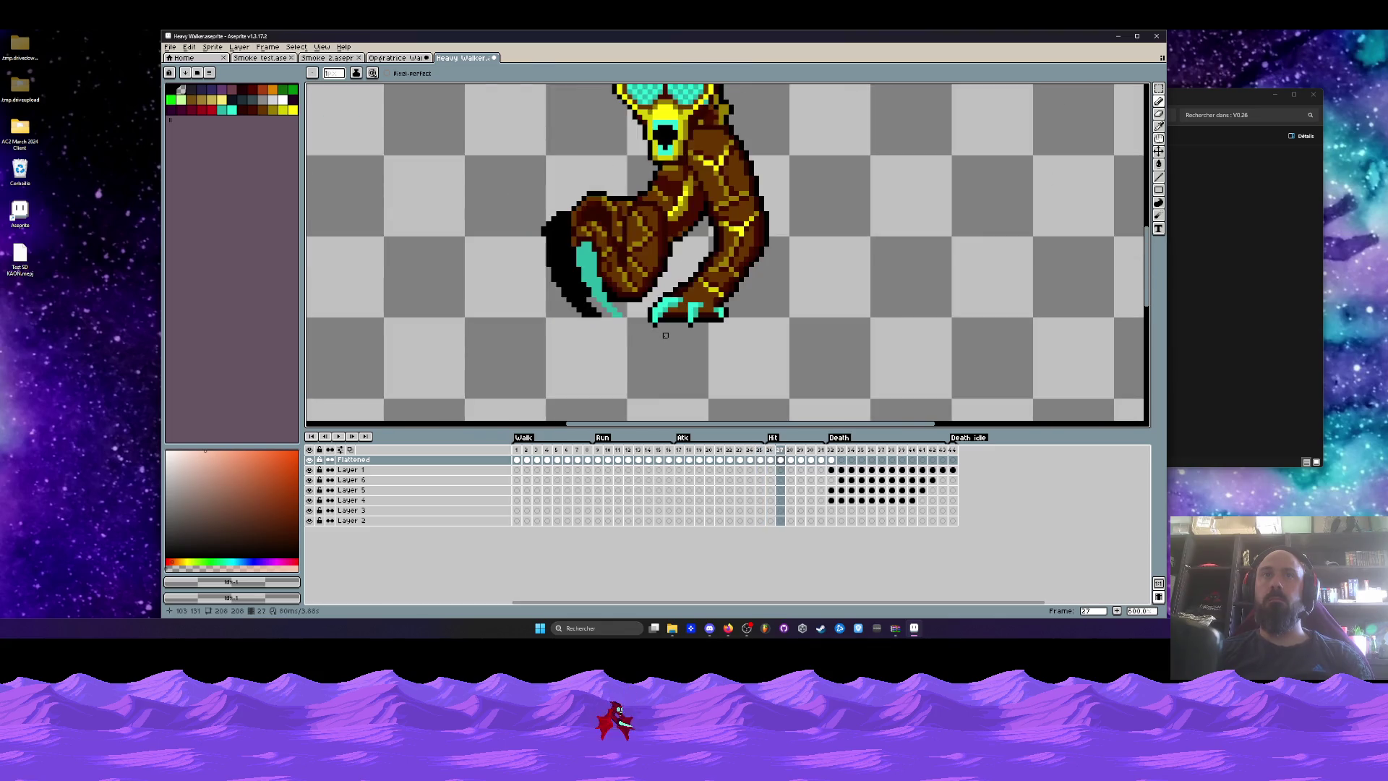
# Erase the black shadow row under the feet in frames 27 and 28, redoing one bad stroke.
pyautogui.scroll(4, 640, 318)
pyautogui.moveTo(681, 304); pyautogui.dragTo(722, 305)
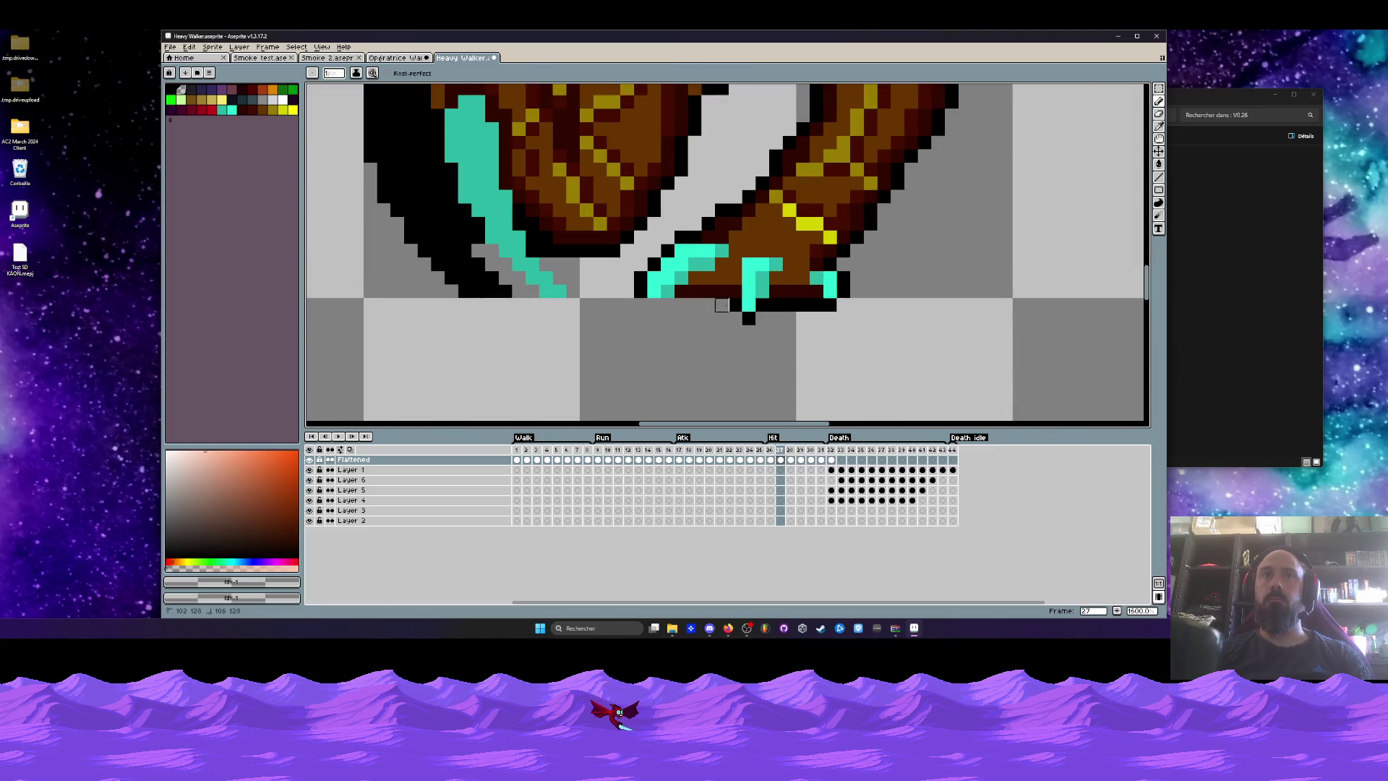
pyautogui.hotkey('ctrl', 'z')
pyautogui.hotkey('ctrl', 'z')
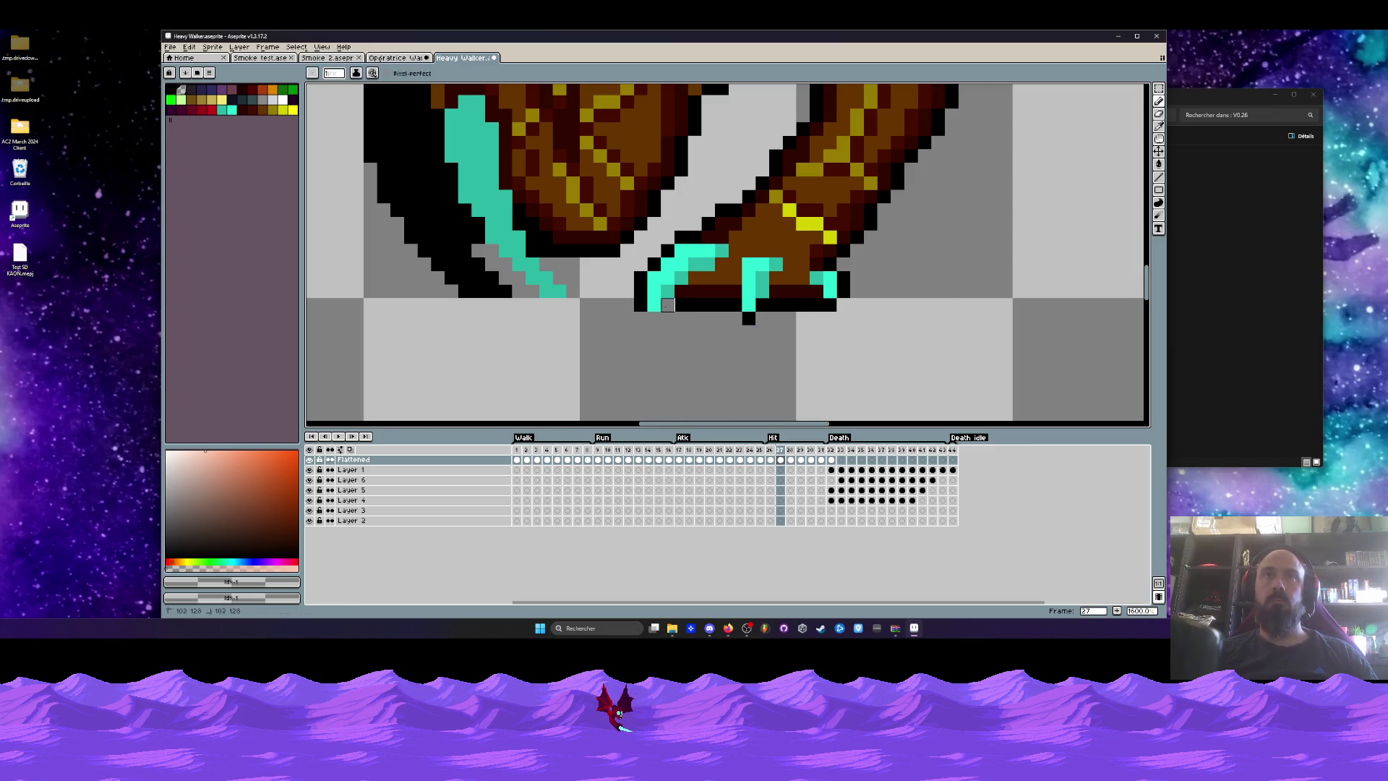
pyautogui.moveTo(682, 304); pyautogui.dragTo(911, 305)
pyautogui.press('Right')
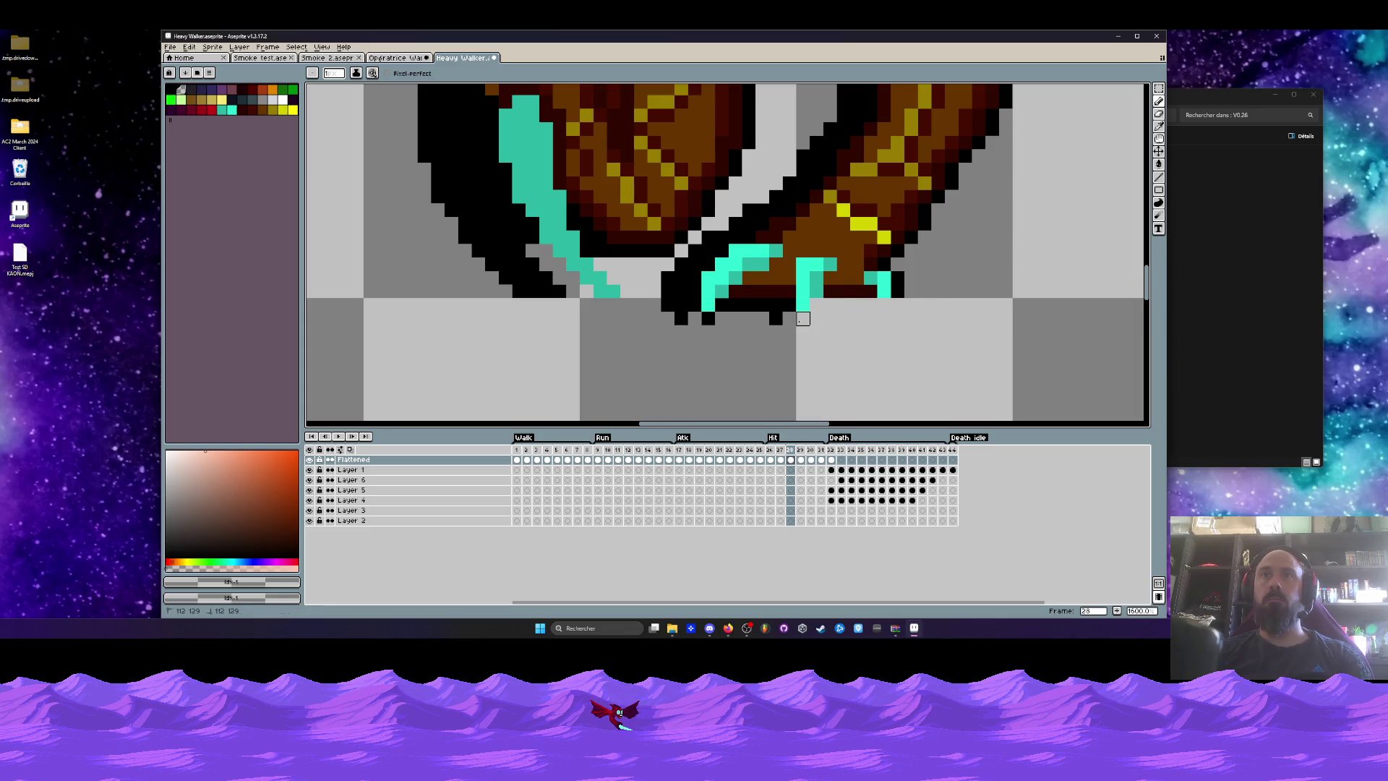
pyautogui.press('Right')
pyautogui.moveTo(694, 305)
pyautogui.mouseDown()
pyautogui.moveTo(659, 307)
pyautogui.moveTo(952, 301)
pyautogui.moveTo(869, 305)
pyautogui.mouseUp()
# Erase the black pixels under the body in frames 30 and 31, then play the animation to review.
pyautogui.press('Right')
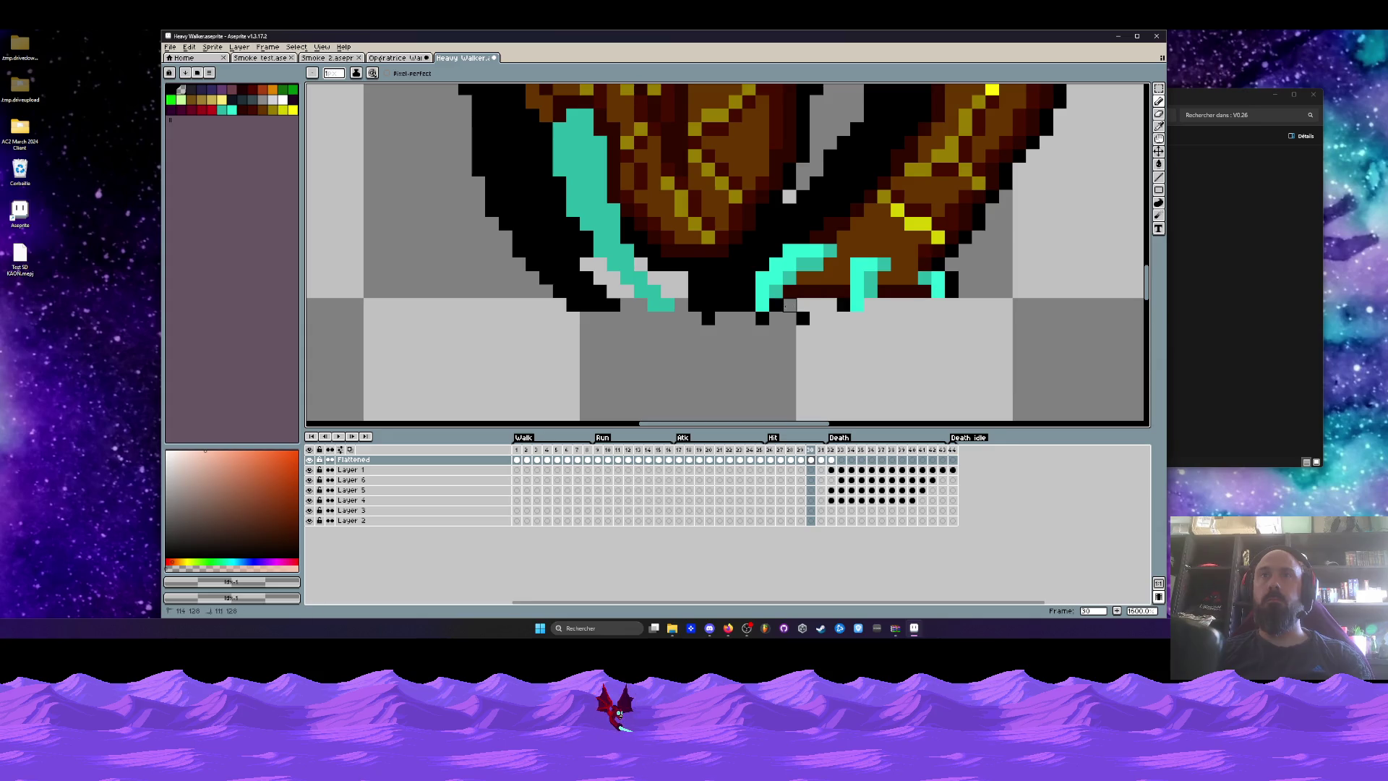
pyautogui.moveTo(749, 319); pyautogui.dragTo(695, 304)
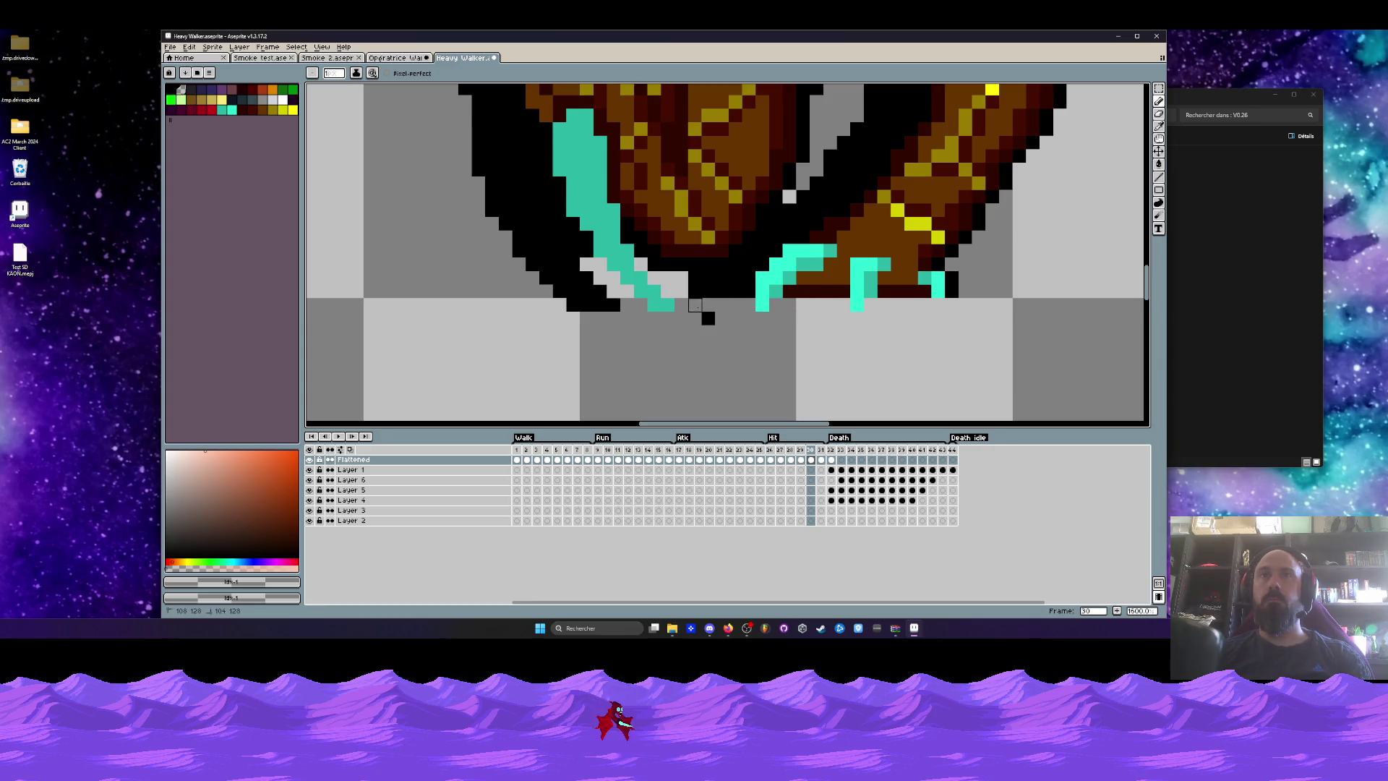
pyautogui.scroll(-3, 708, 319)
pyautogui.press('Left')
pyautogui.press('Right')
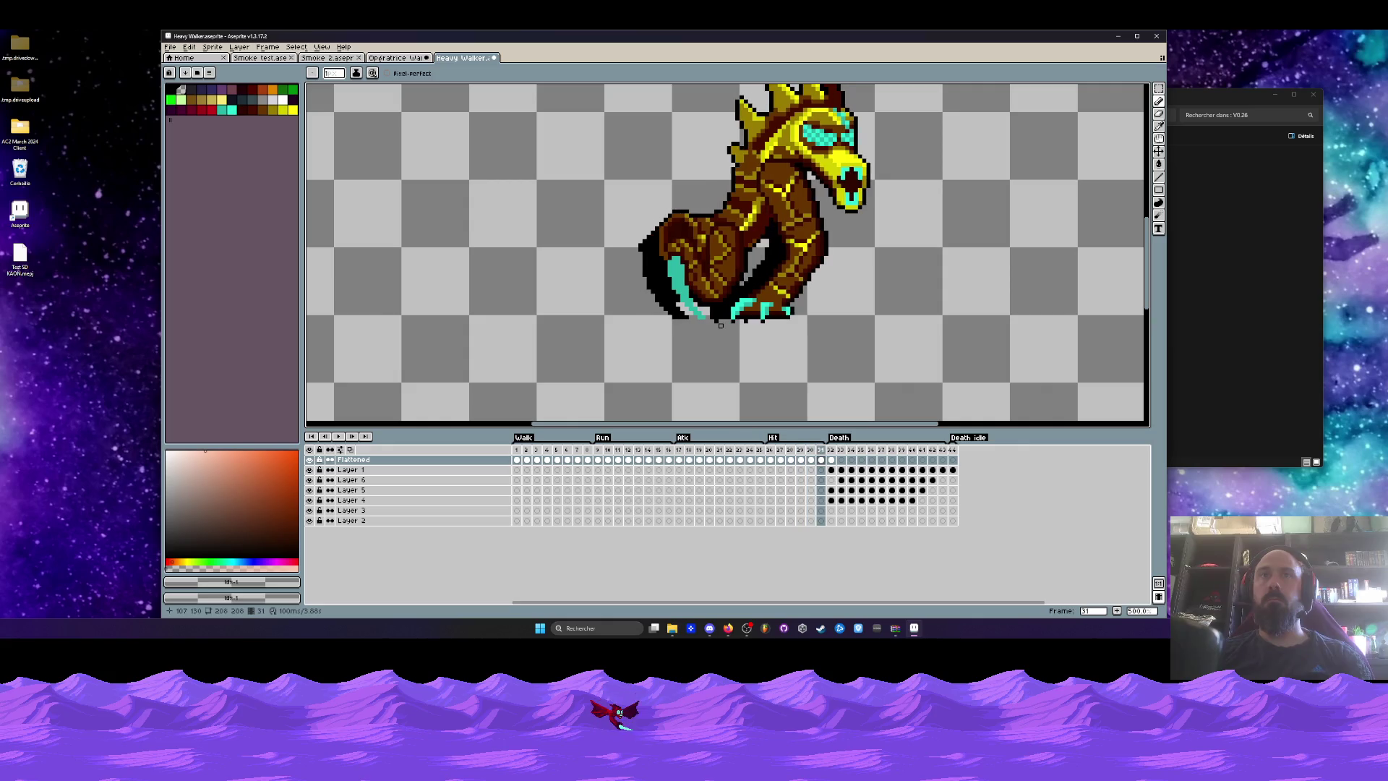
pyautogui.press('Right')
pyautogui.scroll(3, 688, 306)
pyautogui.moveTo(689, 306); pyautogui.dragTo(729, 305)
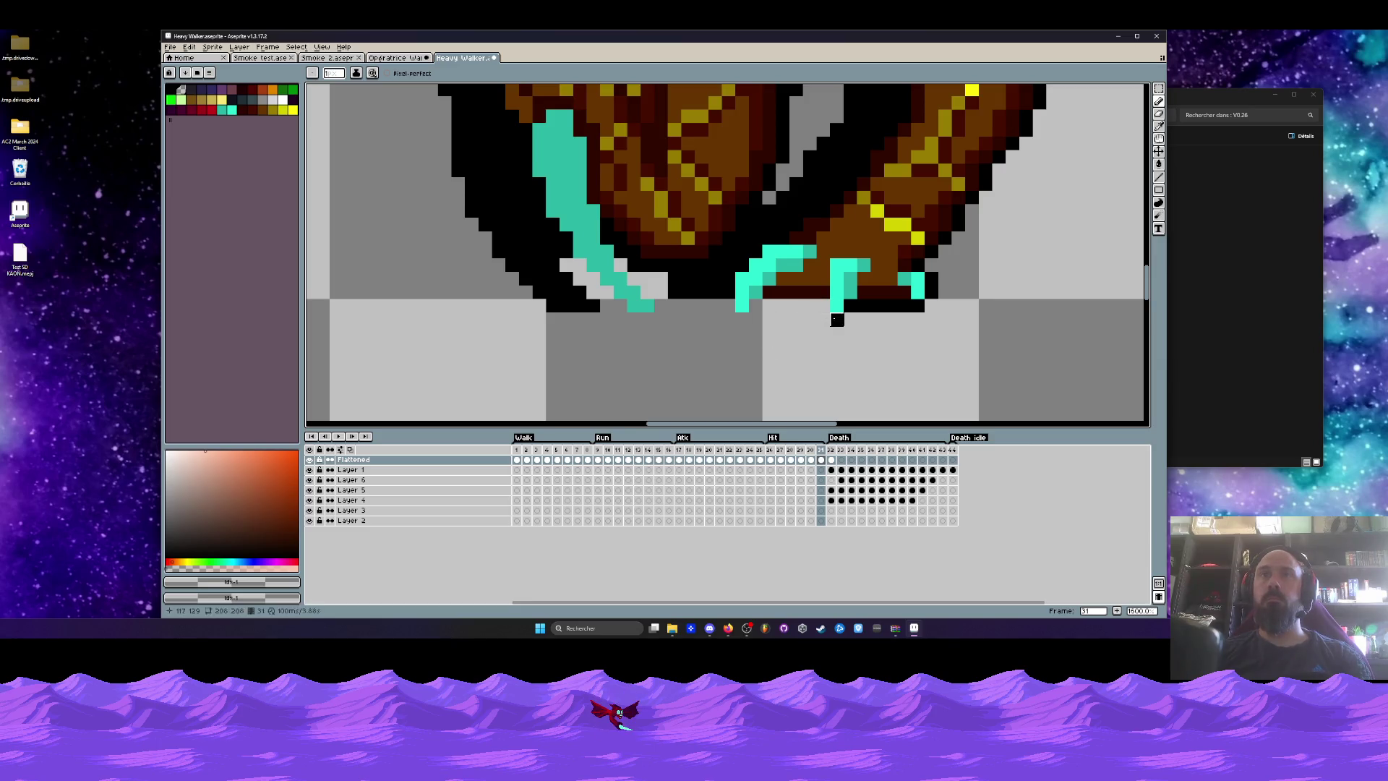
pyautogui.scroll(-5, 864, 306)
pyautogui.press('Return')
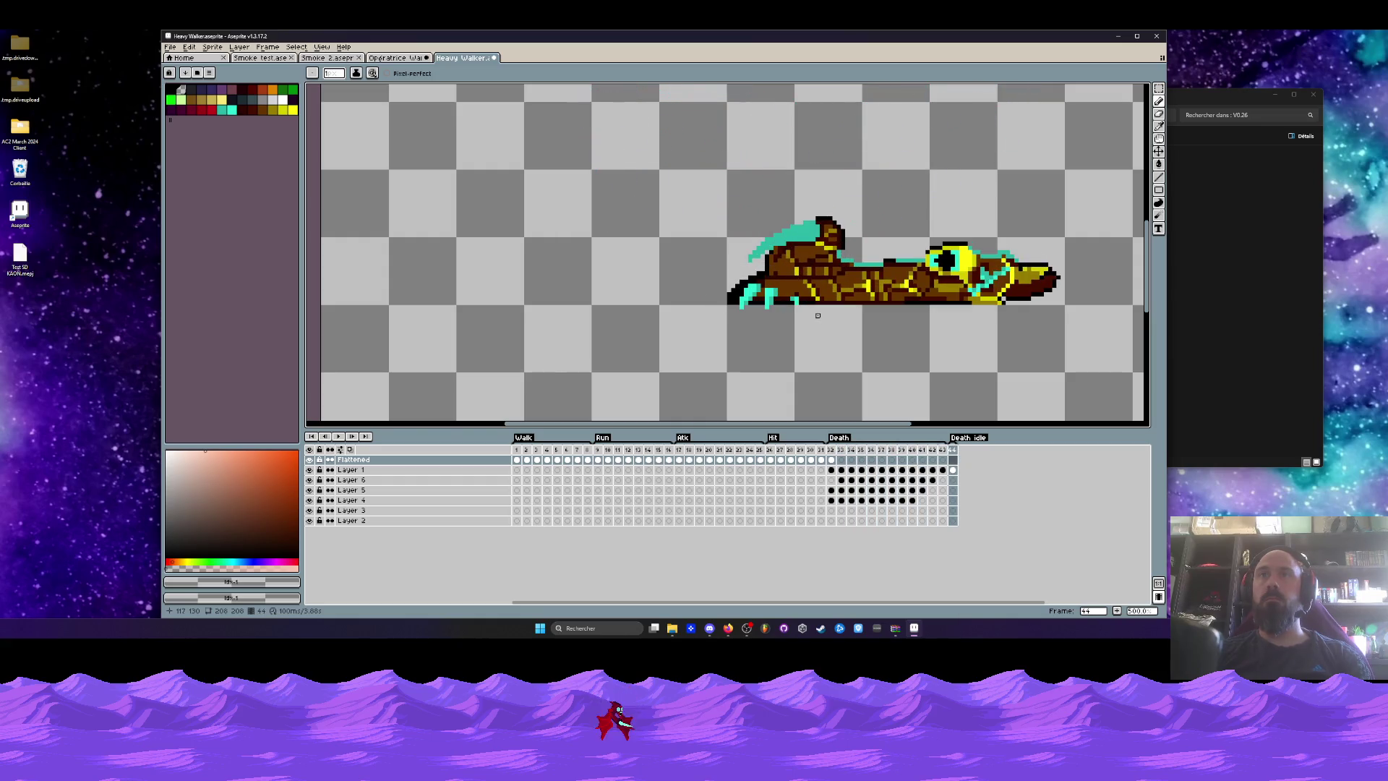
pyautogui.click(551, 465)
pyautogui.press('Return')
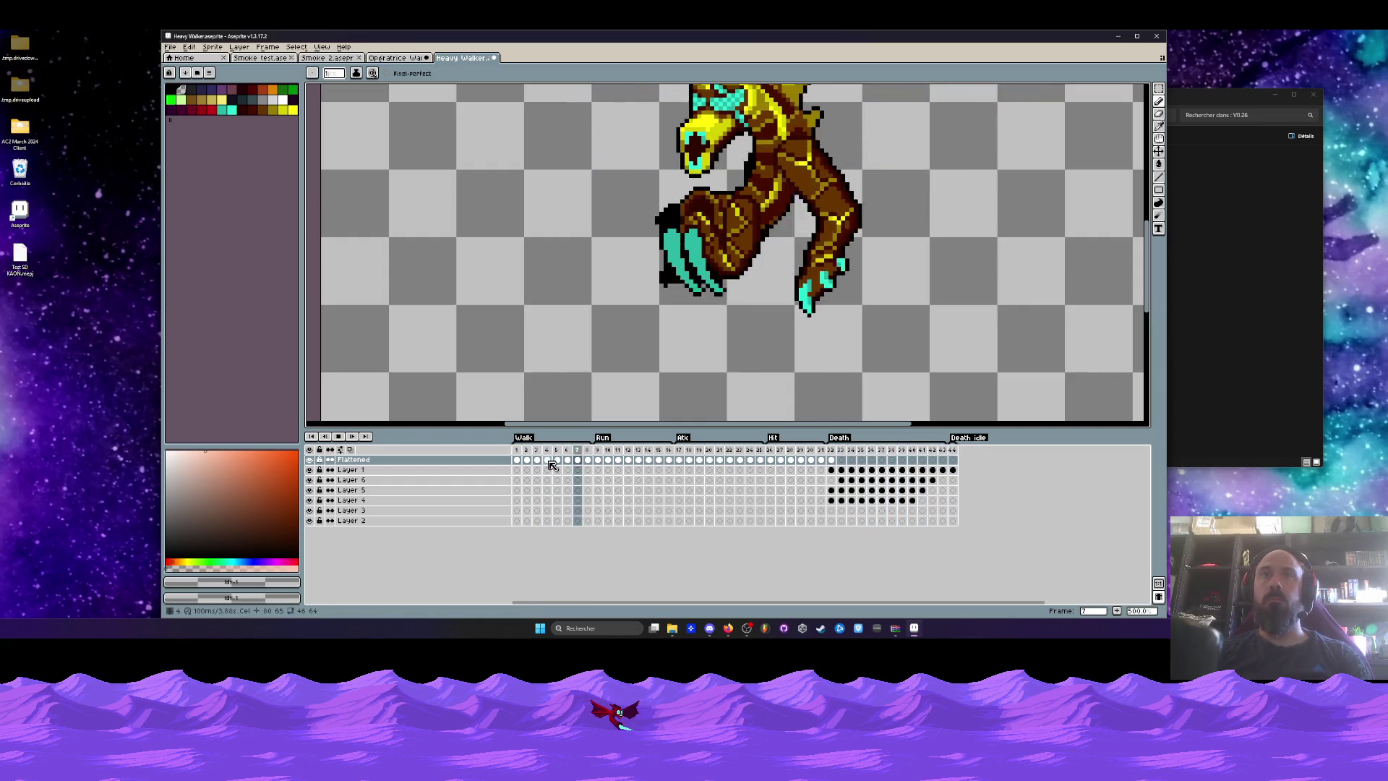
pyautogui.click(608, 455)
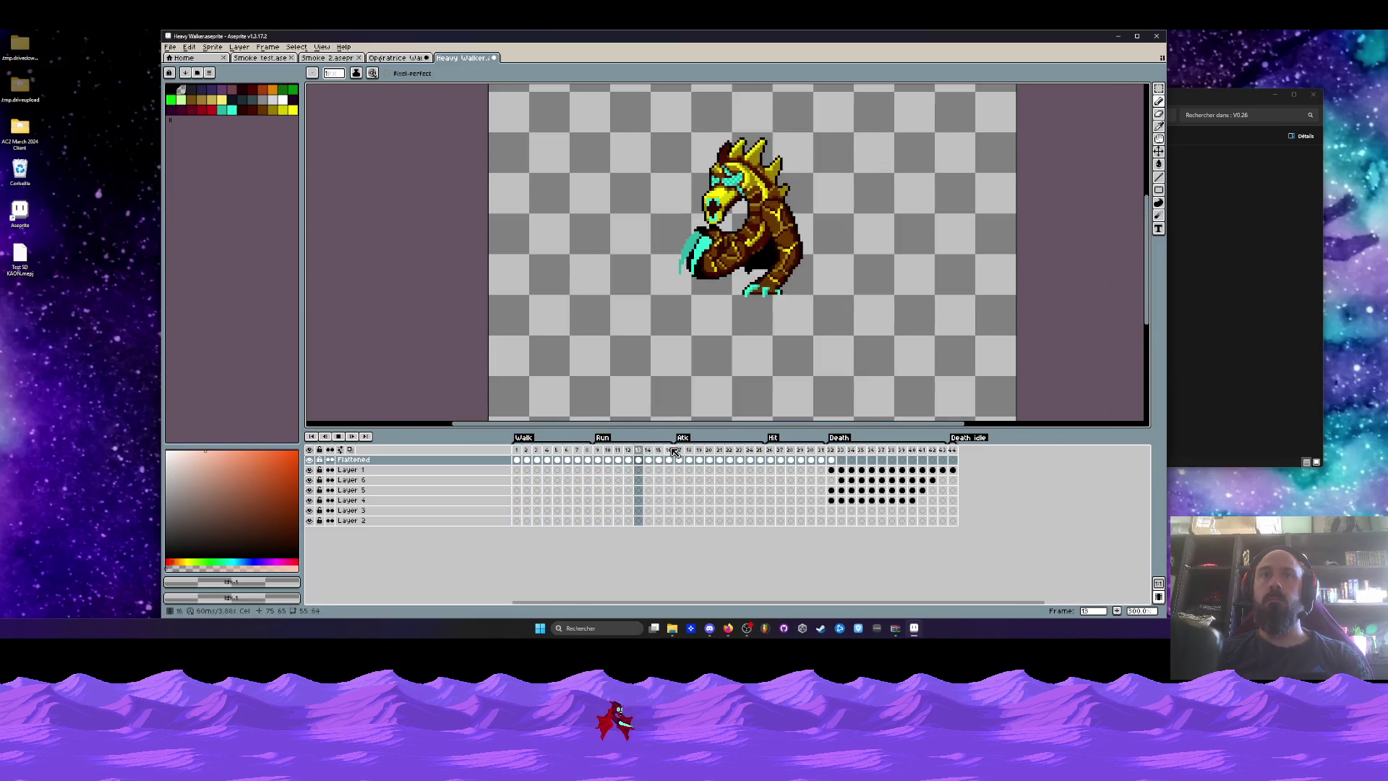